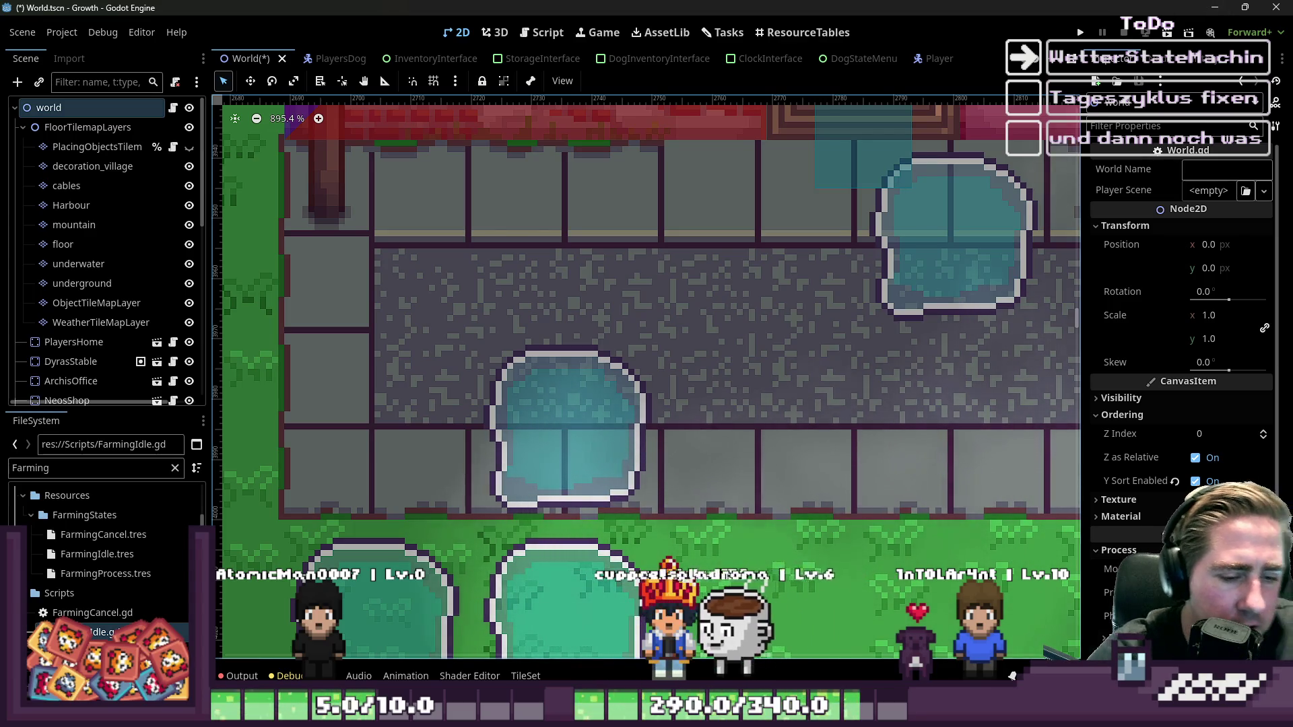
- Dismiss the window previews and return to the puddle spritesheet in Aseprite
scroll(776, 308, down, 3)
scroll(776, 308, down, 4)
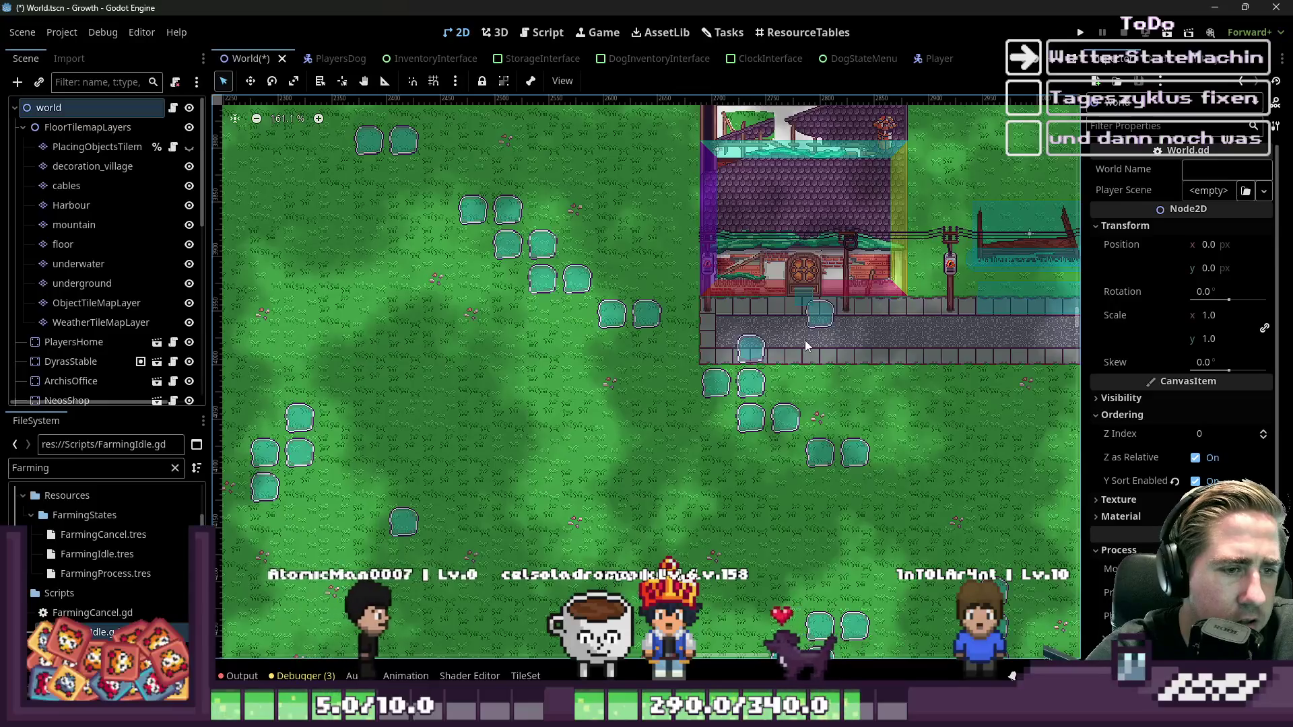
scroll(805, 341, down, 2)
scroll(432, 154, up, 2)
scroll(596, 250, up, 5)
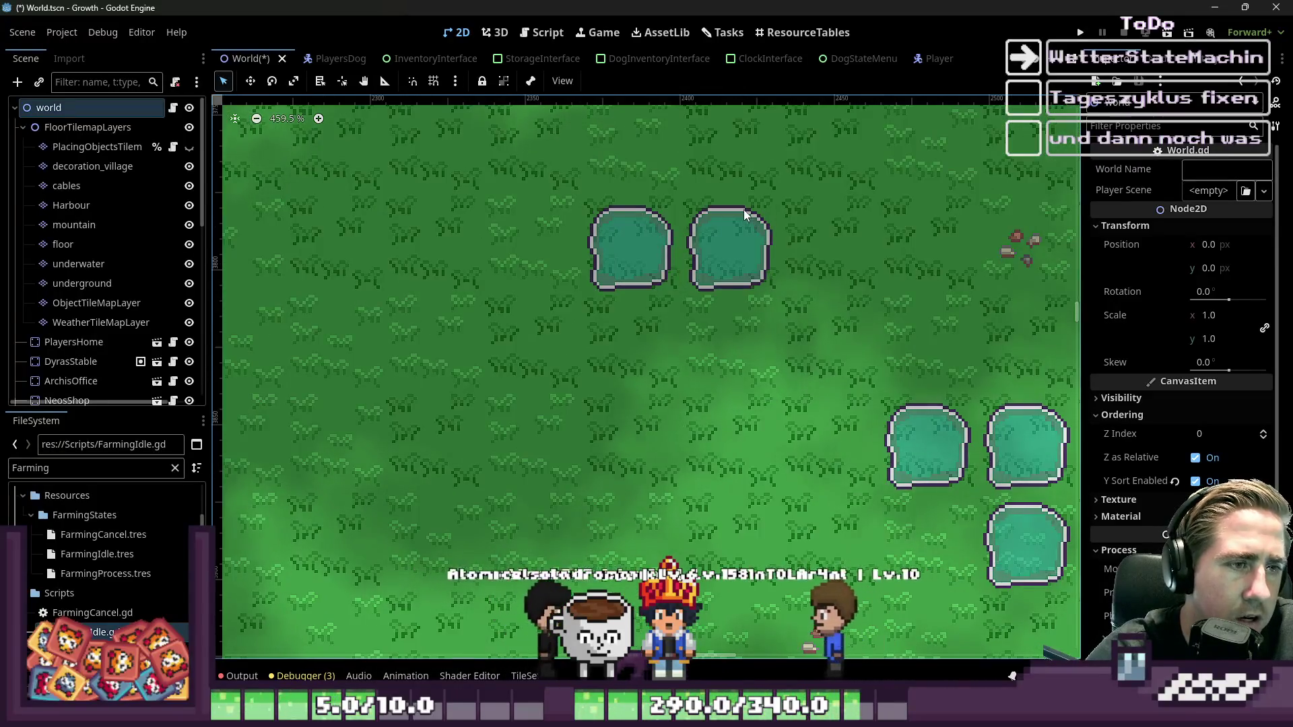
mouse_move(948, 674)
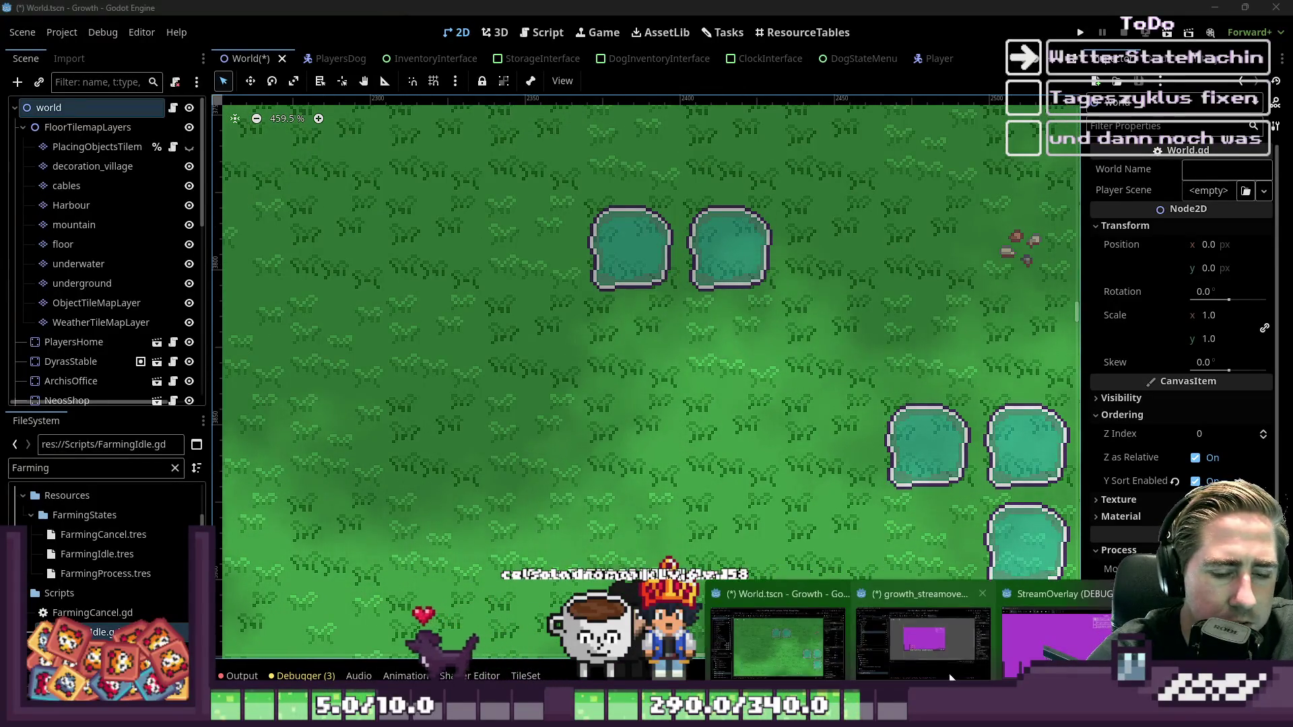
click(790, 636)
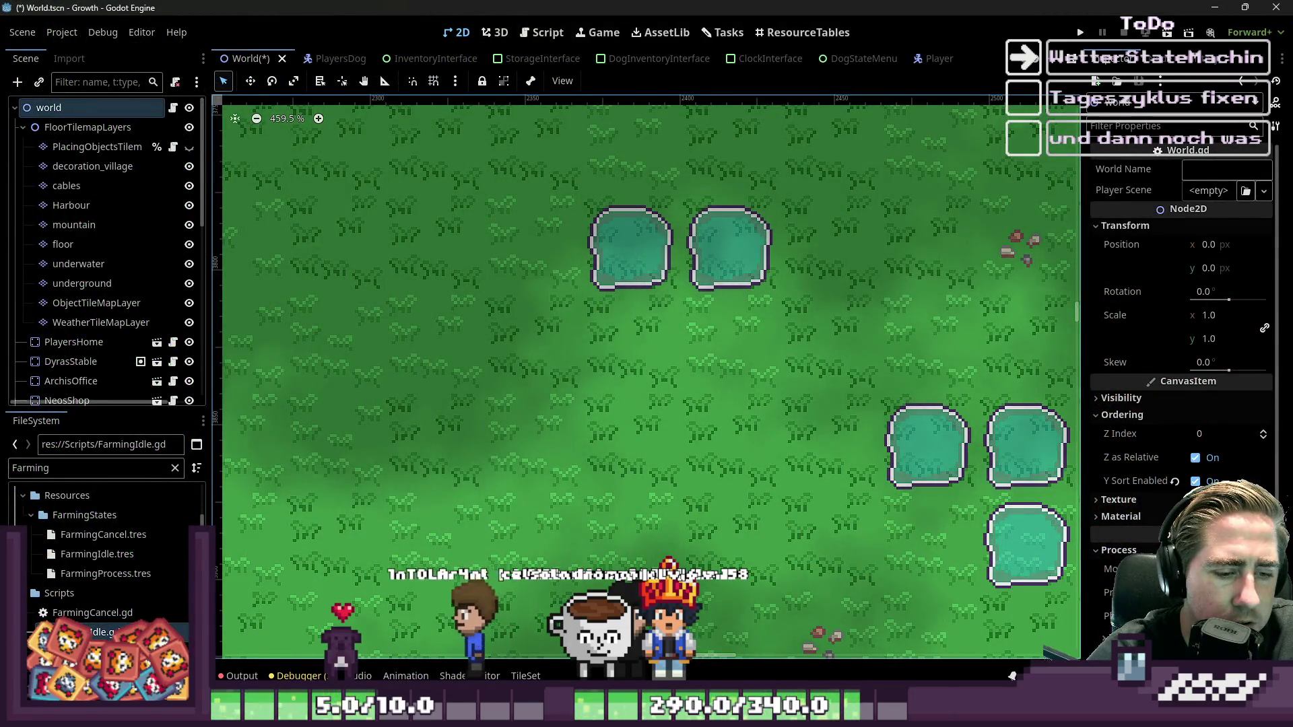
click(1012, 676)
scroll(787, 144, up, 4)
- Eyedrop white from the rim and draw first white highlight pixels and streaks on the water
alt+click(647, 110)
click(666, 216)
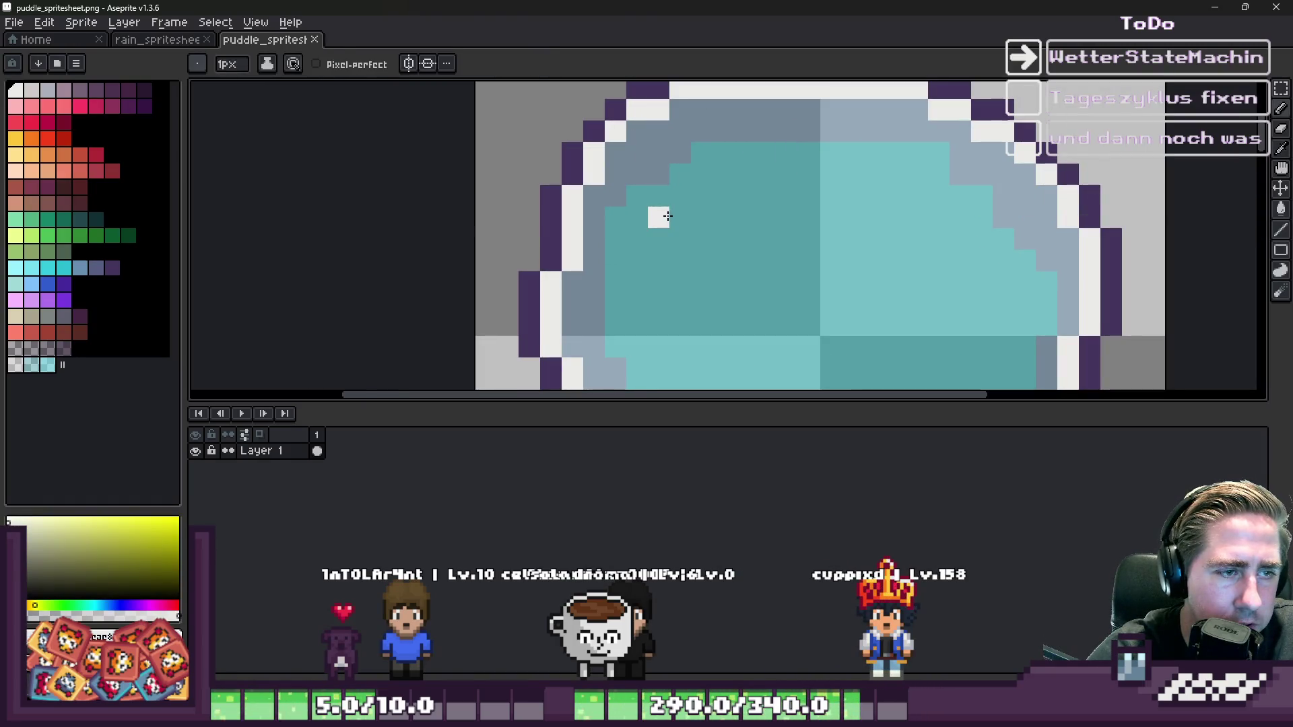
key(ctrl+z)
scroll(707, 231, up, 2)
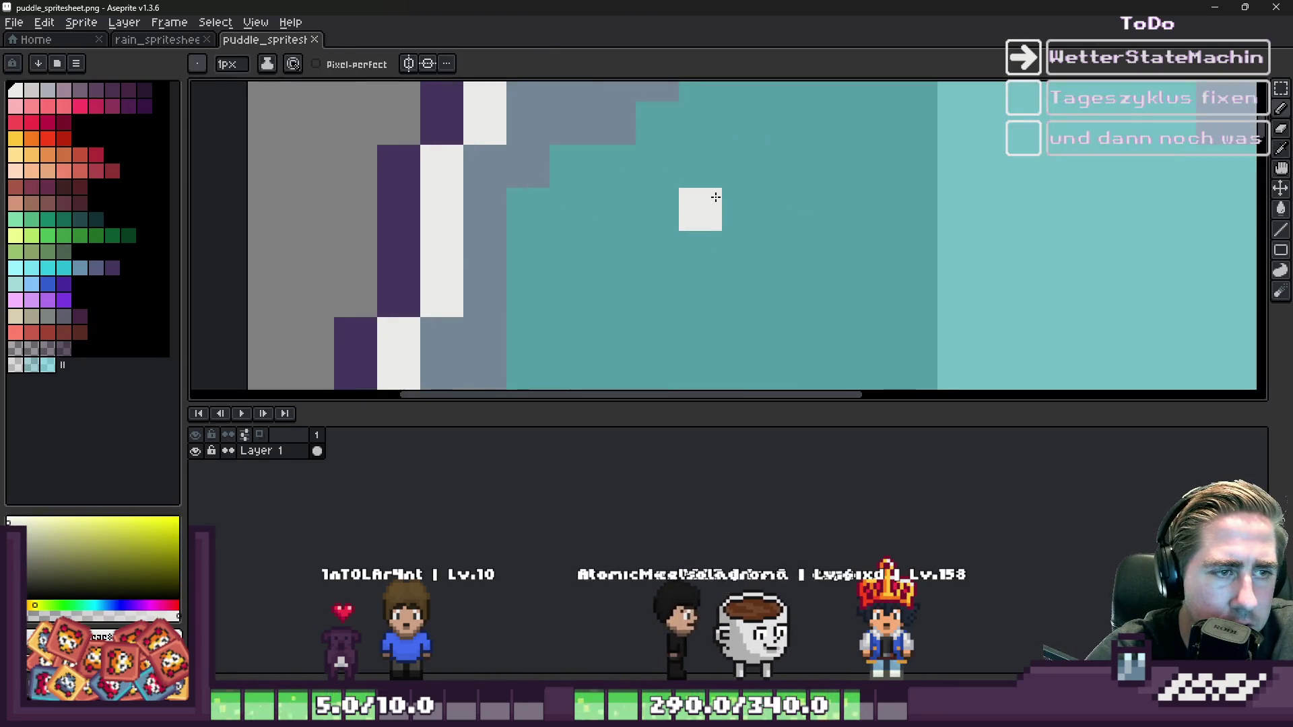
click(666, 198)
scroll(708, 200, down, 3)
scroll(744, 179, up, 1)
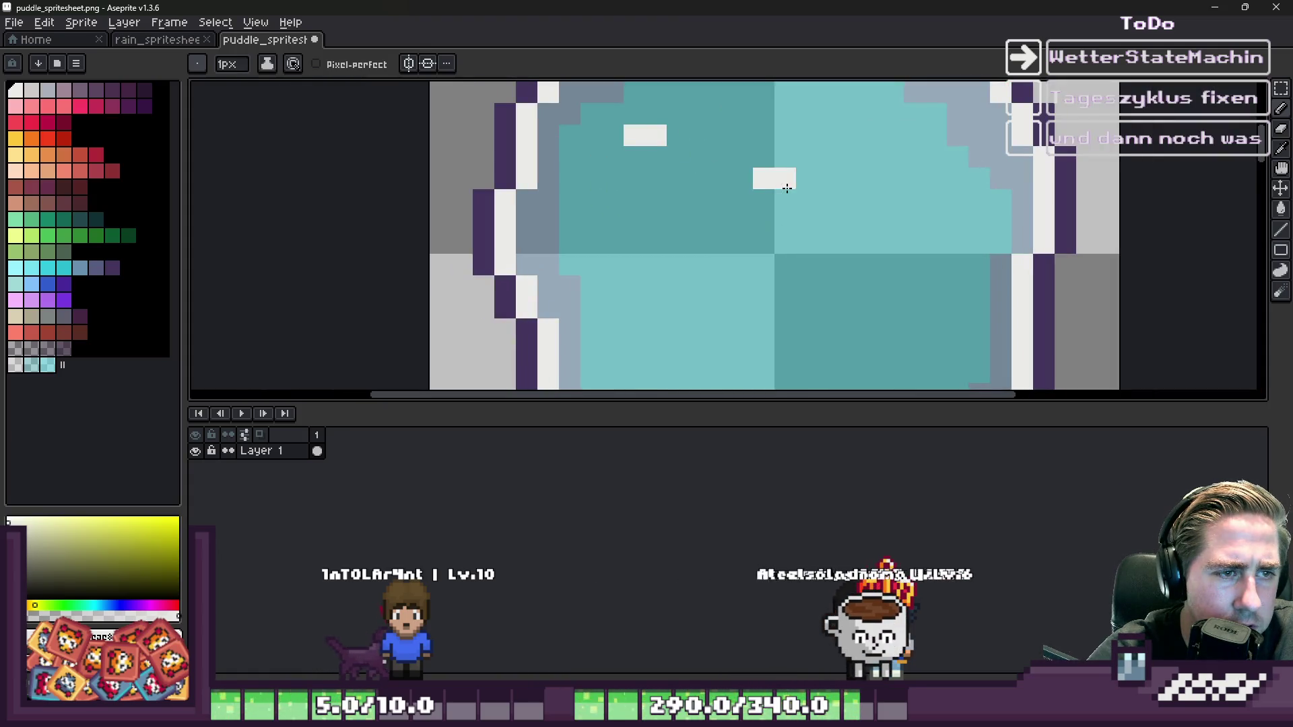
drag(909, 221, 960, 221)
drag(773, 308, 736, 308)
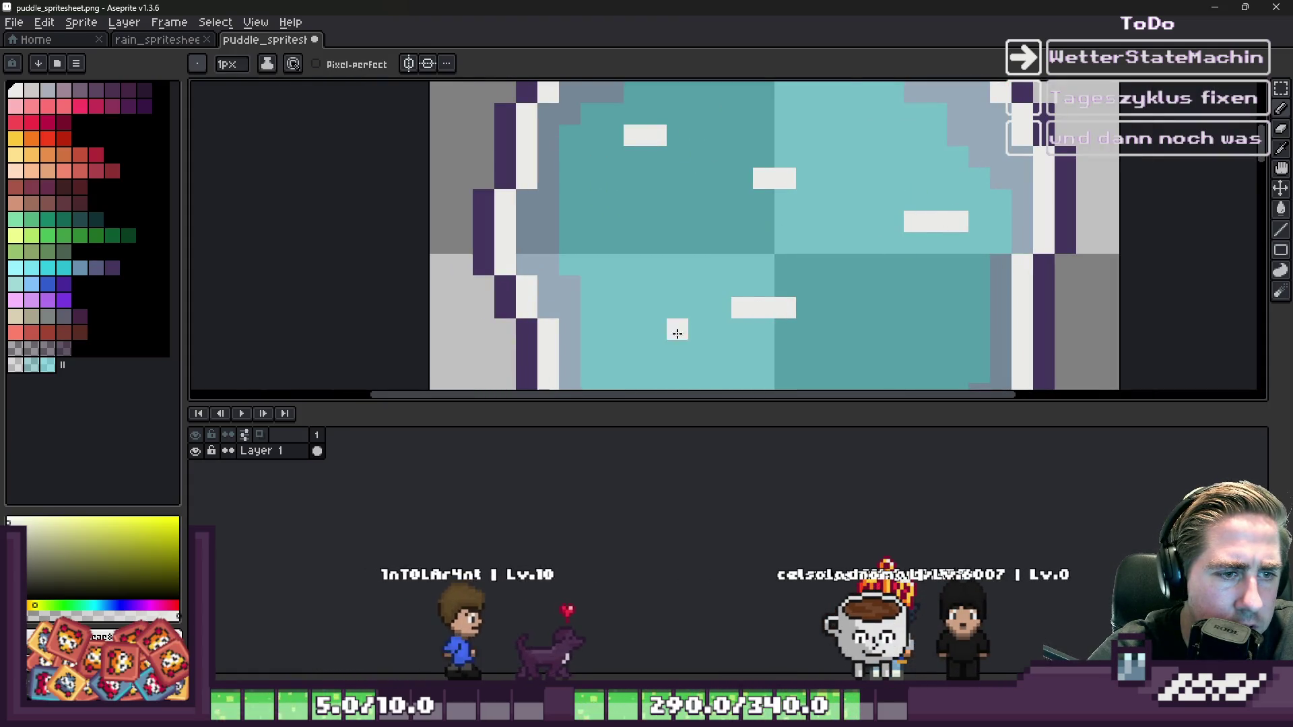
scroll(701, 196, down, 3)
scroll(701, 197, up, 3)
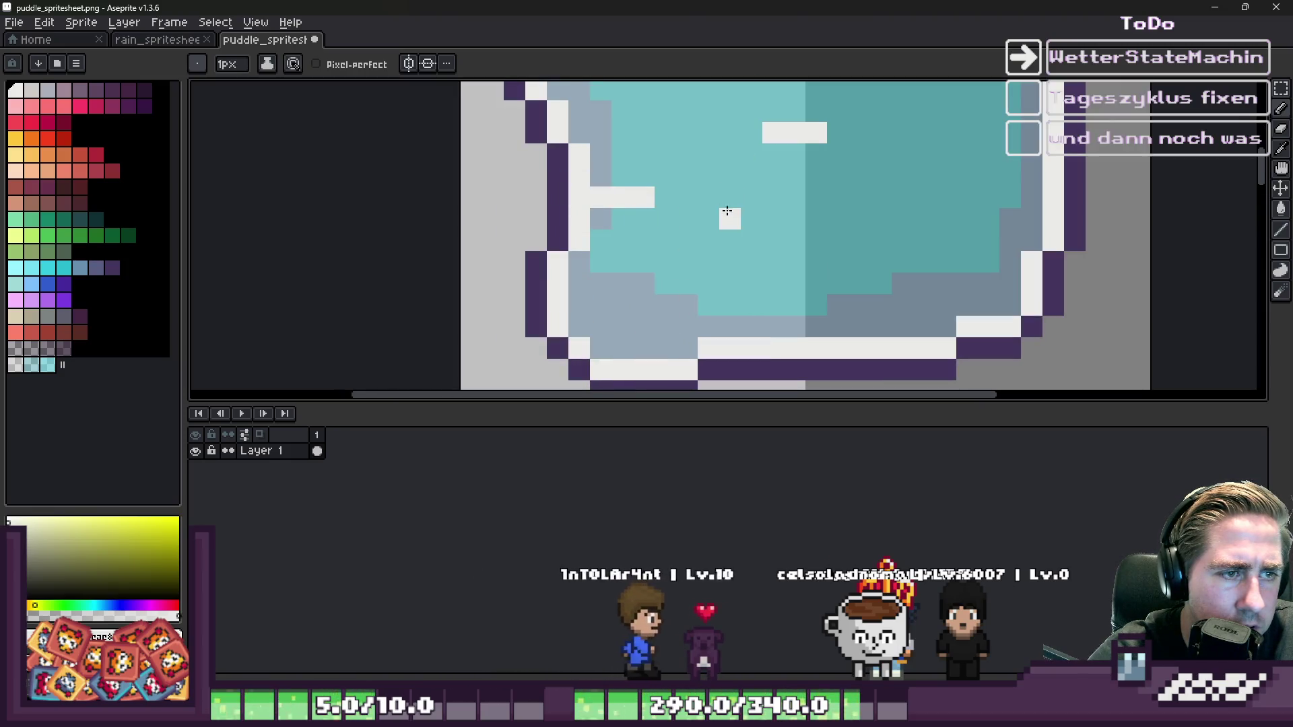
key(ctrl+z)
- Draw short white bars across the water and near its bottom edge, undoing misplaced strokes
drag(751, 219, 773, 218)
drag(879, 219, 911, 221)
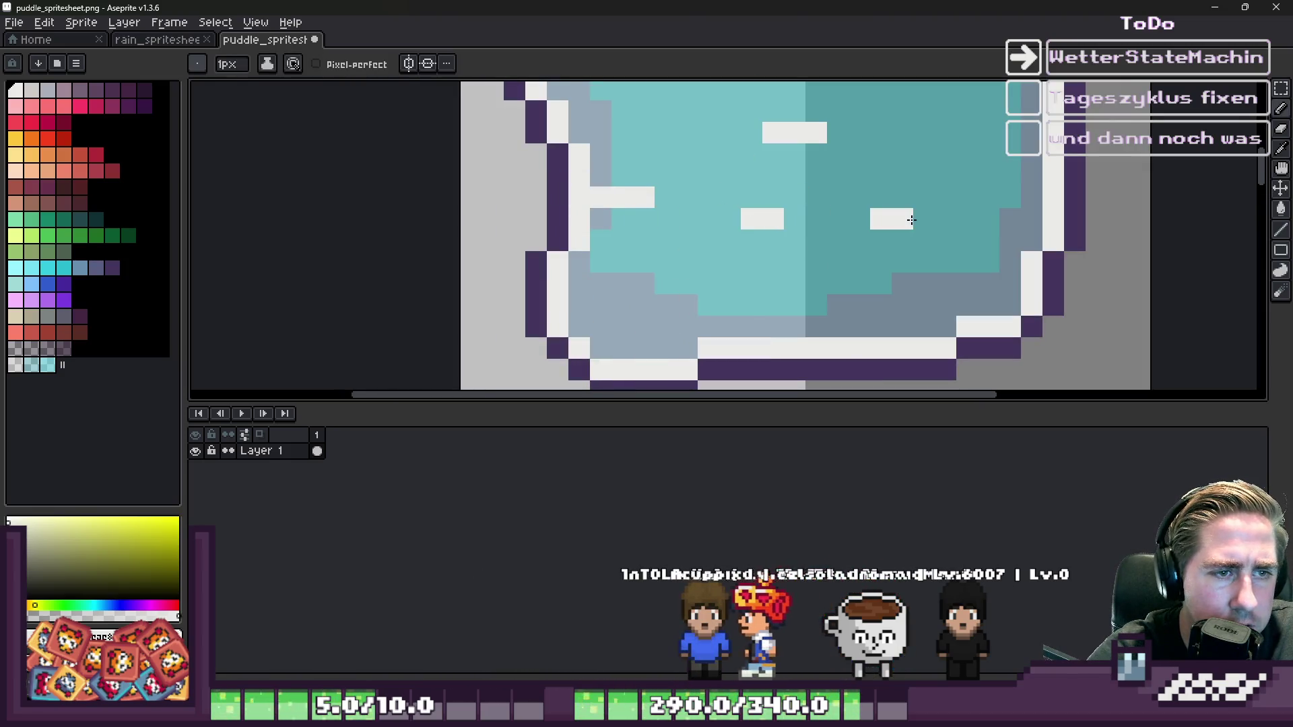
key(ctrl+z)
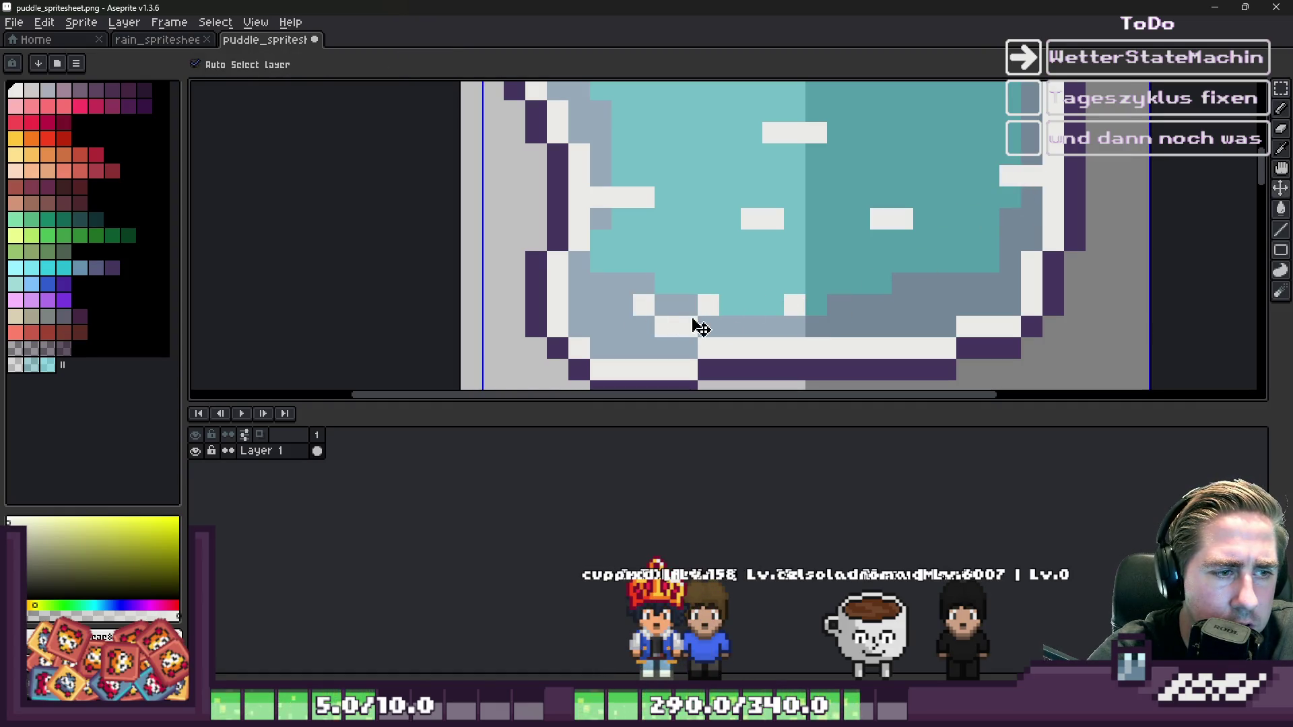
key(ctrl+z)
drag(751, 305, 773, 305)
click(921, 307)
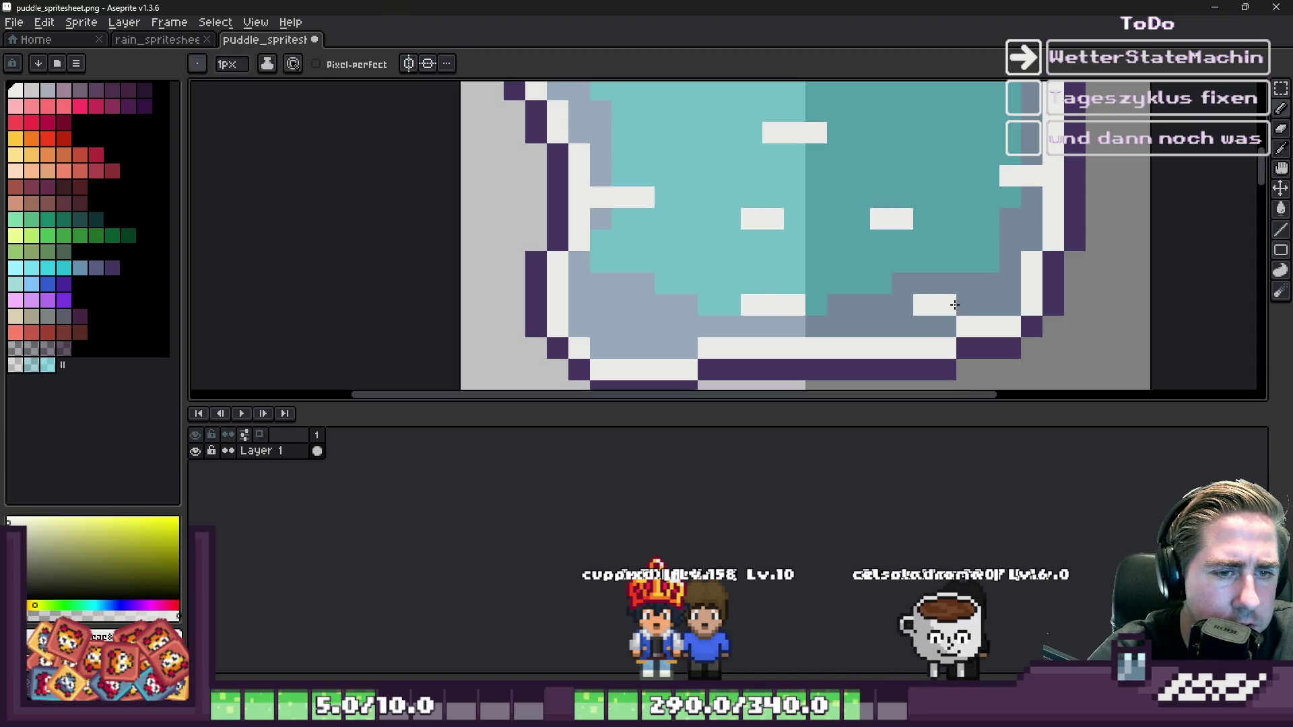
scroll(771, 178, down, 3)
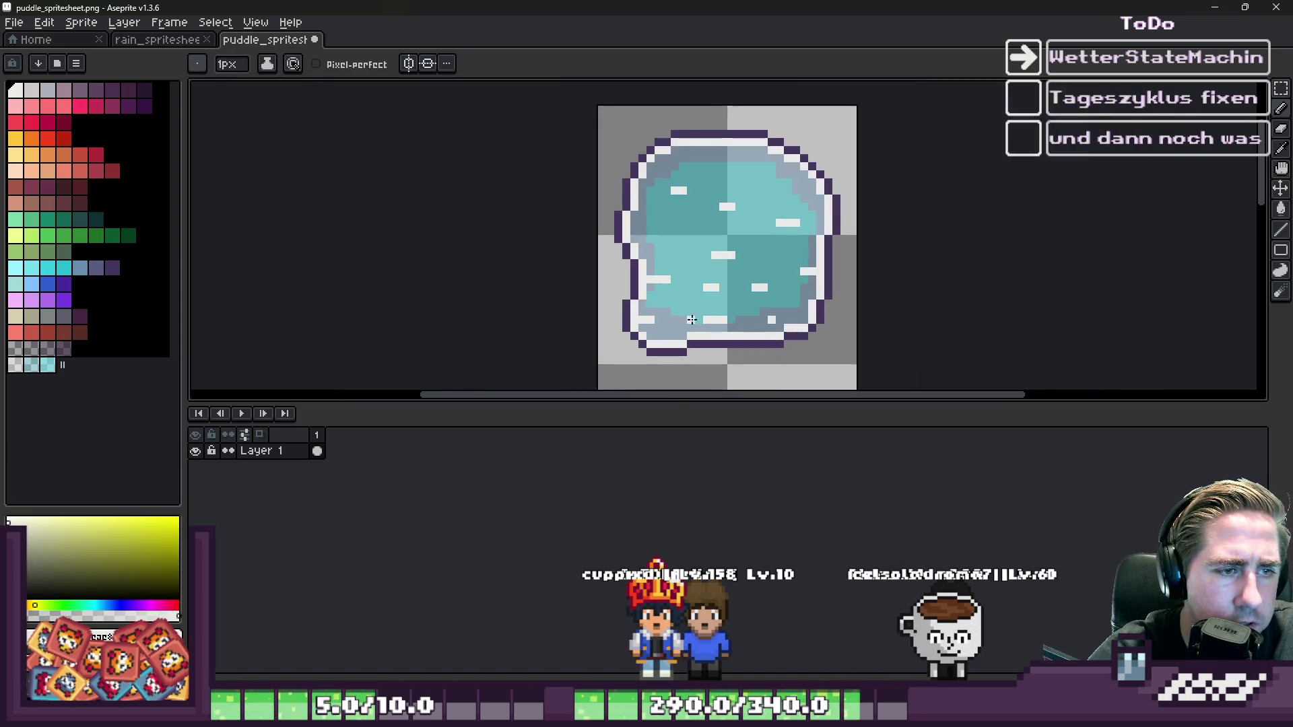
scroll(771, 178, up, 3)
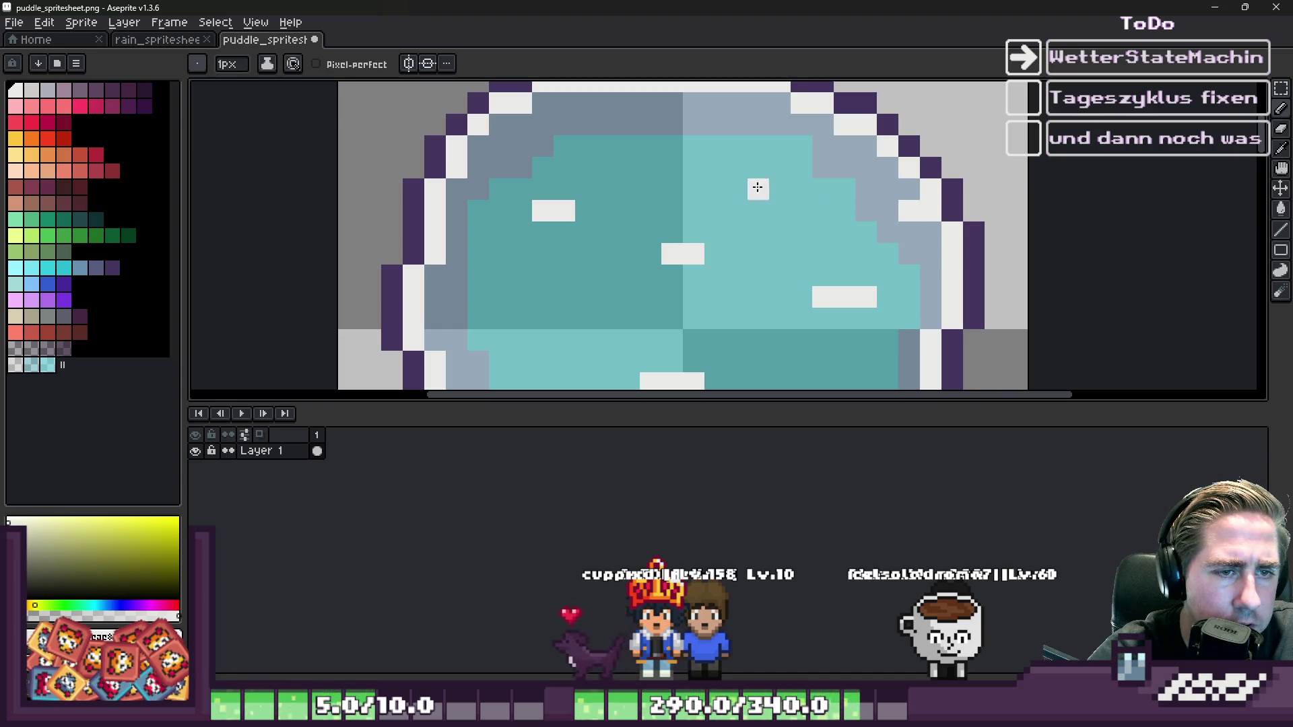
key(ctrl+z)
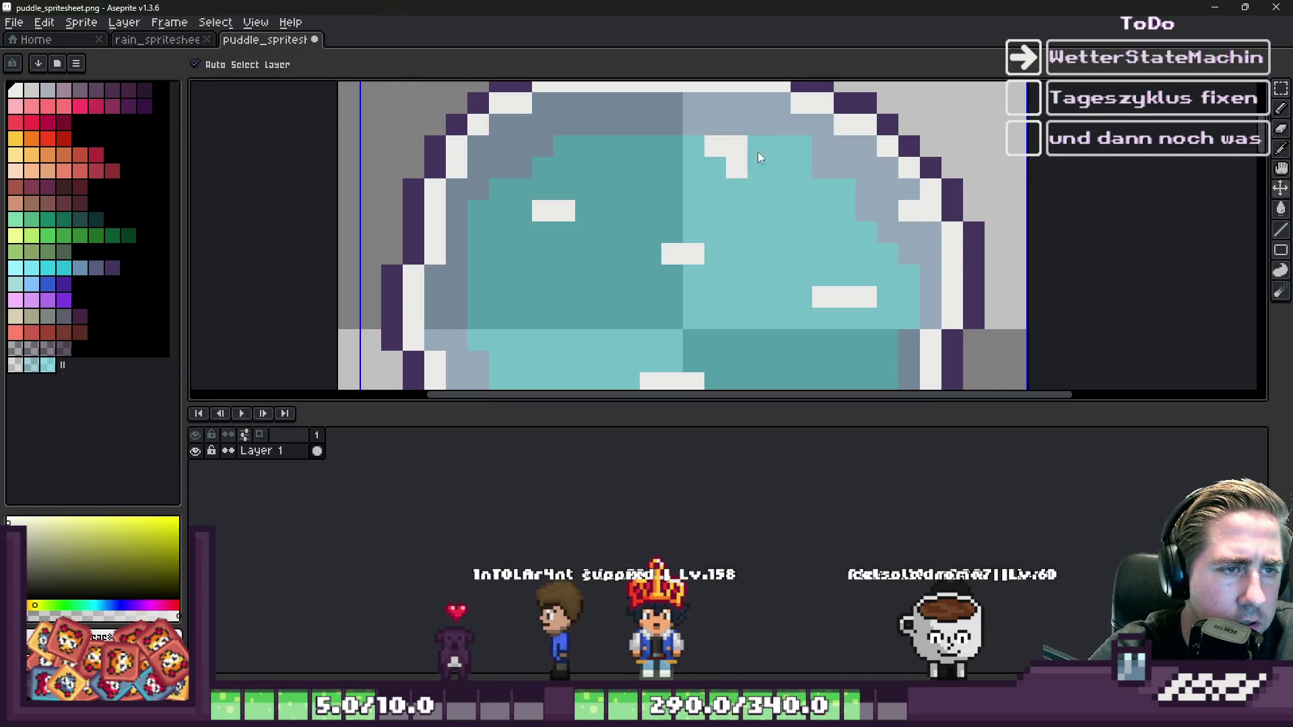
- Extend the upper white streak leftward and add a white pixel on the puddle rim
drag(715, 146, 694, 146)
click(625, 162)
key(ctrl+z)
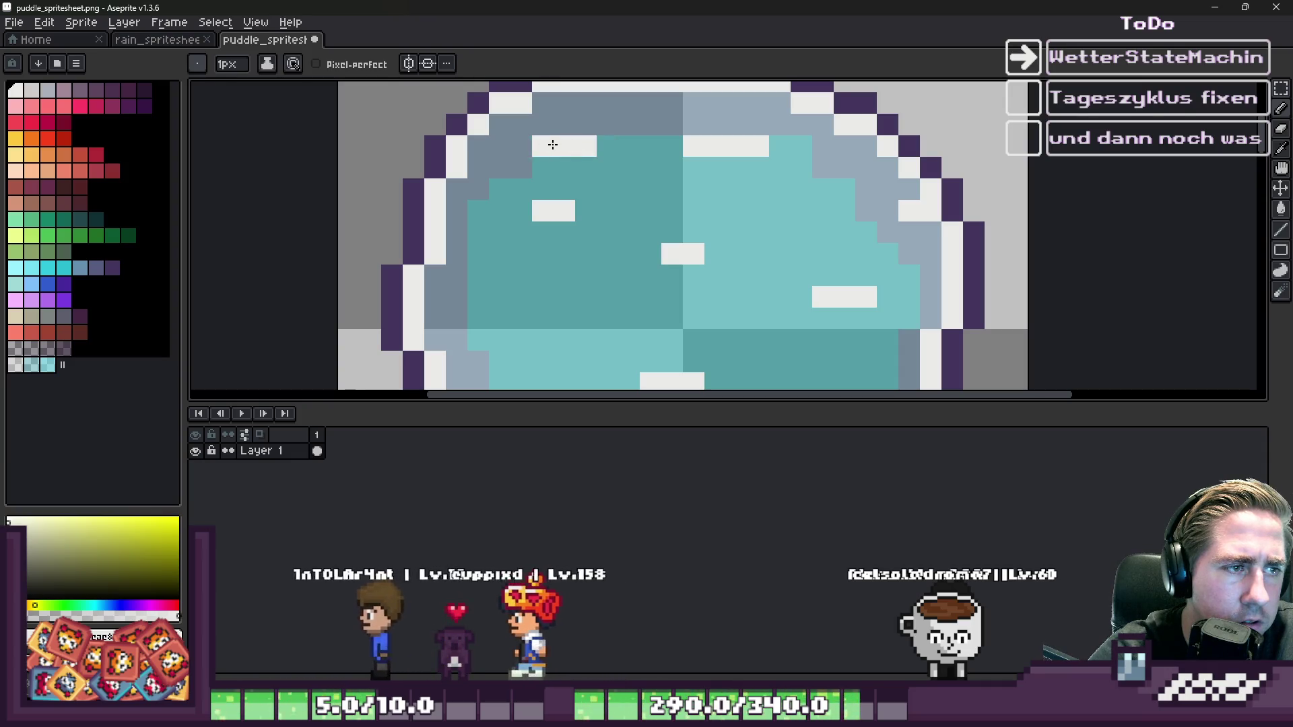
click(500, 146)
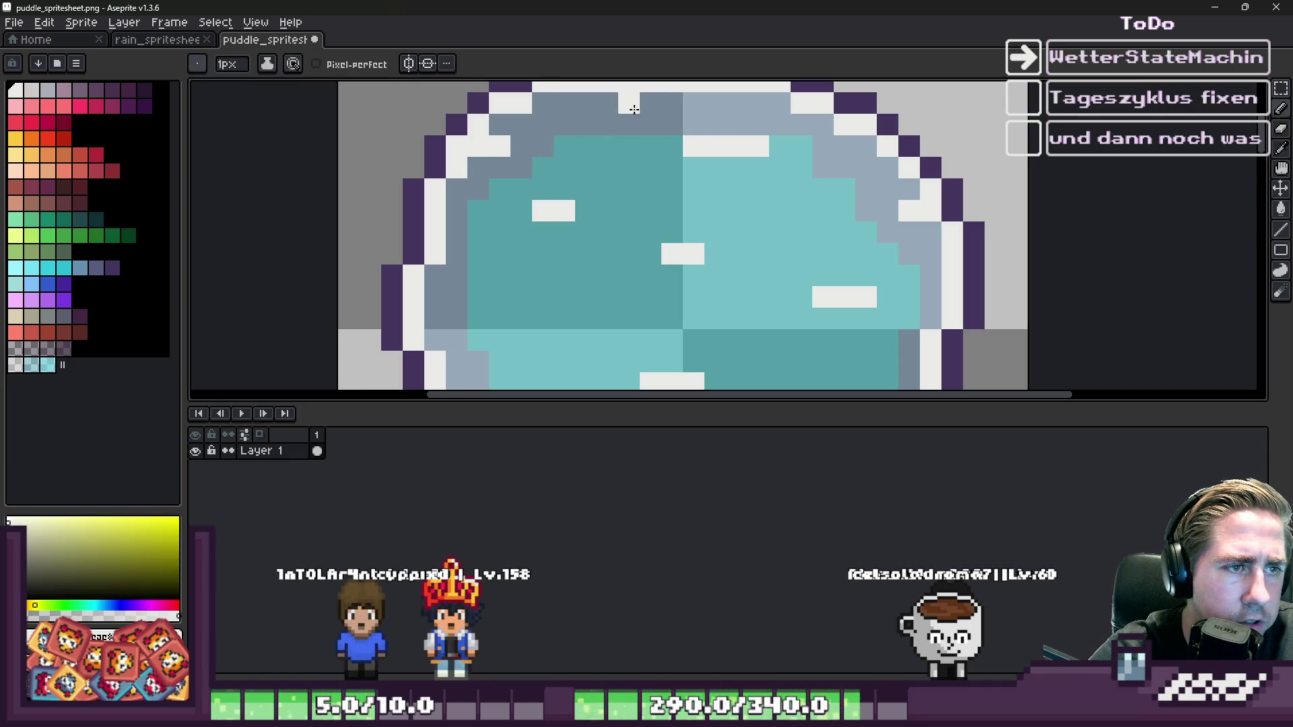
- Save the puddle spritesheet with Ctrl+S and return to the Godot editor
scroll(591, 109, down, 3)
scroll(736, 169, up, 4)
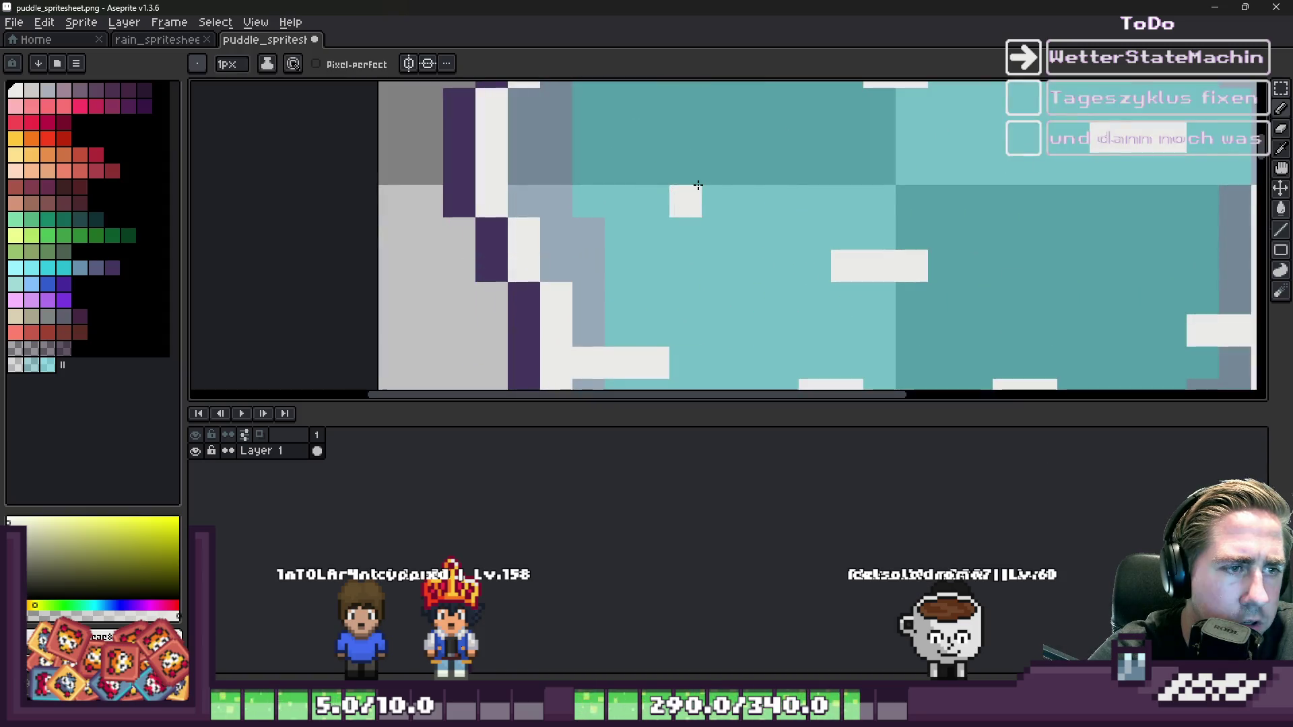
scroll(834, 237, down, 5)
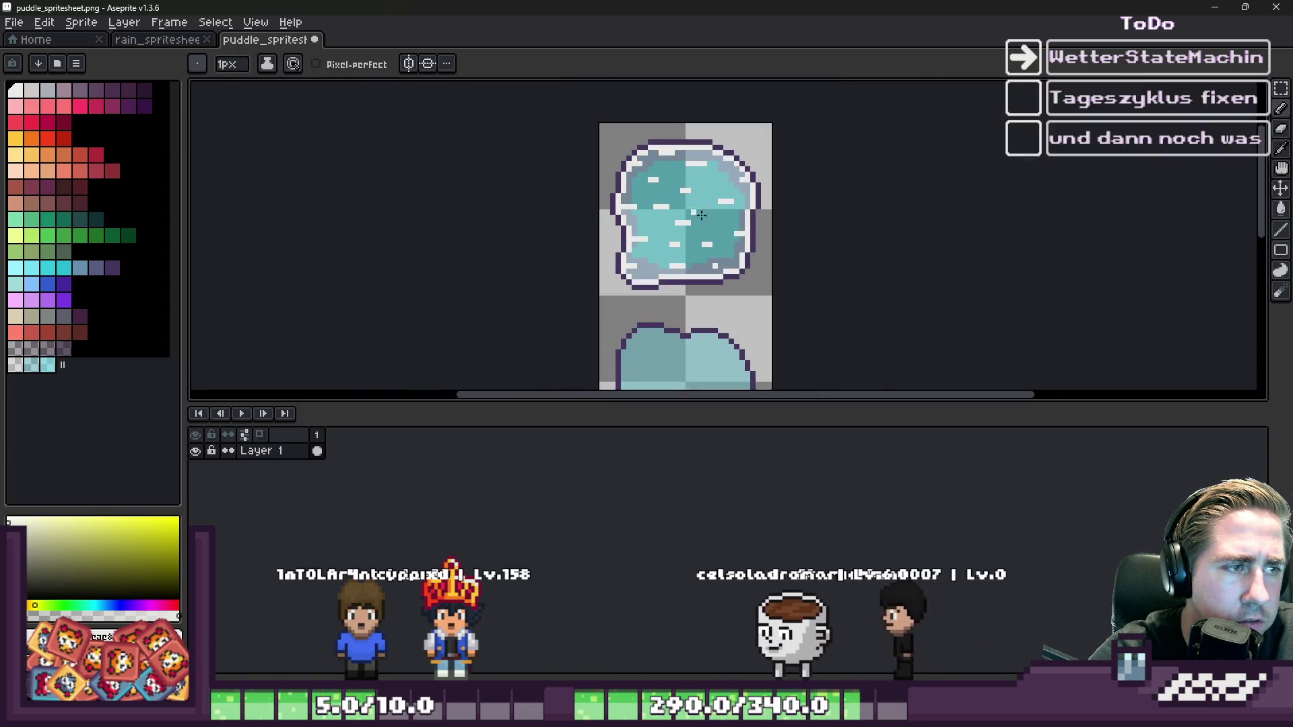
key(v)
key(ctrl+s)
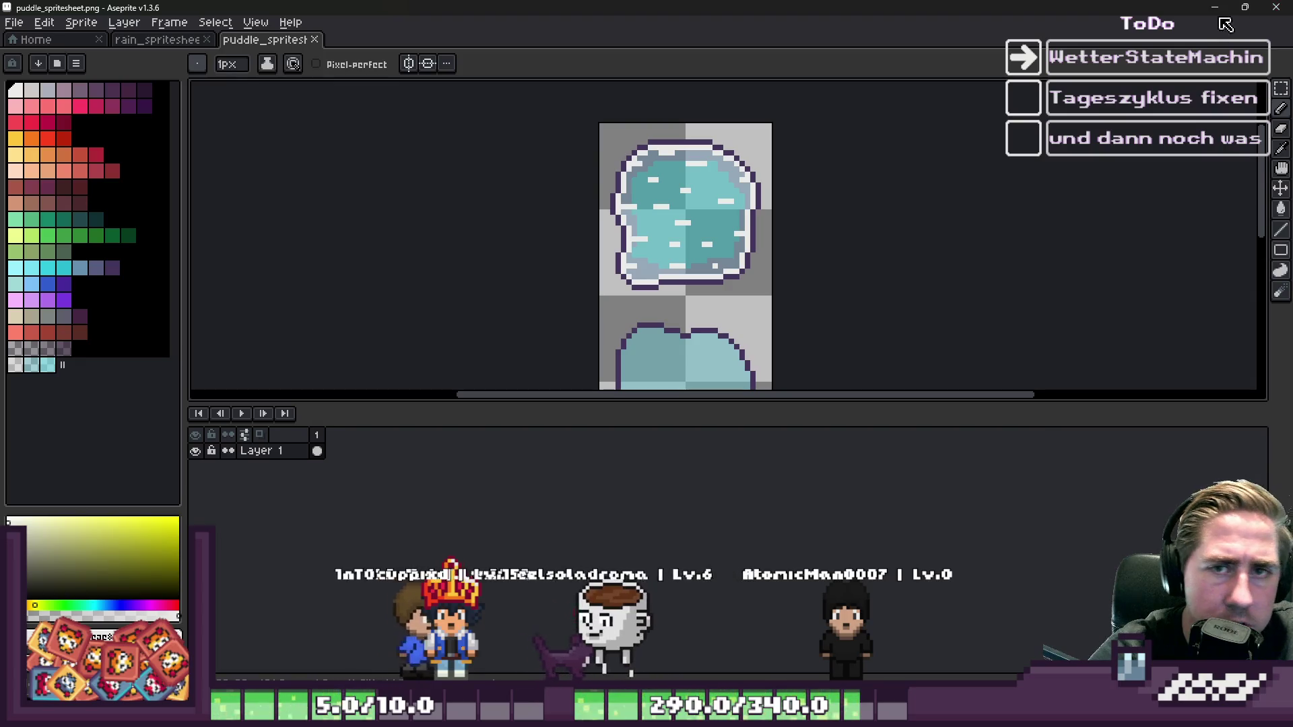
click(1220, 14)
- Zoom the 2D viewport in and out to inspect the puddles' new white streaks
scroll(526, 220, down, 3)
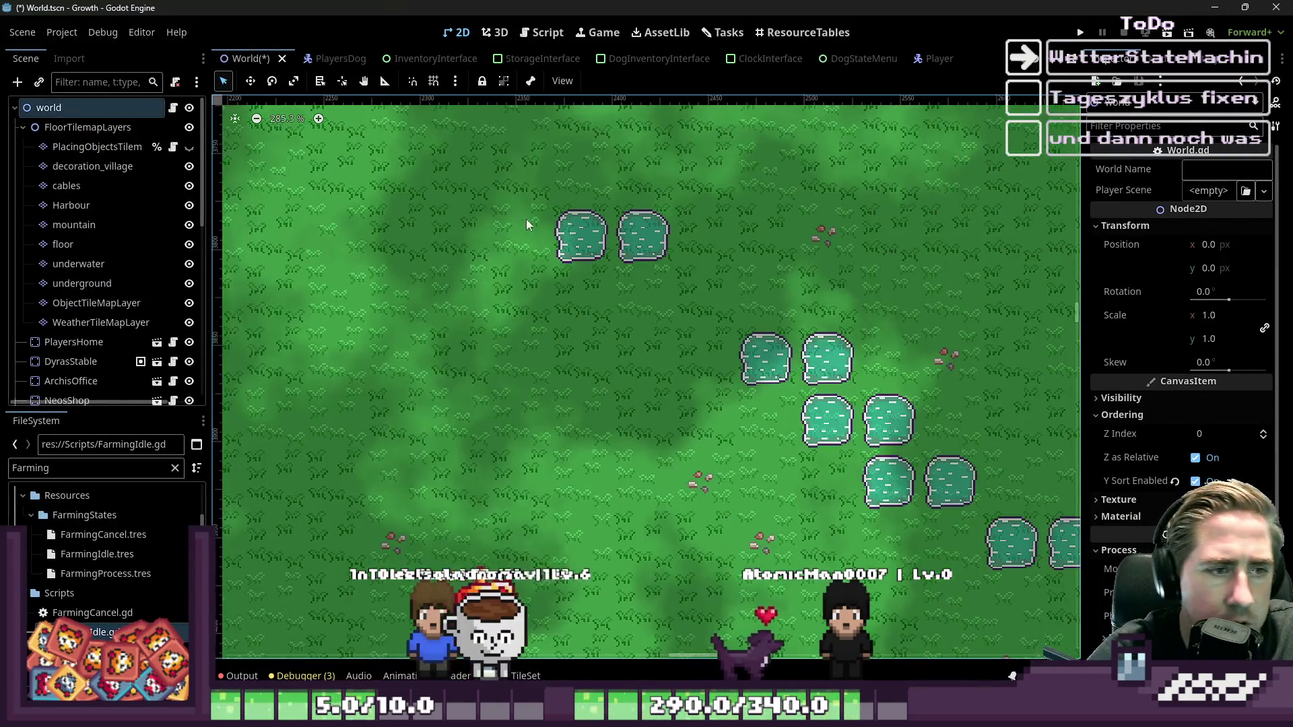
scroll(876, 350, down, 1)
scroll(790, 378, up, 3)
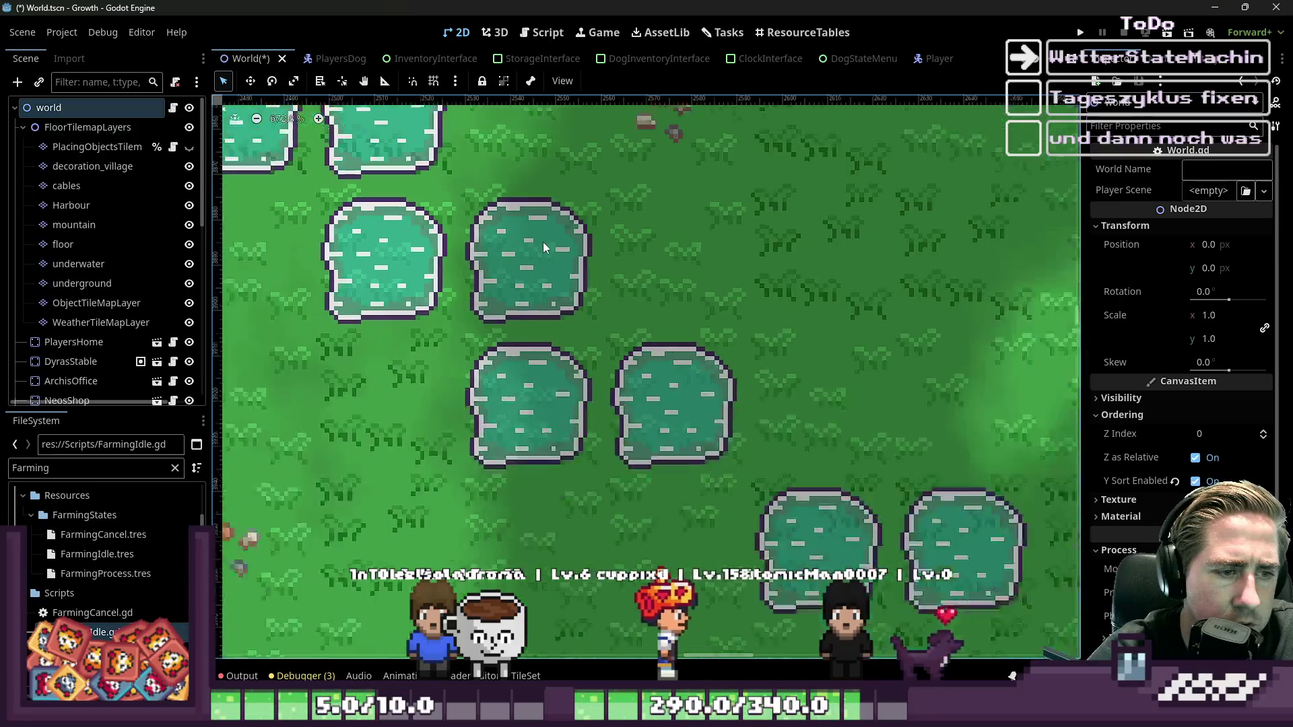
scroll(817, 433, down, 2)
scroll(960, 429, up, 4)
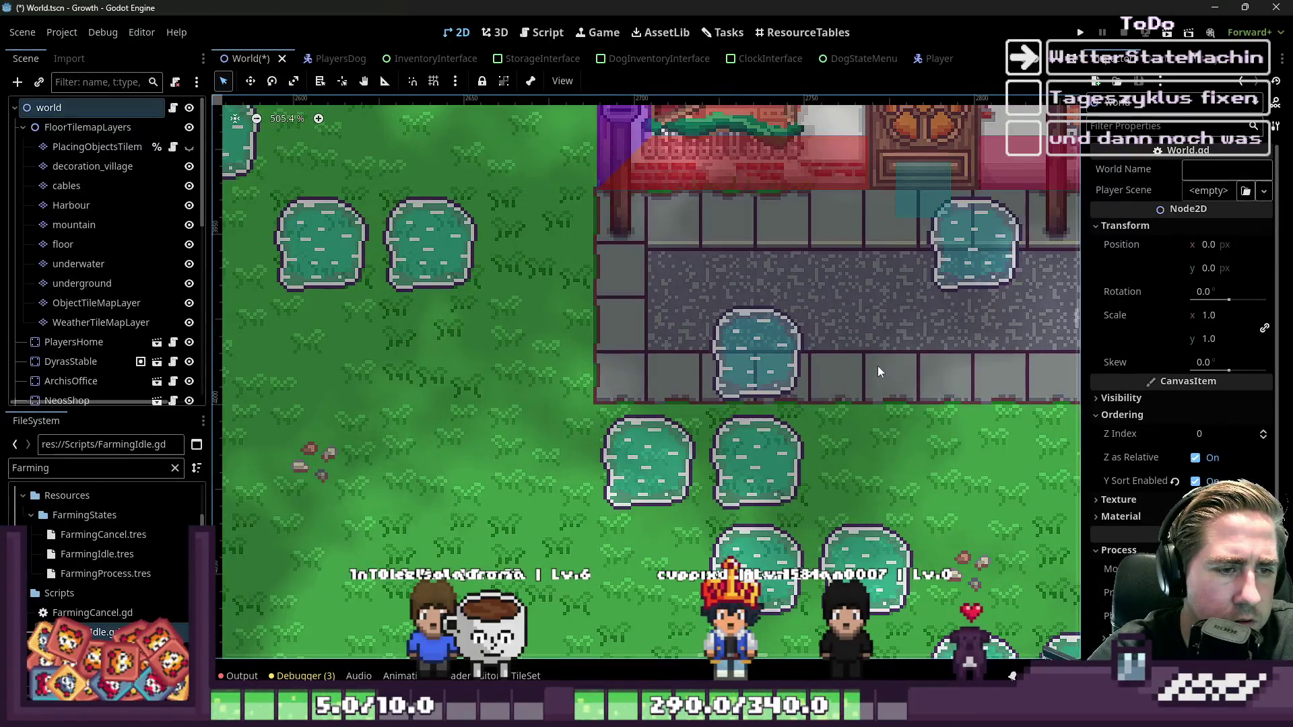
- Minimize Godot and bring the puddle spritesheet in Aseprite back to the front
click(1216, 7)
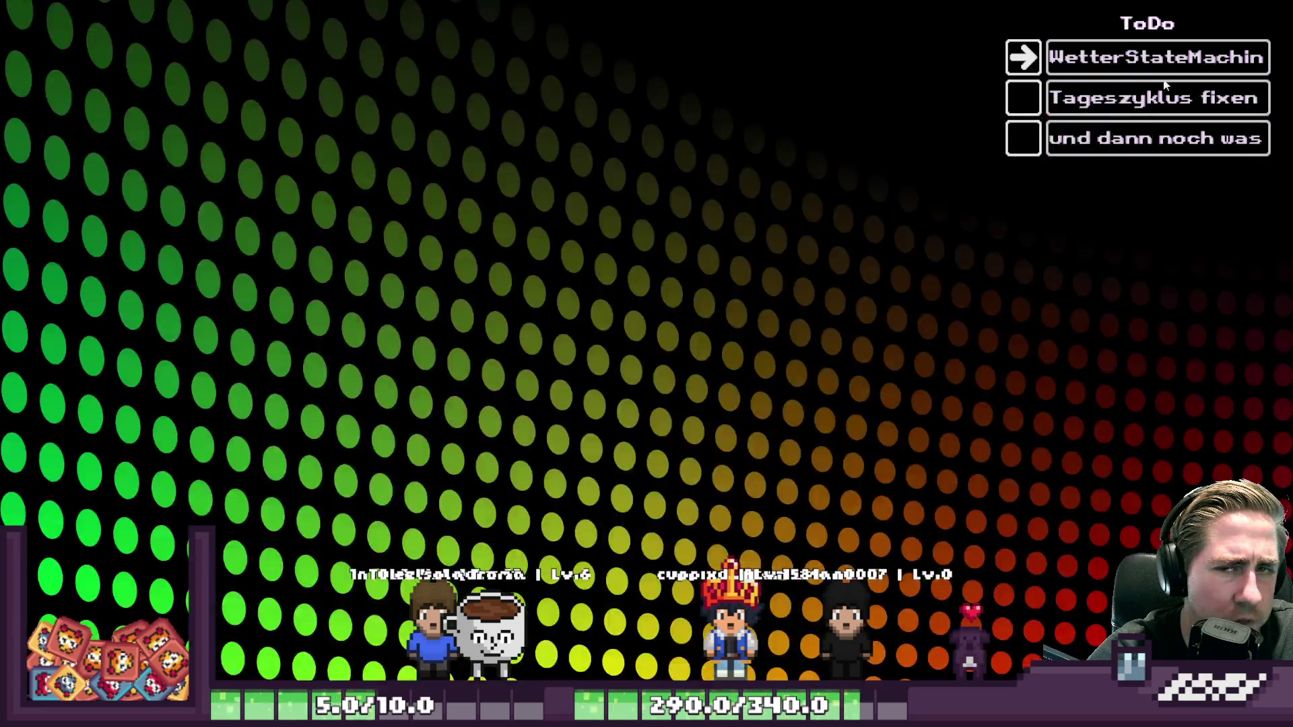
mouse_move(929, 714)
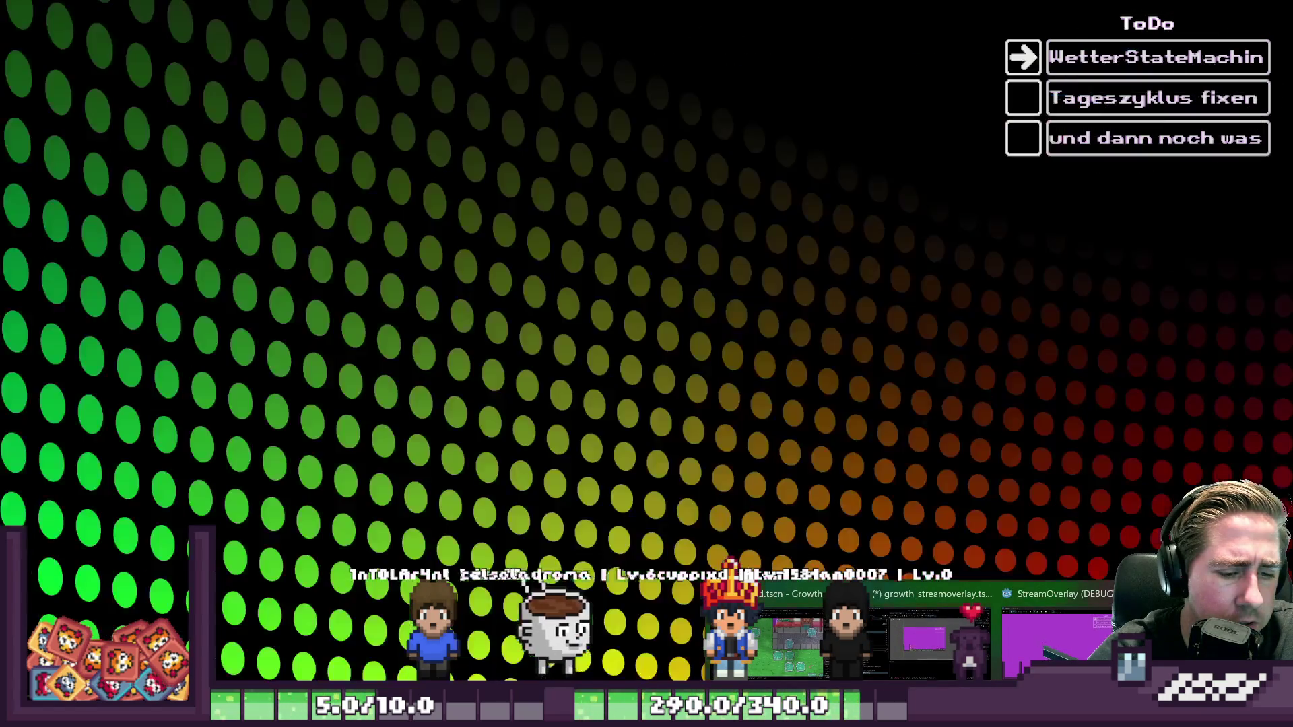
click(895, 714)
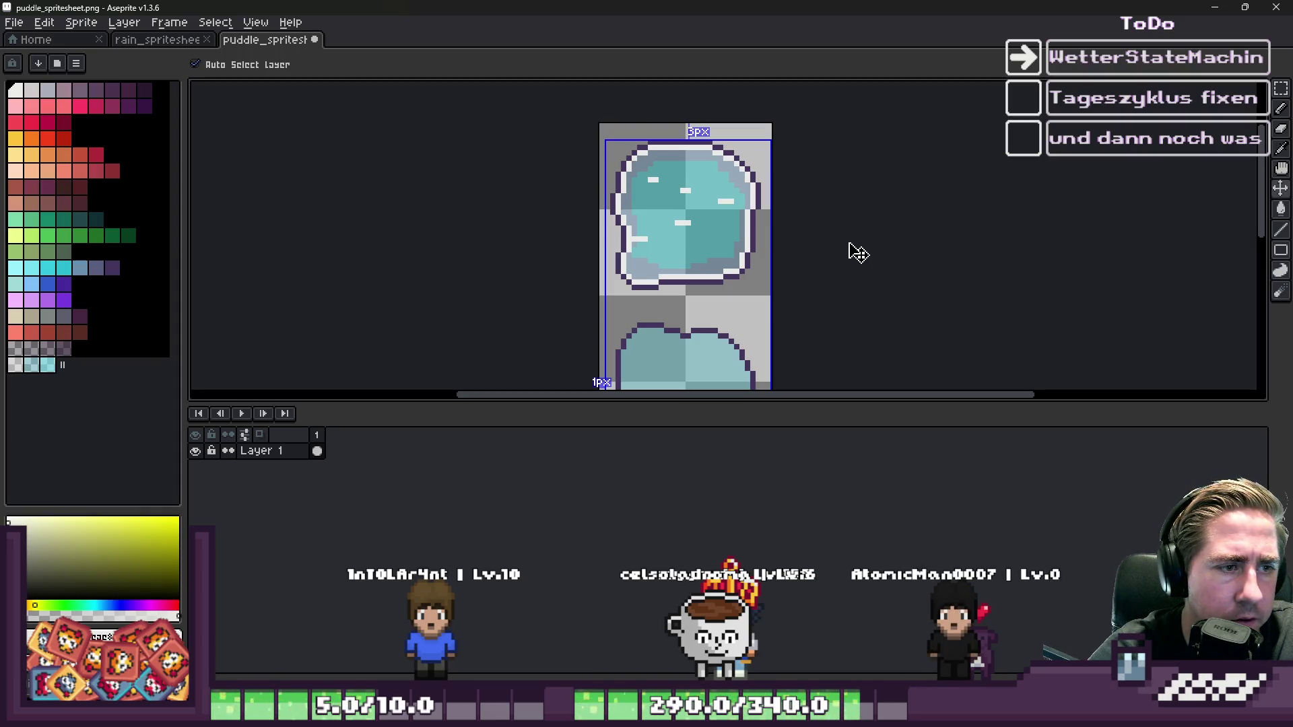
- Switch to the 1px Pencil and pick a semi-transparent colour for the highlights
key(b)
scroll(700, 202, up, 2)
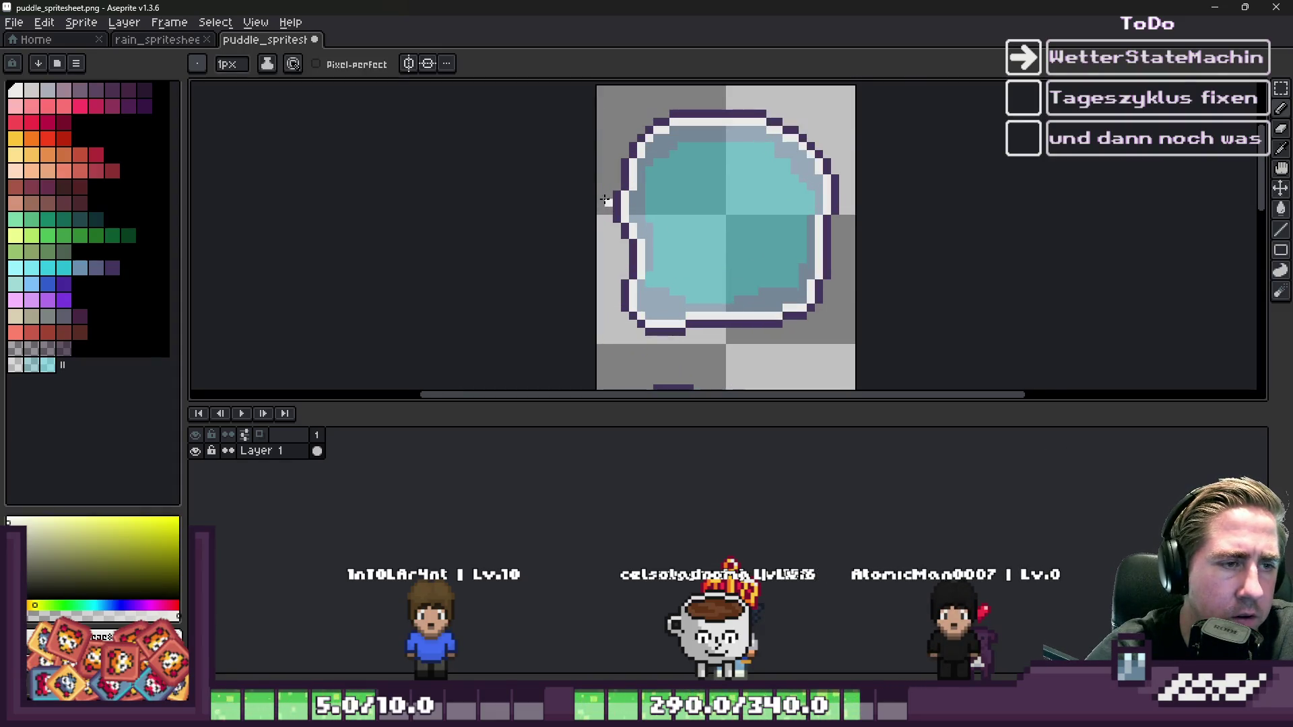
scroll(700, 202, down, 1)
scroll(700, 206, up, 1)
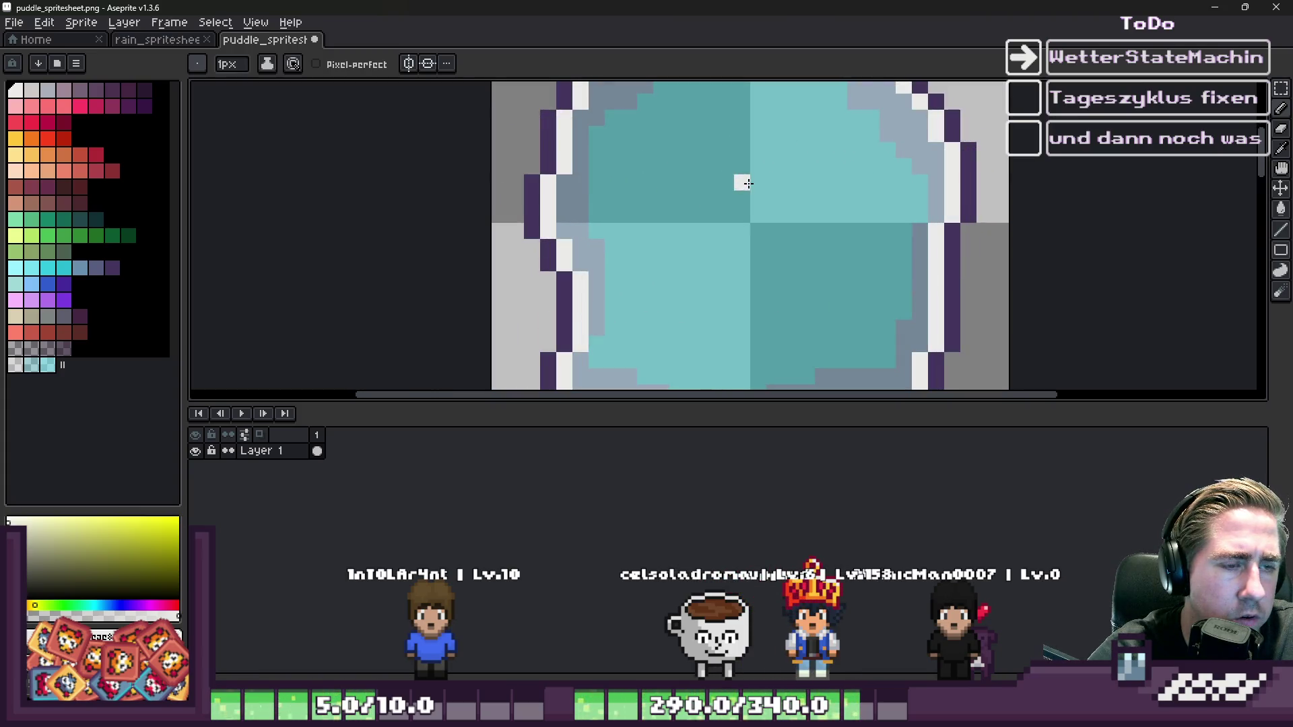
click(17, 366)
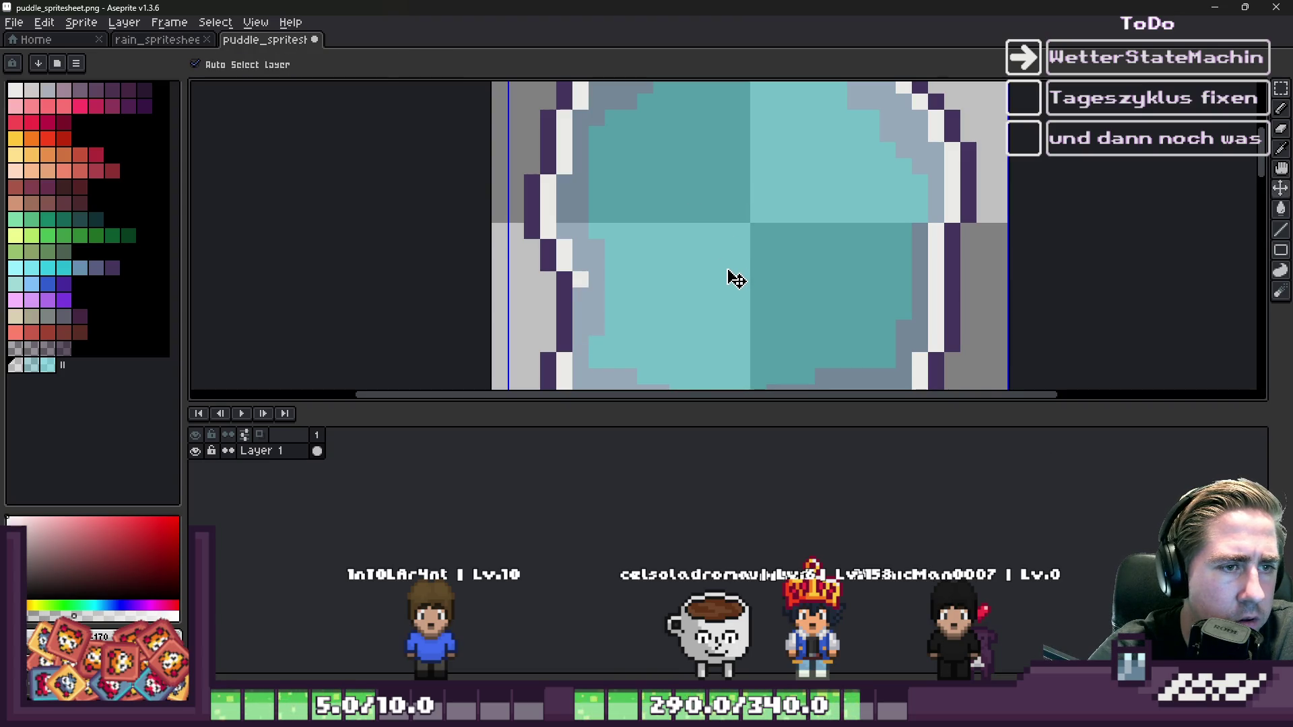
scroll(838, 280, up, 1)
key(shift+n)
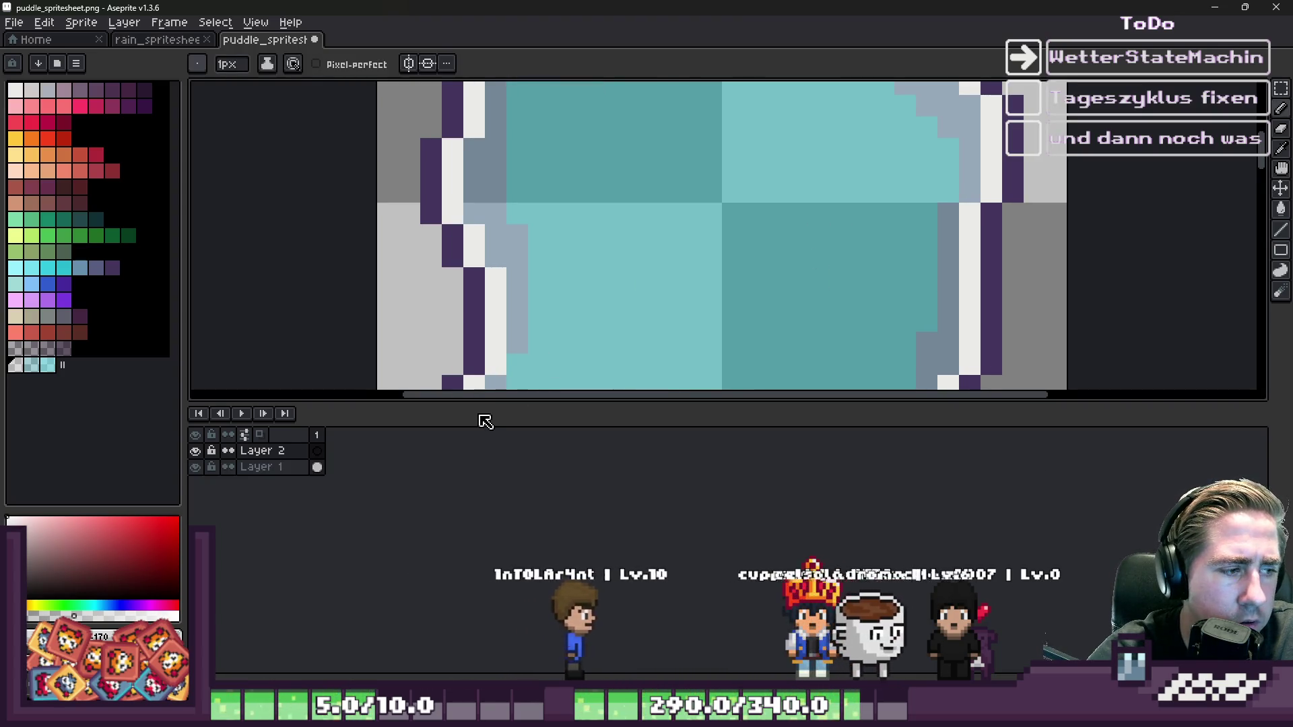
scroll(734, 253, up, 1)
- Paint light highlight streaks across the middle and lower puddle water
drag(927, 258, 894, 258)
drag(765, 225, 674, 226)
key(ctrl+z)
drag(911, 161, 722, 161)
scroll(662, 229, down, 1)
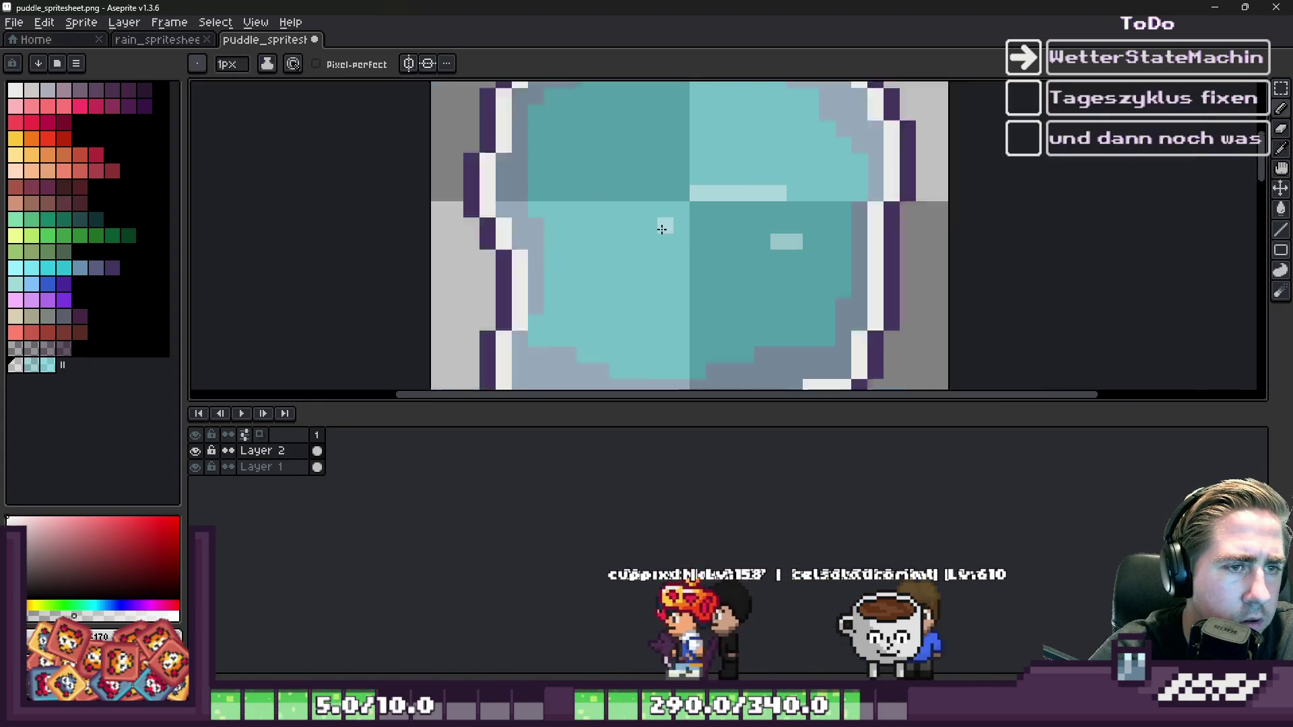
scroll(662, 229, down, 1)
drag(754, 291, 532, 313)
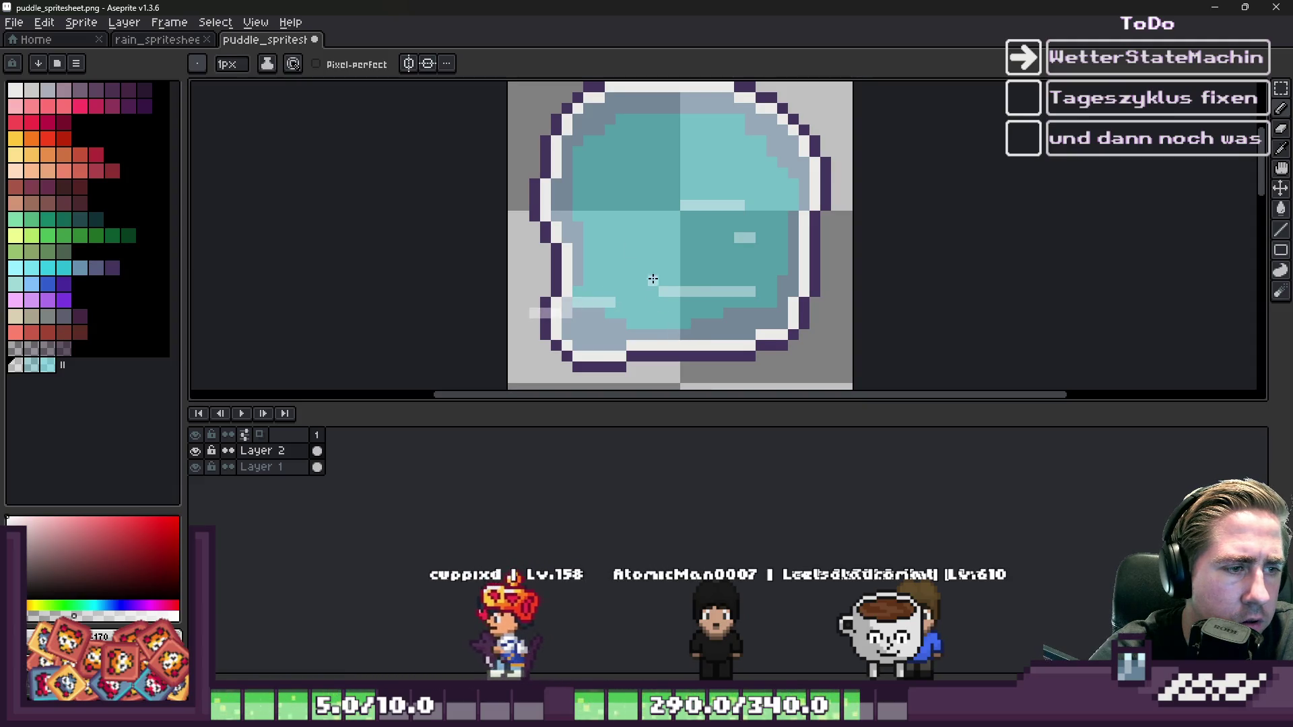
- Add light streaks along the puddle's left, right, bottom-right and top inner edges
drag(599, 227, 566, 227)
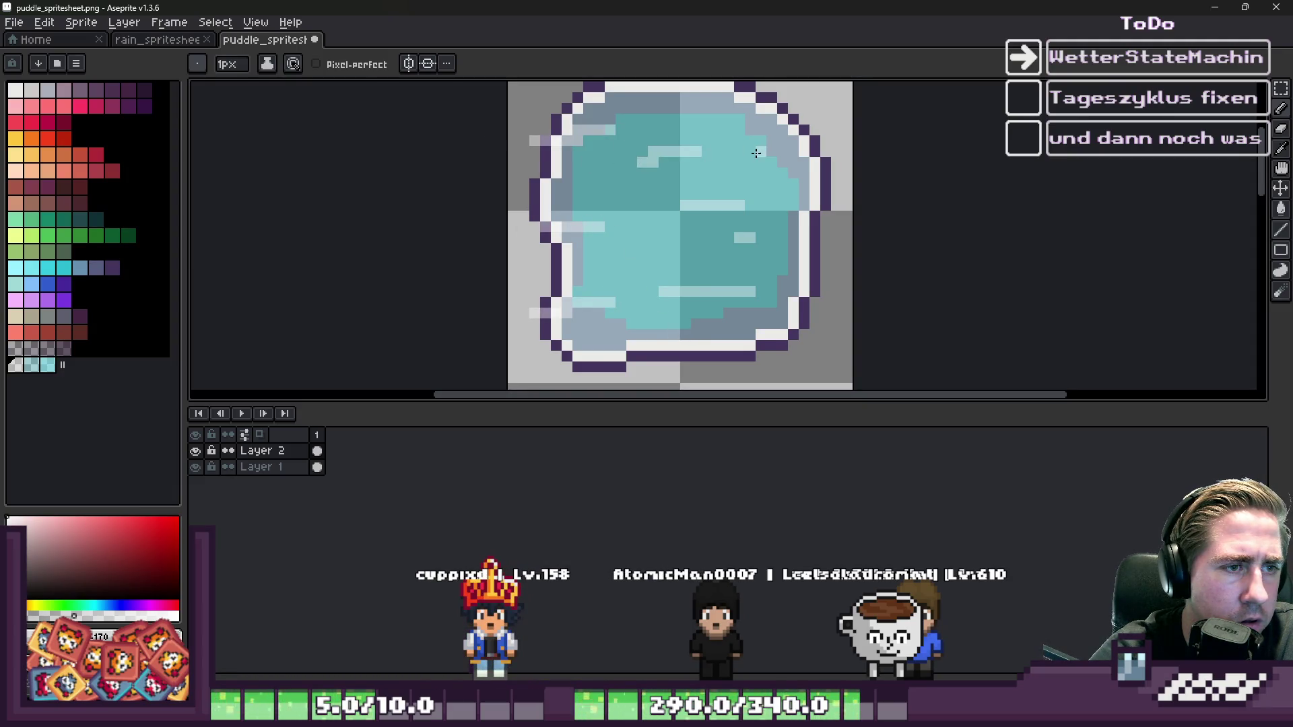
mouse_move(791, 161)
mouse_down()
mouse_move(804, 162)
mouse_move(769, 195)
mouse_up()
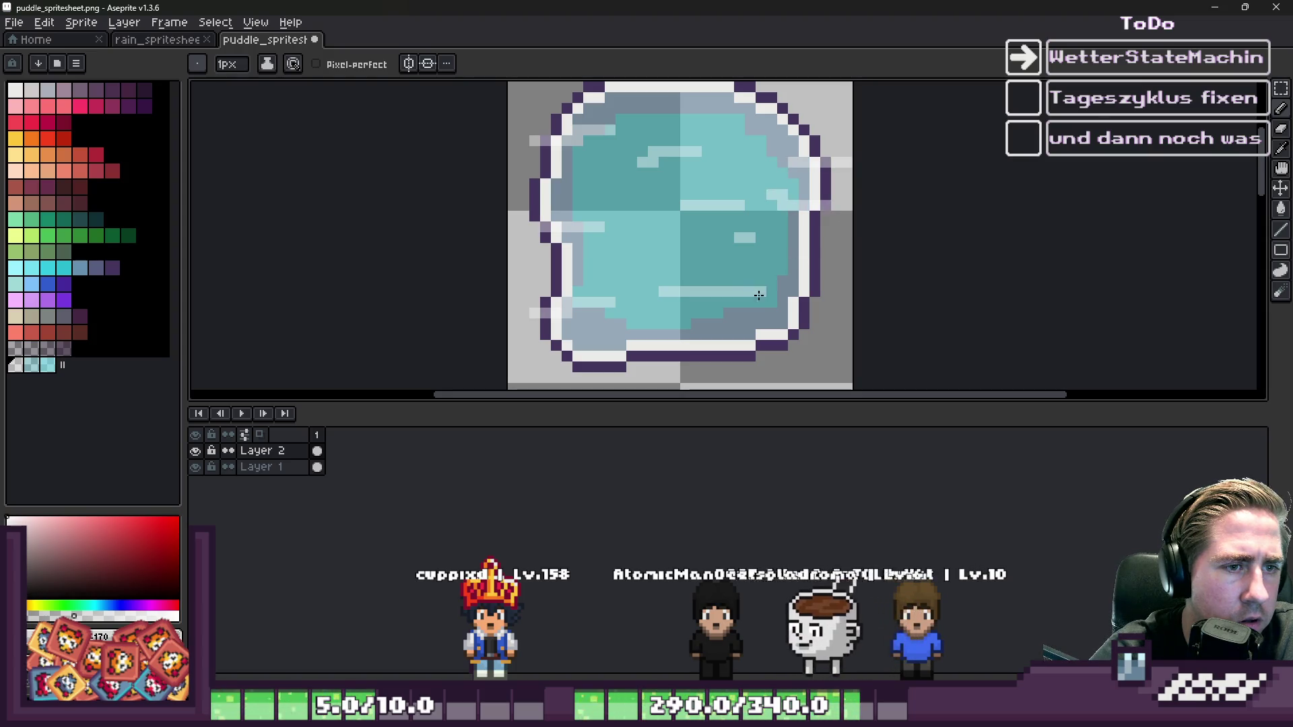
drag(796, 259, 769, 259)
drag(714, 334, 829, 335)
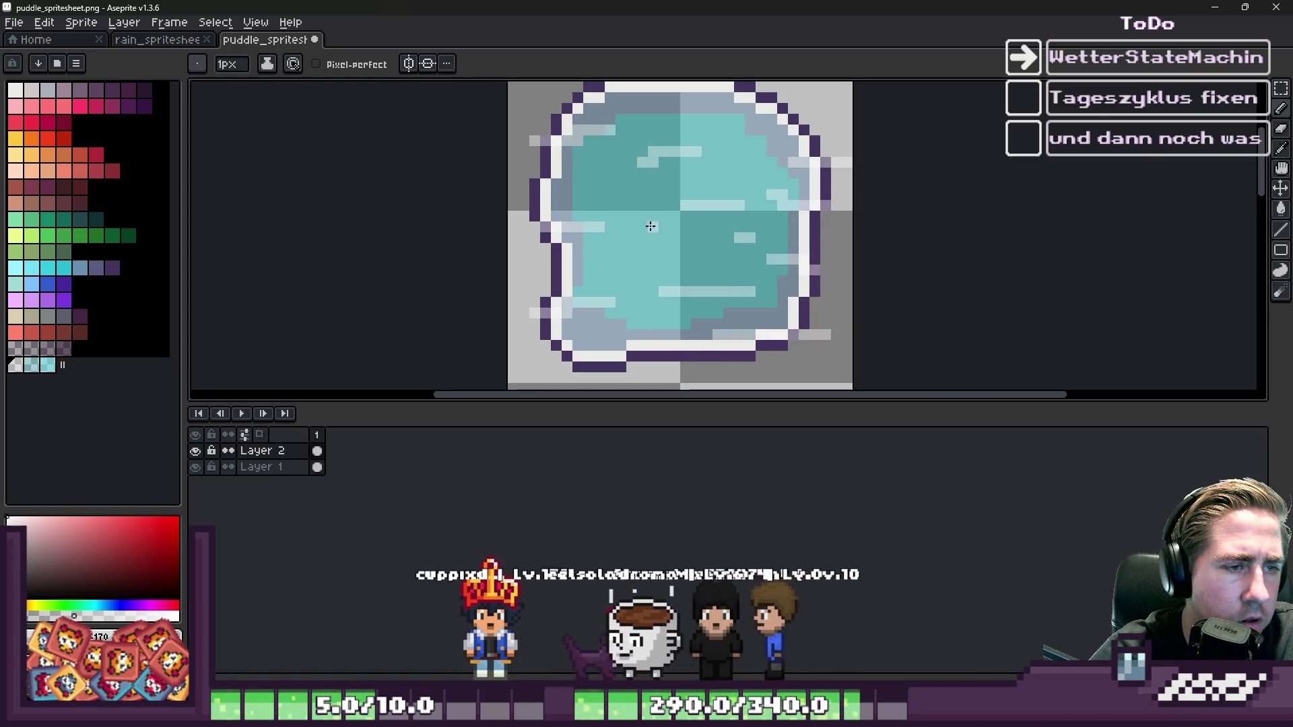
drag(626, 195, 509, 196)
drag(731, 108, 866, 95)
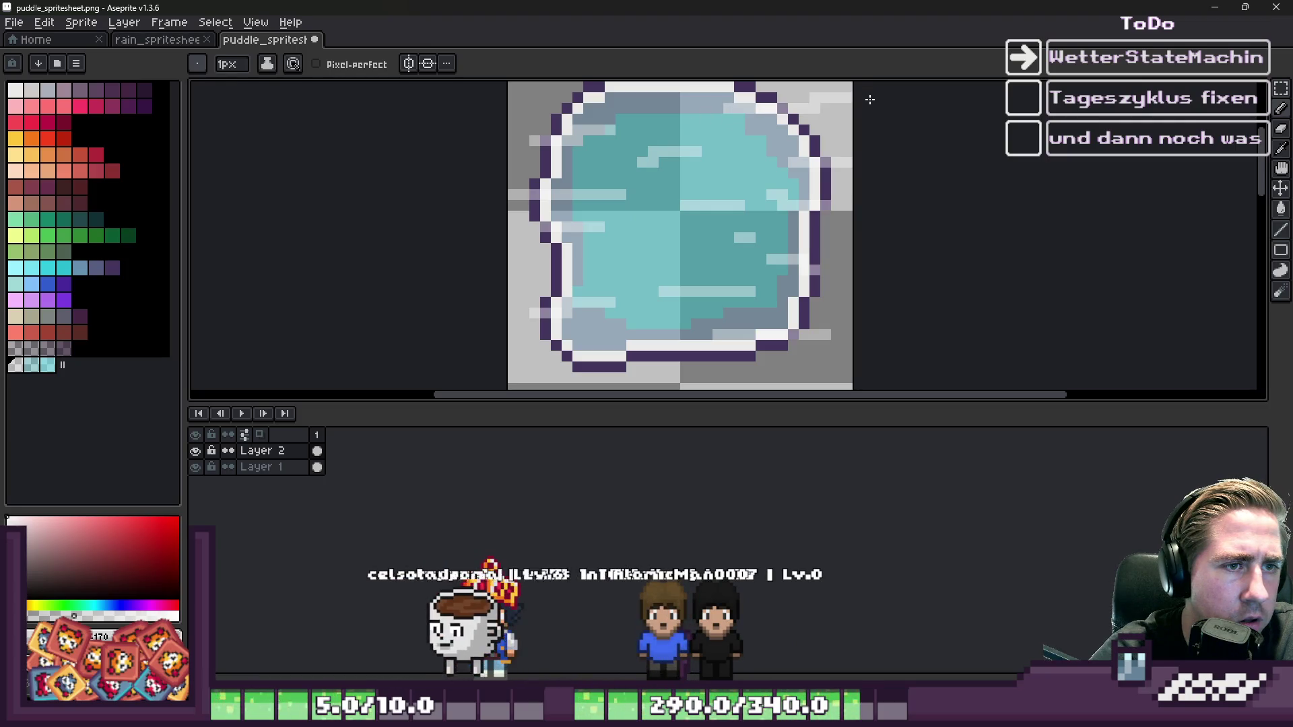
drag(677, 119, 579, 115)
key(e)
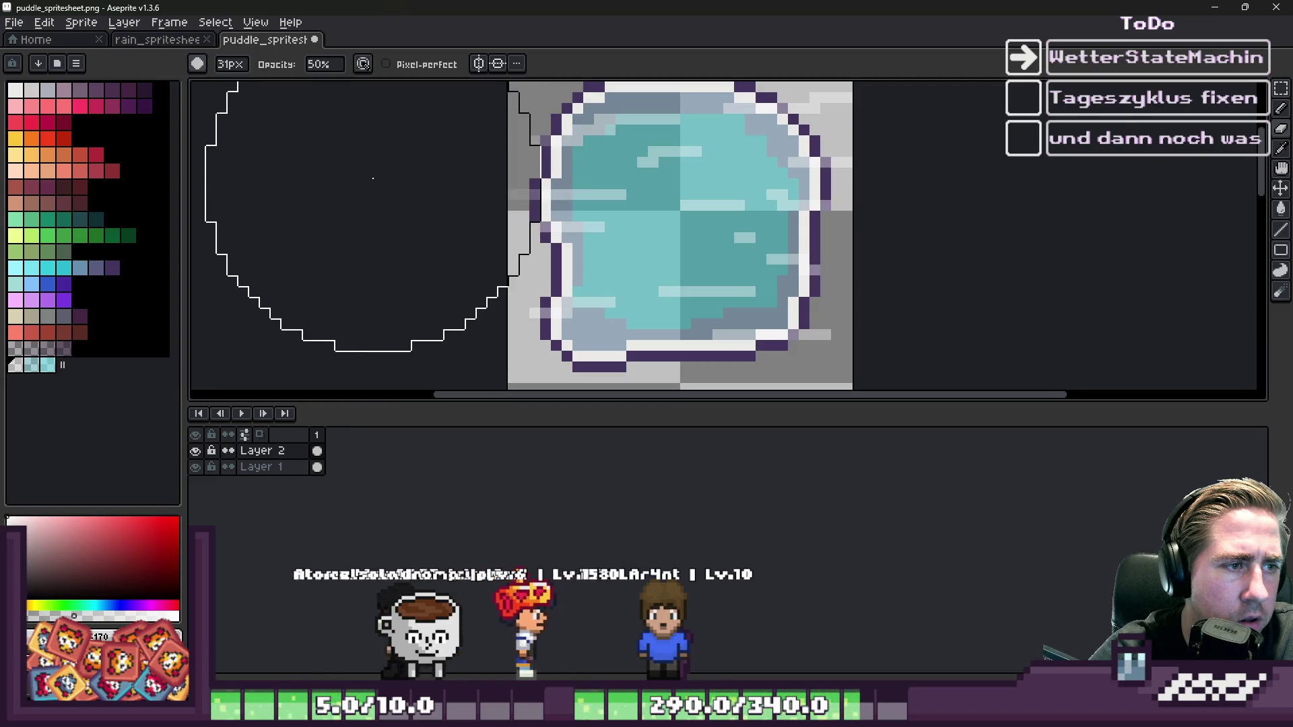
- Set the round brush to 100% opacity and shrink its size
click(324, 64)
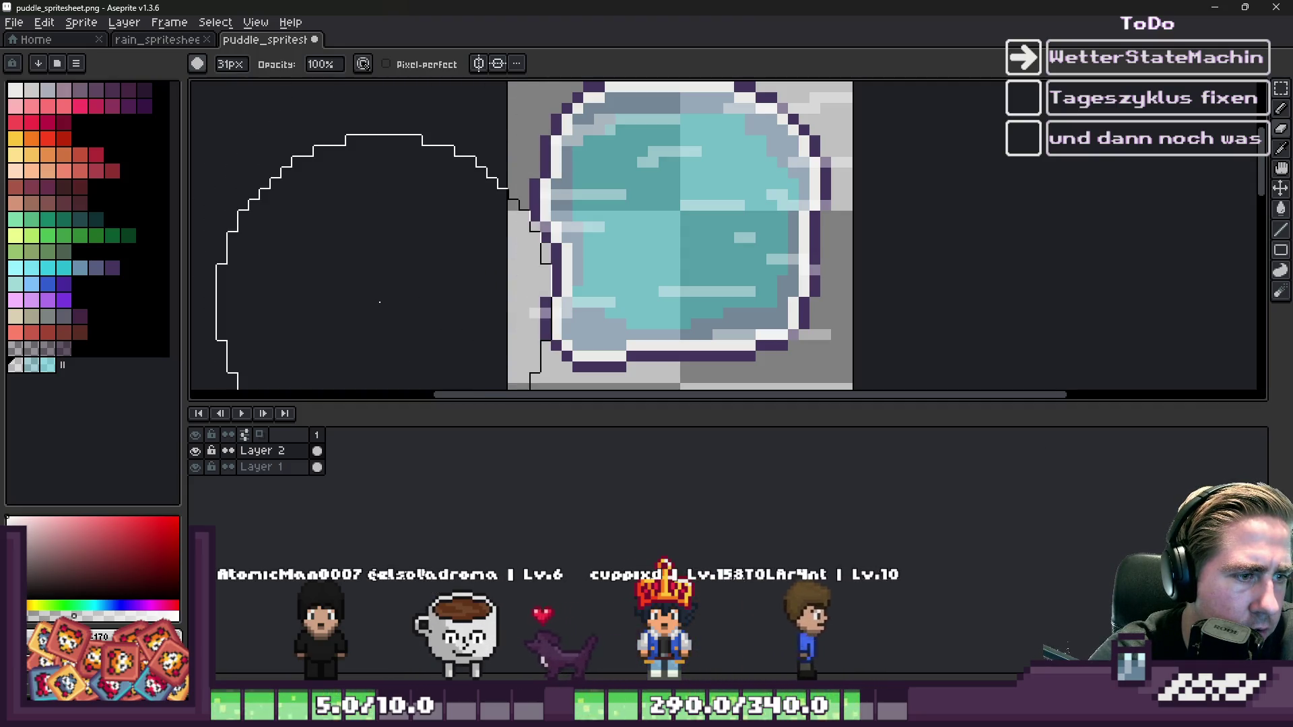
key(minus)
key(minus)
key(minus)
key(minus)
key(minus)
key(minus)
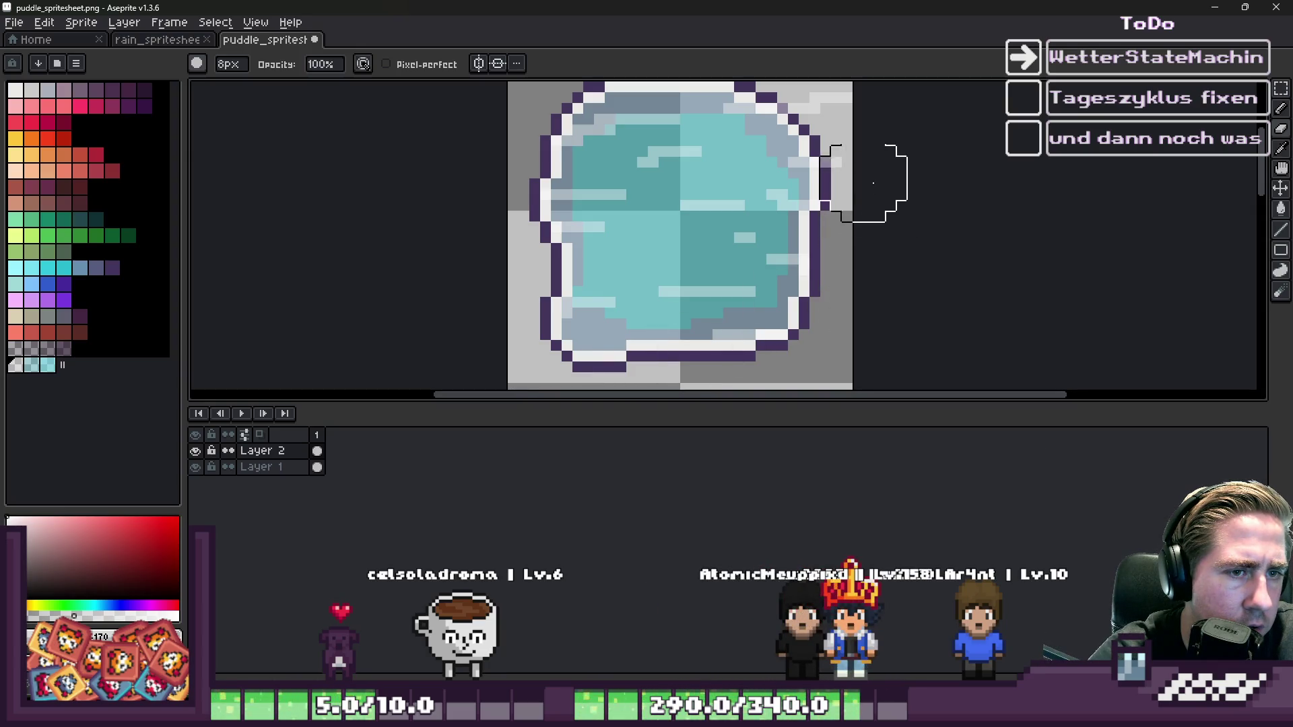
scroll(831, 181, up, 2)
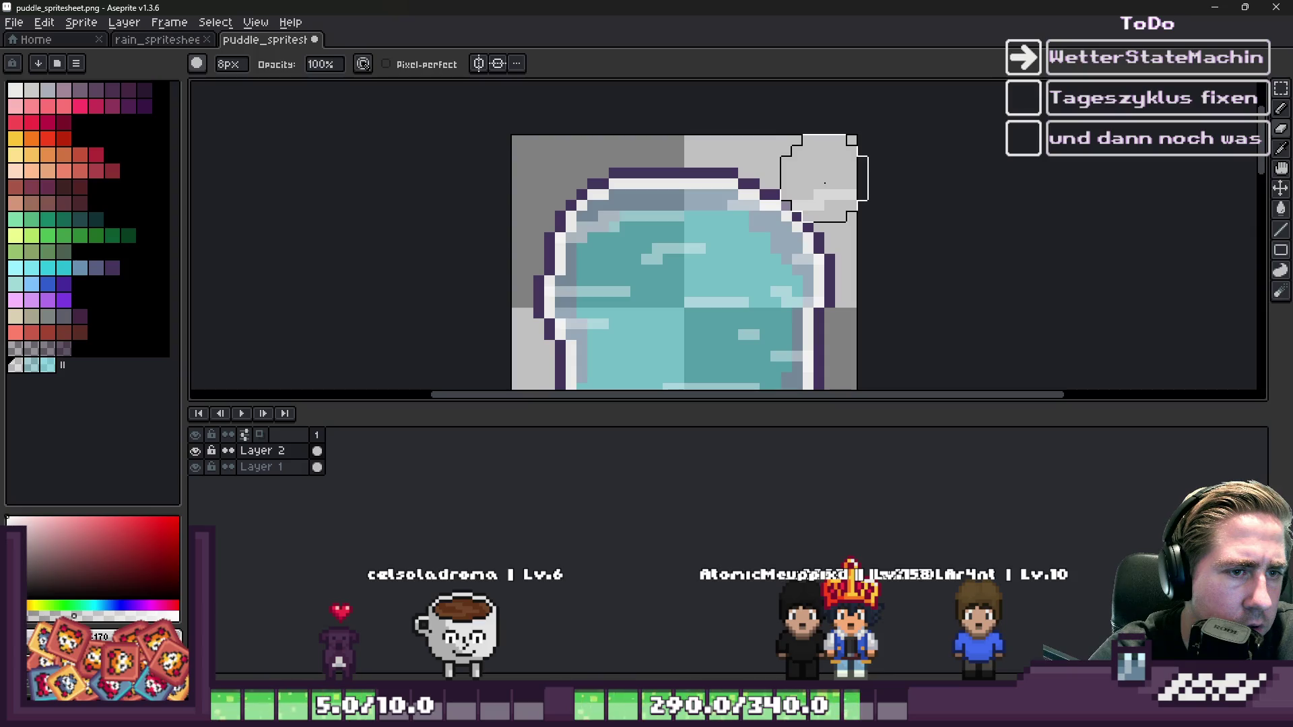
scroll(843, 189, down, 2)
scroll(844, 190, up, 1)
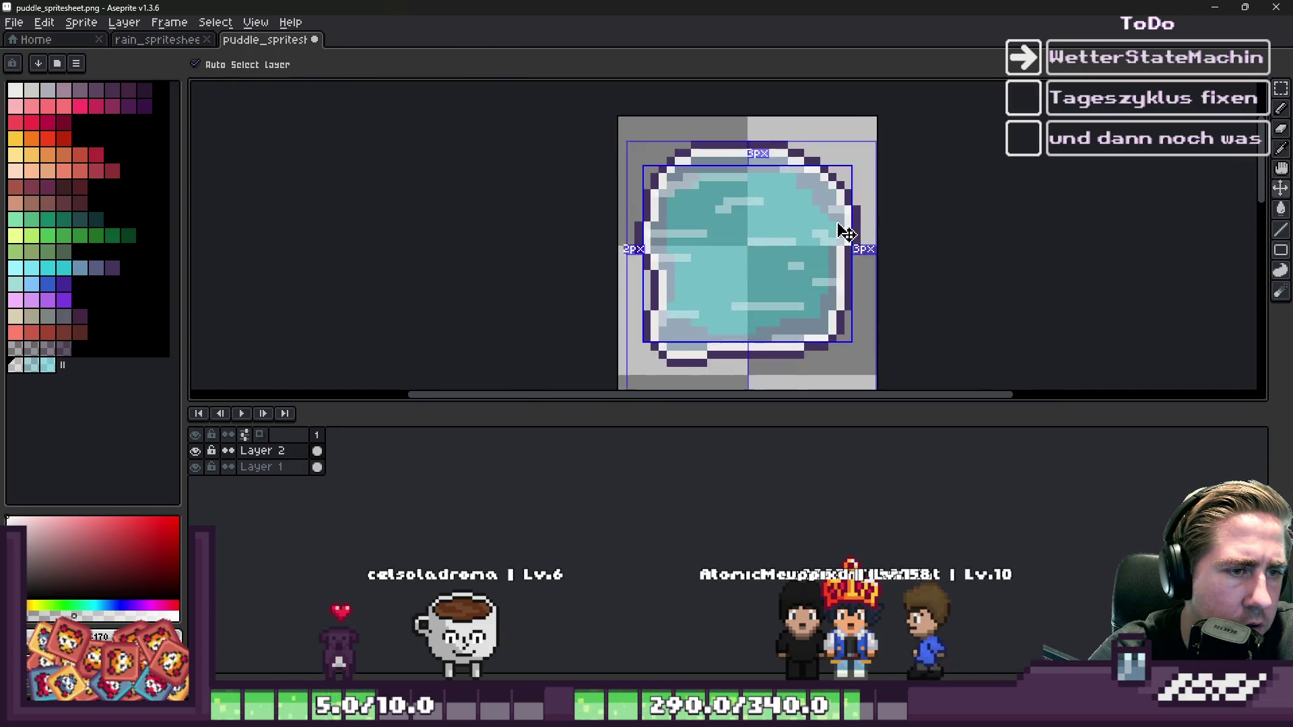
- Minimize Aseprite and bring the Godot editor forward to view the reimported puddle tiles
click(1214, 7)
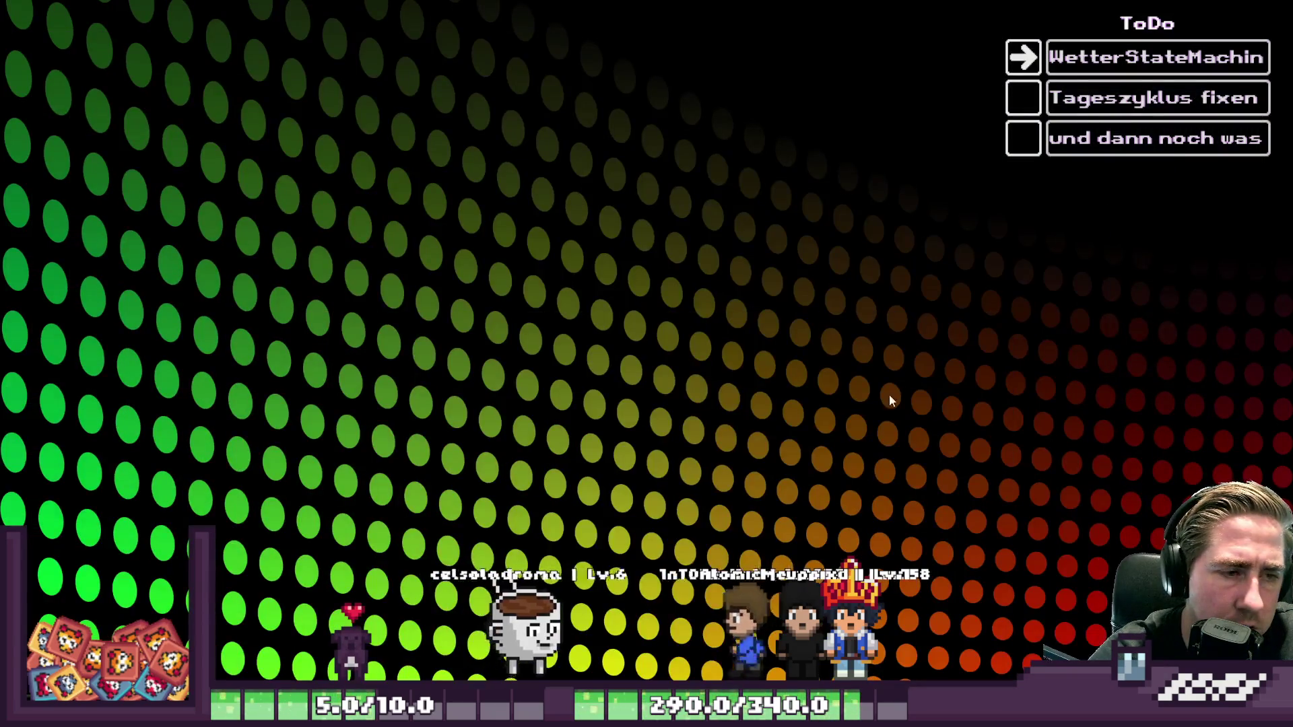
click(786, 639)
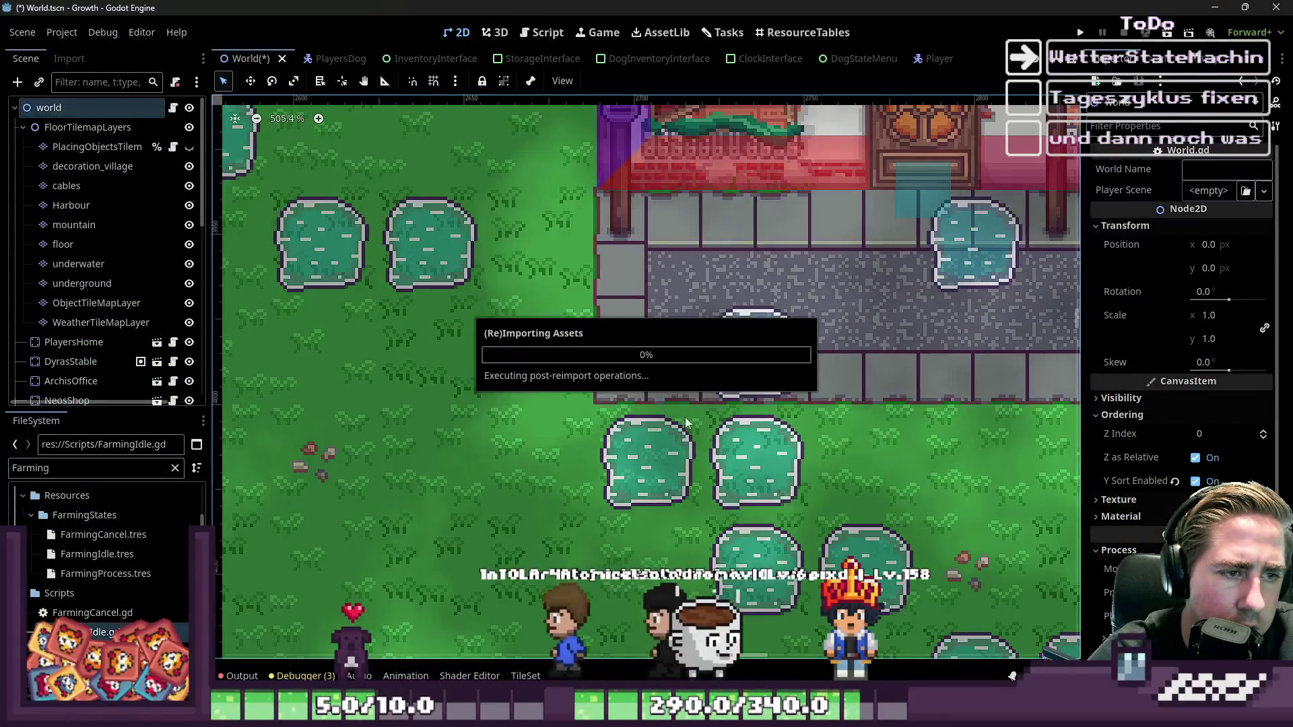
scroll(522, 307, down, 7)
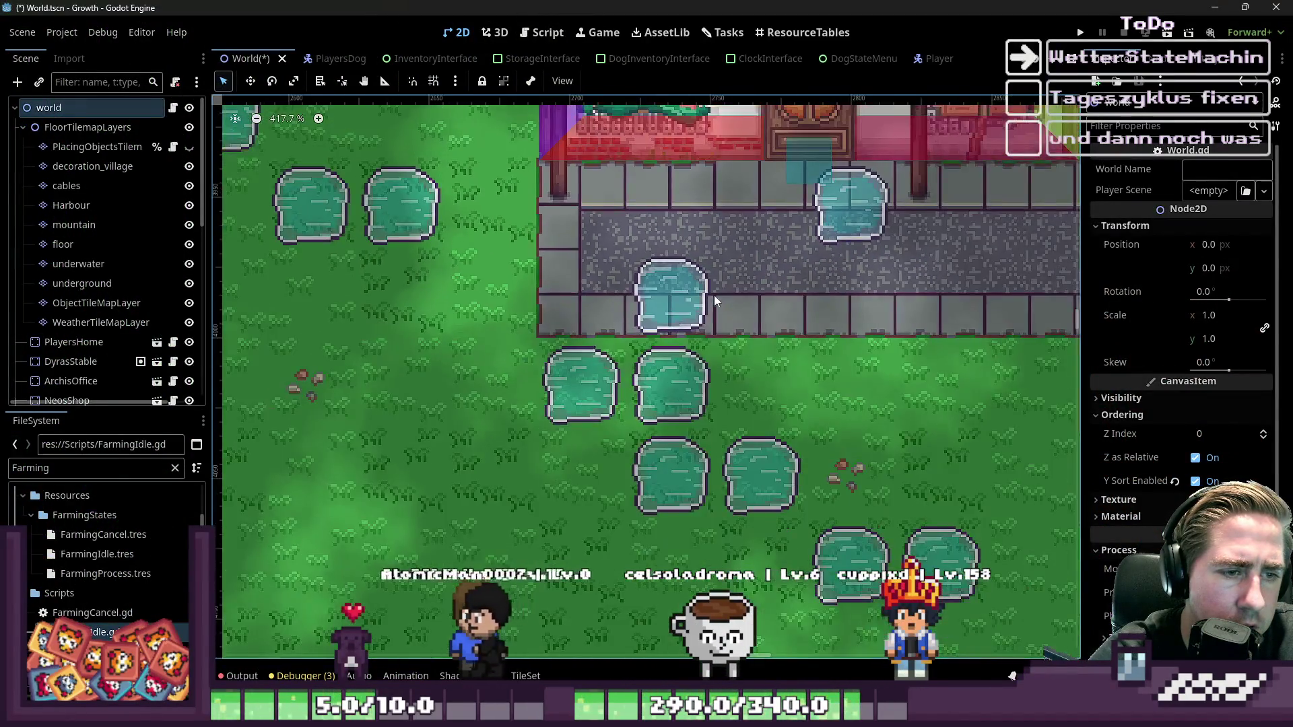
scroll(725, 300, up, 2)
scroll(752, 408, up, 2)
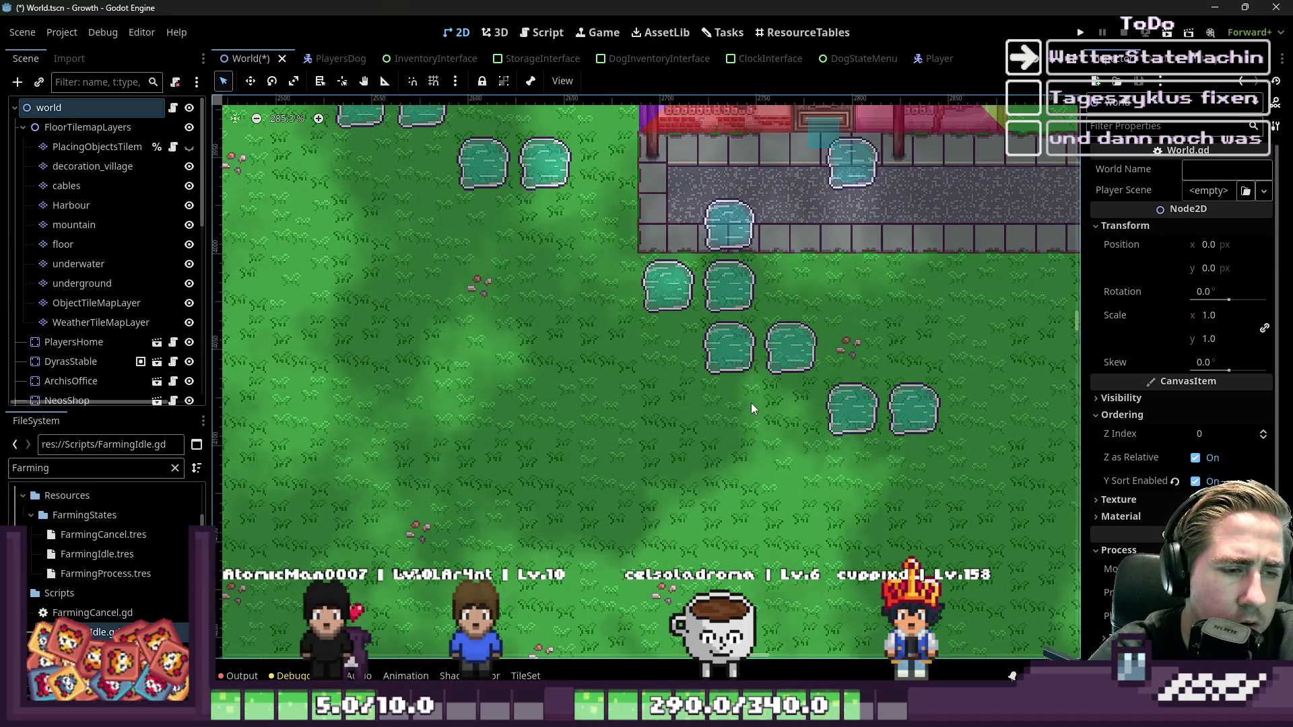
scroll(753, 407, up, 2)
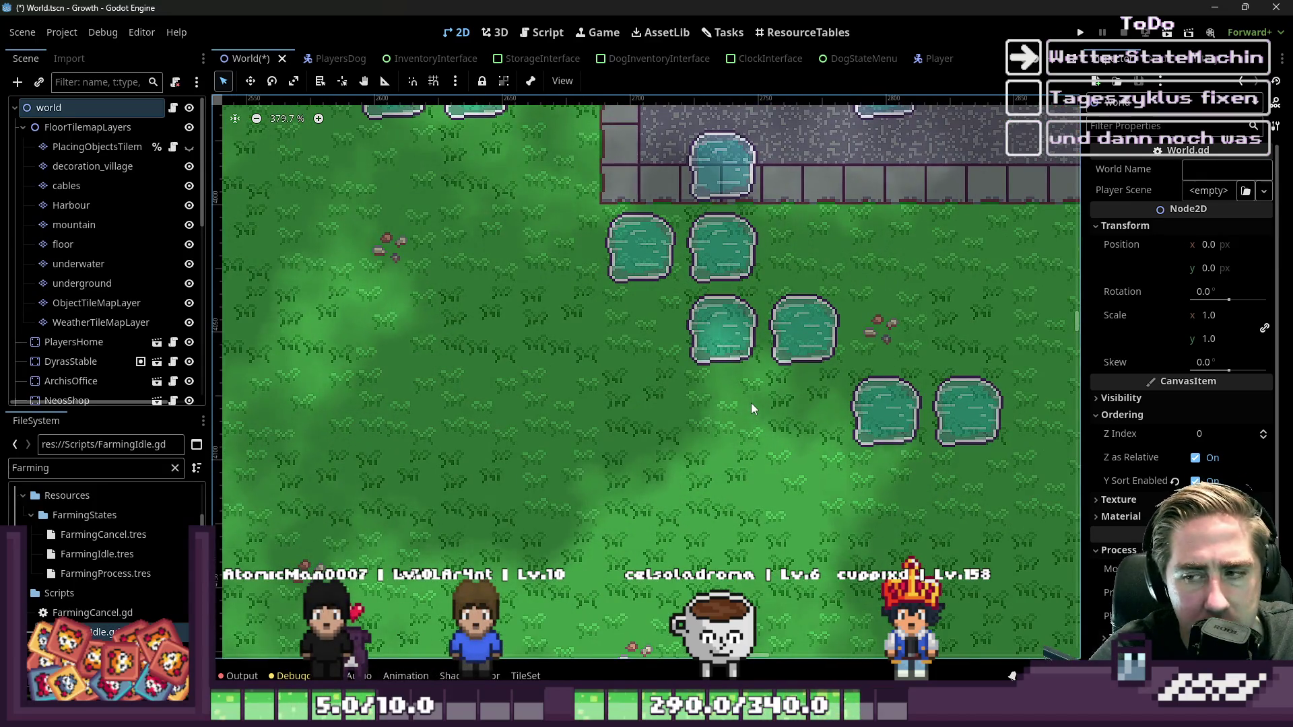
mouse_move(1017, 670)
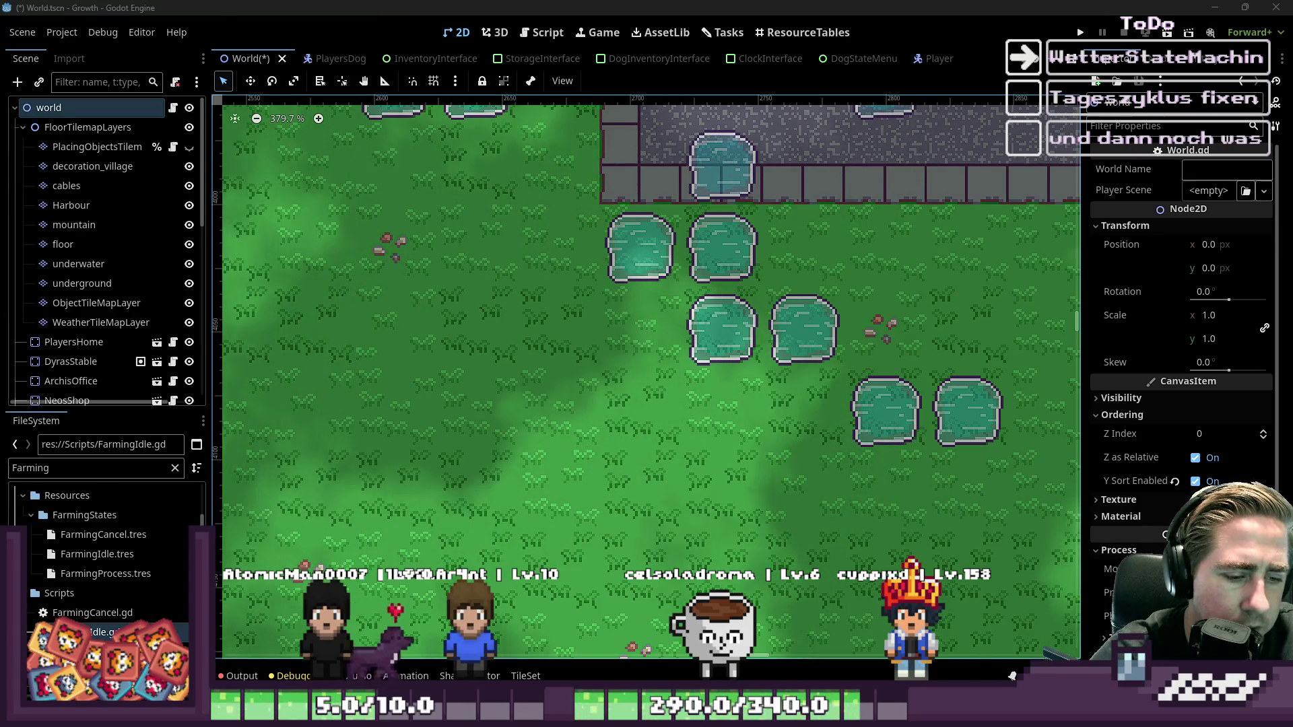
- Back in Aseprite, paint three stray light pixels on the puddle dark teal
click(1012, 675)
scroll(662, 262, up, 4)
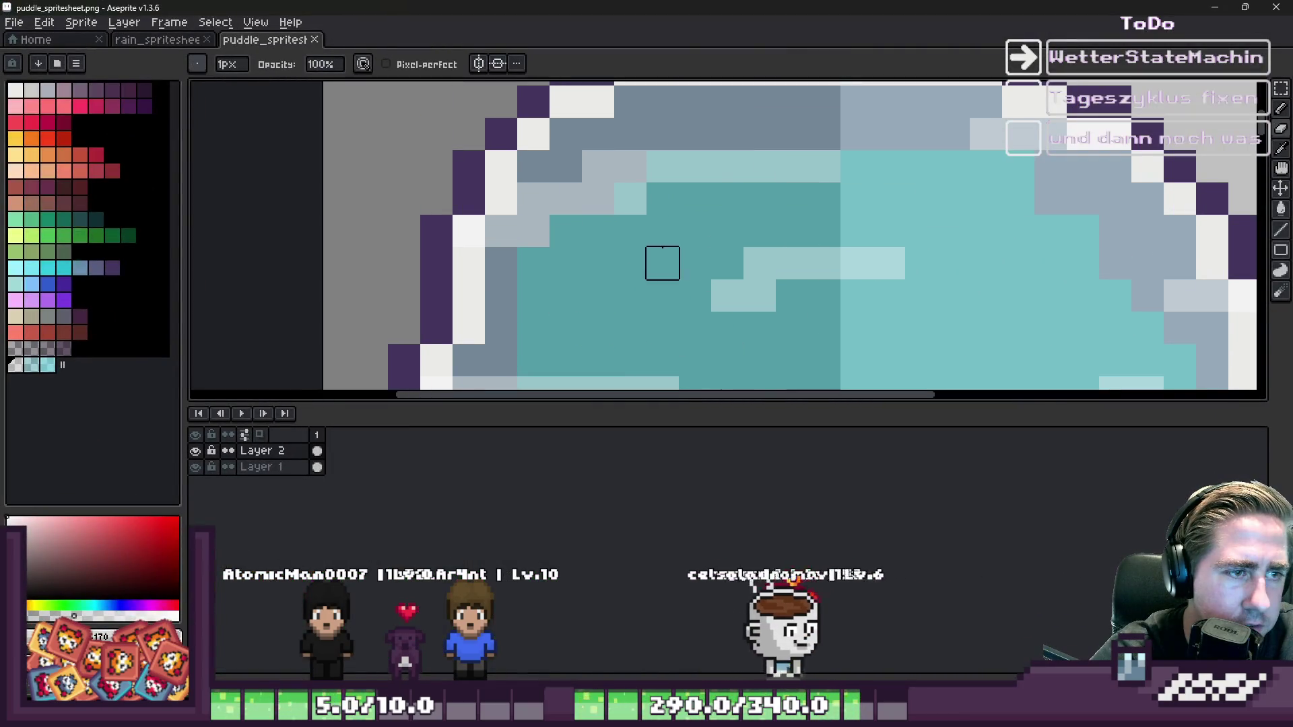
click(631, 198)
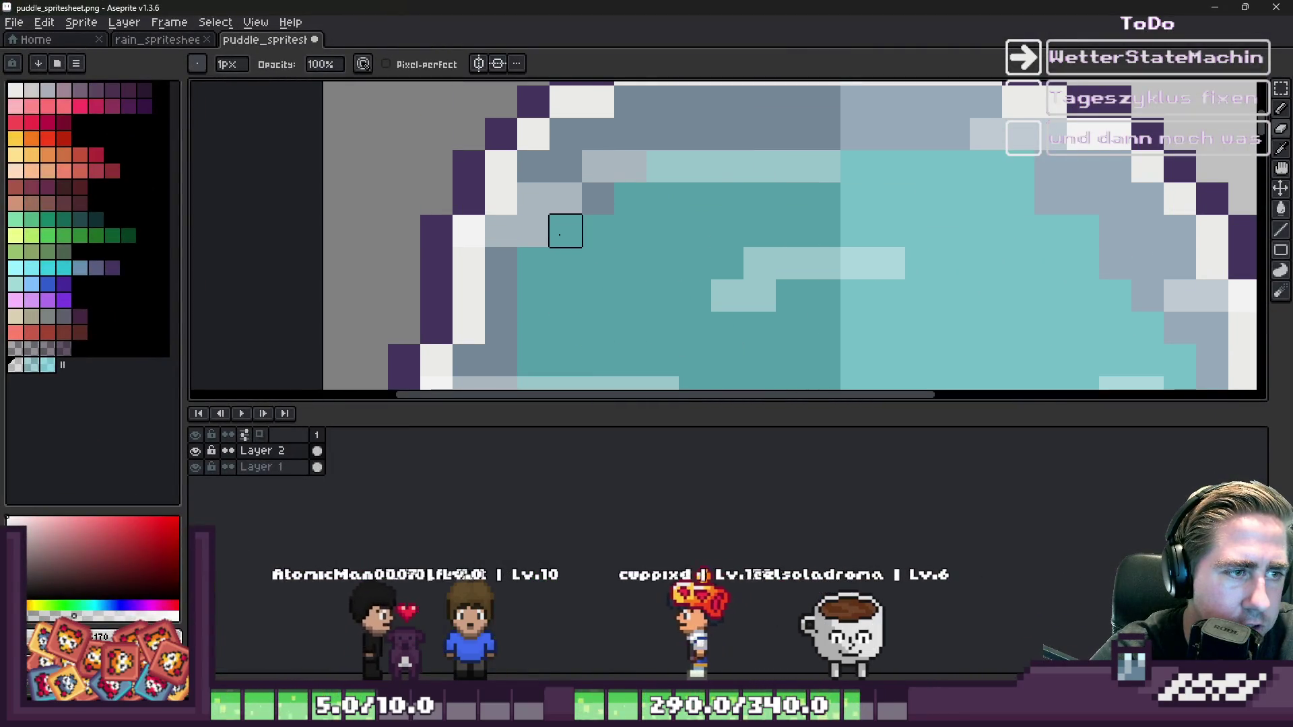
scroll(566, 231, down, 1)
scroll(626, 234, up, 2)
drag(697, 253, 482, 251)
scroll(572, 239, down, 1)
scroll(667, 228, up, 1)
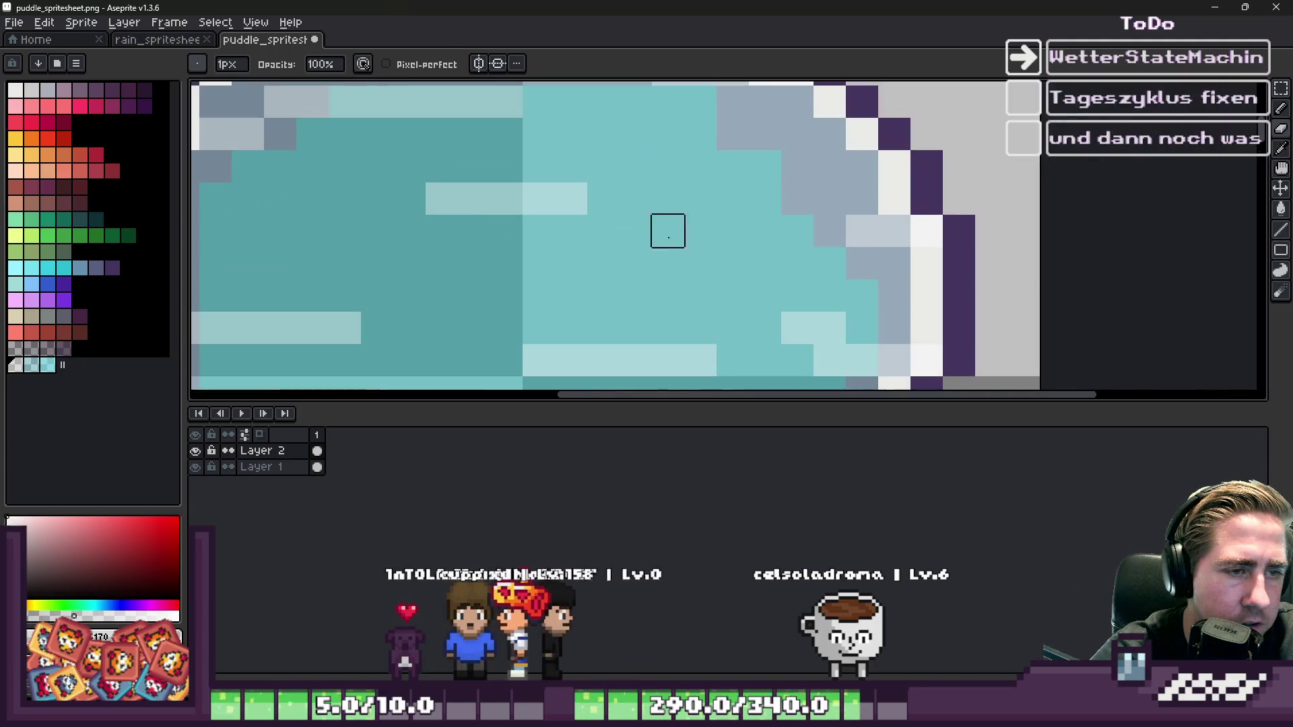
scroll(667, 228, down, 3)
scroll(794, 220, up, 3)
- Pick the pale cyan from the puddle and add single pale cyan highlight pixels to the streaks
click(793, 220)
alt+click(793, 219)
scroll(752, 210, down, 3)
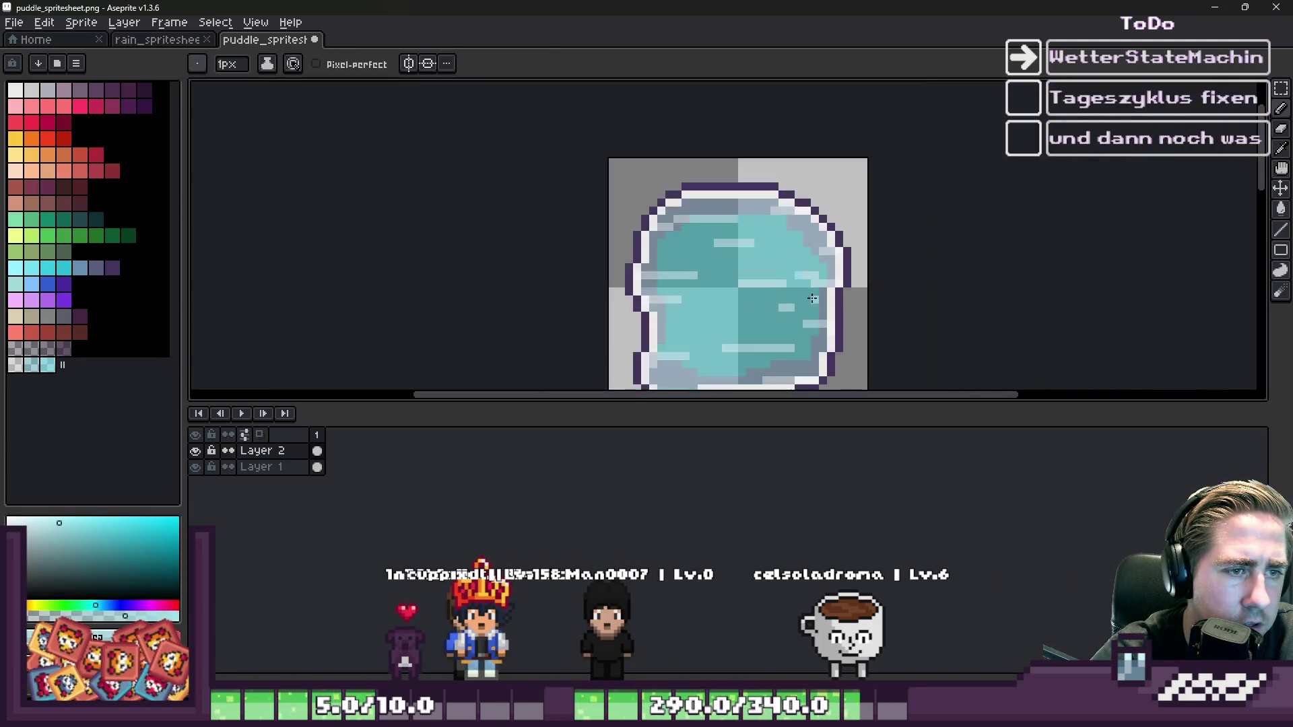
scroll(817, 308, up, 3)
click(789, 269)
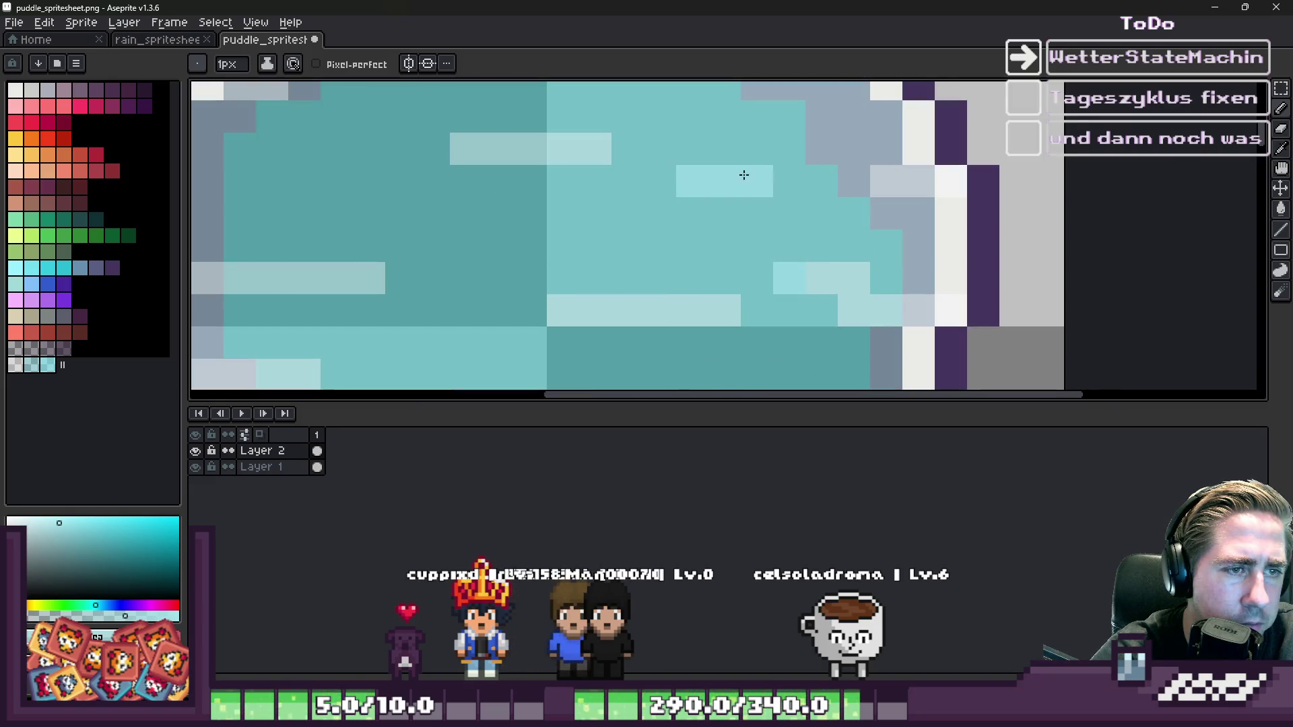
scroll(744, 175, down, 3)
scroll(775, 222, up, 3)
scroll(808, 256, down, 3)
scroll(849, 276, up, 3)
click(864, 285)
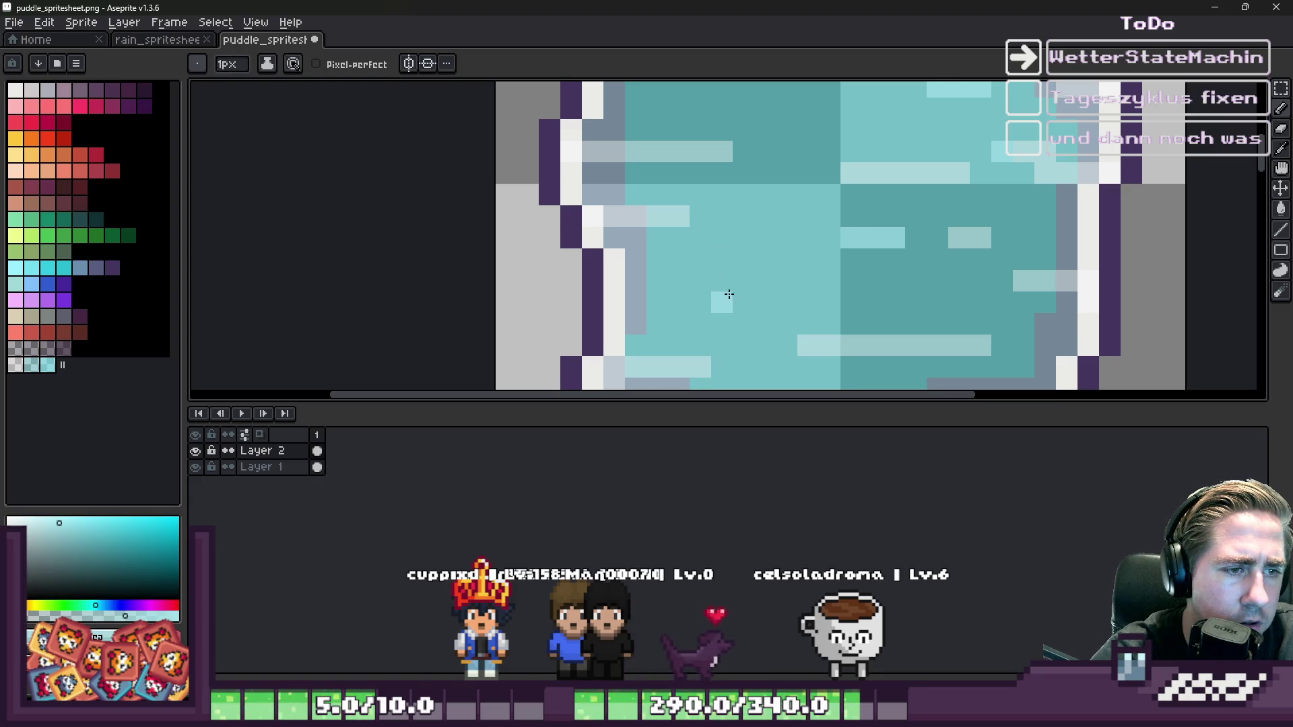
scroll(702, 260, down, 3)
scroll(674, 276, up, 4)
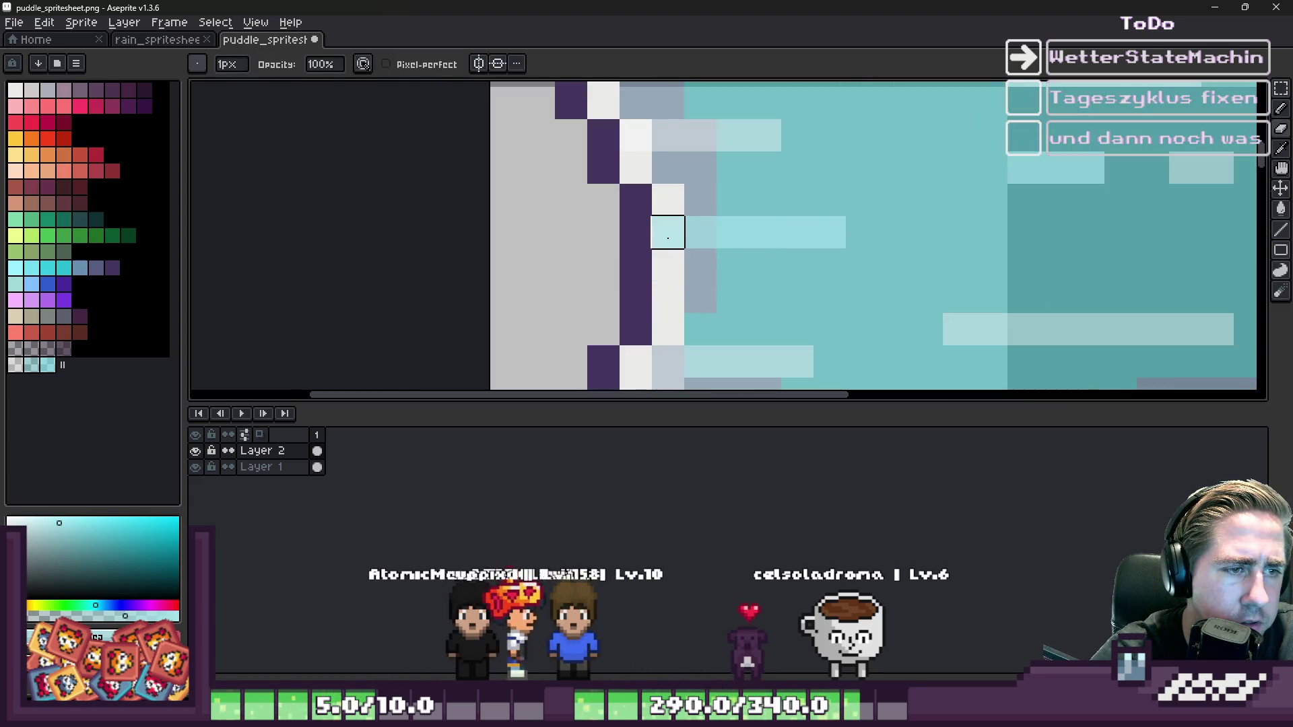
scroll(667, 265, down, 3)
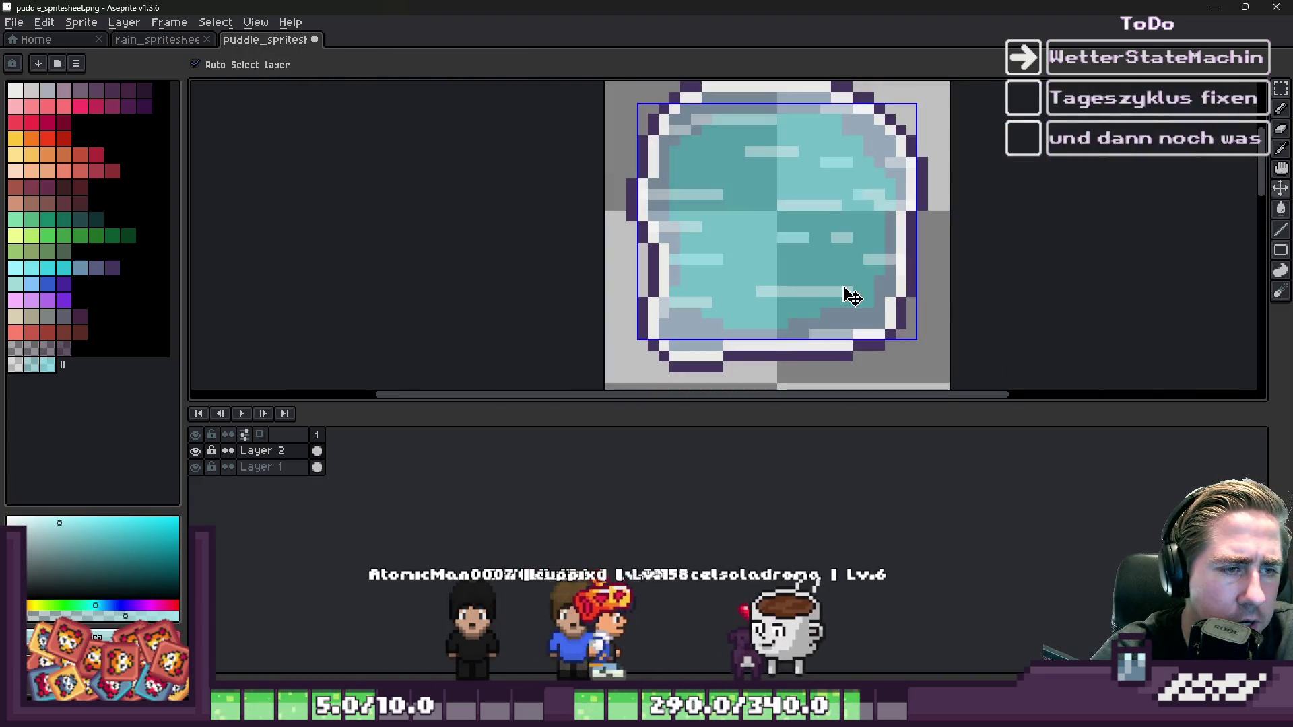
- Hide the base layer to see only the highlights and paint a grey pixel cyan
click(196, 466)
scroll(923, 194, up, 2)
scroll(826, 196, up, 2)
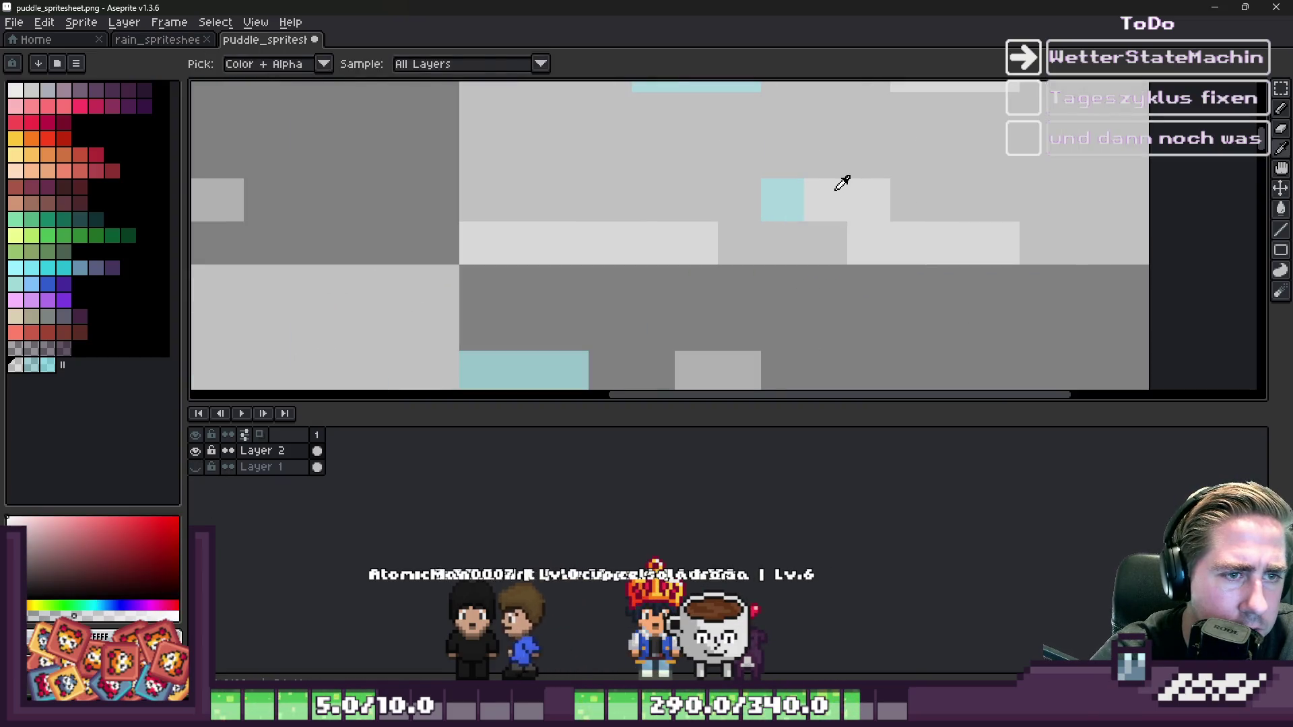
click(808, 195)
scroll(807, 195, down, 2)
scroll(767, 175, up, 2)
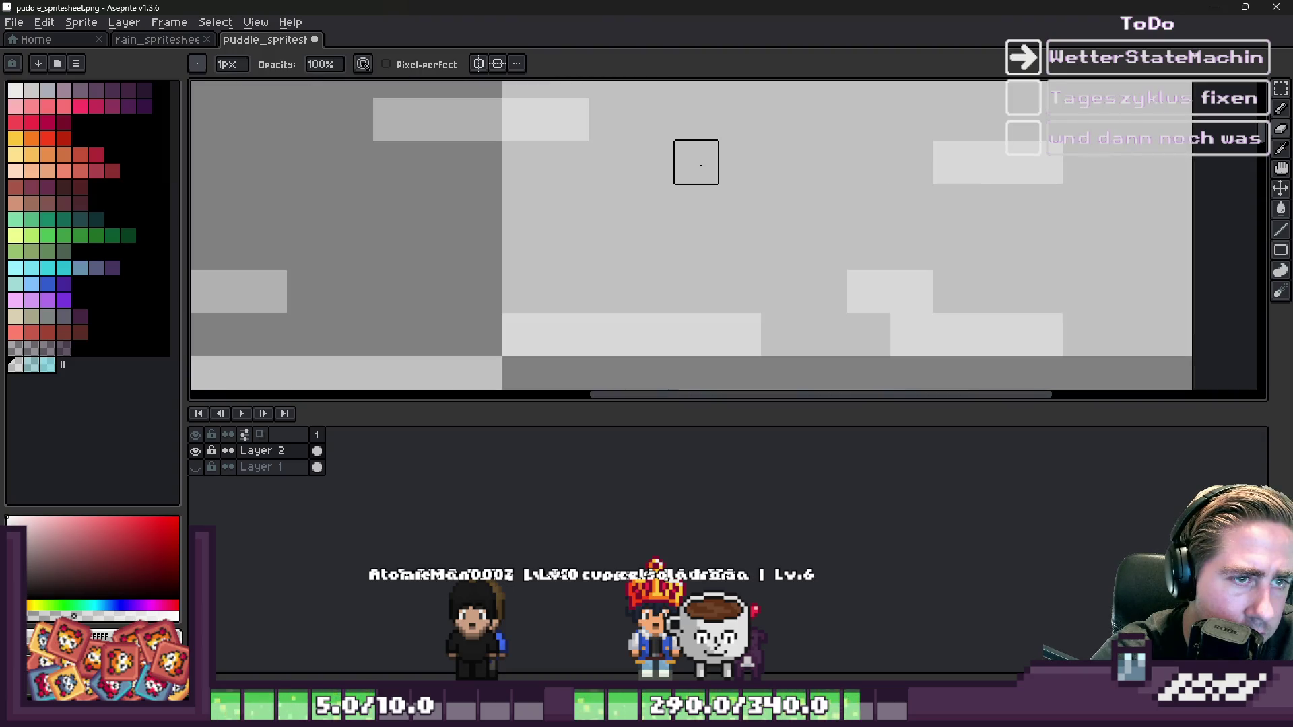
scroll(822, 280, down, 3)
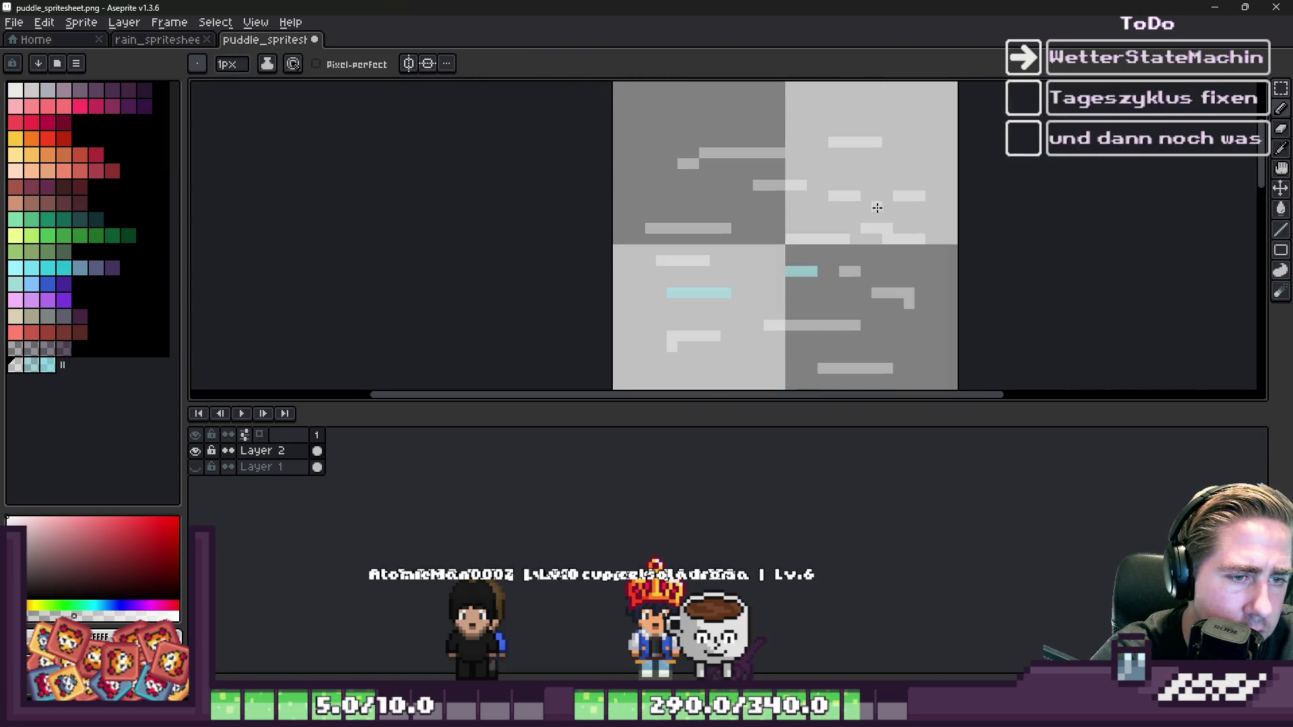
scroll(737, 297, up, 3)
- Erase the two stray cyan strips with the Eraser and show Layer 1 again
key(e)
drag(946, 228, 734, 229)
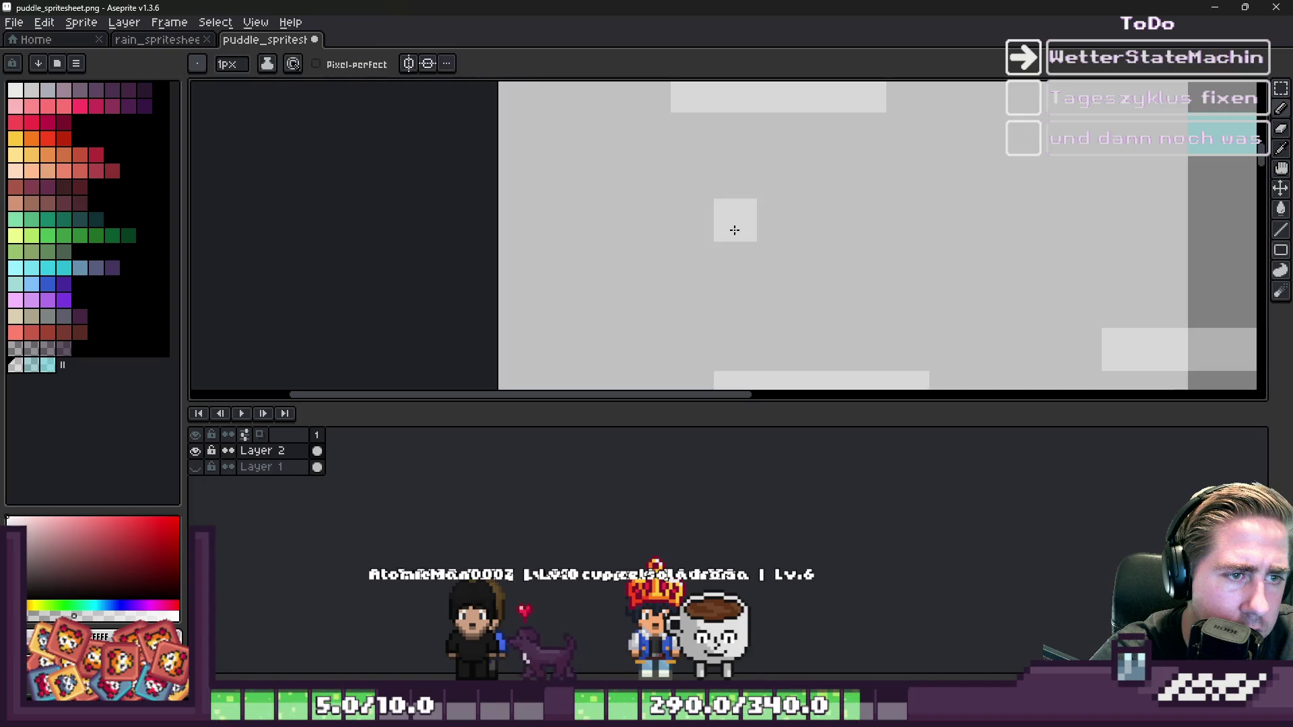
scroll(750, 280, down, 3)
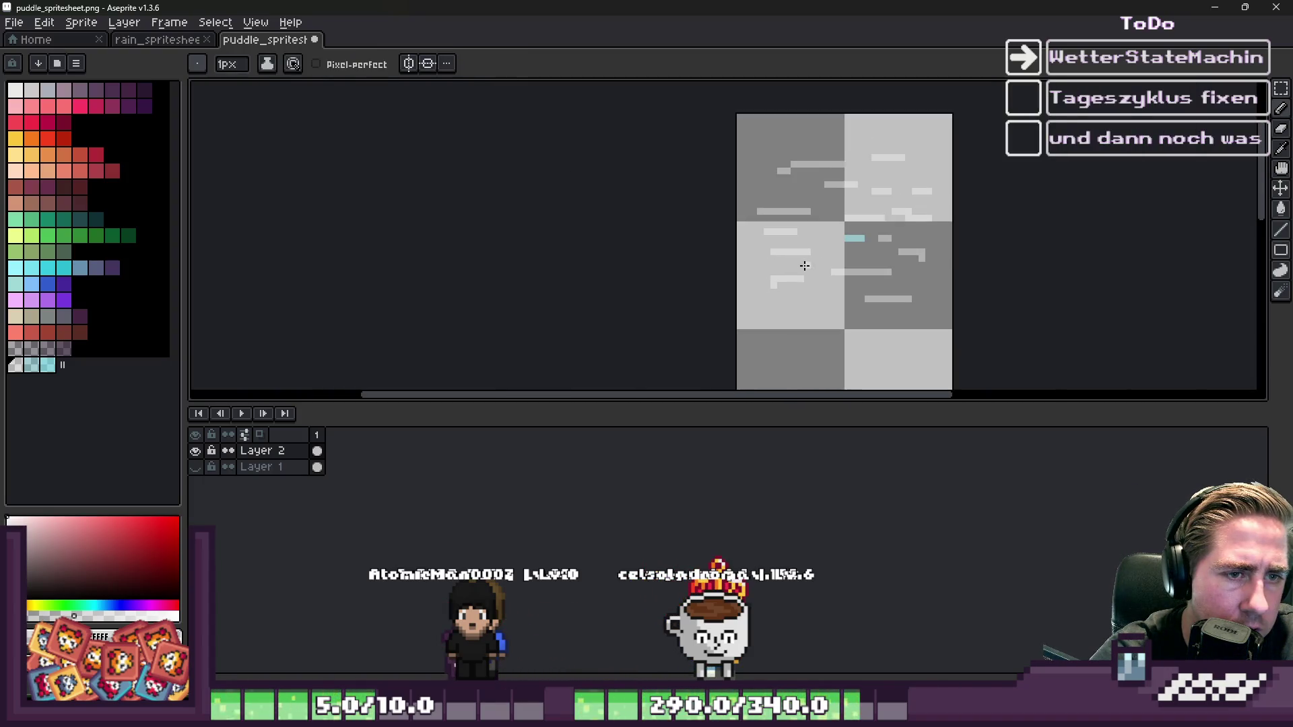
scroll(828, 228, up, 4)
key(b)
key(e)
drag(755, 180, 649, 174)
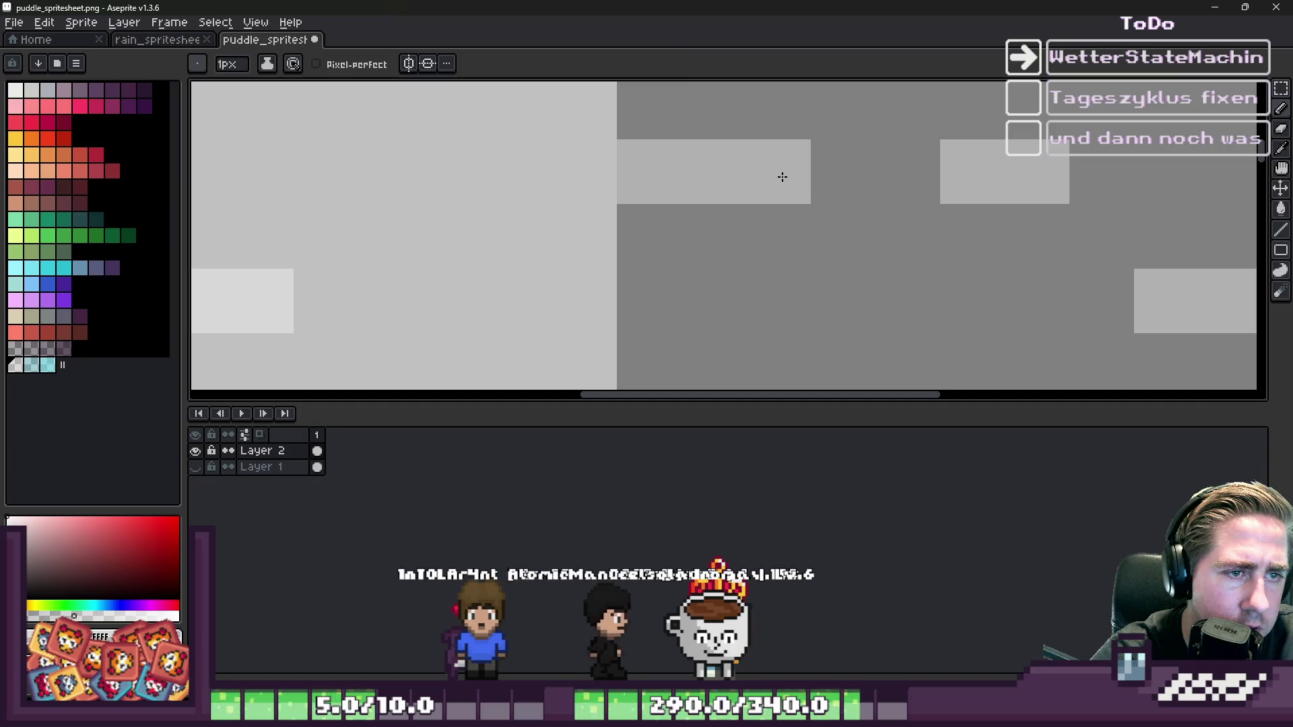
scroll(781, 202, down, 4)
click(196, 467)
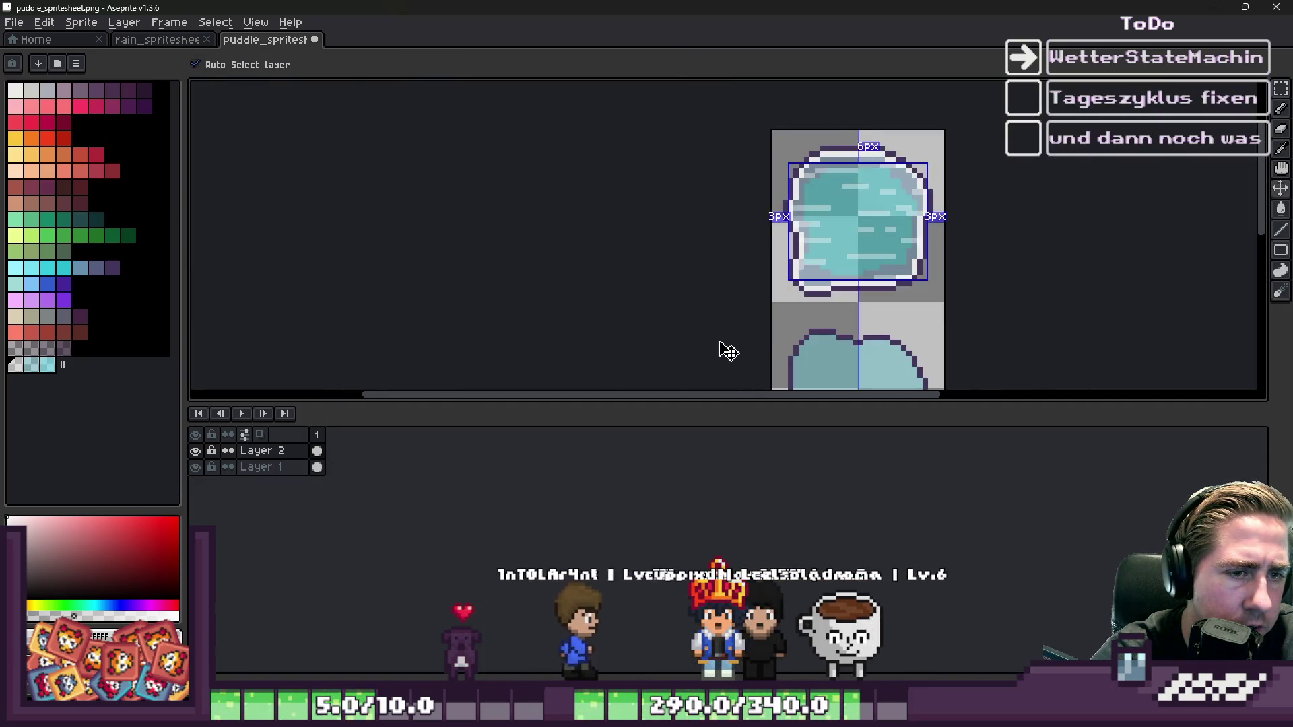
click(1220, 7)
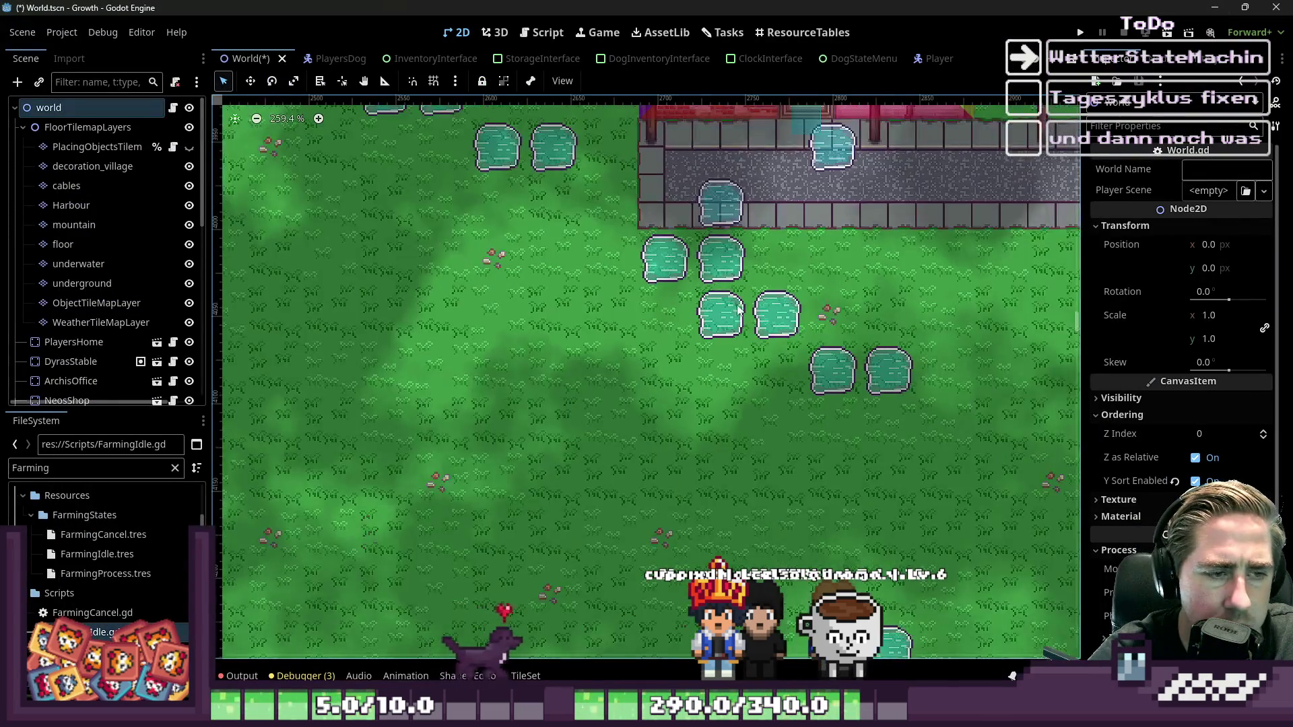
- Zoom into the updated puddle tiles on Godot's World map, then Alt+Tab back to Aseprite
scroll(702, 316, up, 5)
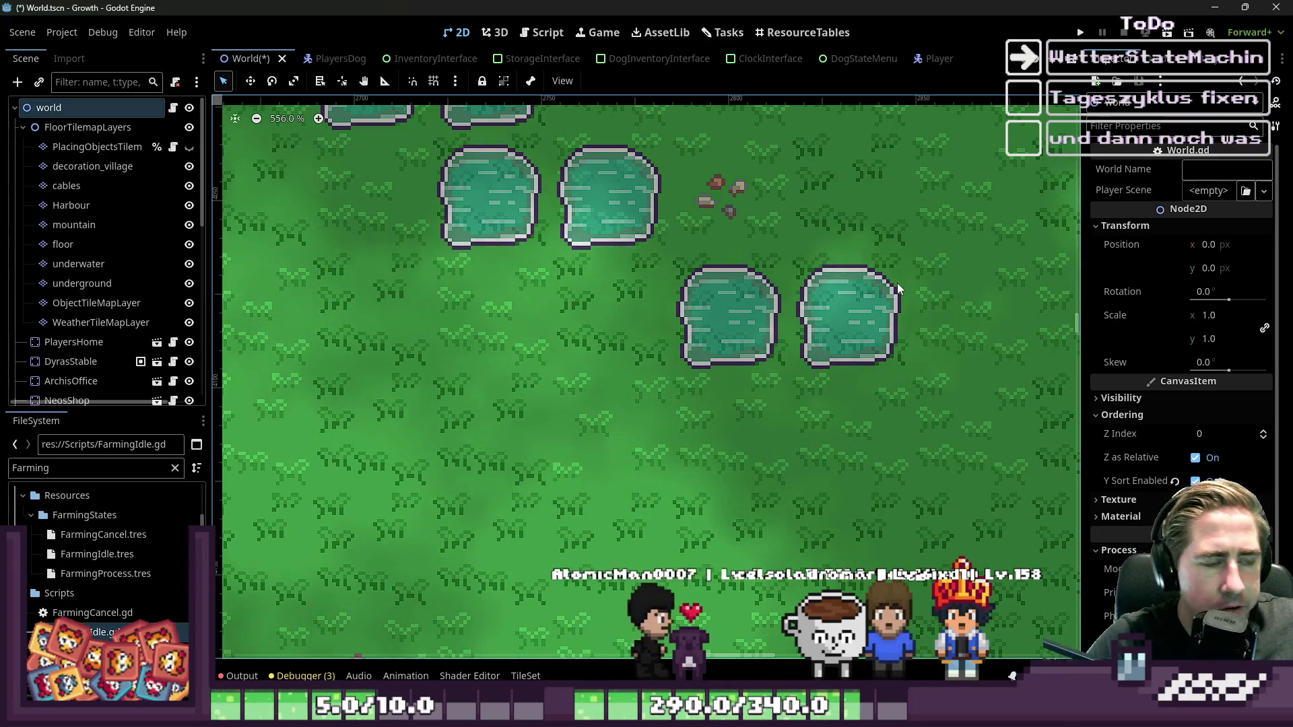
key(alt+Tab)
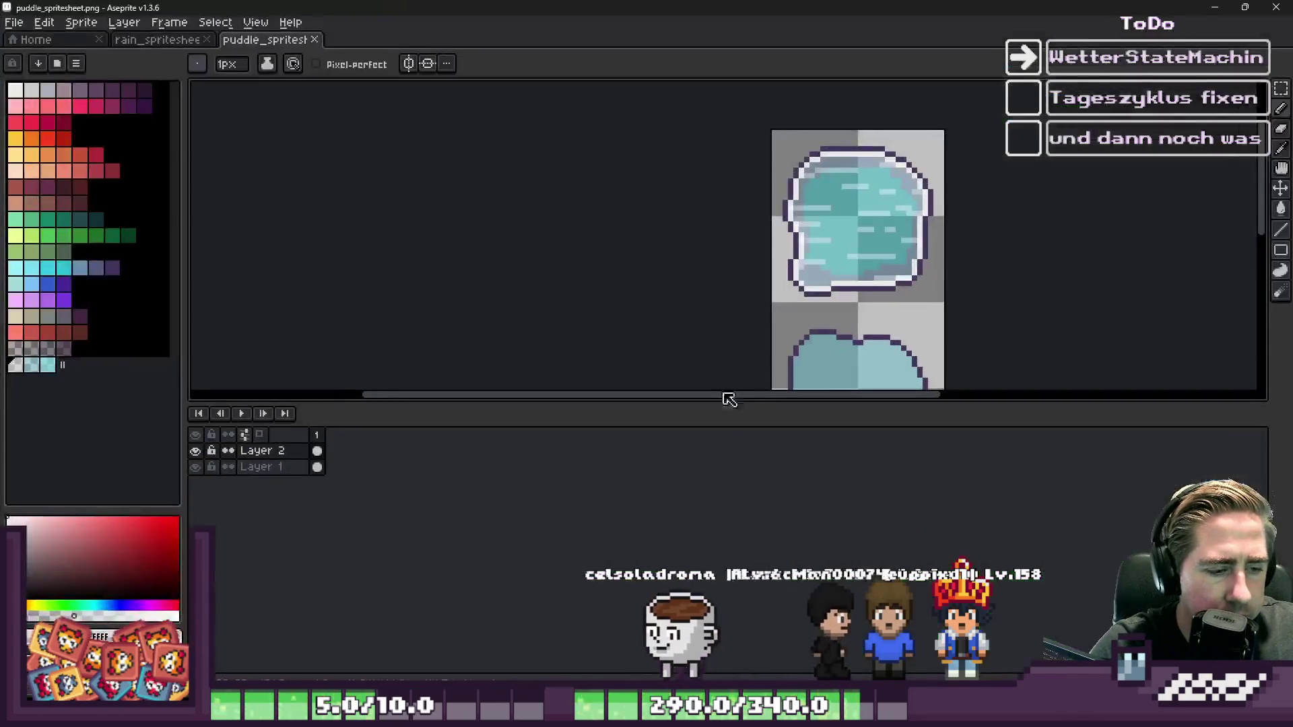
- Pick a dark colour and paint dark teal over the puddle's lower middle water
scroll(825, 233, down, 3)
scroll(824, 233, up, 3)
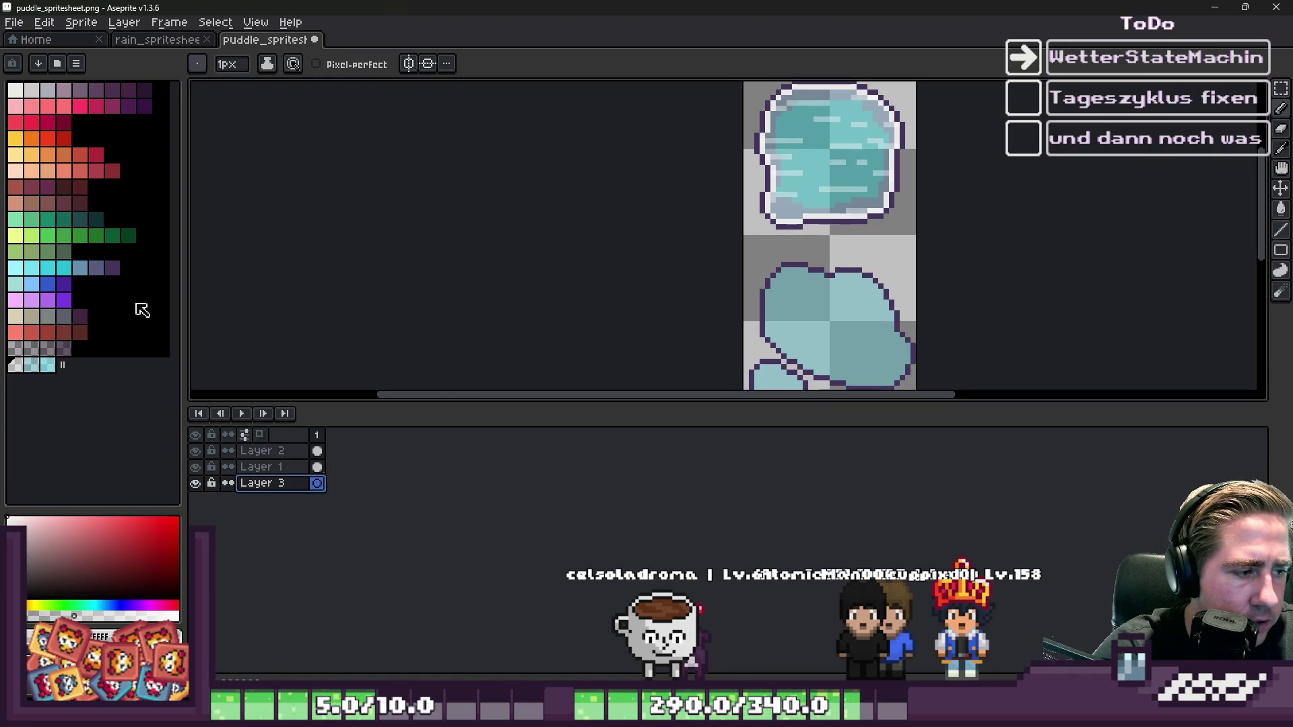
click(144, 91)
scroll(854, 124, down, 1)
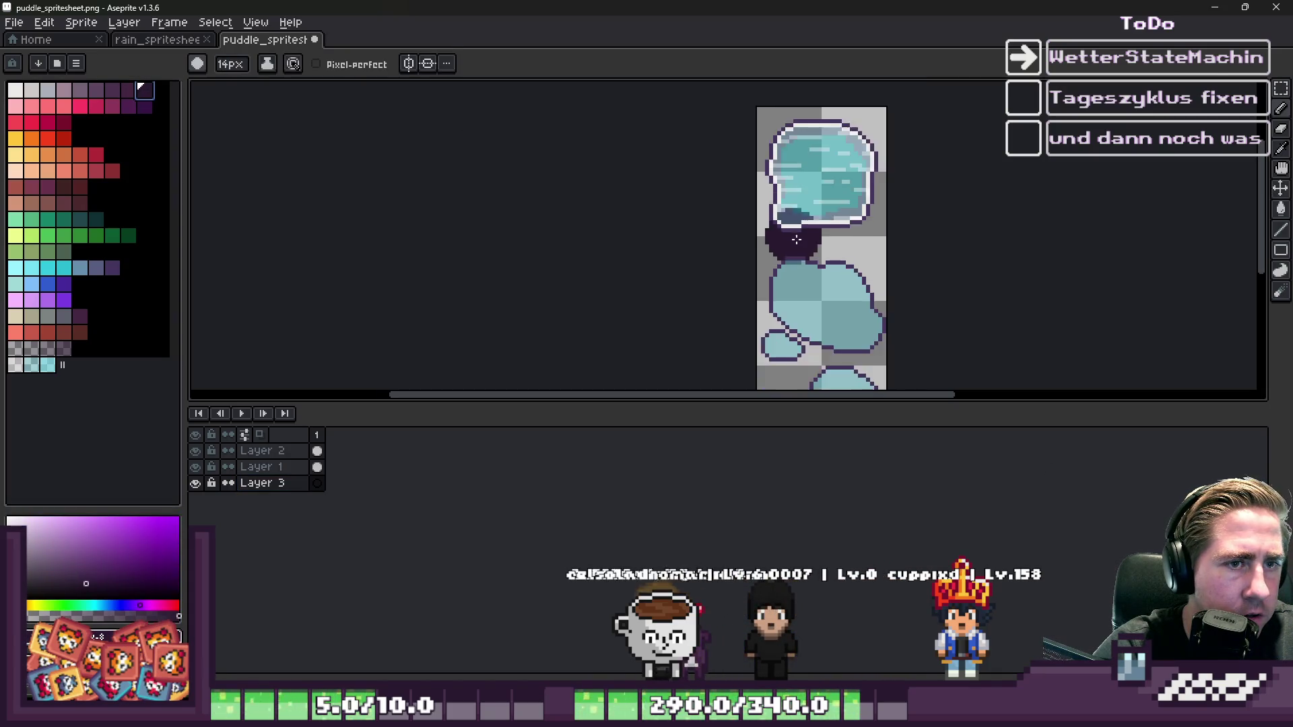
scroll(862, 142, up, 4)
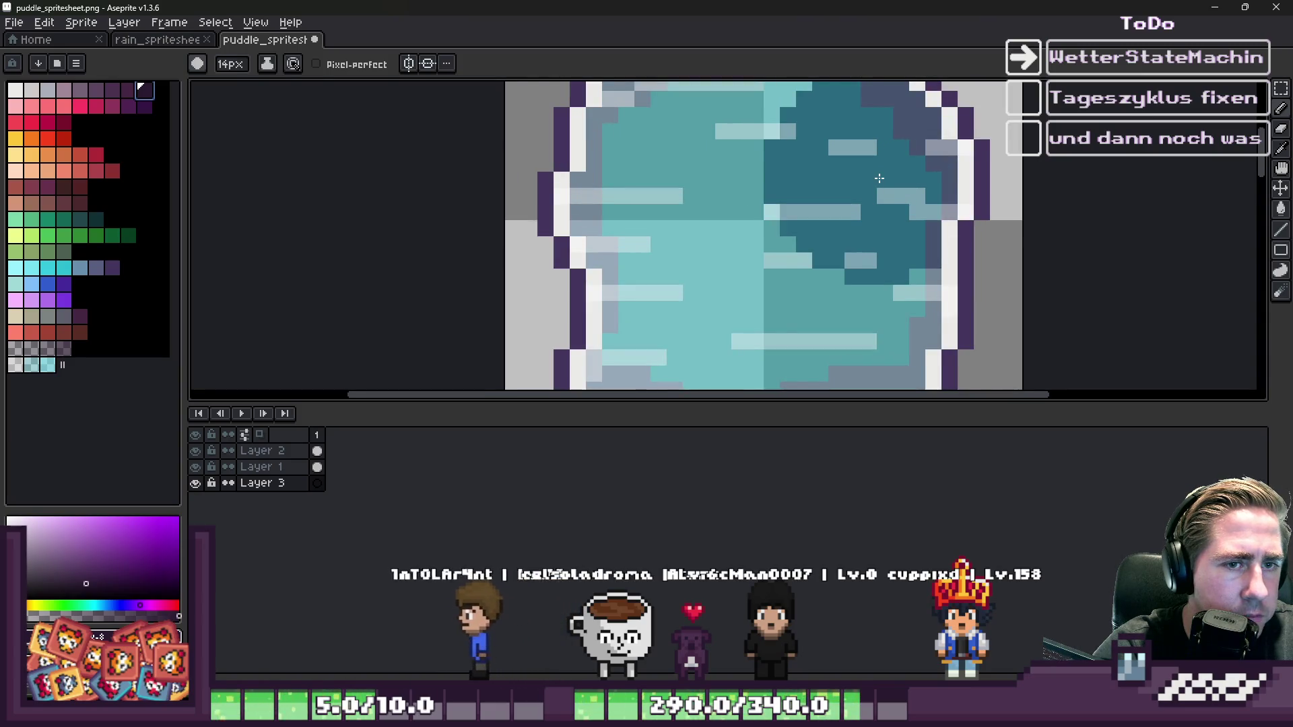
mouse_move(878, 179)
mouse_down()
mouse_move(846, 281)
mouse_move(808, 289)
mouse_move(781, 277)
mouse_move(851, 291)
mouse_move(714, 256)
mouse_move(755, 274)
mouse_move(706, 318)
mouse_up()
scroll(741, 269, down, 1)
- With a smaller brush, darken the upper-middle streaks and toggle the dark layer to compare
key(minus)
key(minus)
key(minus)
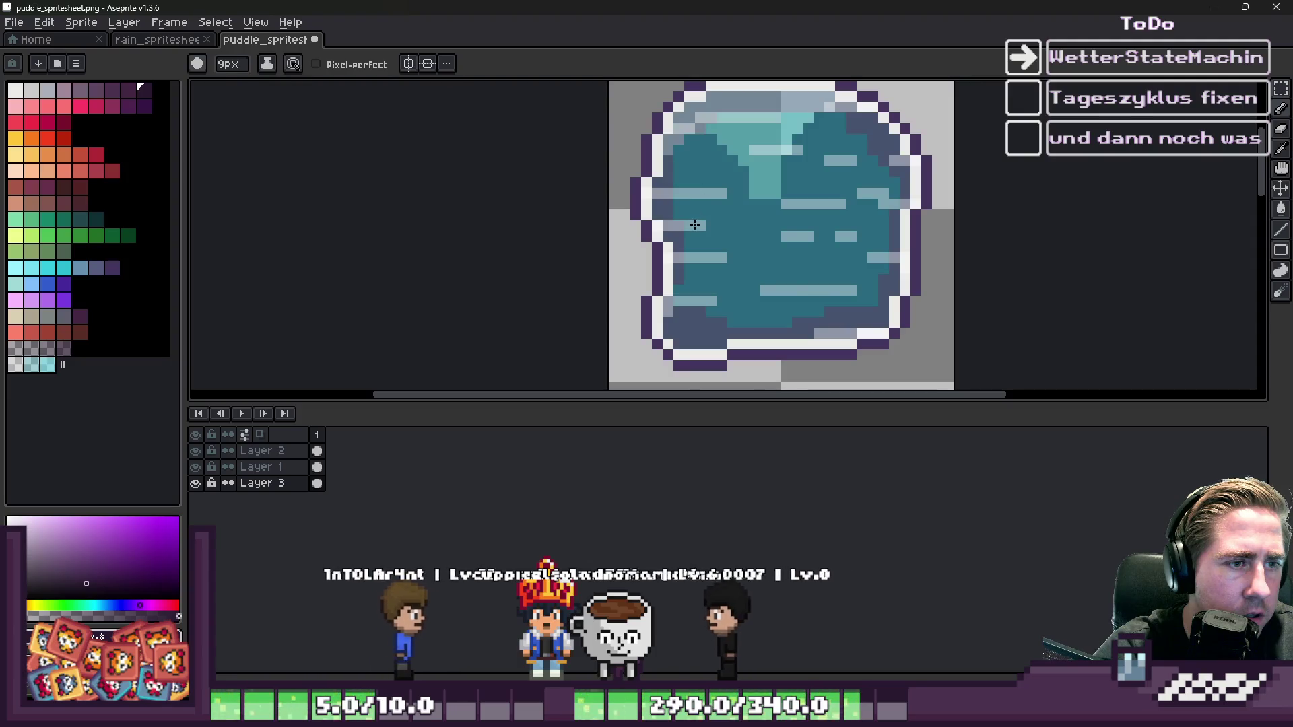
scroll(698, 197, up, 2)
drag(711, 179, 837, 165)
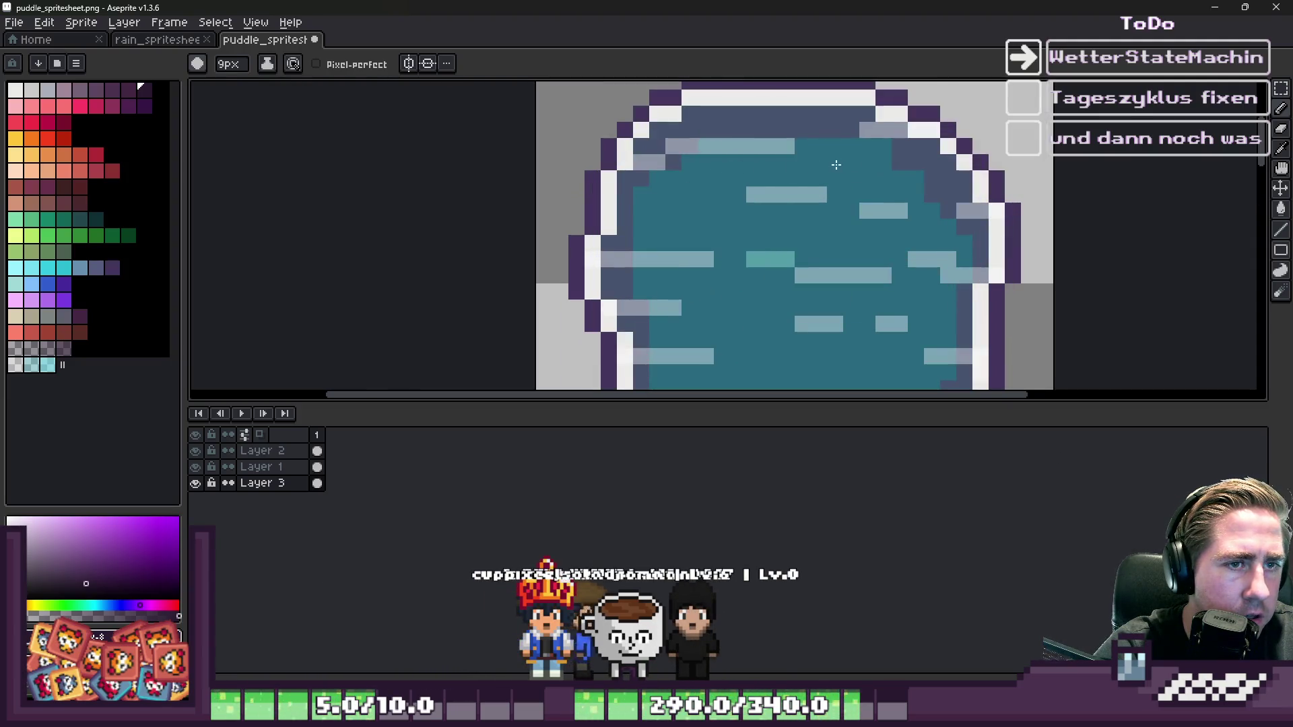
scroll(832, 196, down, 5)
click(195, 484)
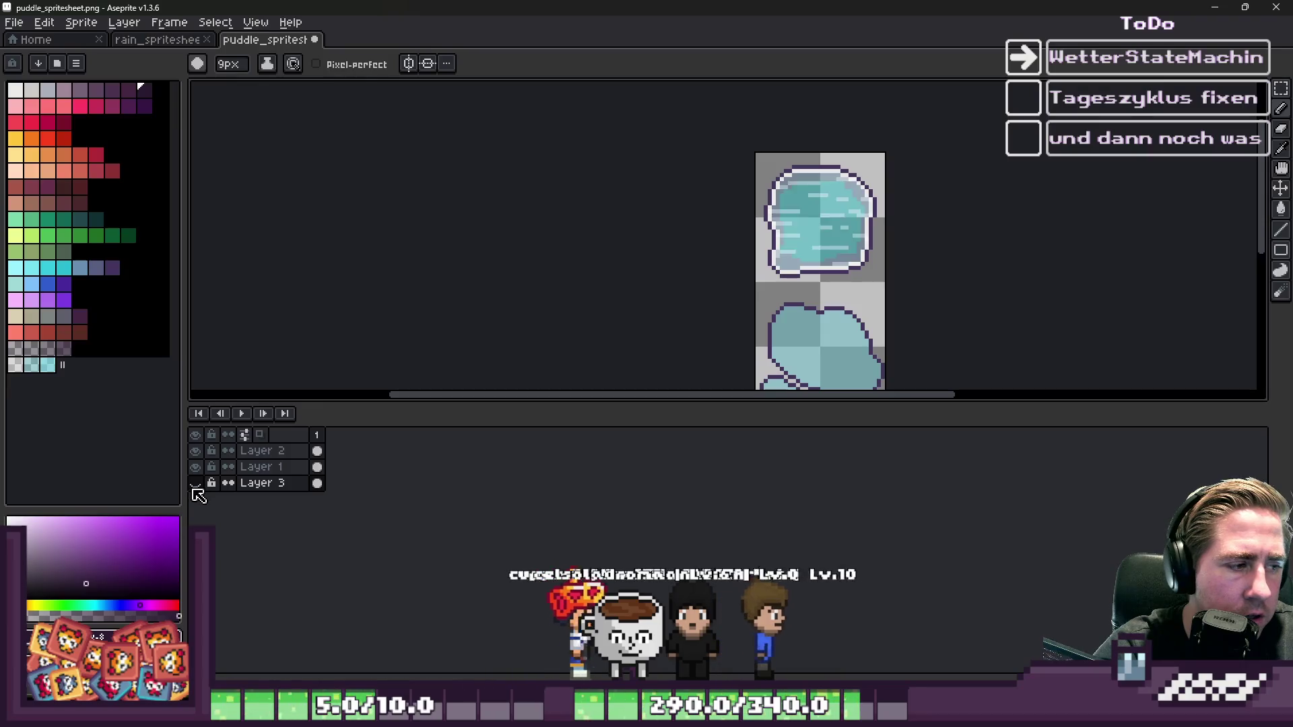
click(196, 483)
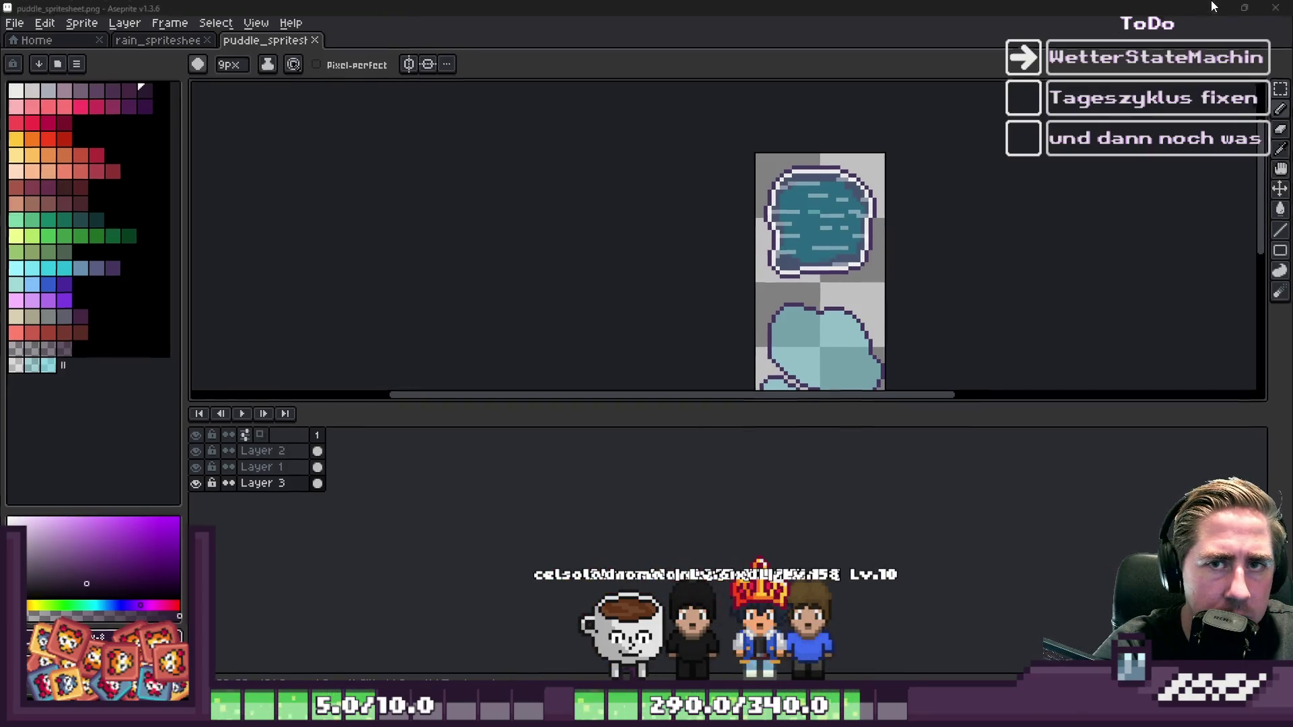
click(1214, 6)
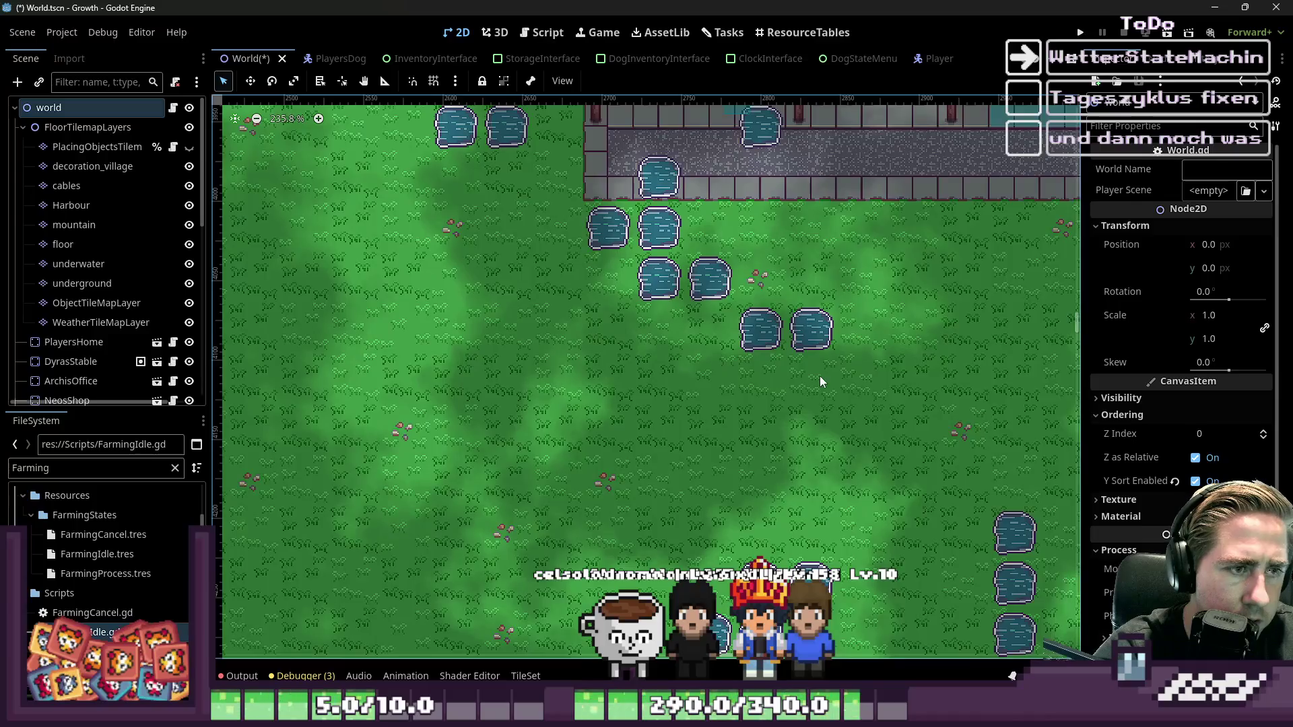
- Zoom in and out on the darker teal puddle tiles in the World scene, then minimize Godot
scroll(735, 301, up, 3)
scroll(729, 321, up, 4)
scroll(746, 332, down, 4)
scroll(747, 336, down, 5)
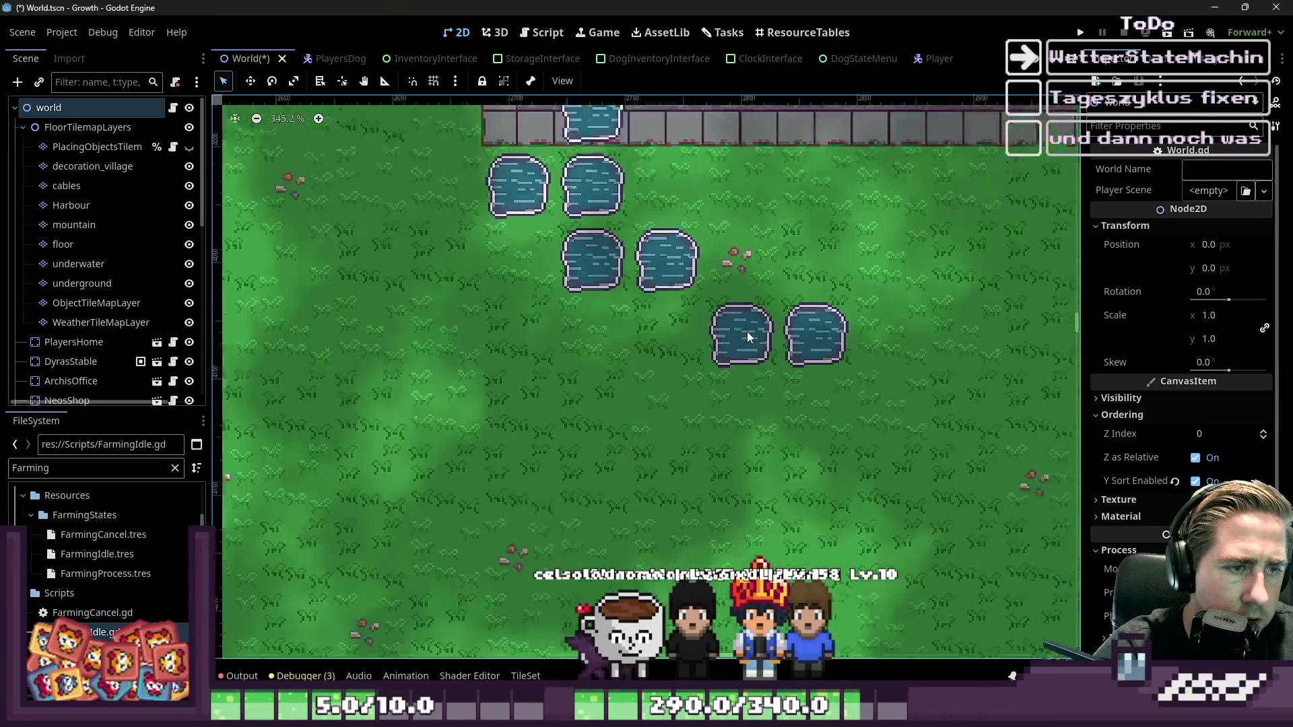
scroll(748, 336, up, 2)
scroll(747, 336, up, 6)
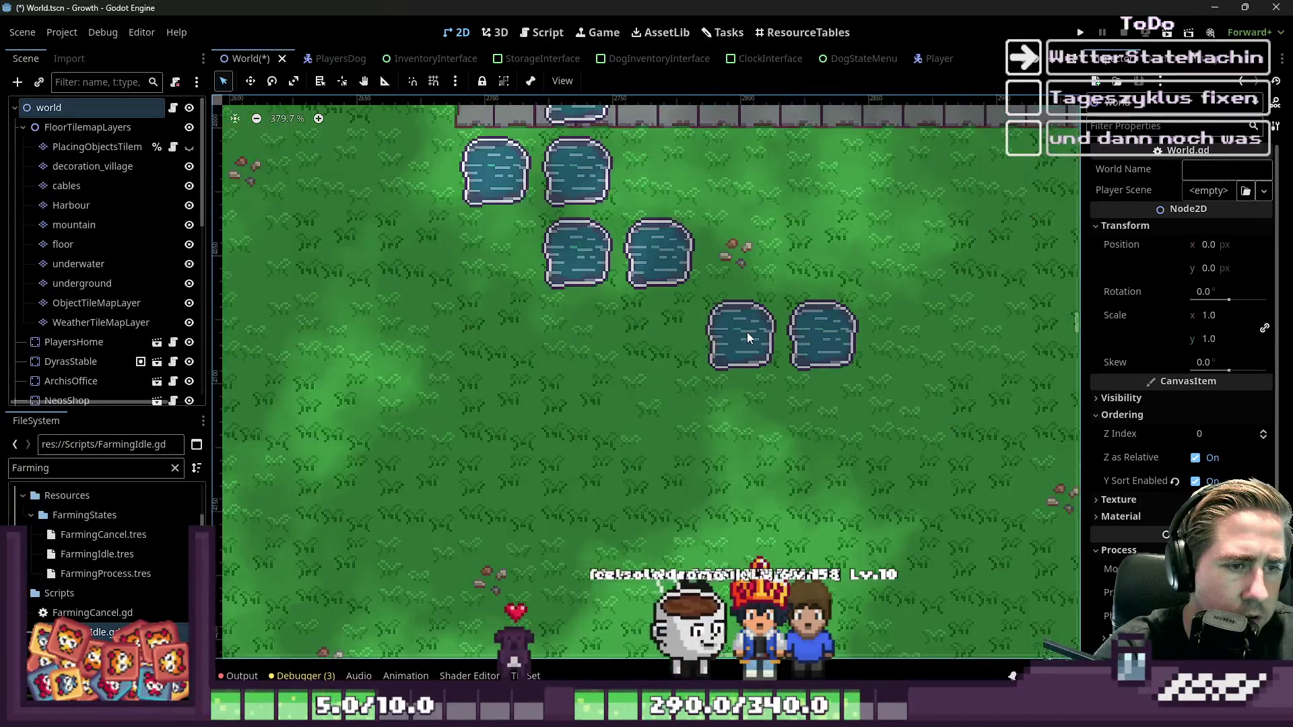
scroll(822, 317, down, 6)
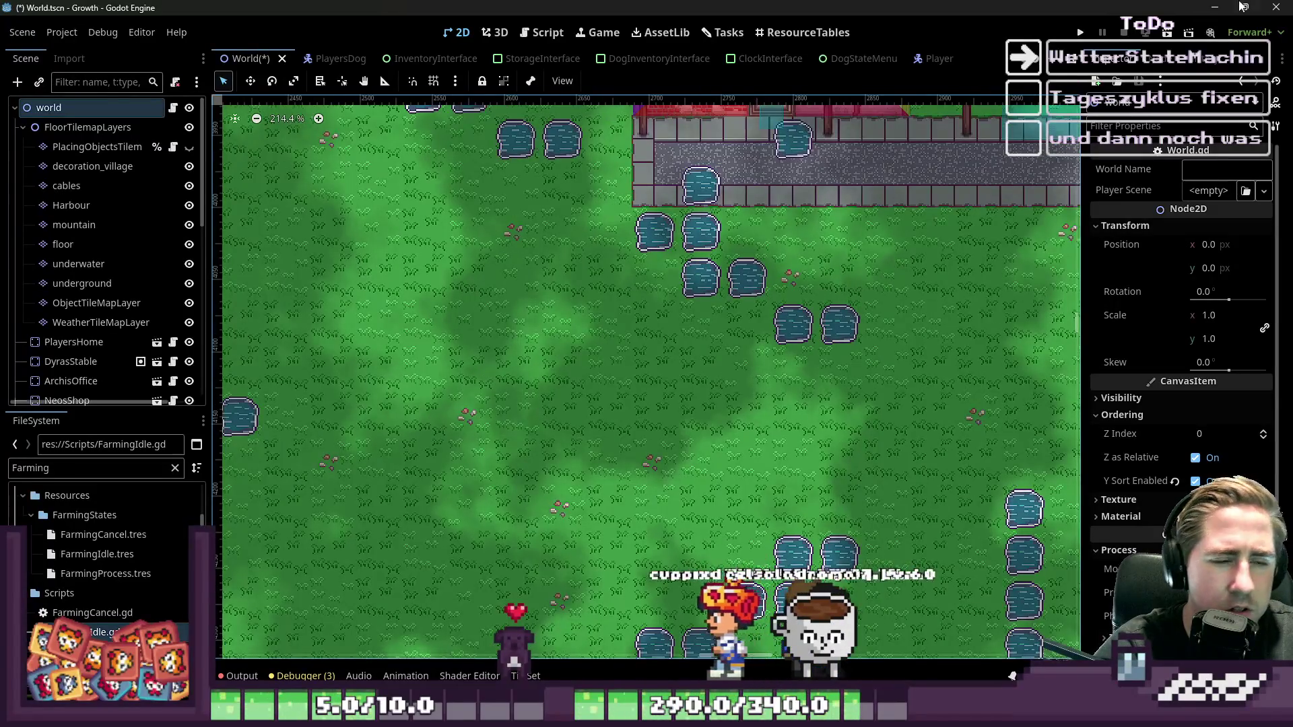
click(1206, 6)
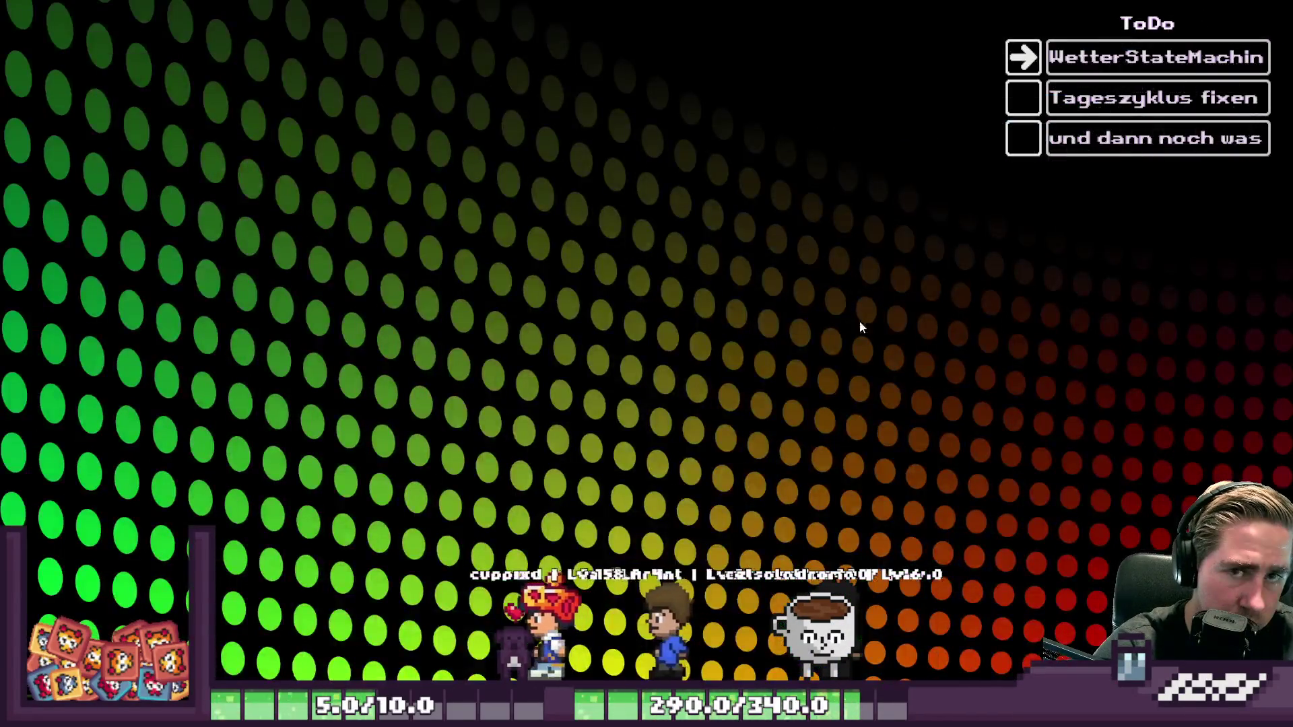
- Paint-bucket the Layer 3 puddle water with white to lighten it, then make Layer 2 active
key(alt+Tab)
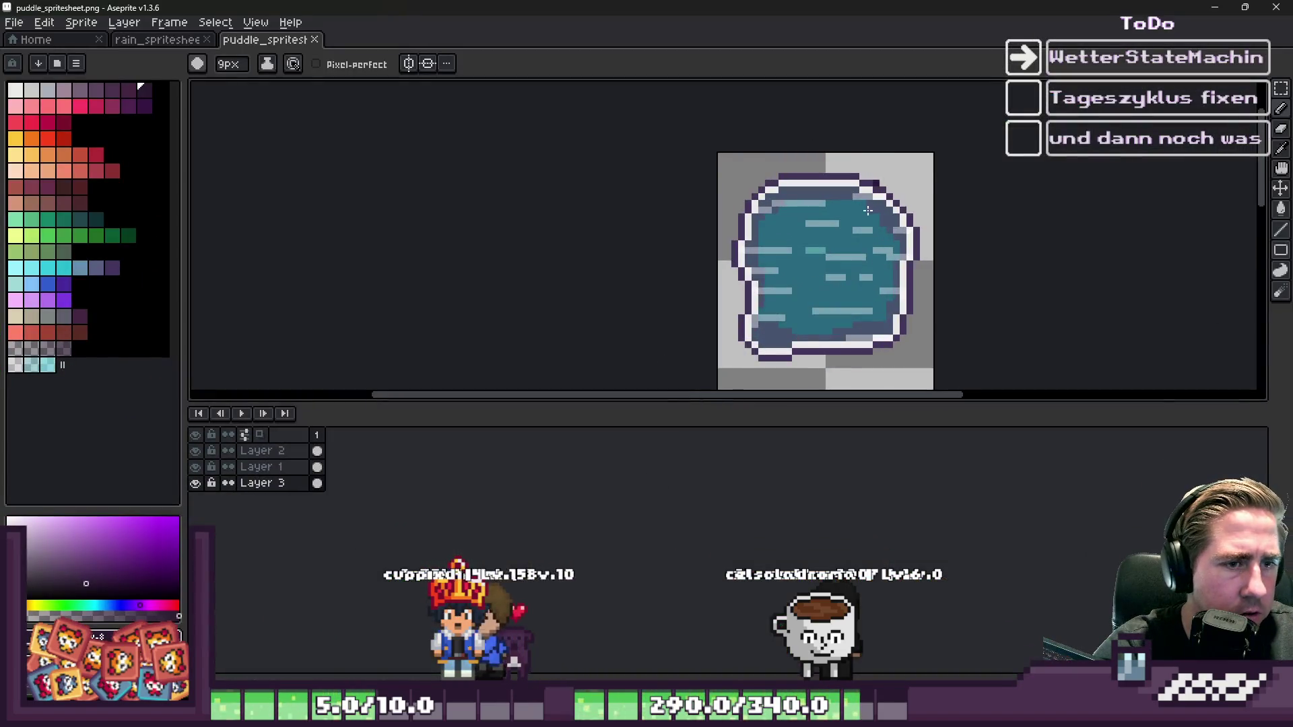
click(22, 88)
key(g)
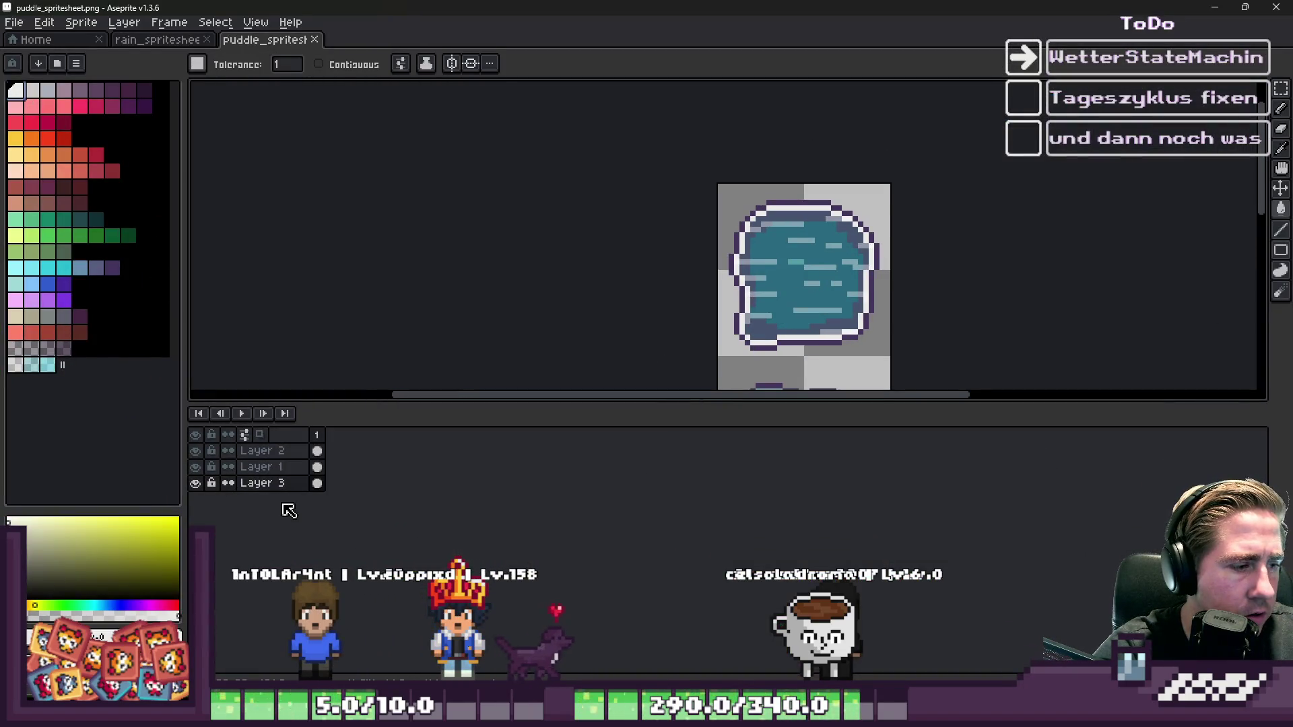
scroll(784, 296, up, 1)
click(794, 284)
key(ctrl+z)
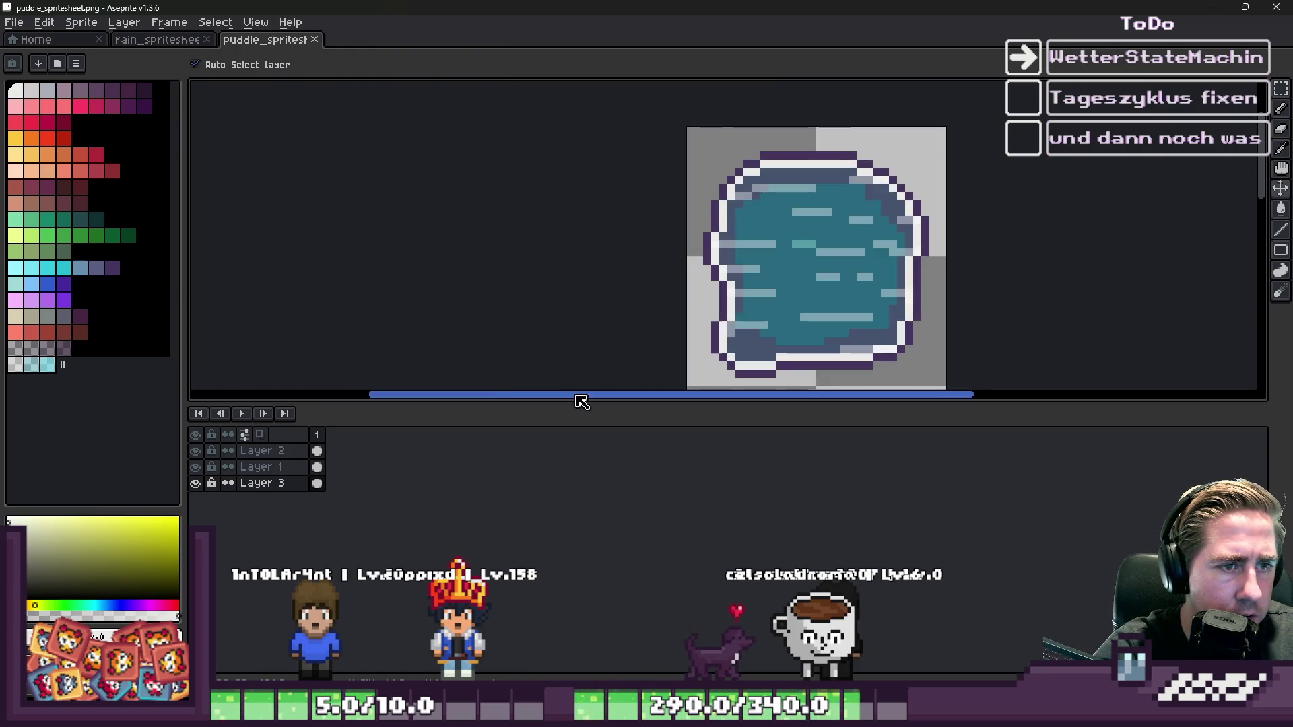
click(798, 277)
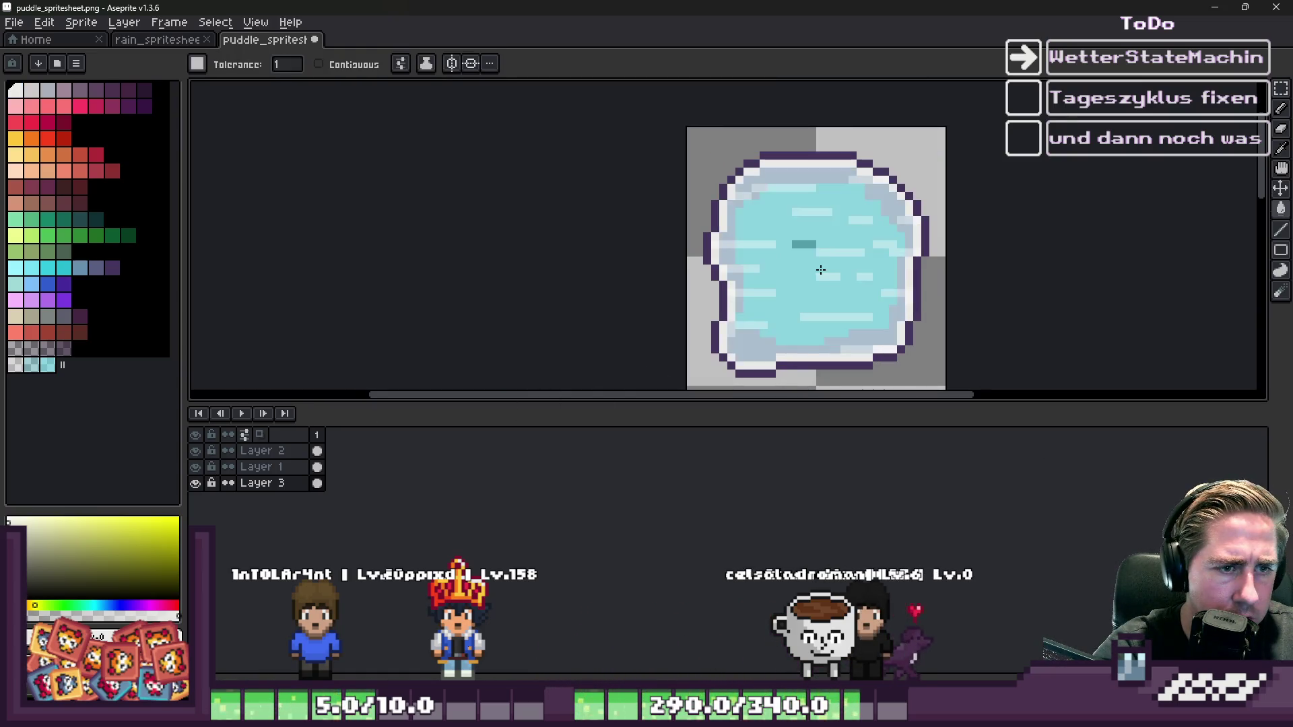
scroll(809, 300, up, 2)
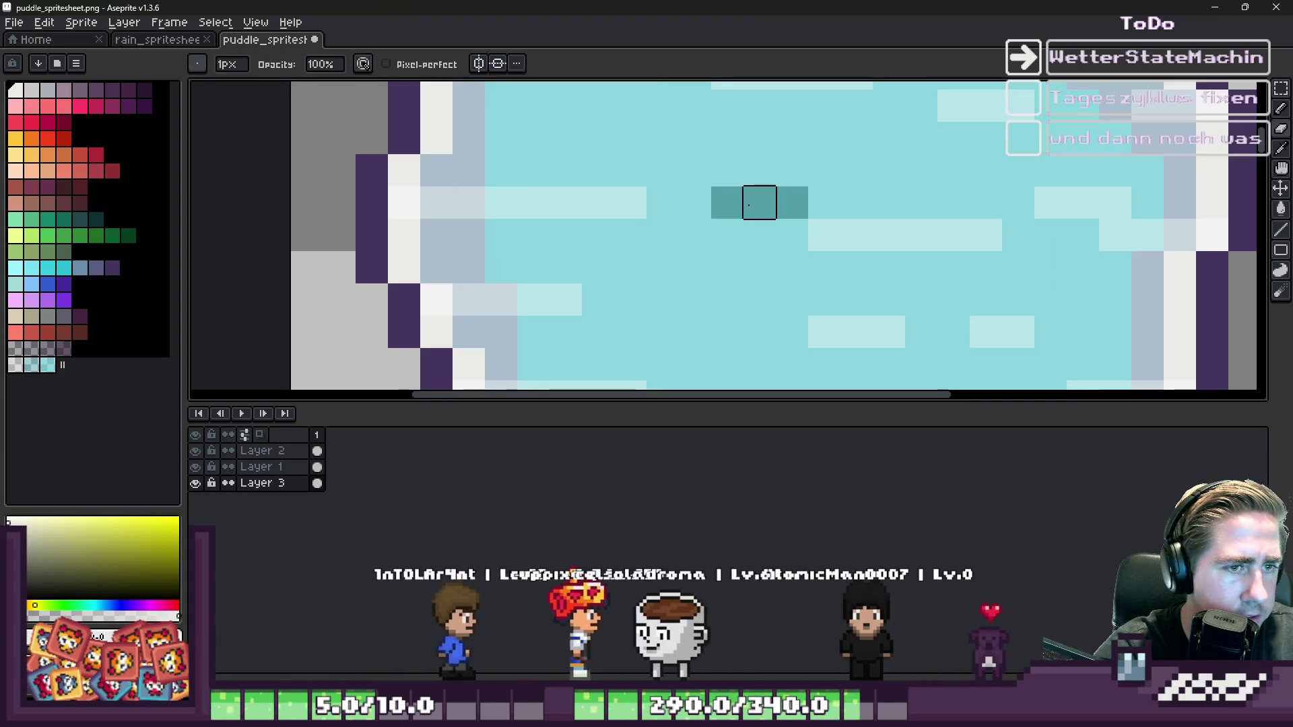
key(b)
click(244, 451)
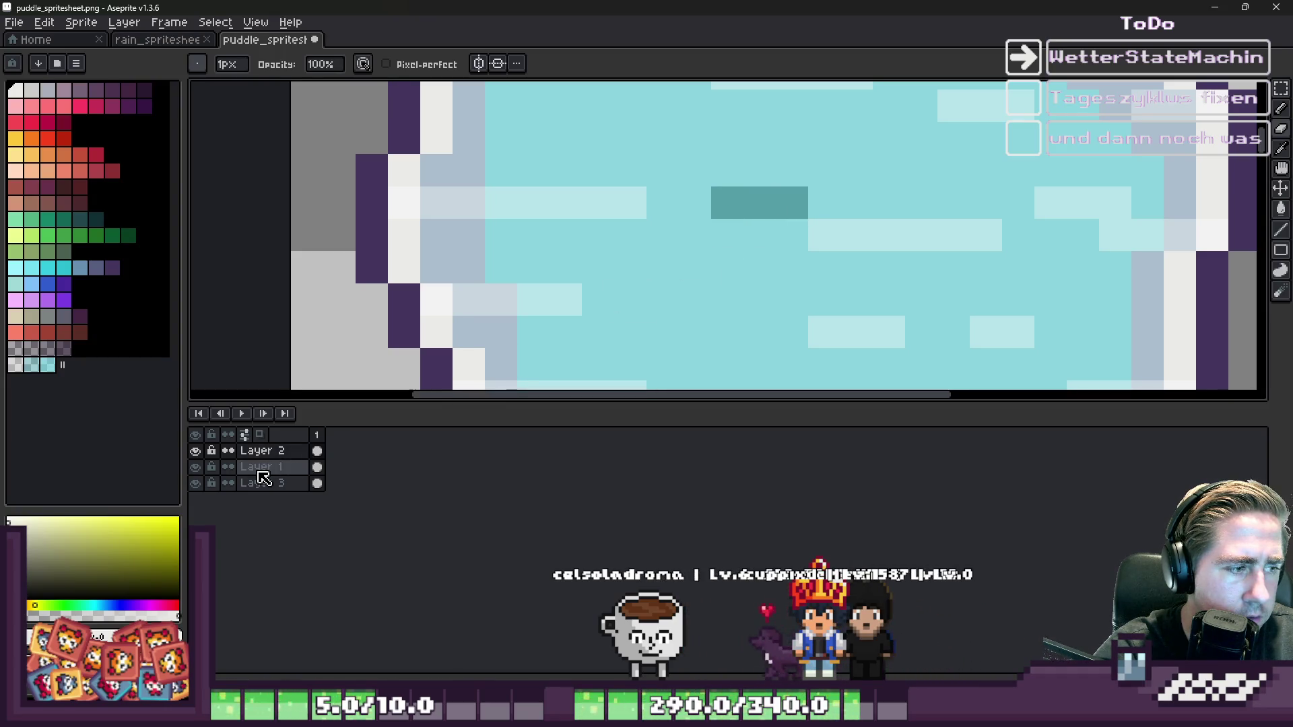
- With Layers 2 and 3 hidden, paint the two grey middle pixels in the water's teal
scroll(856, 249, down, 2)
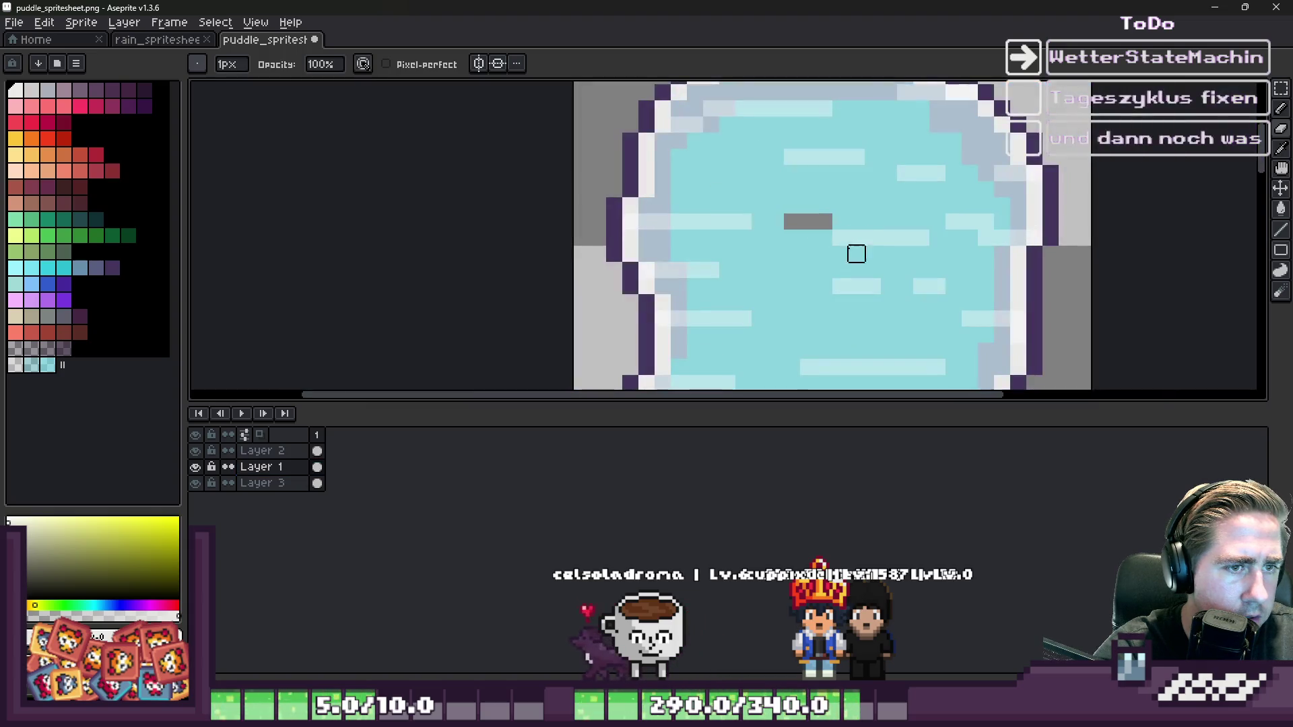
click(195, 482)
click(196, 451)
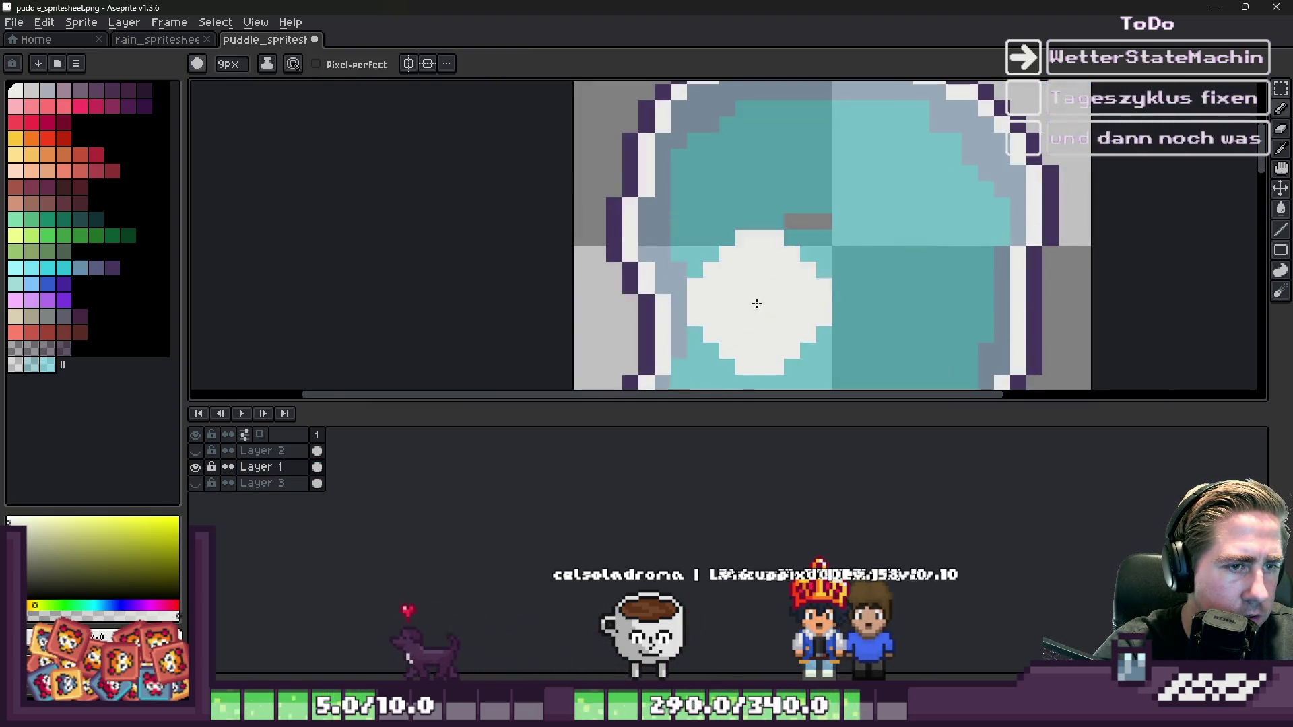
scroll(757, 303, up, 2)
alt+click(765, 240)
click(812, 174)
click(785, 177)
scroll(786, 177, down, 1)
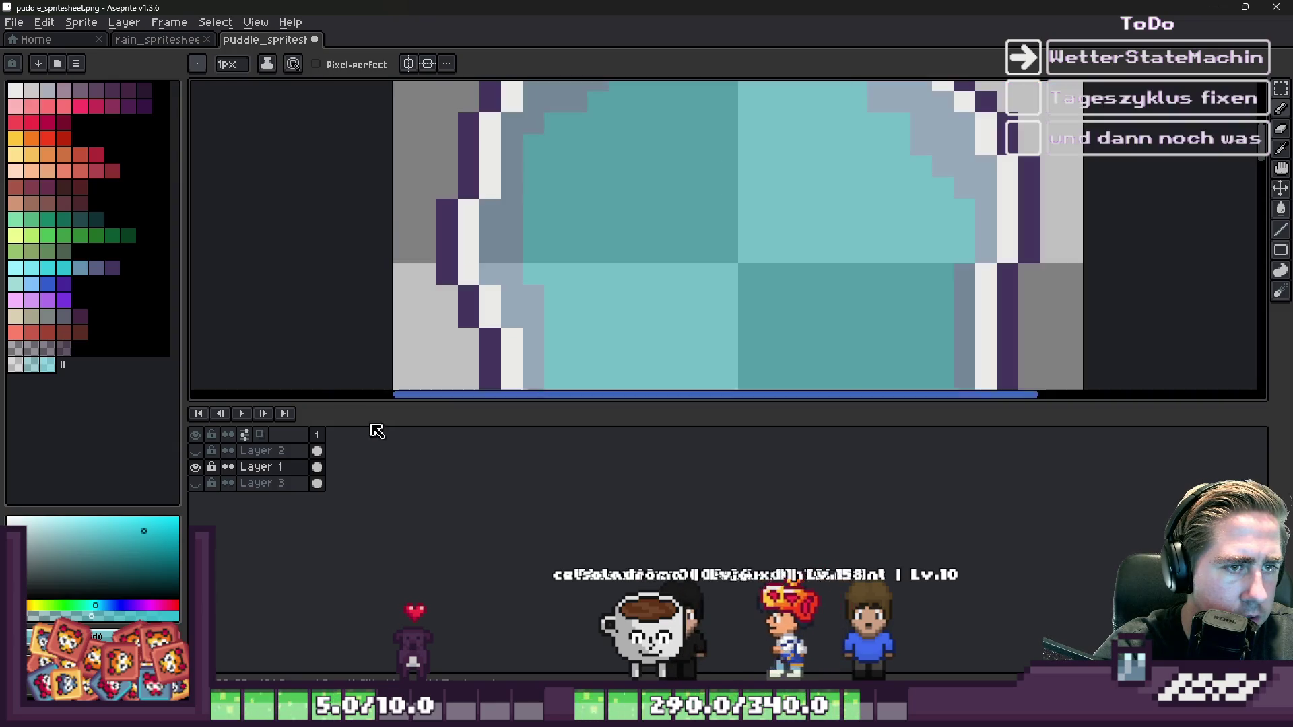
- Show Layers 2 and 3 again and make Layer 3 active with the pencil and white
click(196, 451)
click(196, 483)
scroll(612, 274, down, 1)
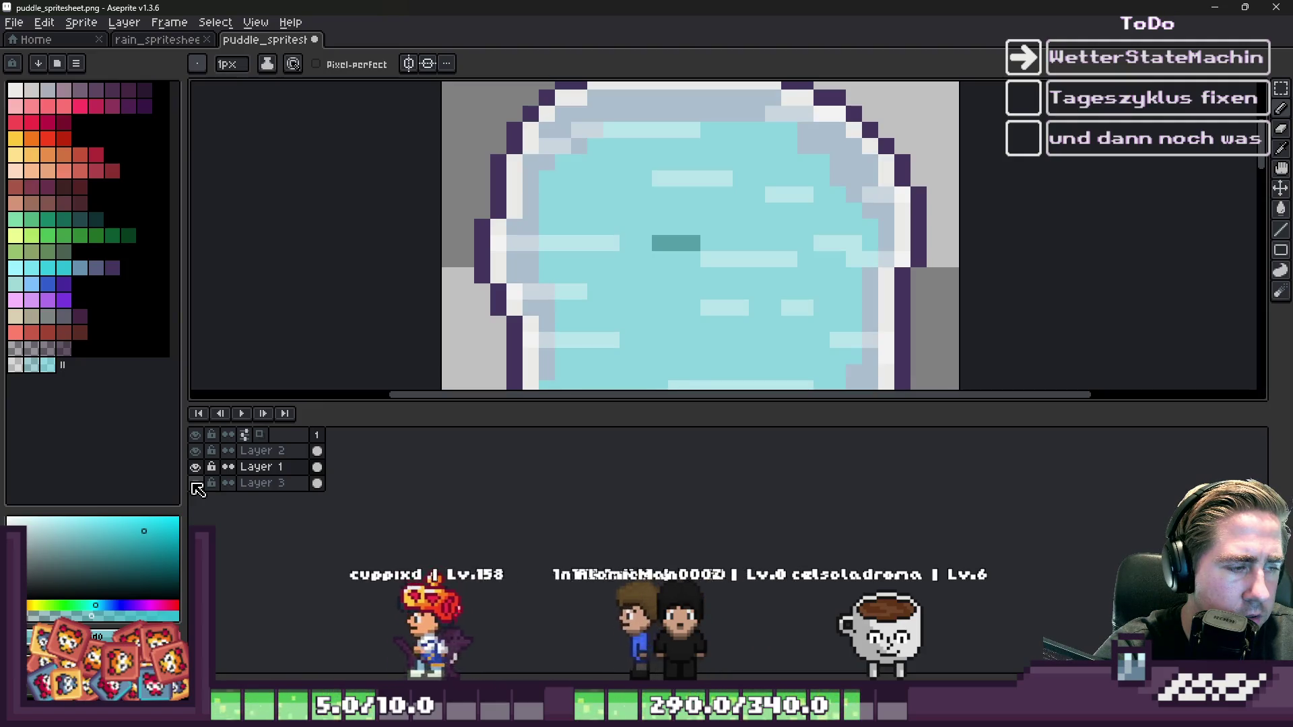
click(262, 483)
scroll(671, 294, up, 3)
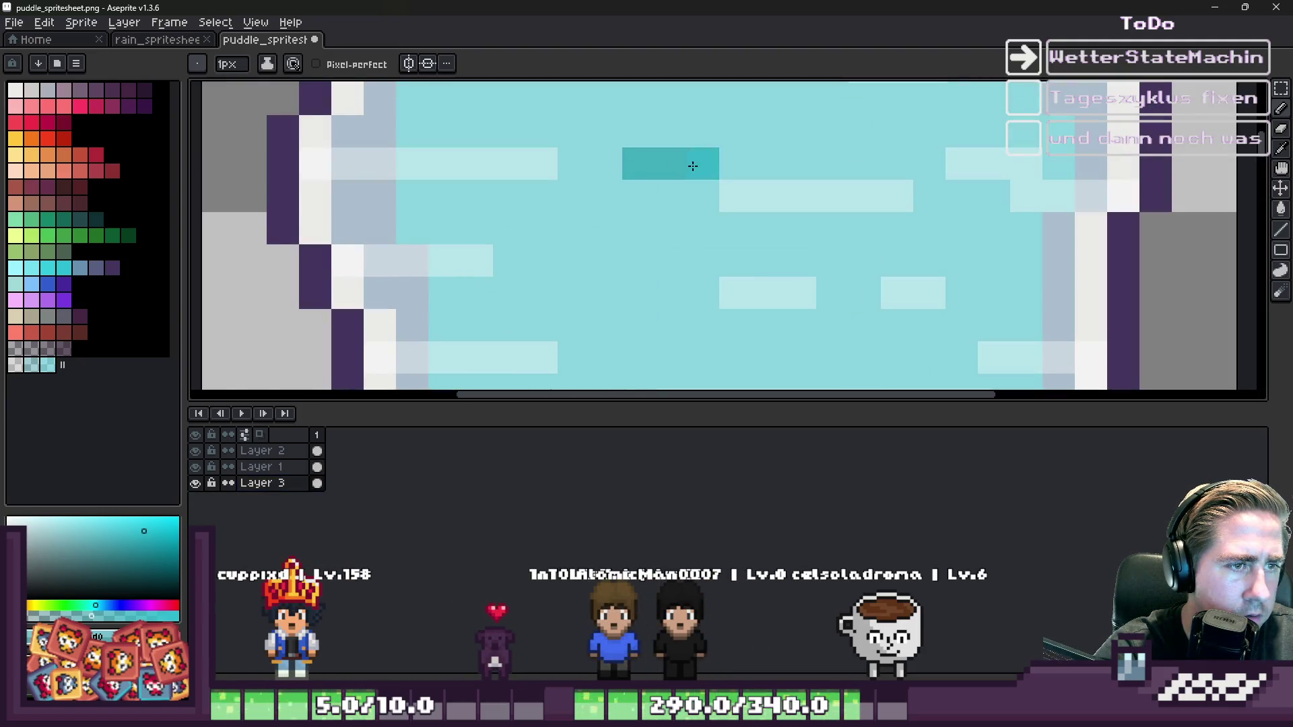
key(b)
click(20, 94)
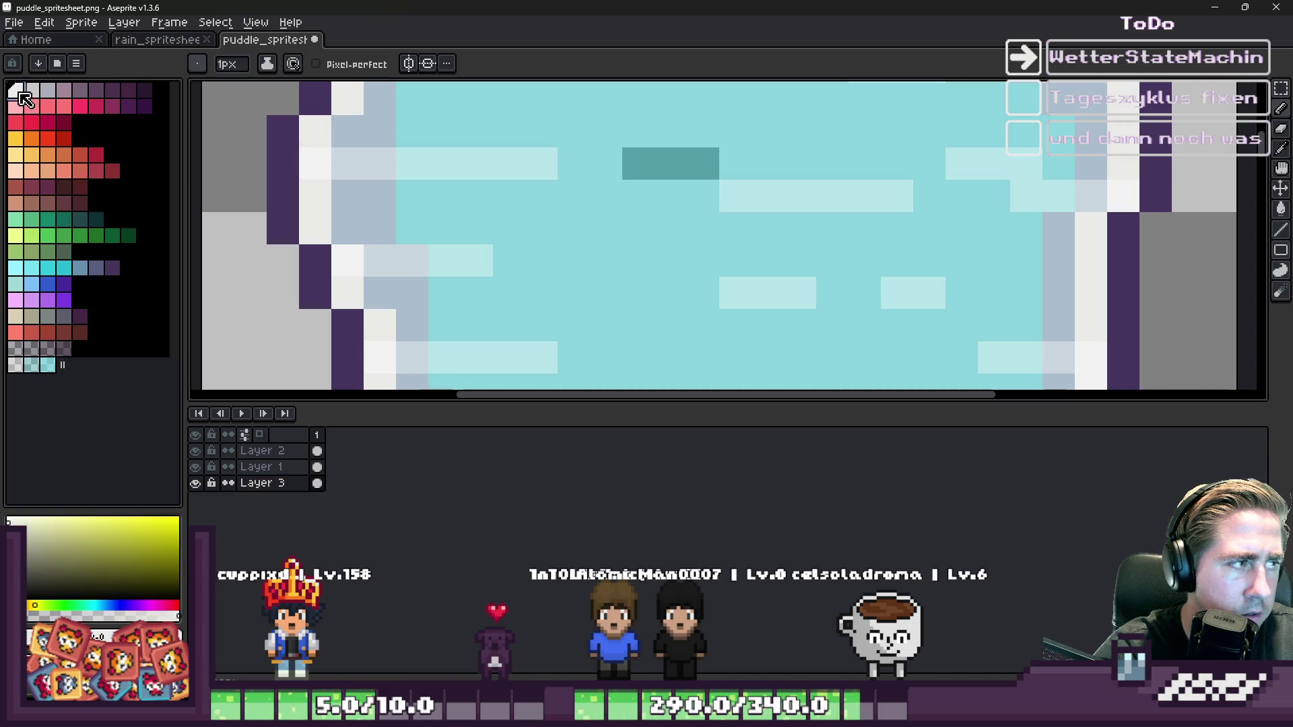
- Fill the top puddle's water with the dark blue swatch and save the spritesheet
scroll(713, 162, down, 6)
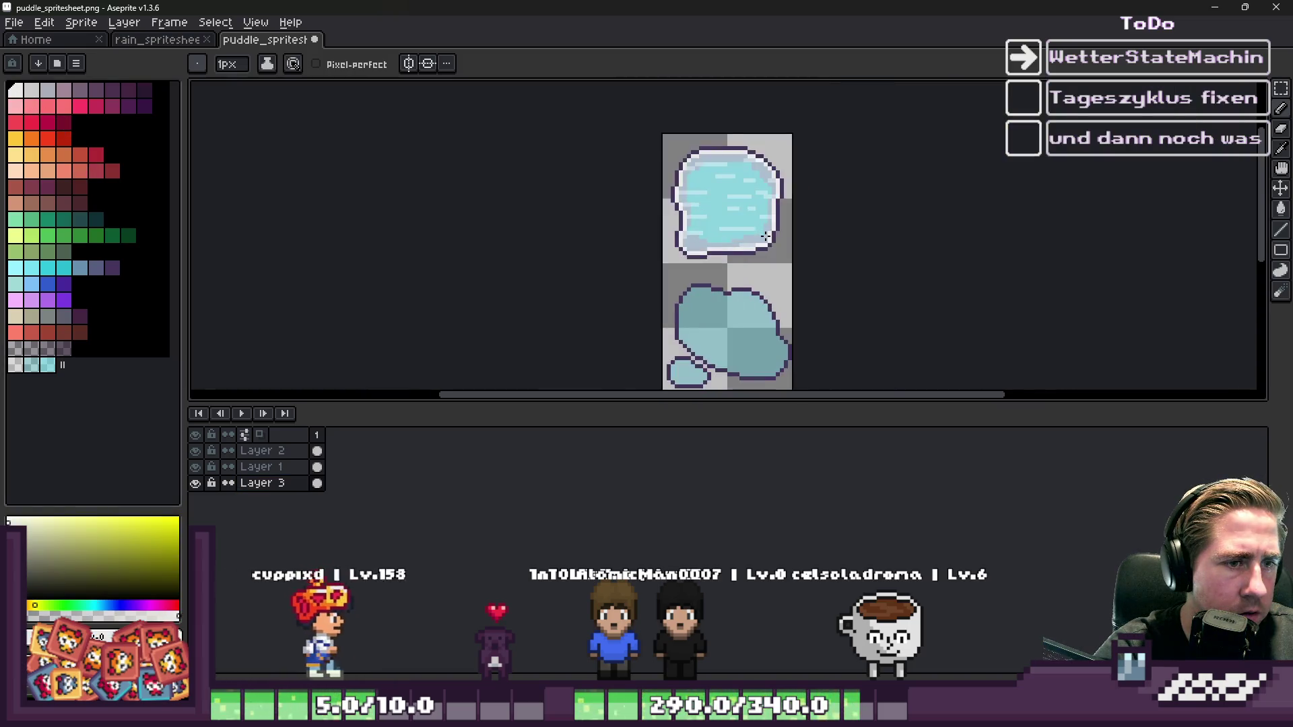
click(97, 269)
key(g)
click(698, 198)
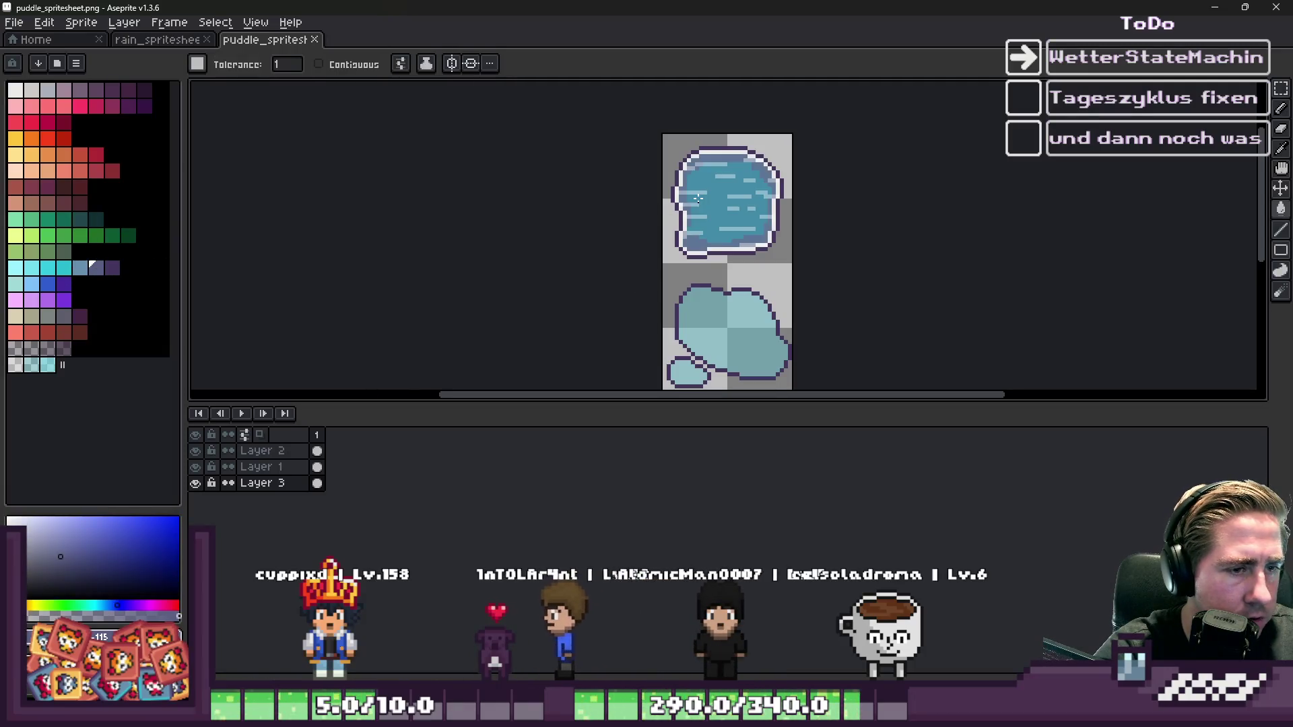
scroll(656, 214, down, 1)
key(ctrl+s)
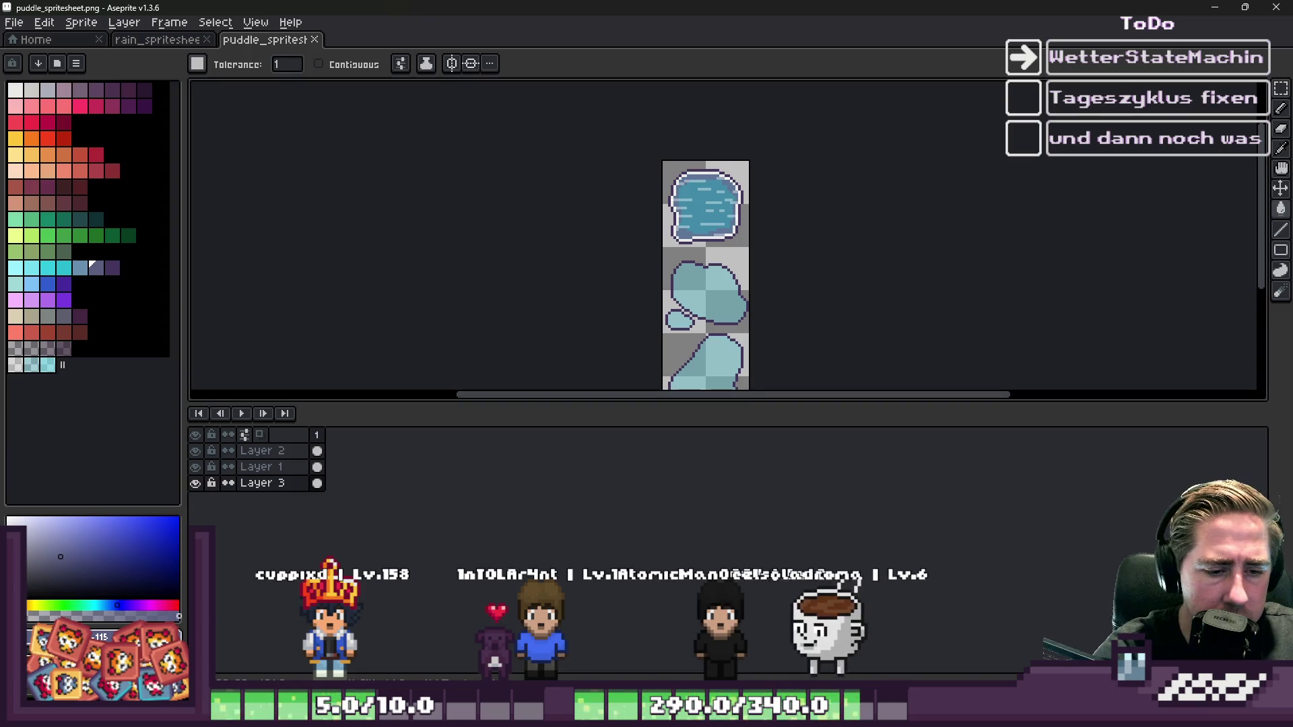
click(766, 658)
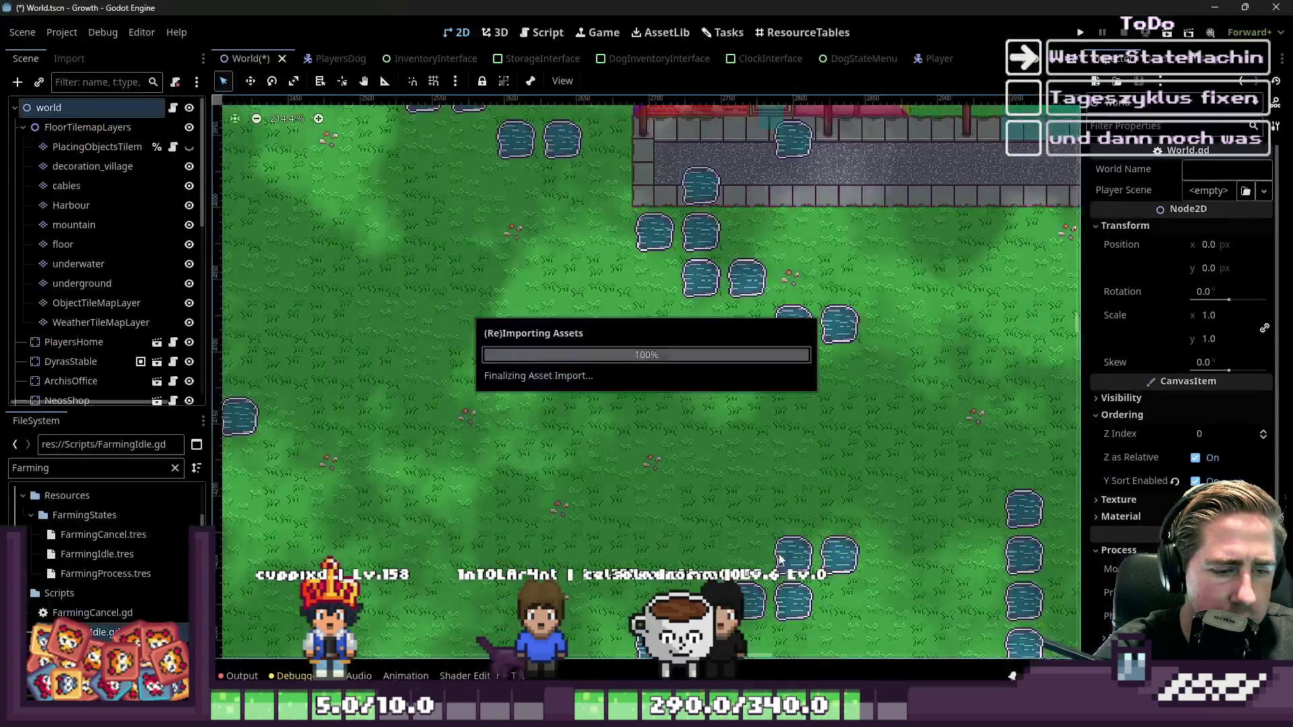
- Compare the reimported puddles in Godot's World scene against the spritesheet in Aseprite
scroll(753, 243, up, 8)
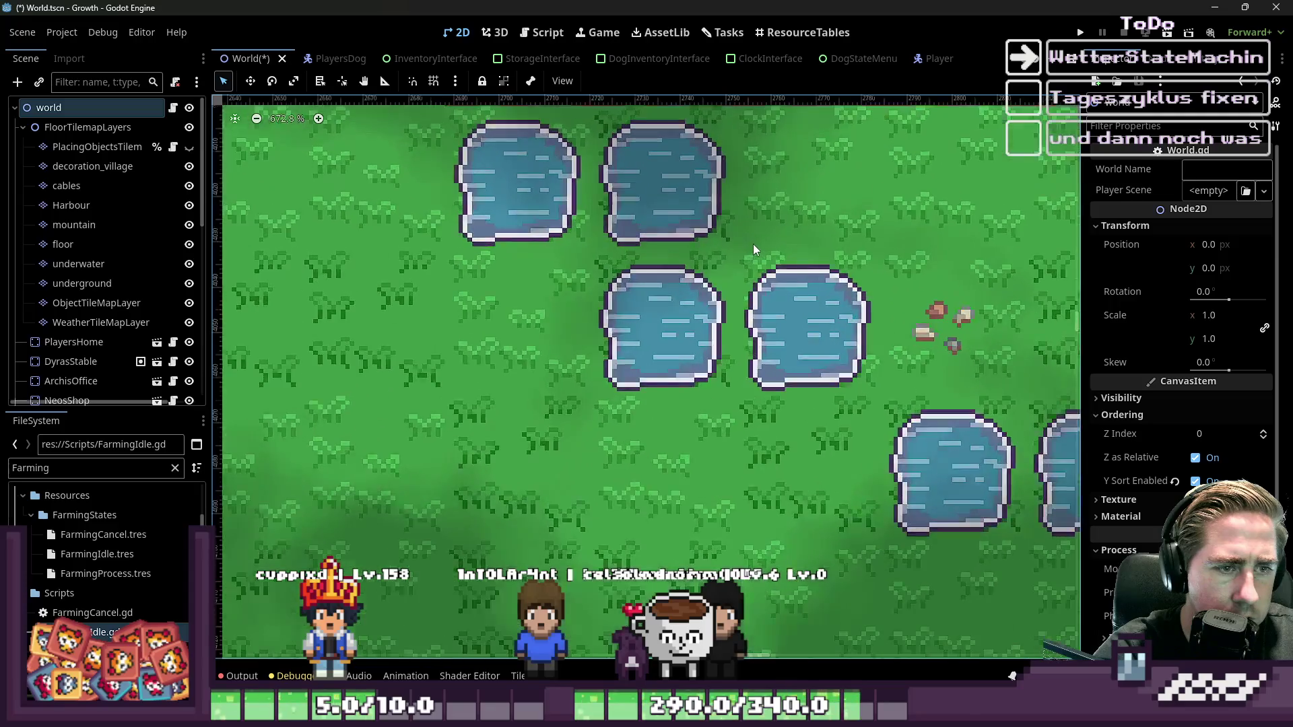
scroll(753, 244, down, 6)
scroll(753, 245, up, 2)
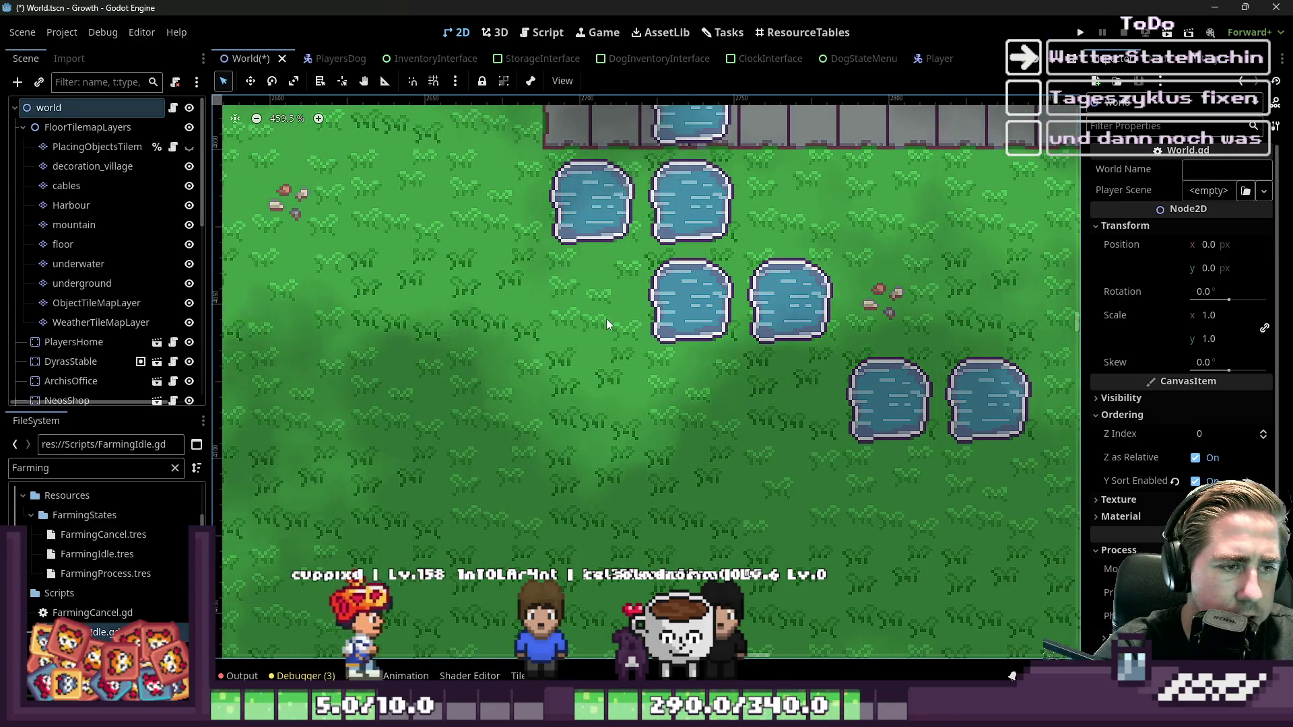
key(alt+Tab)
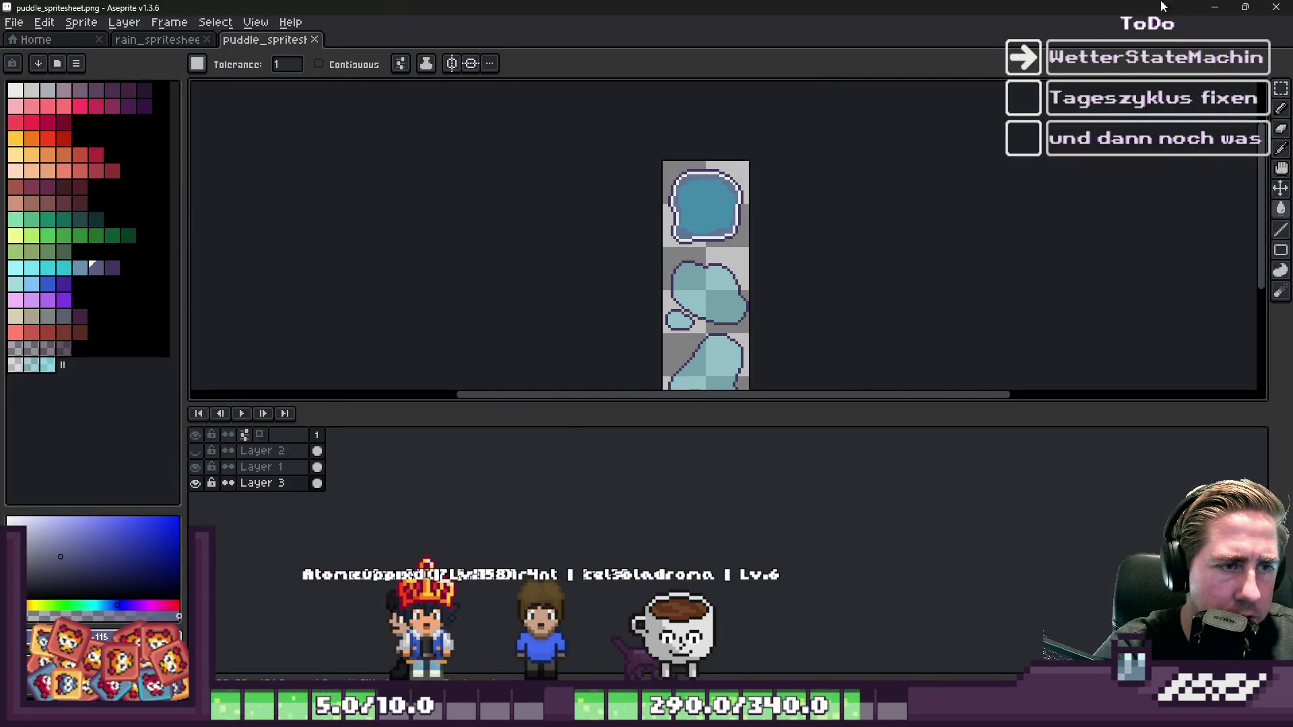
key(alt+Tab)
scroll(602, 297, down, 3)
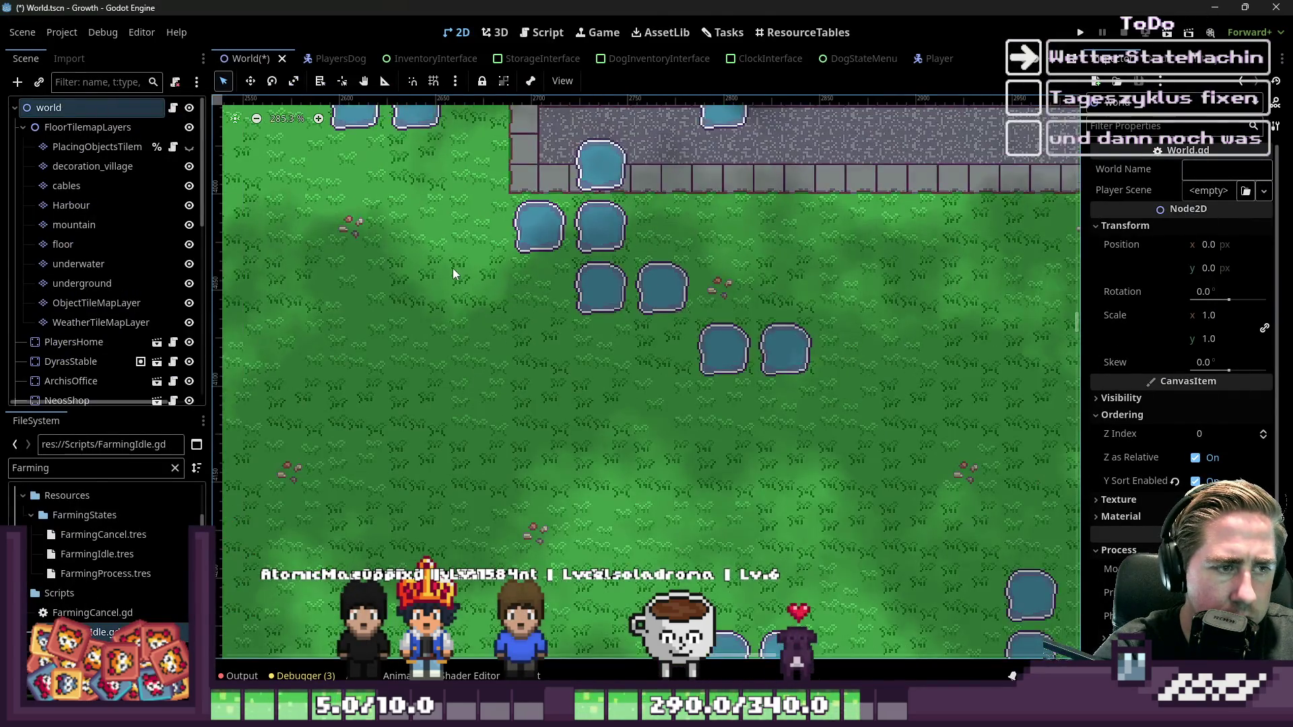
key(alt+Tab)
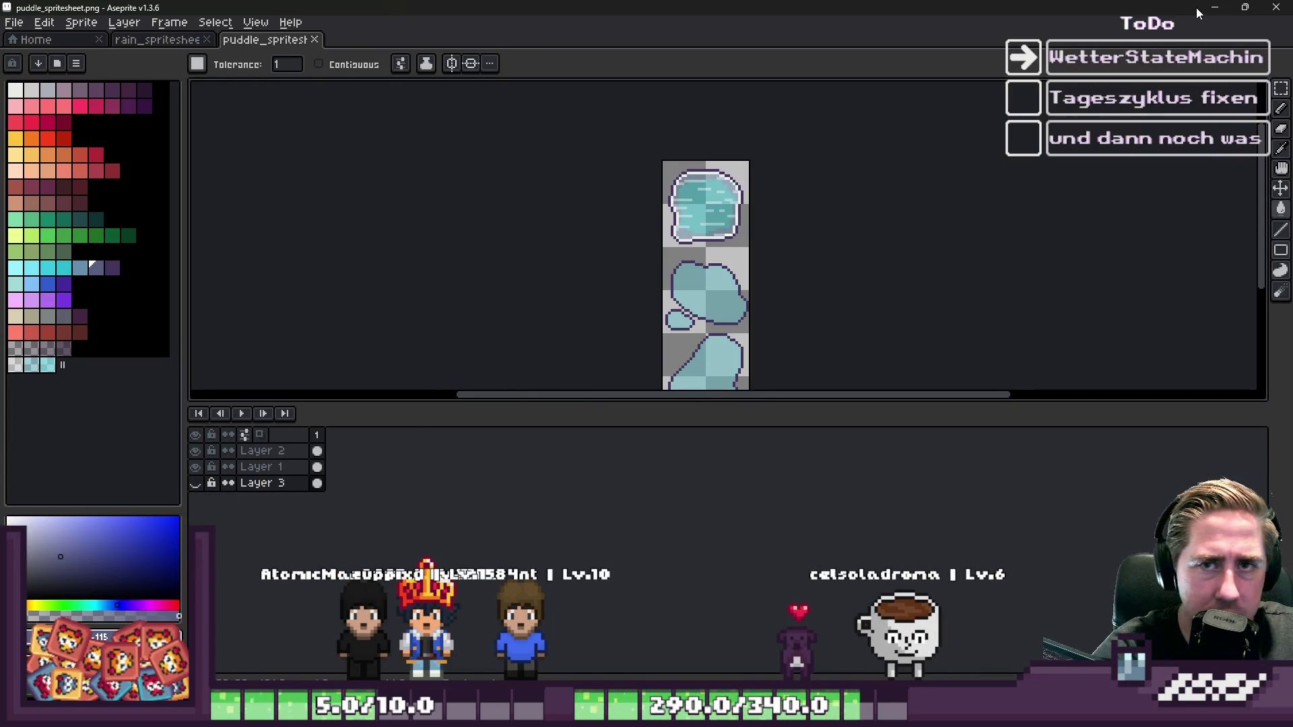
click(1219, 8)
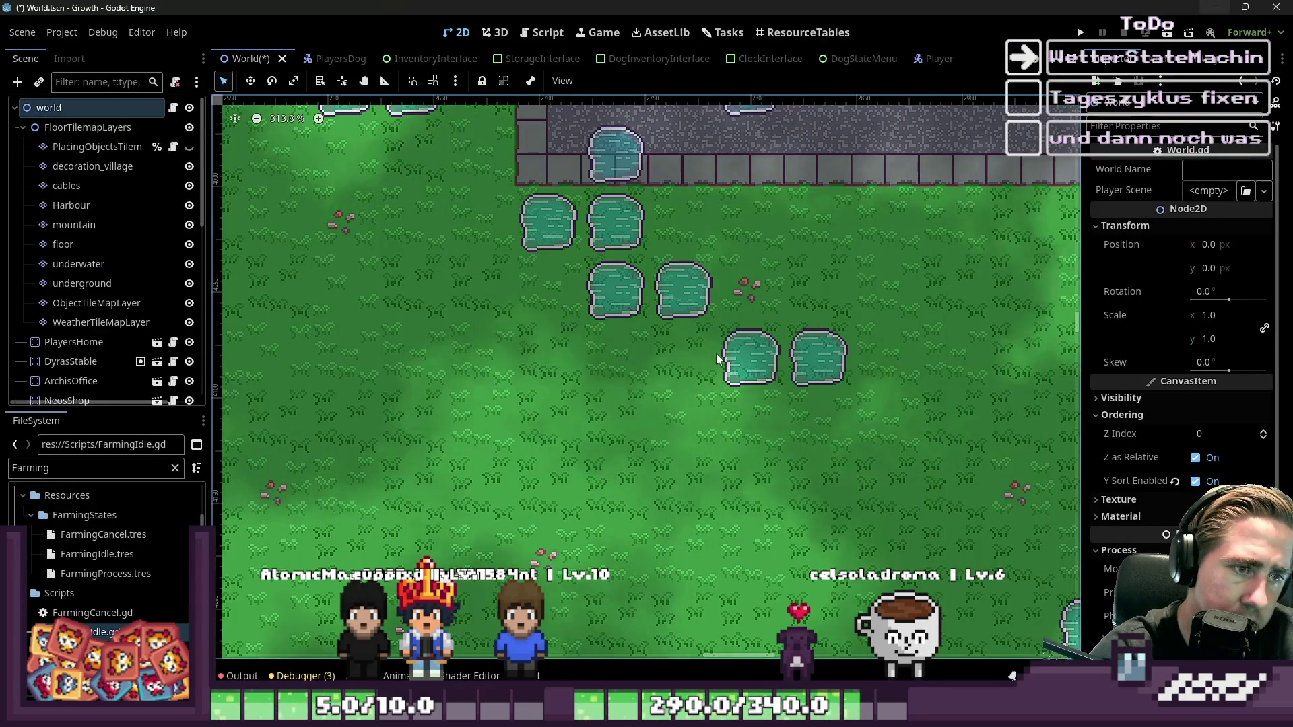
scroll(711, 361, down, 3)
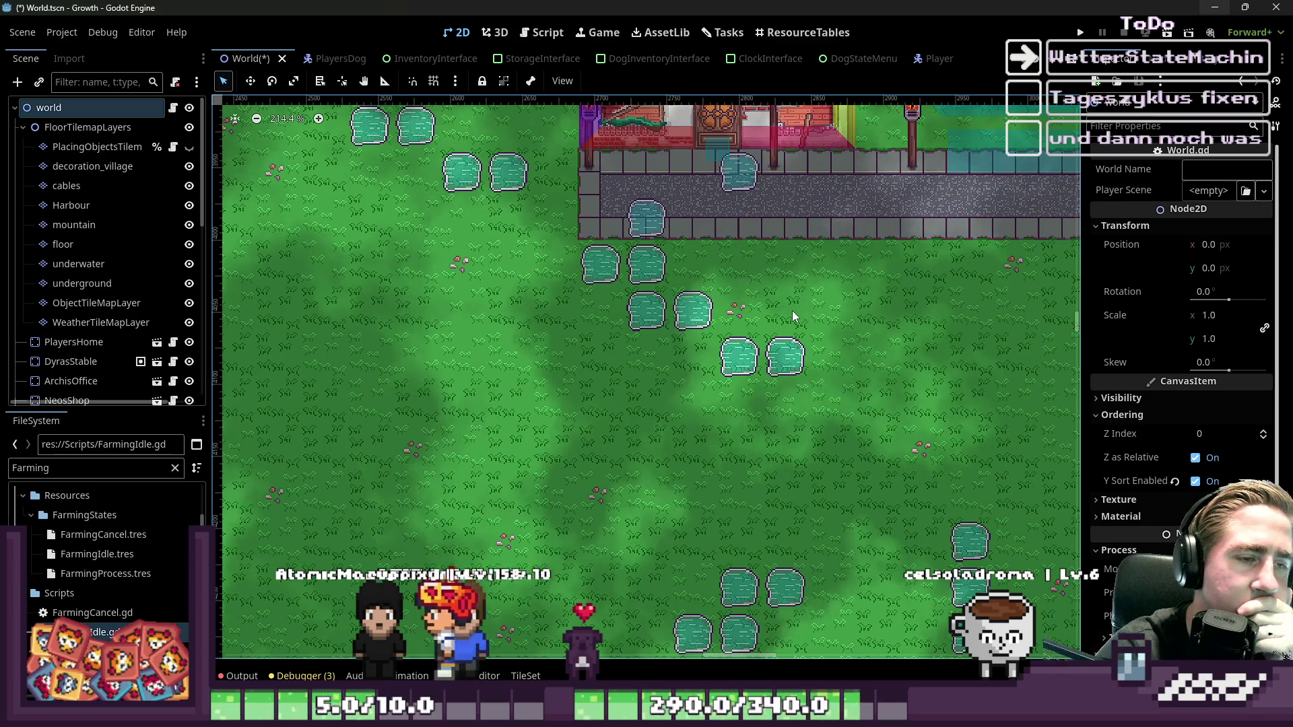
- Zoom around the World scene comparing the puddle tiles with the pond water tiles
scroll(792, 310, up, 6)
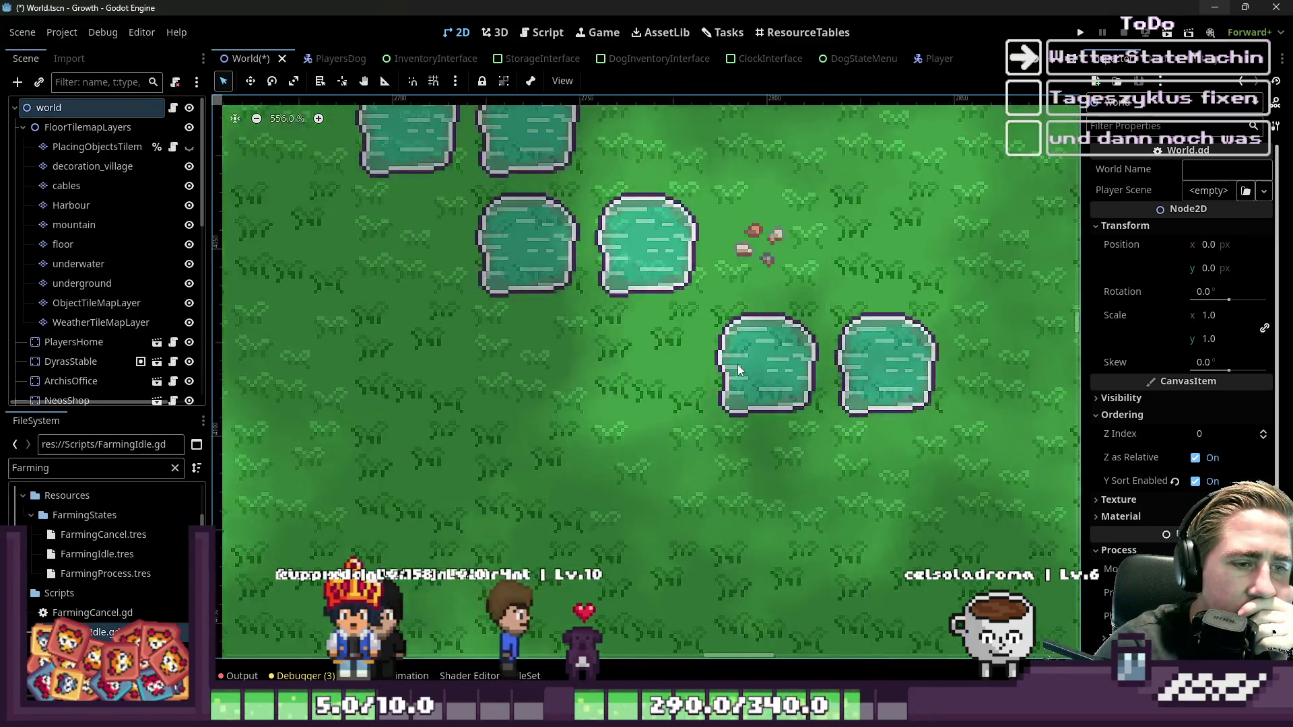
scroll(746, 374, down, 2)
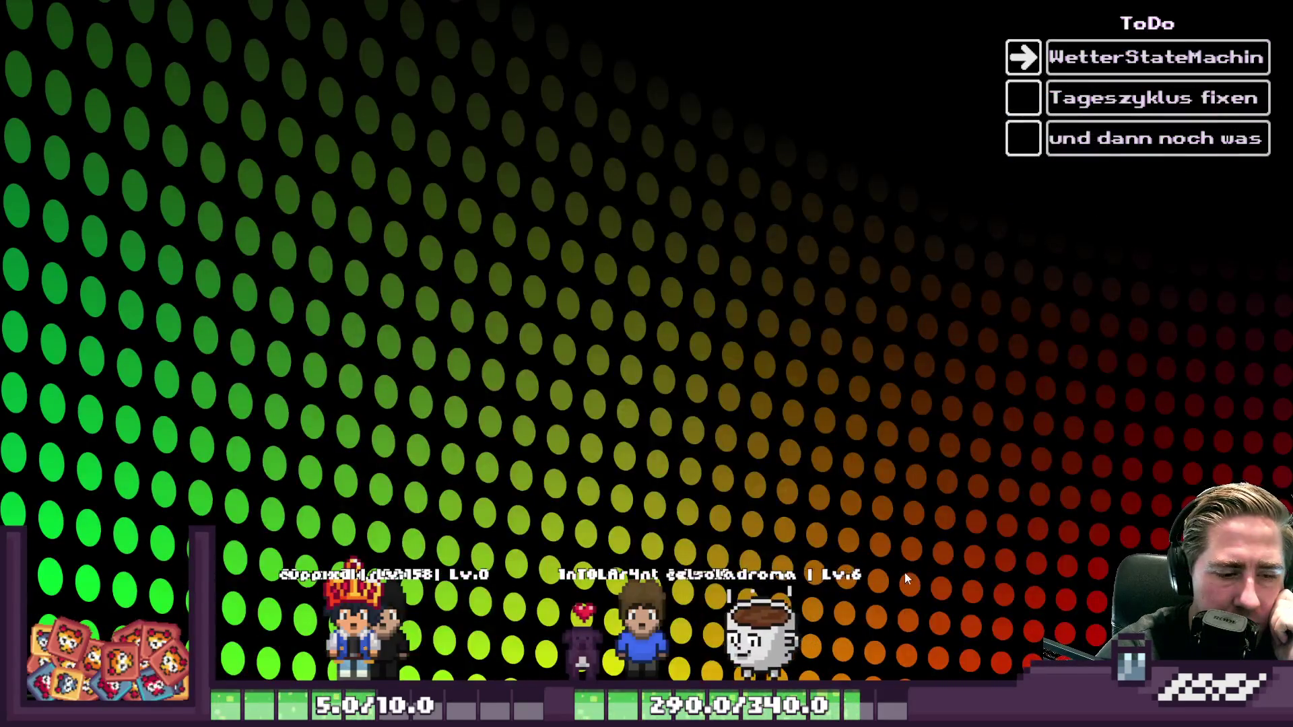
mouse_move(873, 714)
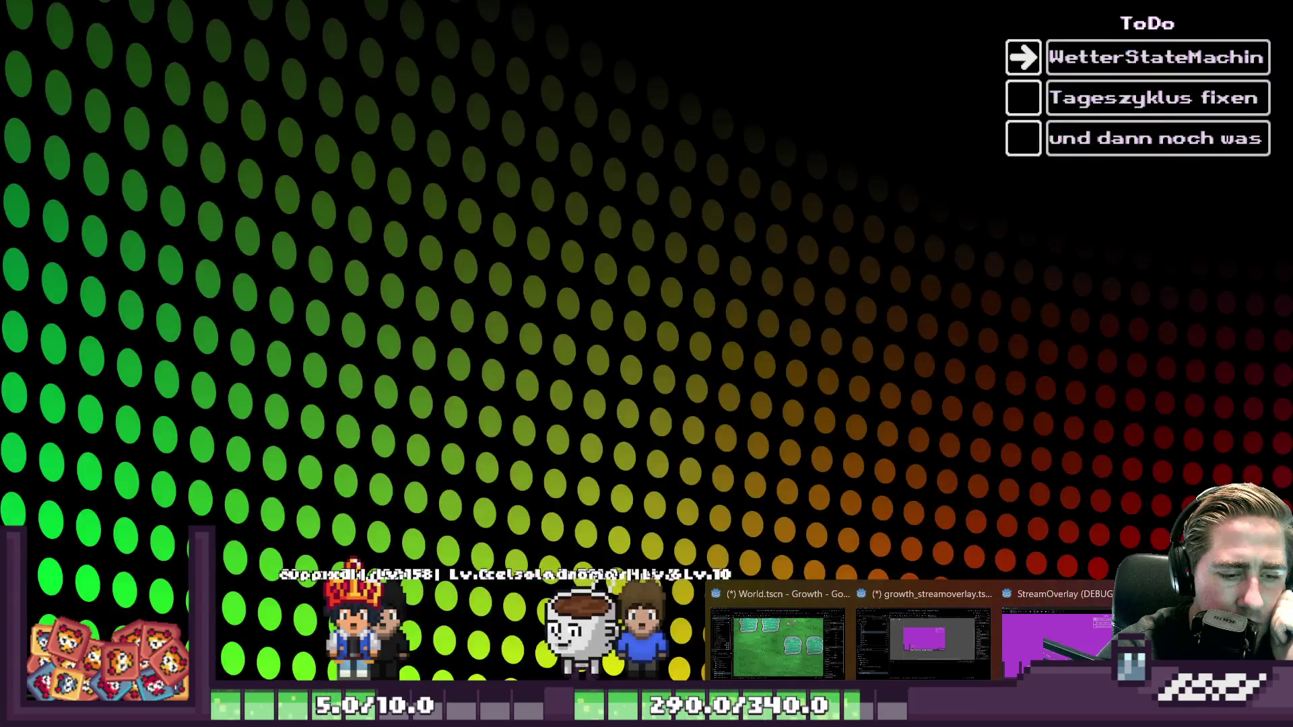
click(794, 643)
scroll(730, 339, down, 5)
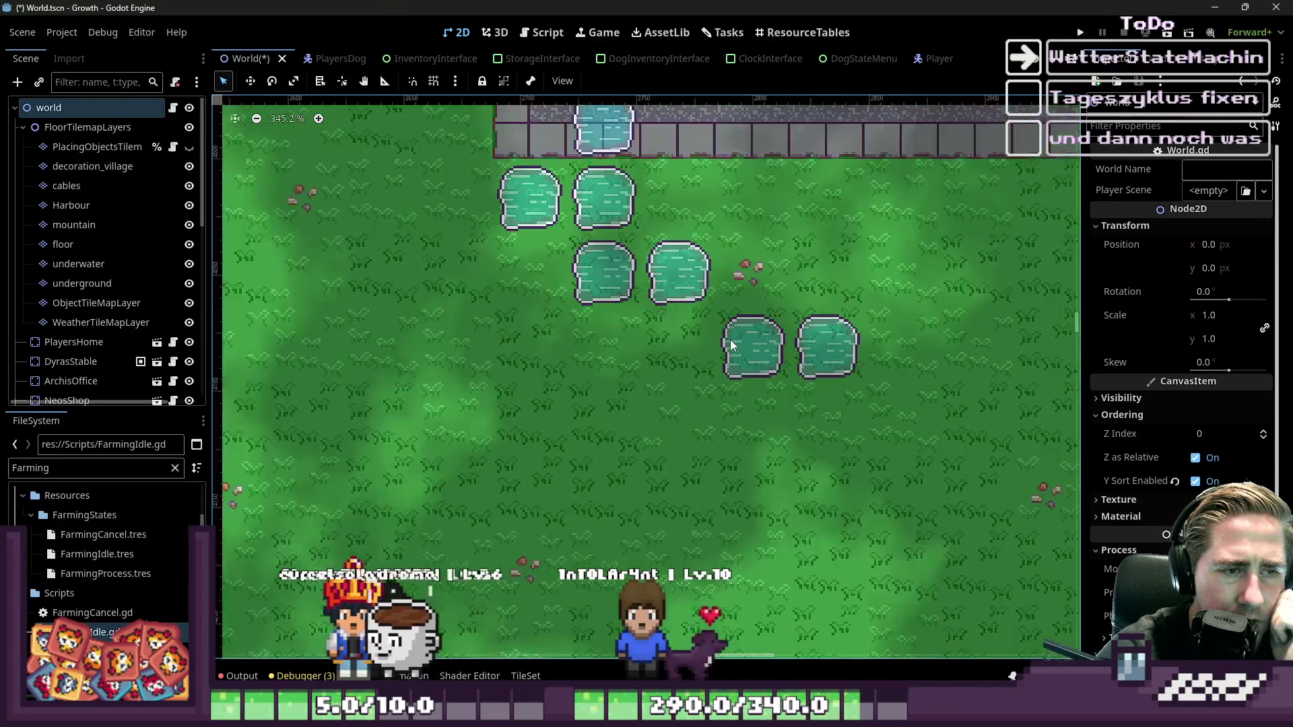
scroll(731, 342, down, 3)
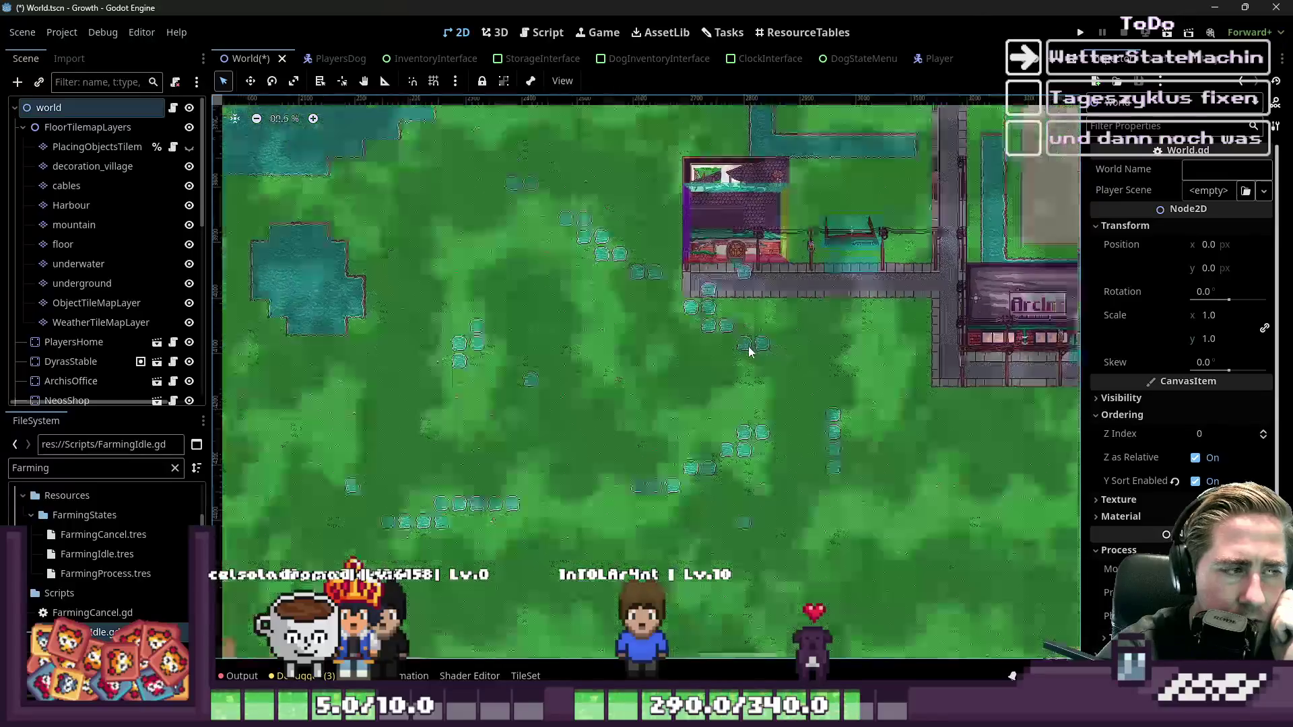
scroll(279, 355, up, 5)
scroll(496, 281, up, 6)
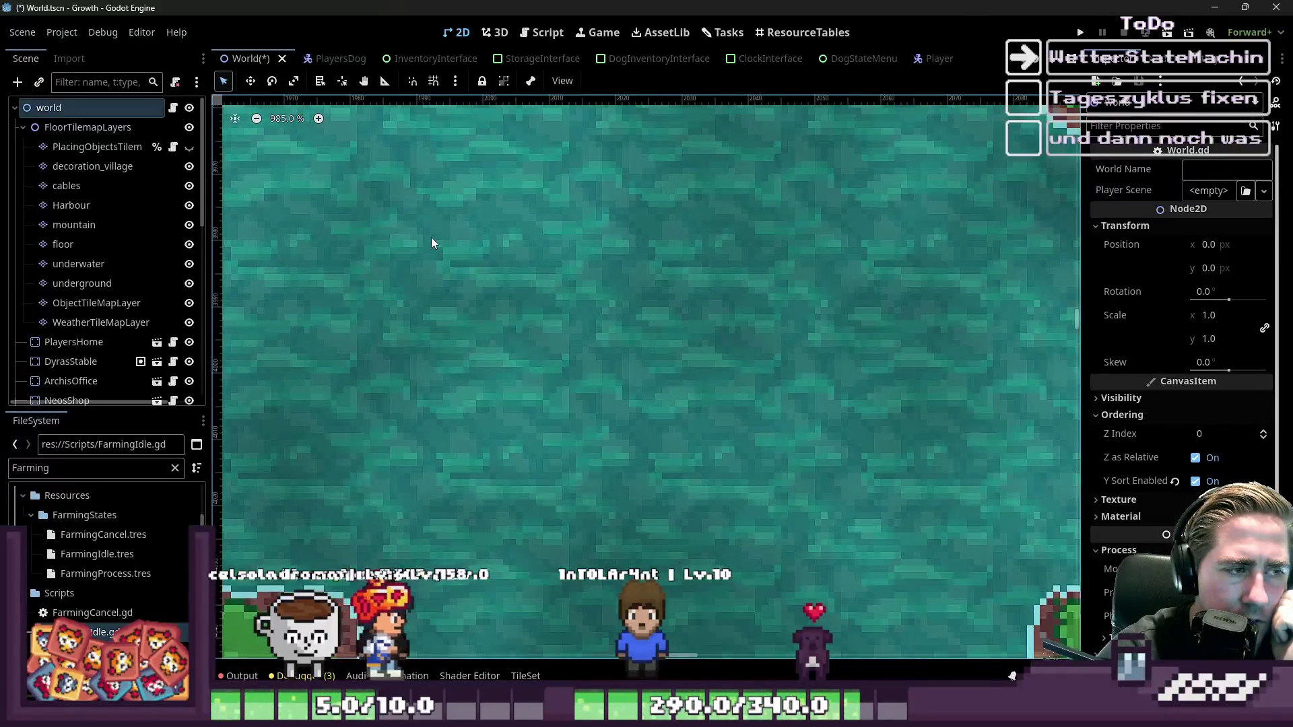
scroll(508, 270, down, 3)
scroll(520, 288, down, 6)
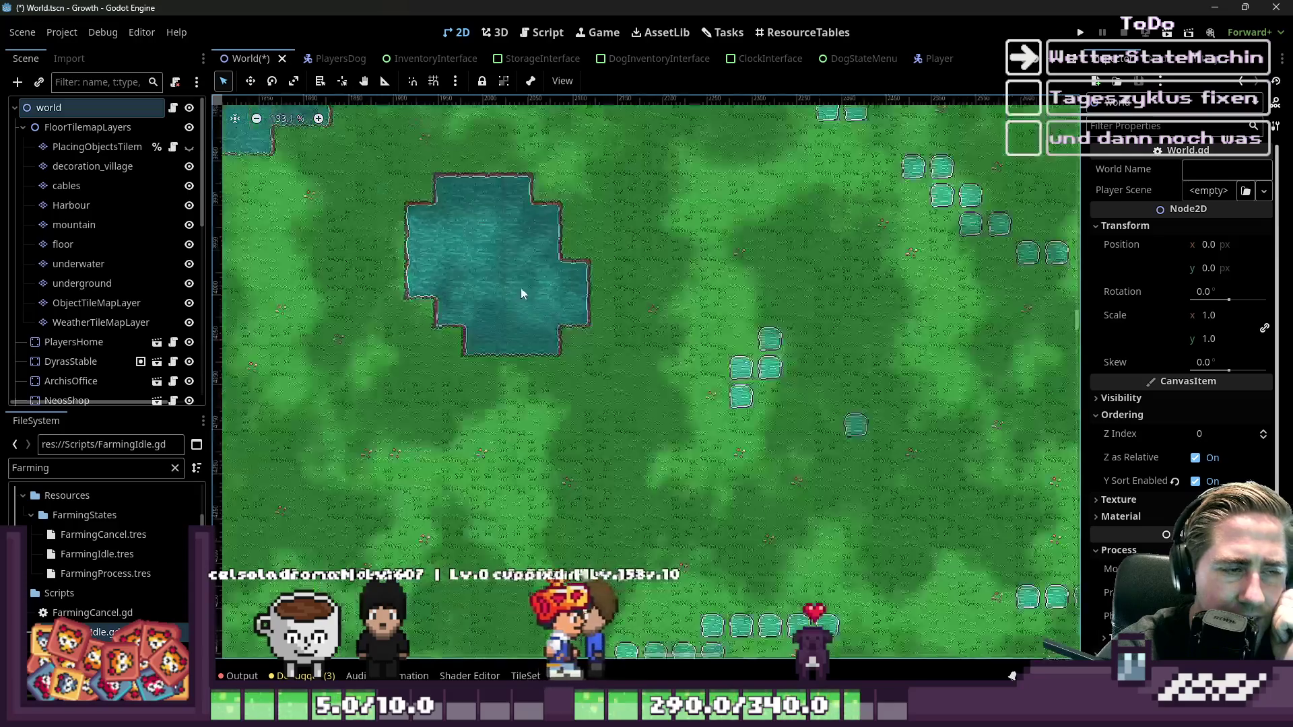
scroll(898, 360, up, 2)
scroll(585, 361, up, 4)
scroll(585, 361, up, 3)
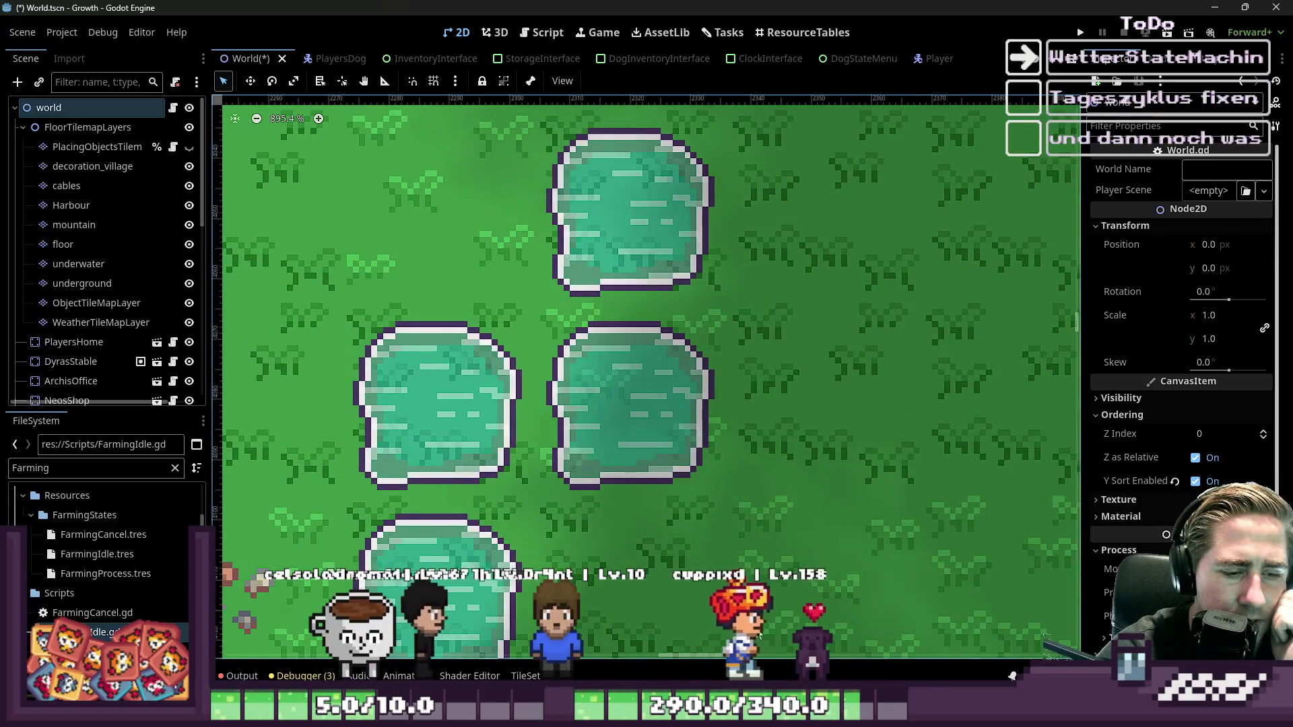
- Switch to the puddle spritesheet in Aseprite and zoom over the puddle frames
key(alt+Tab)
scroll(695, 265, up, 5)
scroll(976, 168, down, 2)
scroll(869, 171, down, 2)
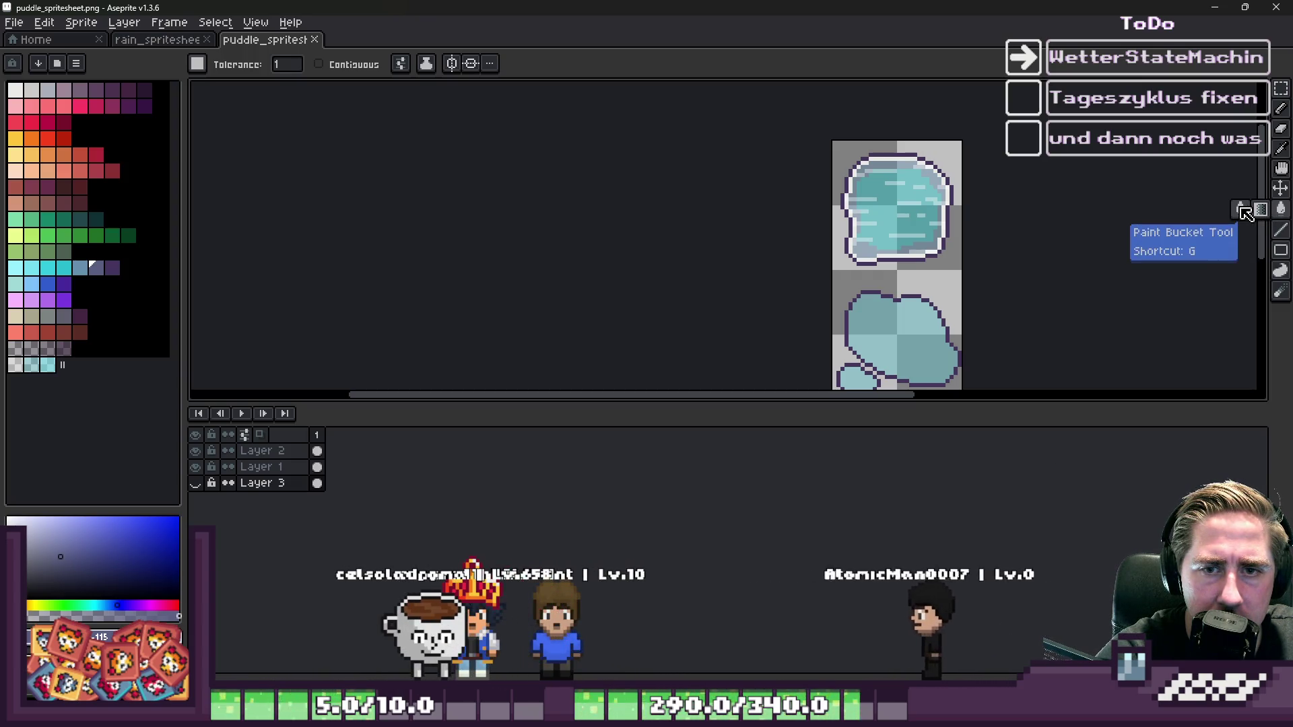
- Try recolouring the pale highlights and a gradient across the puddle water, undoing both
scroll(924, 214, up, 5)
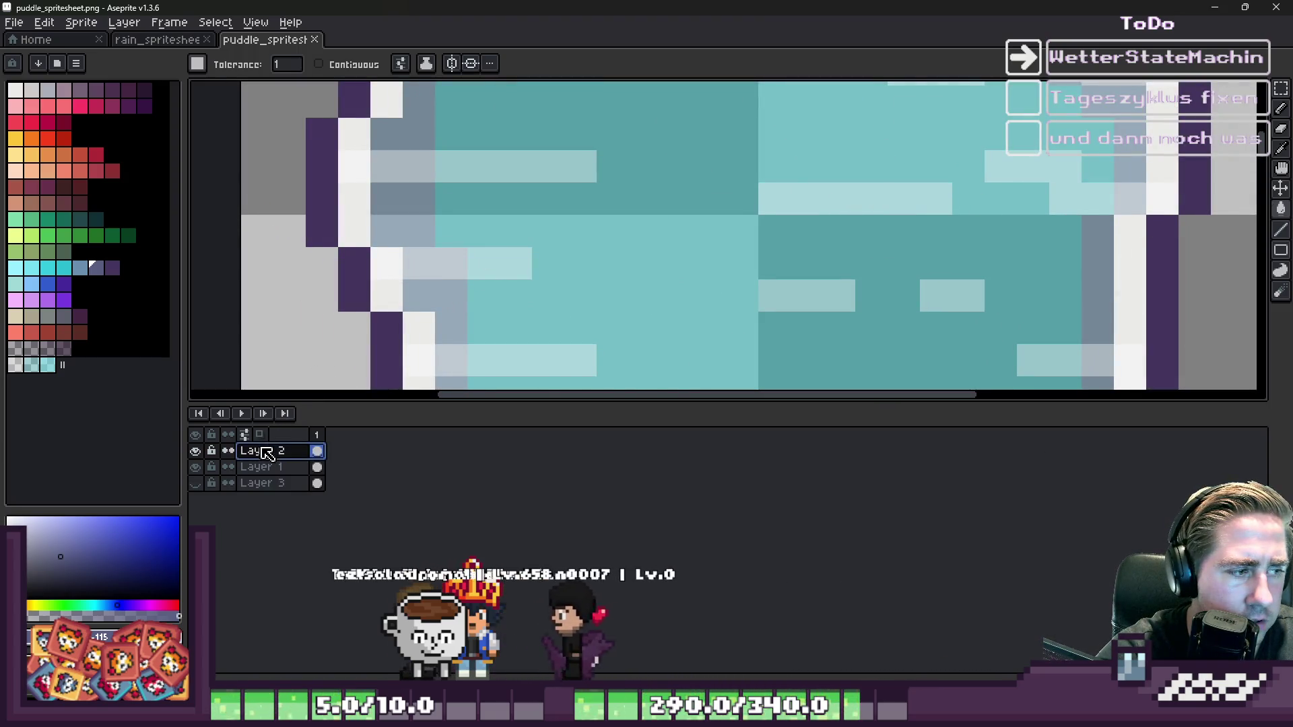
click(827, 201)
key(ctrl+z)
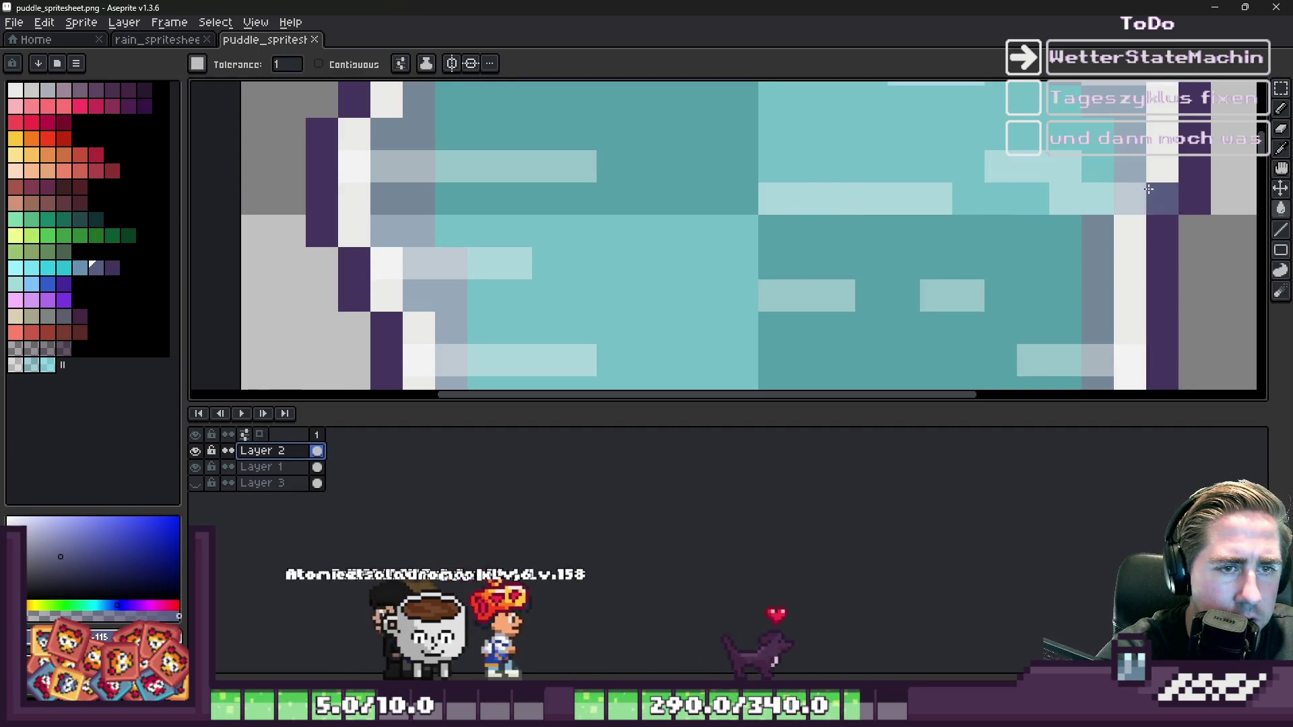
click(1262, 211)
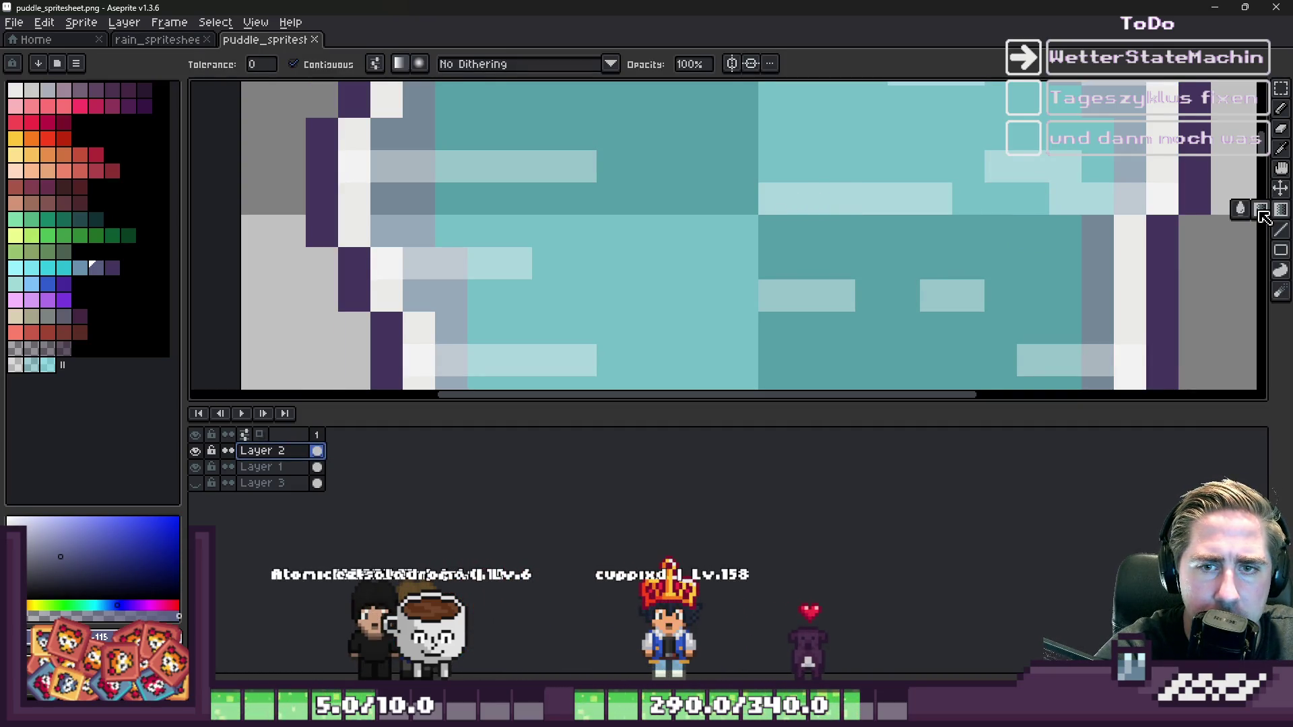
drag(782, 202, 782, 202)
scroll(782, 201, down, 4)
key(ctrl+z)
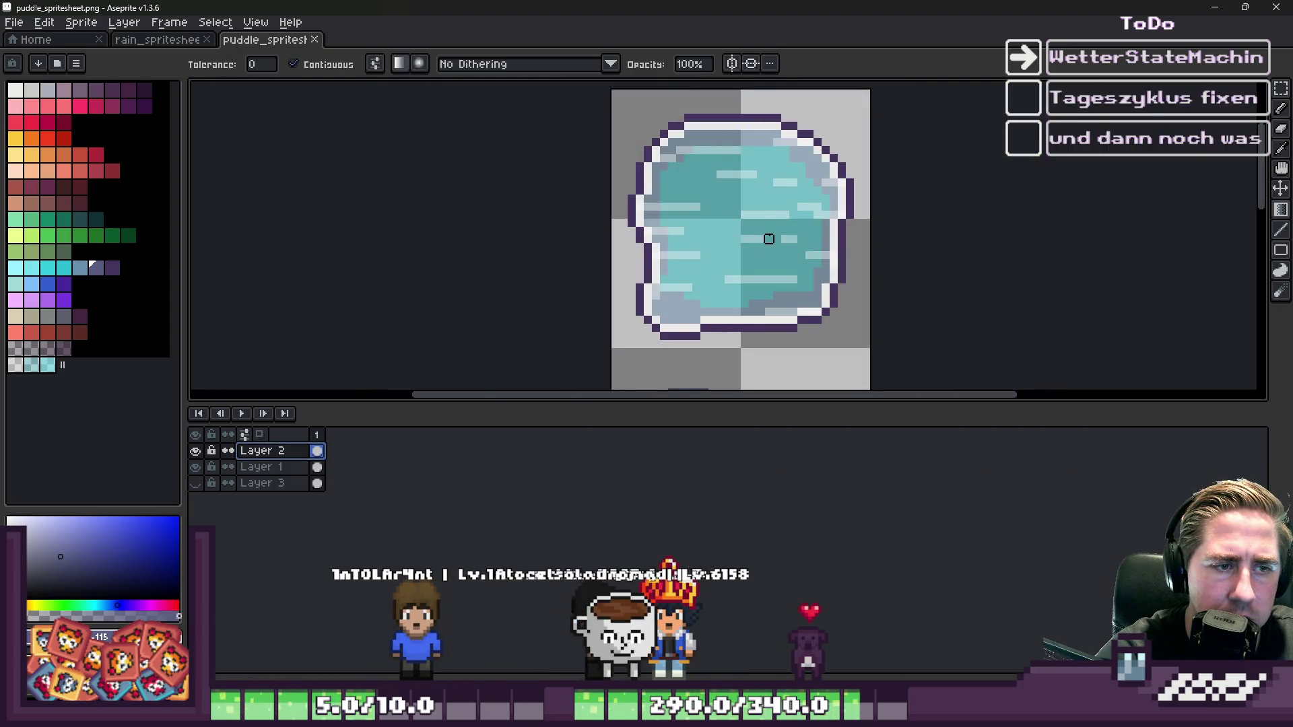
- Shift the Layer 2 puddle content left and brush across the puddle water
click(1281, 291)
key(v)
mouse_move(739, 213)
mouse_down()
mouse_move(742, 225)
mouse_move(675, 231)
mouse_move(742, 225)
mouse_up()
key(b)
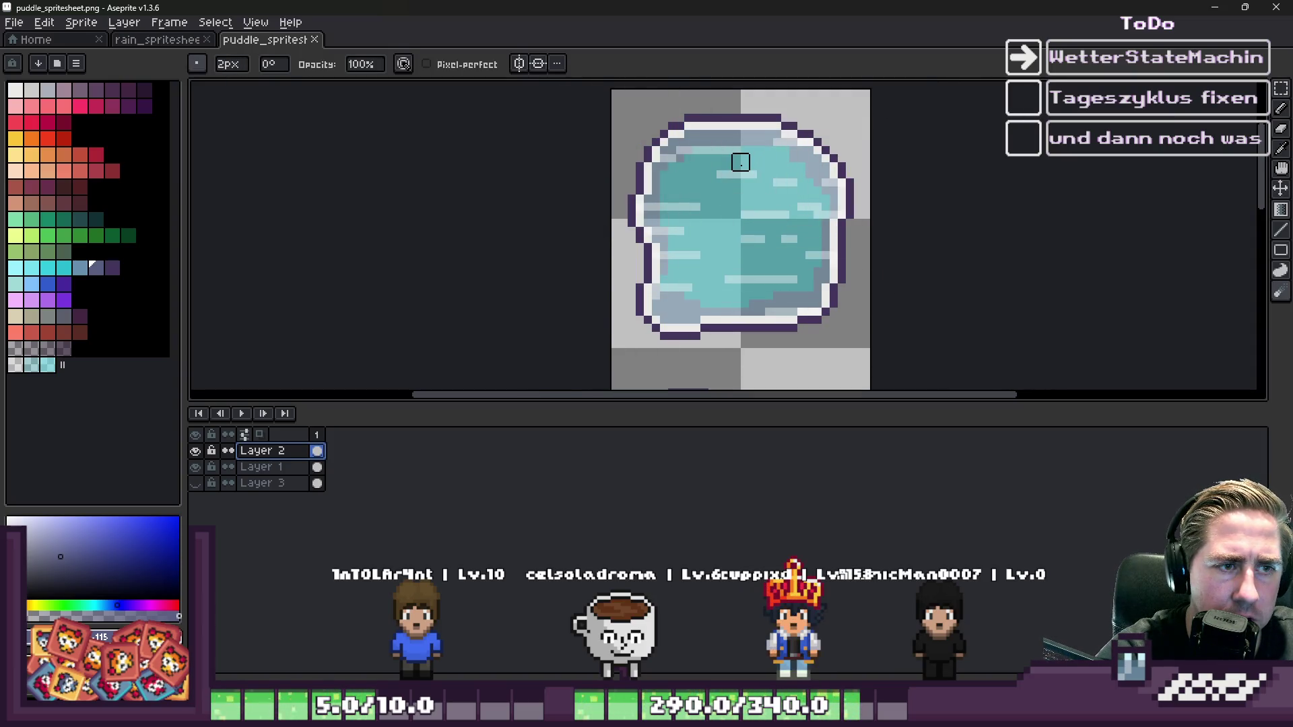
scroll(741, 162, up, 5)
drag(688, 214, 741, 231)
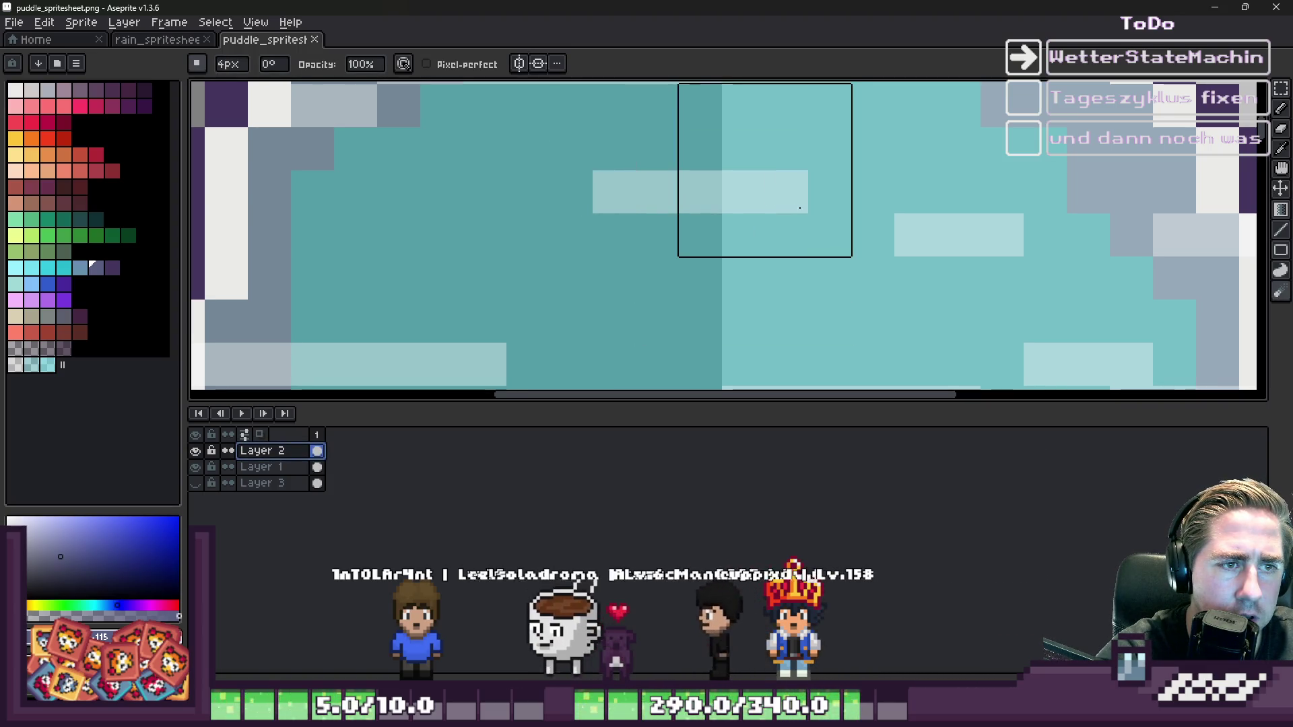
scroll(738, 199, down, 3)
- Flood-fill the puddle's light streaks with white
scroll(829, 212, up, 10)
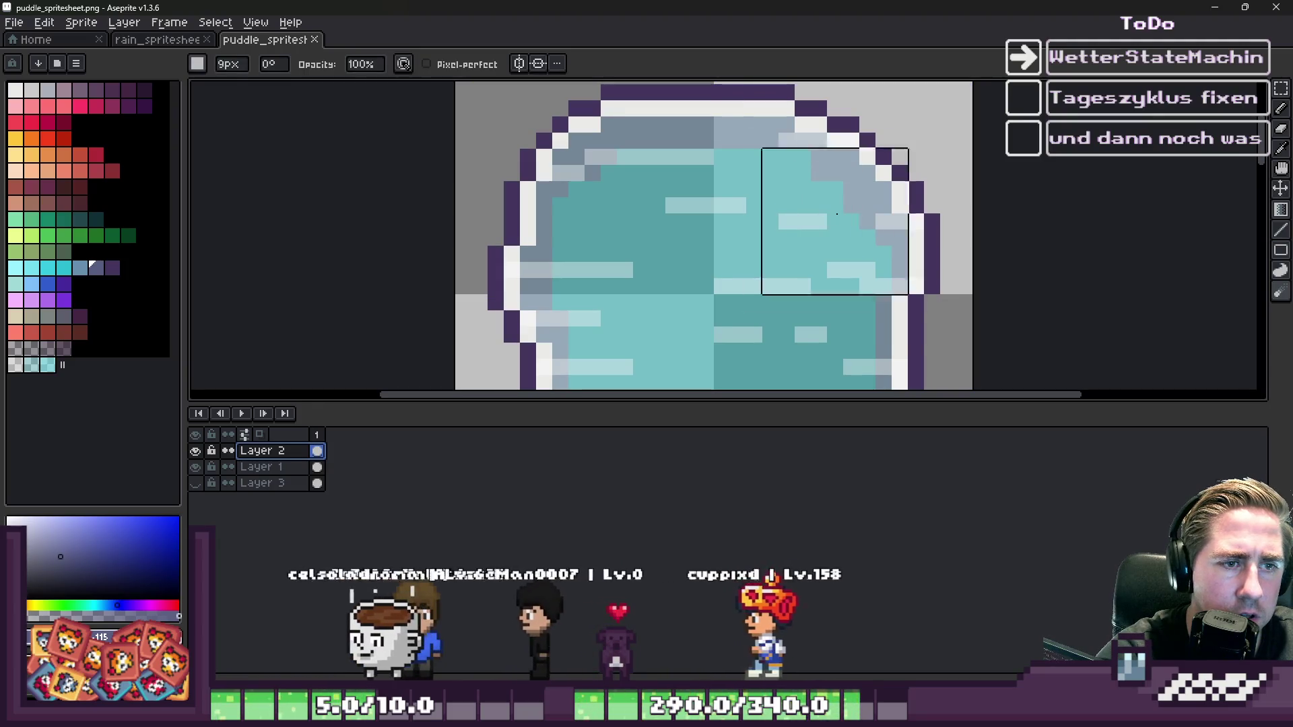
scroll(852, 236, down, 2)
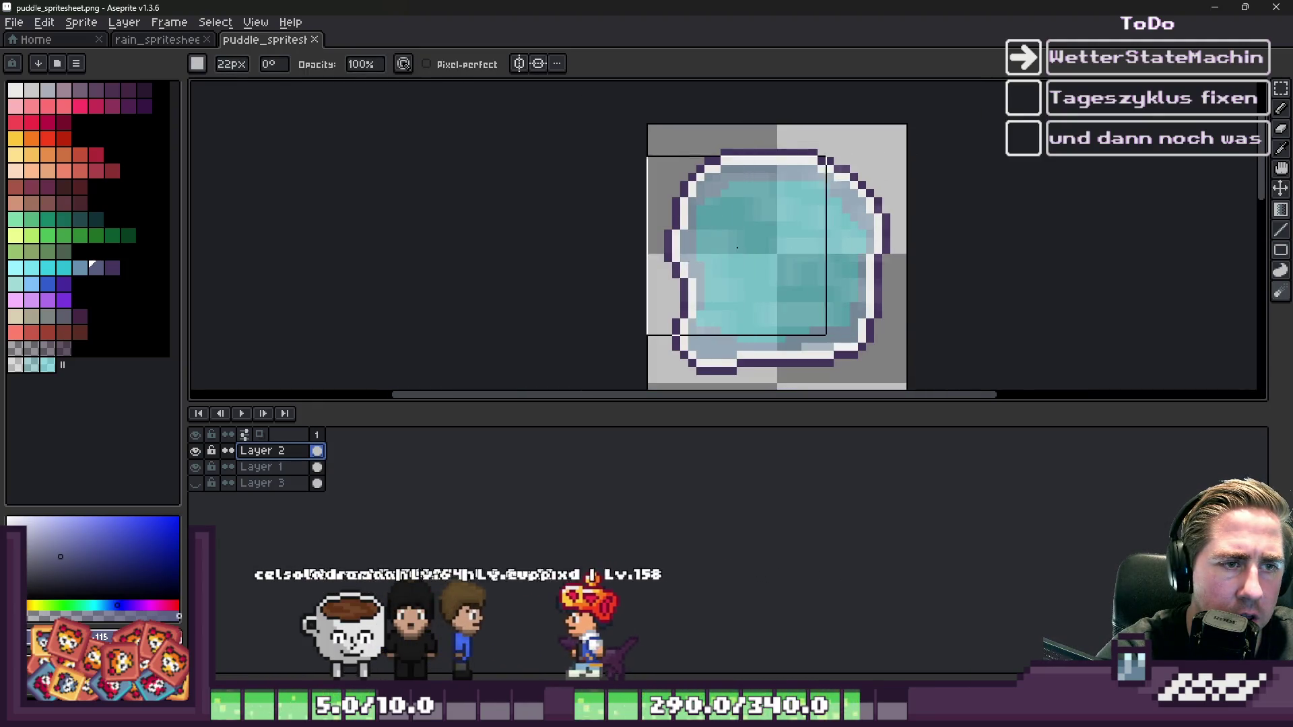
scroll(712, 211, down, 1)
scroll(737, 211, up, 3)
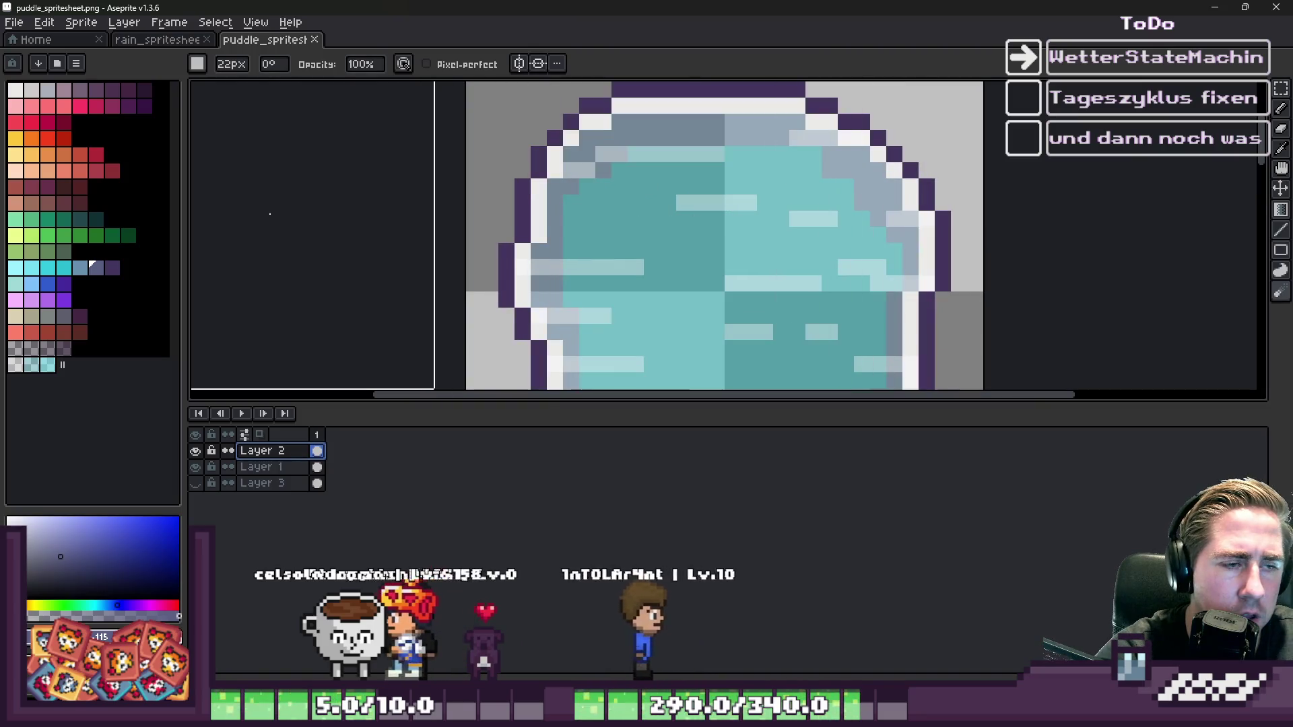
key(g)
click(761, 223)
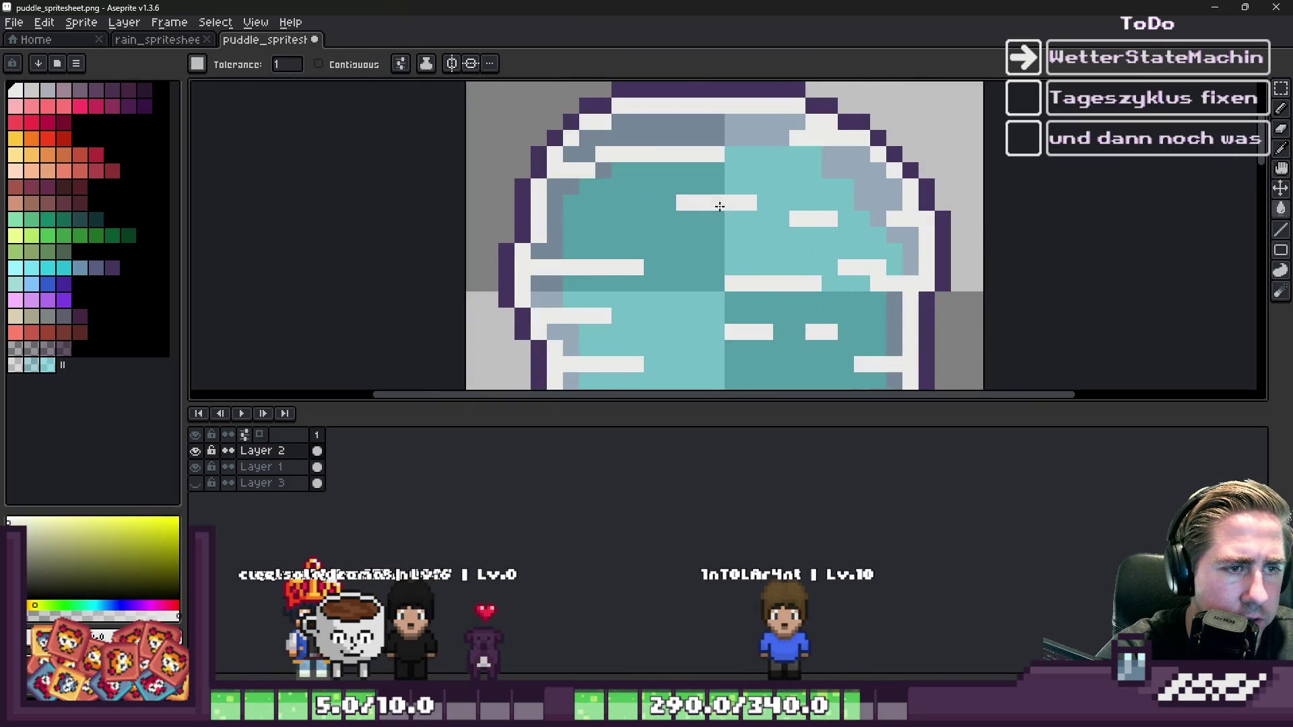
scroll(780, 221, down, 3)
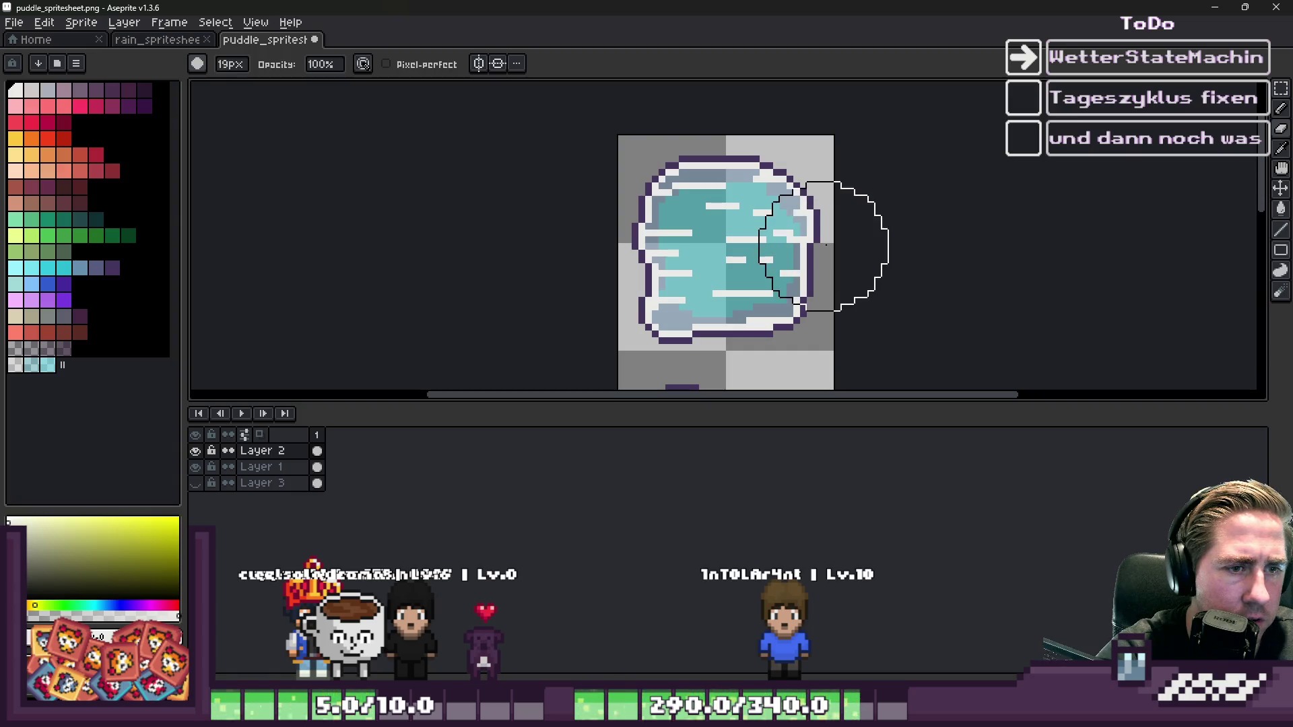
- Brush across the water with a 29px brush and save puddle_spritesheet.png
key(plus)
key(plus)
key(plus)
drag(803, 260, 582, 242)
scroll(582, 241, down, 1)
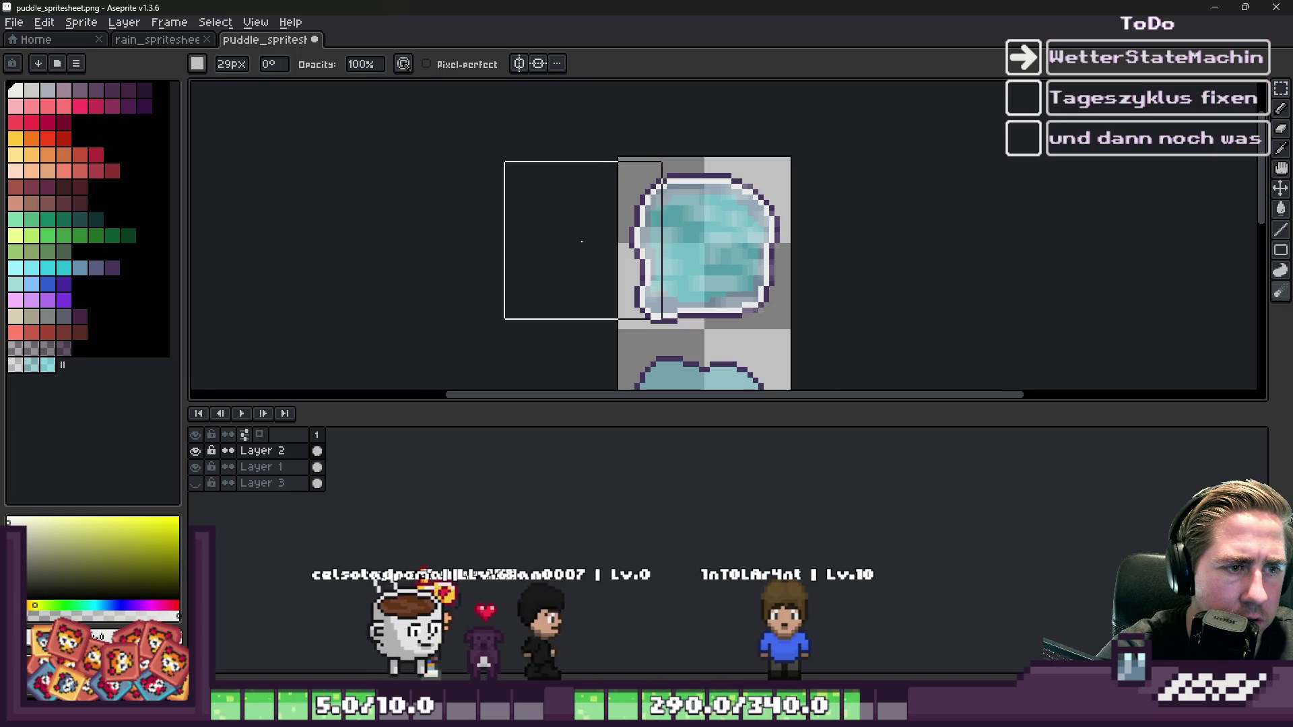
key(ctrl+s)
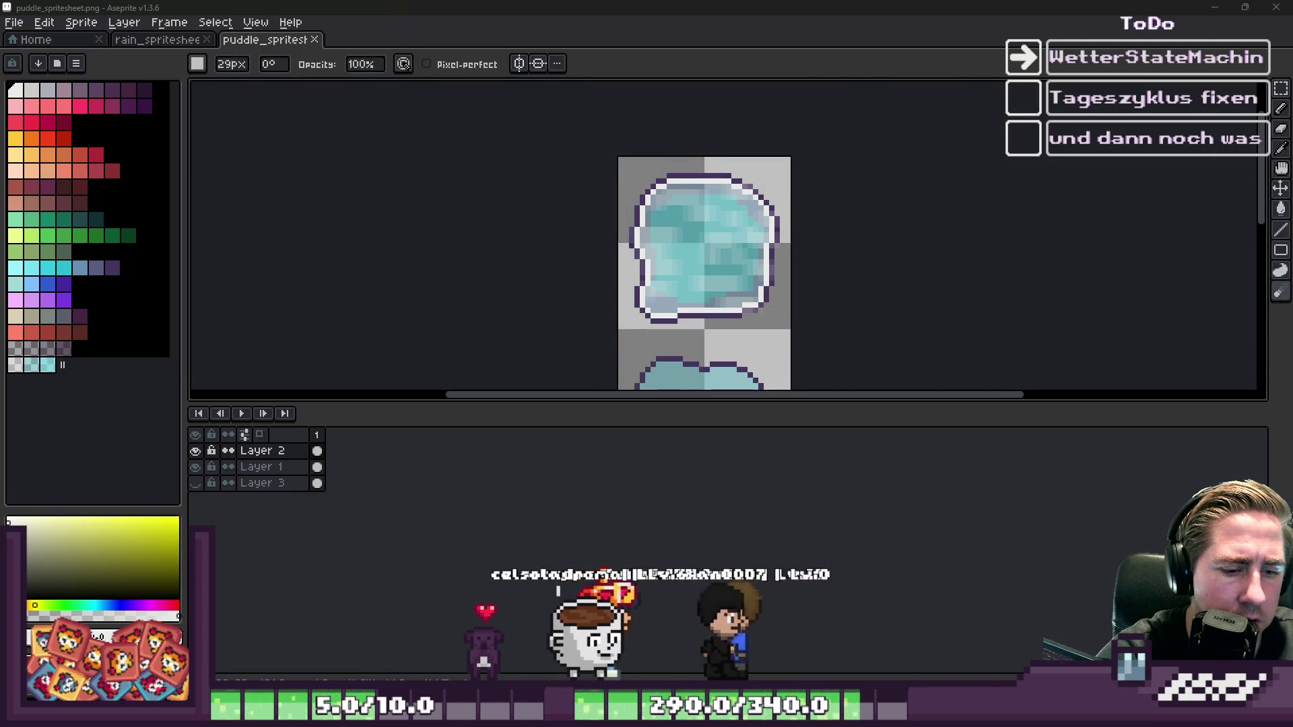
mouse_move(823, 664)
click(794, 546)
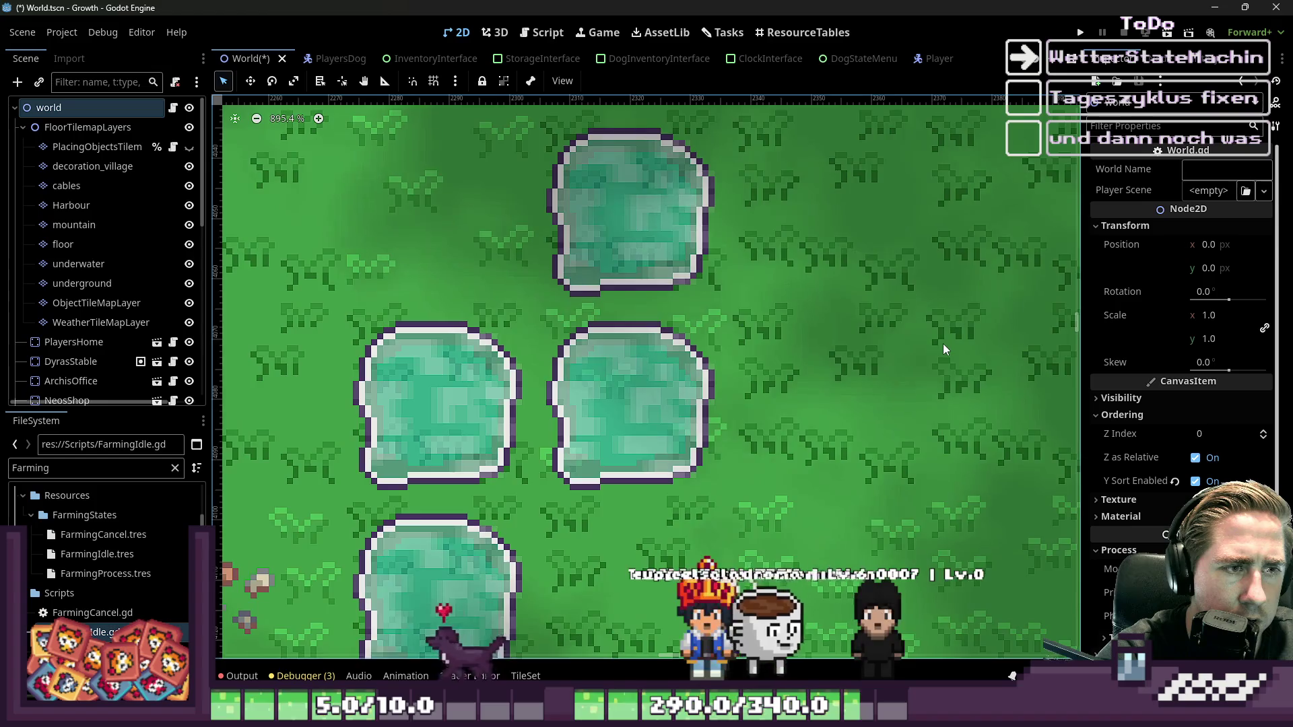
- Zoom over the World scene puddles and round-trip through Aseprite to trigger the reimport
scroll(943, 344, down, 5)
scroll(528, 317, down, 3)
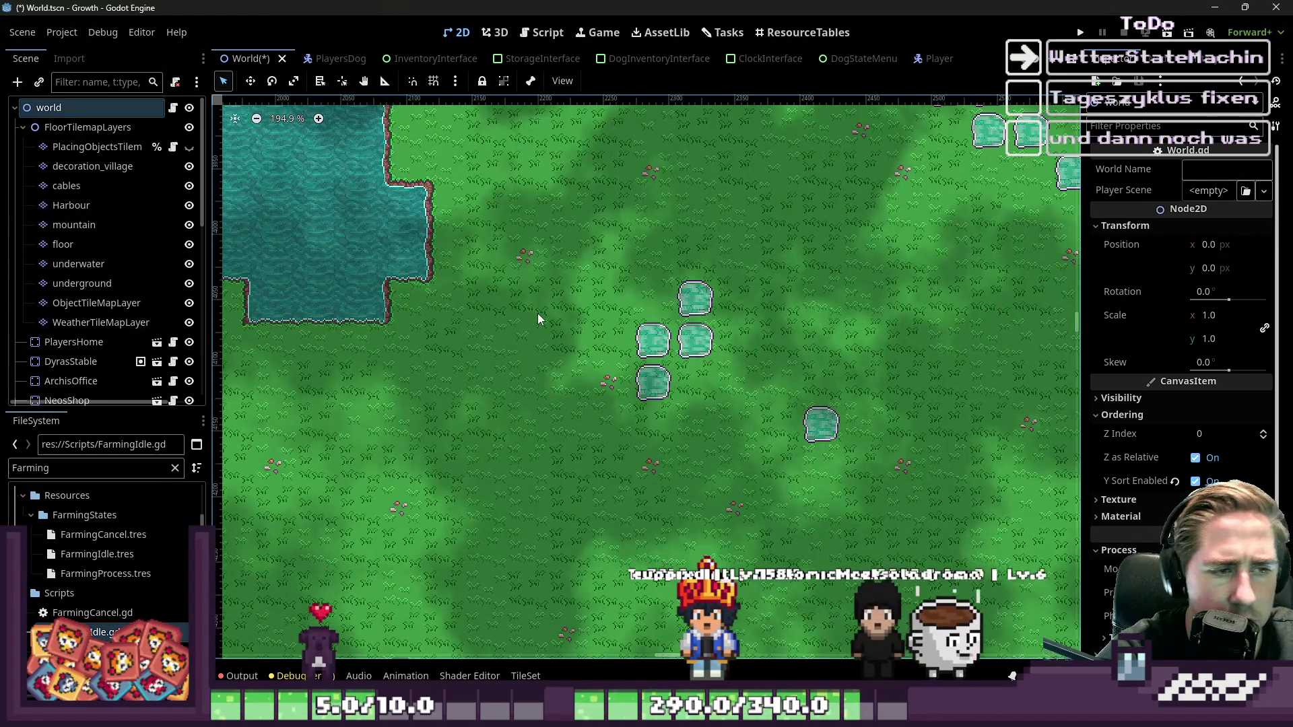
scroll(538, 314, up, 5)
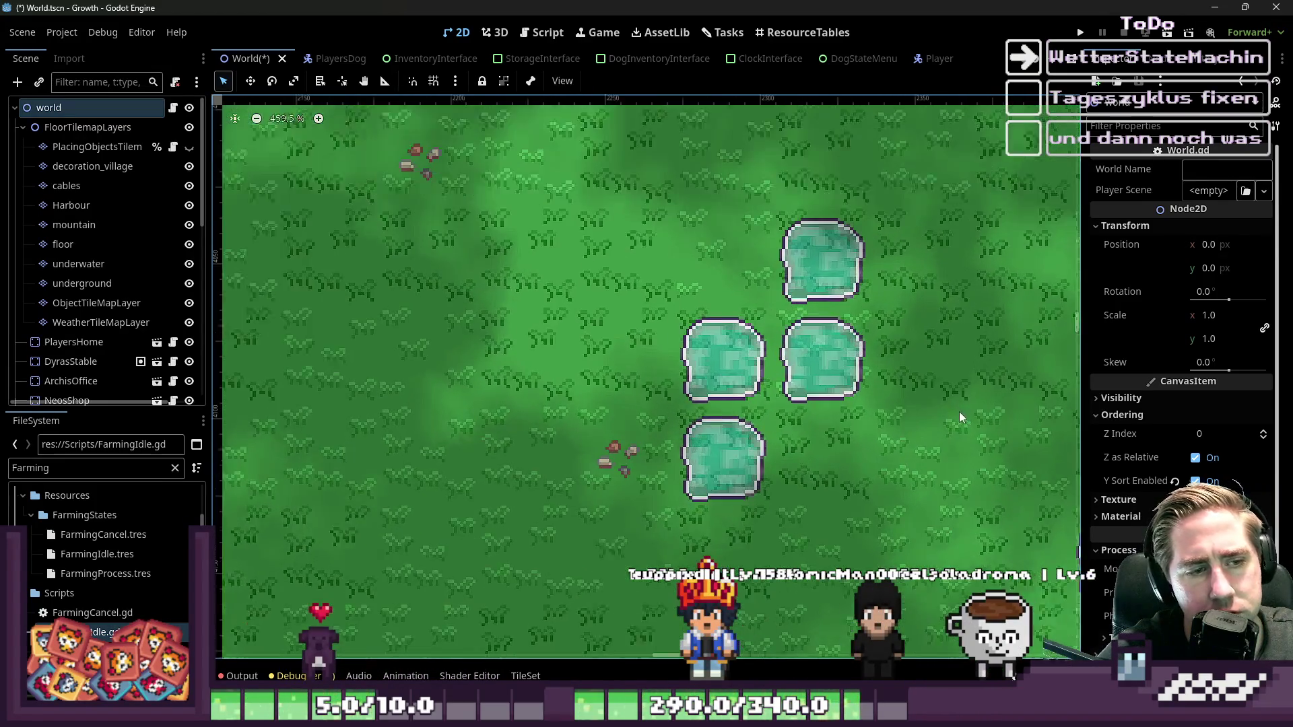
mouse_move(856, 667)
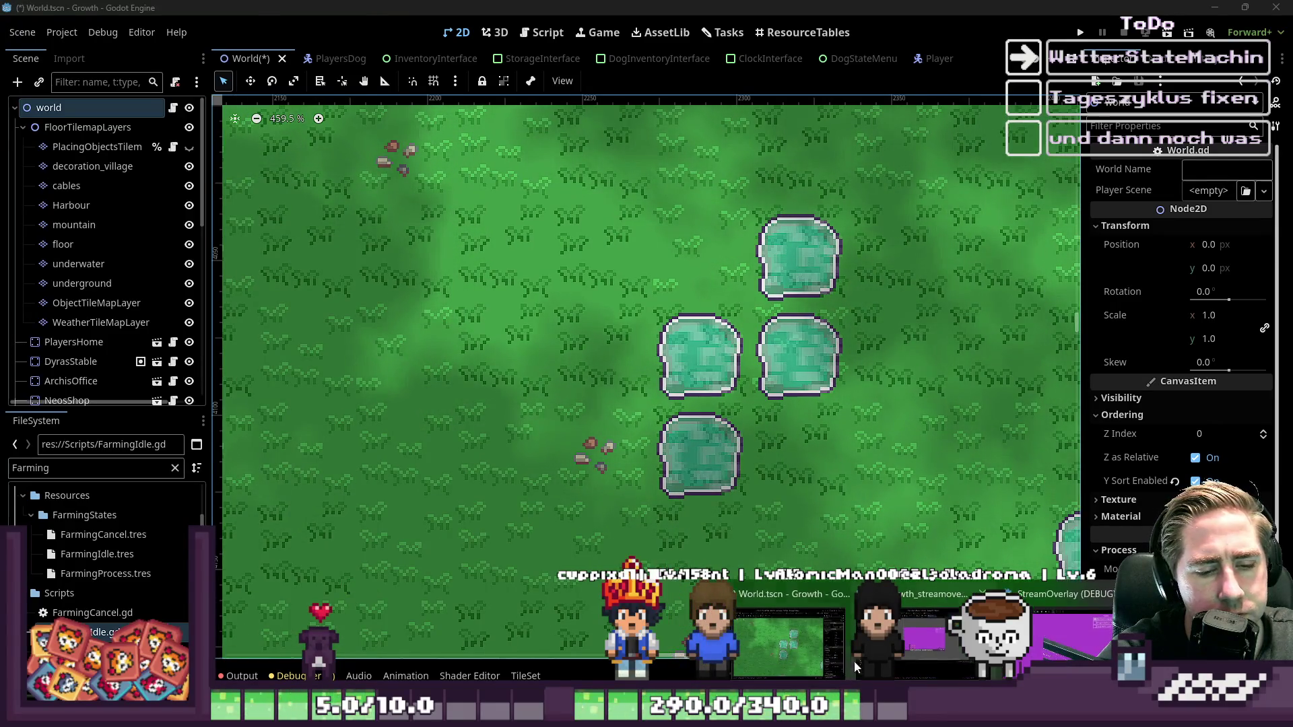
key(alt+Tab)
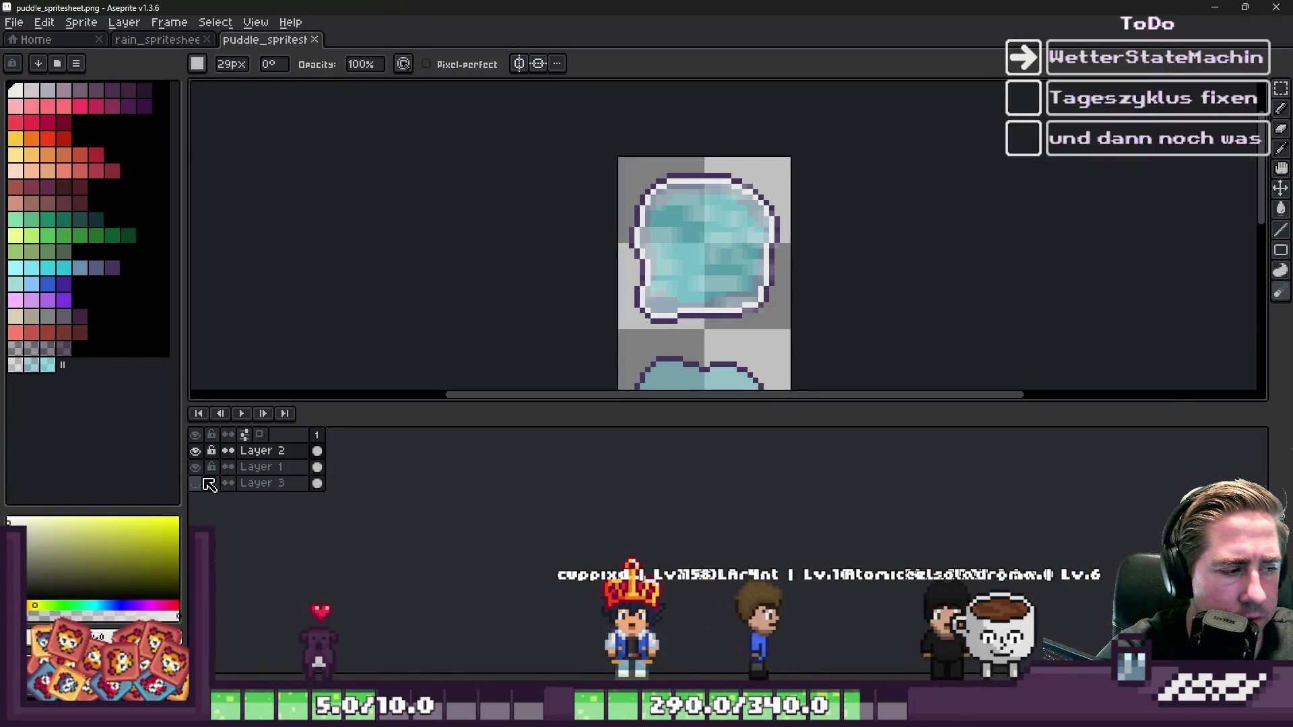
key(alt+Tab)
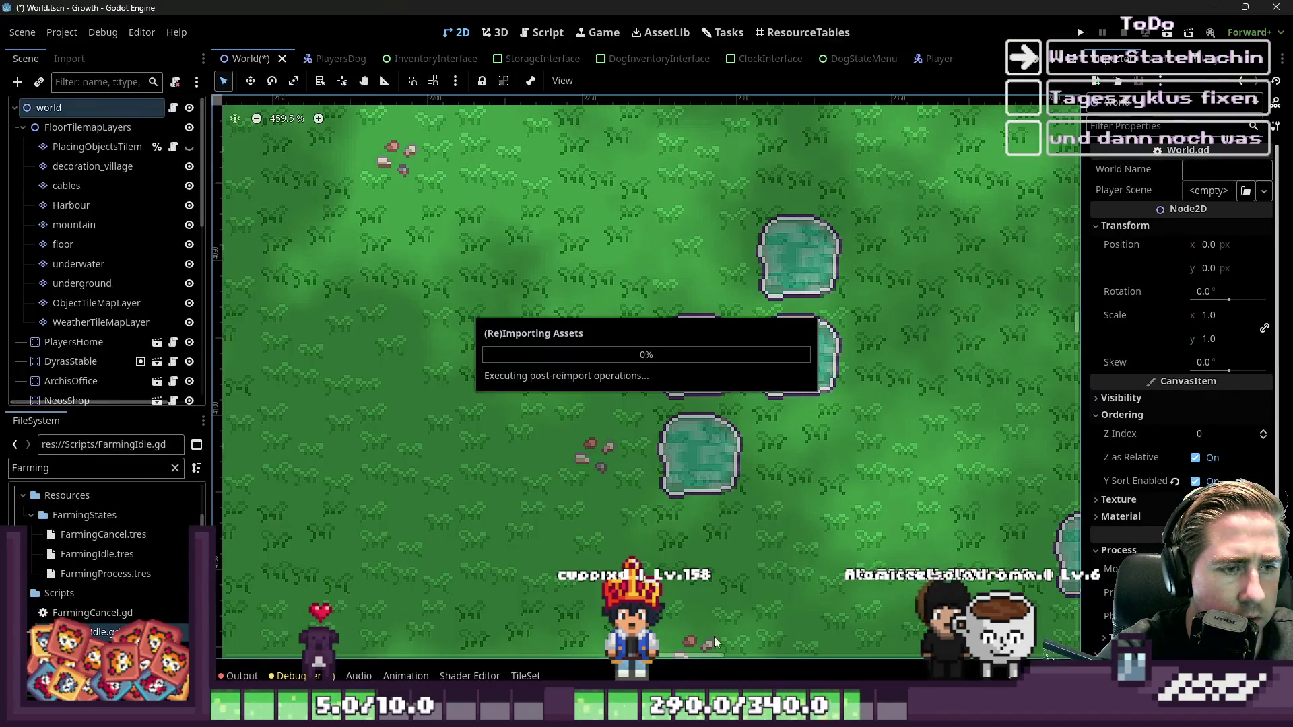
- Inspect the mottled blue reimported puddles, then minimize Godot and return to Aseprite
scroll(555, 450, down, 2)
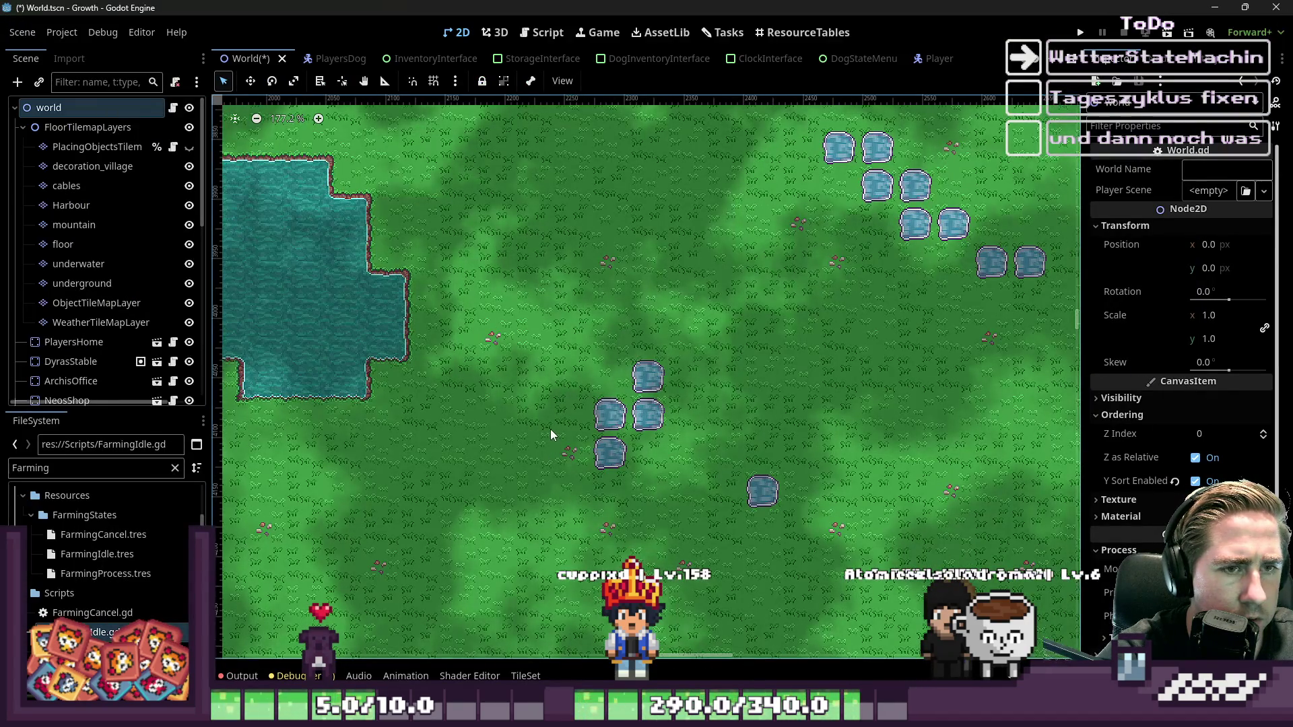
scroll(551, 430, down, 1)
scroll(875, 233, up, 5)
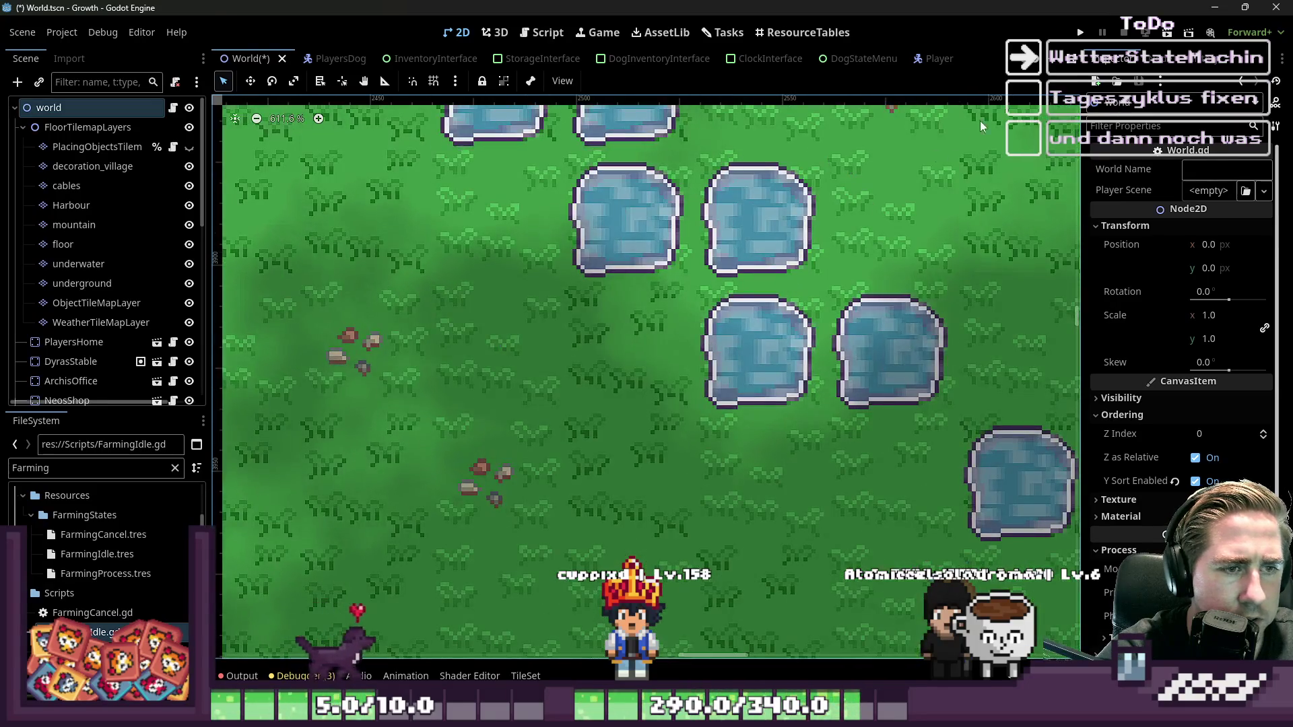
click(1223, 7)
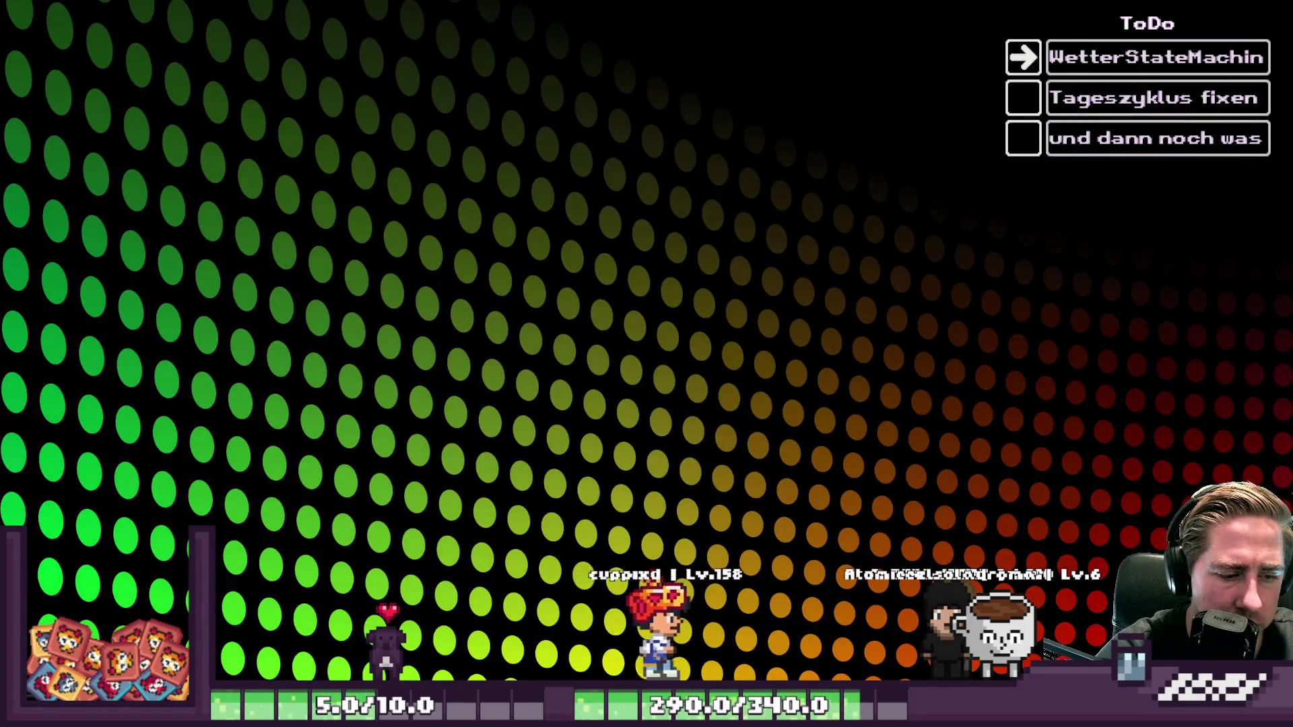
key(alt+Tab)
- Set up a 1px pencil in the light cyan palette colour and paint a test pixel
key(v)
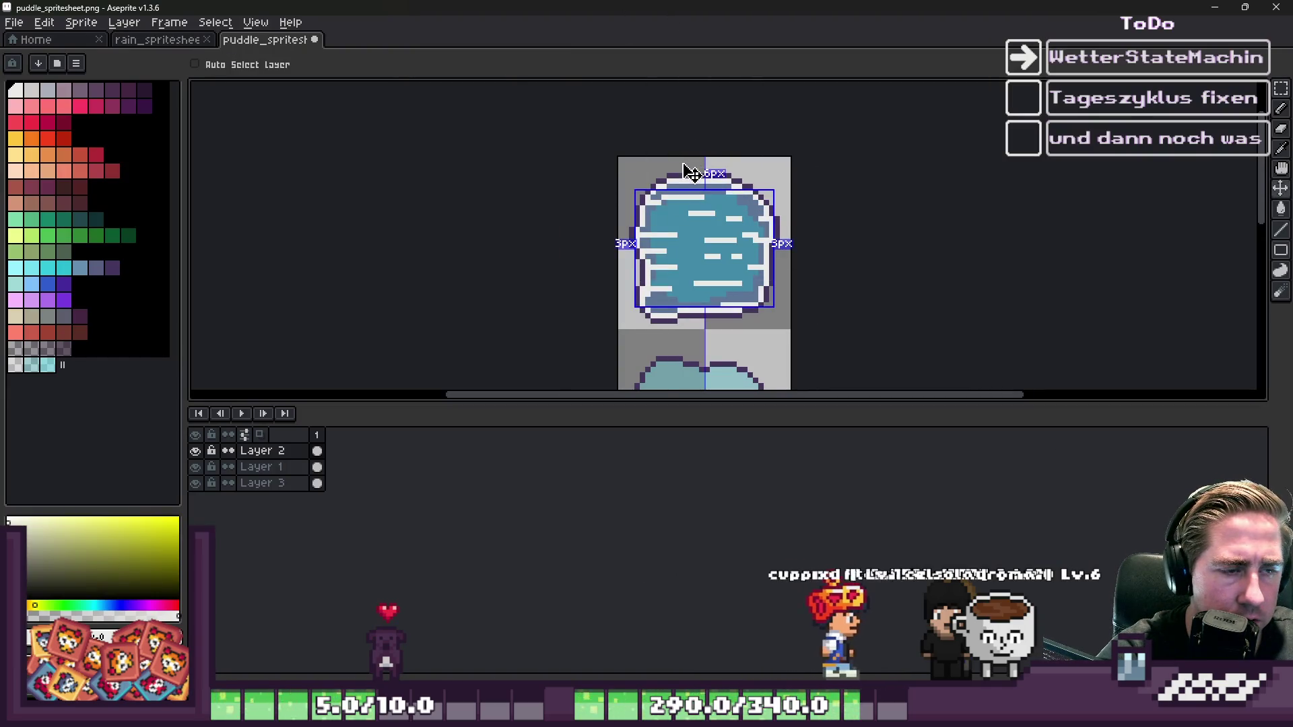
key(b)
scroll(707, 234, up, 2)
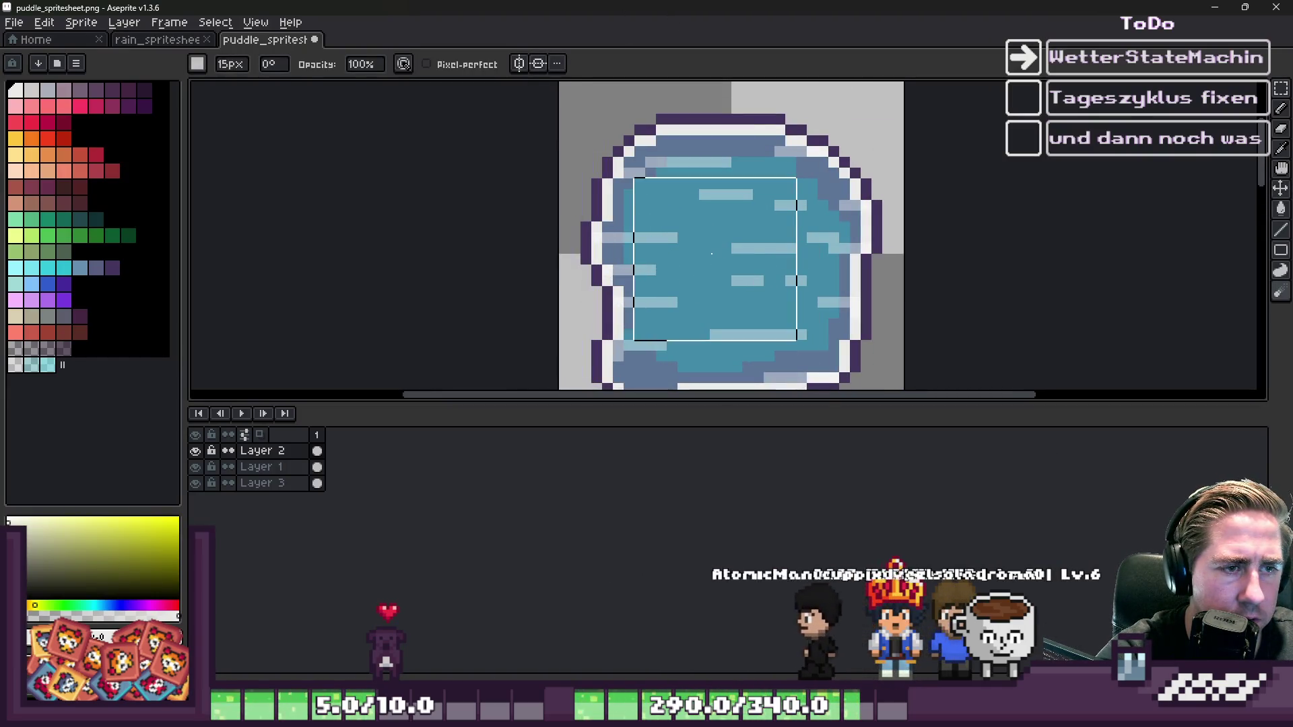
key(e)
click(15, 365)
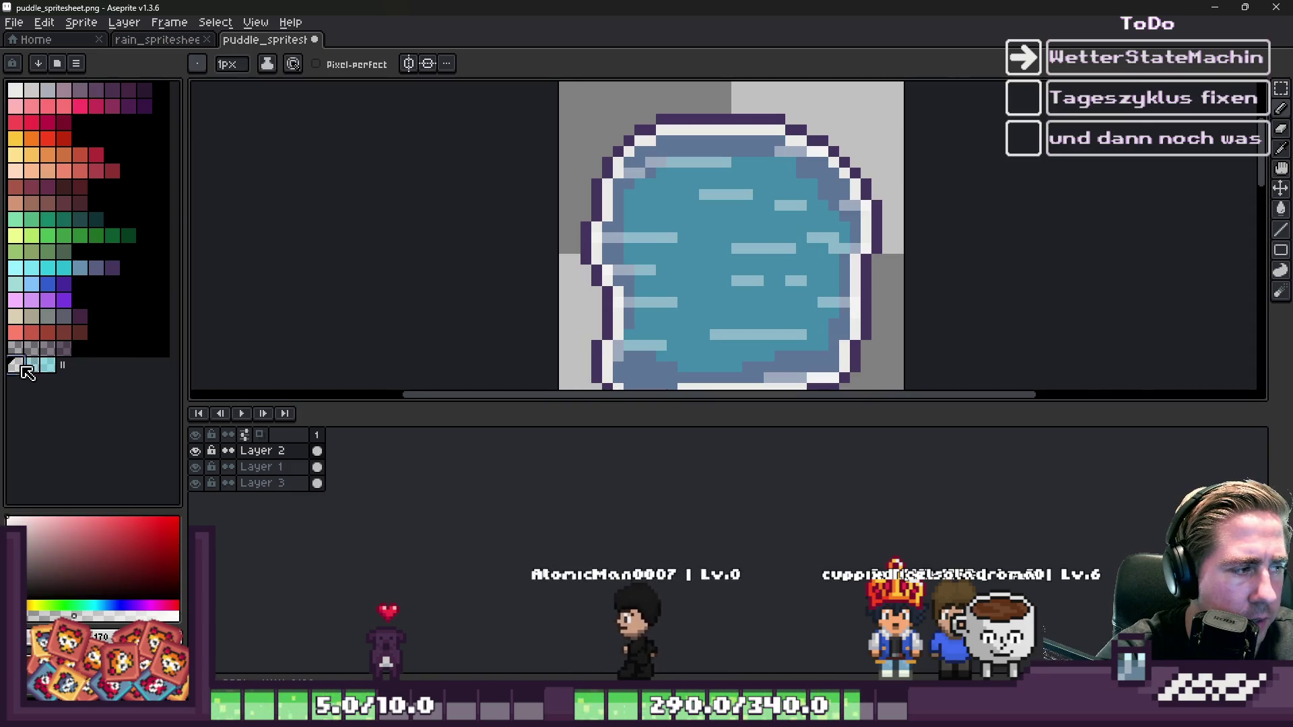
scroll(674, 179, up, 5)
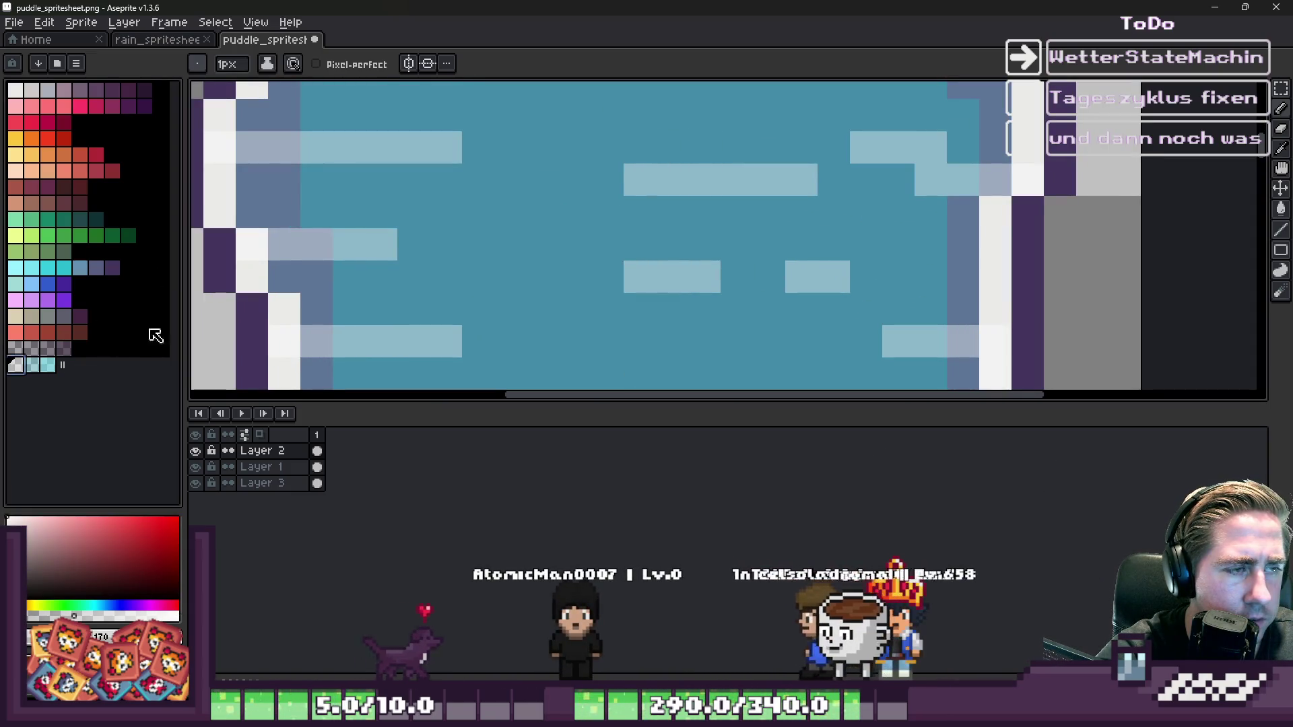
click(31, 364)
click(220, 308)
- Recolour the pale-blue streak pixels light cyan with the Paint Bucket, undoing a canvas-wide fill
key(g)
click(674, 171)
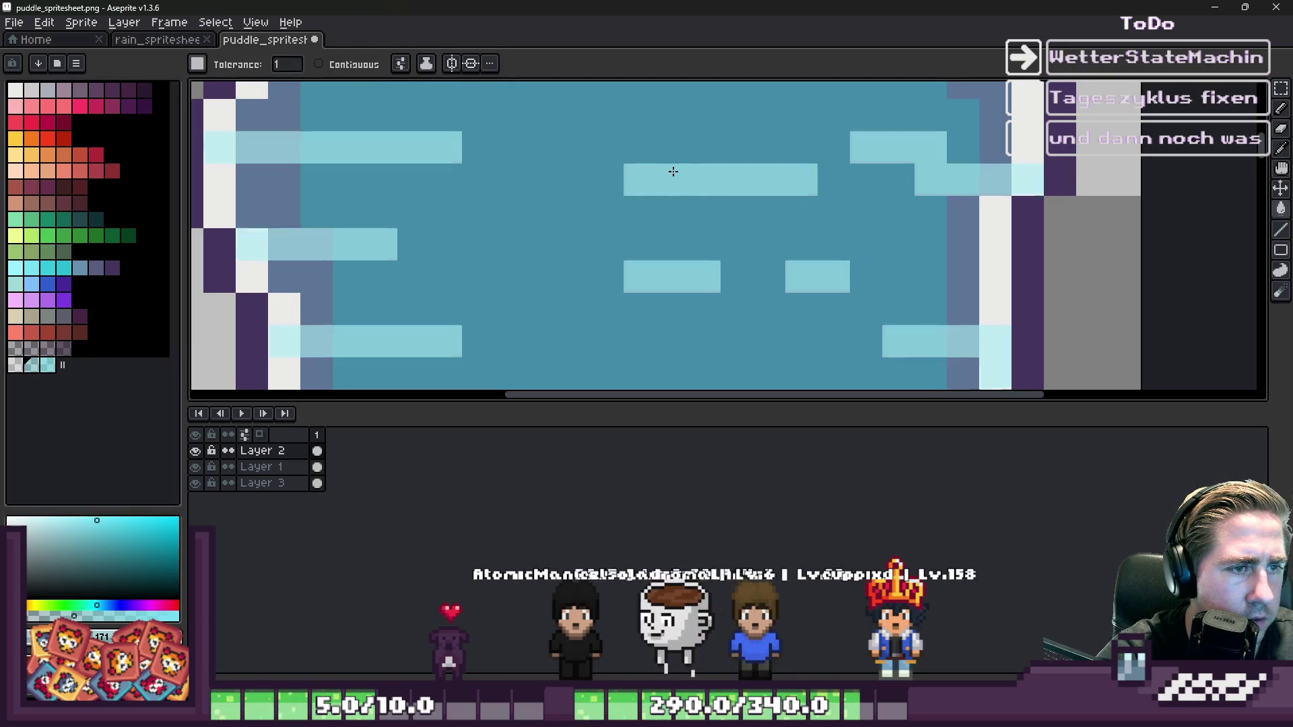
key(ctrl+z)
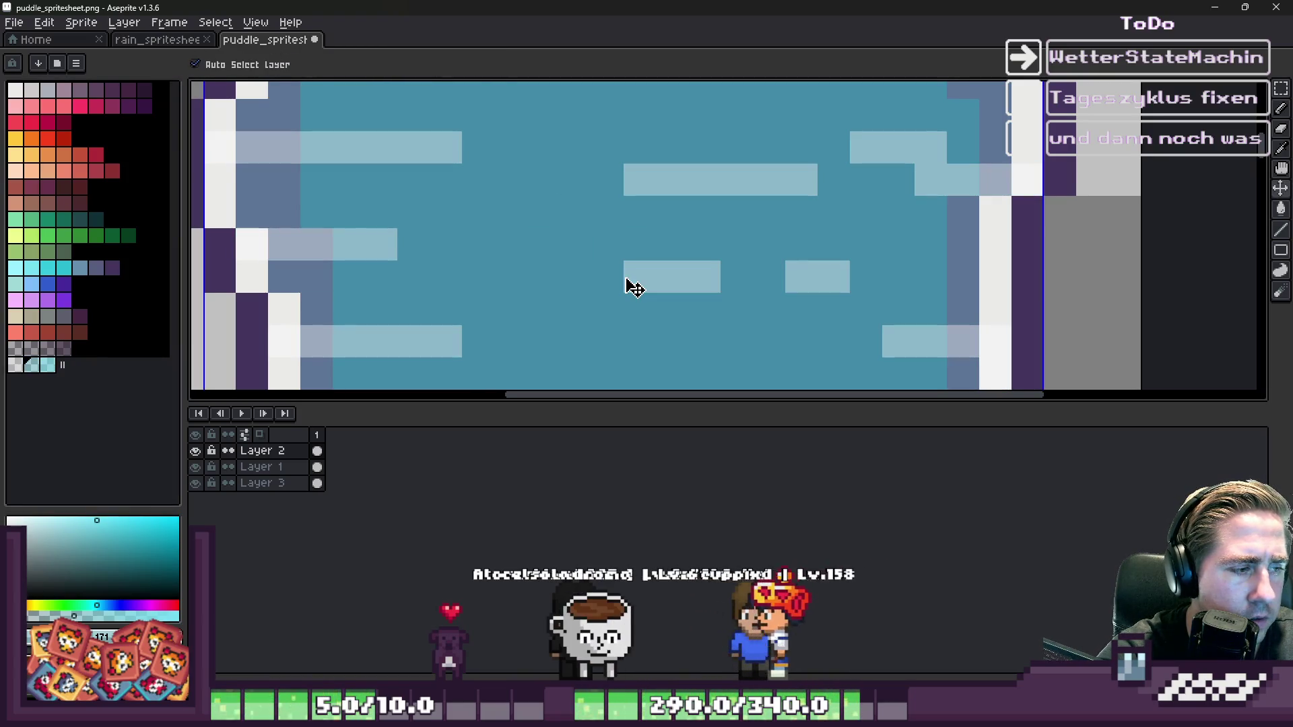
click(663, 225)
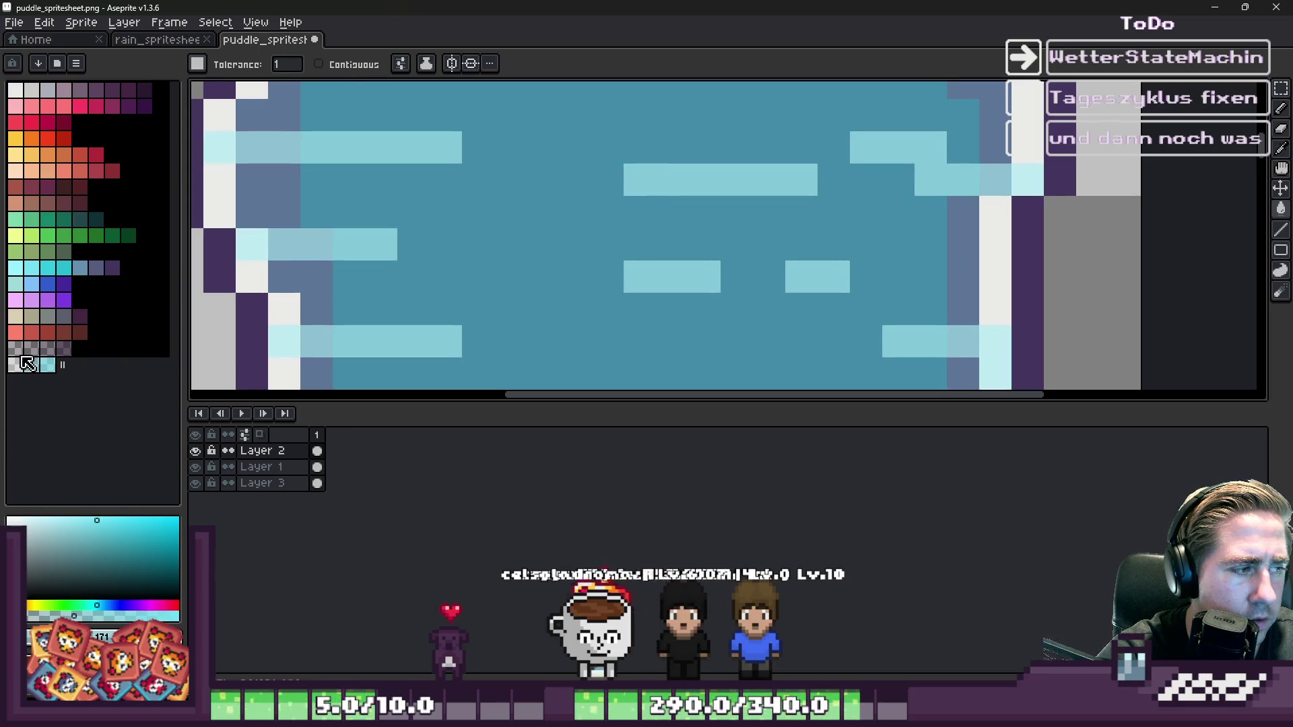
click(26, 365)
scroll(679, 165, up, 2)
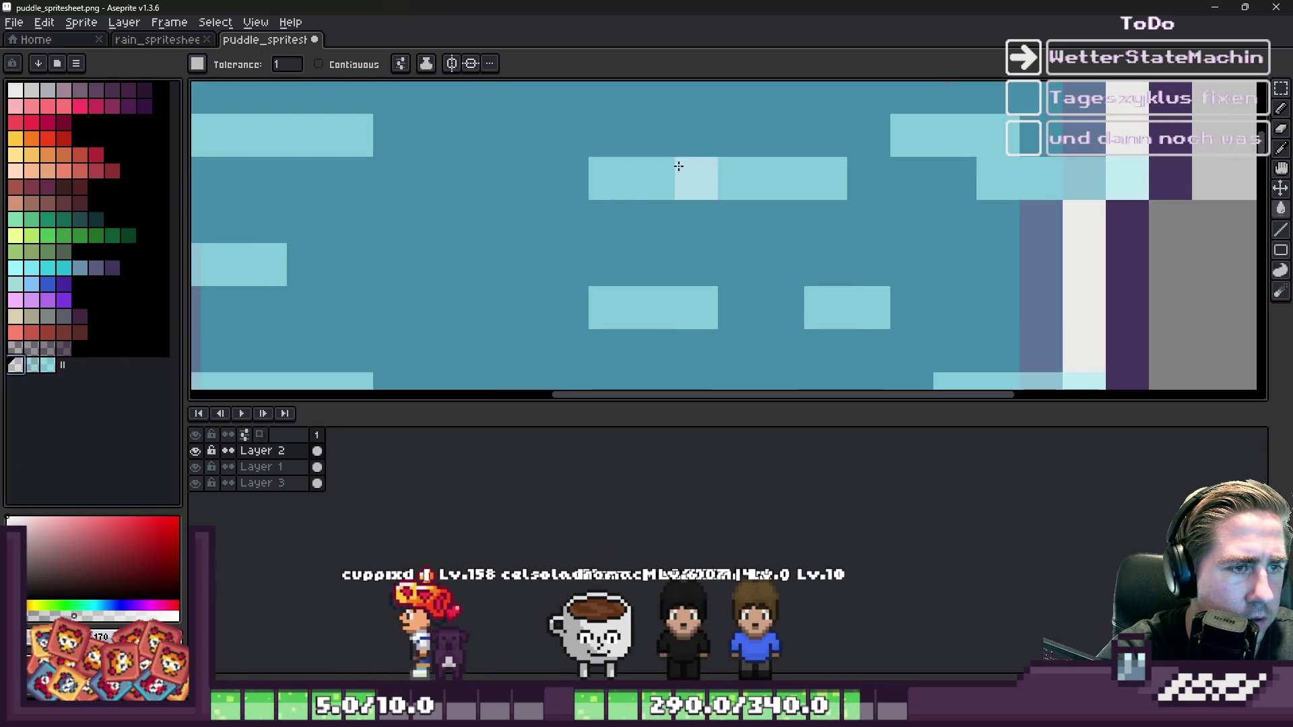
key(ctrl+z)
key(b)
- Paint light cyan pixels along the top highlight streak and its continuation
mouse_move(606, 131)
mouse_down()
mouse_move(843, 128)
mouse_move(875, 167)
mouse_up()
mouse_move(831, 205)
mouse_down()
mouse_move(592, 225)
mouse_move(759, 208)
mouse_up()
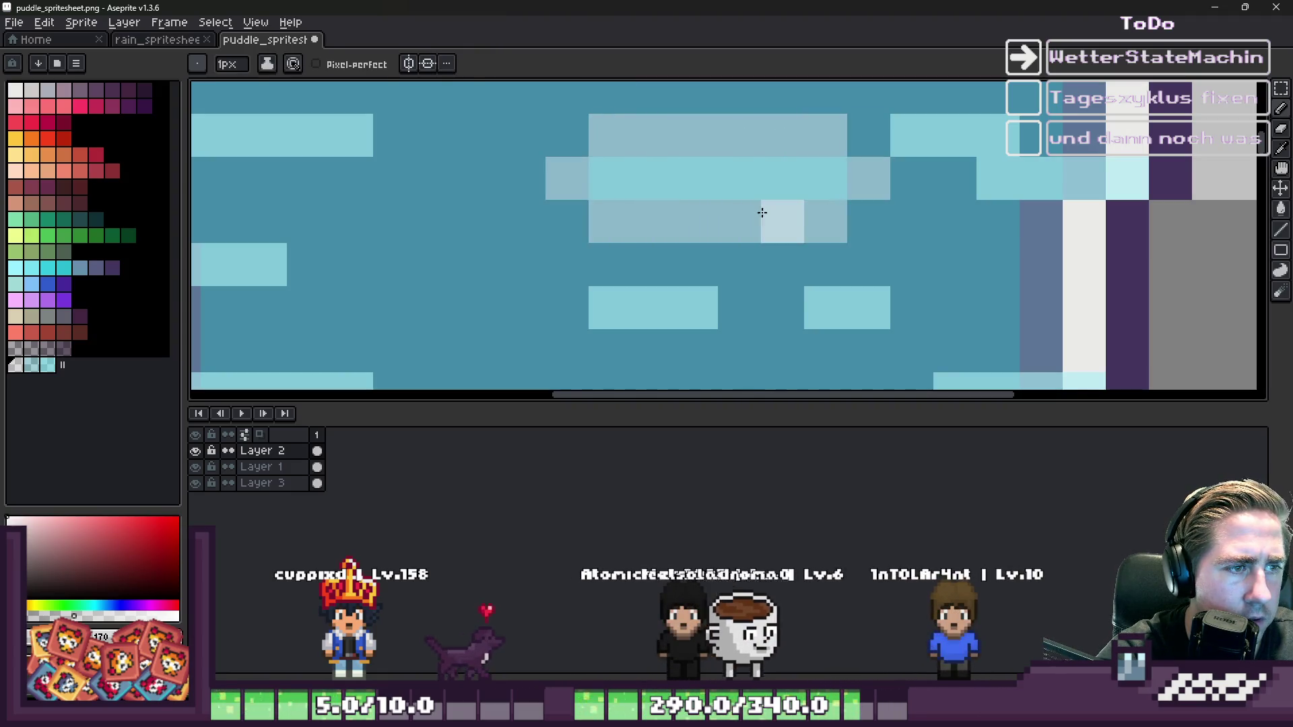
scroll(768, 189, down, 5)
scroll(772, 164, up, 5)
key(v)
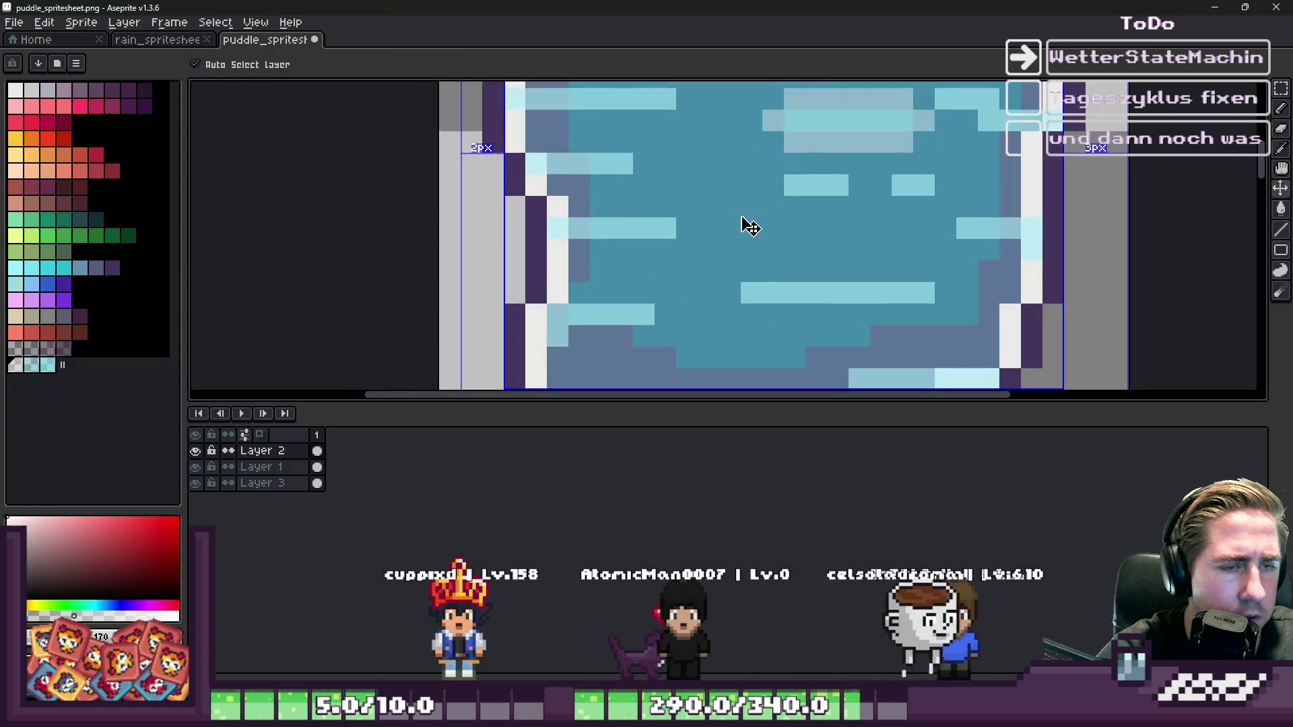
key(b)
scroll(745, 223, down, 2)
scroll(745, 222, up, 3)
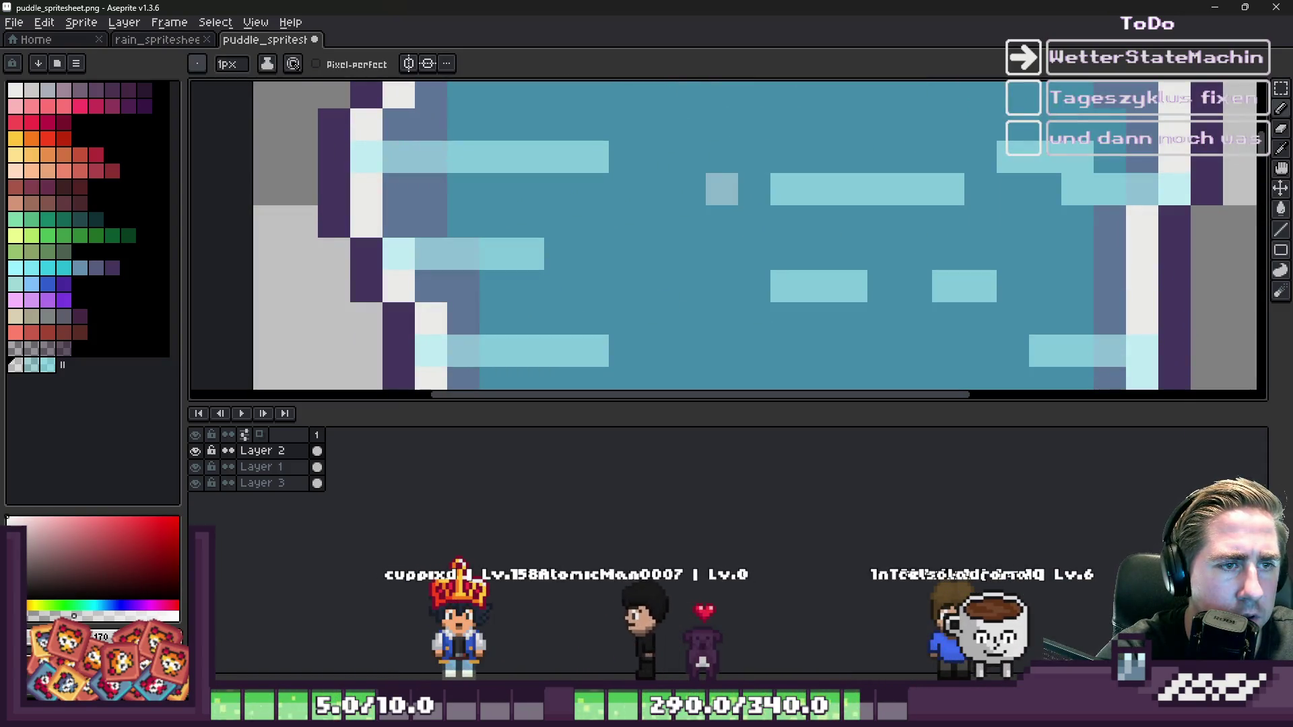
scroll(678, 157, down, 3)
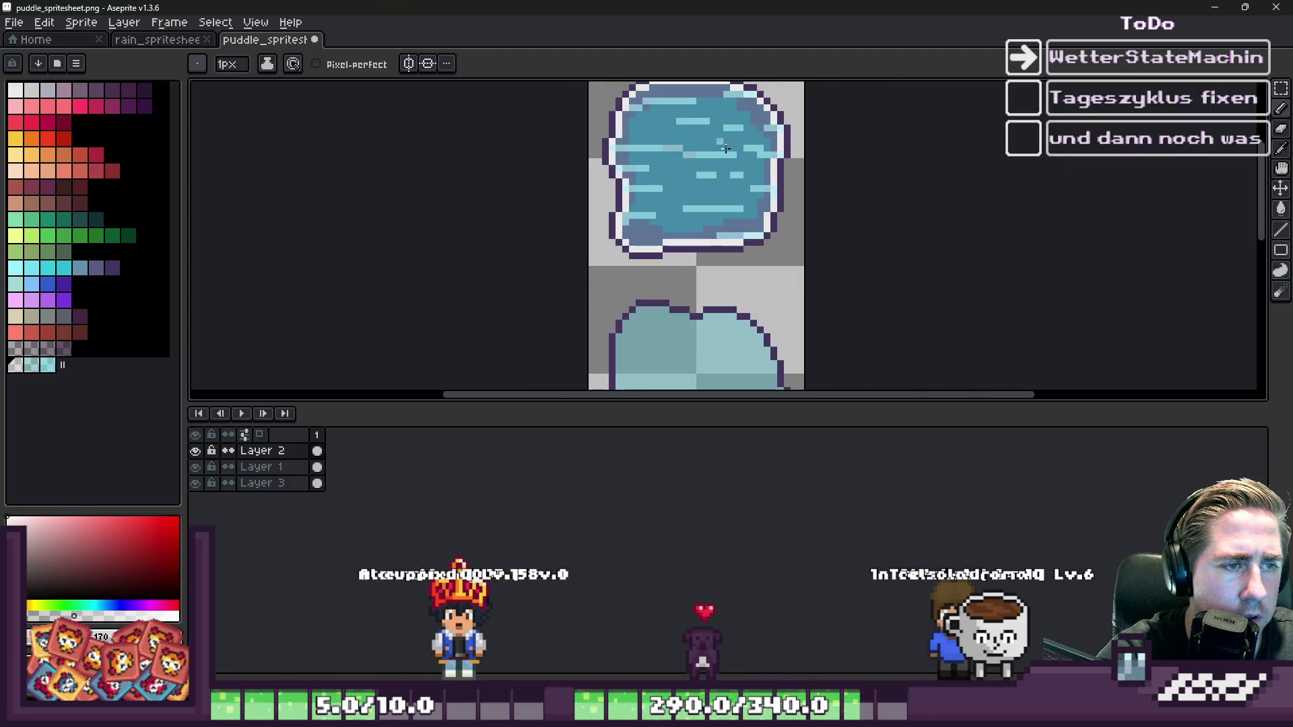
- Switch to a 24px round brush and clear the selection around the puddle
key(v)
key(b)
scroll(745, 173, up, 2)
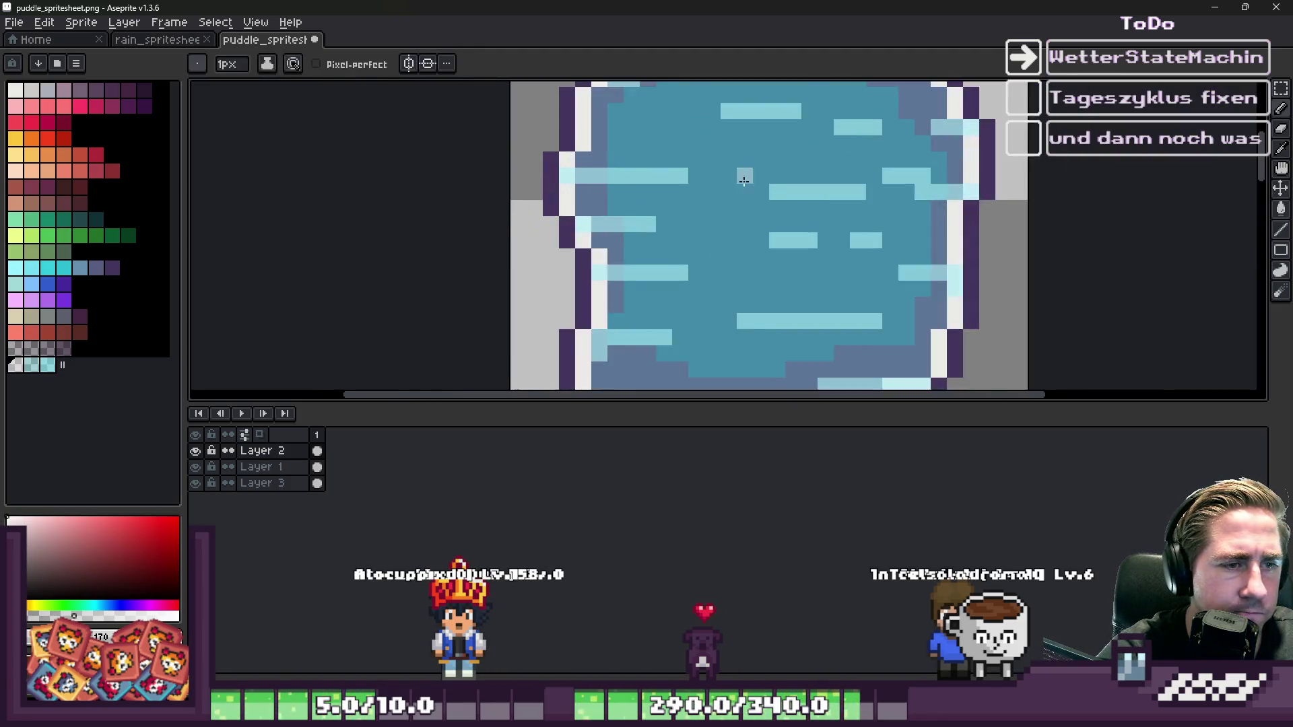
scroll(887, 219, up, 2)
scroll(678, 187, down, 3)
scroll(678, 187, down, 1)
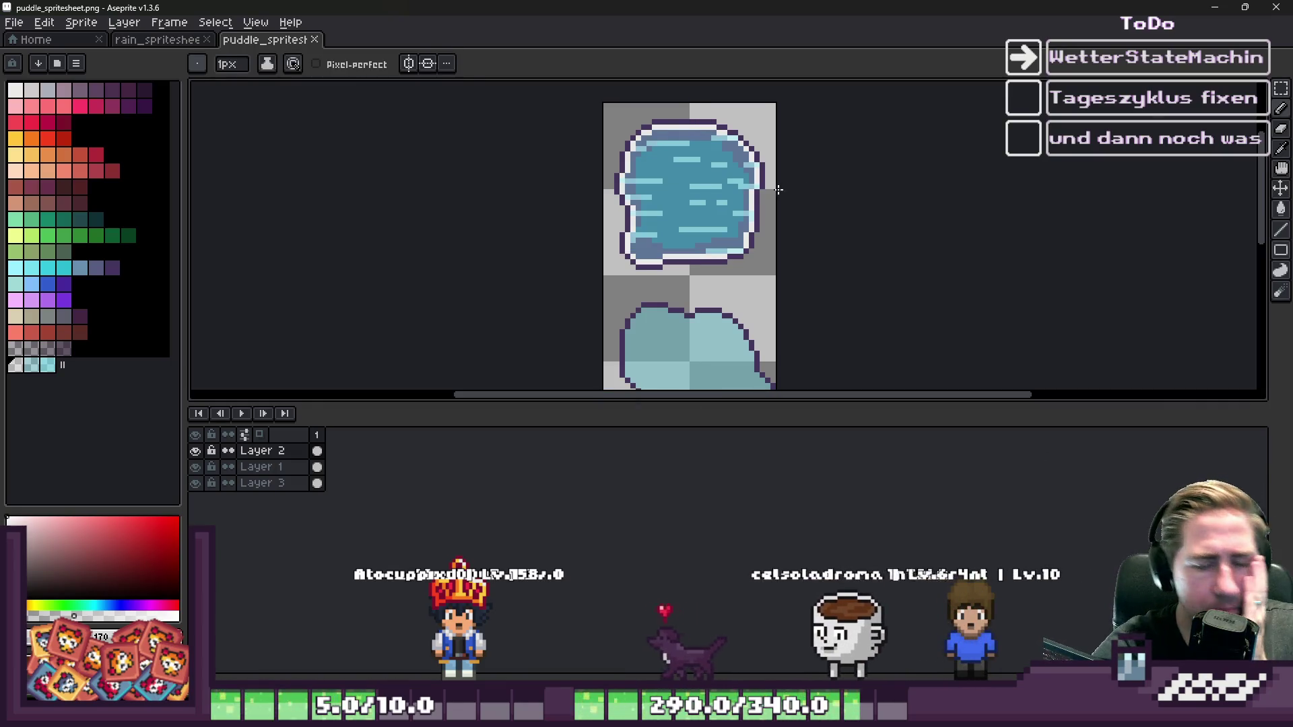
scroll(683, 153, up, 1)
key(e)
scroll(693, 151, up, 2)
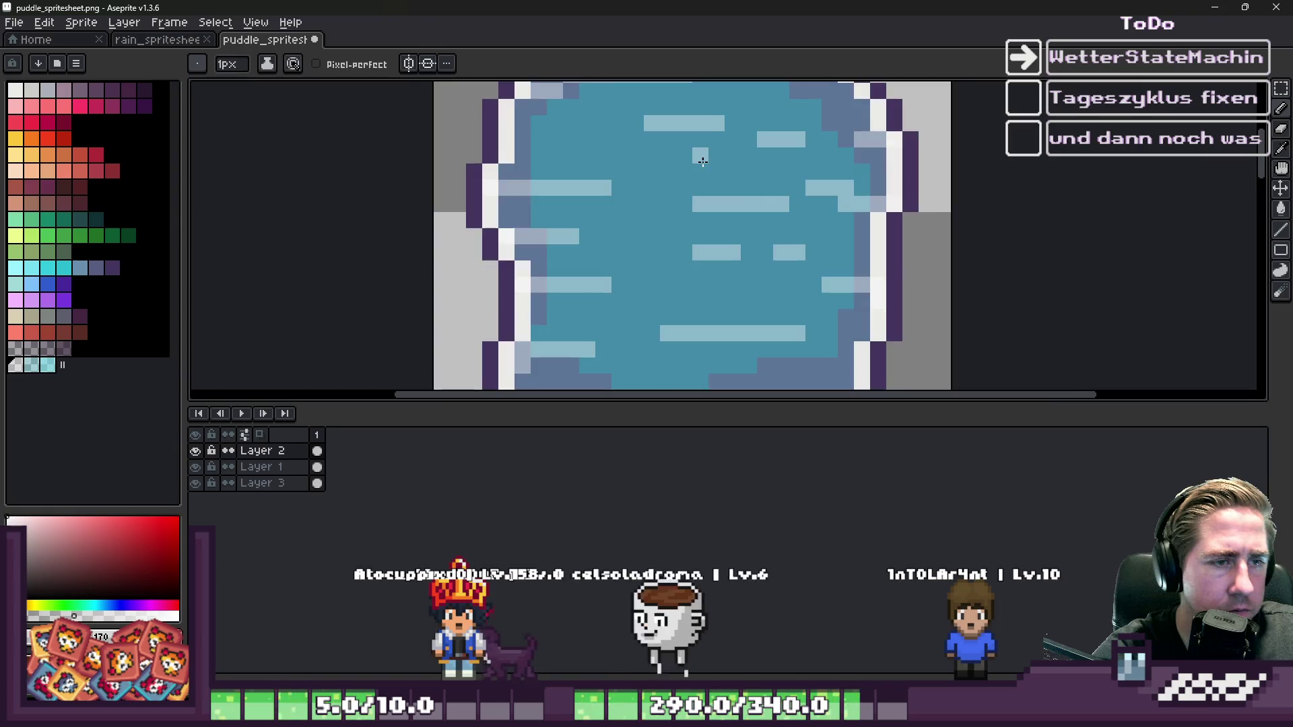
scroll(723, 197, down, 2)
key(ctrl+d)
- Set the round brush to opacity 20 and 34px size, then minimize Aseprite to reach Godot
key(v)
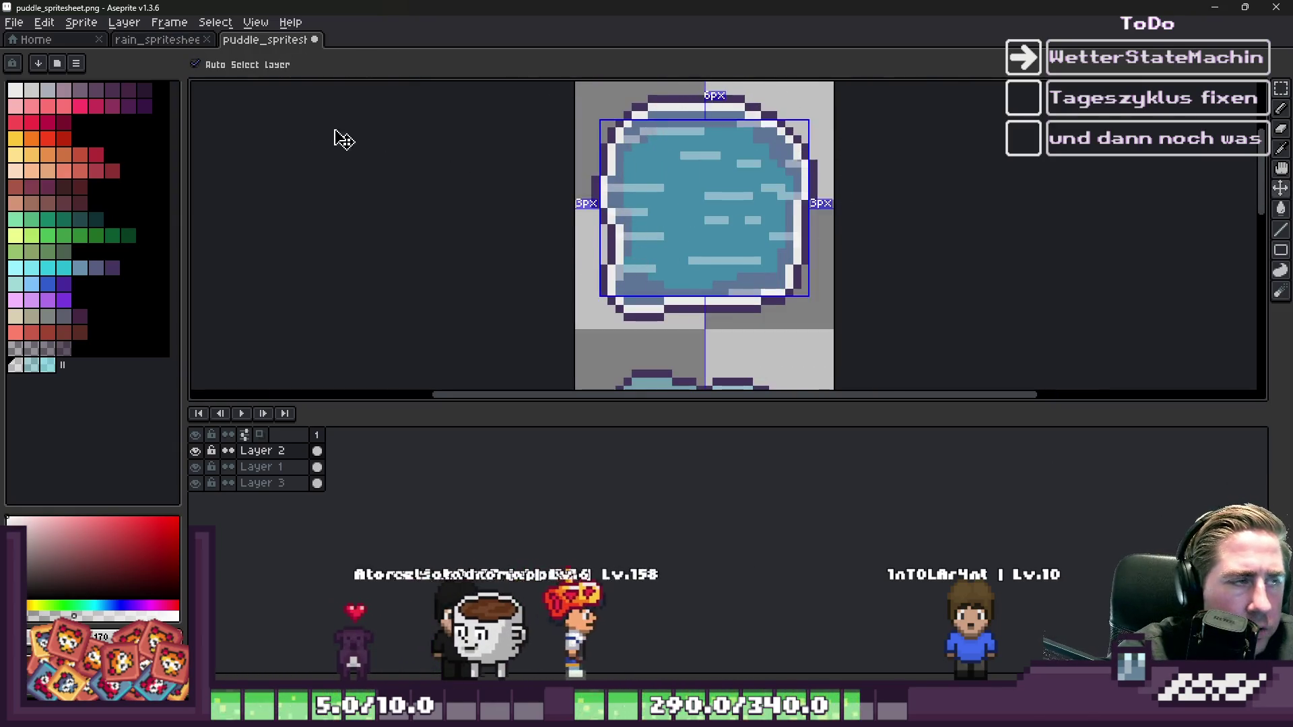
key(e)
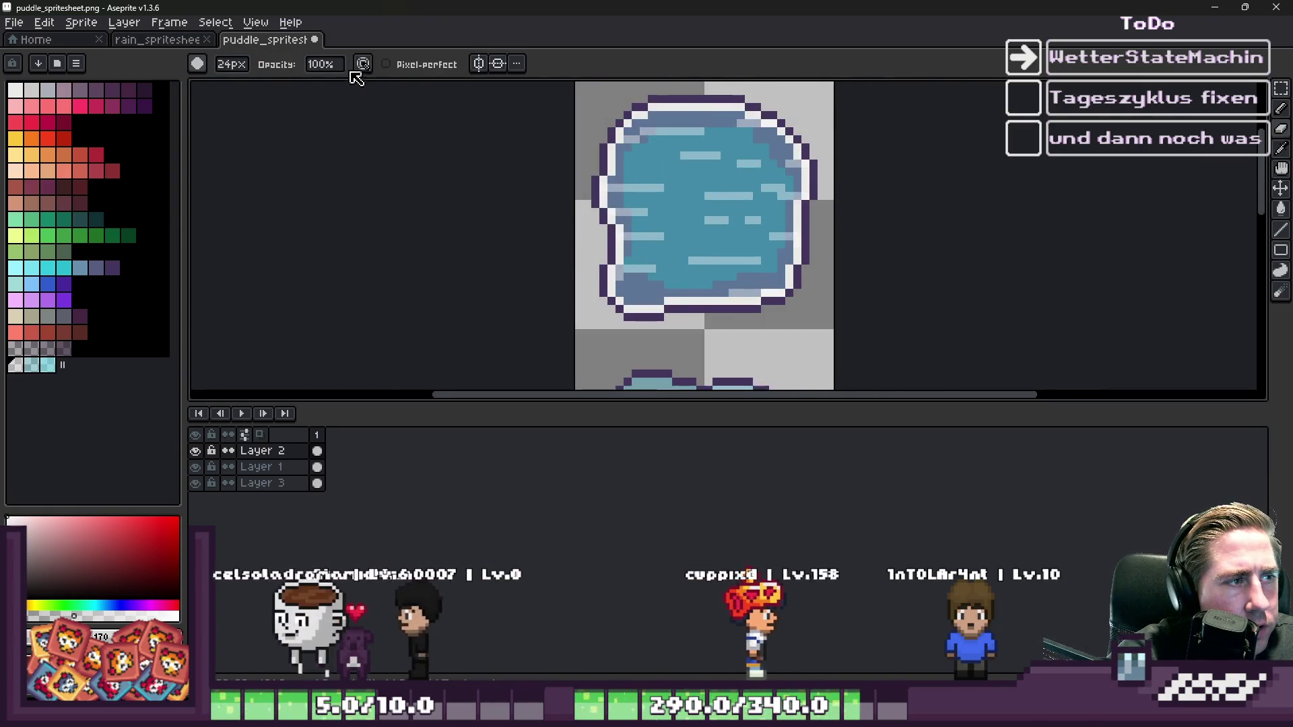
click(328, 68)
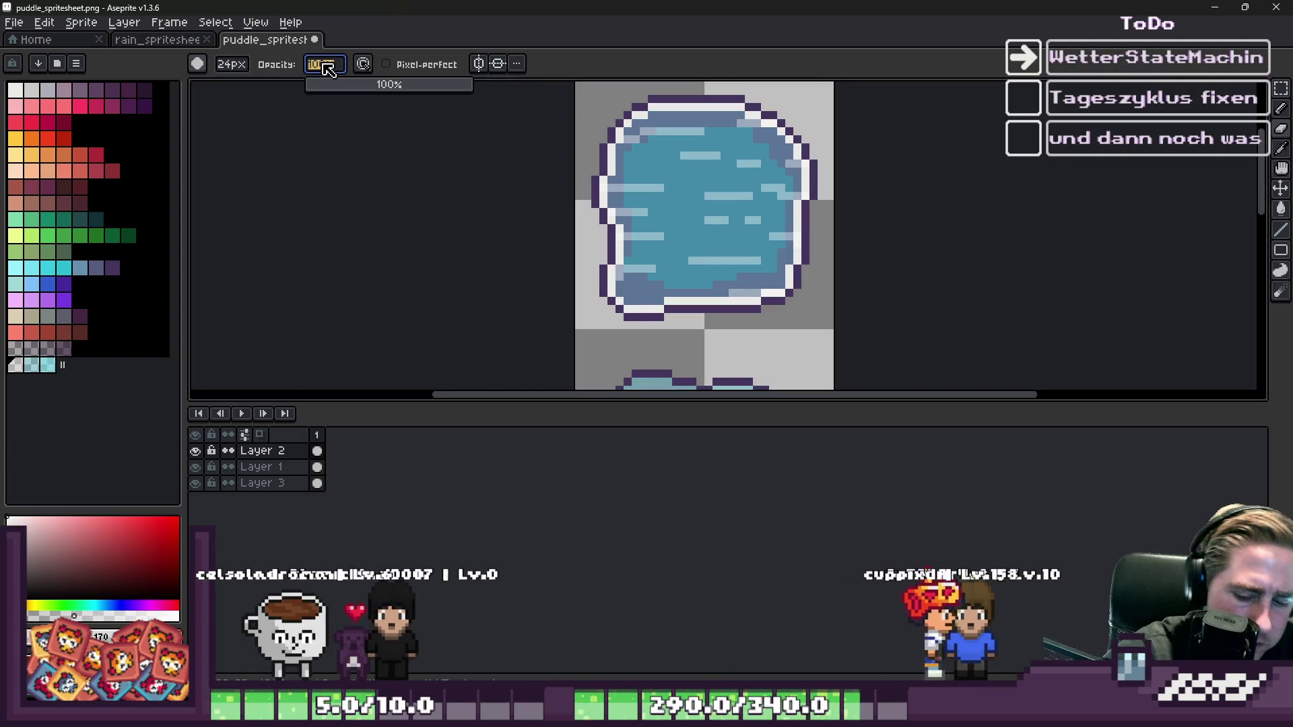
text(20)
scroll(701, 199, up, 10)
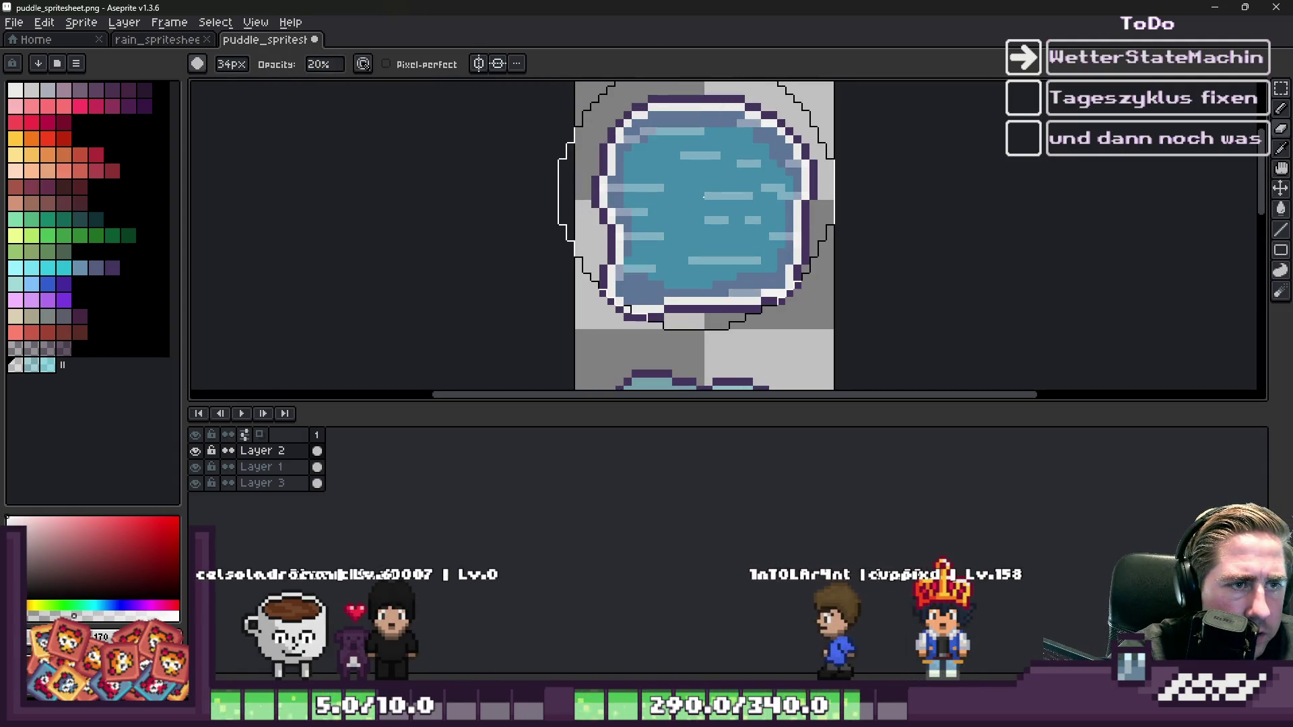
scroll(701, 199, down, 3)
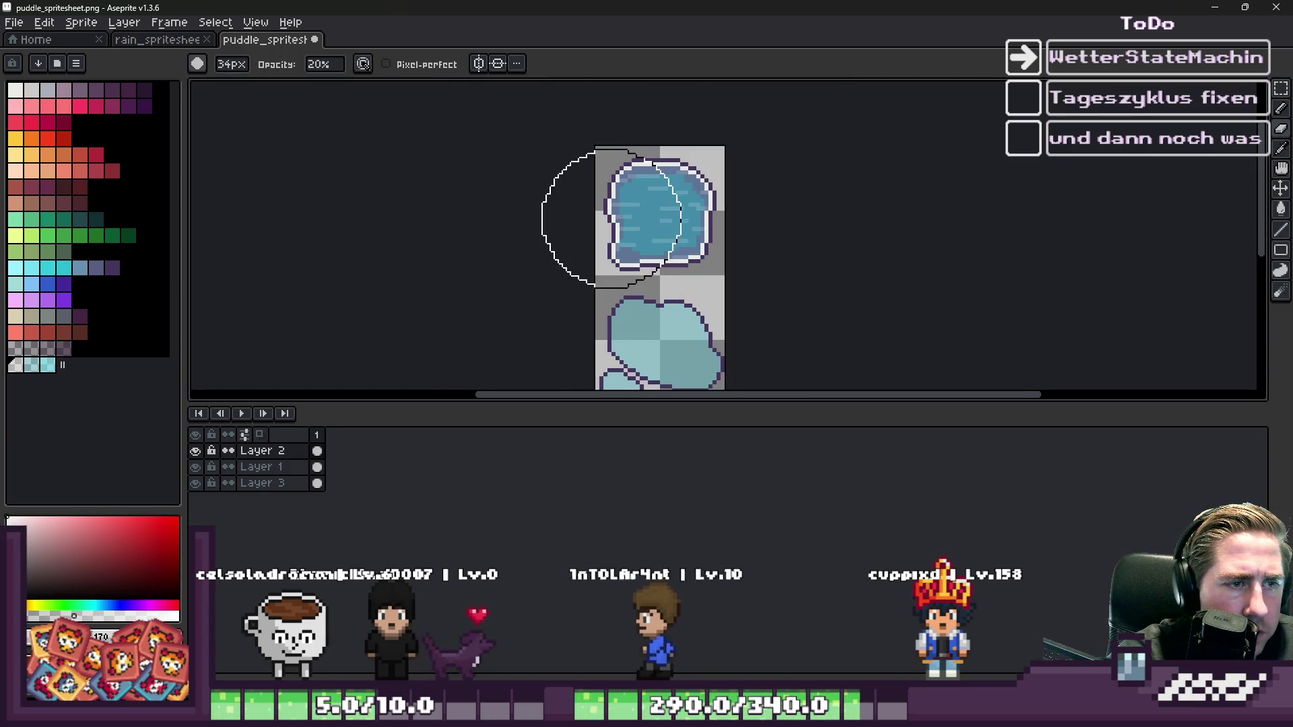
click(1215, 6)
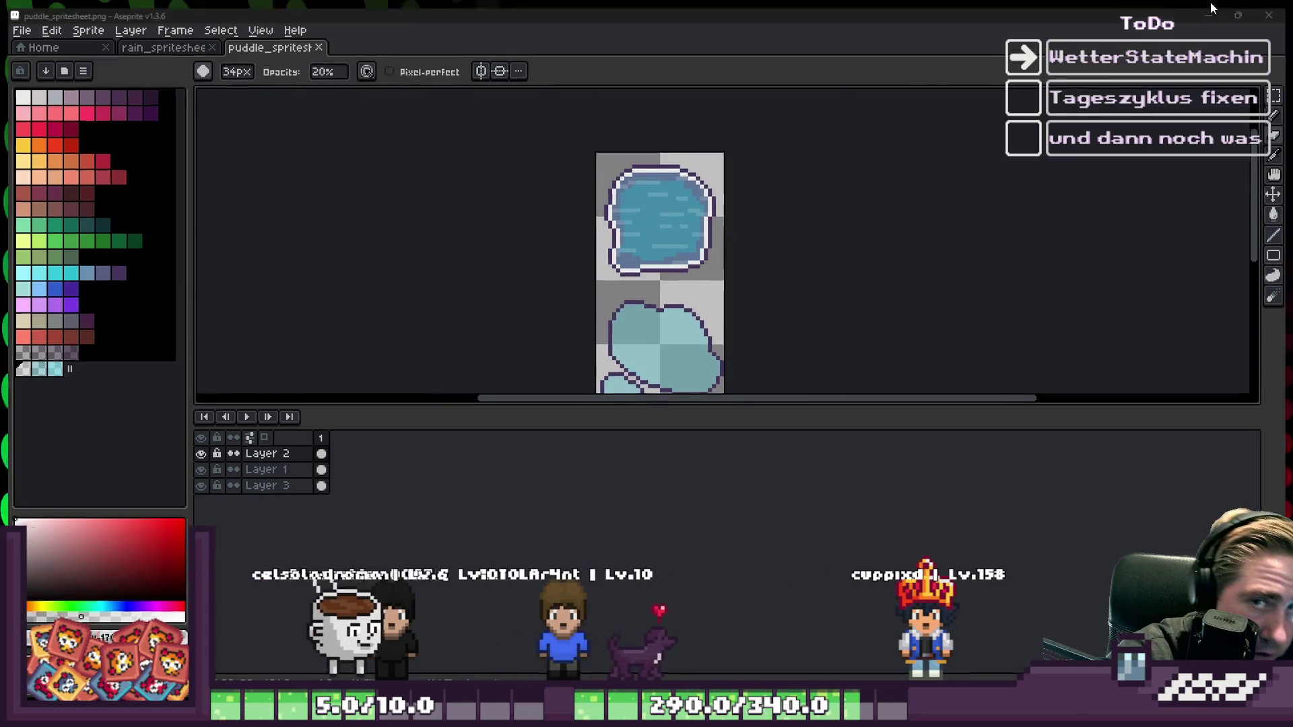
click(798, 657)
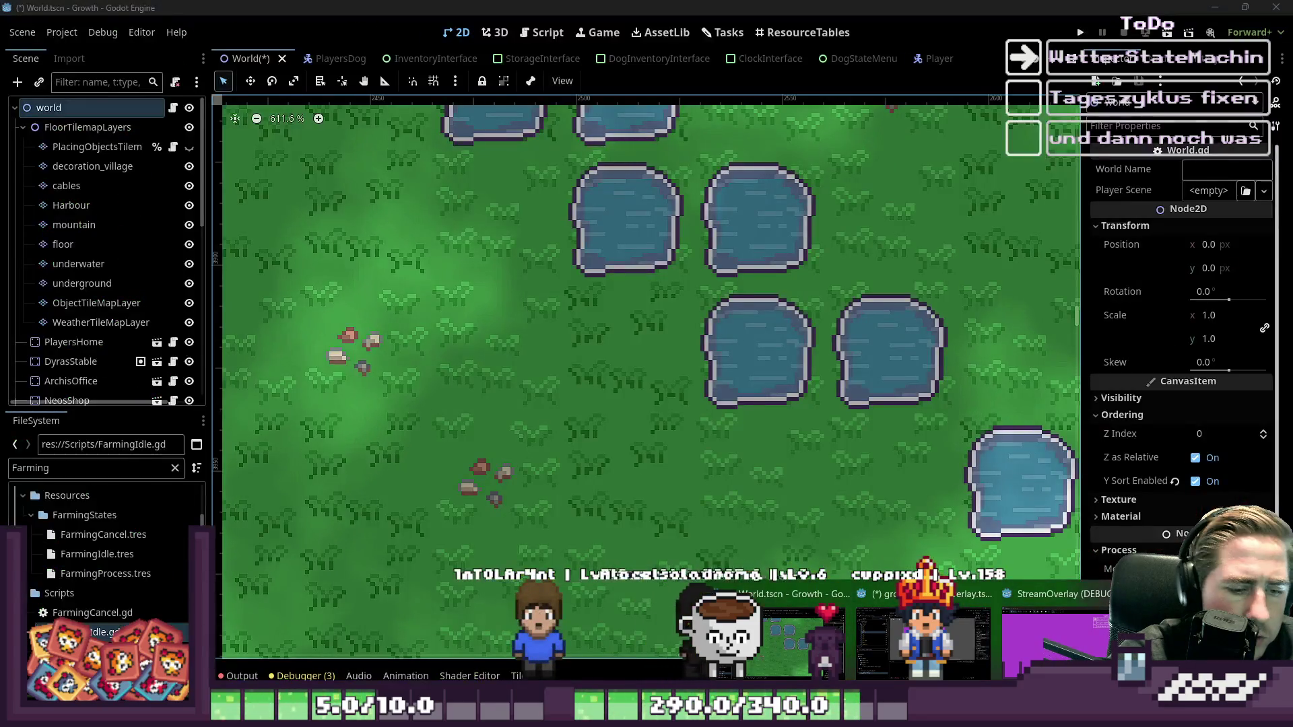
- Hide Layer 3 in the puddle spritesheet and save it for Godot to reimport
key(alt+Tab)
click(196, 483)
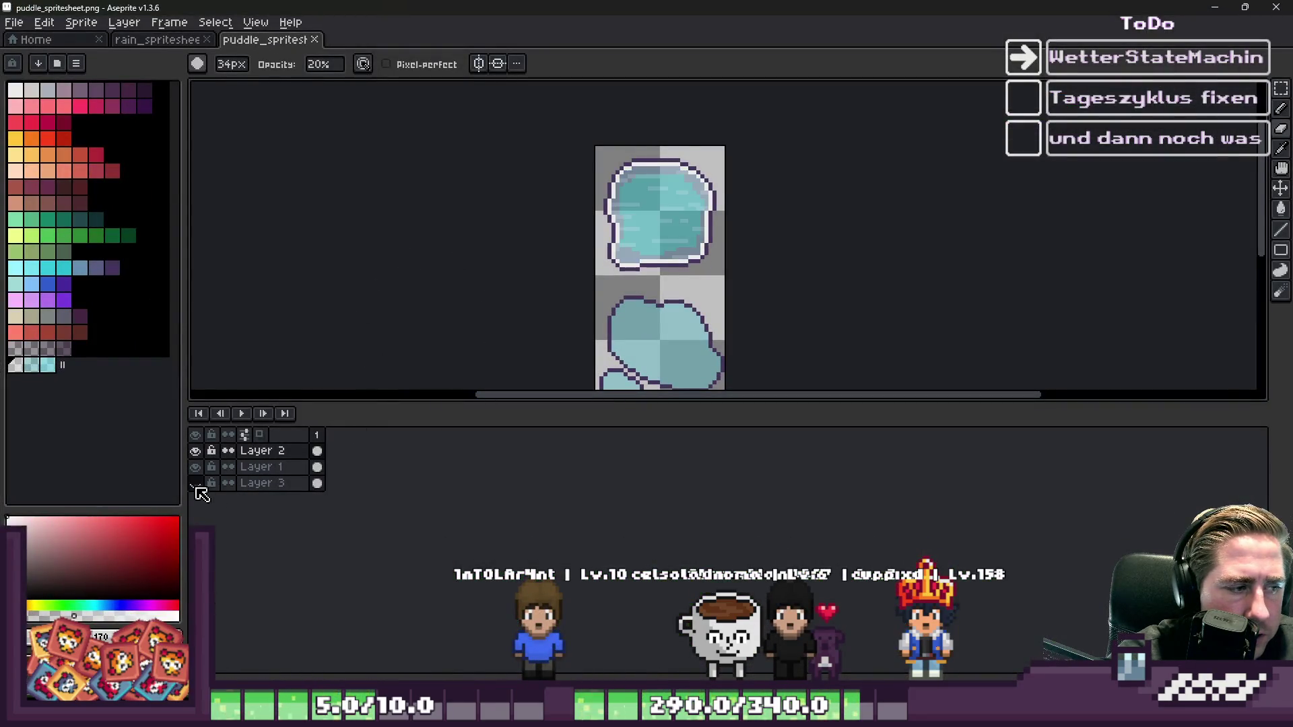
key(v)
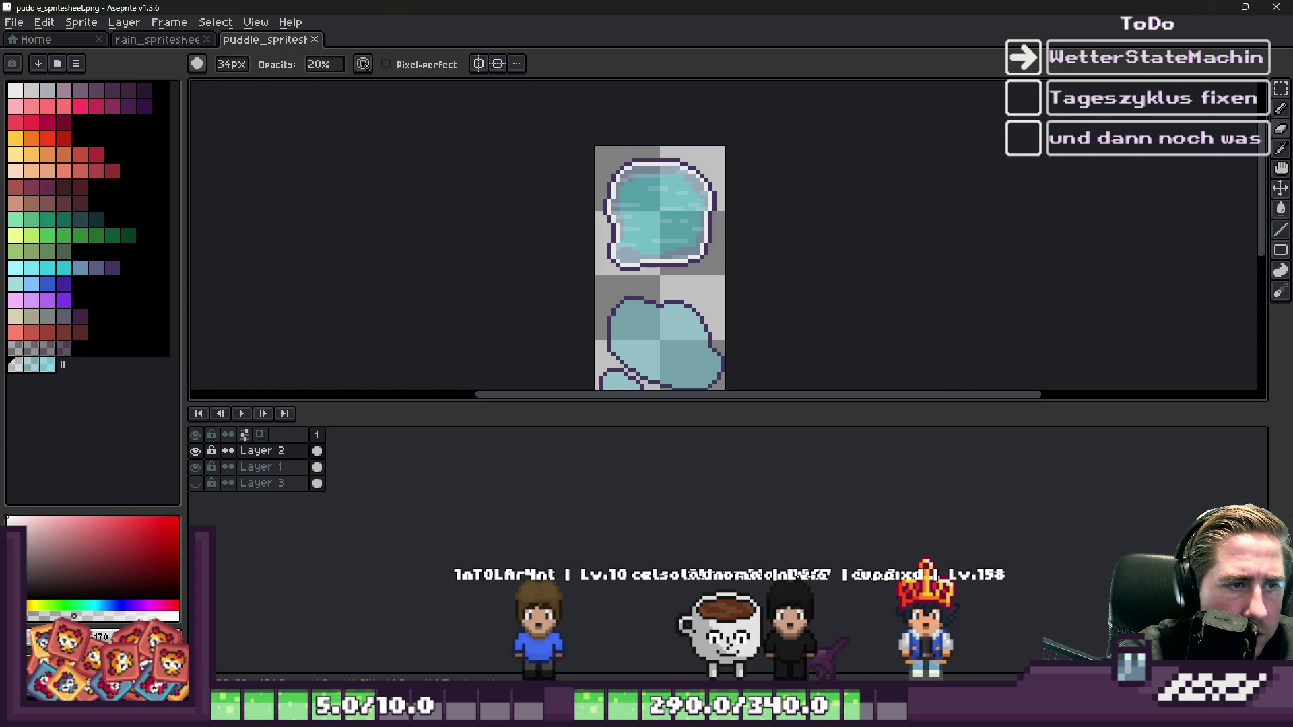
- Inspect the reimported cyan puddles in Godot's World scene, then return to the spritesheet
key(alt+Tab)
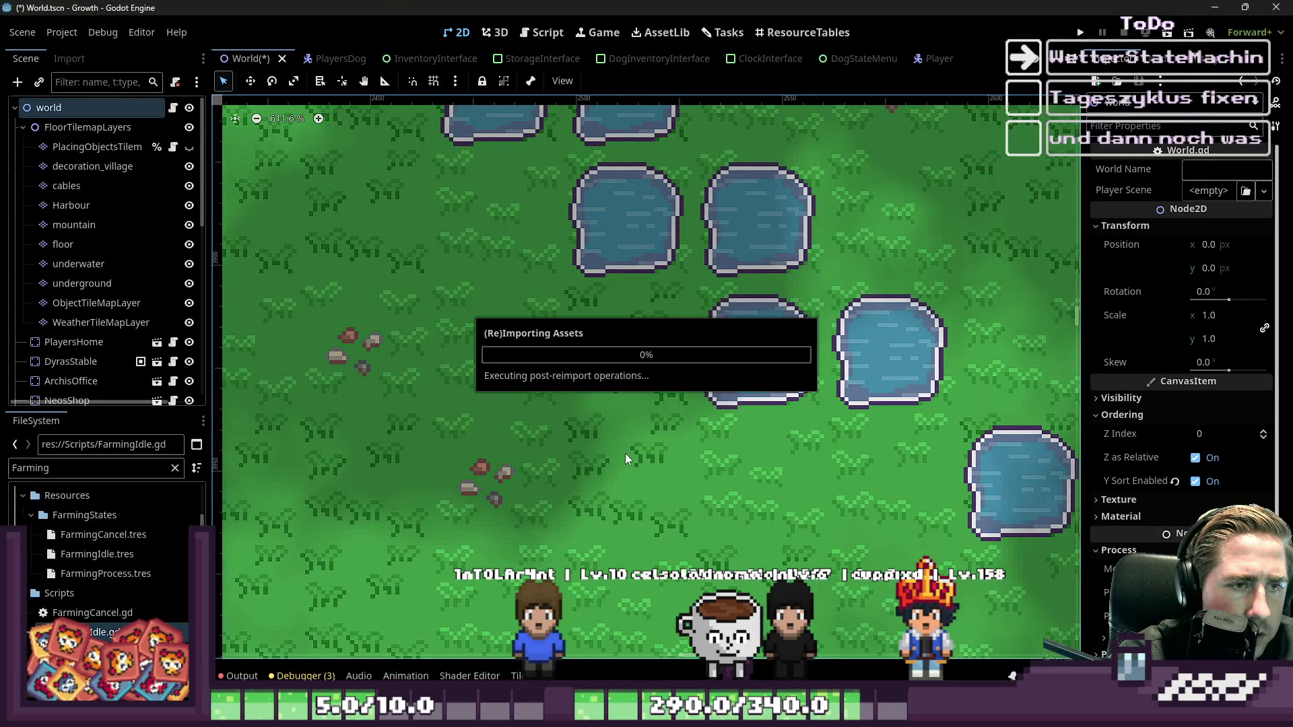
scroll(739, 347, down, 6)
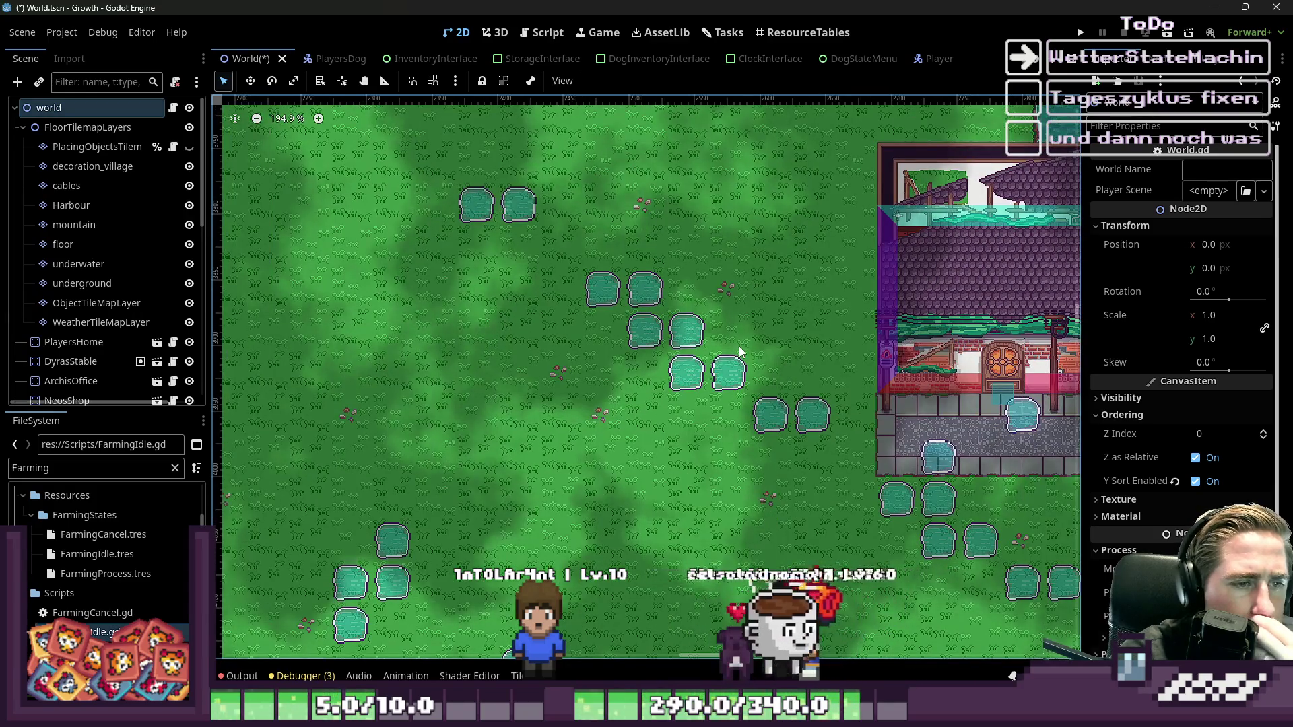
scroll(738, 346, down, 1)
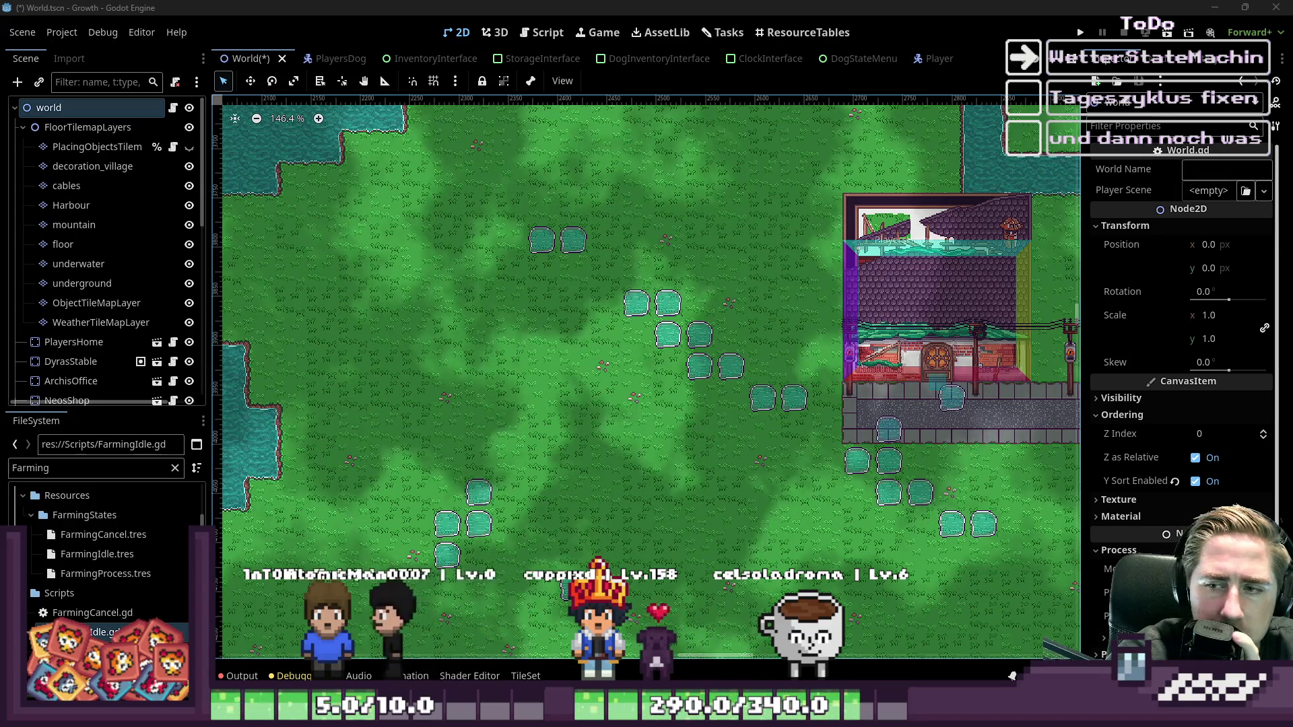
scroll(888, 389, up, 1)
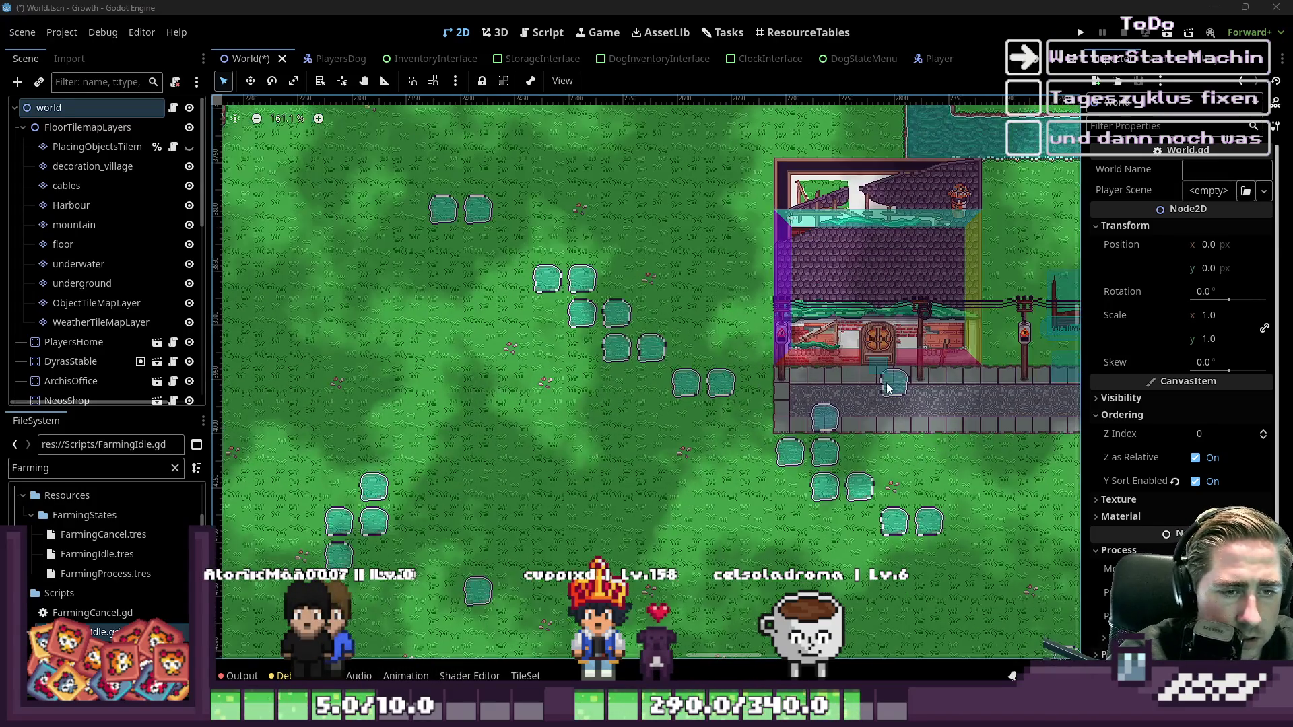
scroll(883, 388, up, 6)
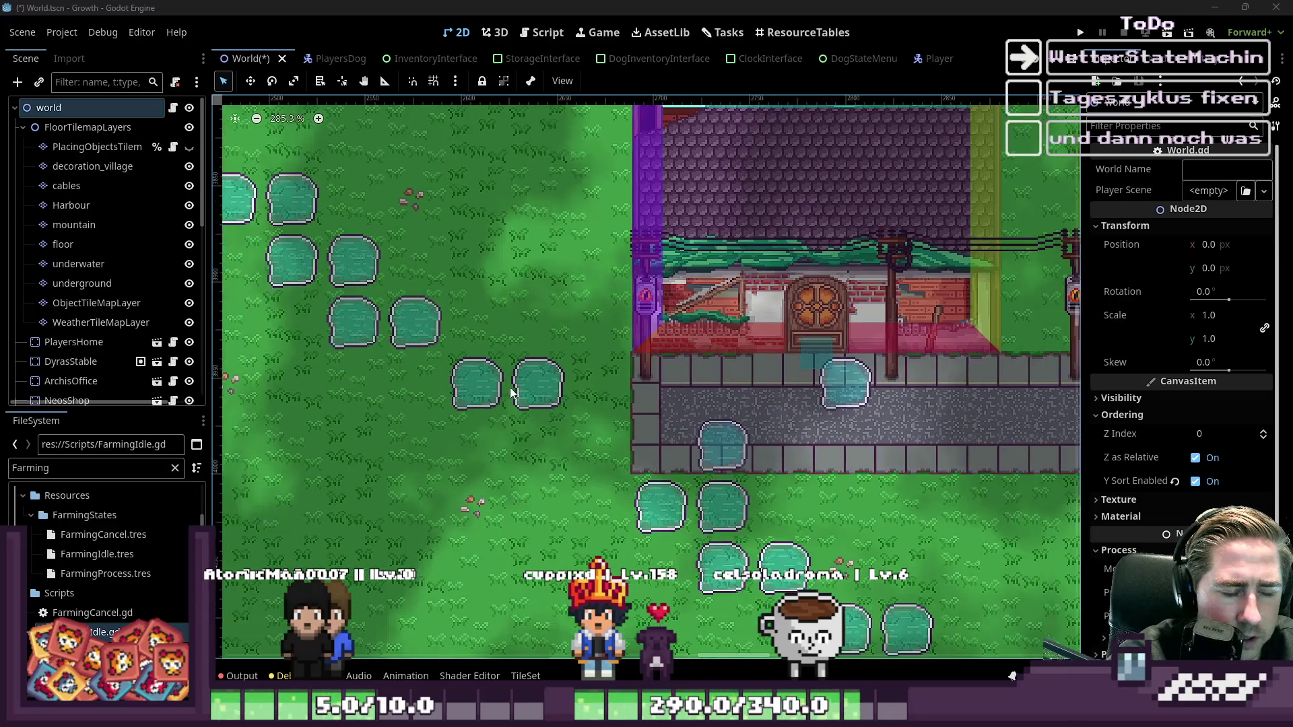
scroll(512, 393, down, 7)
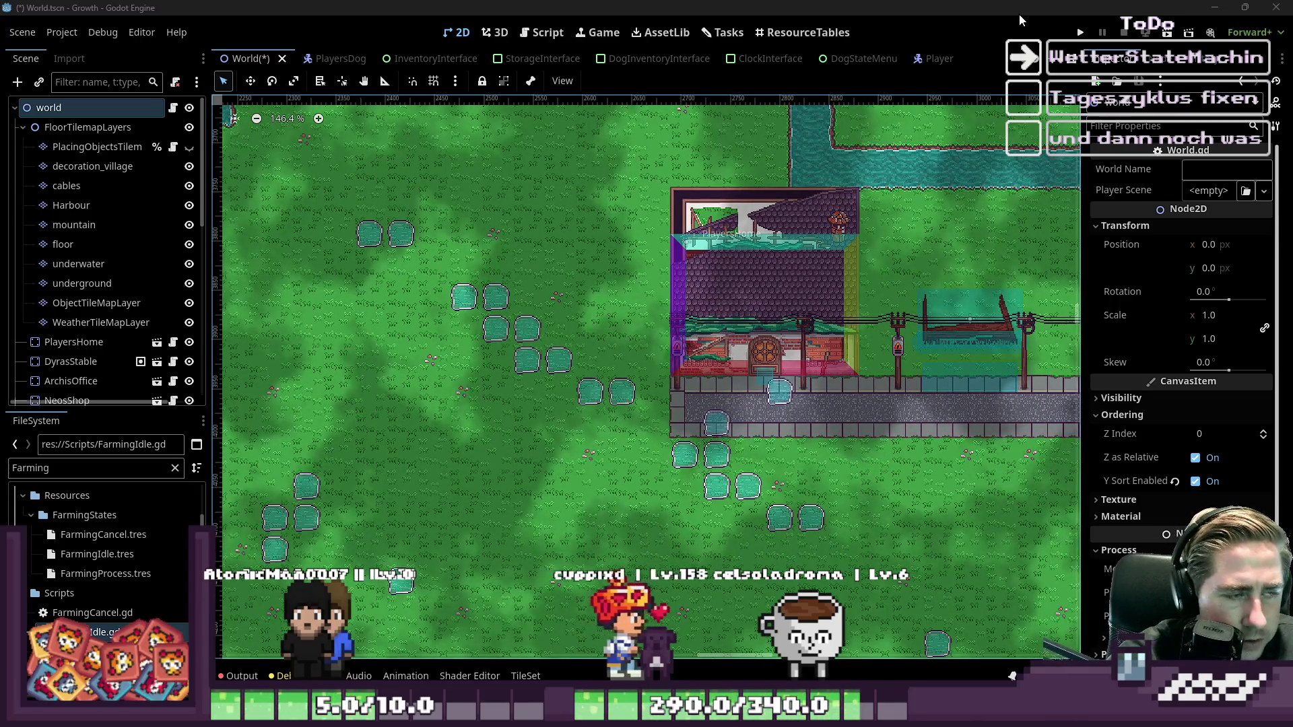
key(alt+Tab)
scroll(740, 235, down, 5)
scroll(705, 225, up, 2)
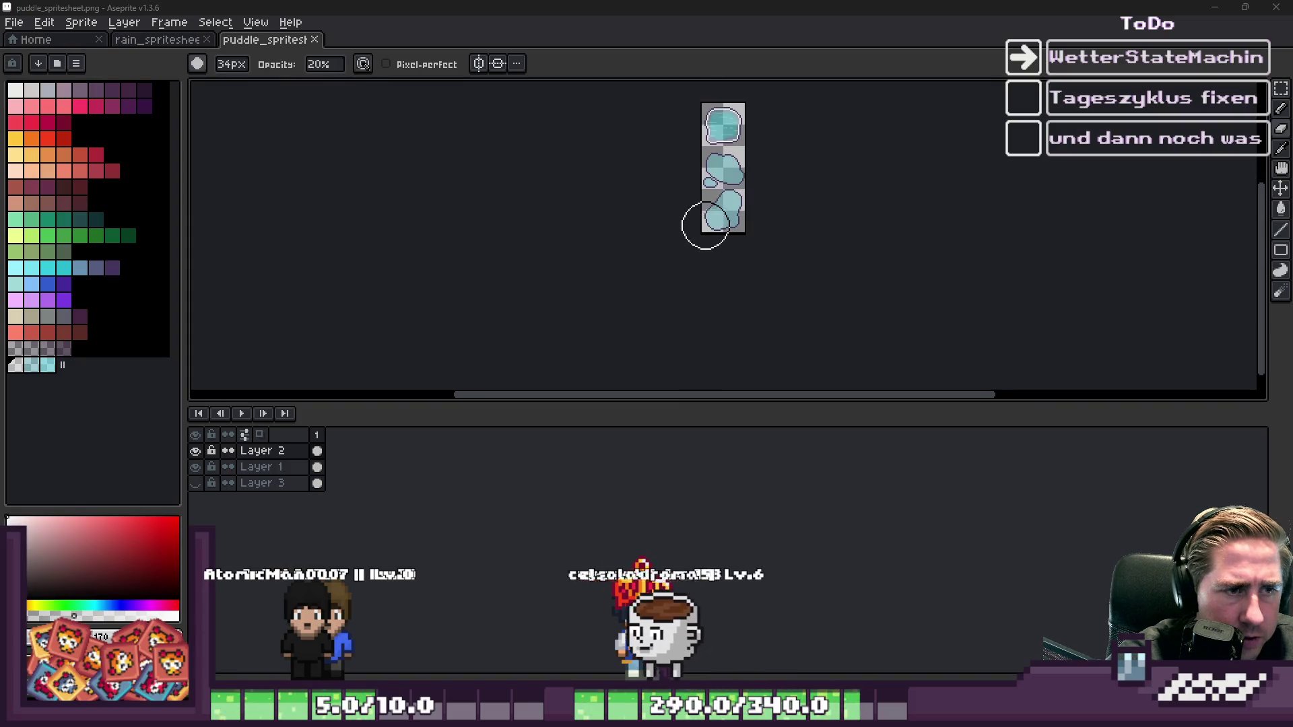
- Sample the dark purple outline colour and hide Layer 2 to work on Layer 1
scroll(707, 213, up, 4)
alt+click(710, 202)
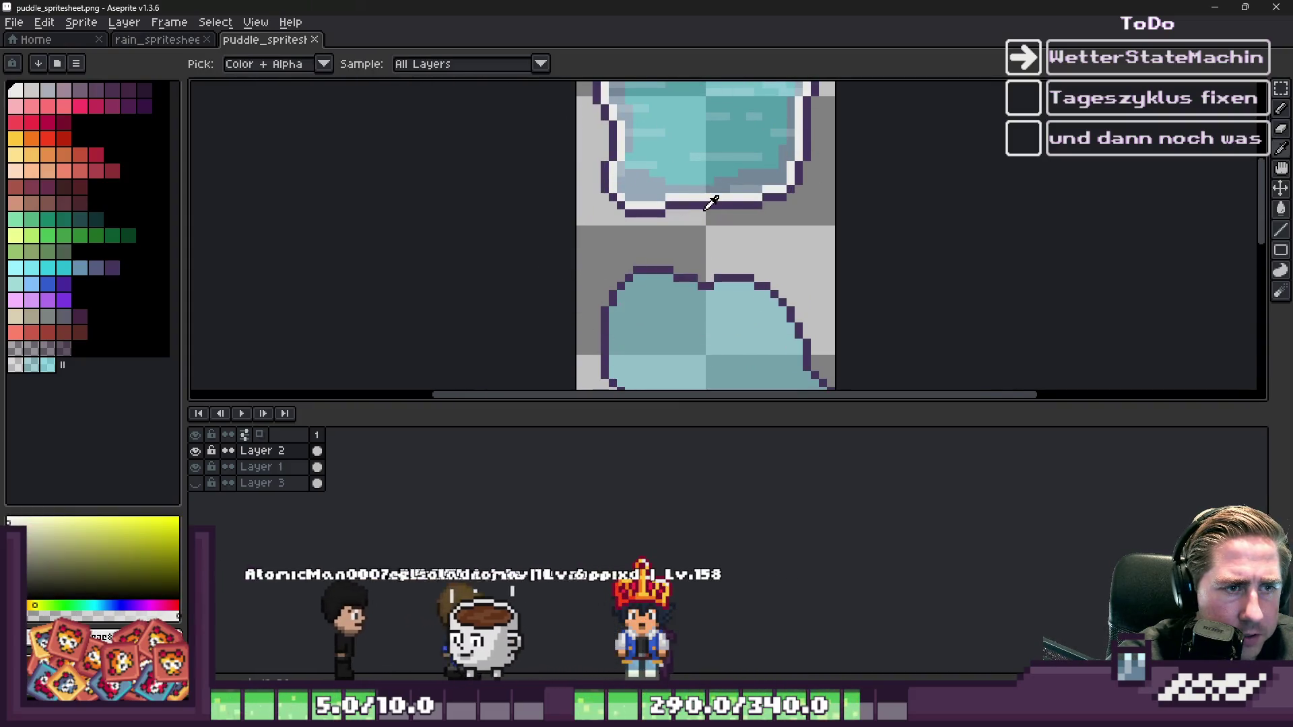
click(713, 196)
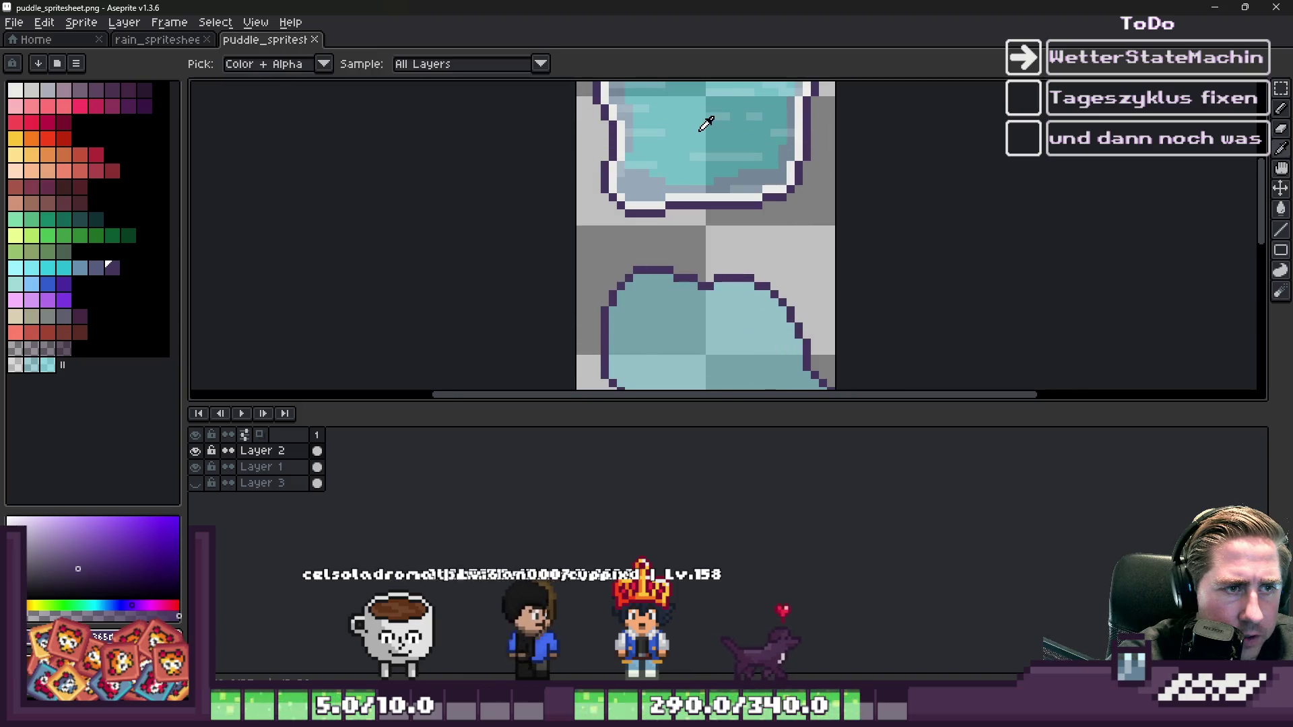
click(196, 451)
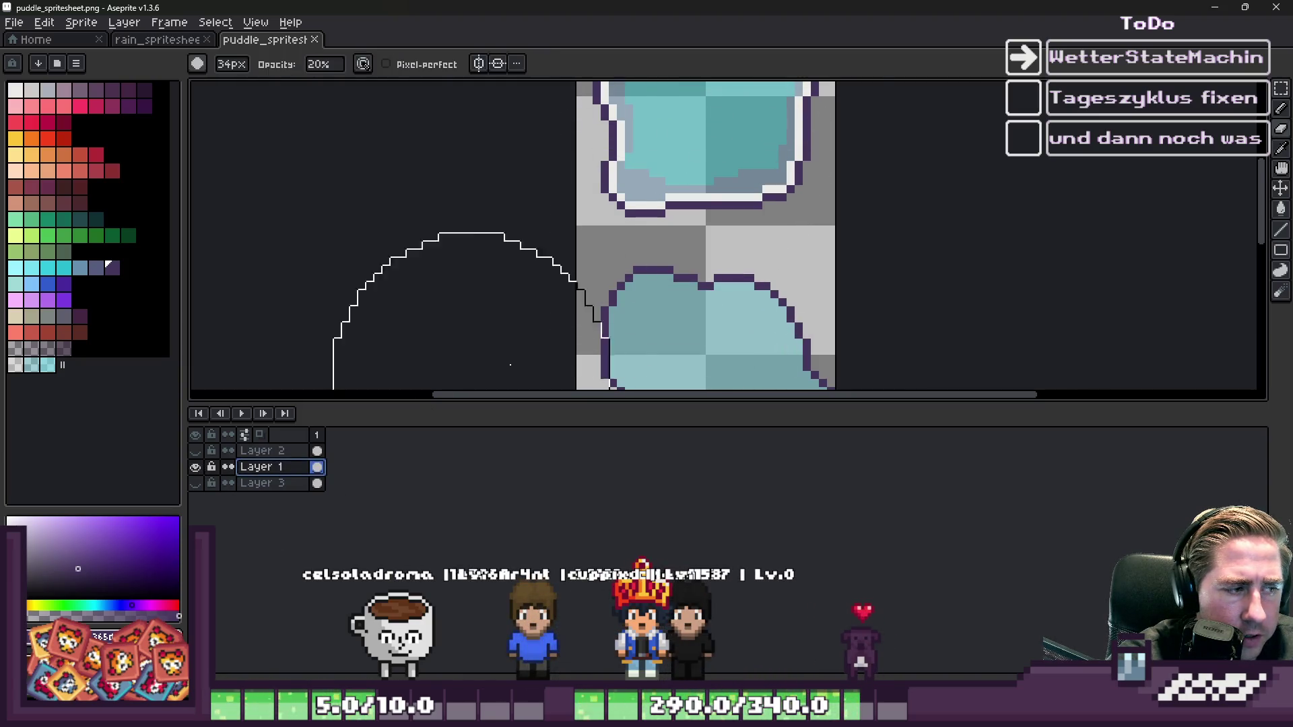
scroll(702, 262, down, 2)
scroll(703, 263, up, 1)
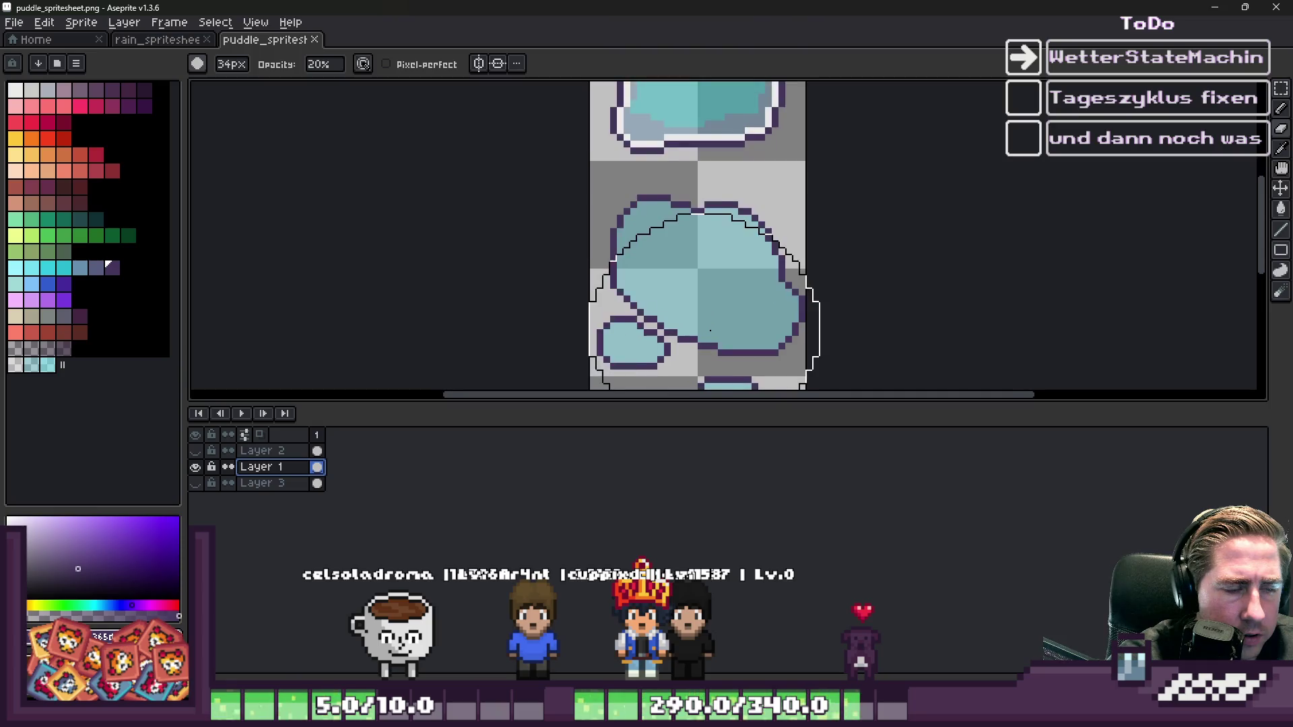
scroll(703, 262, down, 1)
scroll(702, 263, up, 1)
- Eyedrop the white rim colour from the top puddle and switch to the 1px pencil
key(i)
click(705, 148)
key(b)
scroll(694, 254, up, 1)
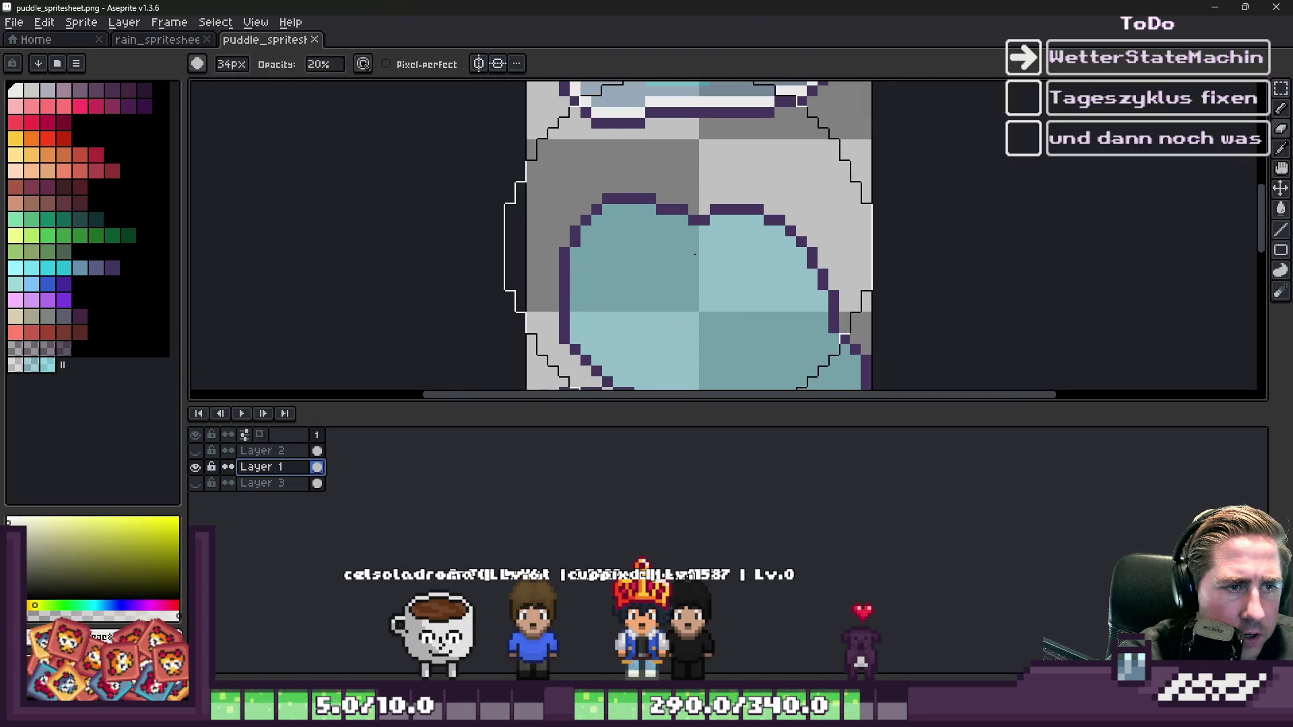
key(m)
scroll(699, 219, down, 1)
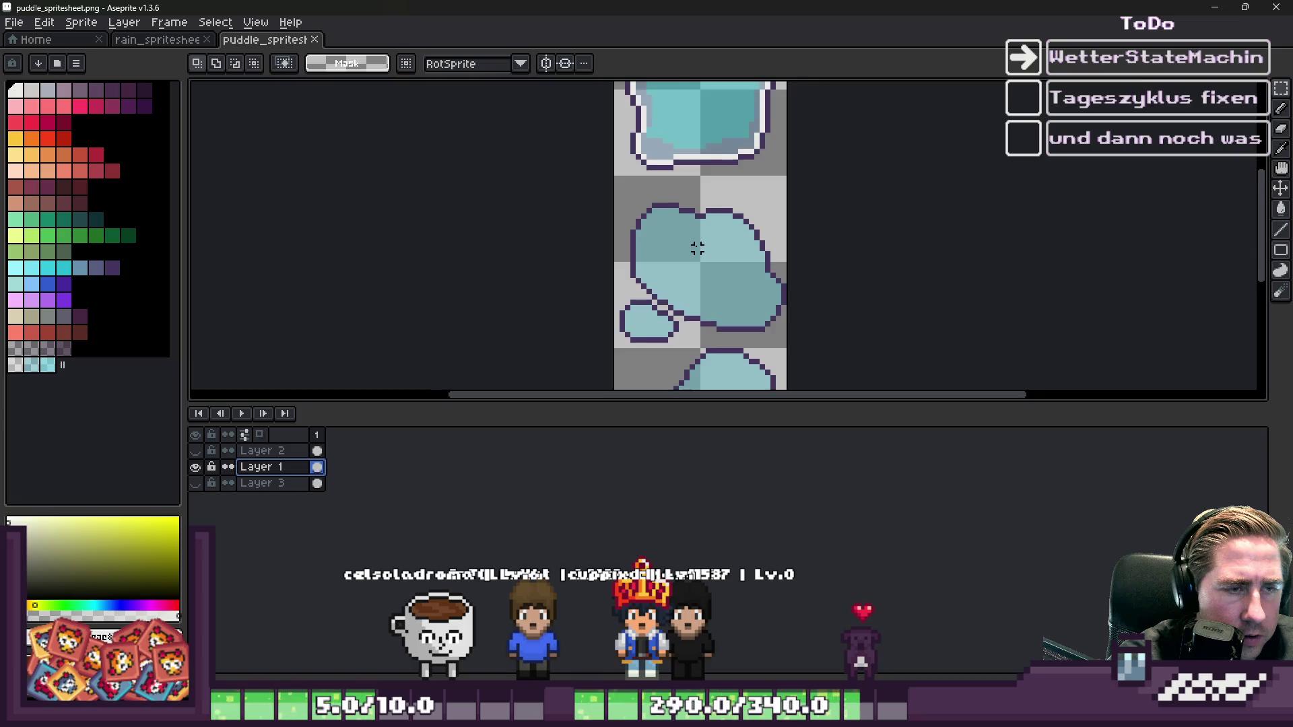
scroll(694, 242, up, 1)
scroll(687, 192, up, 1)
key(b)
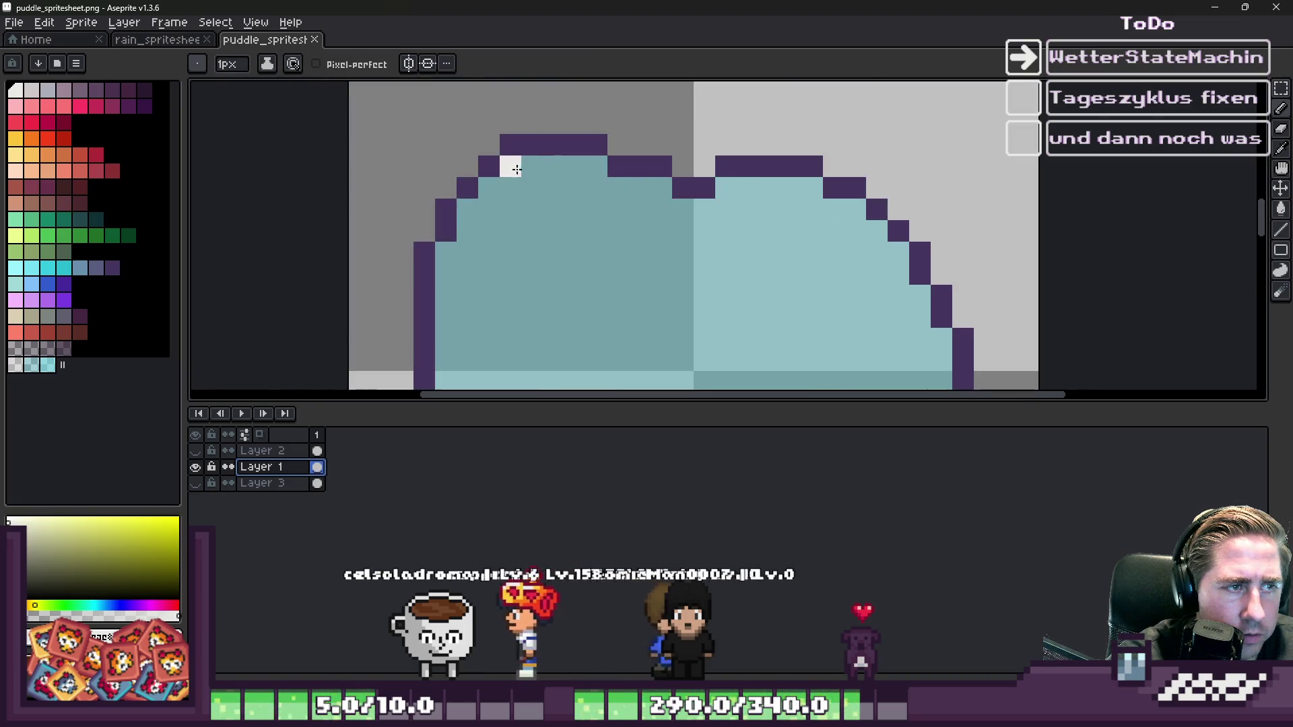
- Draw the white rim along the puddle's top edge and down its right diagonal
drag(511, 165, 595, 163)
drag(662, 196, 706, 213)
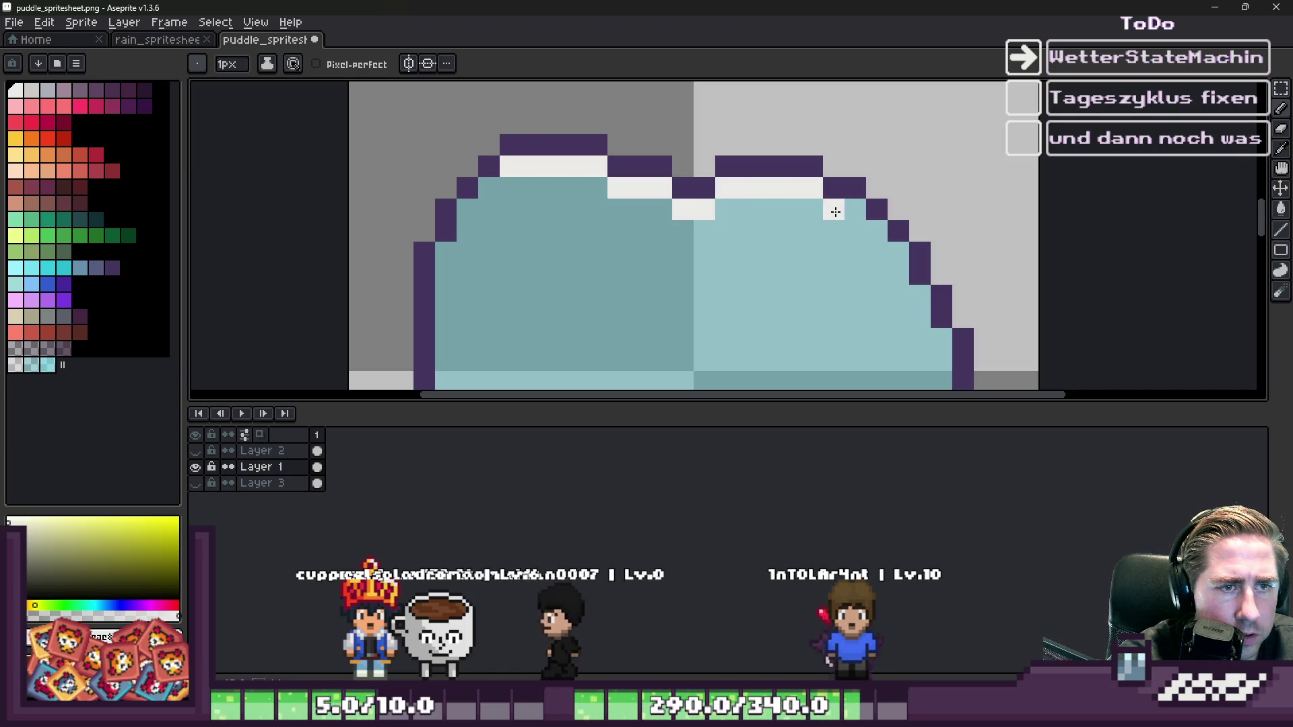
drag(897, 259, 920, 310)
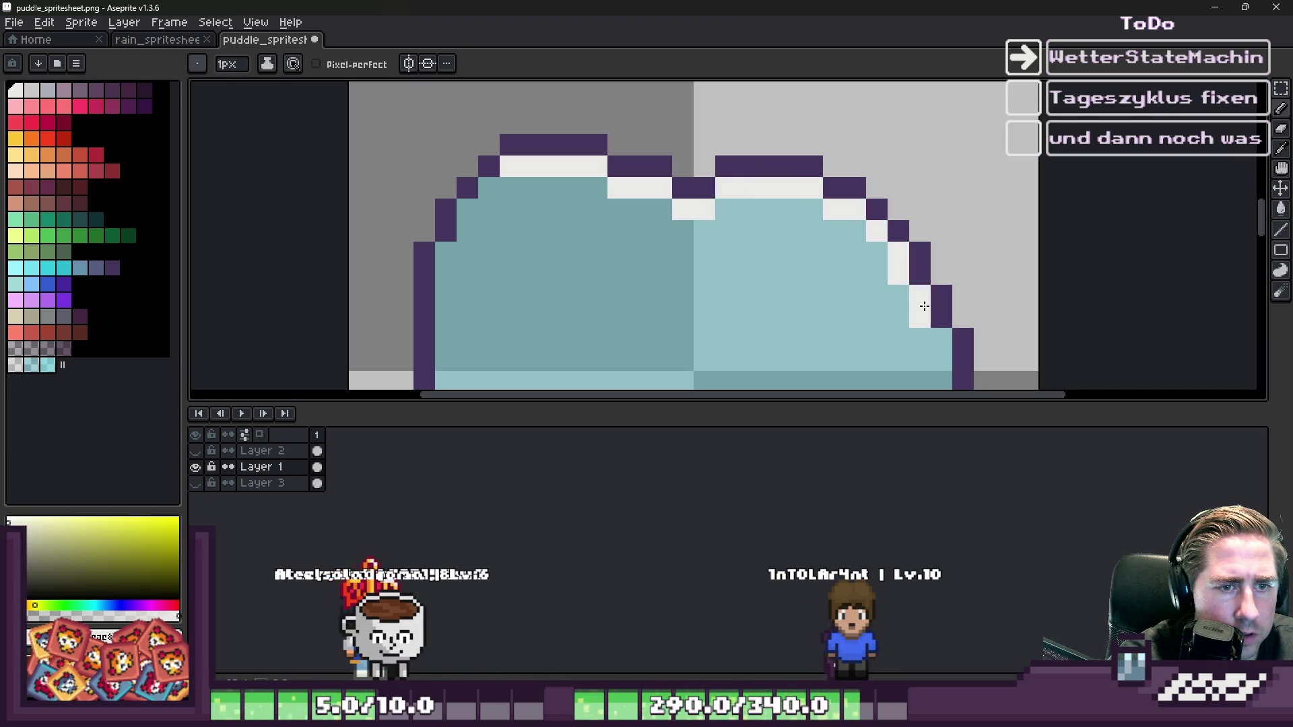
scroll(919, 310, down, 2)
scroll(862, 229, up, 2)
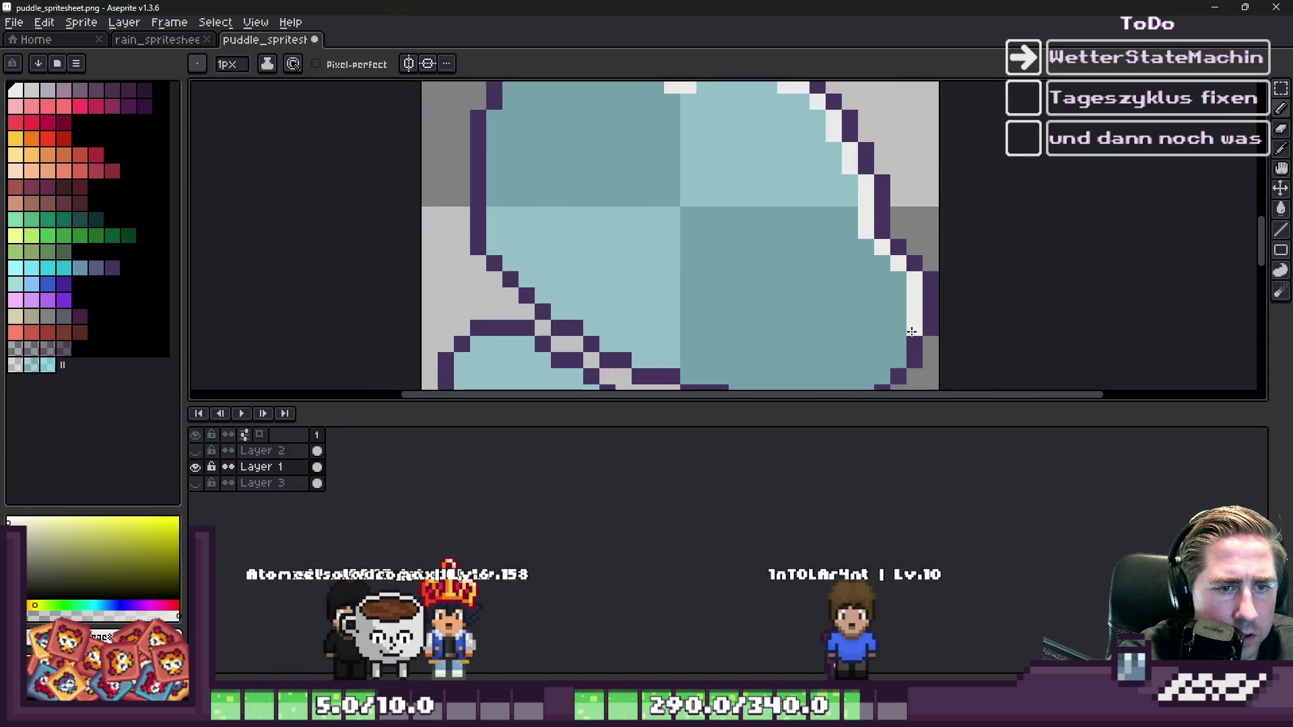
scroll(895, 357, down, 2)
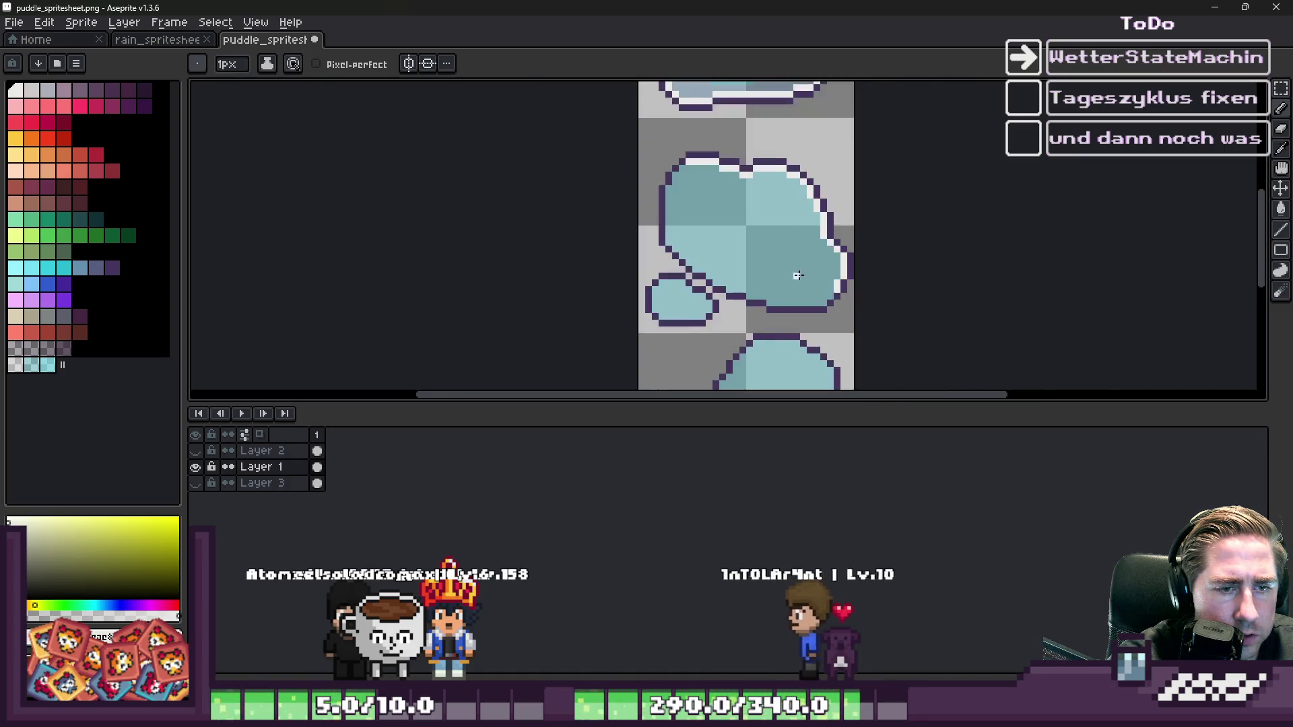
scroll(797, 274, up, 2)
- Add white rim pixels at the bottom-right and bottom edges, undoing the last bottom stroke
drag(896, 311, 864, 342)
drag(706, 357, 632, 329)
key(ctrl+z)
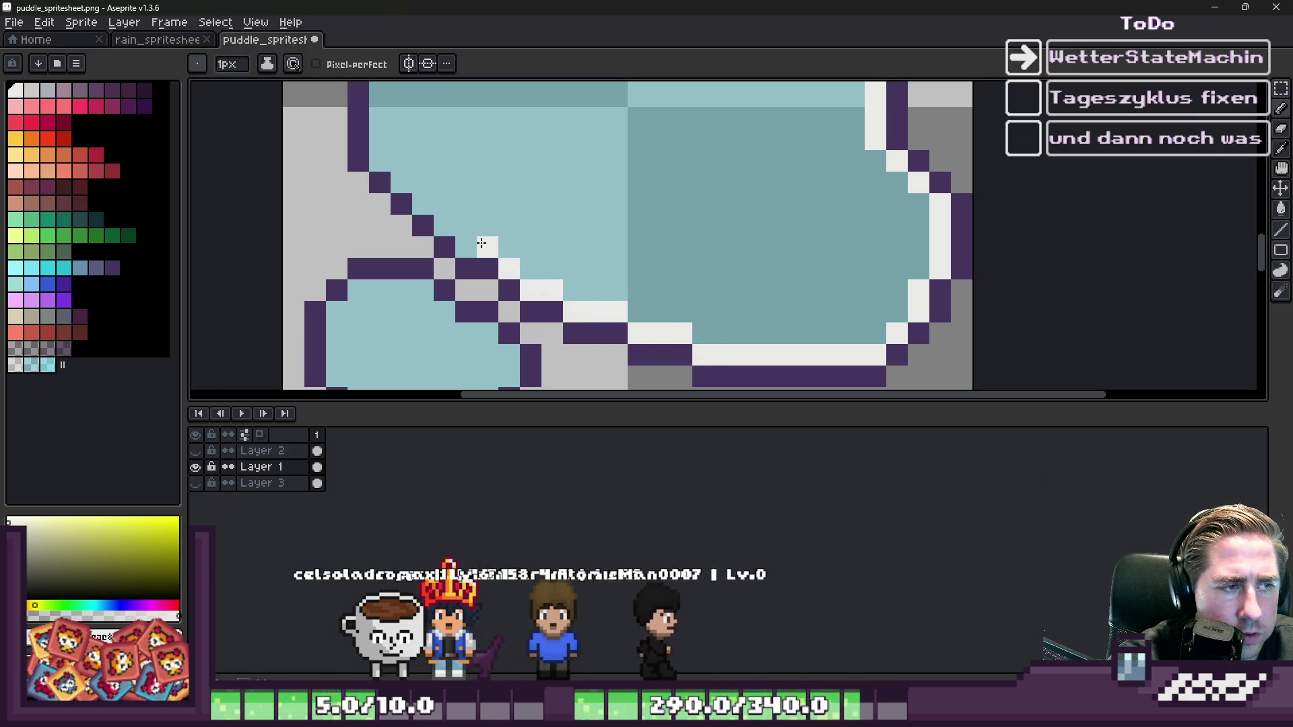
scroll(377, 158, down, 2)
scroll(473, 129, up, 2)
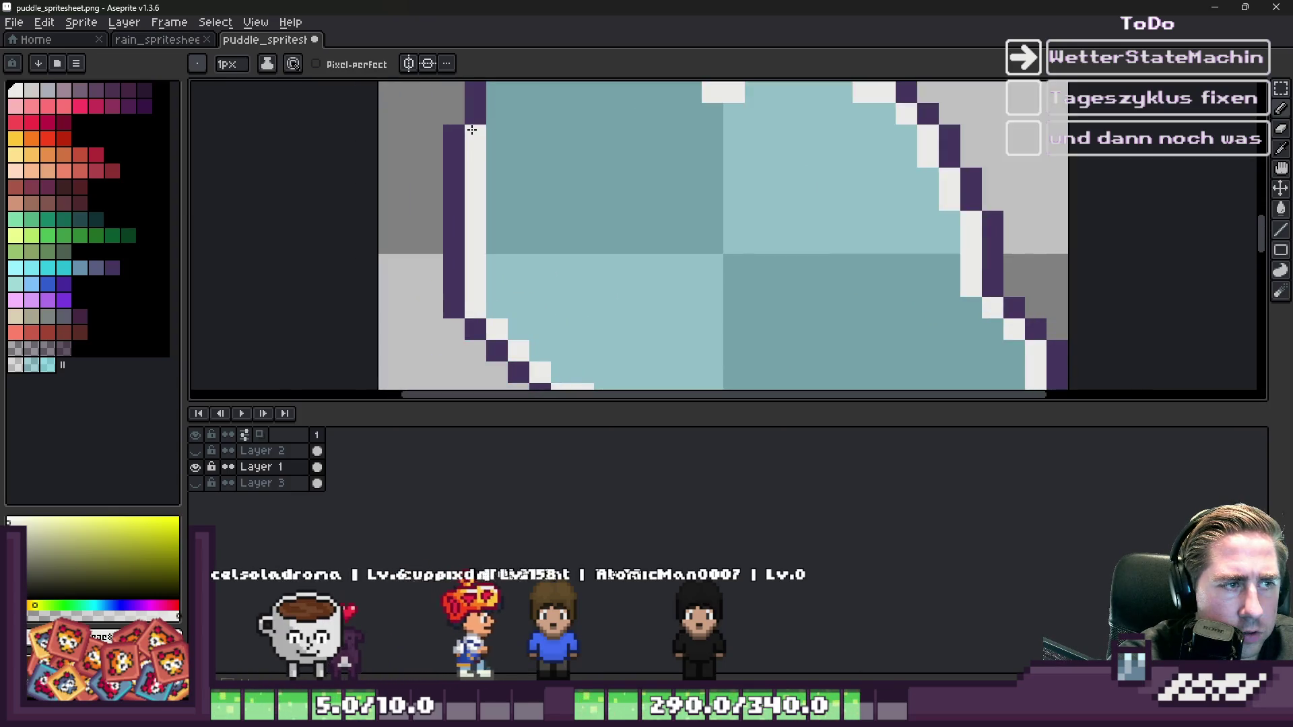
scroll(472, 130, down, 2)
scroll(592, 274, up, 3)
scroll(669, 140, down, 3)
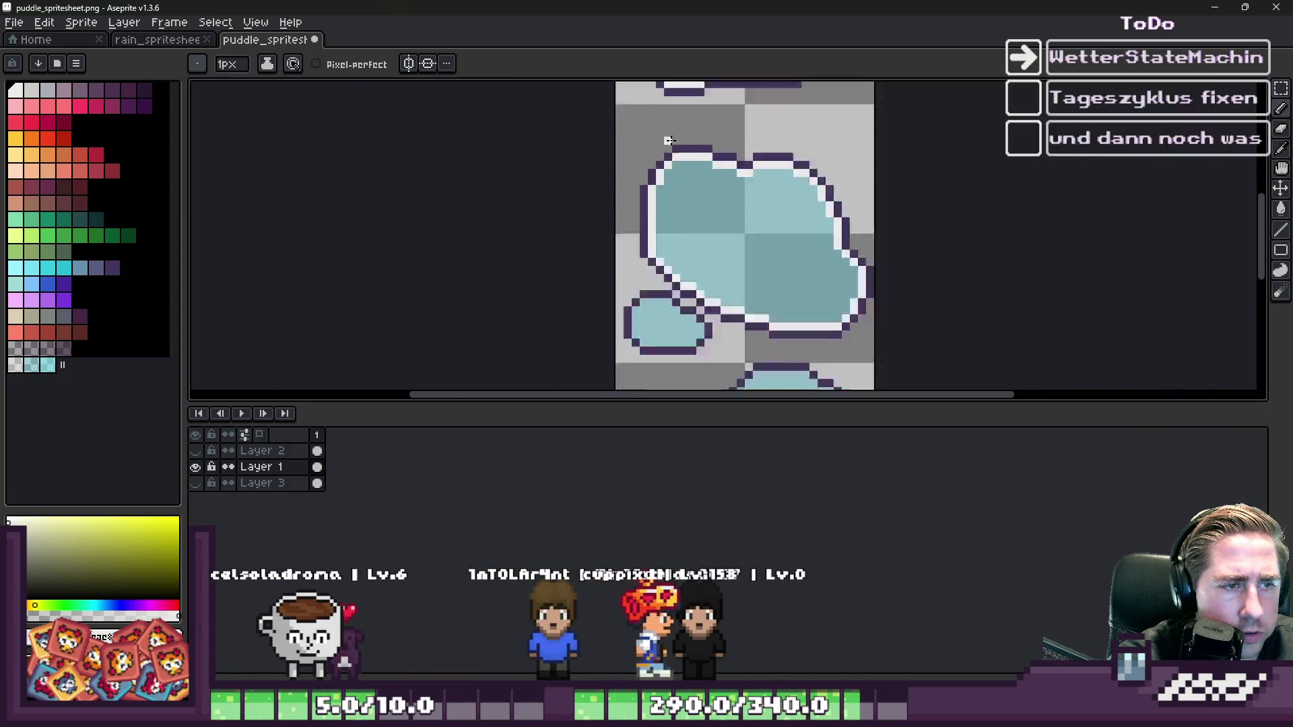
- Select all of the second puddle's cyan water by colour and delete it
scroll(668, 140, down, 2)
scroll(685, 123, up, 1)
alt+click(685, 124)
scroll(670, 249, down, 1)
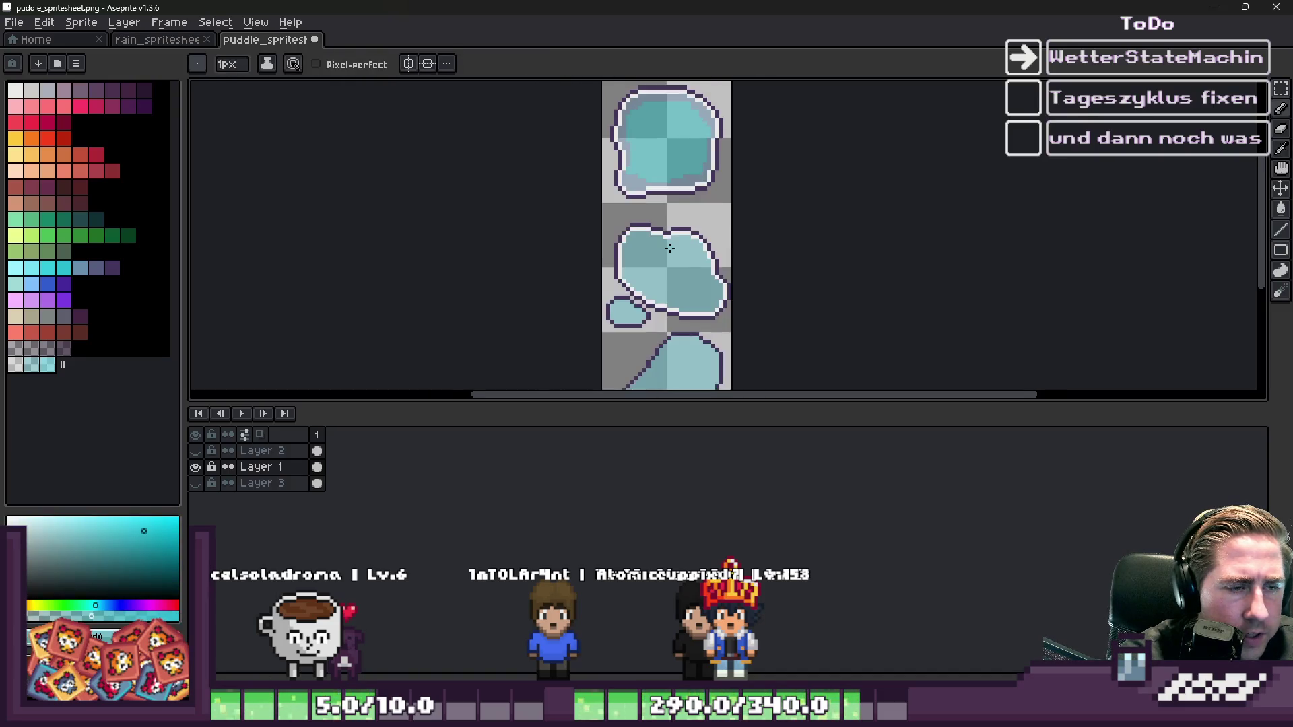
scroll(671, 248, up, 3)
key(alt)
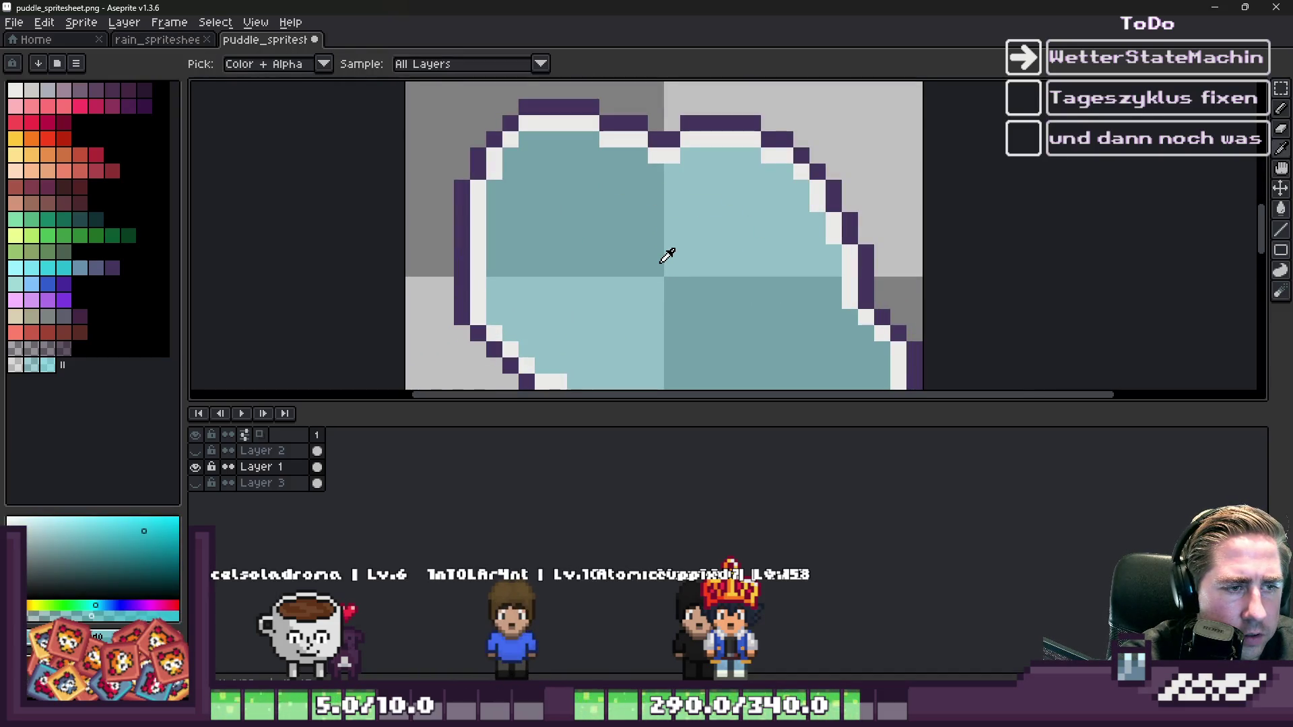
click(215, 23)
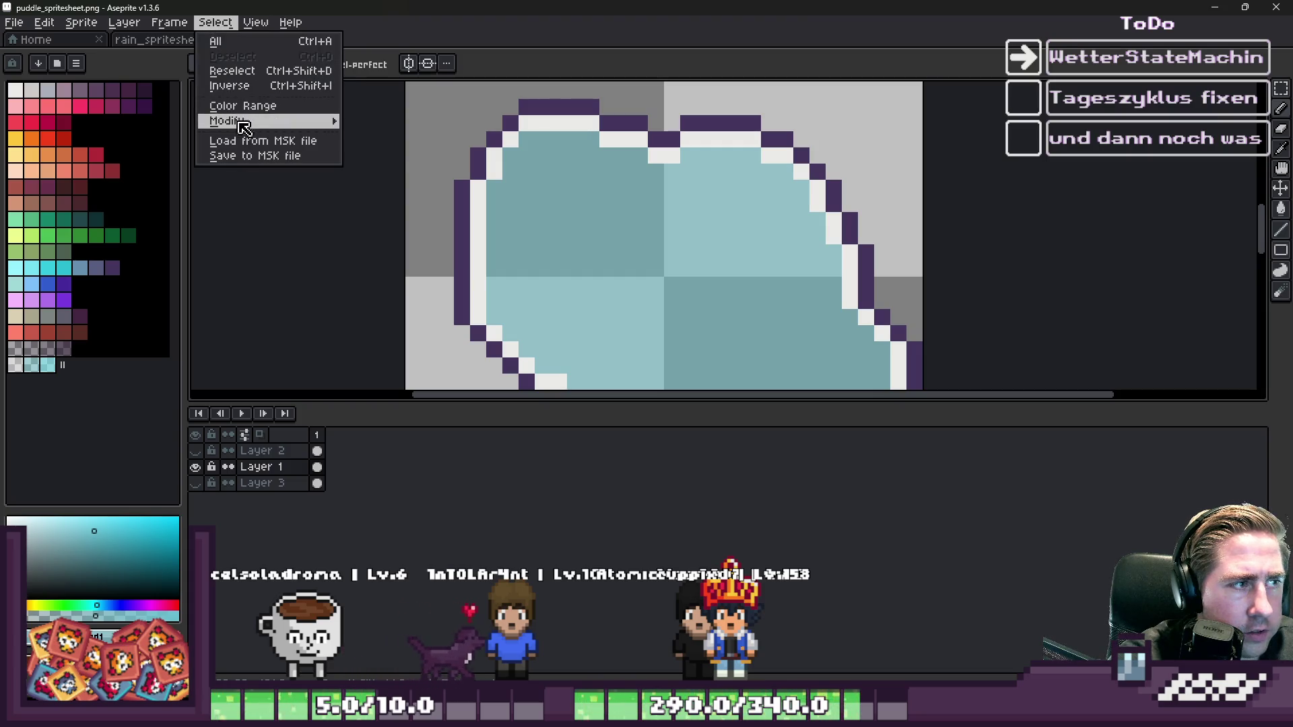
click(242, 106)
click(629, 602)
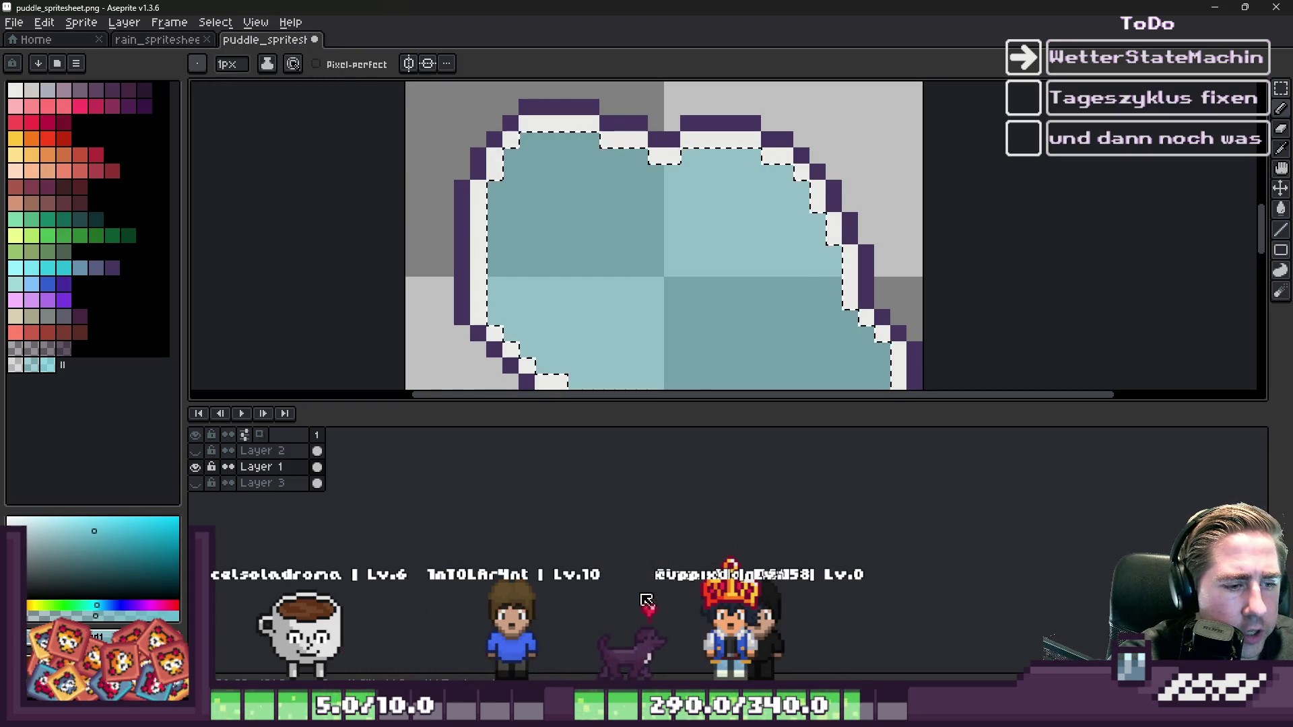
scroll(696, 229, down, 4)
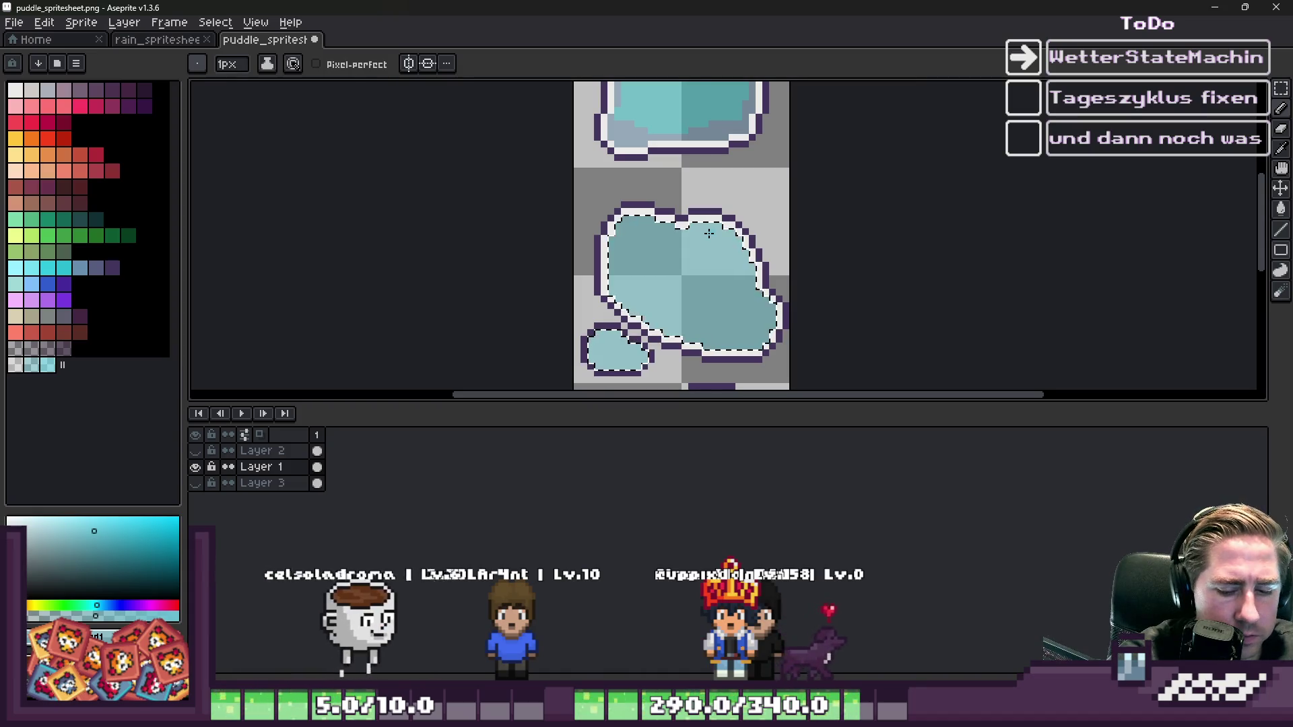
key(Delete)
- Pick up the upper puddle's teal and try a fill inside the puddle, then undo it
alt+click(684, 101)
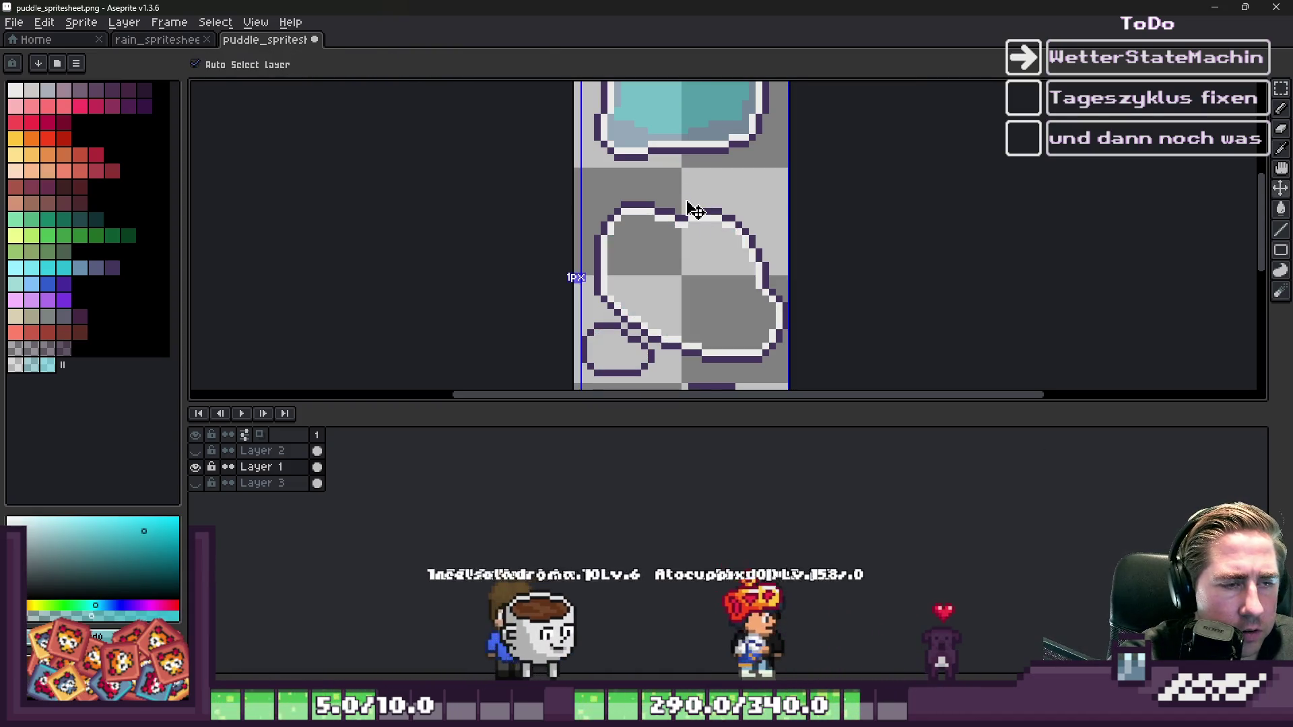
scroll(680, 266, up, 4)
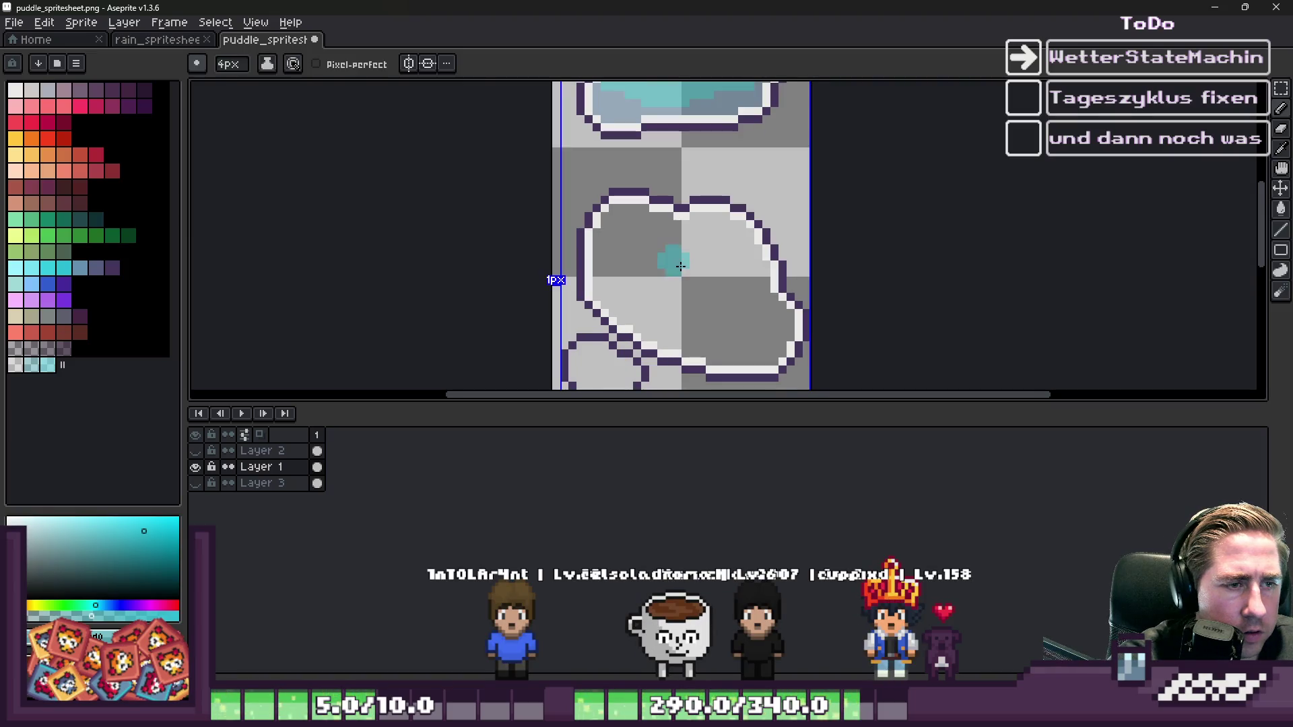
- Fill the large and small puddle interiors with teal, then fill one area off-white
scroll(713, 271, up, 2)
scroll(710, 243, down, 3)
click(706, 261)
key(ctrl+z)
key(ctrl+y)
key(ctrl+z)
click(696, 280)
scroll(610, 387, up, 2)
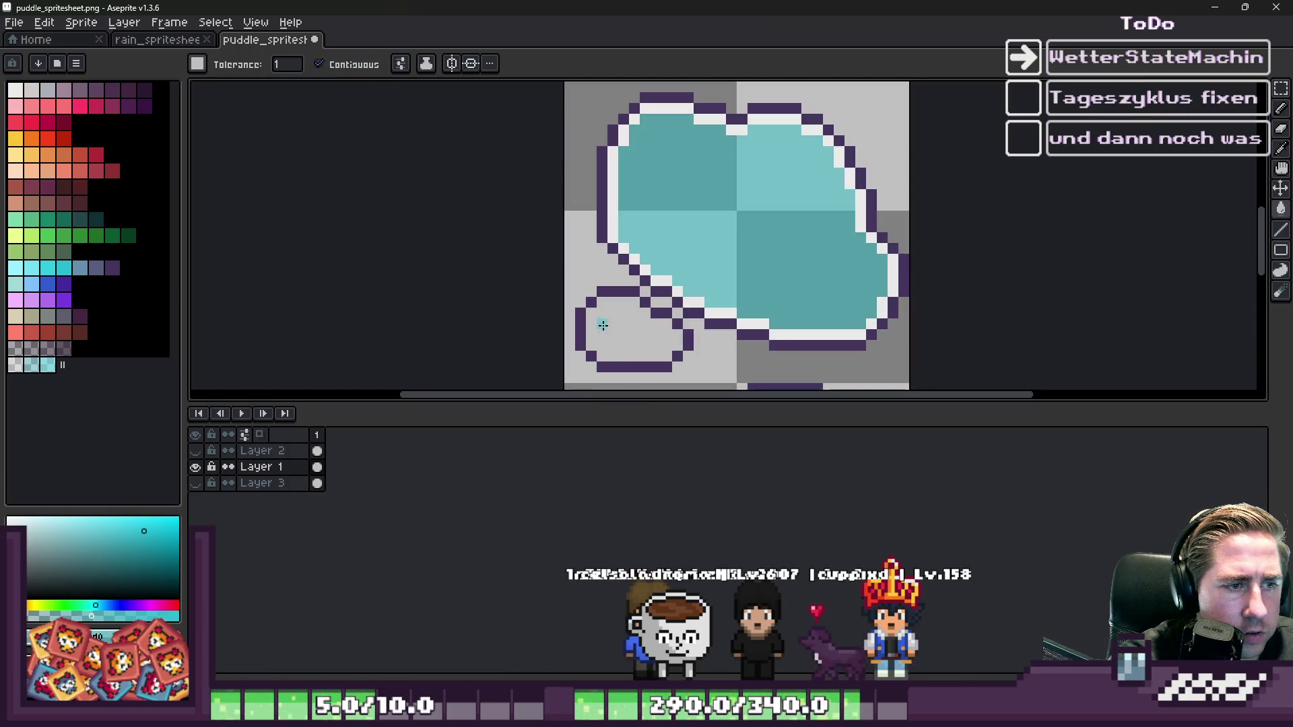
click(602, 326)
scroll(607, 323, up, 3)
alt+click(720, 176)
click(629, 234)
- Undo the stray white fill and place the off-white rim pixel at the puddles' join
key(b)
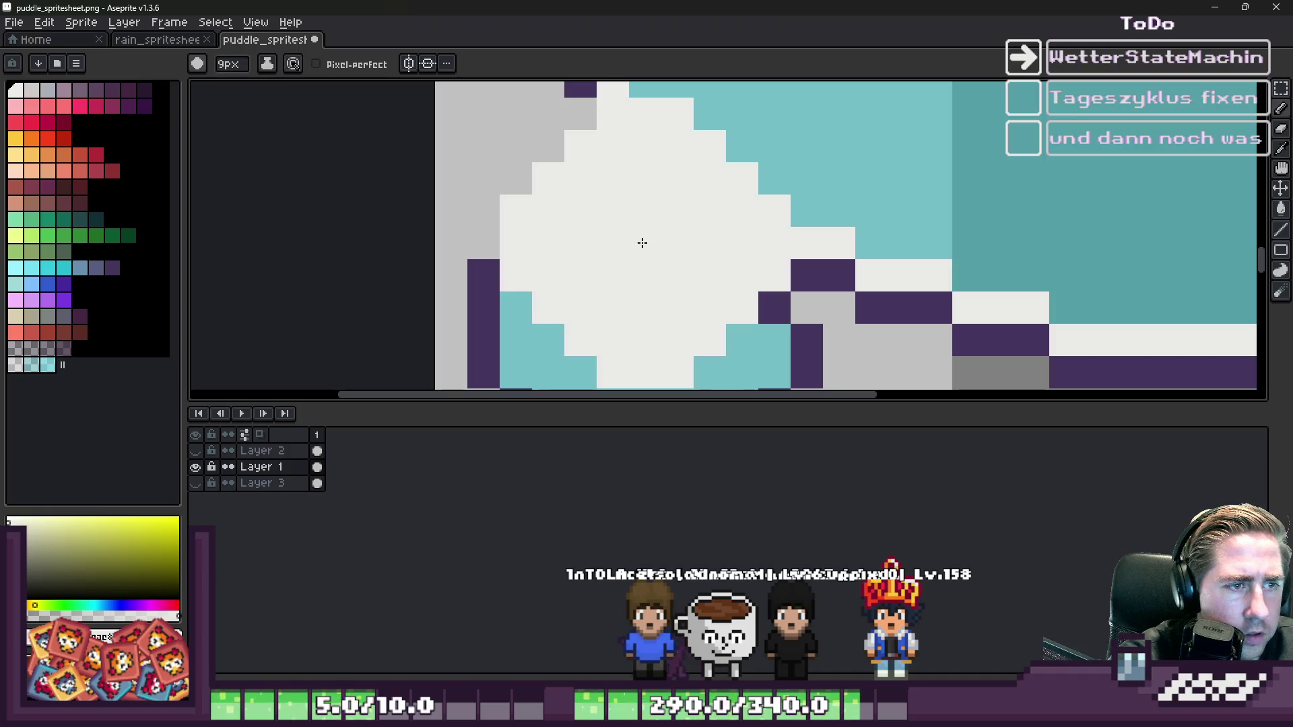
key(ctrl+z)
click(645, 252)
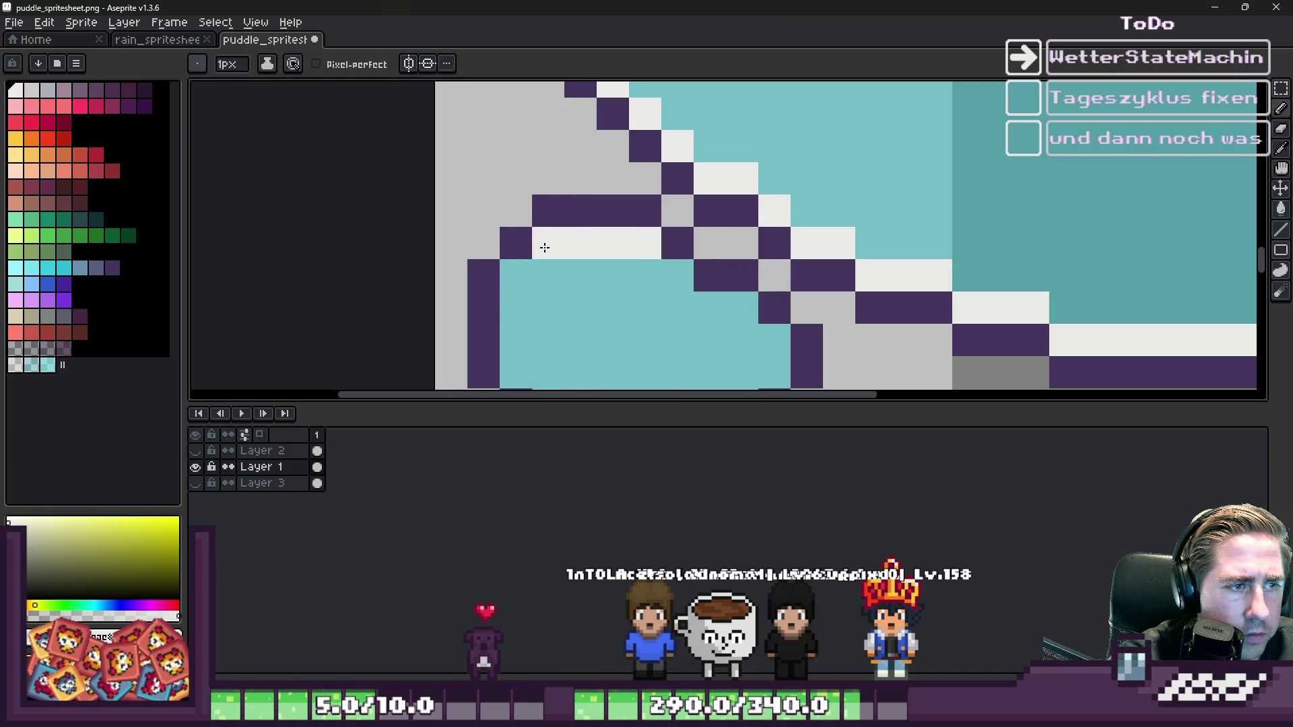
scroll(513, 298, down, 2)
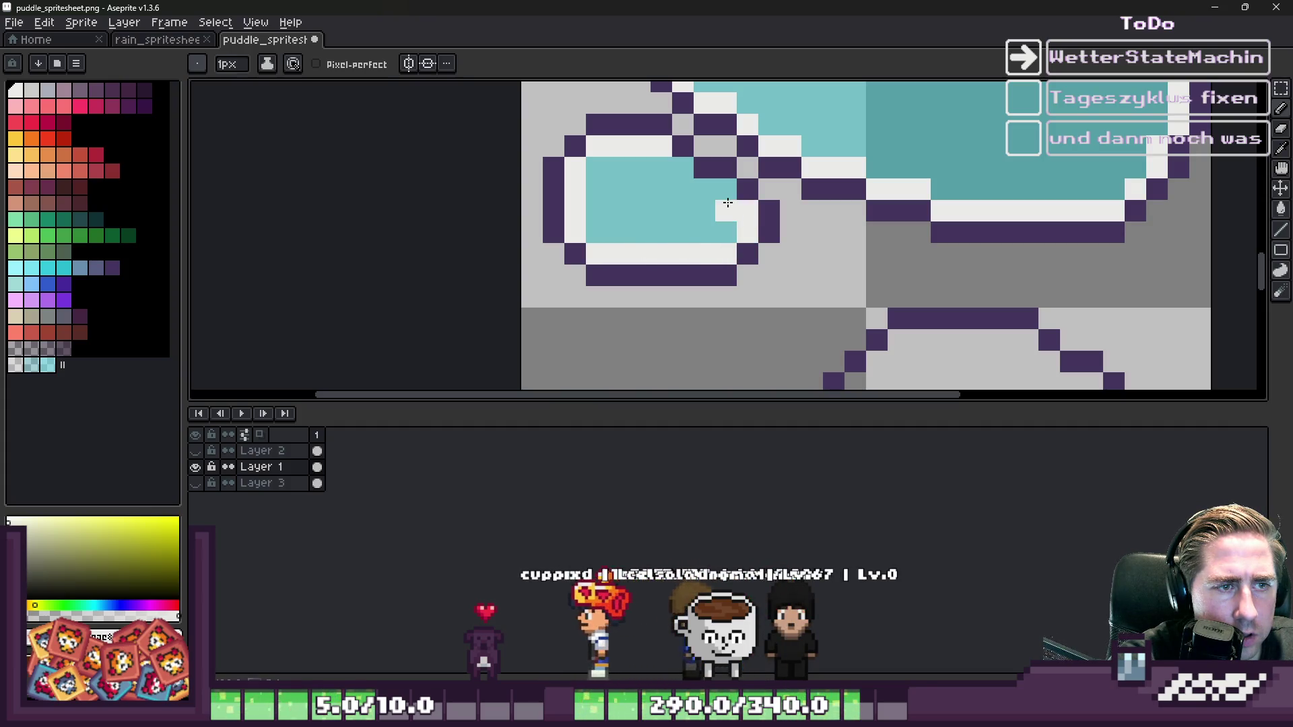
key(ctrl+z)
click(693, 186)
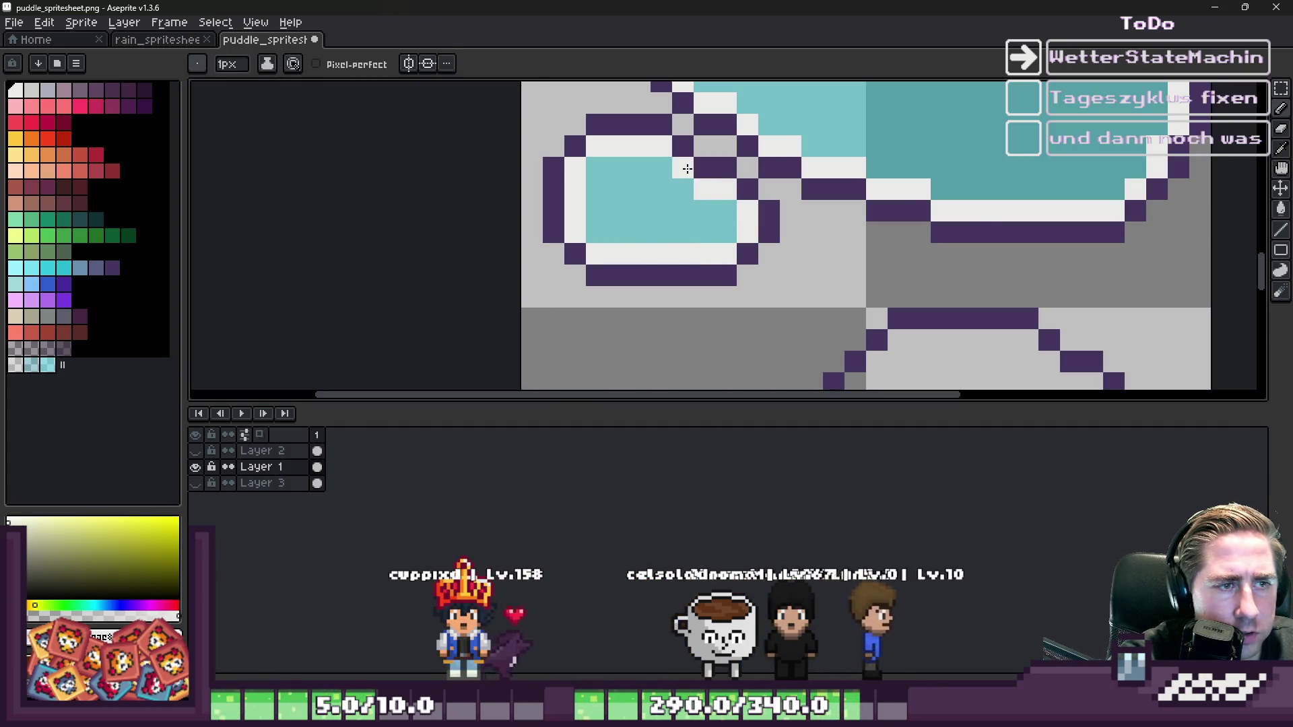
scroll(687, 168, down, 8)
scroll(596, 263, up, 8)
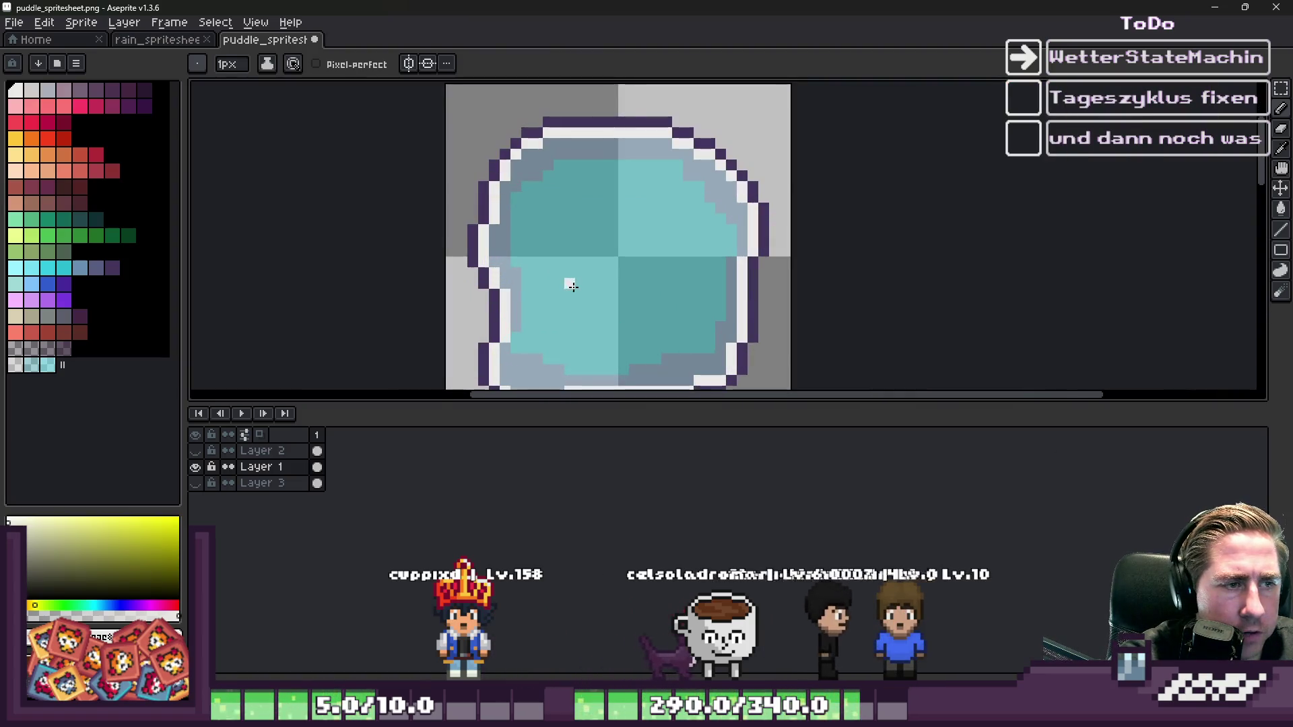
- Show Layer 2's highlight streaks again and marquee-select an area of the puddle
click(196, 451)
scroll(591, 166, down, 2)
key(m)
drag(591, 167, 664, 236)
scroll(754, 200, down, 3)
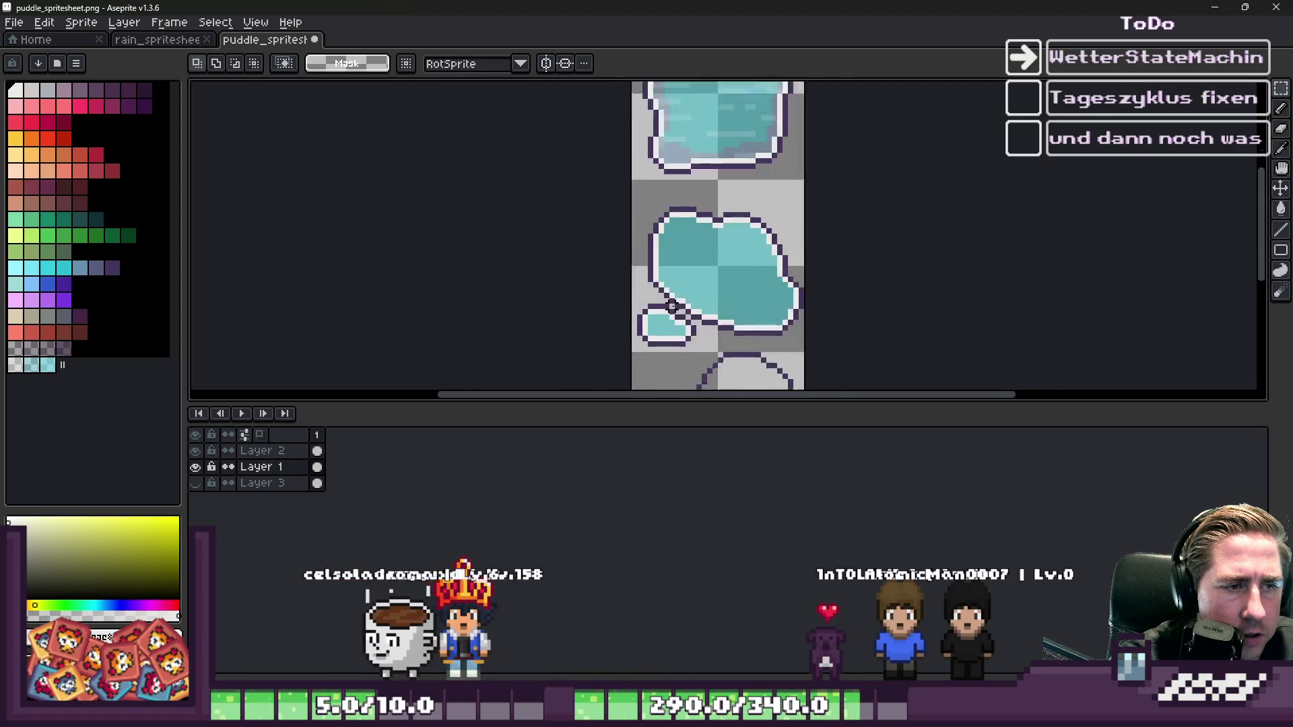
- Select the top frame's highlight streaks on Layer 2 and place a copy at position 0,32
scroll(672, 307, up, 1)
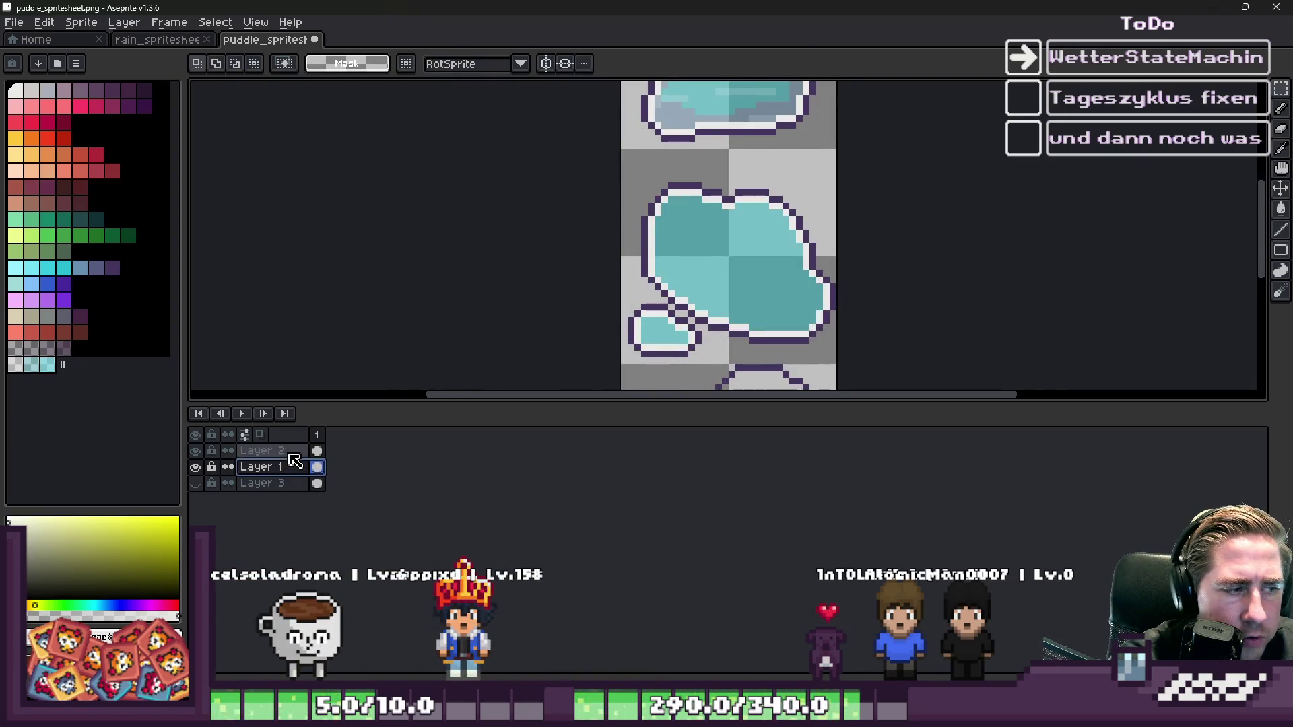
scroll(656, 210, down, 2)
mouse_move(638, 118)
mouse_down()
mouse_move(684, 151)
mouse_move(692, 316)
mouse_move(691, 292)
mouse_up()
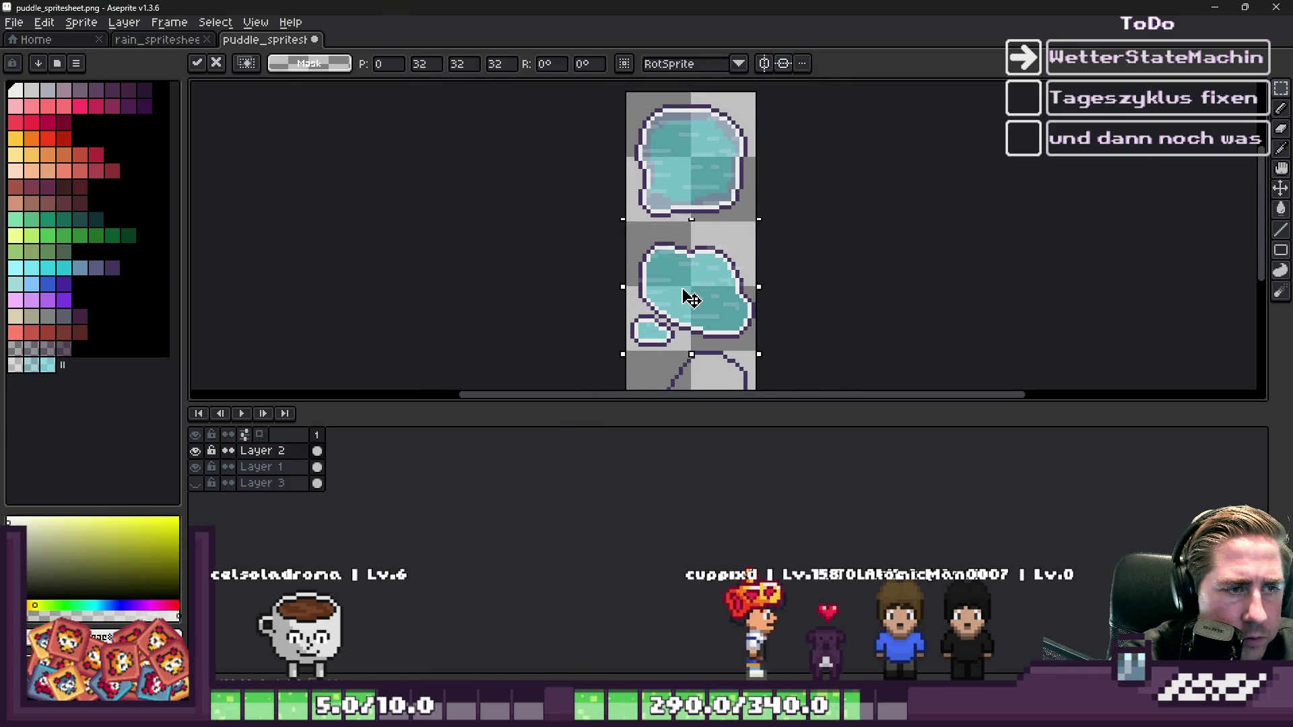
key(Return)
- Switch to the soft brush and edit its opacity value
scroll(657, 248, up, 2)
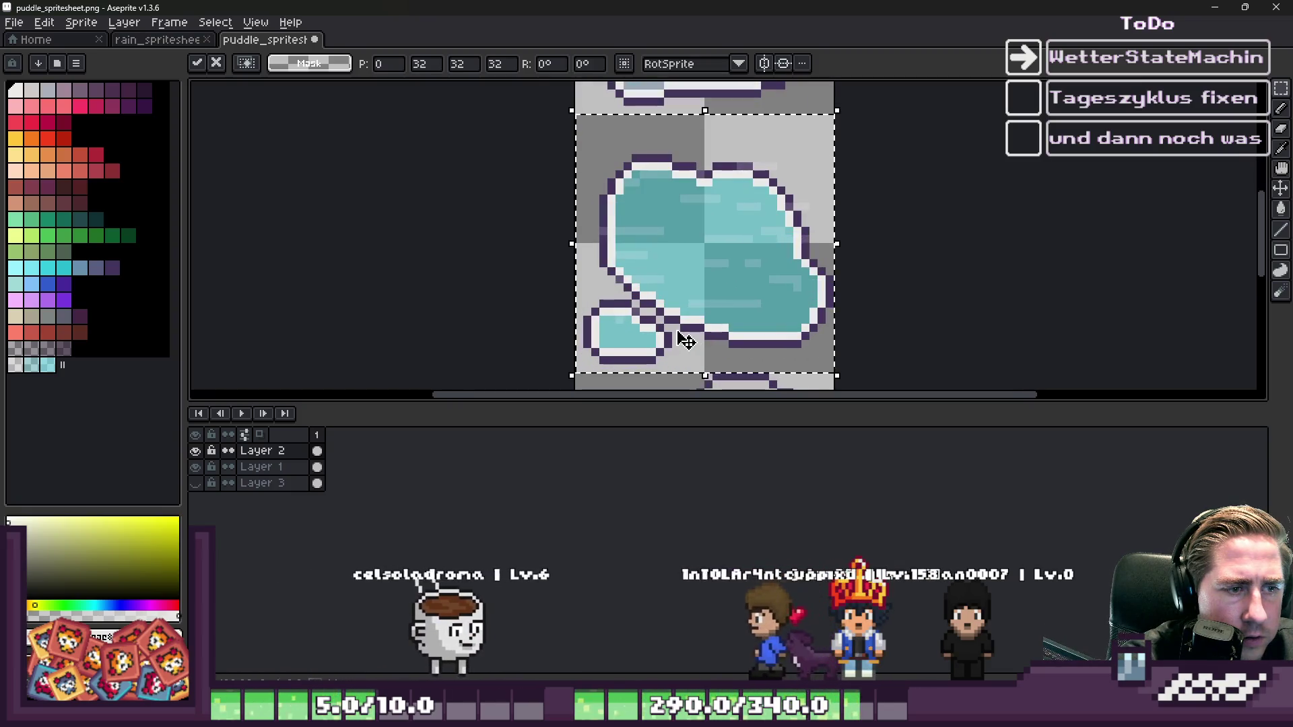
scroll(640, 249, up, 3)
key(b)
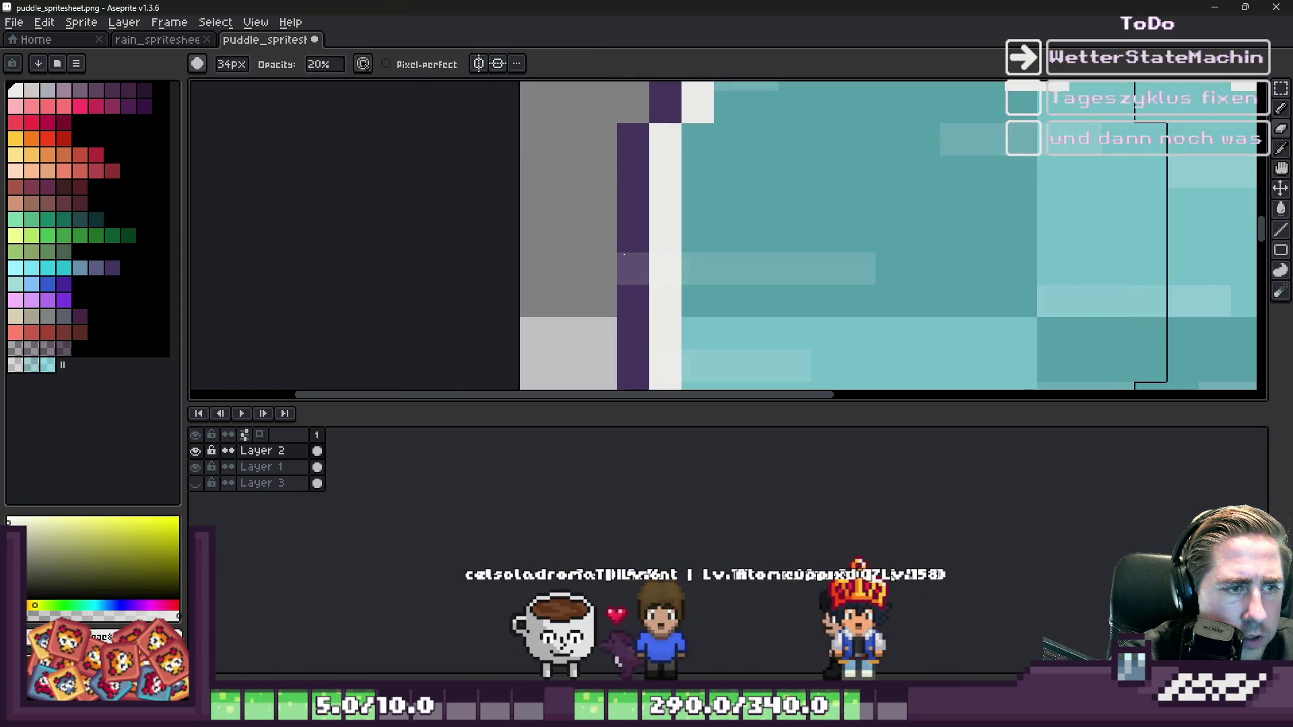
scroll(625, 269, down, 10)
click(329, 65)
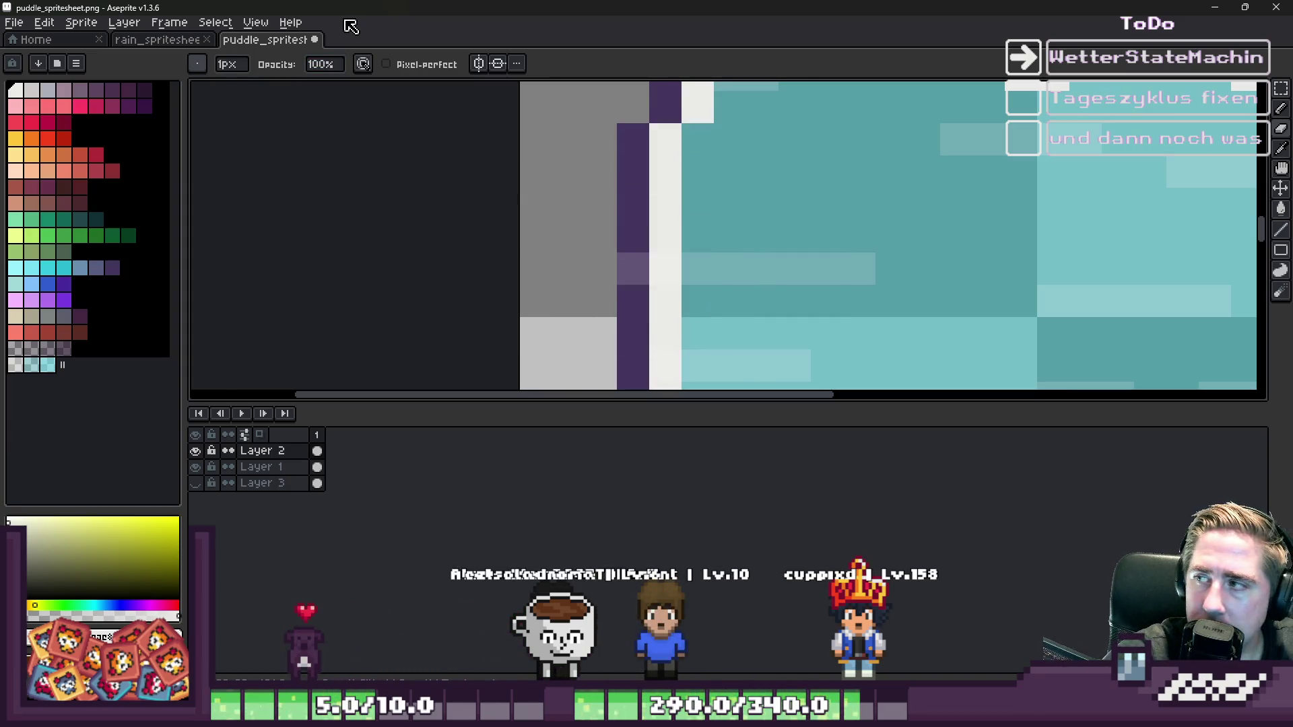
- Pick up the puddle's teal colour from the canvas
scroll(633, 230, down, 5)
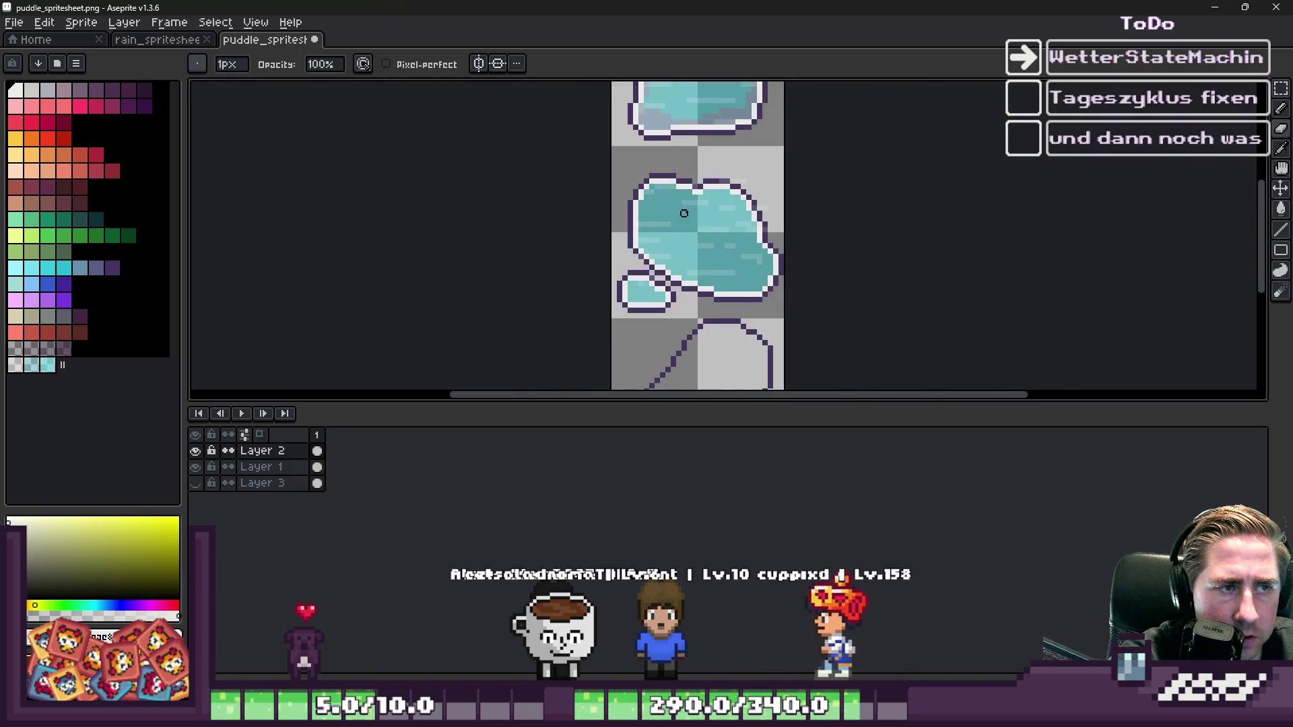
scroll(690, 92, up, 5)
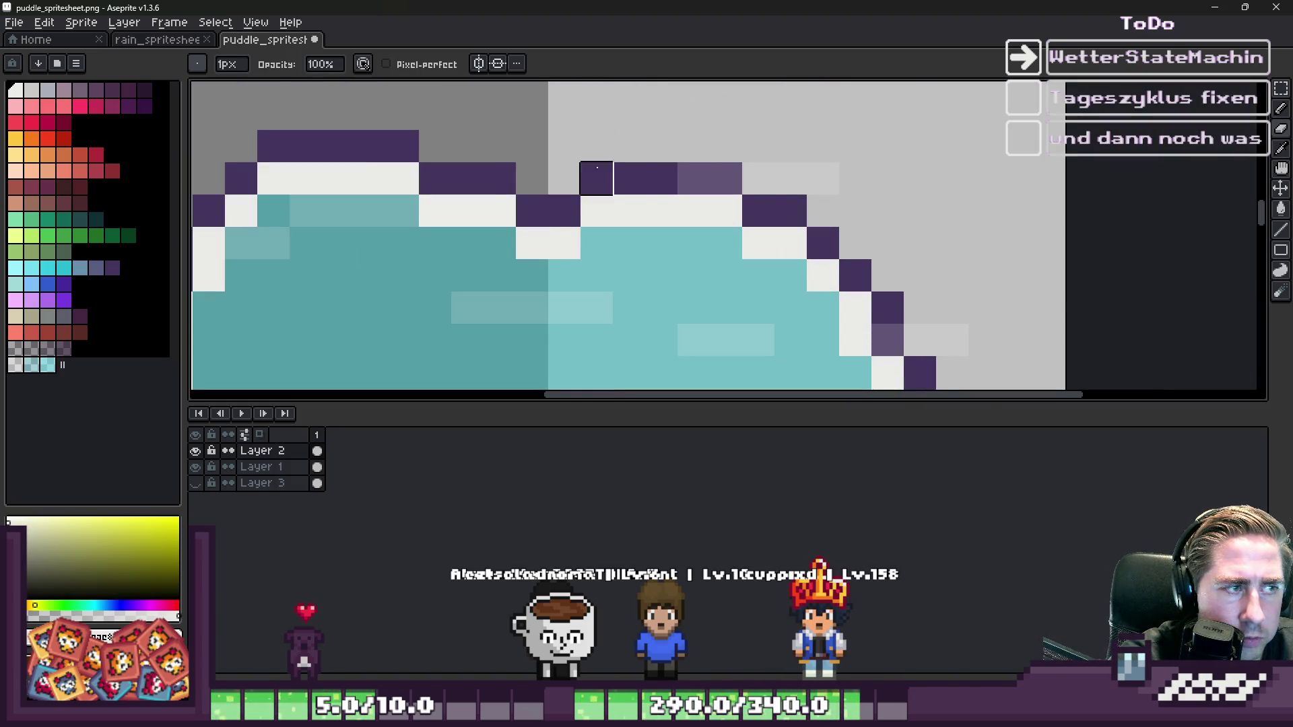
scroll(757, 171, down, 5)
scroll(815, 191, up, 4)
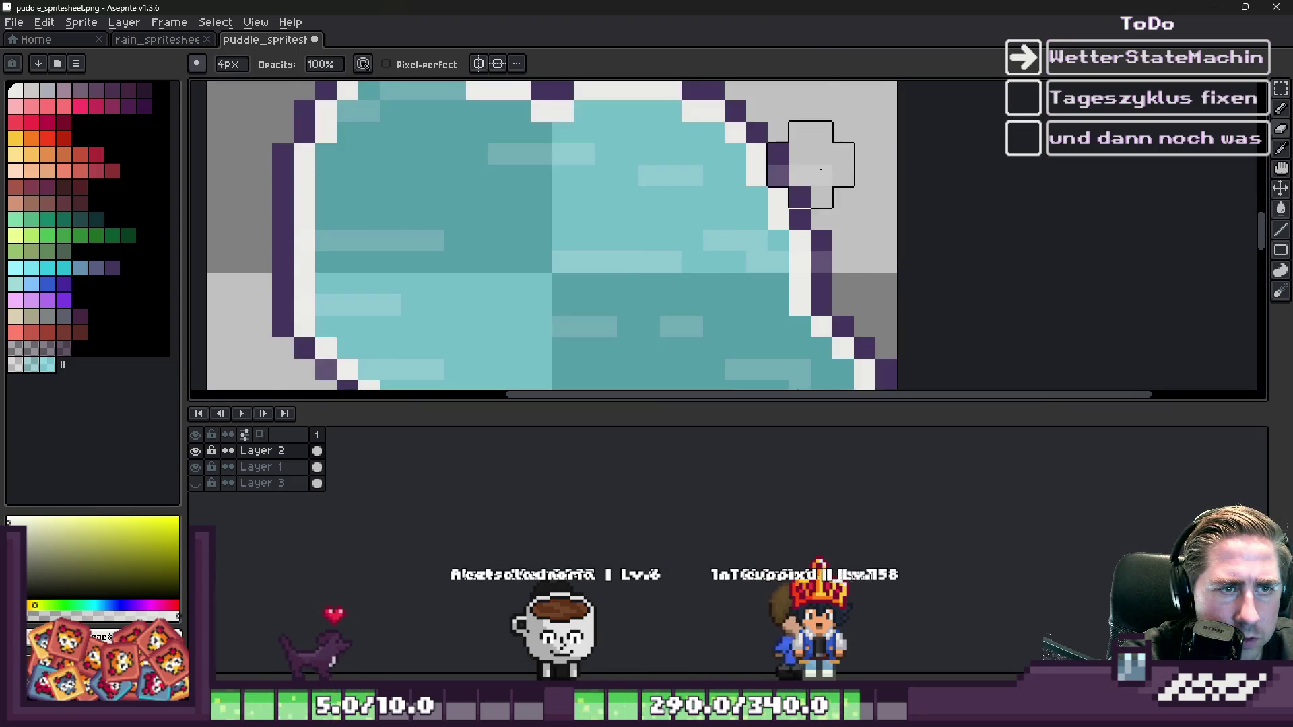
scroll(874, 270, down, 3)
scroll(837, 280, up, 3)
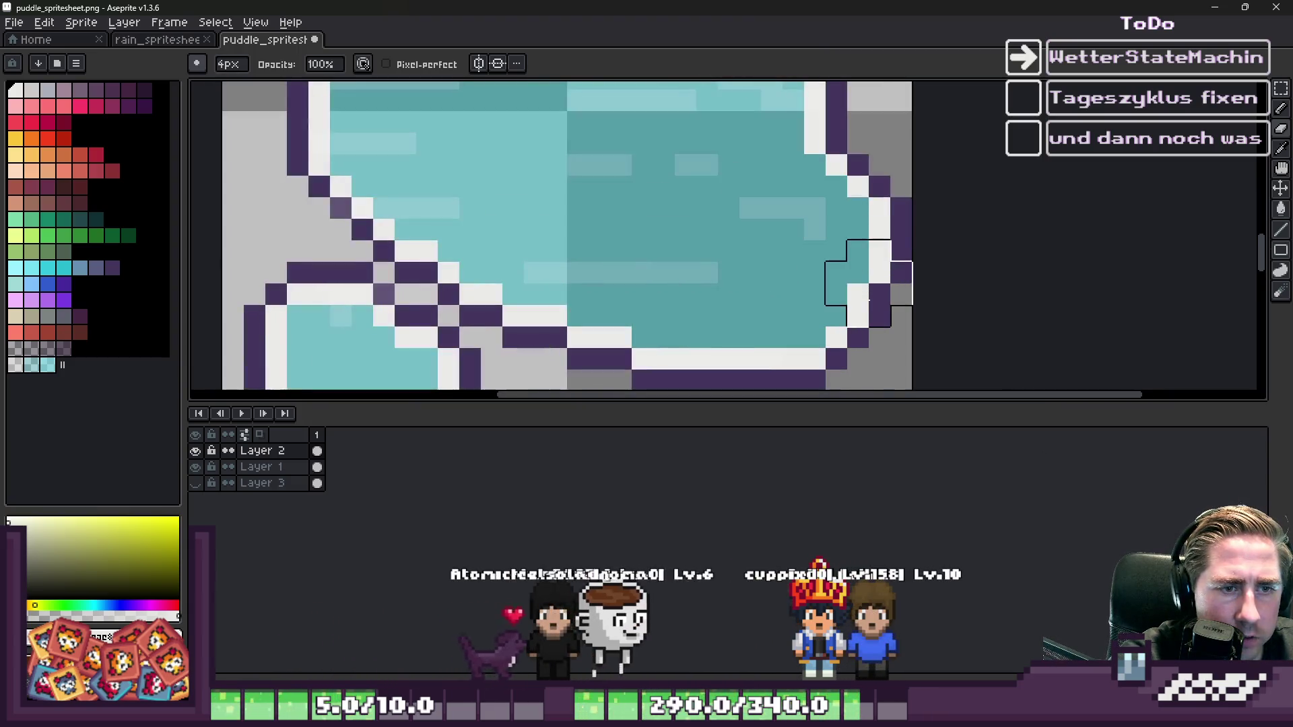
scroll(768, 290, down, 1)
scroll(768, 291, down, 1)
scroll(674, 269, up, 3)
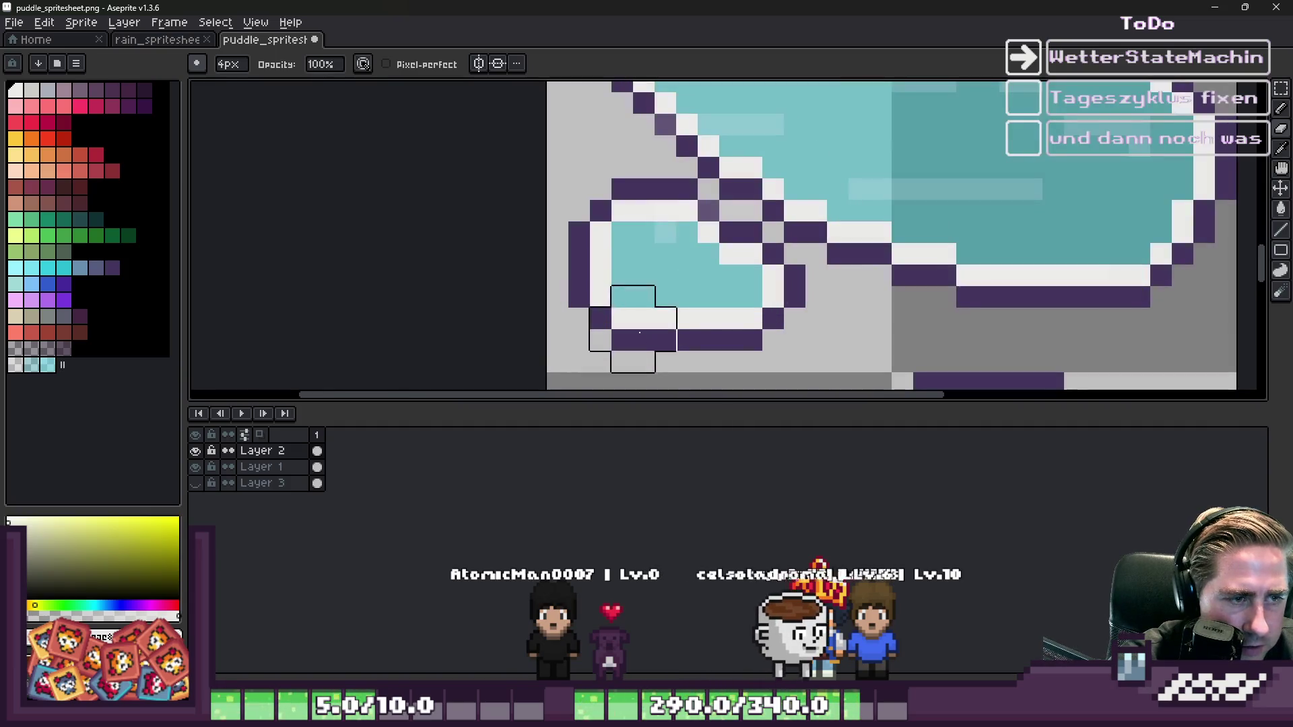
alt+click(924, 180)
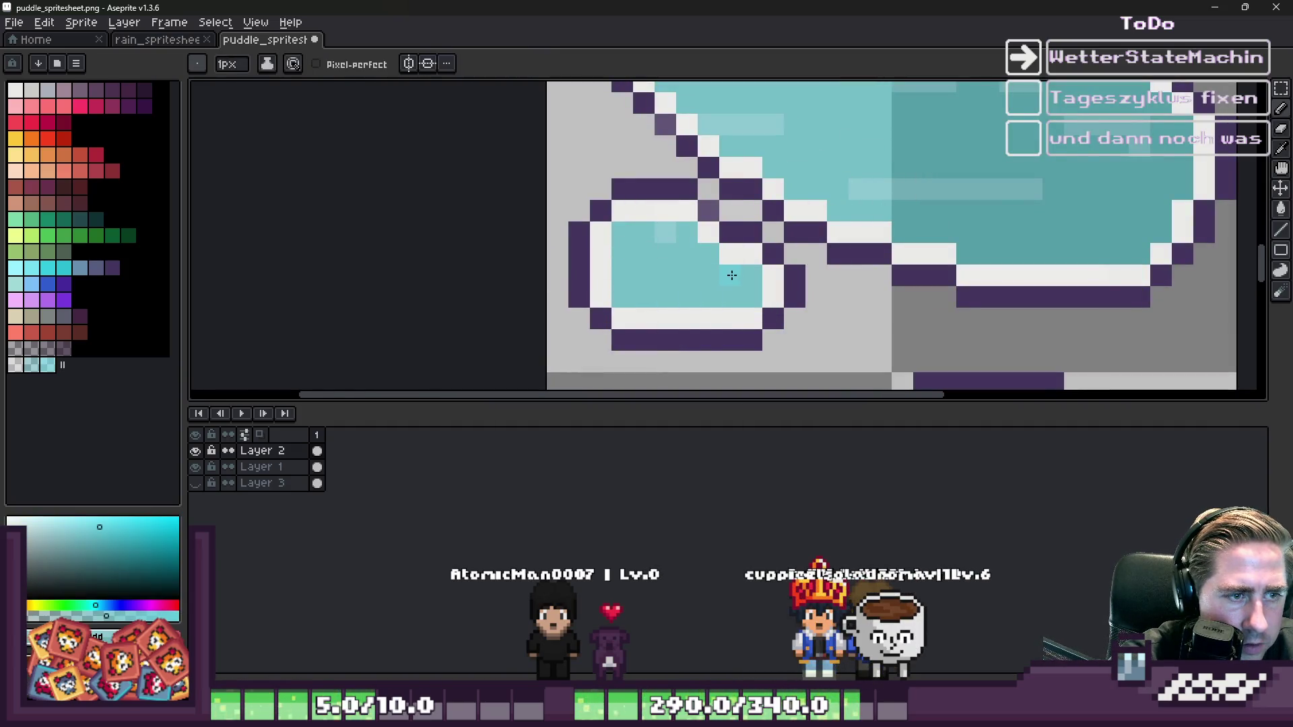
- With the base puddle layer hidden, sample the light grey streak colour and paint a streak pixel
scroll(653, 224, up, 1)
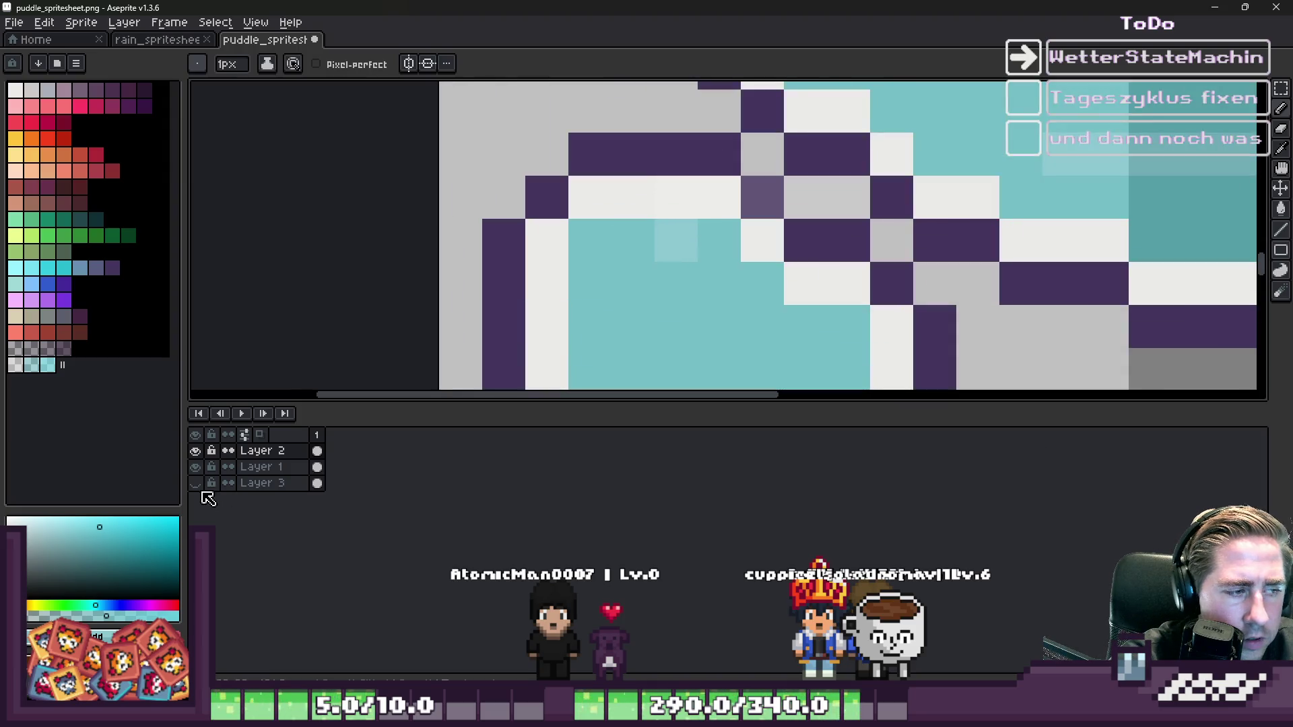
click(195, 467)
alt+click(671, 216)
click(619, 302)
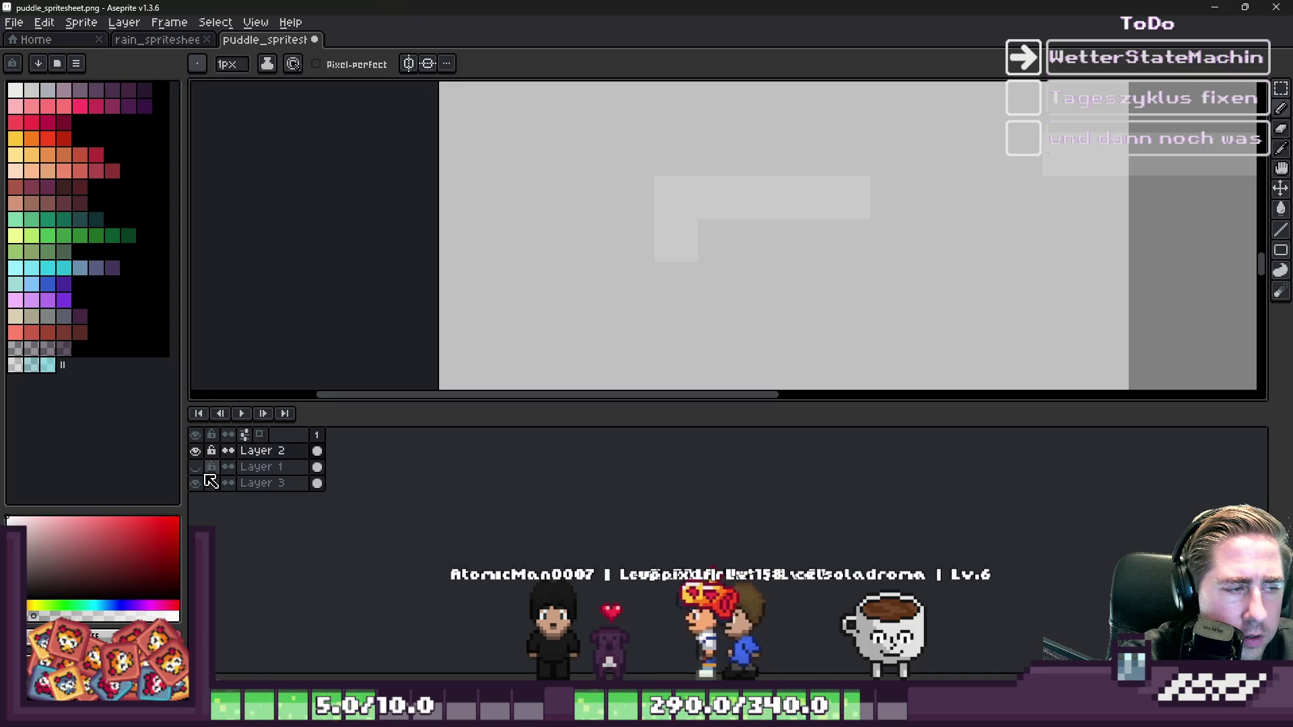
click(196, 467)
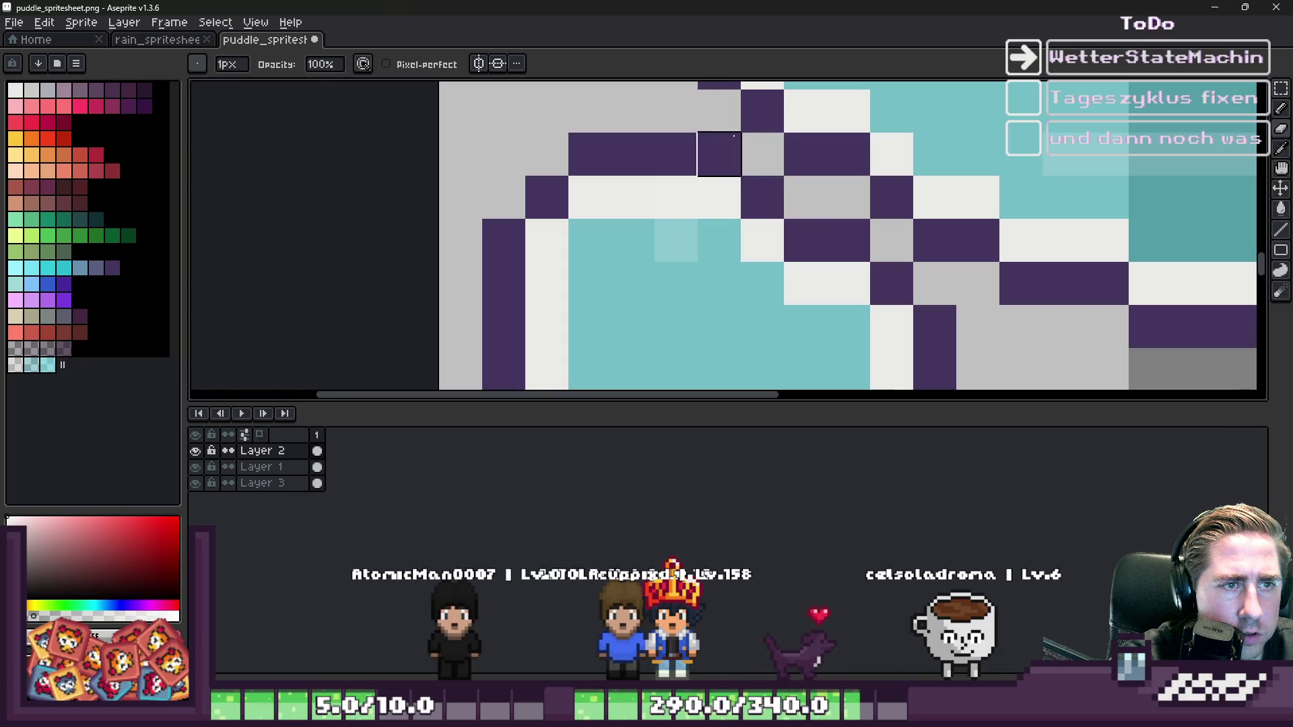
- Zoom around the puddle, briefly using the eyedropper before returning to the pencil
scroll(701, 289, down, 2)
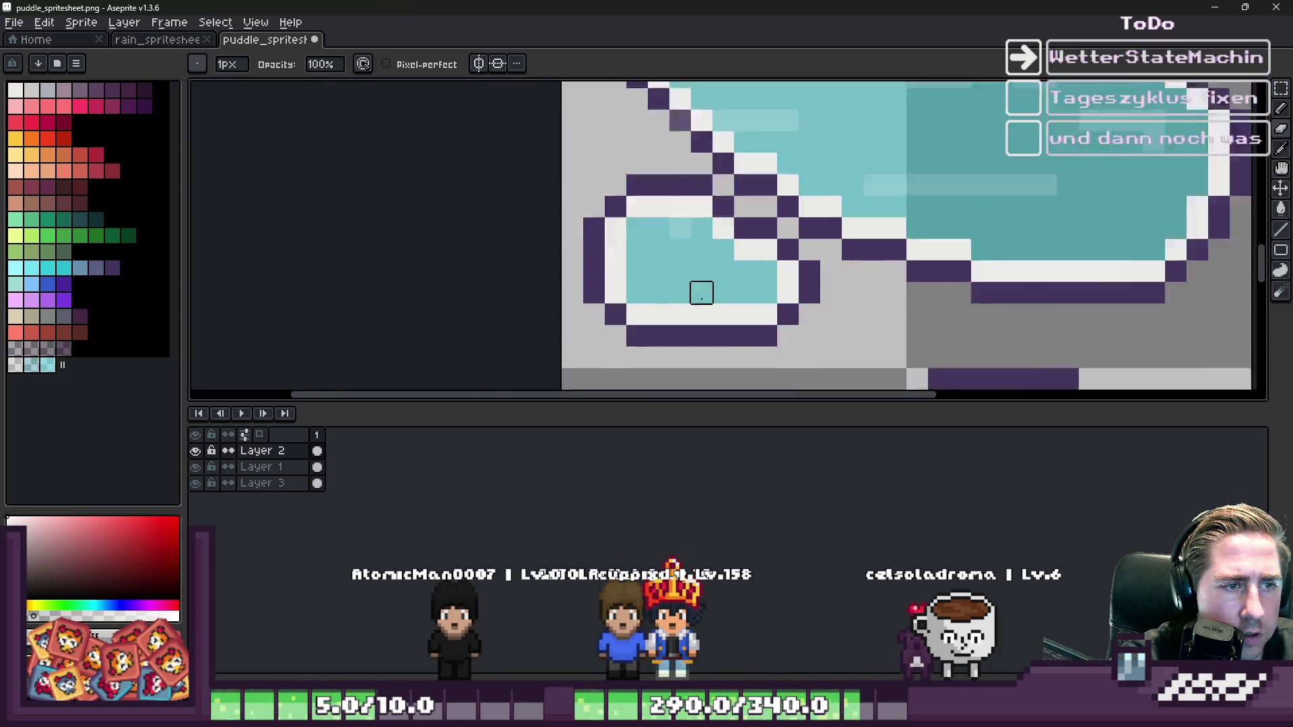
scroll(754, 249, up, 2)
scroll(559, 269, down, 3)
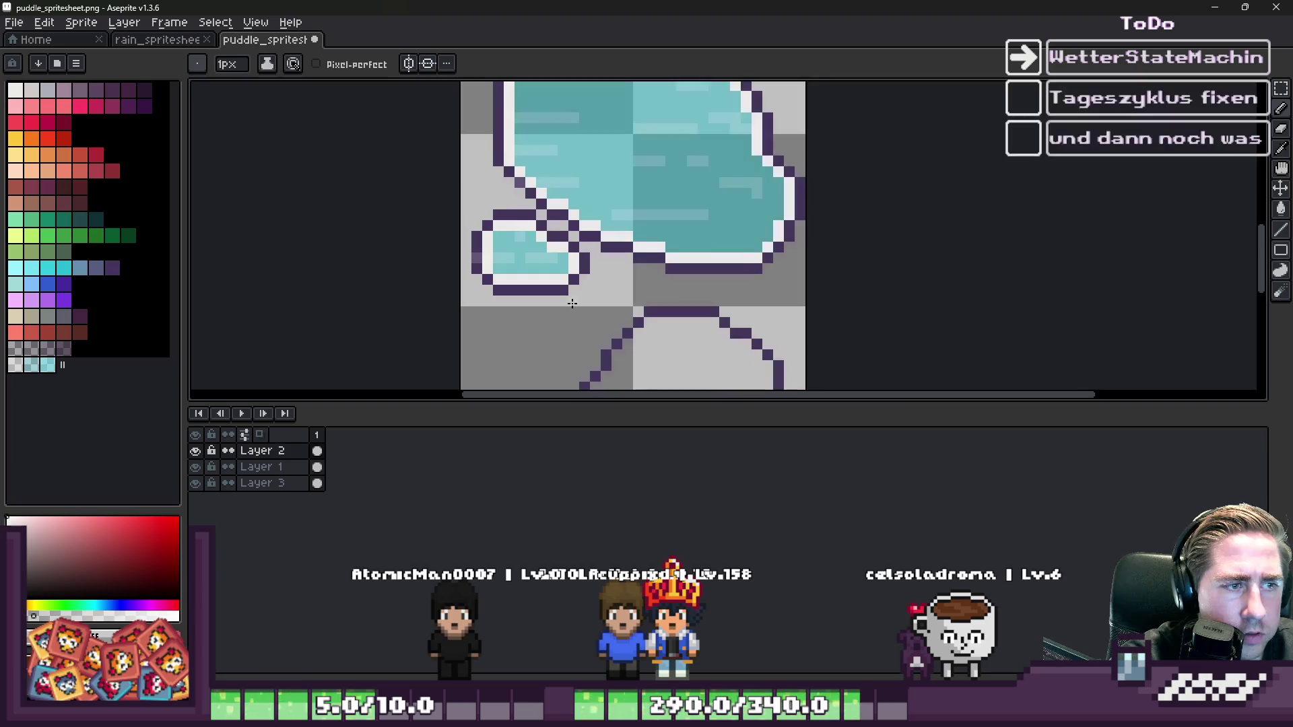
scroll(472, 279, up, 3)
scroll(508, 240, down, 3)
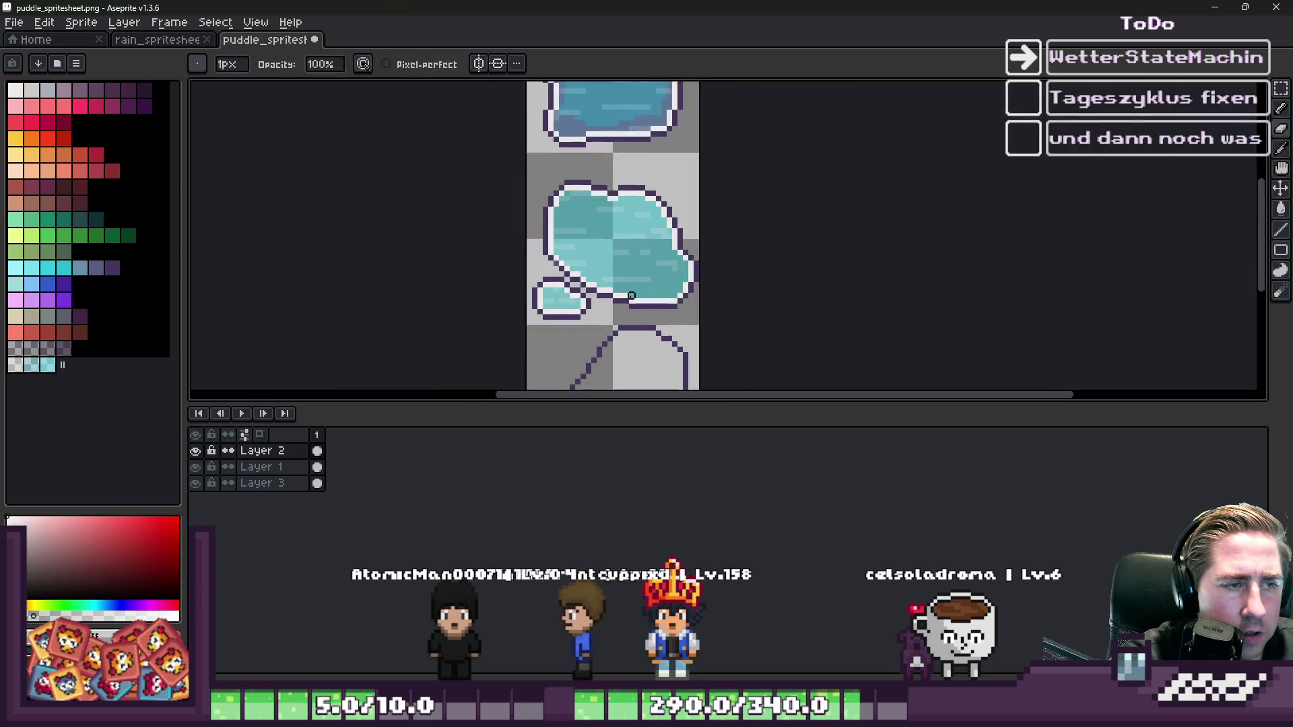
scroll(636, 252, up, 2)
scroll(690, 252, up, 3)
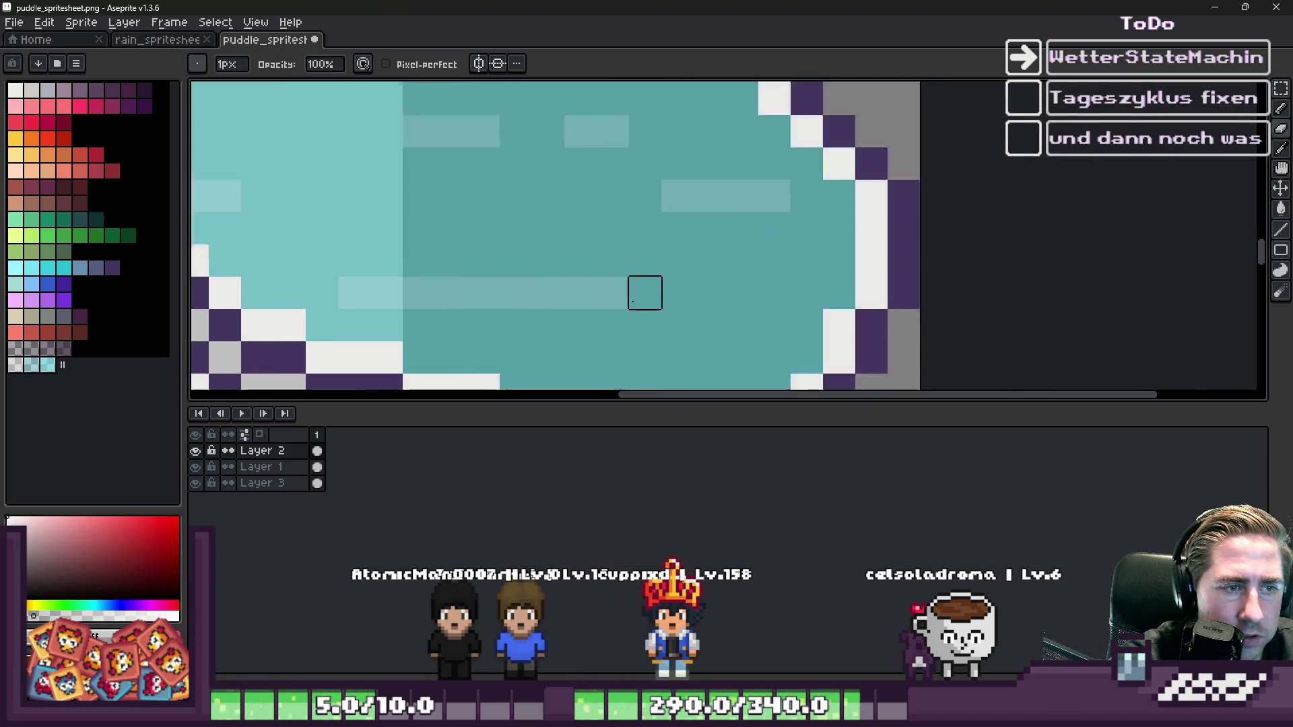
key(i)
key(b)
- Undo the misplaced highlight streak and redraw it one pixel row lower
scroll(730, 285, down, 2)
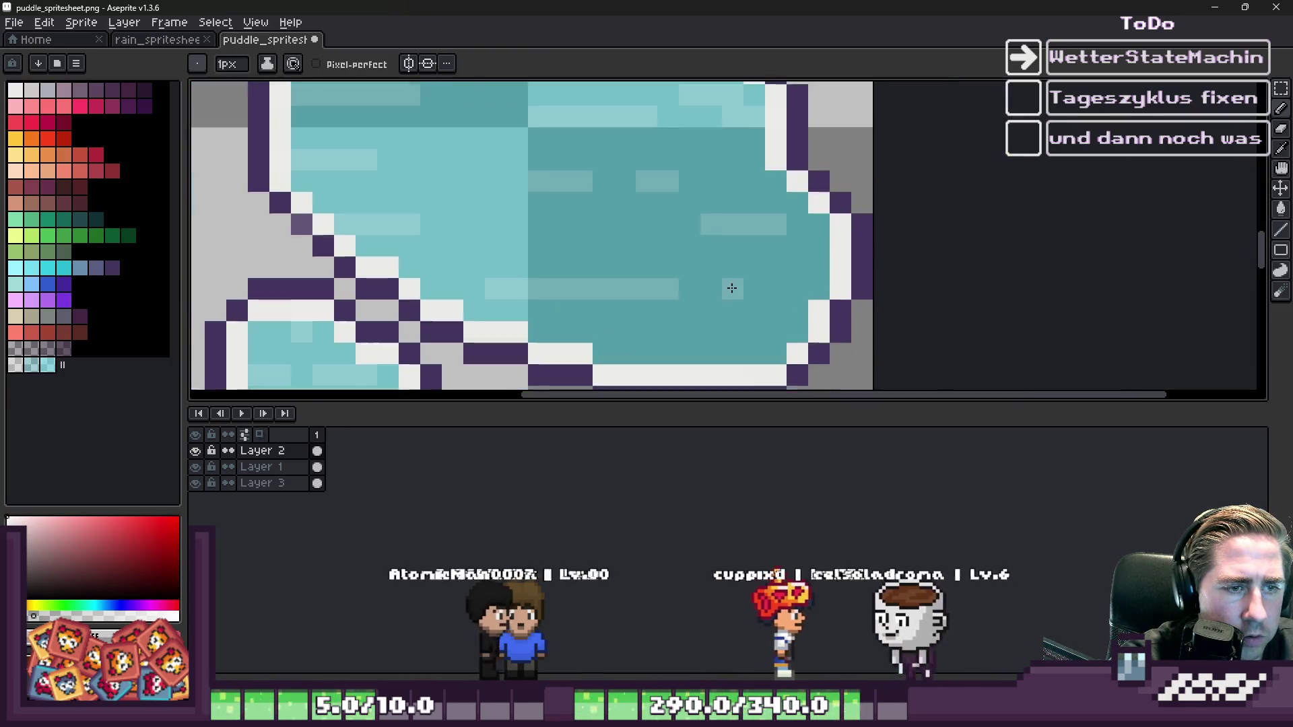
scroll(712, 306, up, 1)
scroll(772, 340, down, 2)
scroll(667, 205, up, 3)
key(ctrl+z)
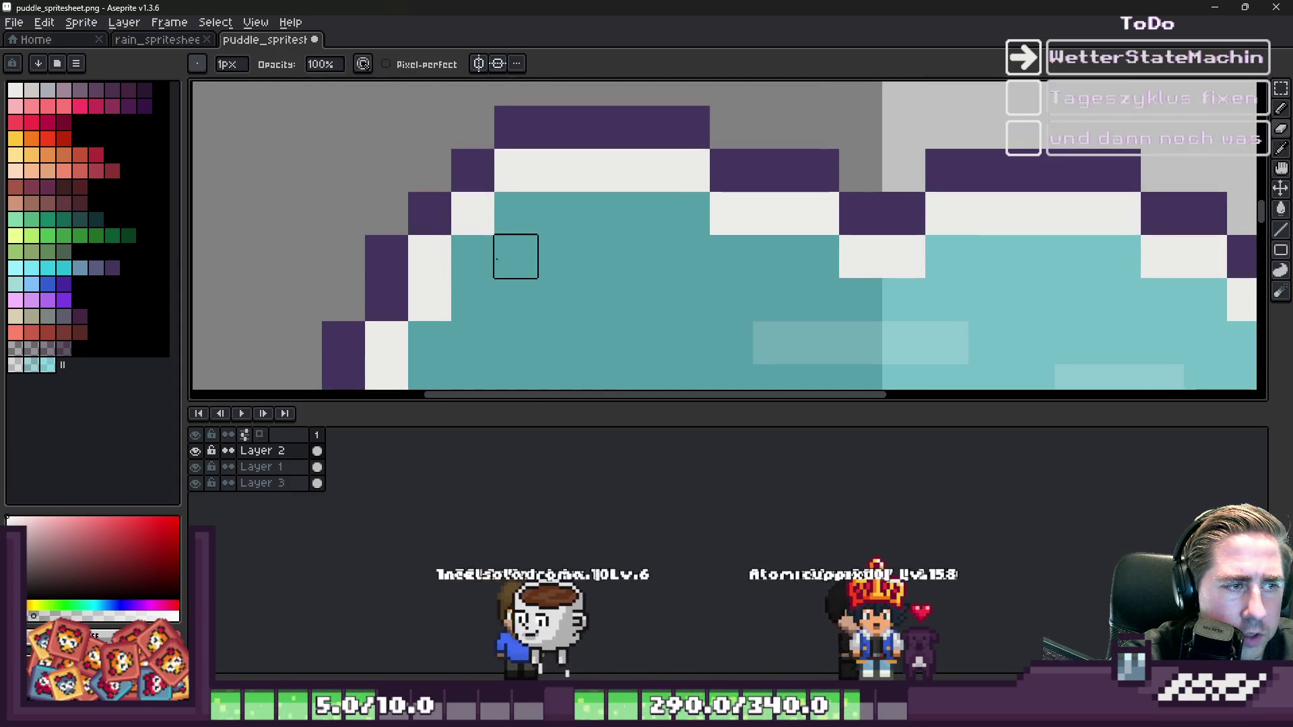
drag(644, 299, 472, 299)
scroll(475, 264, down, 3)
scroll(658, 181, up, 3)
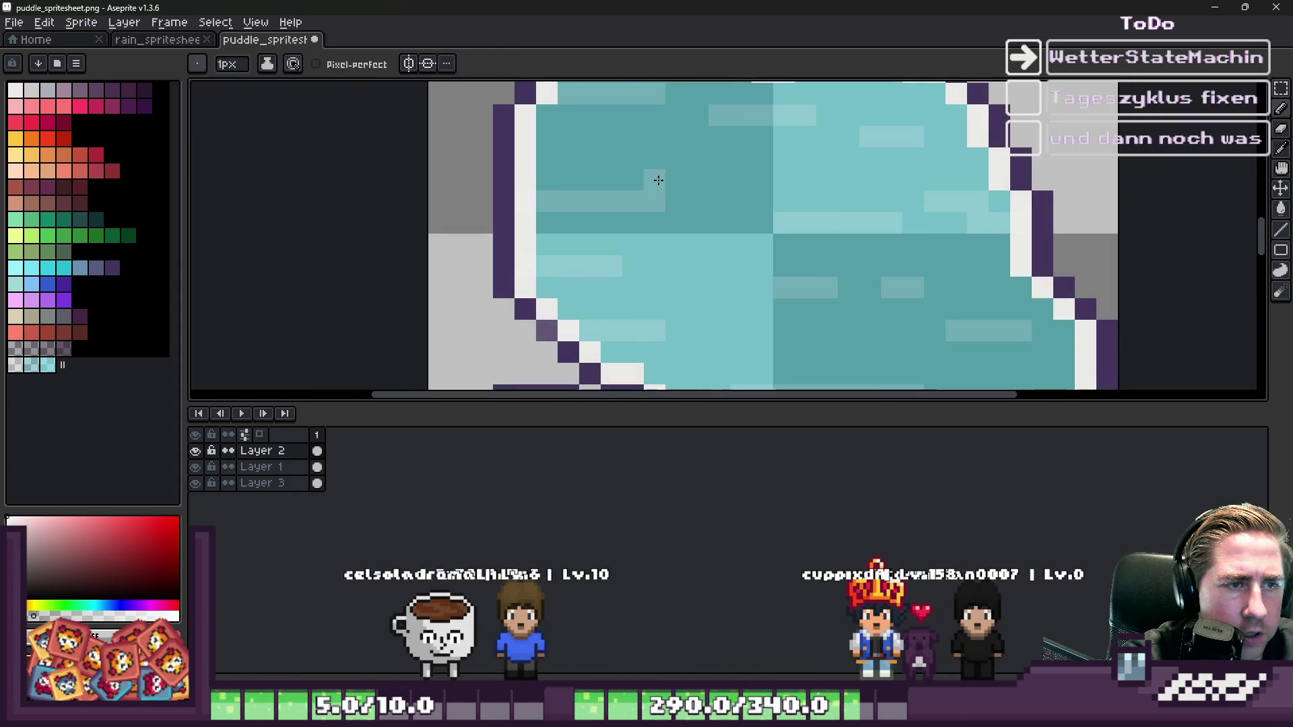
scroll(683, 198, down, 3)
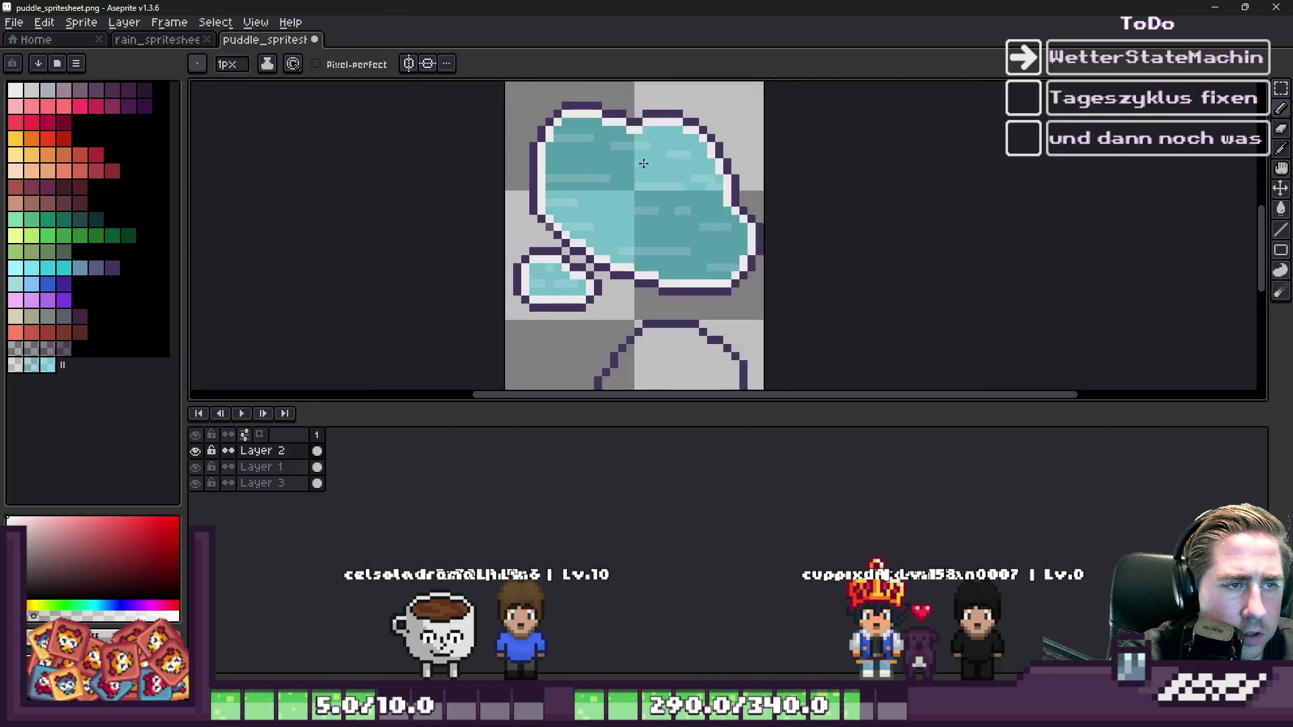
scroll(580, 180, up, 2)
scroll(585, 182, down, 5)
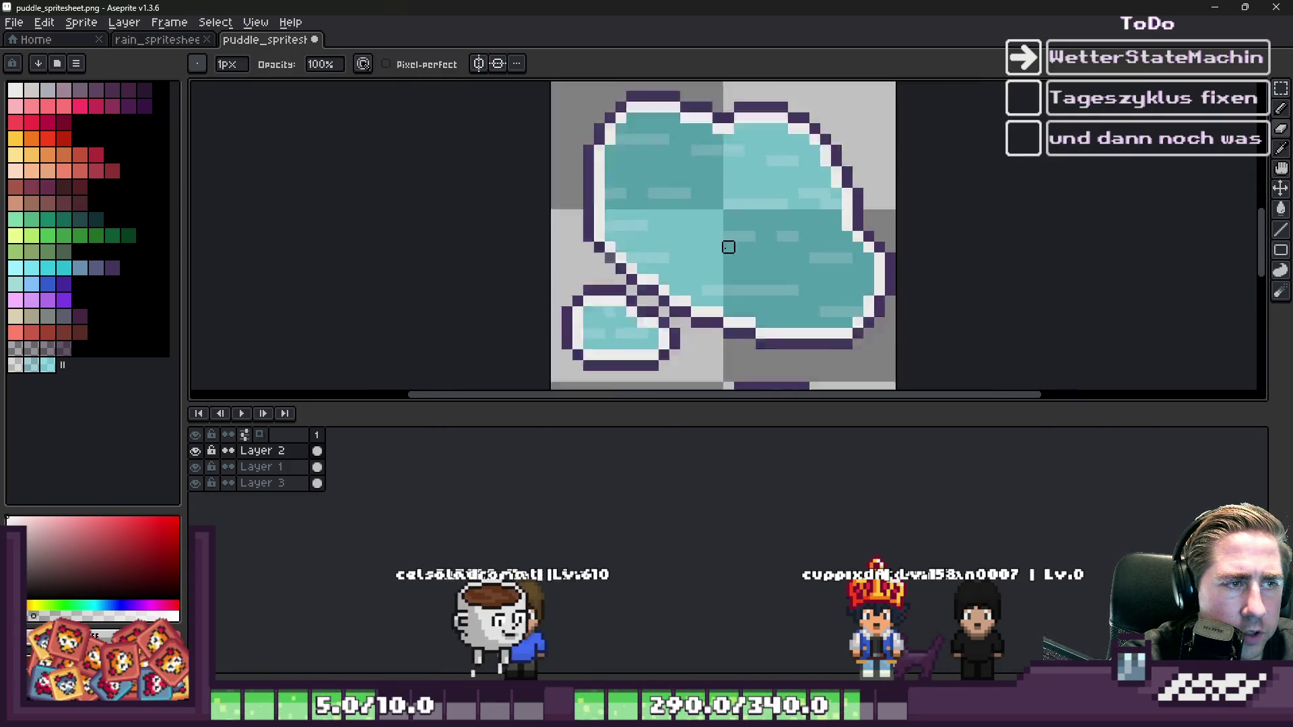
scroll(836, 296, up, 4)
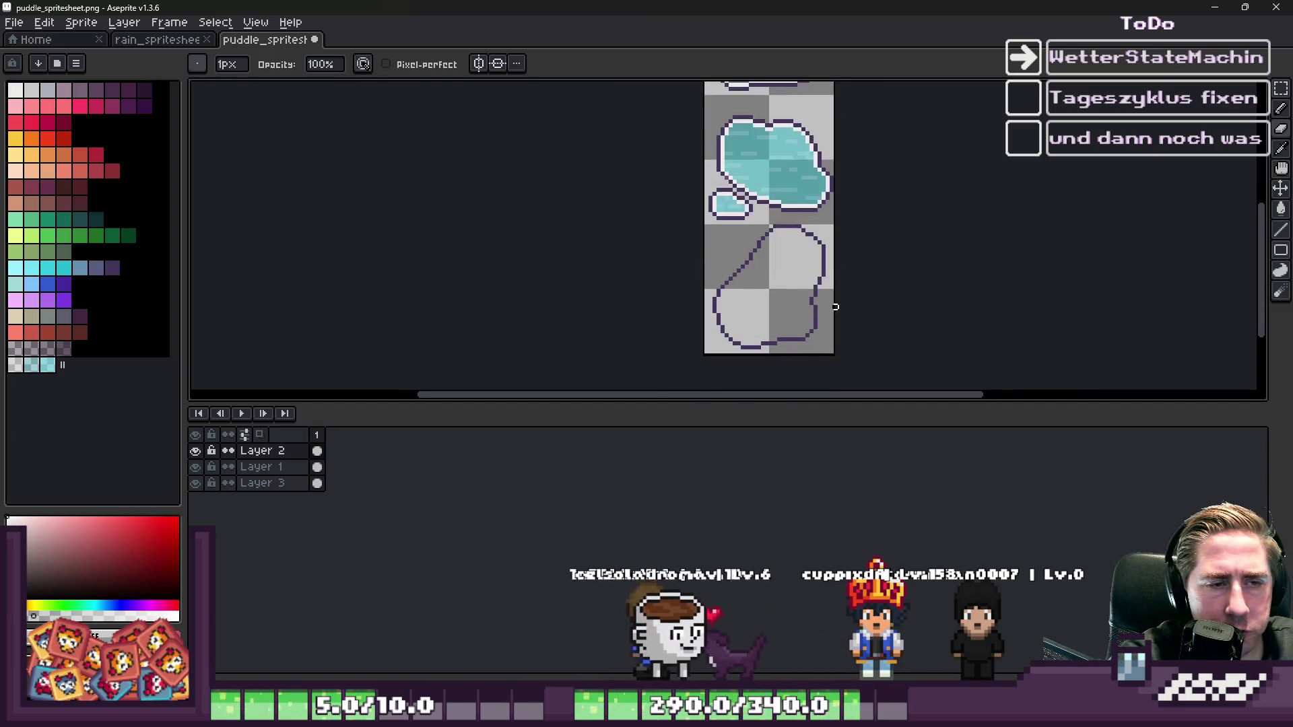
- Show and select Layer 1, then fill the lower puddle outline with the eyedropped teal
key(alt)
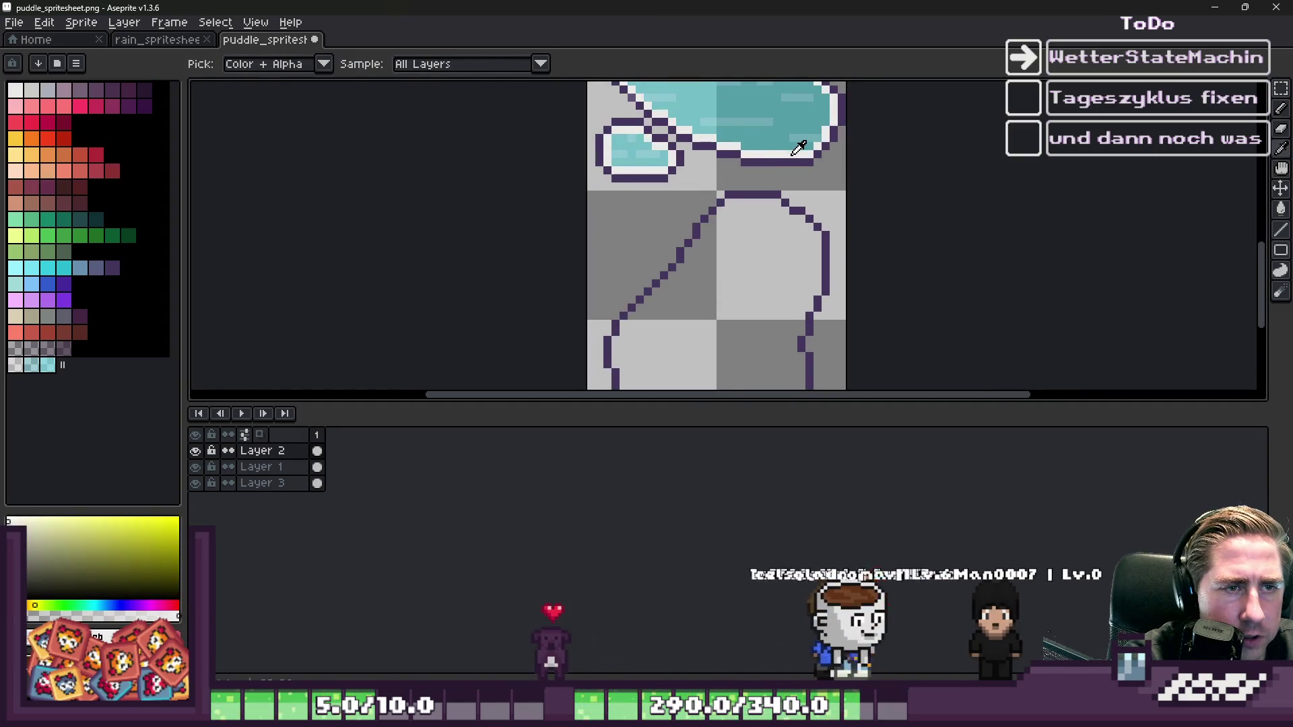
scroll(737, 248, down, 1)
scroll(736, 247, up, 1)
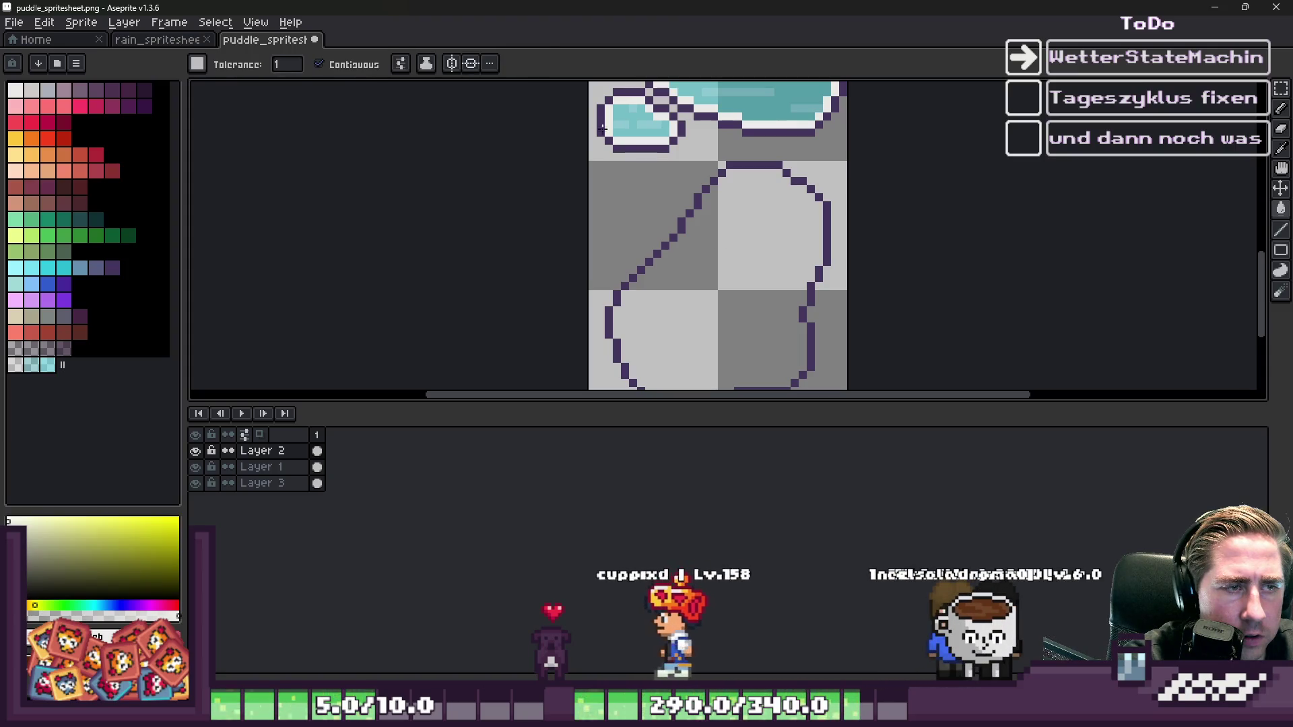
alt+click(734, 107)
click(733, 251)
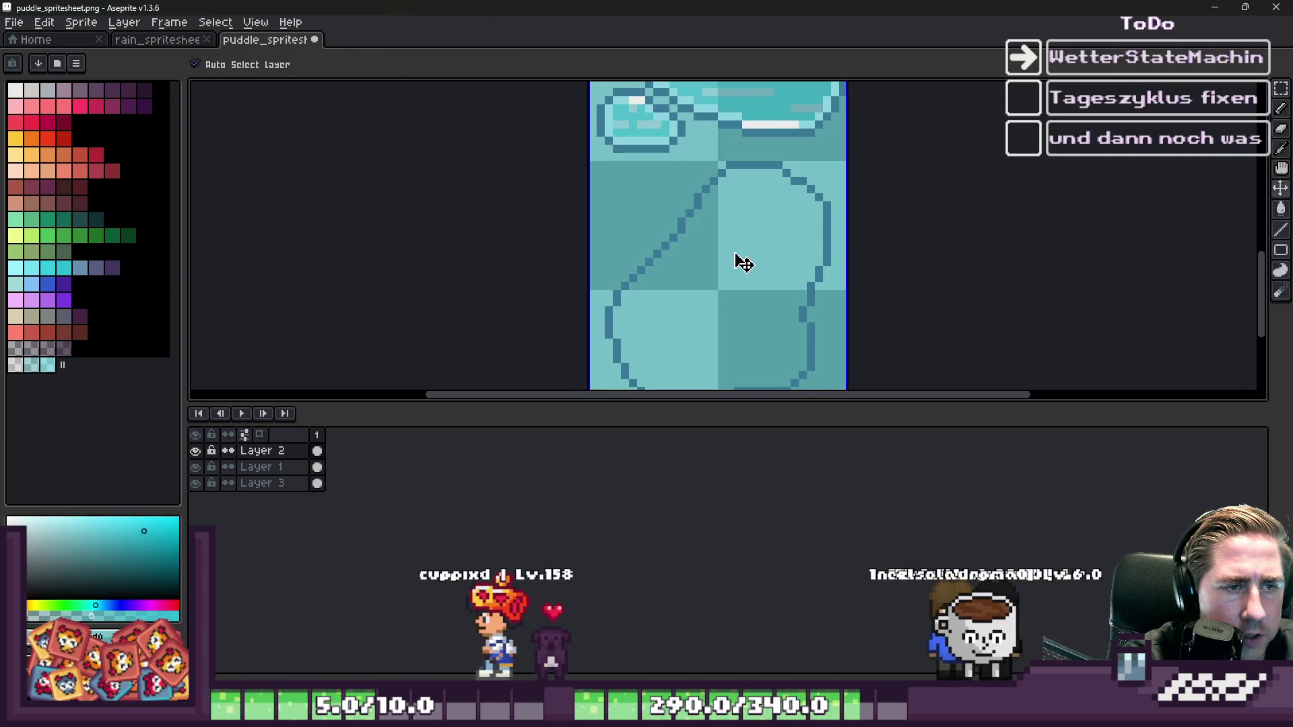
key(ctrl+z)
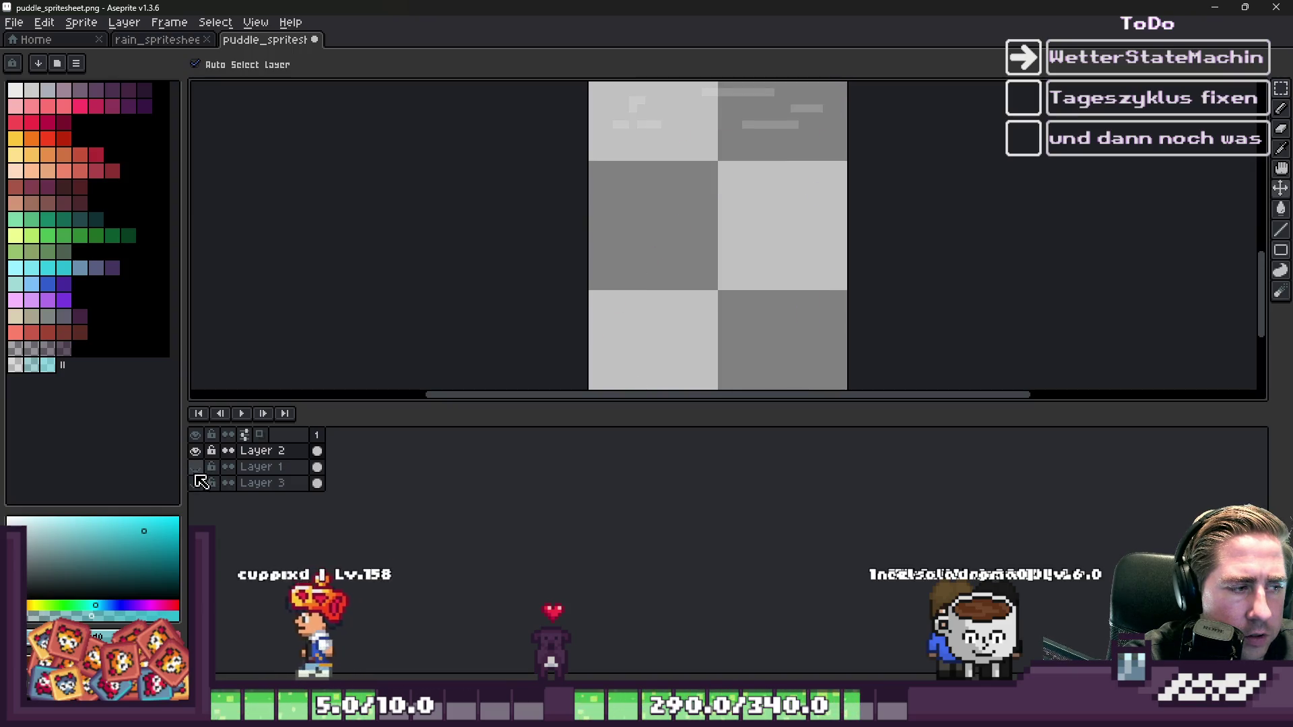
click(199, 466)
key(g)
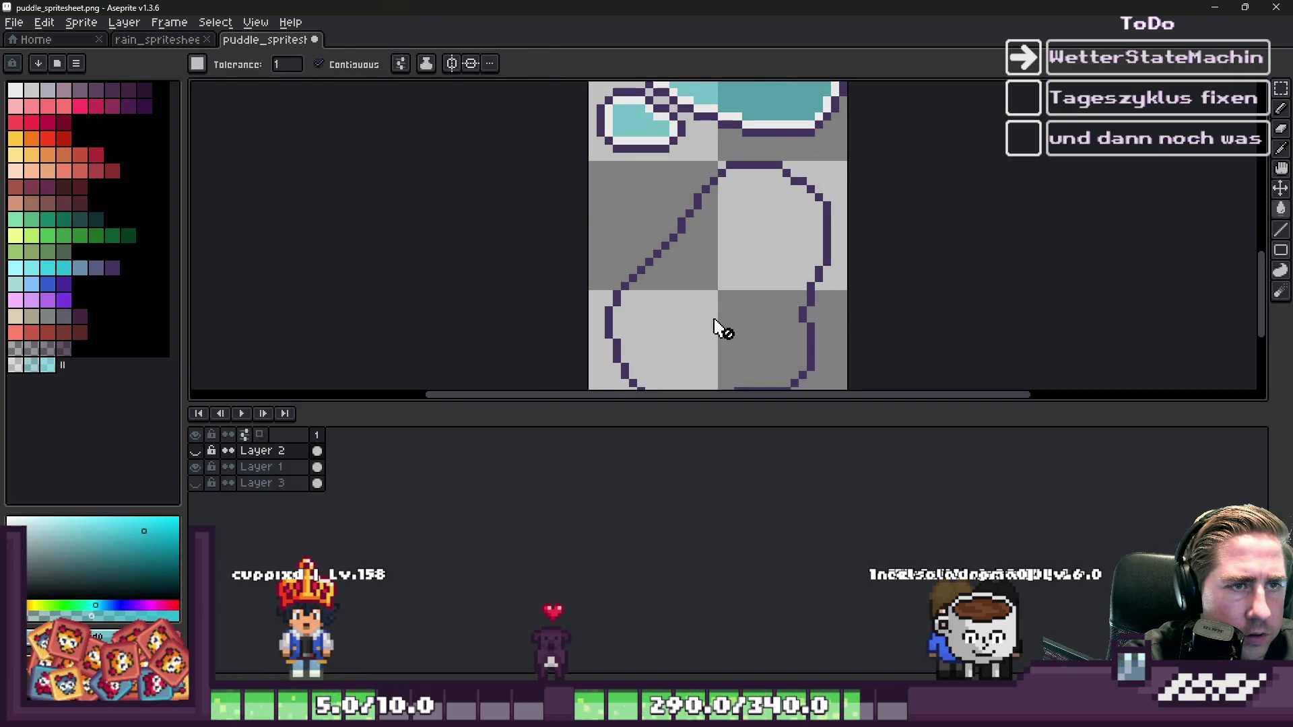
click(261, 467)
click(759, 271)
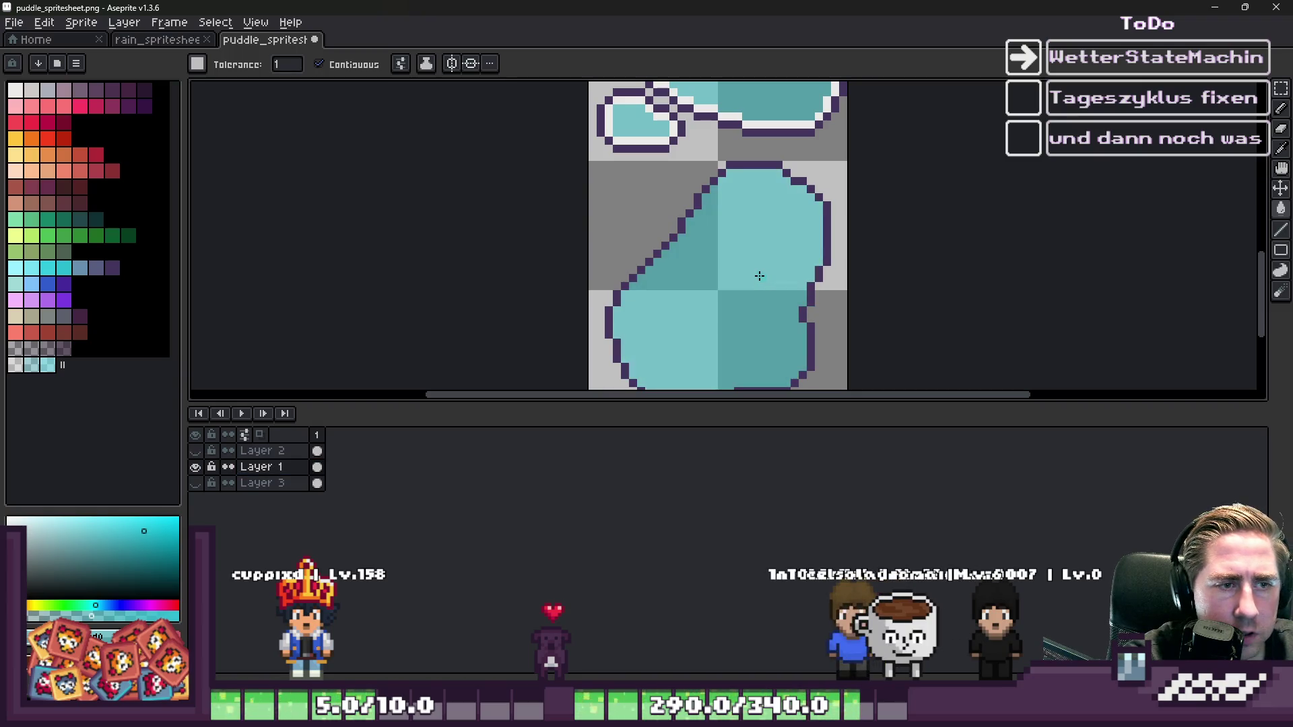
scroll(761, 276, down, 1)
scroll(697, 253, up, 2)
- Pick white from the canvas and switch to the Pencil for the rim
alt+click(606, 142)
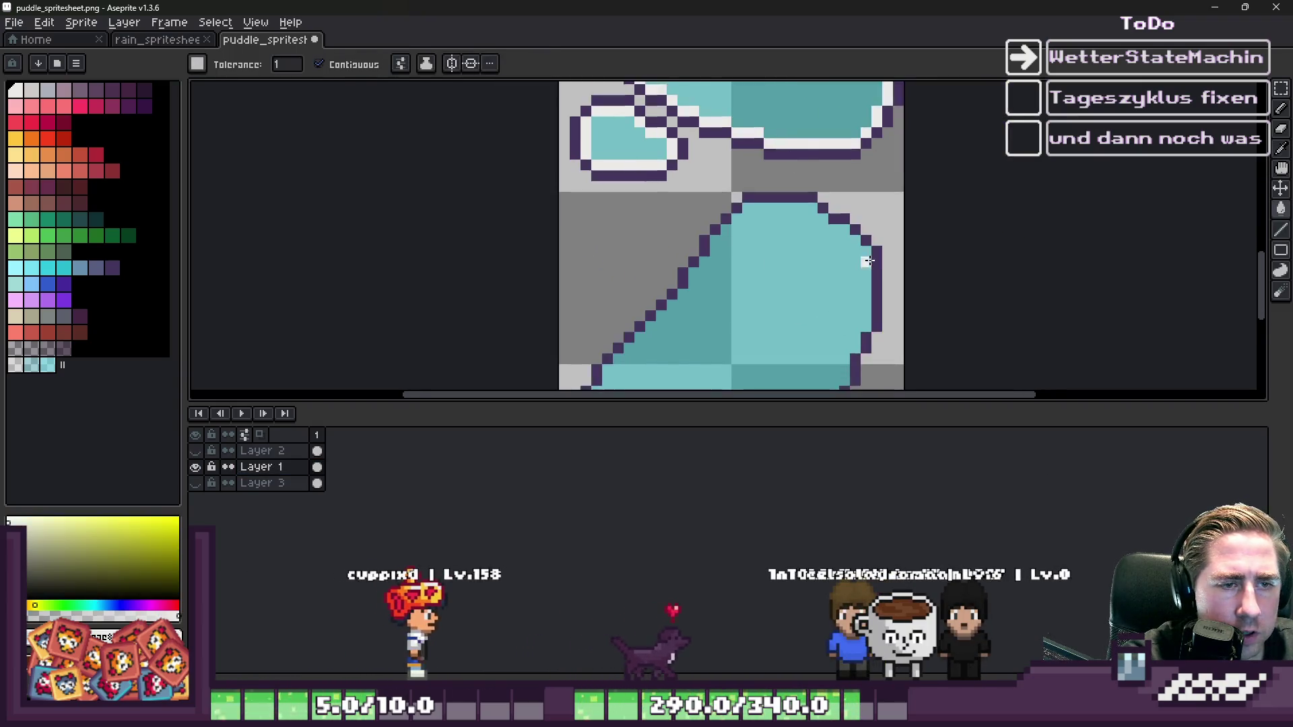
scroll(539, 140, up, 2)
scroll(525, 133, down, 1)
scroll(512, 126, up, 1)
click(604, 134)
key(ctrl+z)
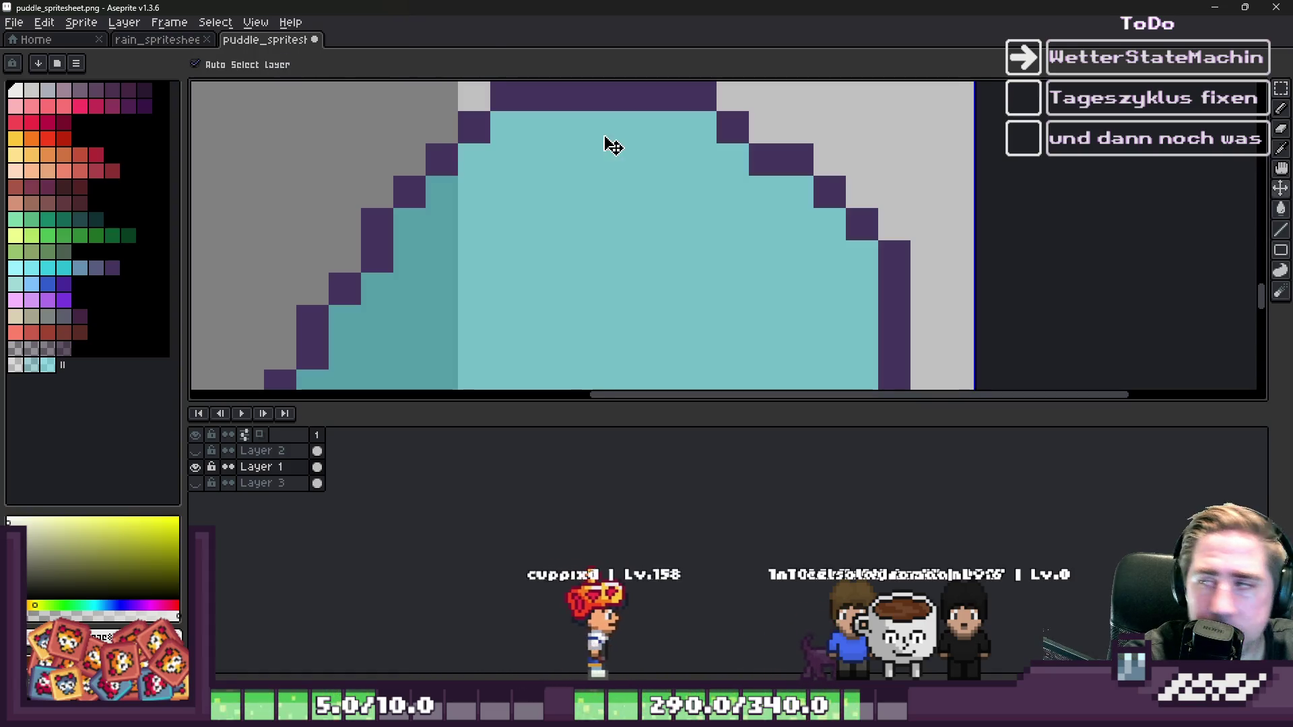
key(b)
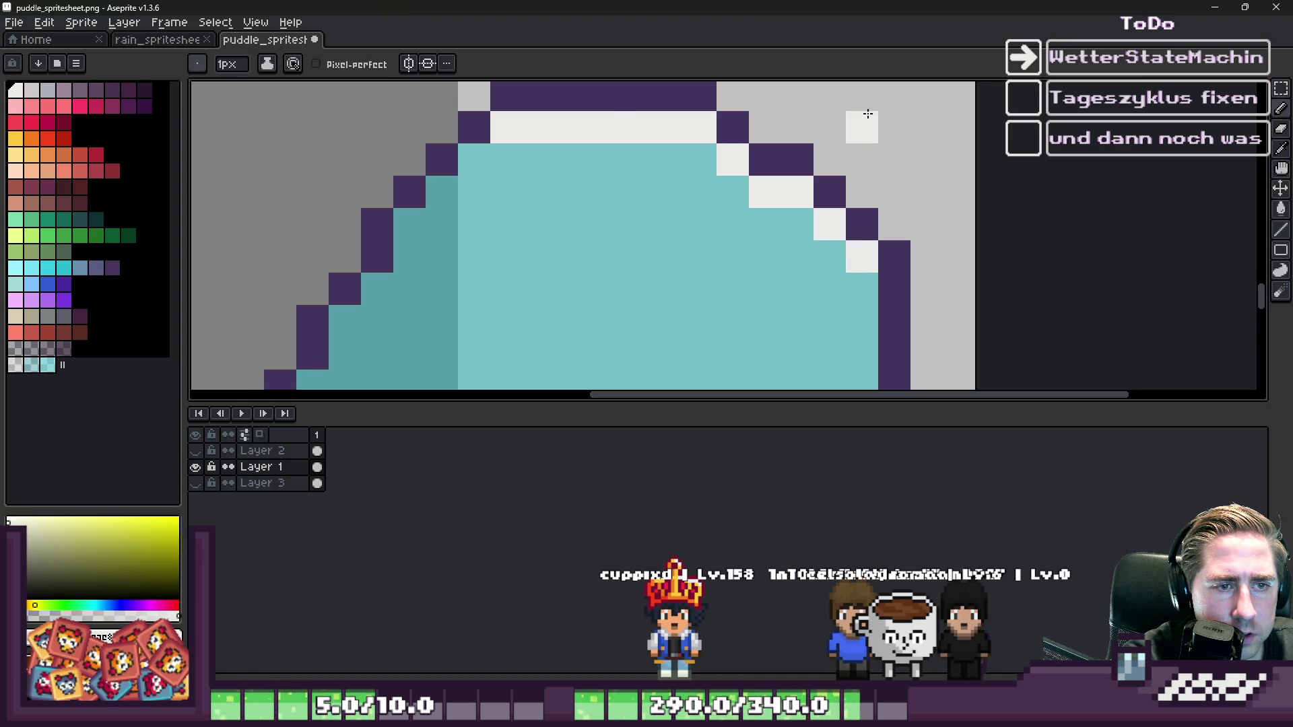
- Draw the white rim along the lower puddle's upper-right and right edges
scroll(917, 280, down, 1)
drag(810, 238, 789, 304)
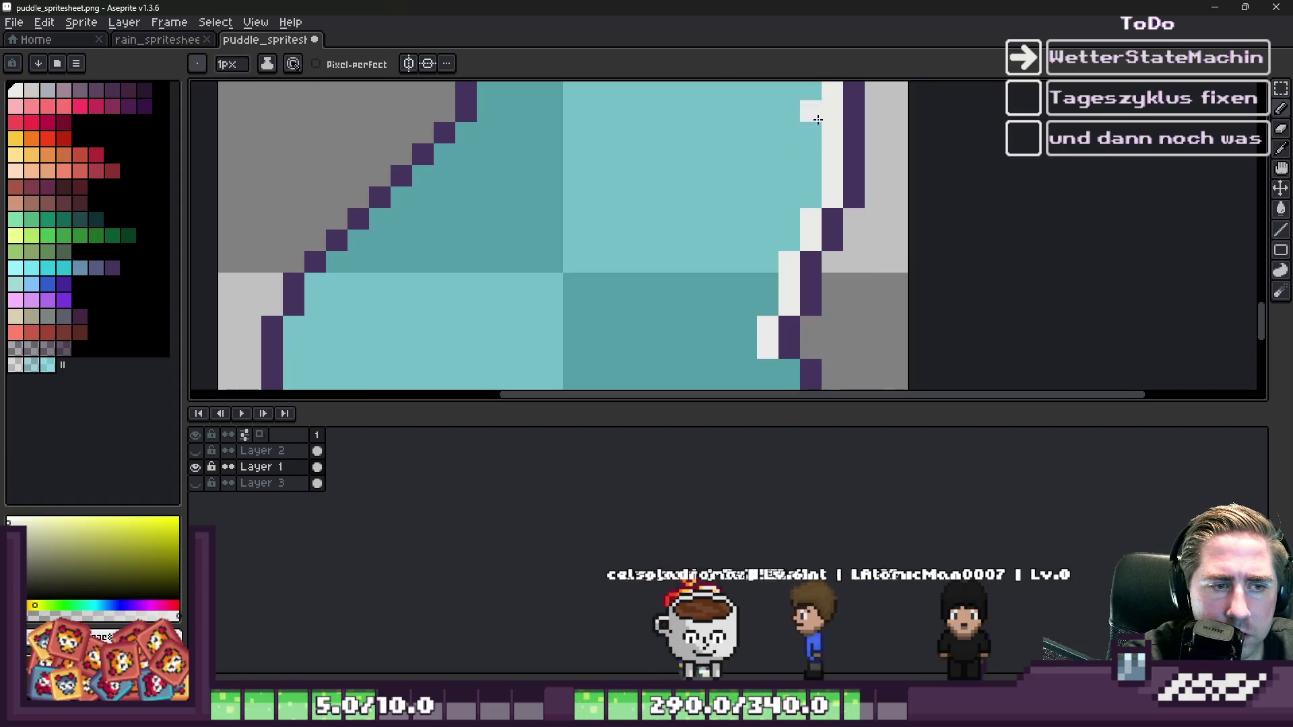
scroll(815, 115, down, 1)
scroll(800, 233, up, 1)
drag(782, 229, 803, 319)
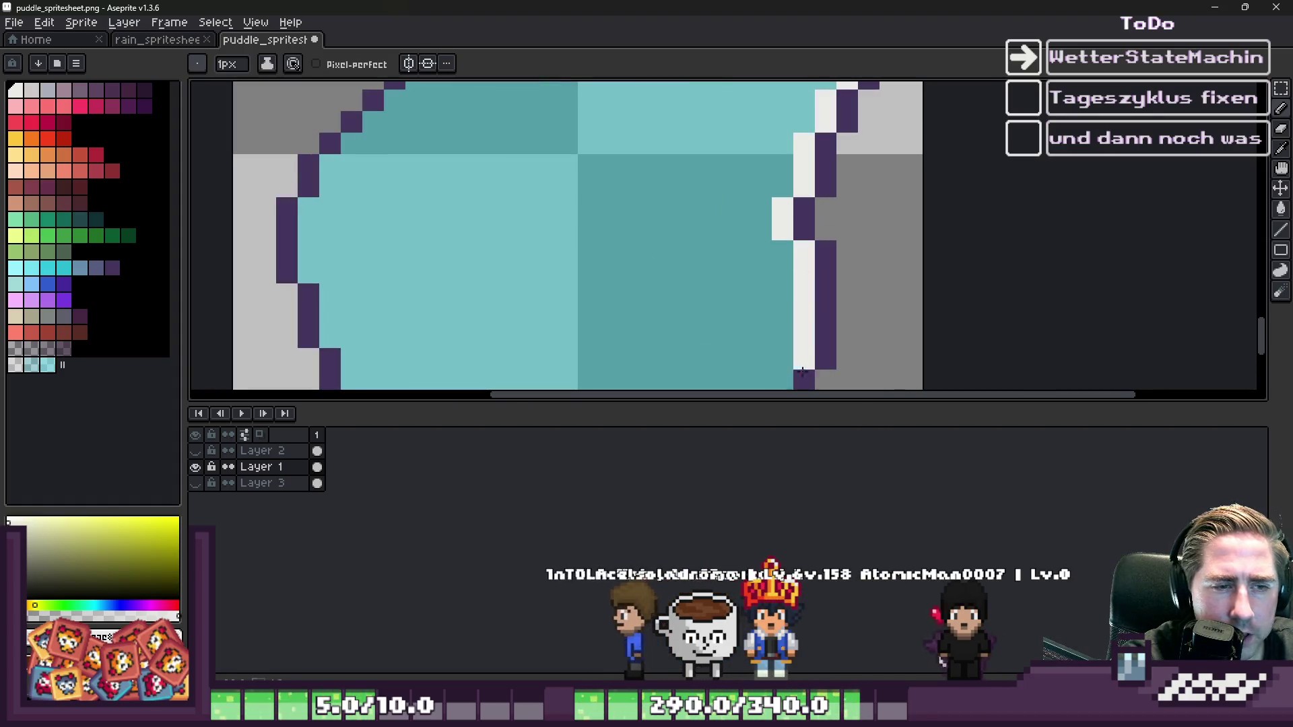
scroll(802, 351, down, 1)
scroll(870, 212, up, 1)
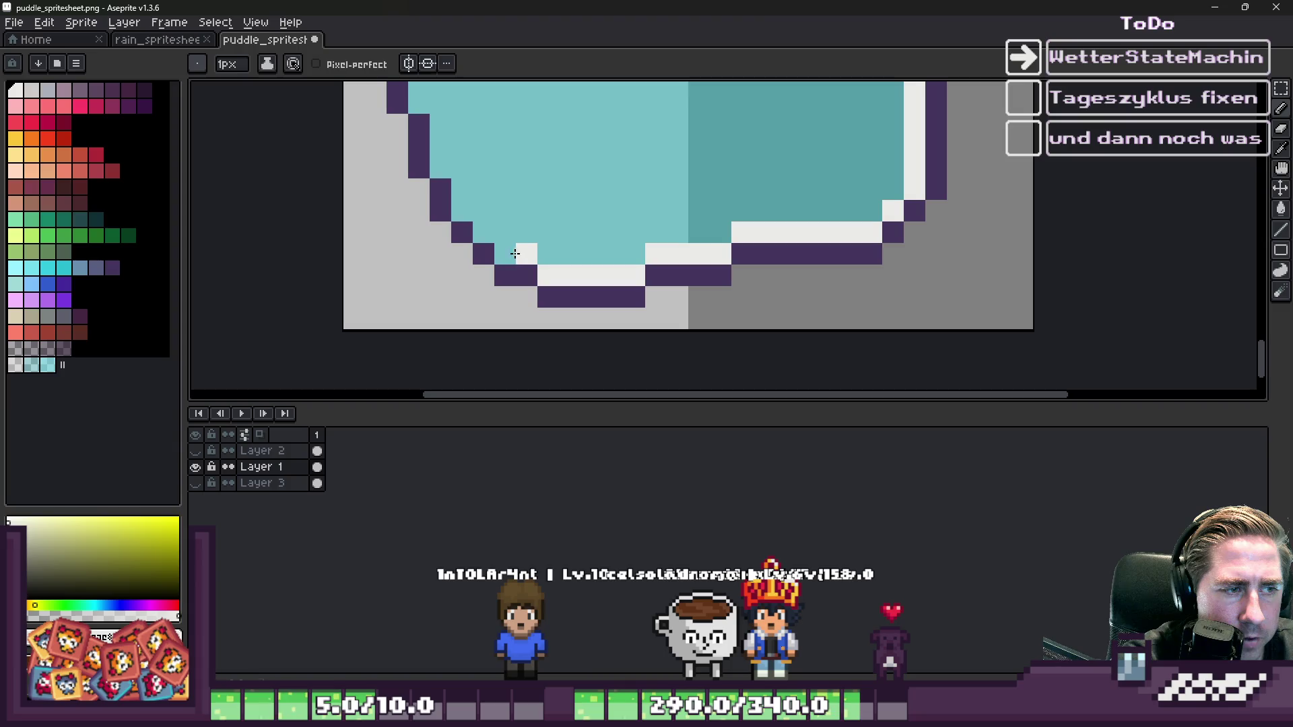
- Add white rim pixels on the left and diagonal edges to close the rim
scroll(453, 181, down, 1)
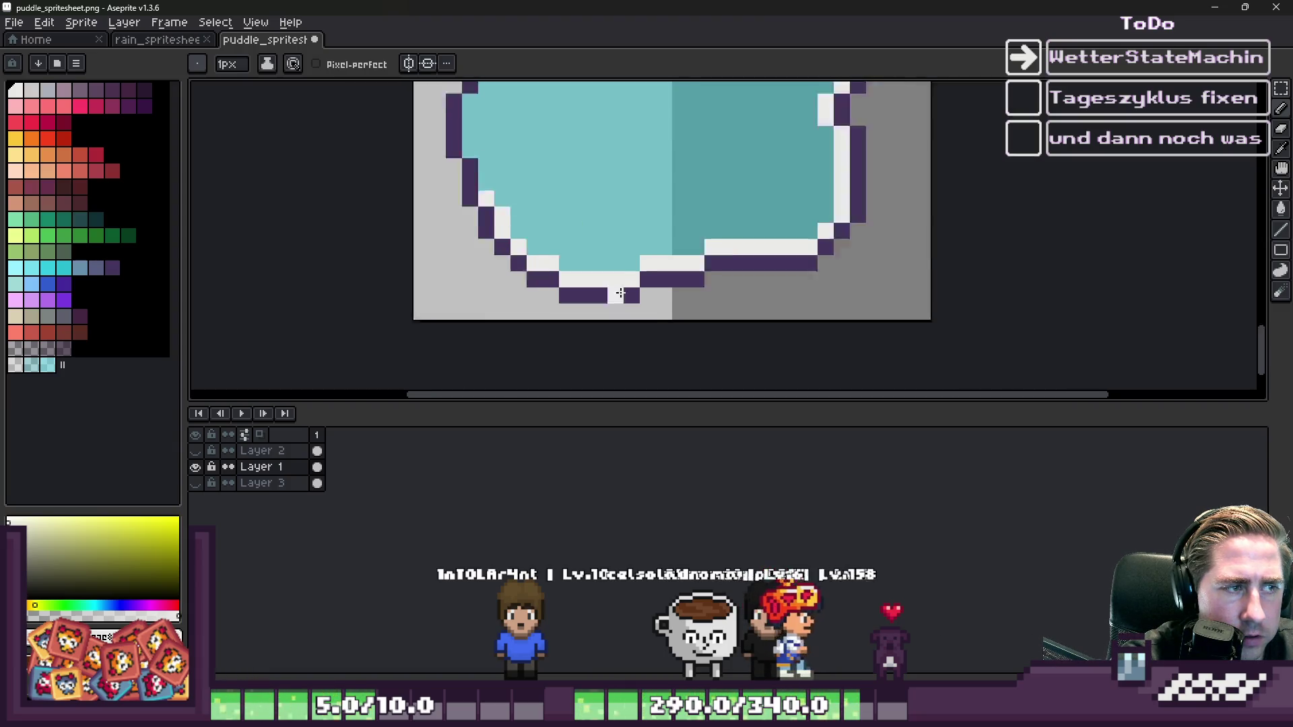
scroll(599, 310, up, 1)
click(591, 291)
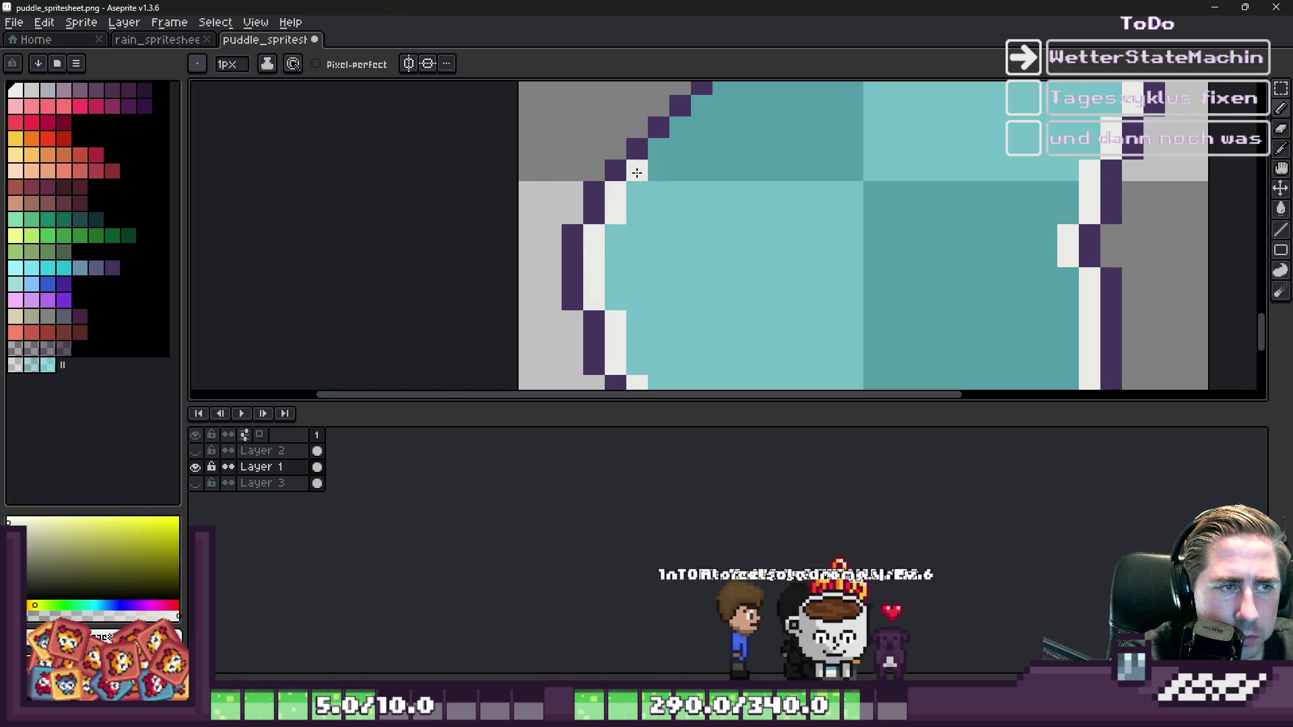
scroll(630, 202, down, 2)
scroll(622, 256, up, 2)
click(664, 218)
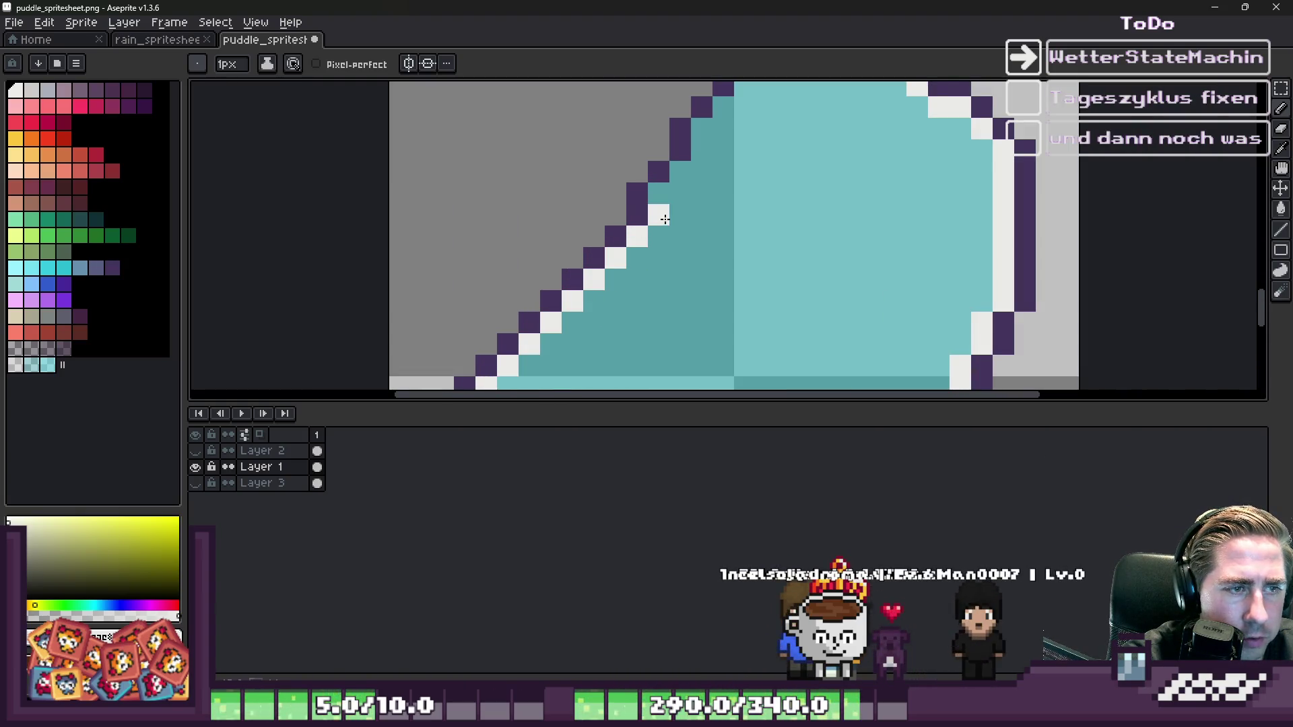
scroll(708, 130, down, 2)
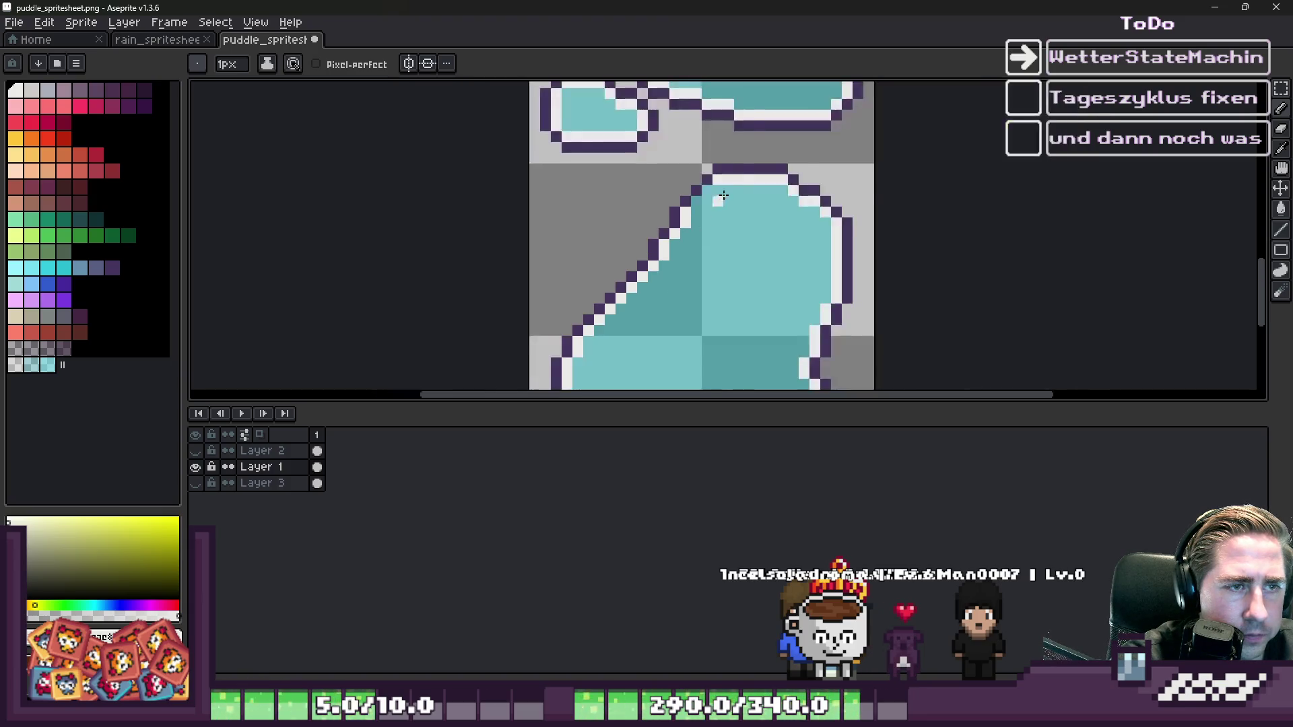
scroll(690, 201, up, 2)
scroll(714, 184, down, 3)
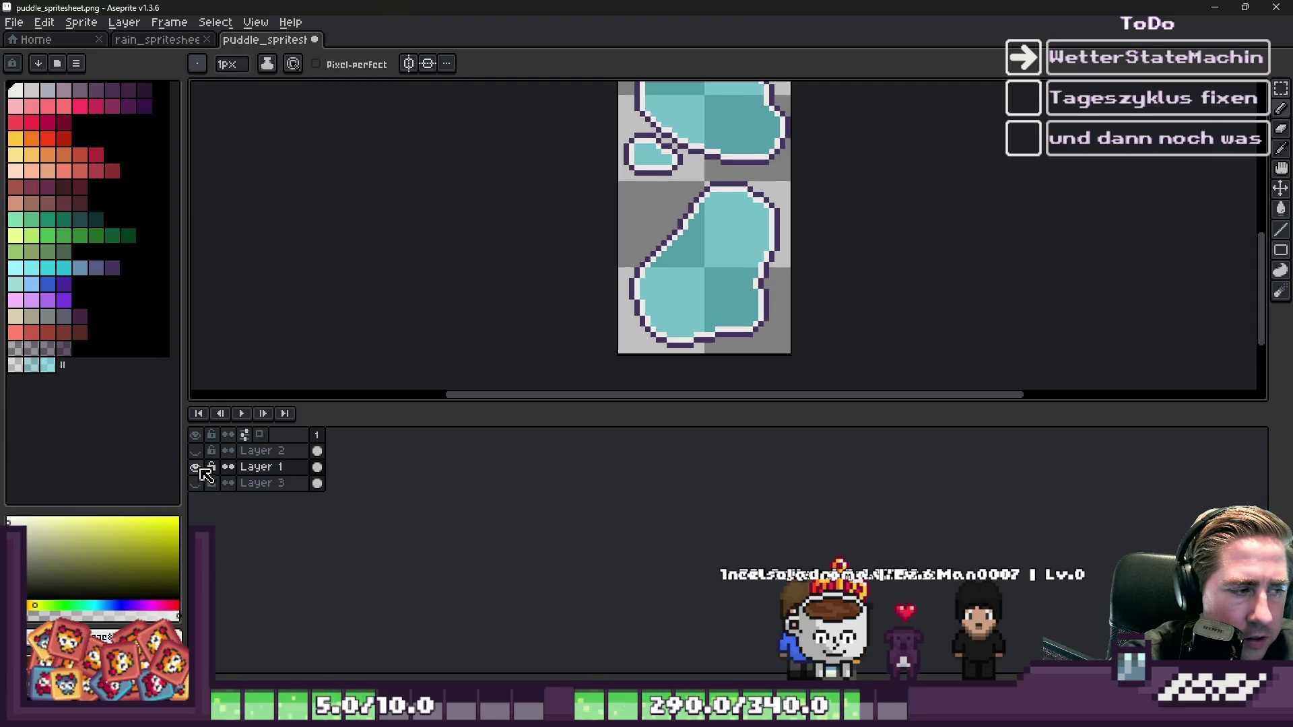
- Select the top puddle's 32x32 cell on Layer 2 with the Rectangular Marquee
scroll(704, 216, down, 1)
key(m)
scroll(686, 180, up, 3)
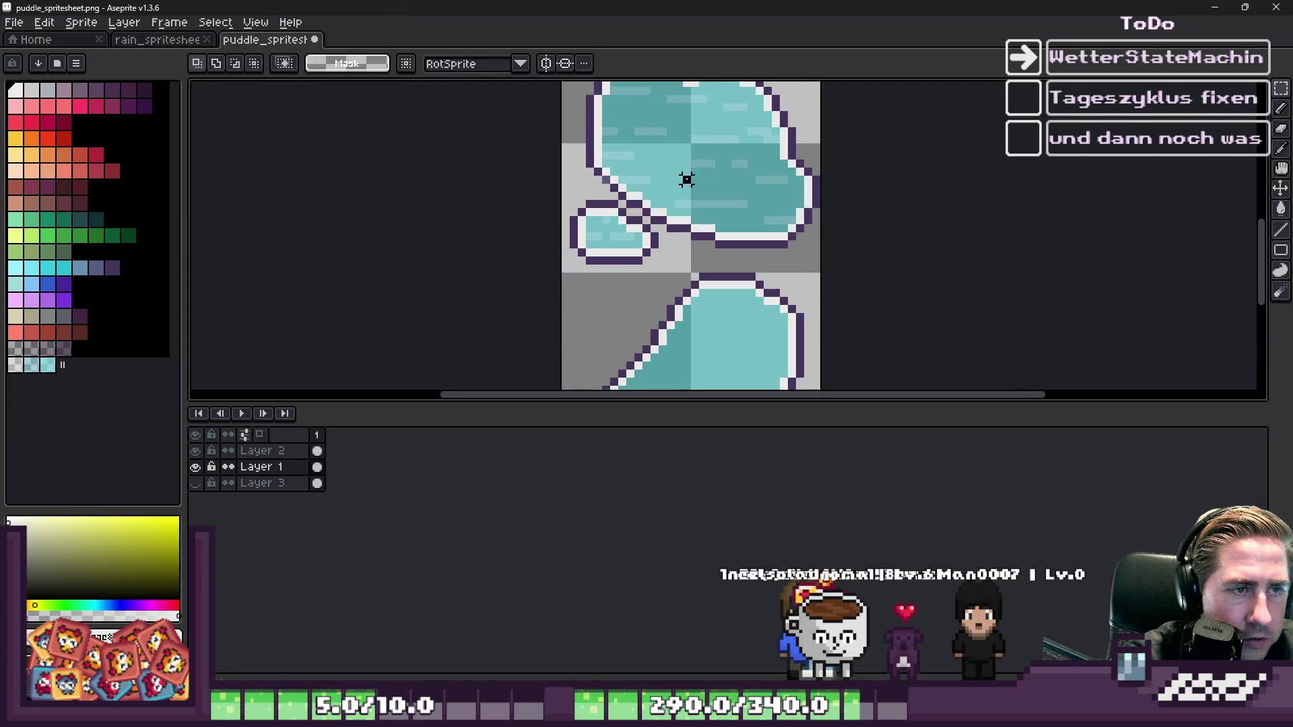
scroll(727, 204, down, 1)
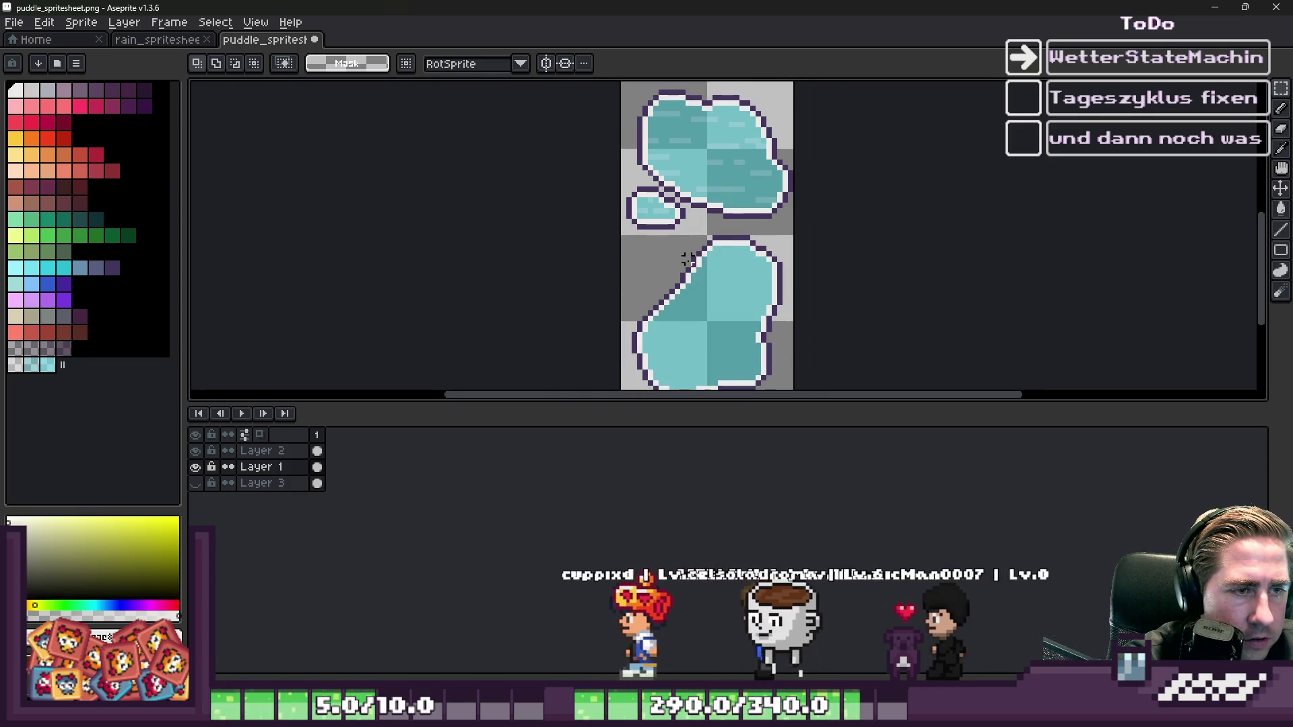
click(263, 451)
drag(620, 82, 795, 237)
- Drag a copy of the top cell down onto the lower puddle frame and drop it
click(263, 467)
mouse_move(801, 324)
mouse_down()
mouse_move(745, 254)
mouse_move(744, 335)
mouse_move(705, 332)
mouse_move(705, 375)
mouse_up()
scroll(719, 323, up, 1)
key(Escape)
mouse_move(747, 144)
mouse_down()
mouse_move(775, 299)
mouse_move(785, 282)
mouse_move(739, 287)
mouse_up()
key(b)
scroll(675, 224, up, 4)
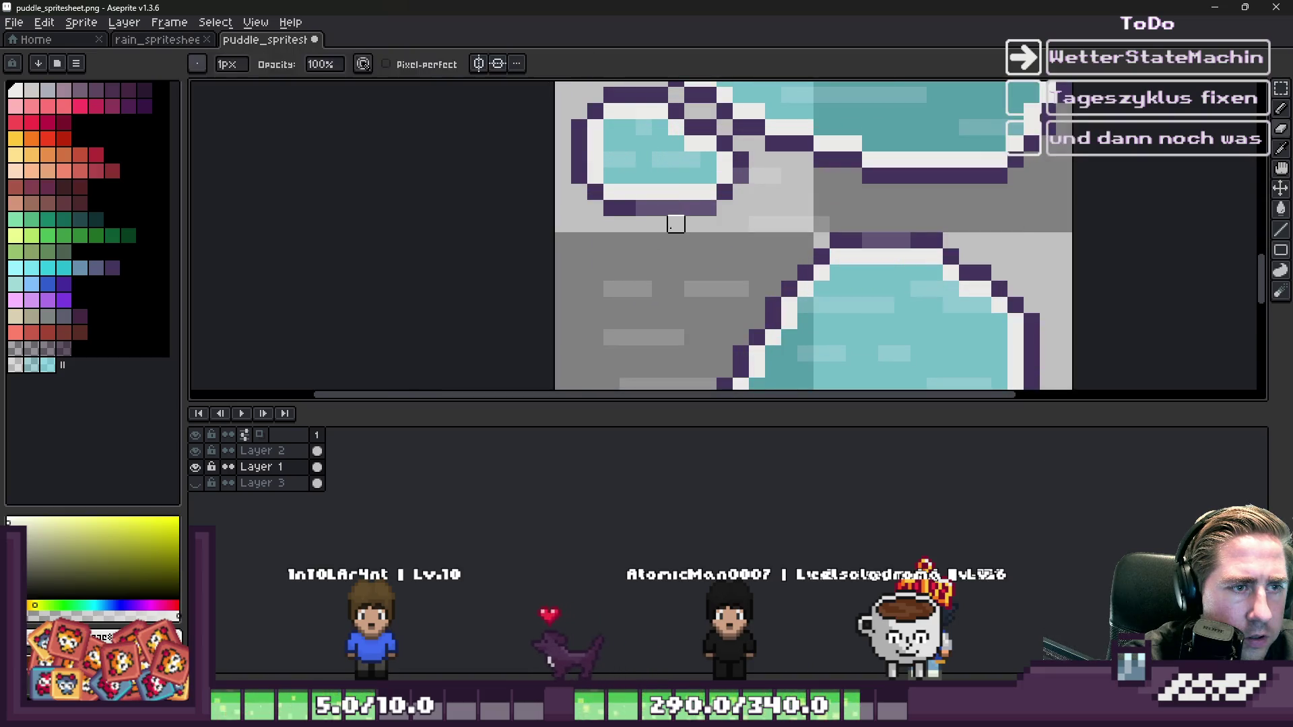
key(ctrl+z)
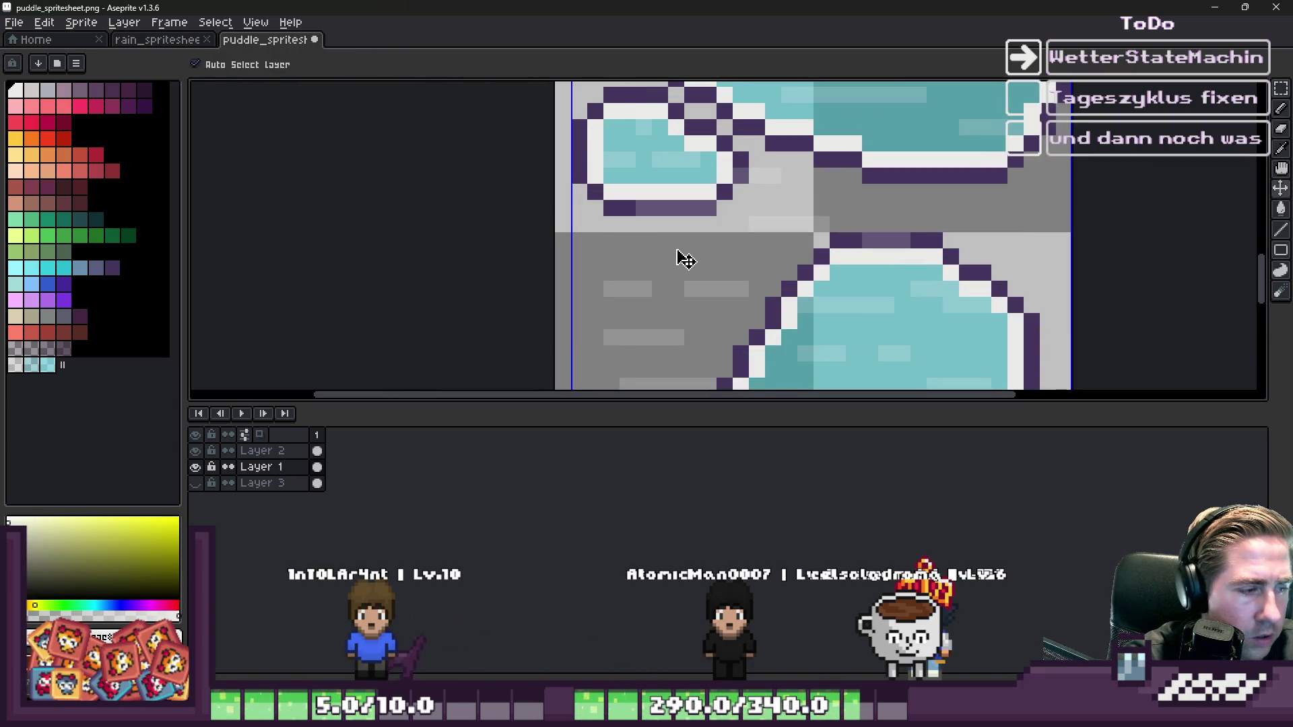
scroll(685, 259, down, 4)
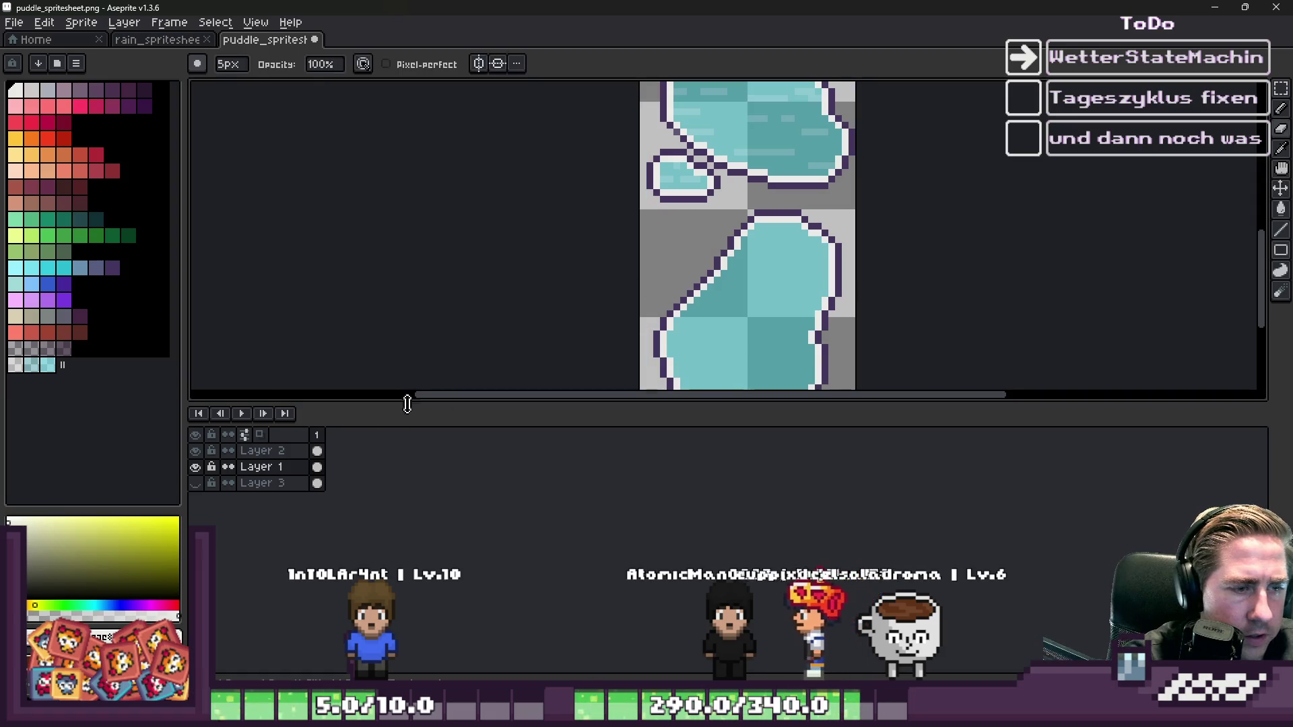
- Reposition Layer 2's streak overlay down onto the lower puddle and drop it in place
click(263, 451)
key(m)
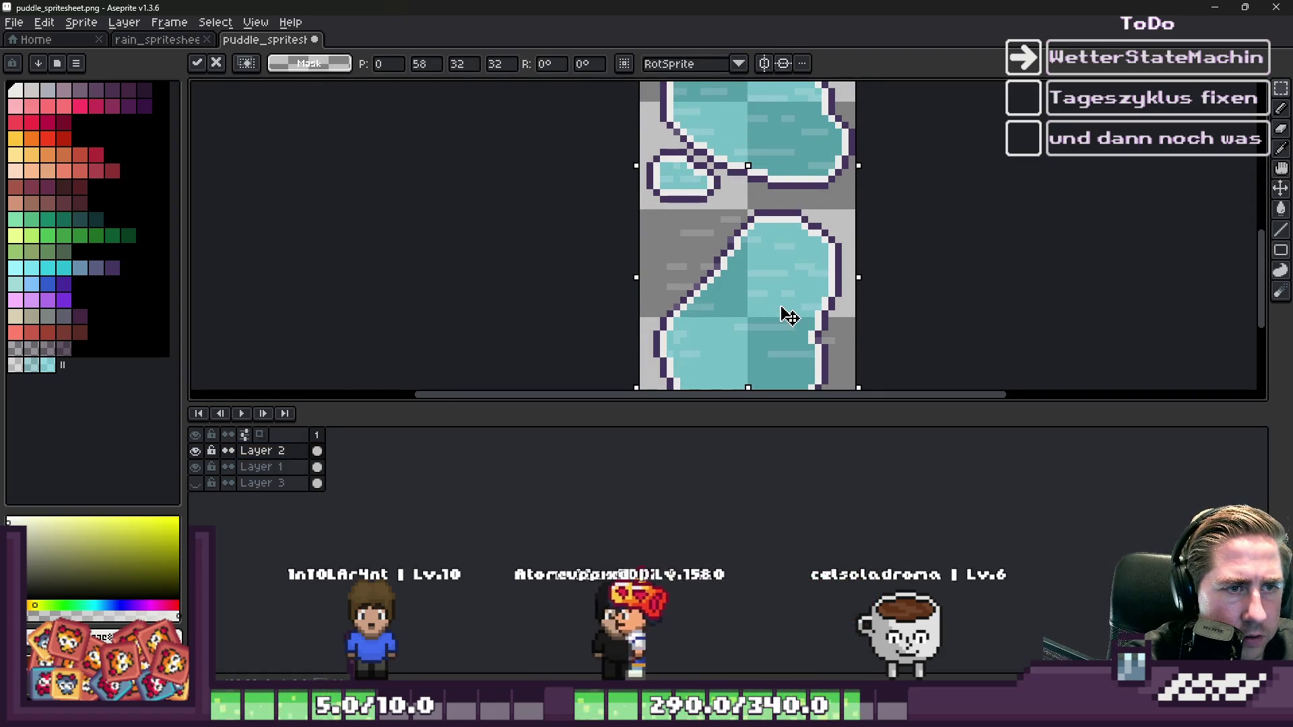
drag(818, 303, 795, 293)
mouse_move(757, 381)
mouse_down()
mouse_move(746, 398)
mouse_move(757, 370)
mouse_move(762, 389)
mouse_up()
key(ctrl+d)
key(b)
- Return to the brush and shrink its size to clean stray pixels from the puddle edges
scroll(865, 347, up, 2)
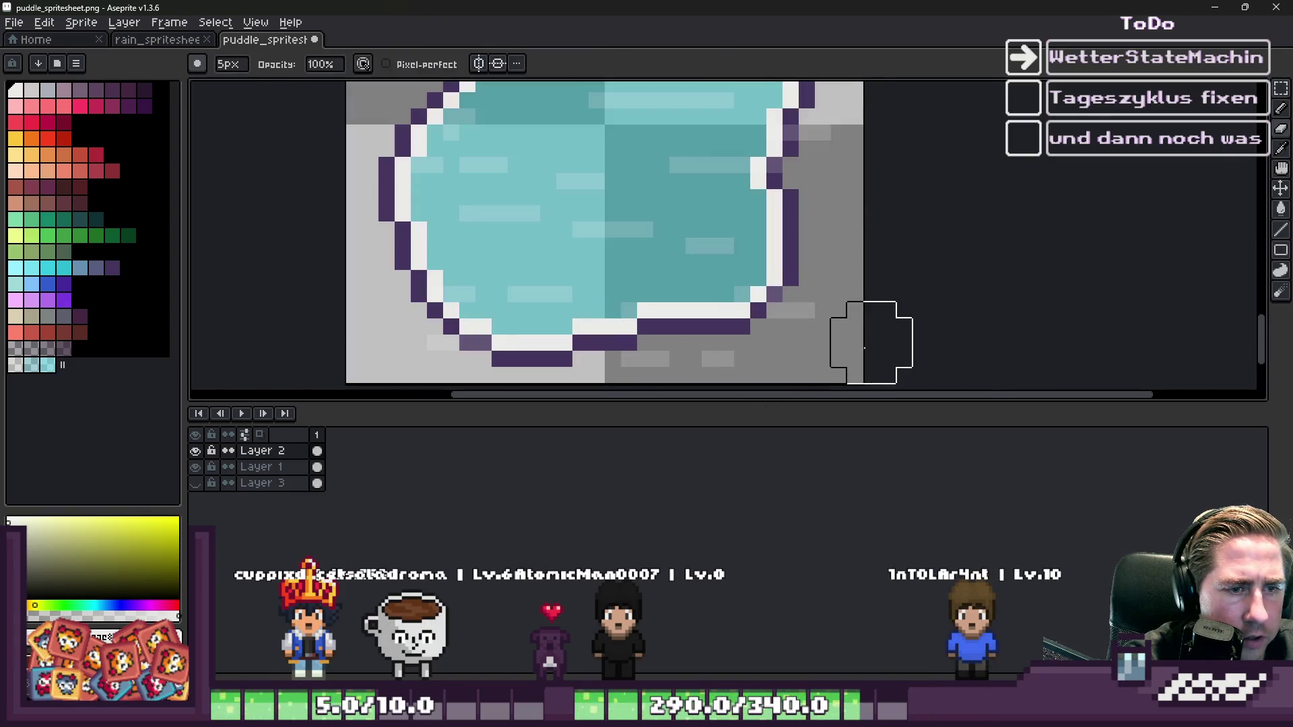
scroll(790, 327, down, 2)
scroll(779, 344, up, 2)
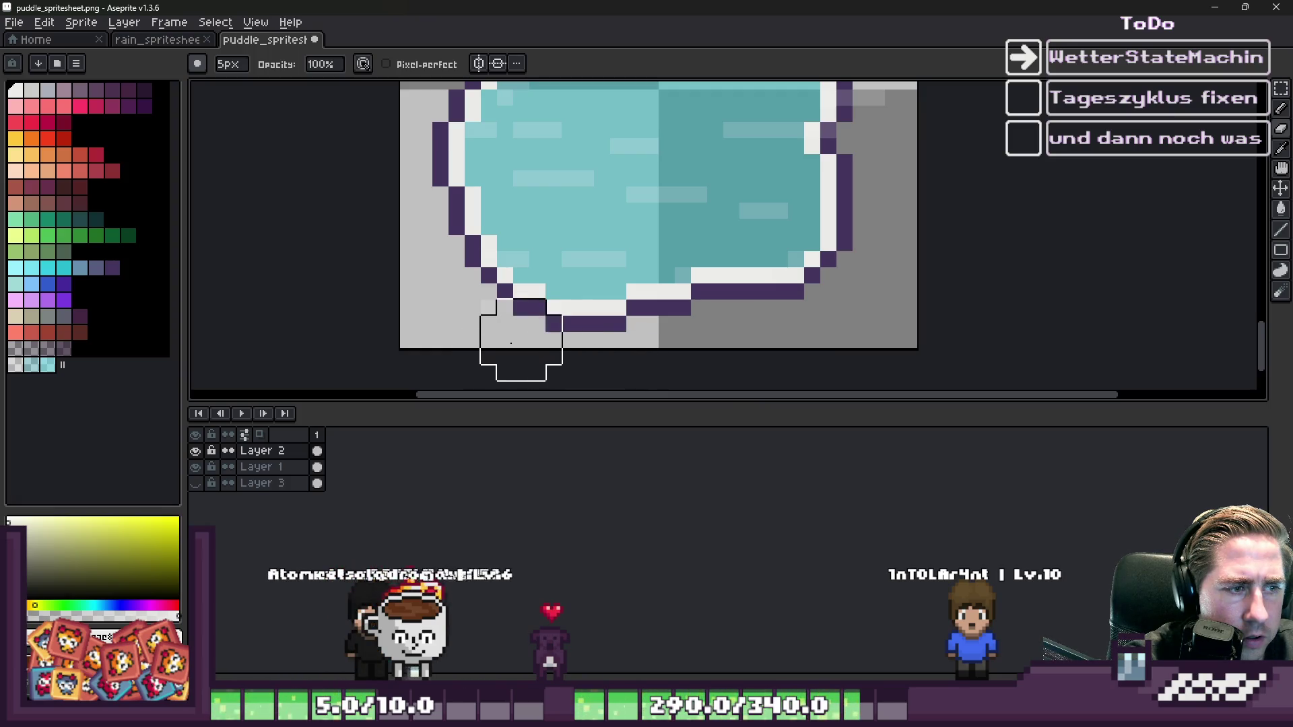
scroll(889, 216, down, 2)
scroll(800, 242, up, 3)
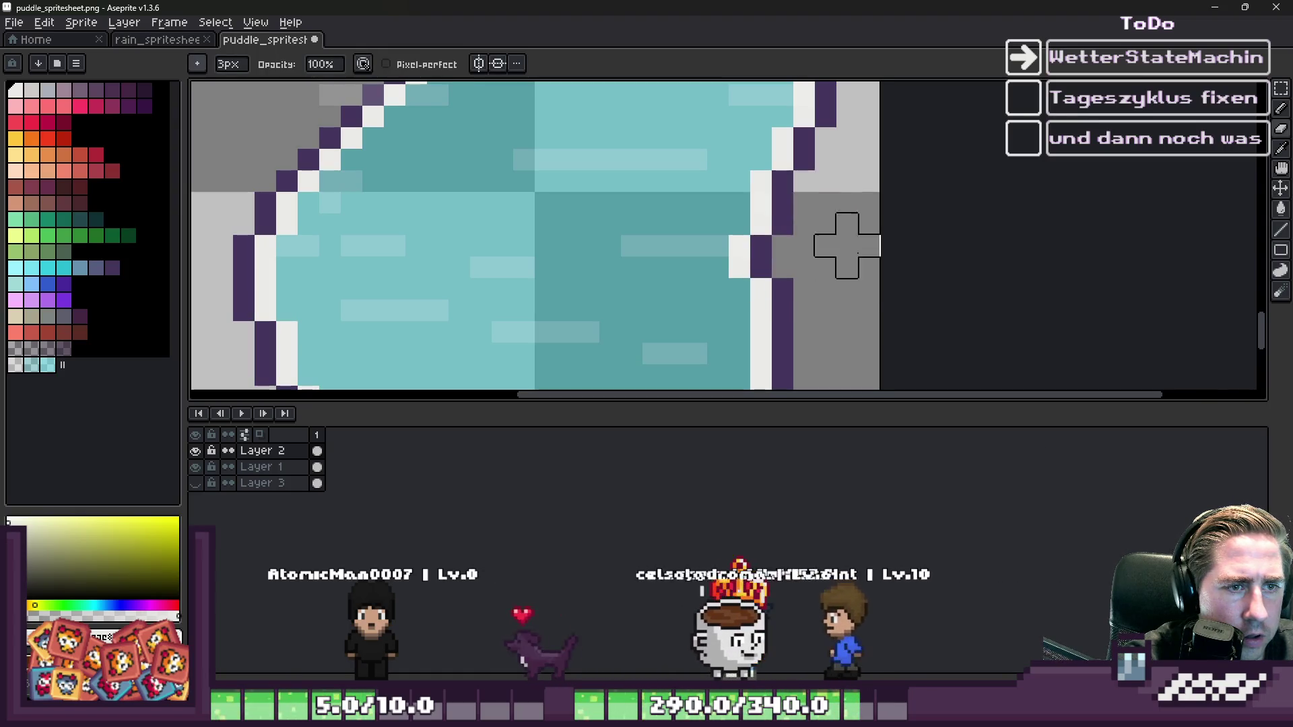
scroll(845, 249, down, 3)
key(v)
key(b)
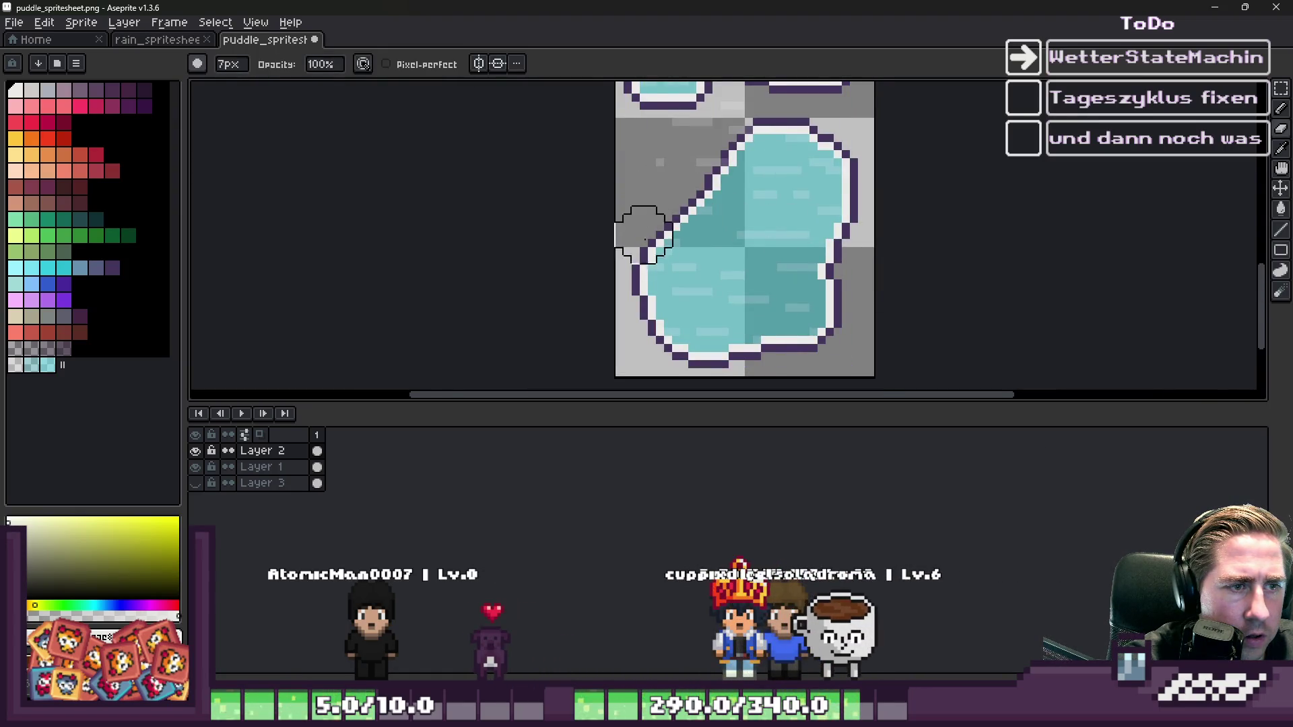
scroll(645, 239, down, 1)
scroll(674, 157, up, 1)
scroll(724, 142, up, 2)
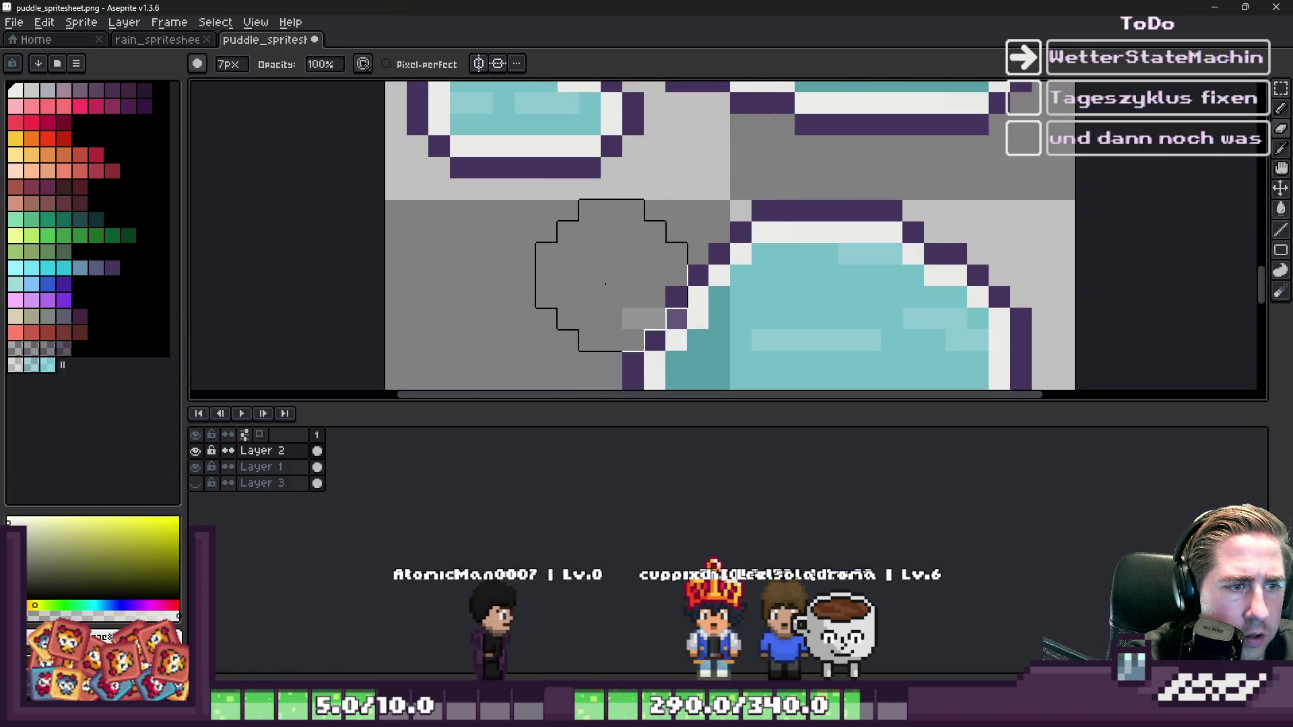
scroll(744, 145, down, 1)
key(minus)
key(minus)
key(minus)
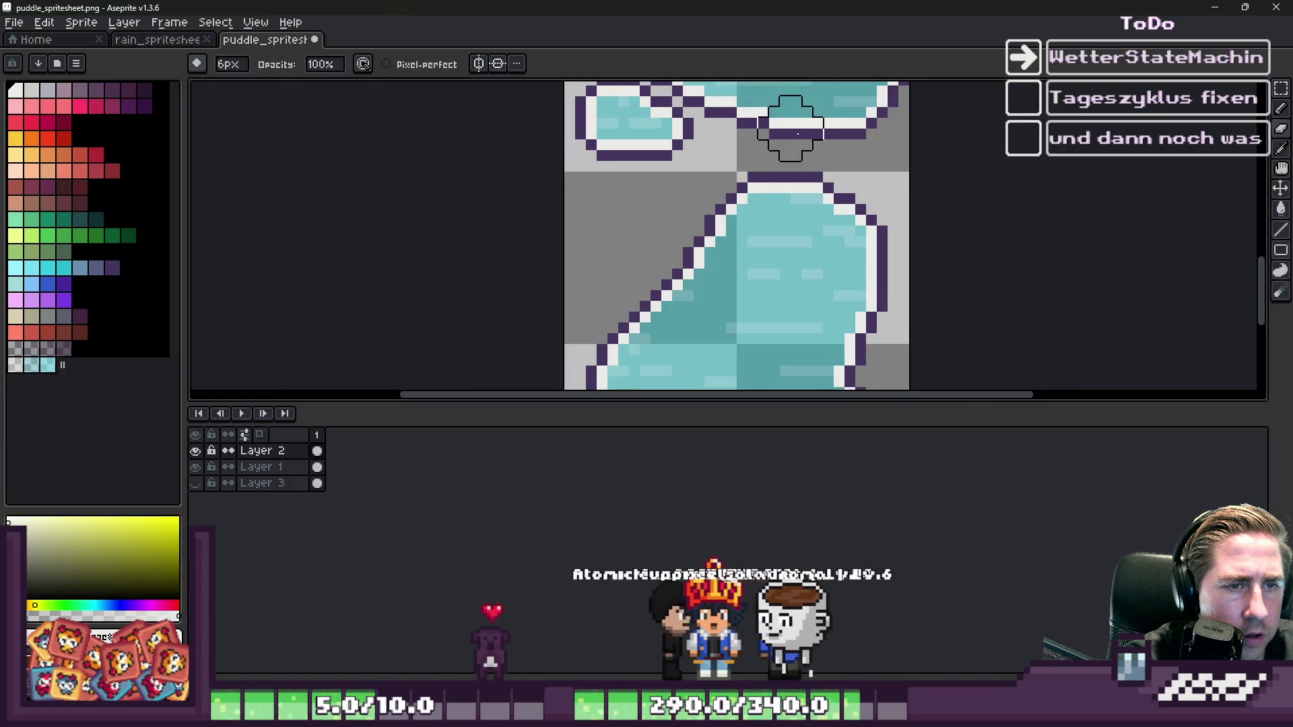
scroll(861, 209, down, 2)
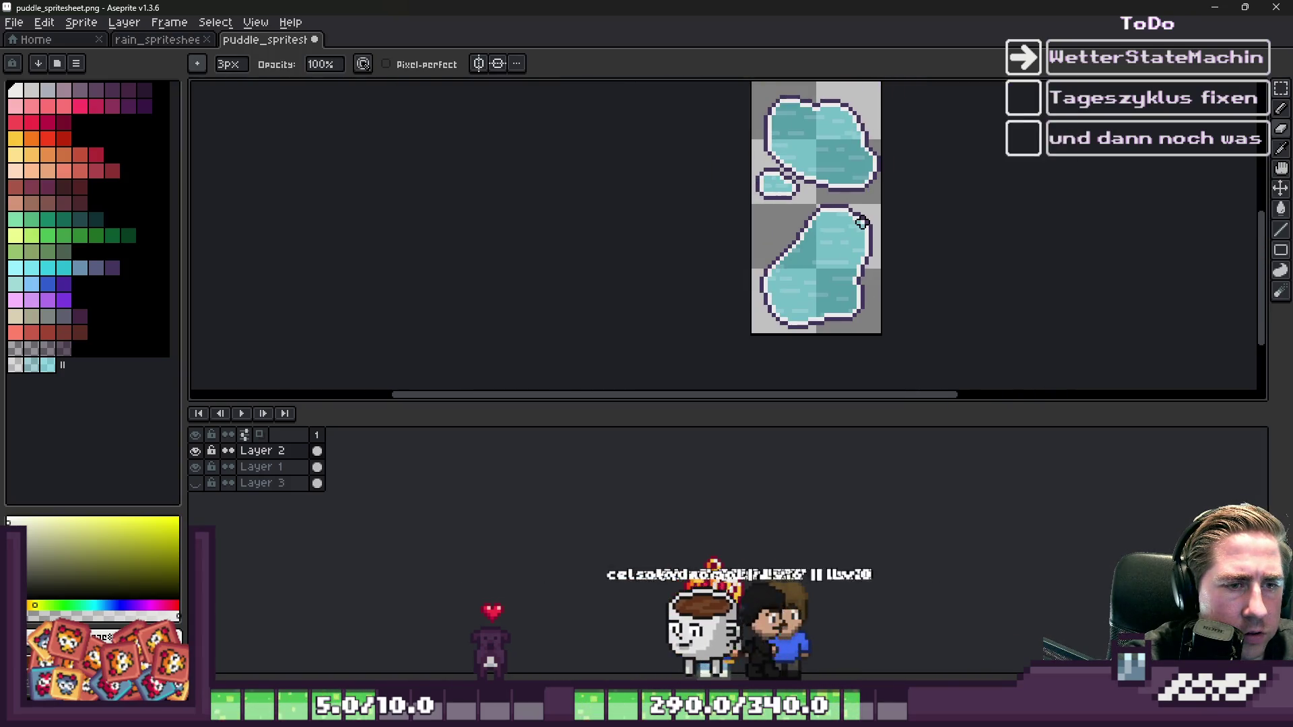
- Switch from Aseprite to Godot's World.tscn and select WeatherTileMapLayer for tile editing
click(1218, 6)
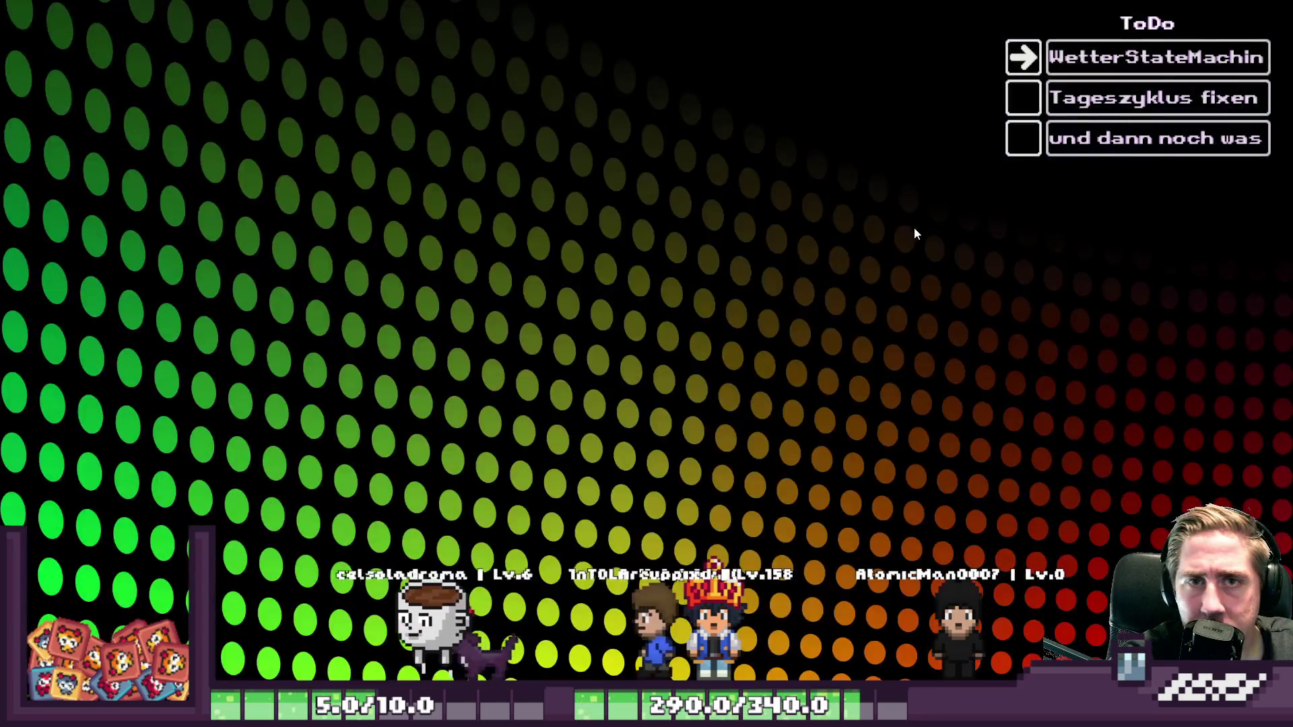
mouse_move(923, 714)
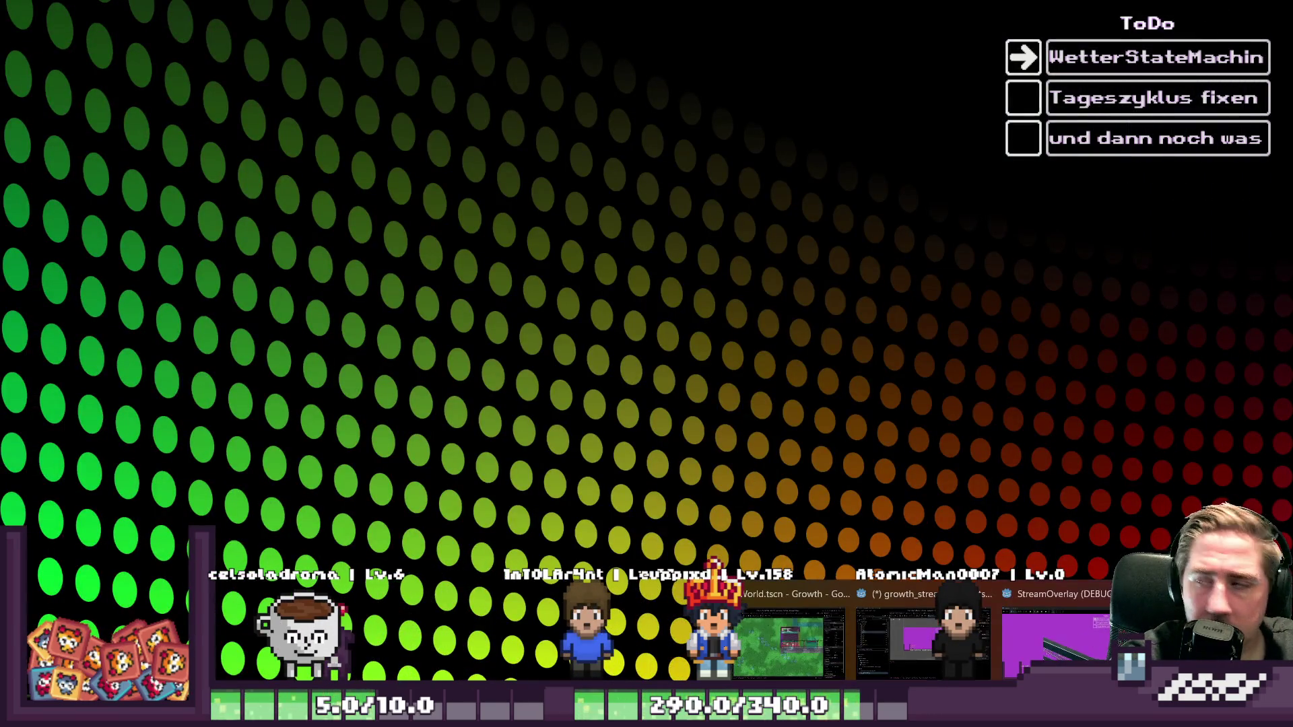
click(788, 643)
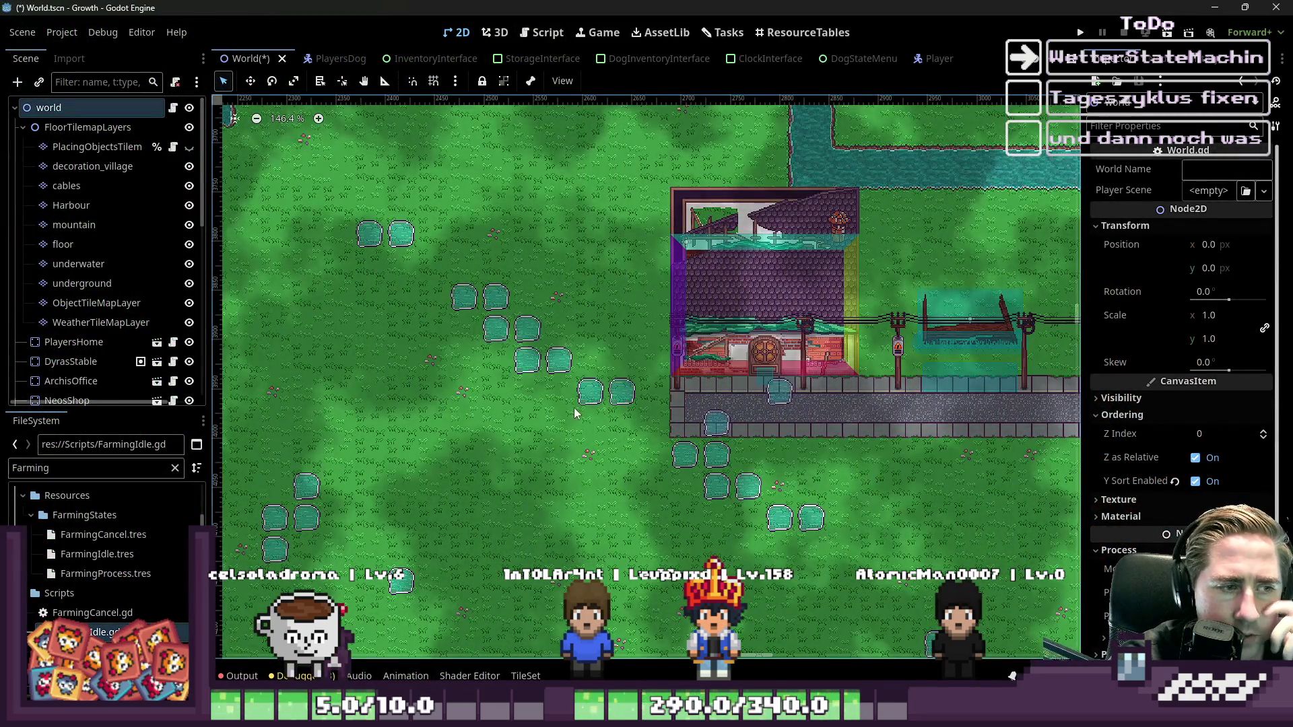
scroll(638, 477, down, 1)
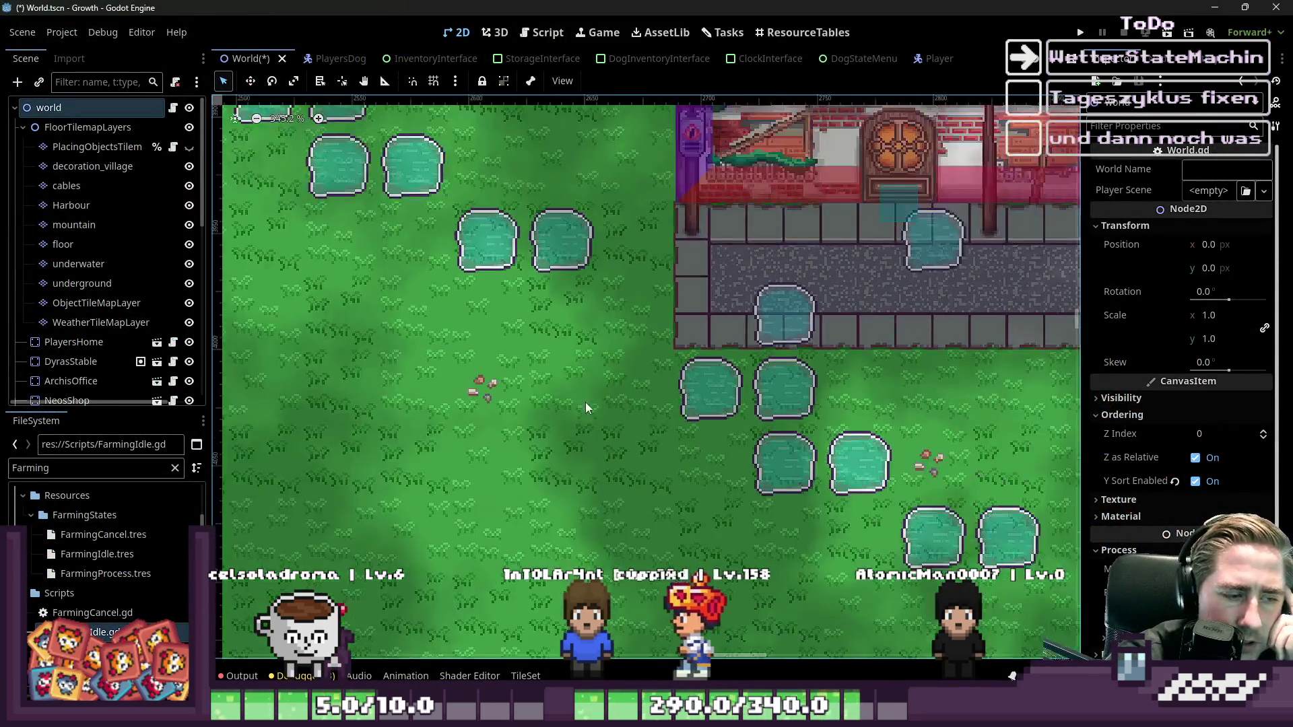
scroll(549, 397, down, 1)
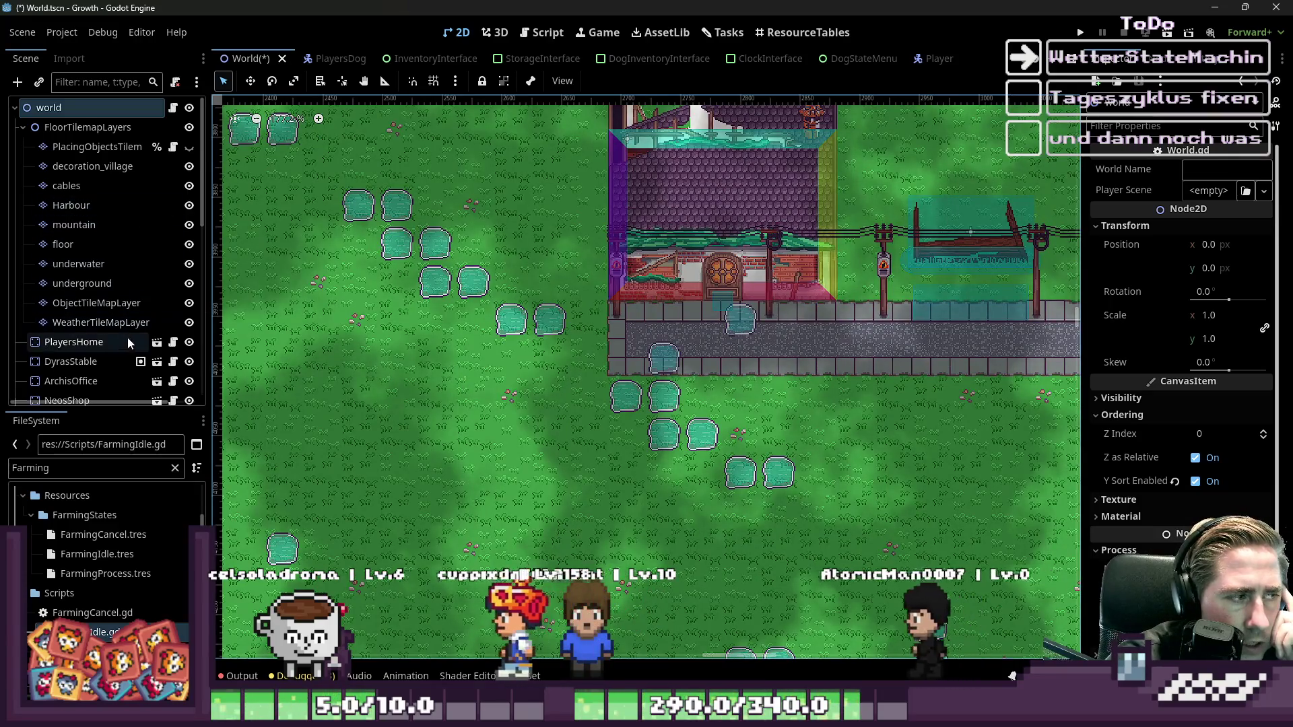
click(101, 323)
scroll(731, 324, down, 1)
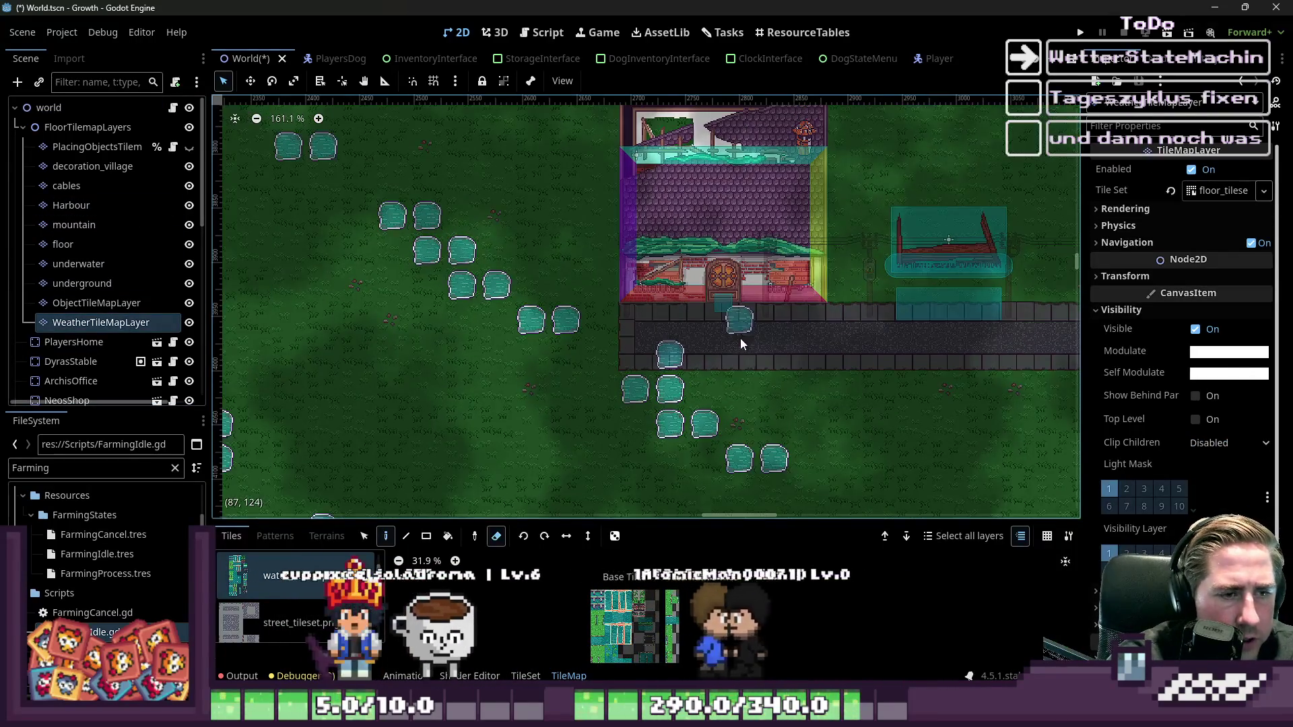
- Erase the six hand-placed puddle tiles on the left of the map with the tile Eraser
scroll(741, 338, down, 4)
key(e)
mouse_move(627, 294)
mouse_down()
mouse_move(563, 351)
mouse_move(507, 290)
mouse_move(442, 320)
mouse_up()
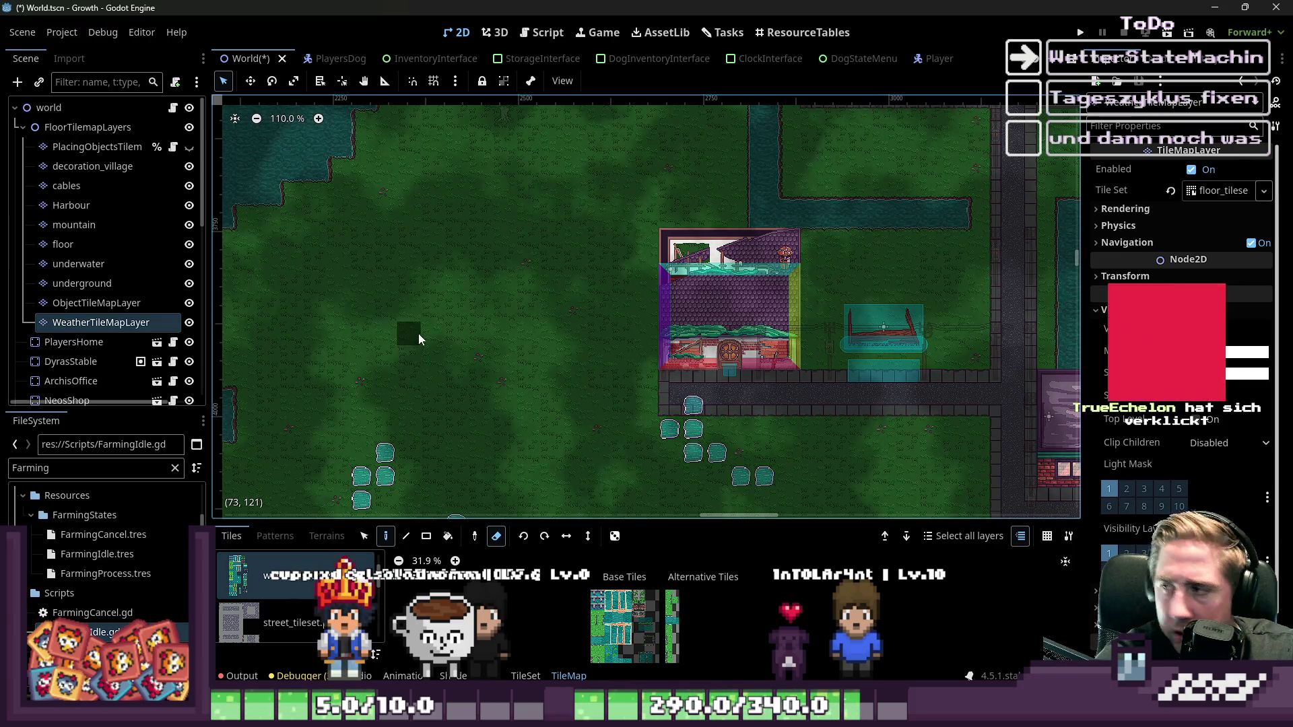
scroll(532, 220, down, 3)
scroll(474, 235, down, 5)
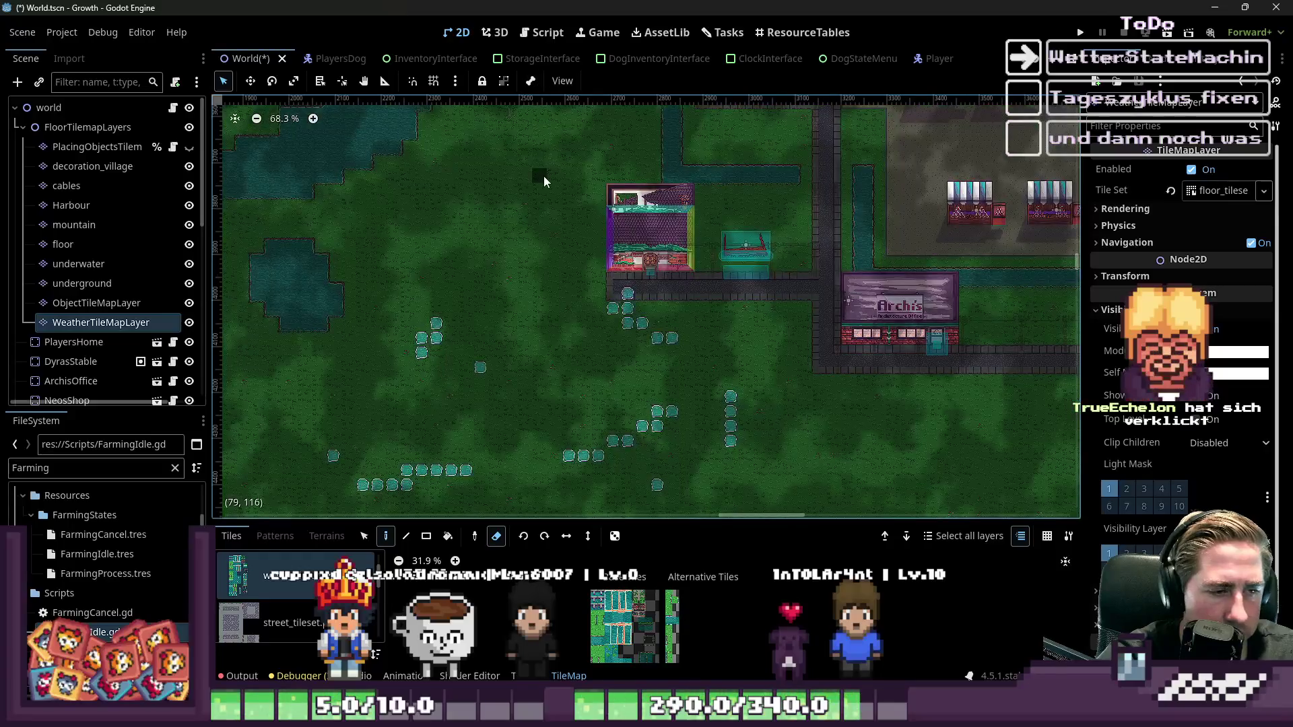
scroll(538, 175, down, 1)
scroll(325, 393, left, 3)
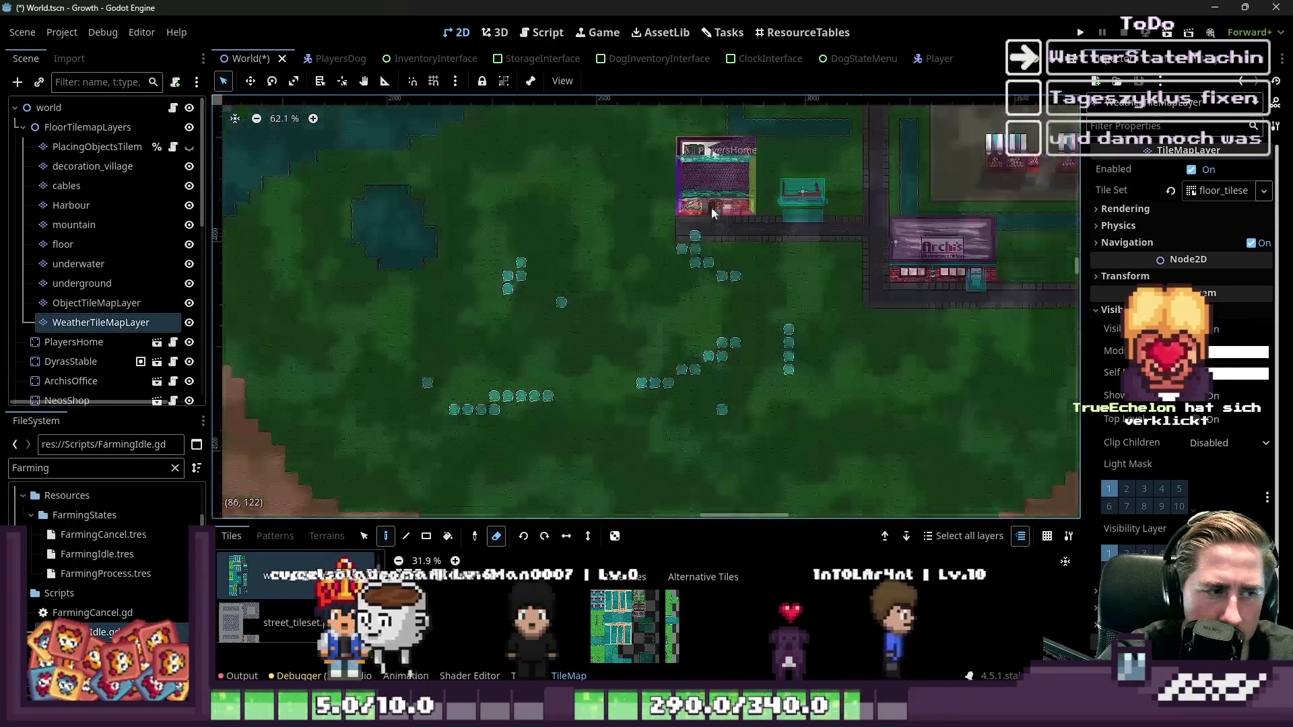
scroll(600, 353, down, 3)
scroll(608, 315, up, 4)
scroll(528, 418, up, 2)
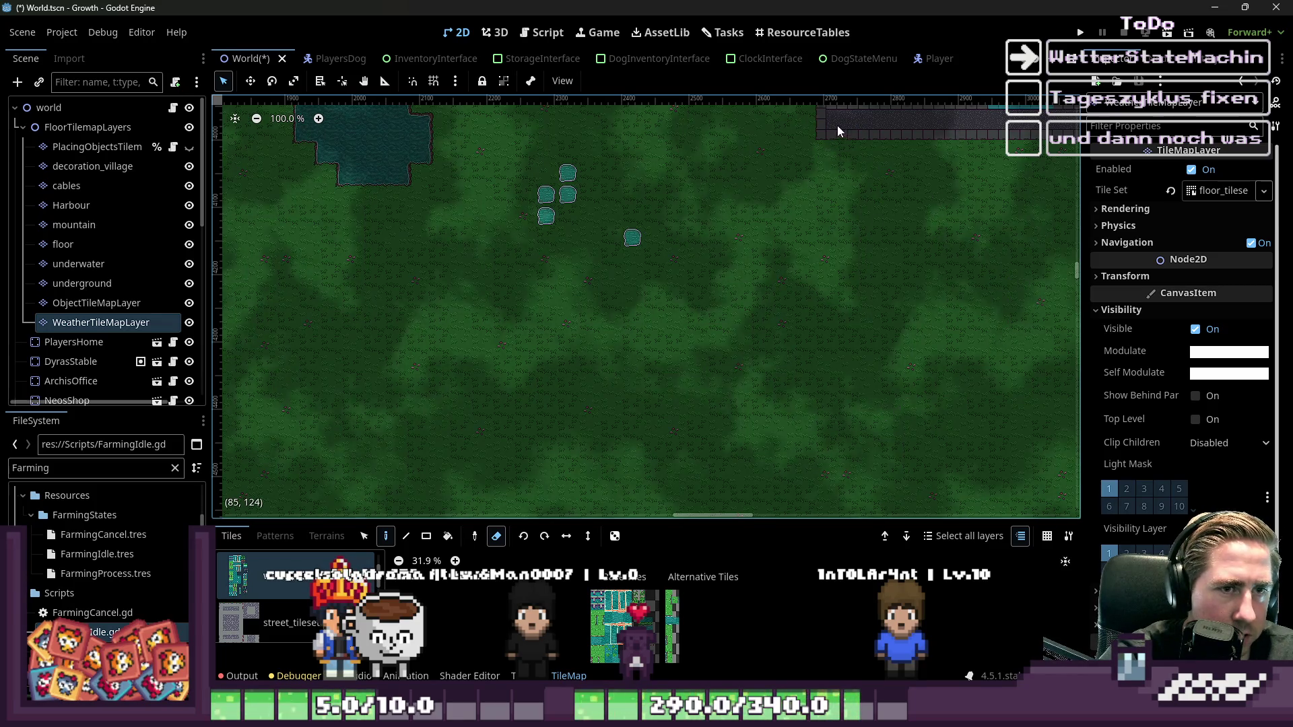
scroll(706, 375, down, 4)
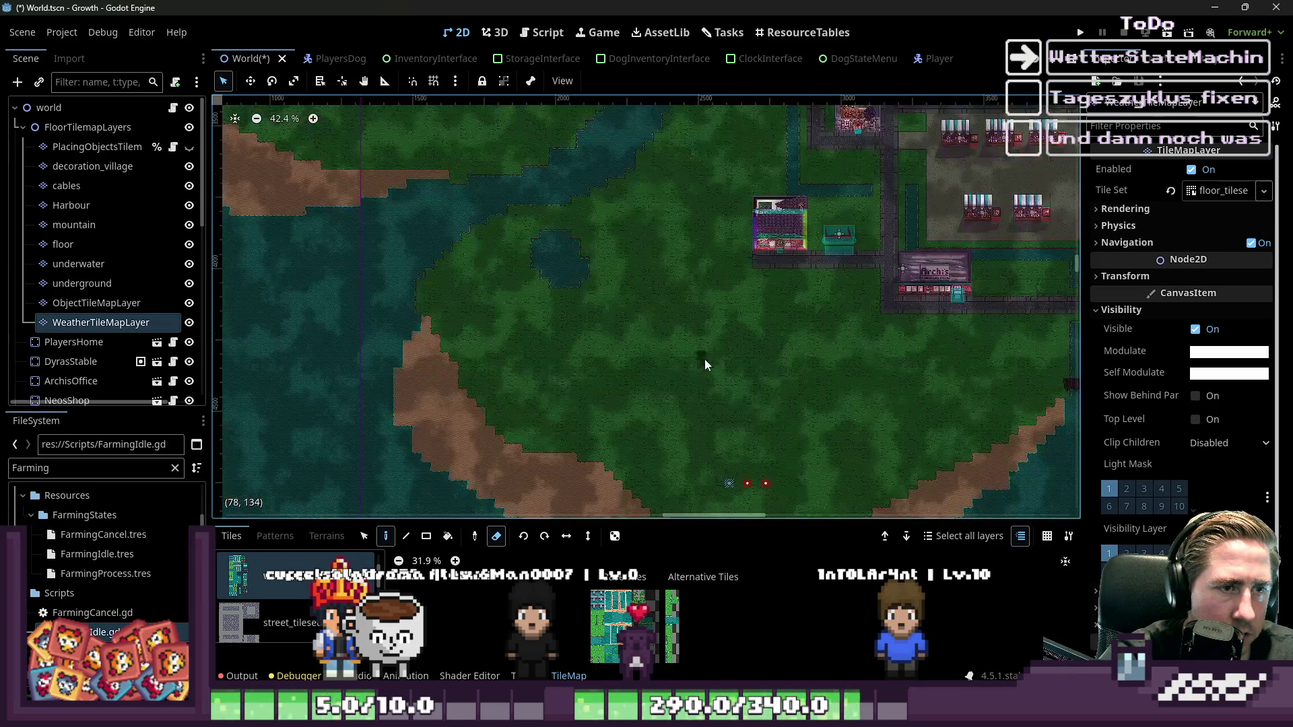
scroll(712, 334, up, 5)
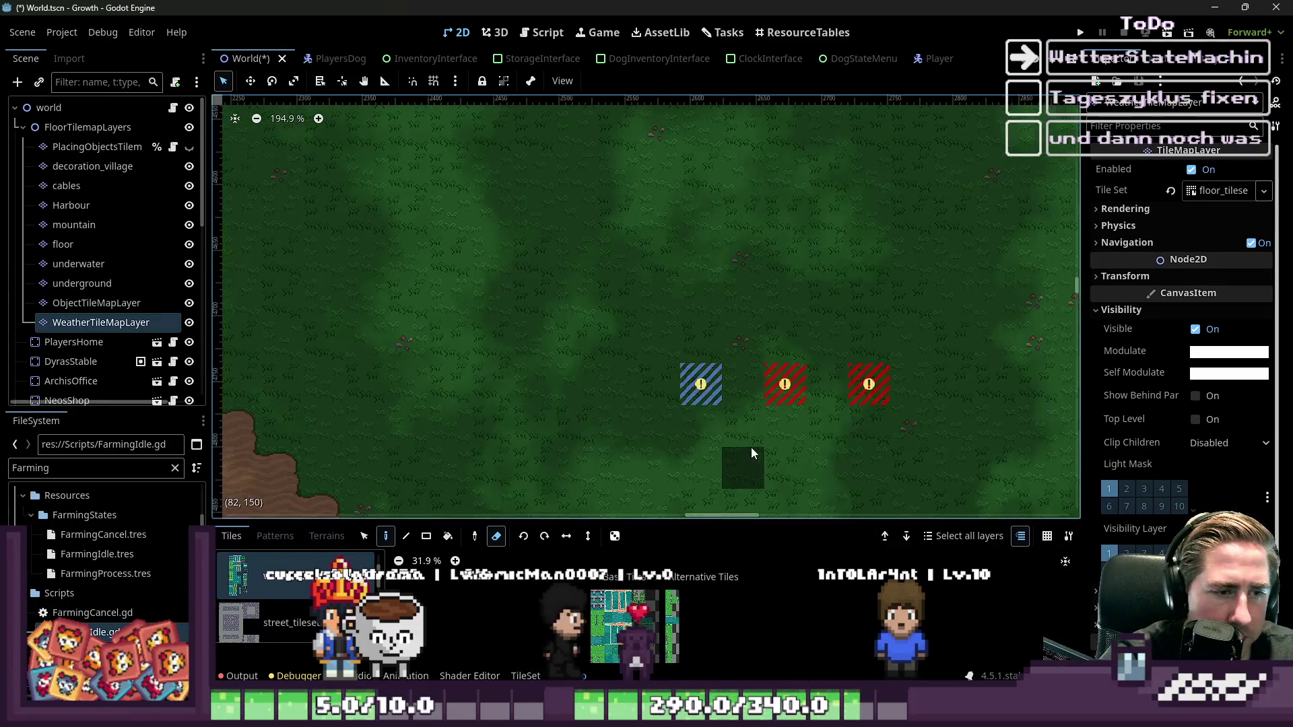
scroll(711, 394, up, 4)
- Erase the blue hatched marker tile and save World.tscn
click(684, 363)
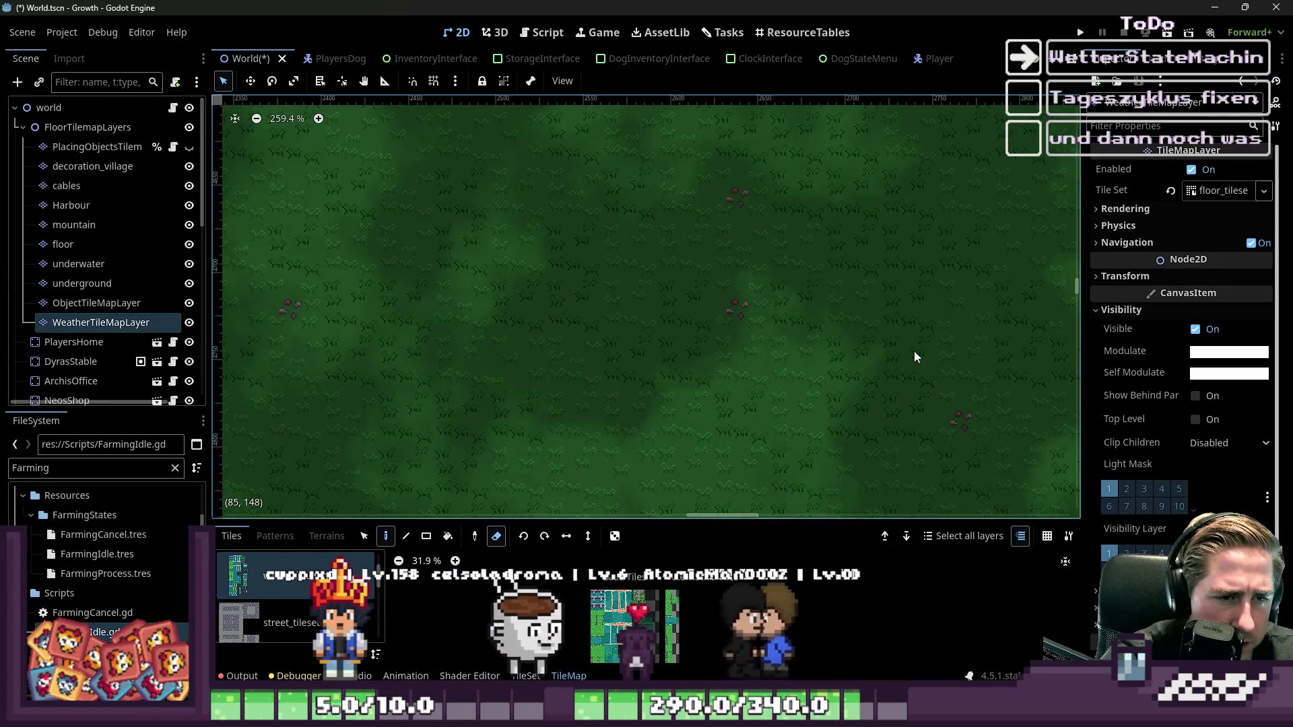
scroll(546, 359, down, 8)
key(ctrl+s)
scroll(726, 360, down, 3)
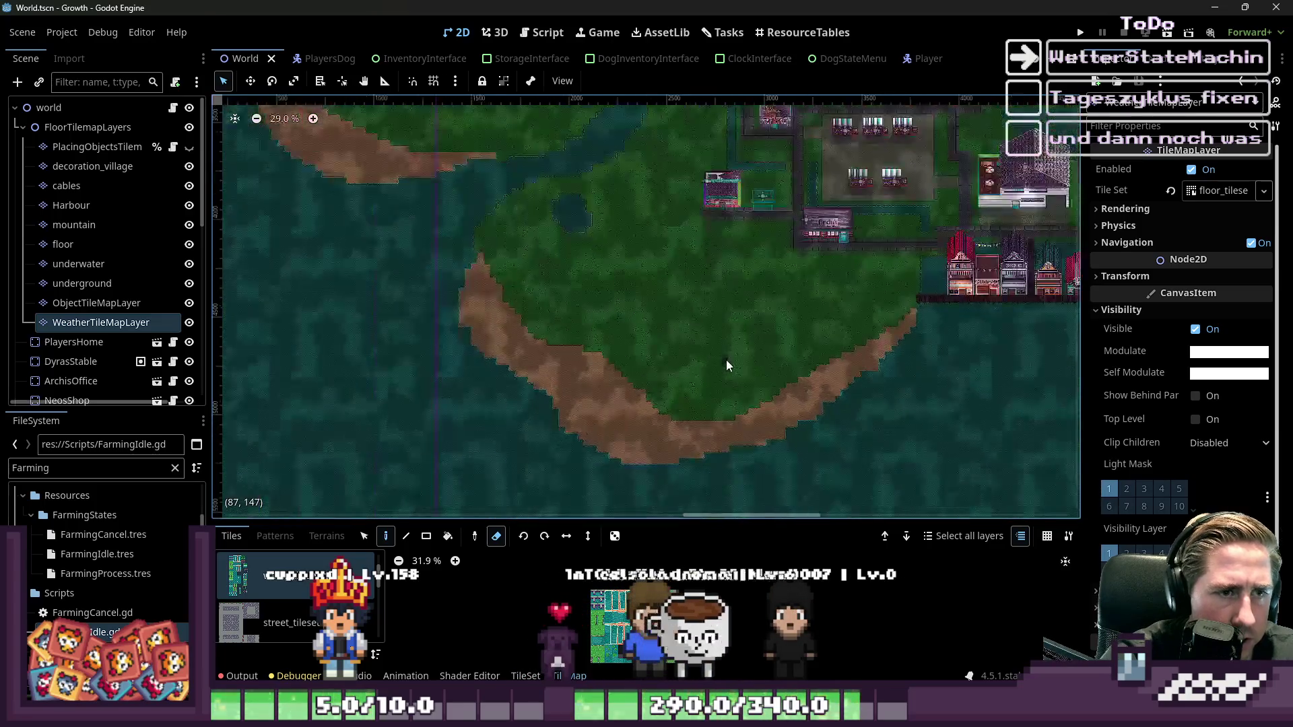
scroll(742, 311, up, 5)
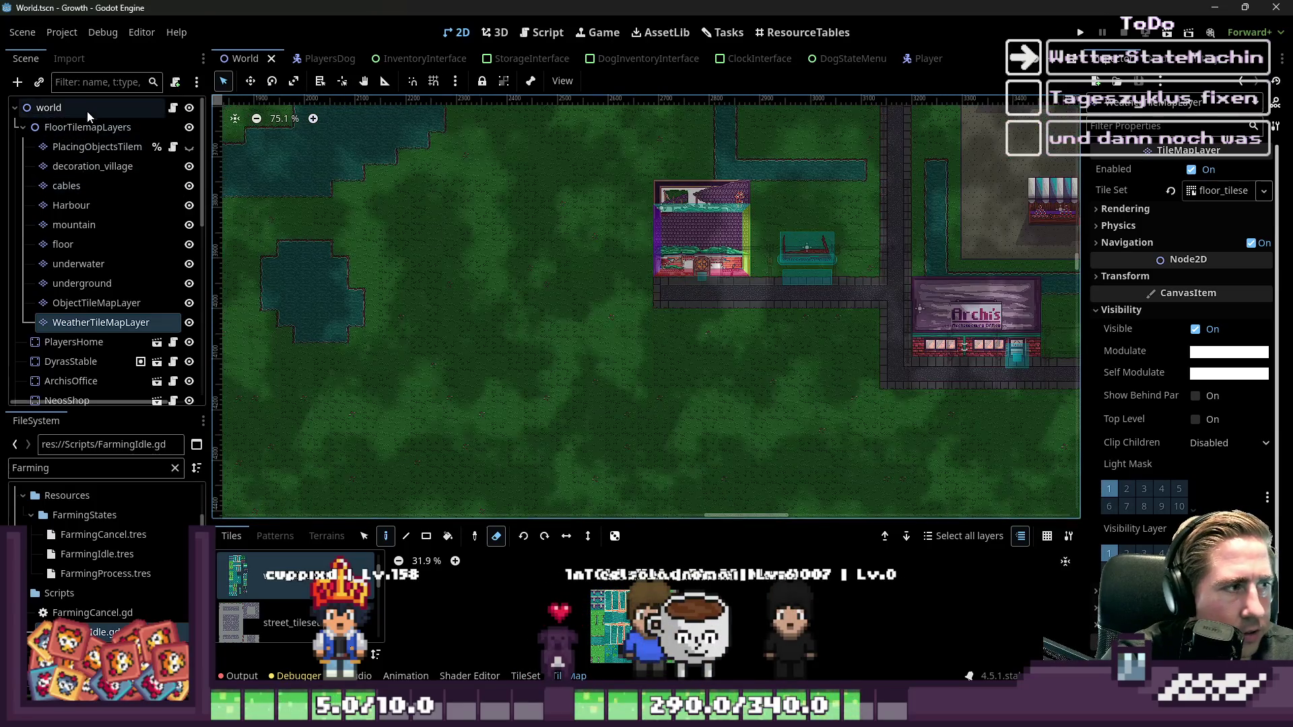
click(87, 113)
click(543, 32)
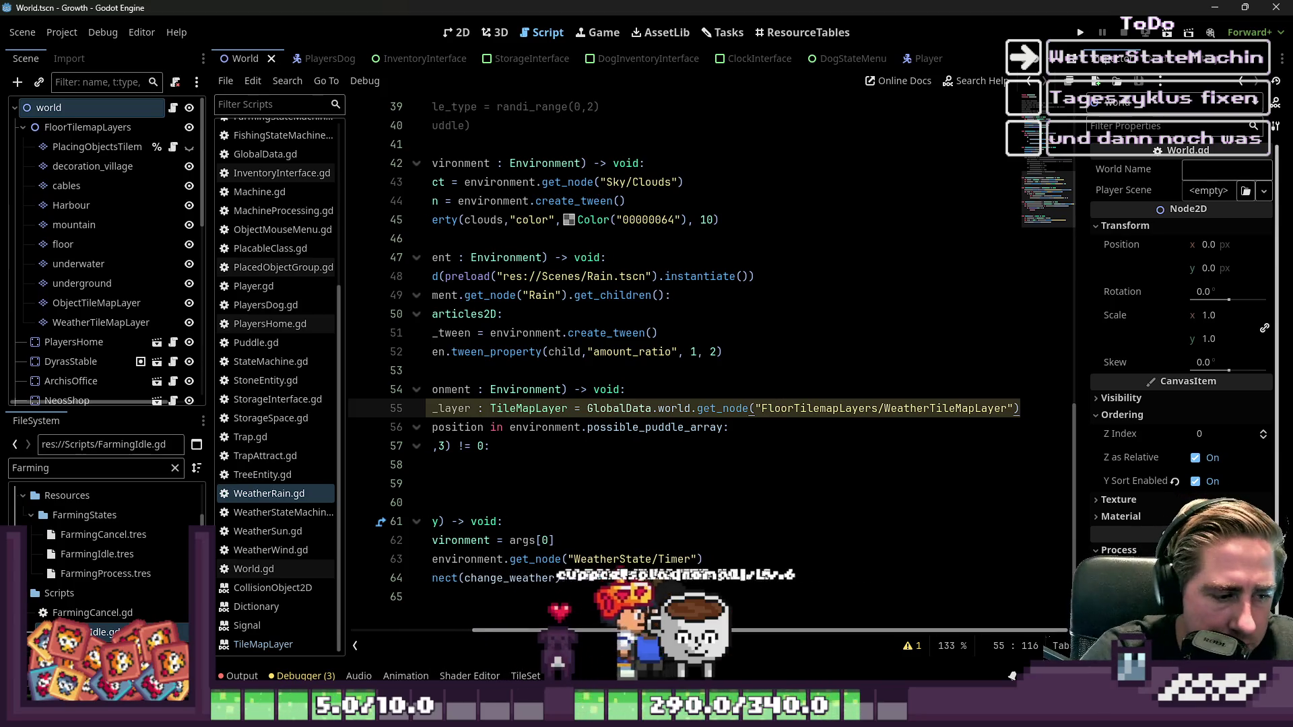
- Add 'continue' on line 58 under the randi_range(0,3) != 0 check in spawn_puddles
scroll(627, 328, left, 3)
text(continue)
click(605, 472)
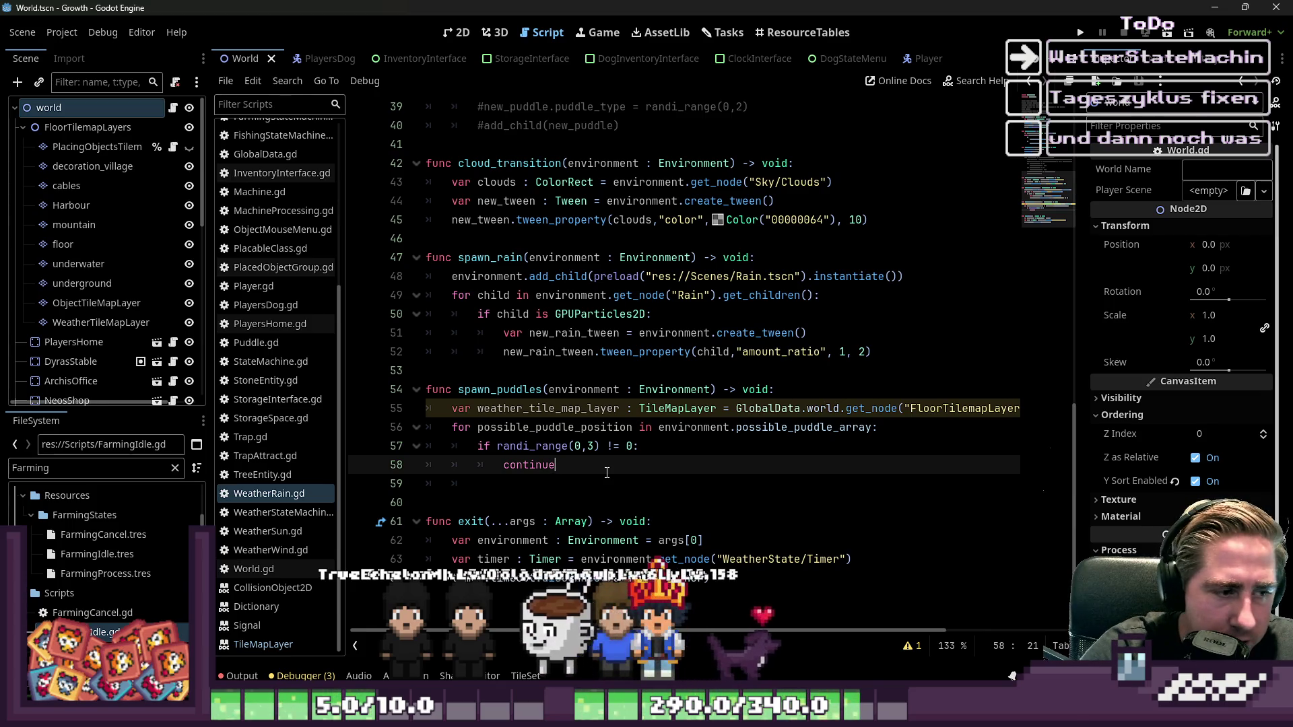
click(588, 485)
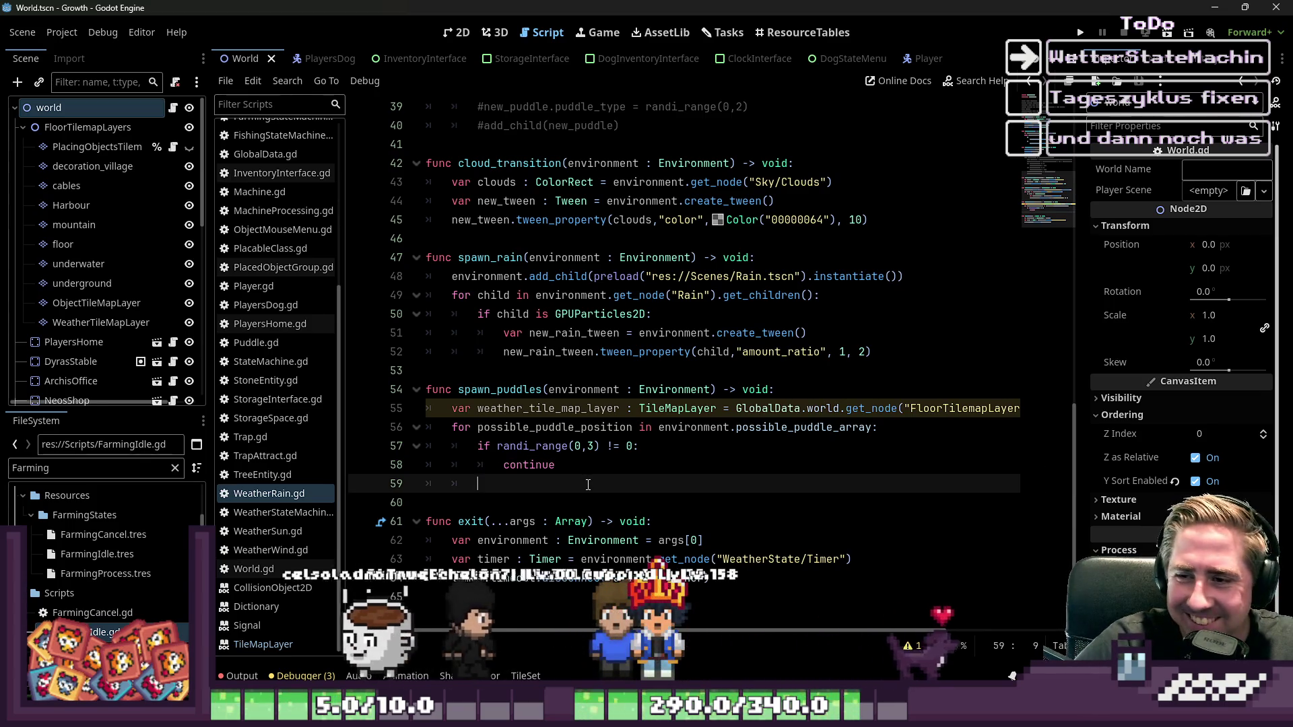
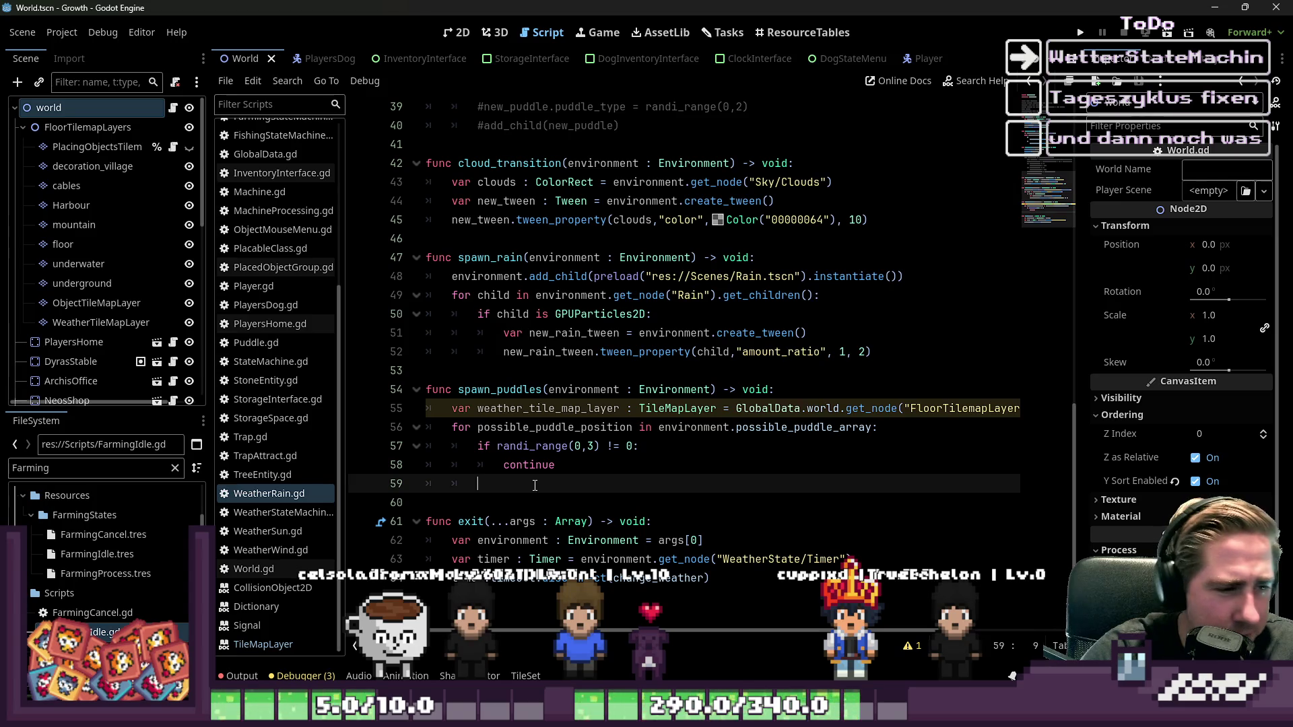
- Check the weather_tile_map_layer variable and place the cursor on empty line 59 in the puddle loop
double_click(569, 407)
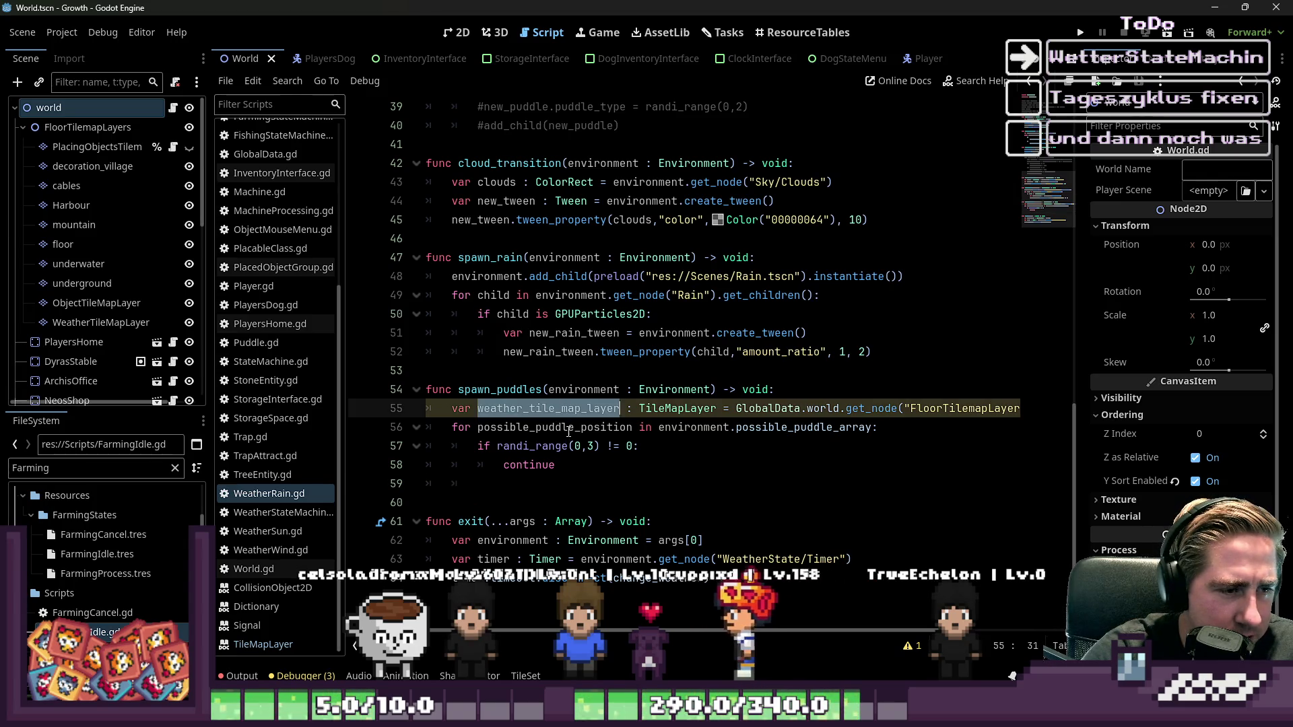
click(785, 382)
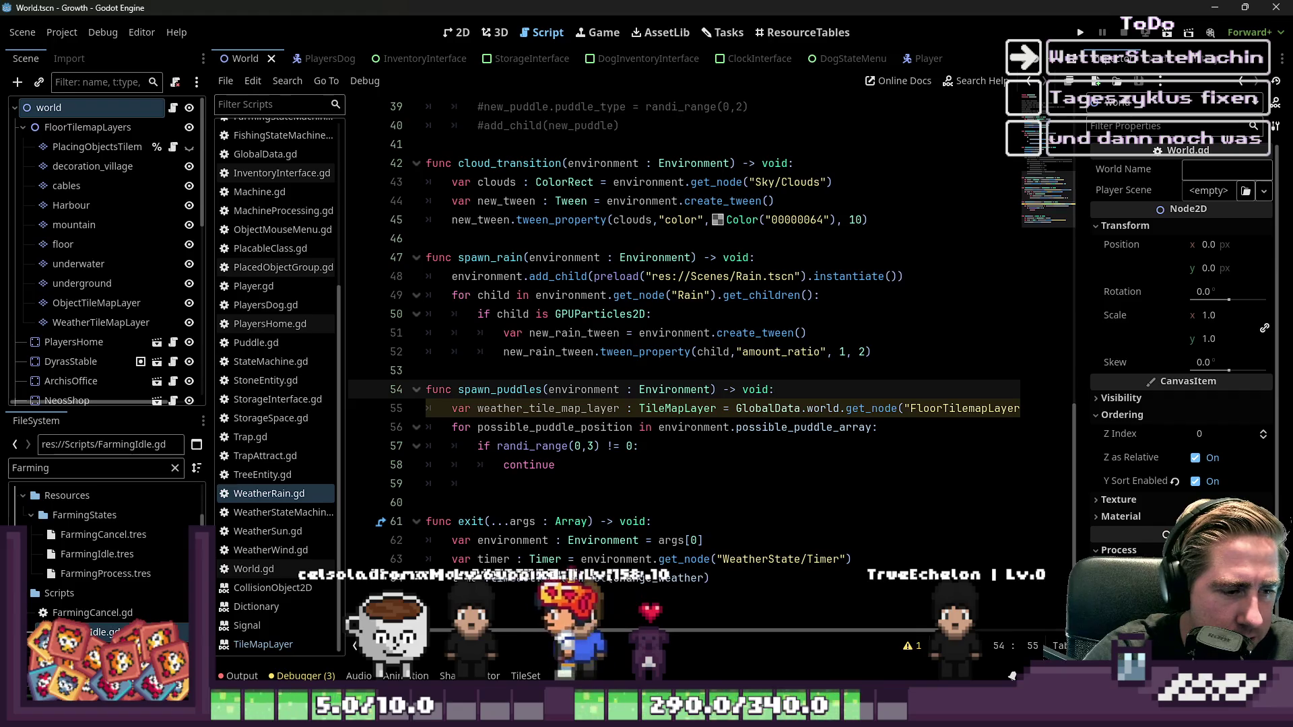
scroll(785, 382, right, 3)
scroll(785, 382, left, 3)
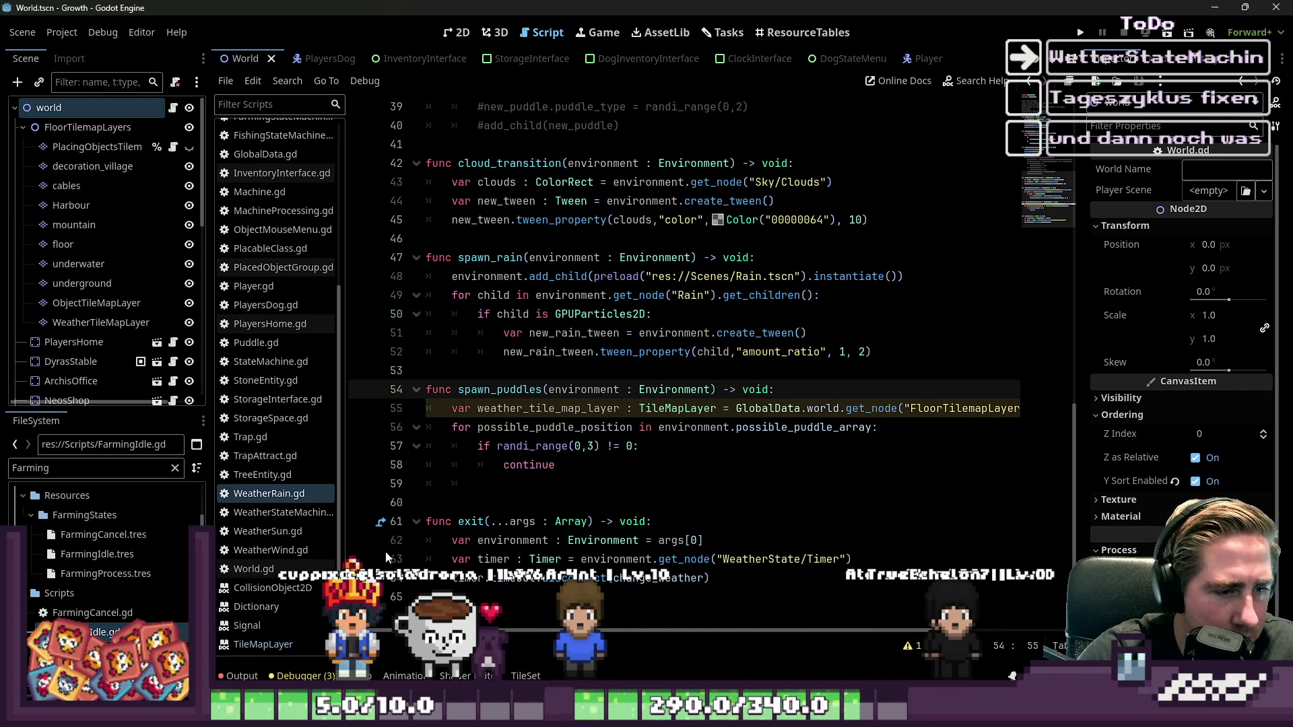
click(455, 430)
key(Return)
key(Up)
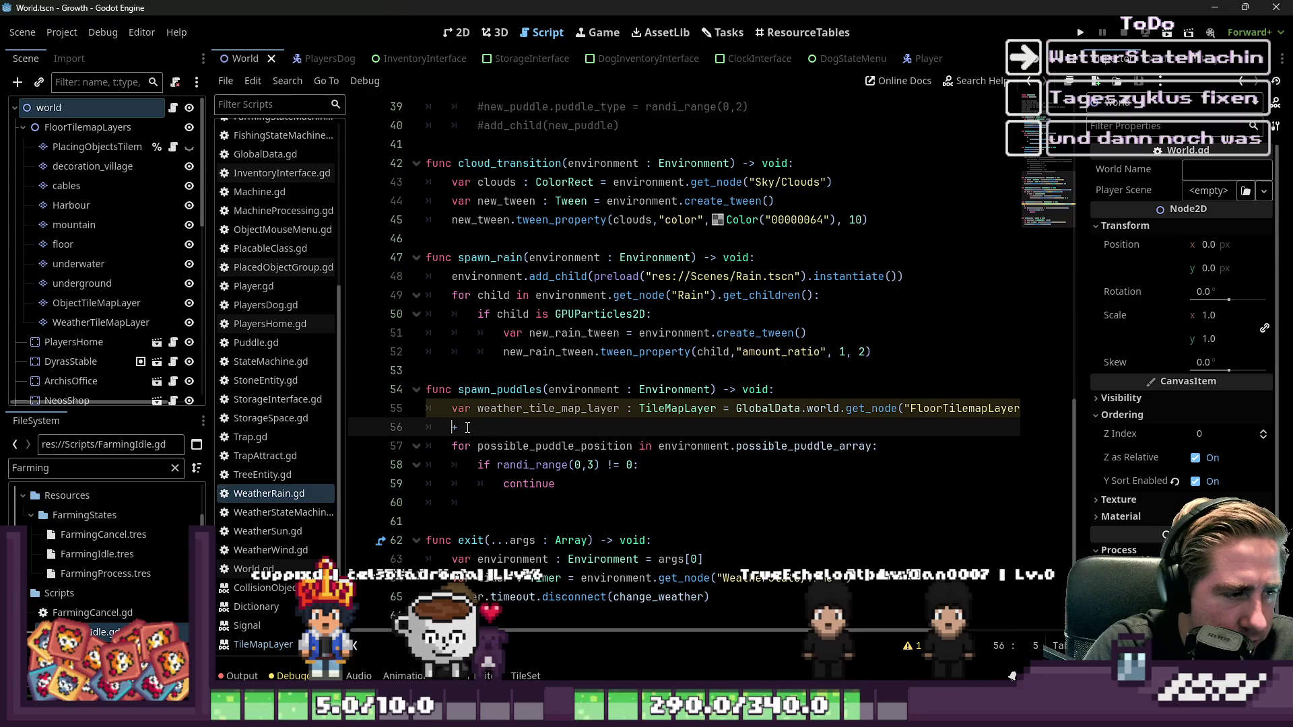
key(BackSpace)
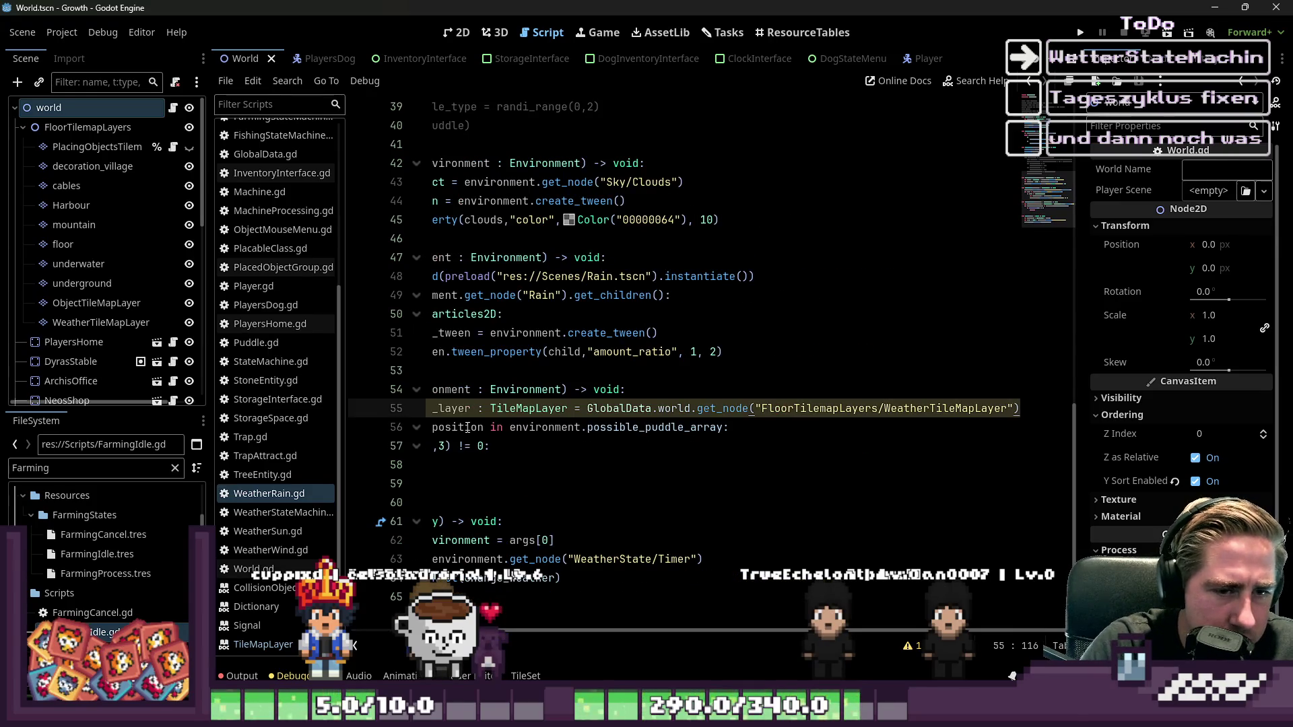
key(Home)
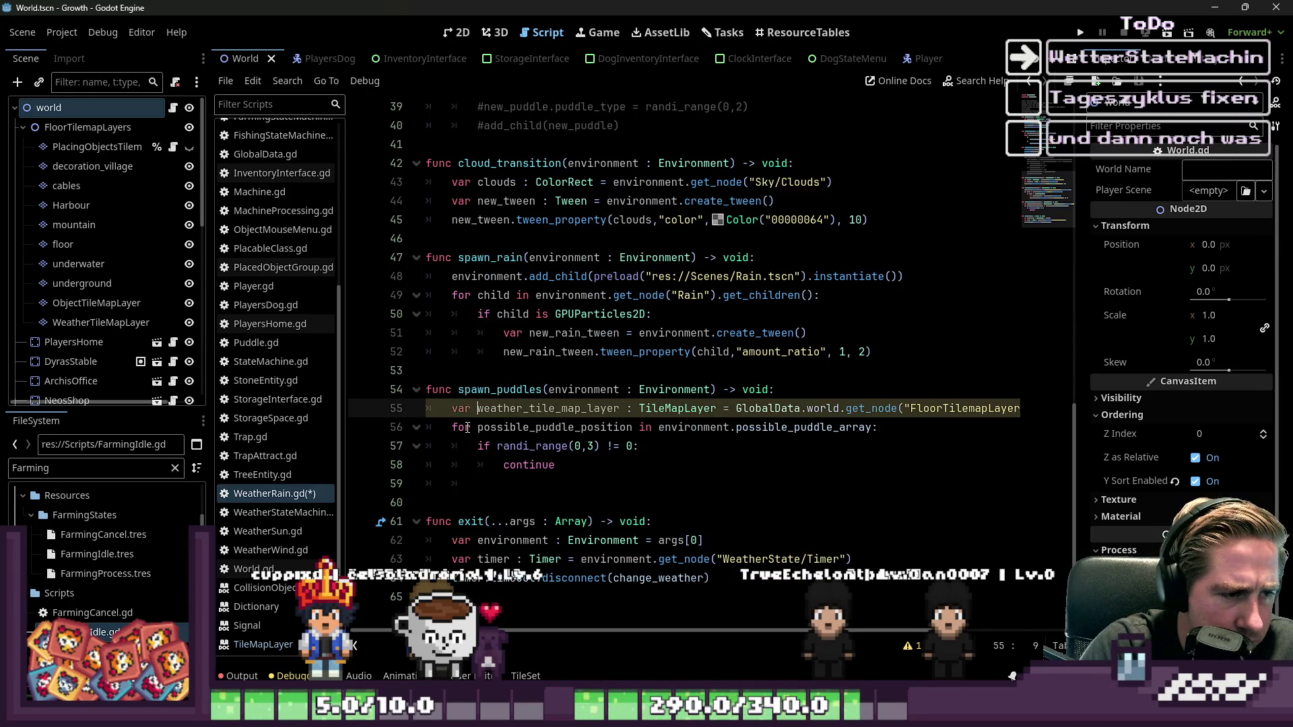
key(Down)
key(Down)
key(Down)
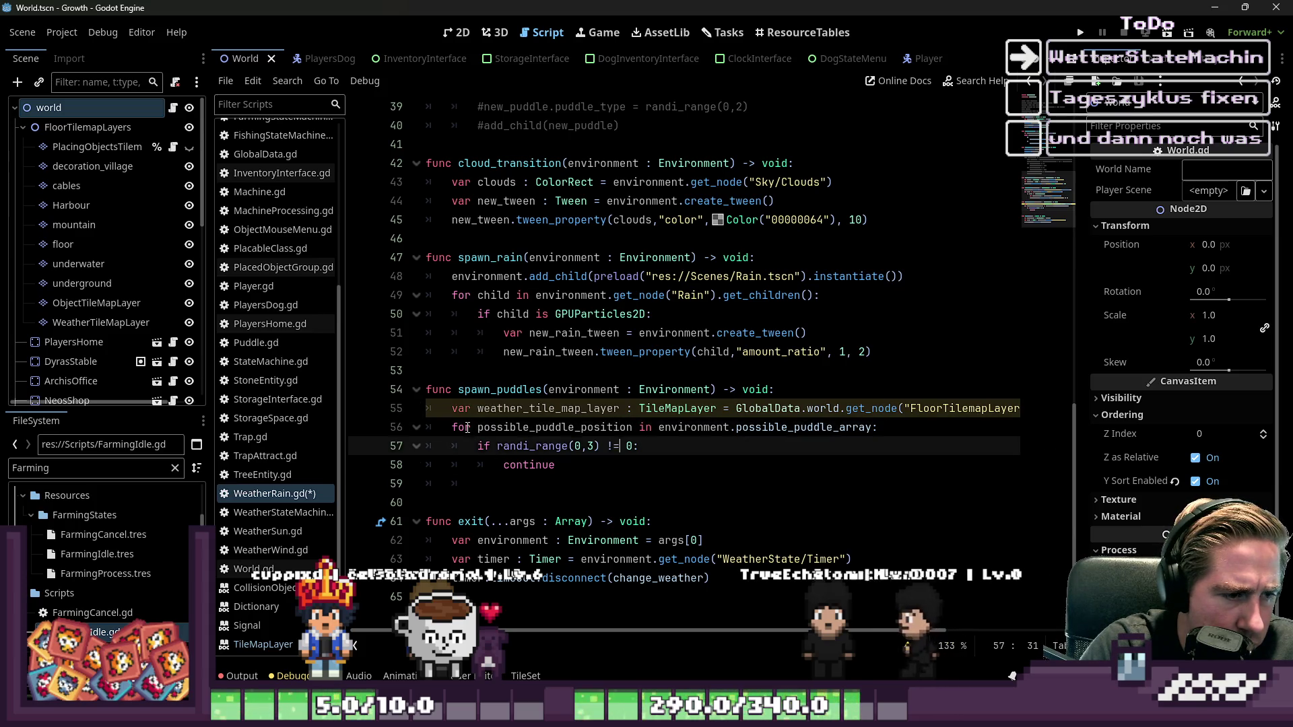
- Write weather_tile_map_layer.set_cell(possible_puddle_position, using autocomplete for the method and variable
text(weather_tile_map_layer.set_)
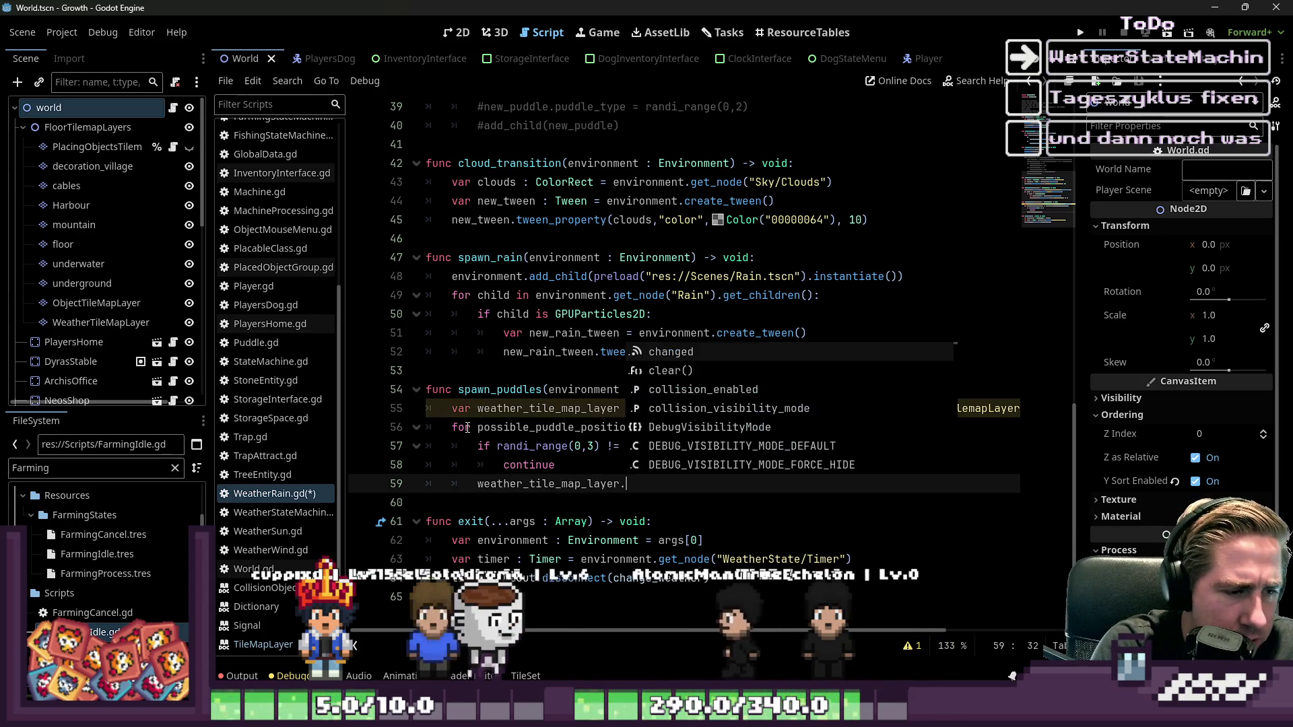
key(Return)
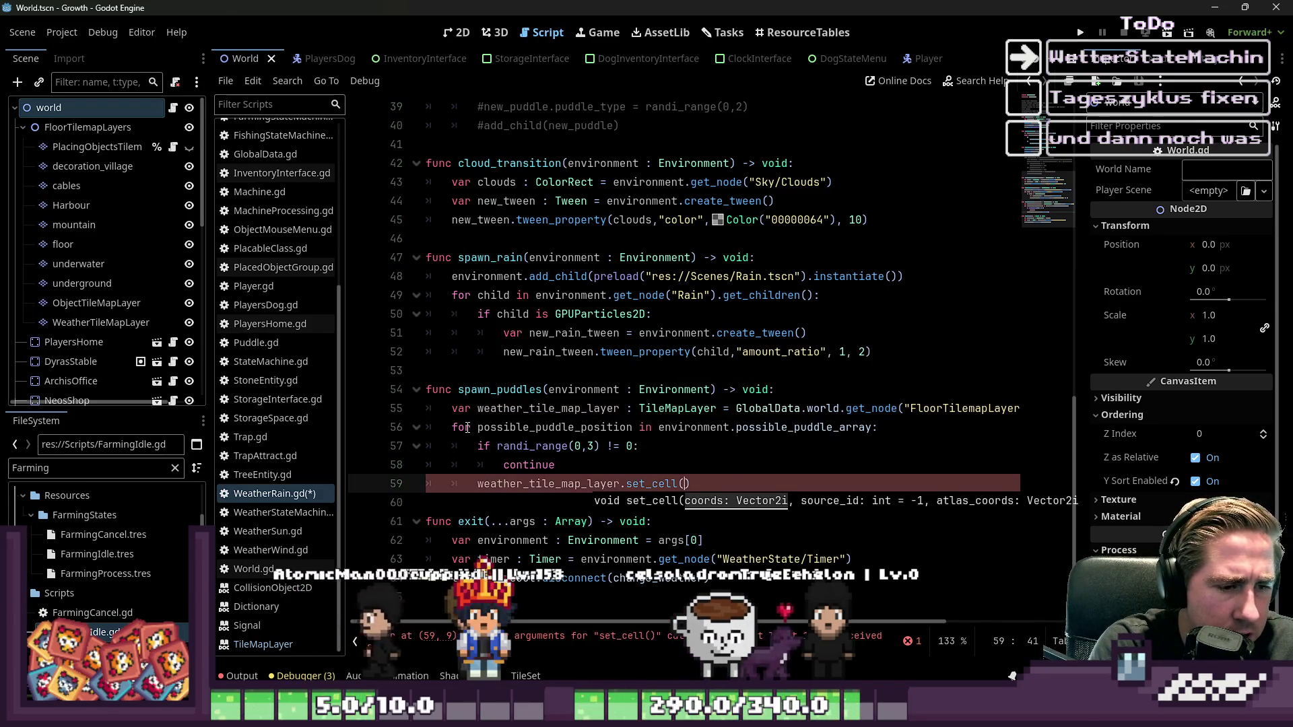
text(p)
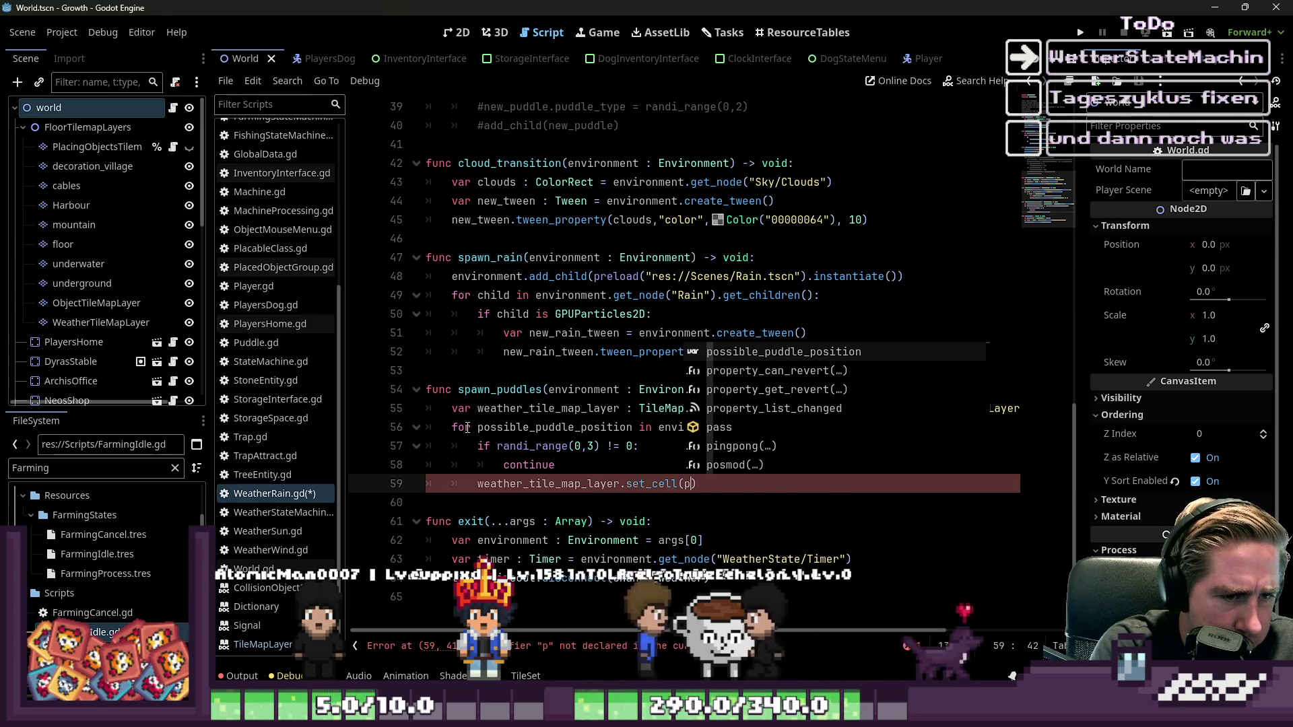
key(Return)
text(,)
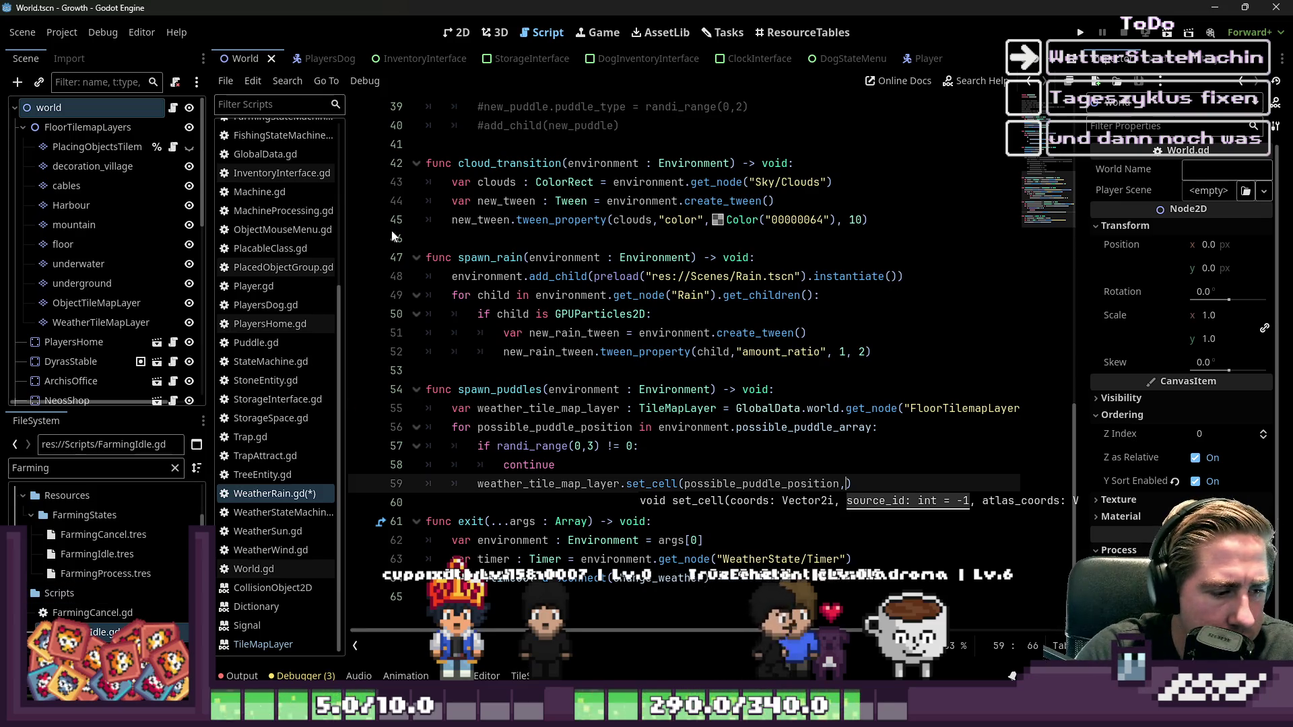
- Show the TileSet panel enlarged to full height, displaying the puddle_spritesheet.png atlas
click(520, 675)
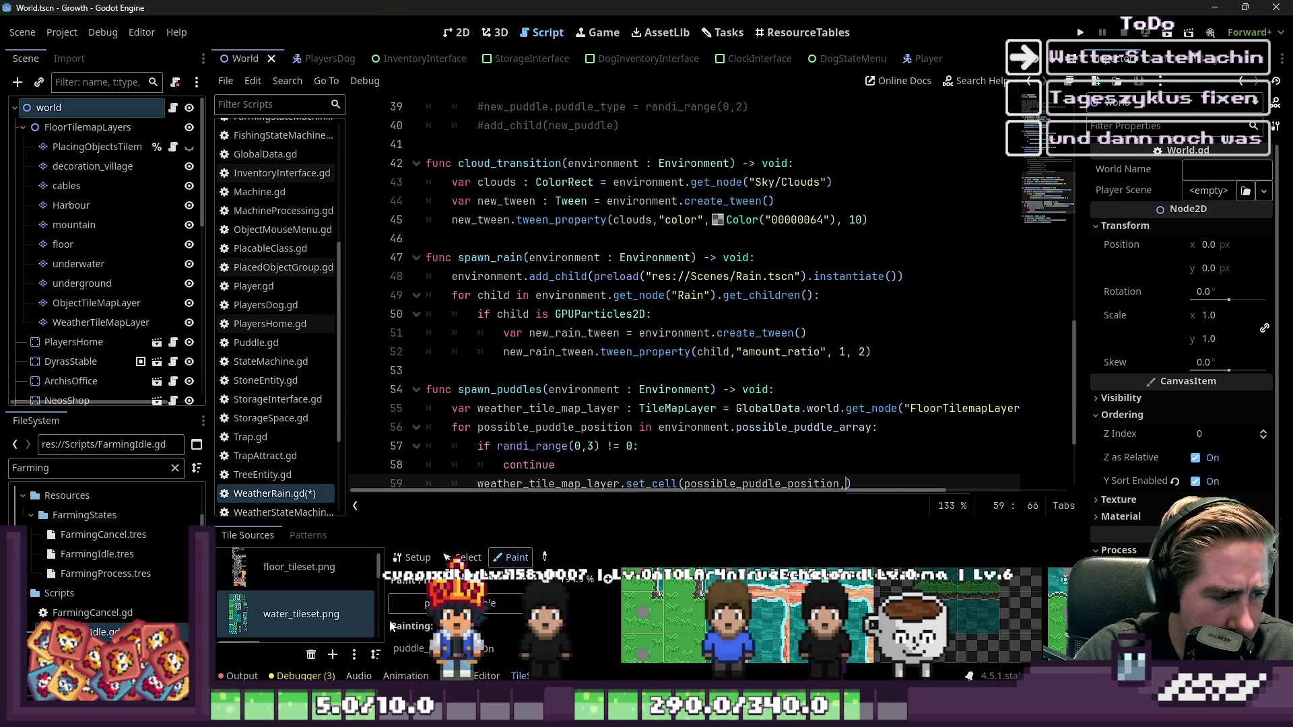
scroll(378, 616, down, 1)
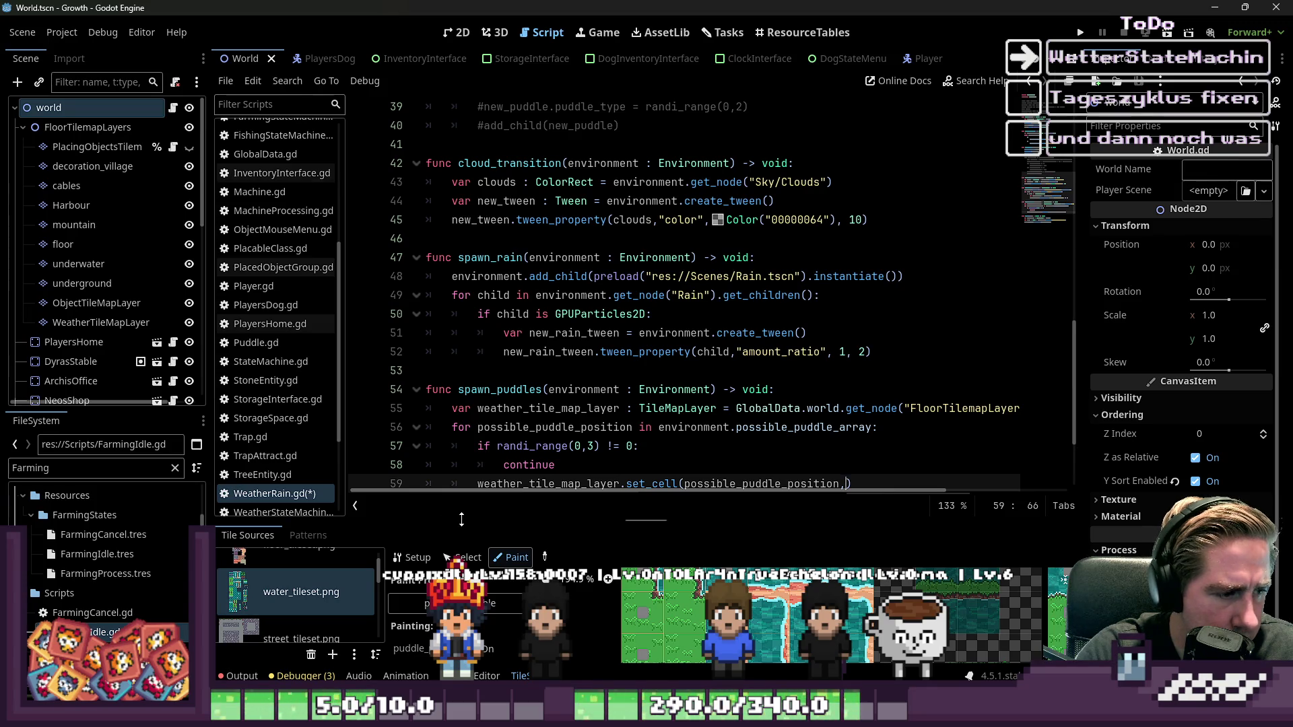
drag(461, 520, 626, 40)
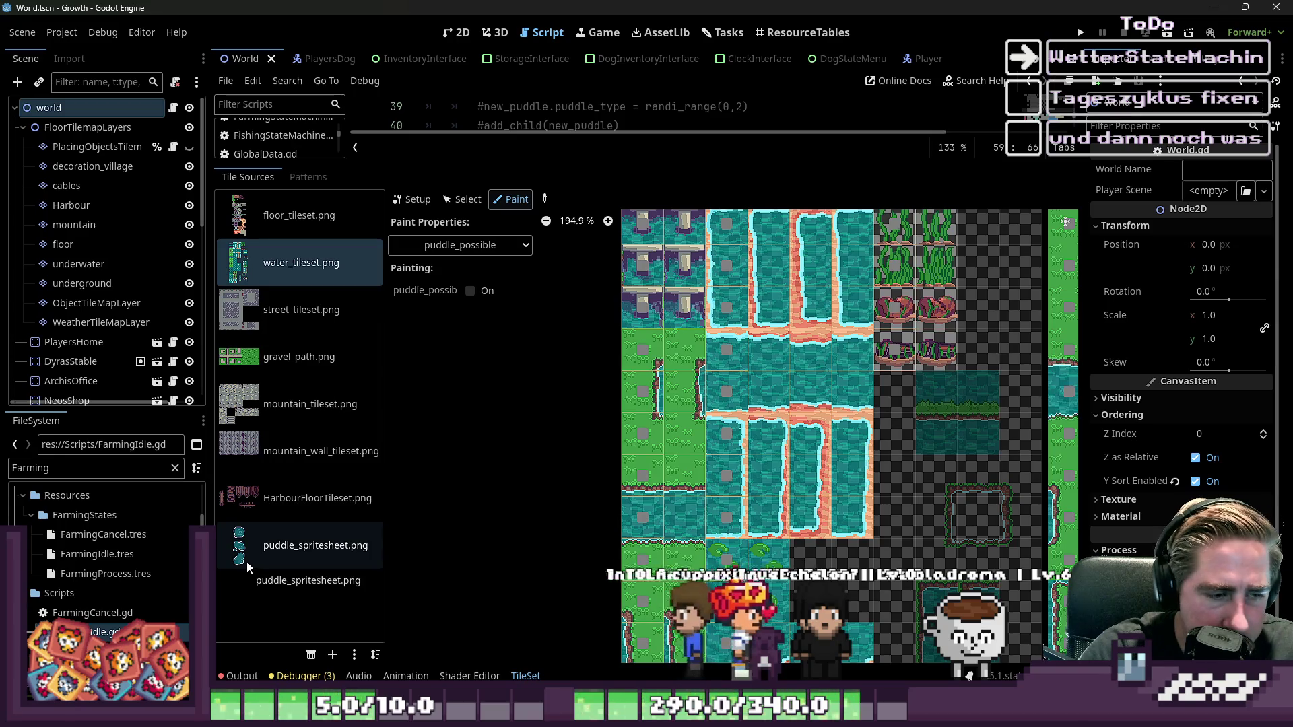
click(339, 536)
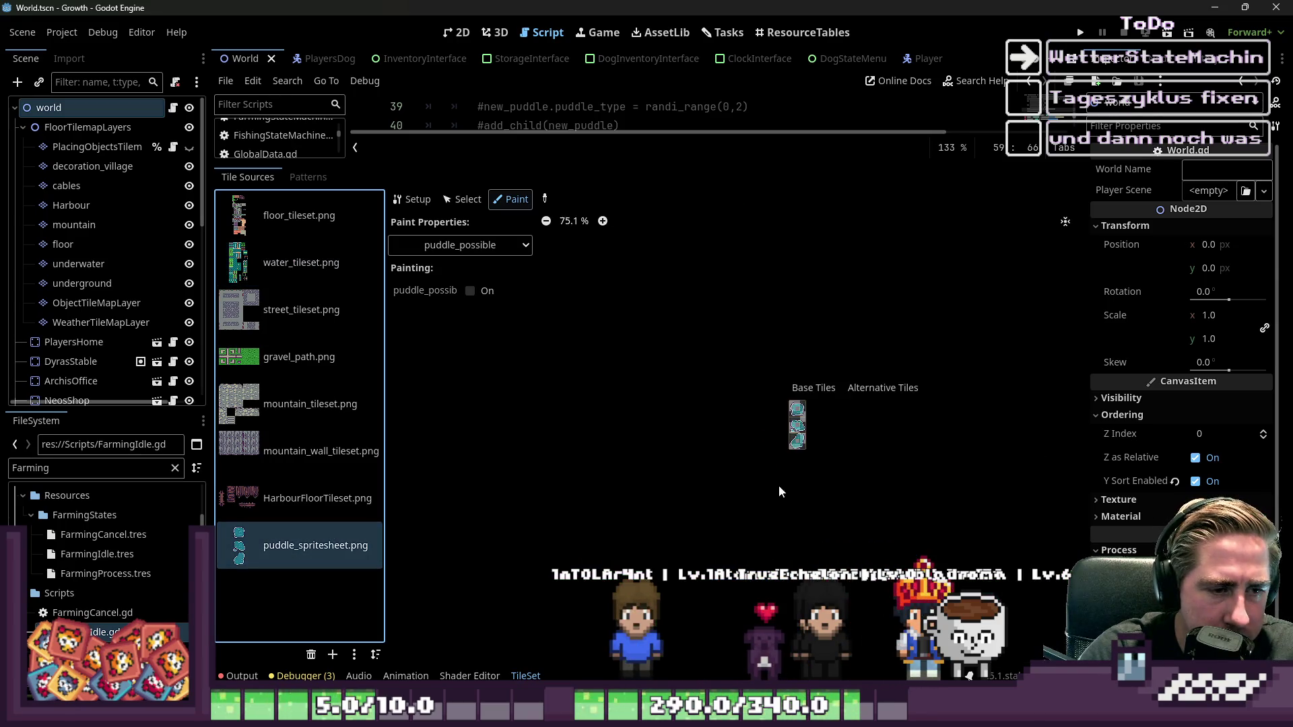
scroll(838, 406, up, 9)
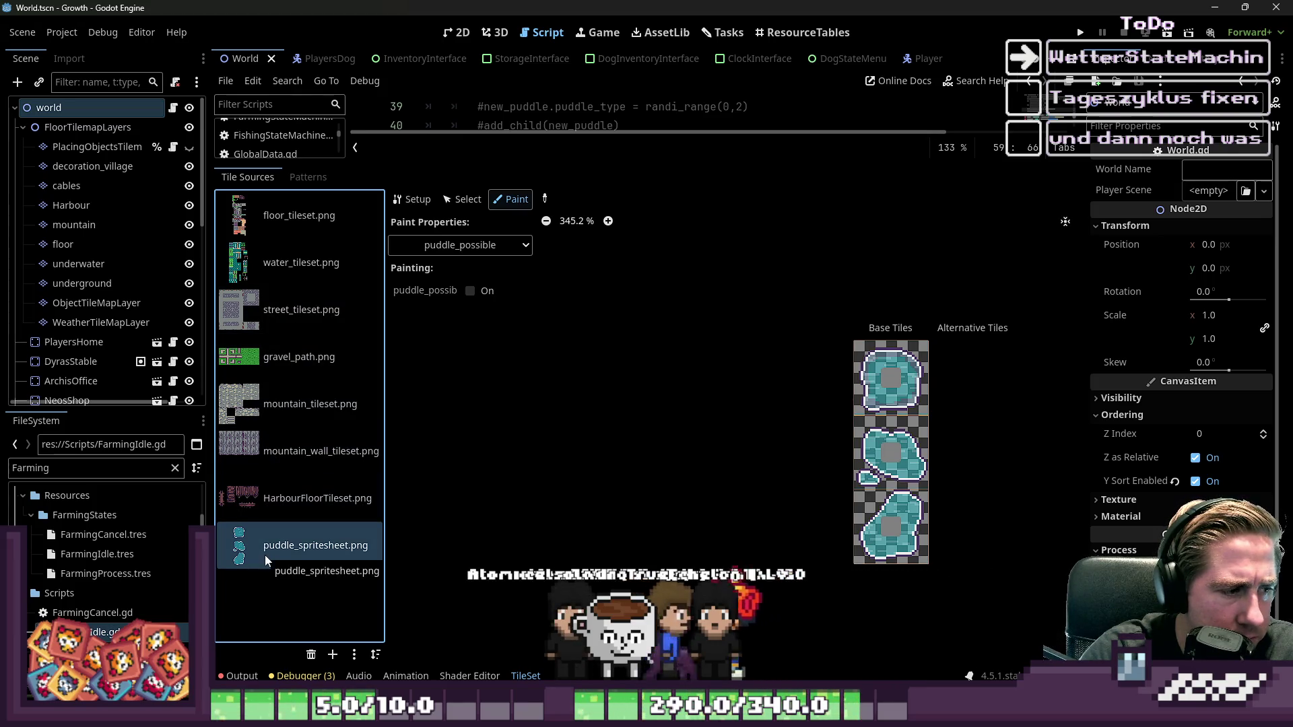
- Compare the floor_tileset and HarbourFloorTileset sources, return to puddle_spritesheet, then shrink the panel
click(292, 227)
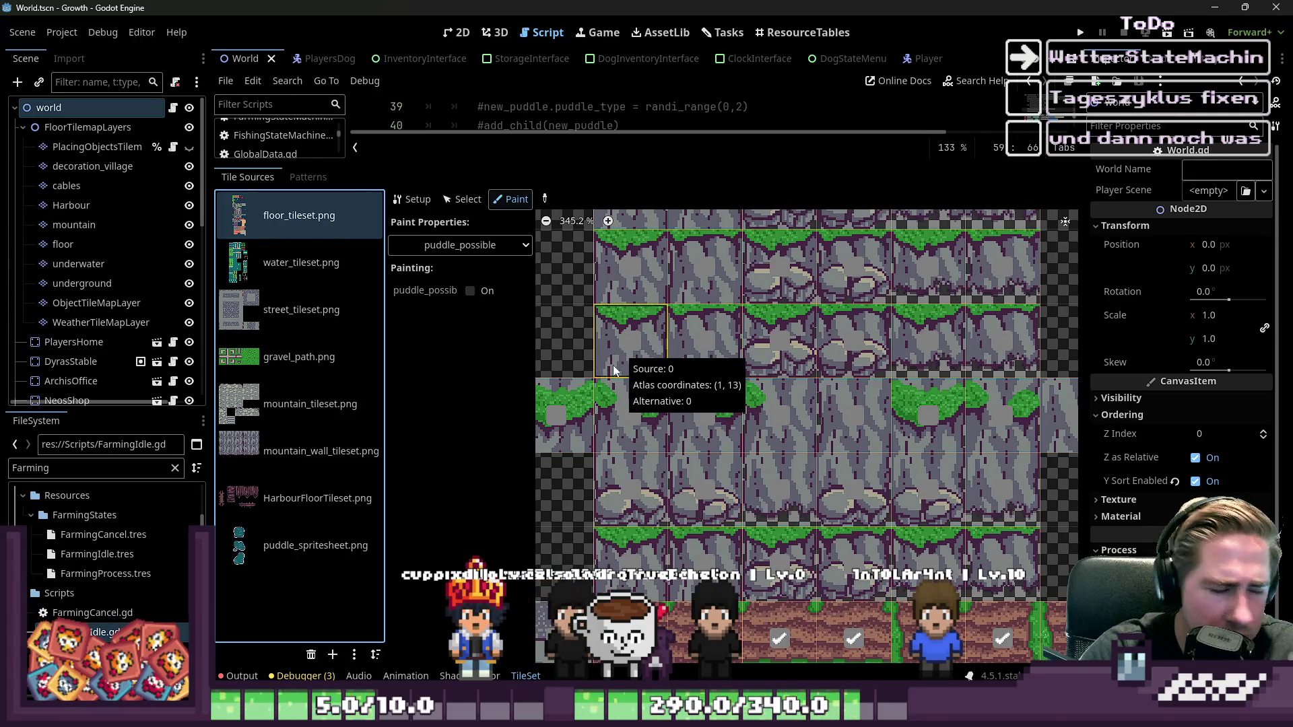
click(308, 512)
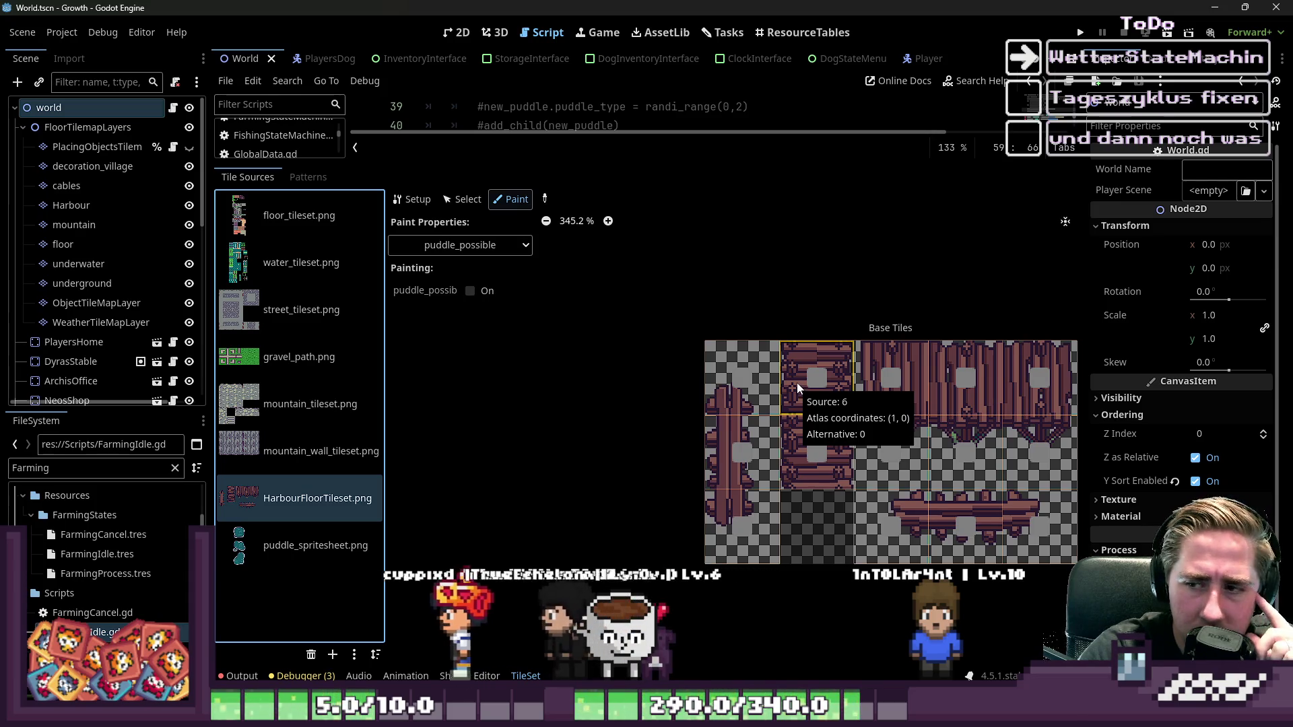
click(323, 547)
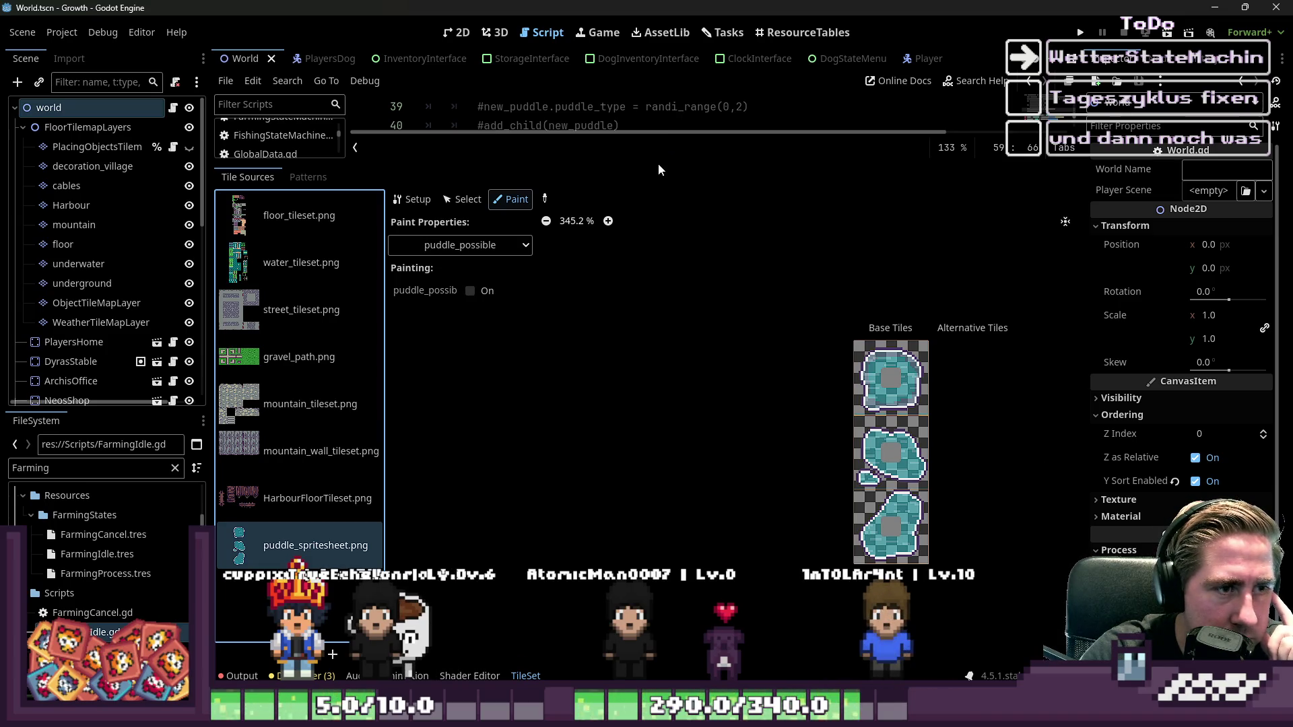
mouse_move(650, 162)
mouse_down()
mouse_move(652, 404)
mouse_move(655, 175)
mouse_up()
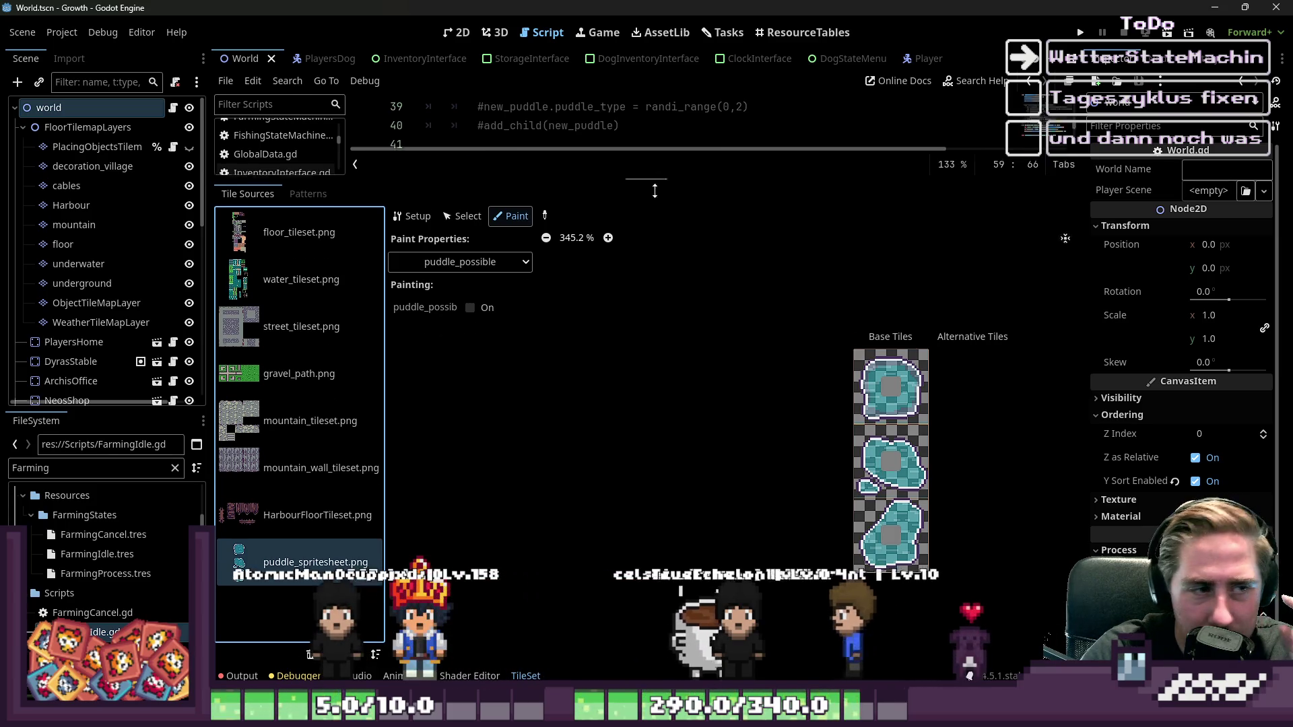
drag(662, 177, 667, 472)
click(604, 312)
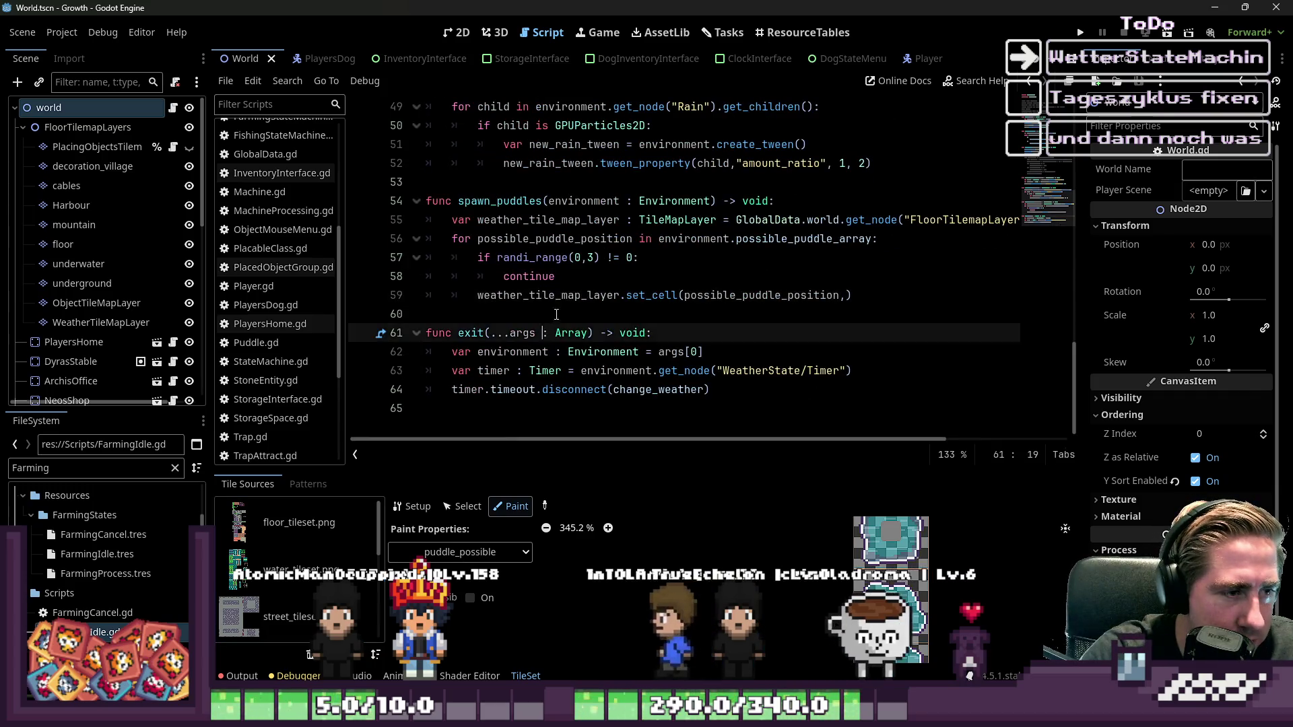
- Add tile source ID 8 as the second argument of the set_cell call
key(Up)
key(End)
key(Left)
text(8,)
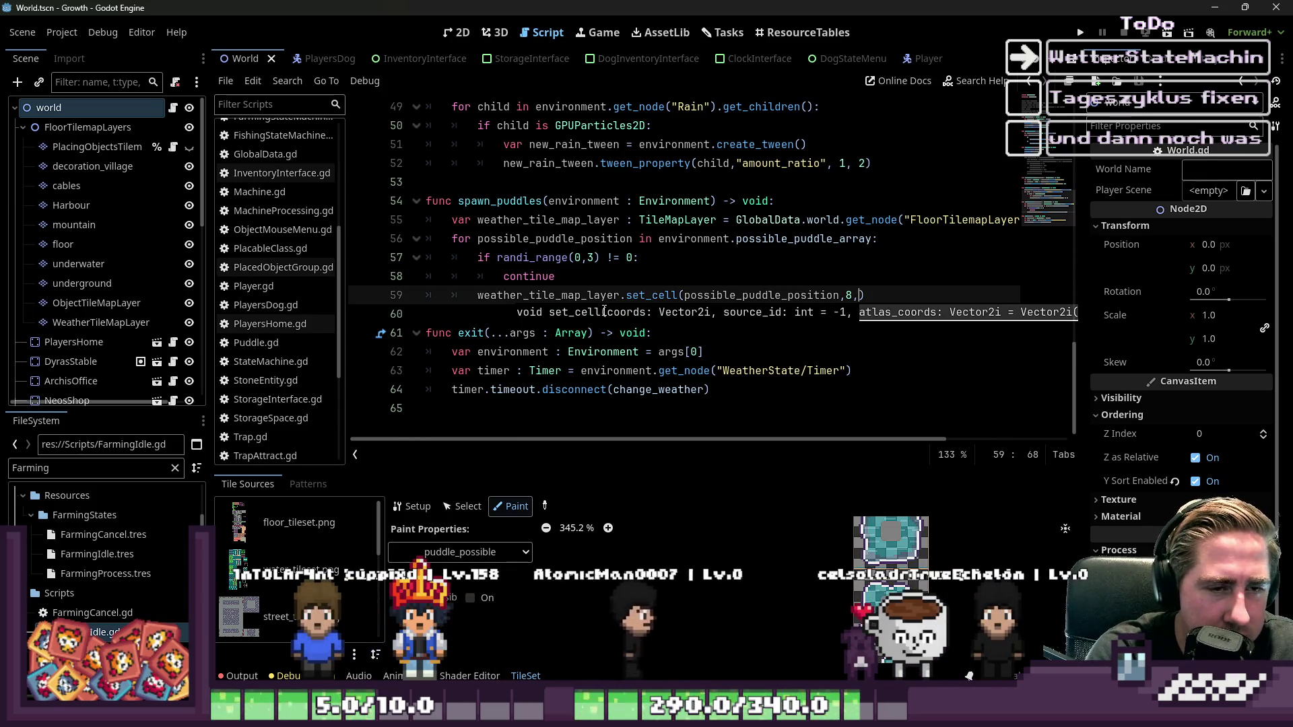
scroll(605, 311, right, 3)
scroll(835, 522, down, 3)
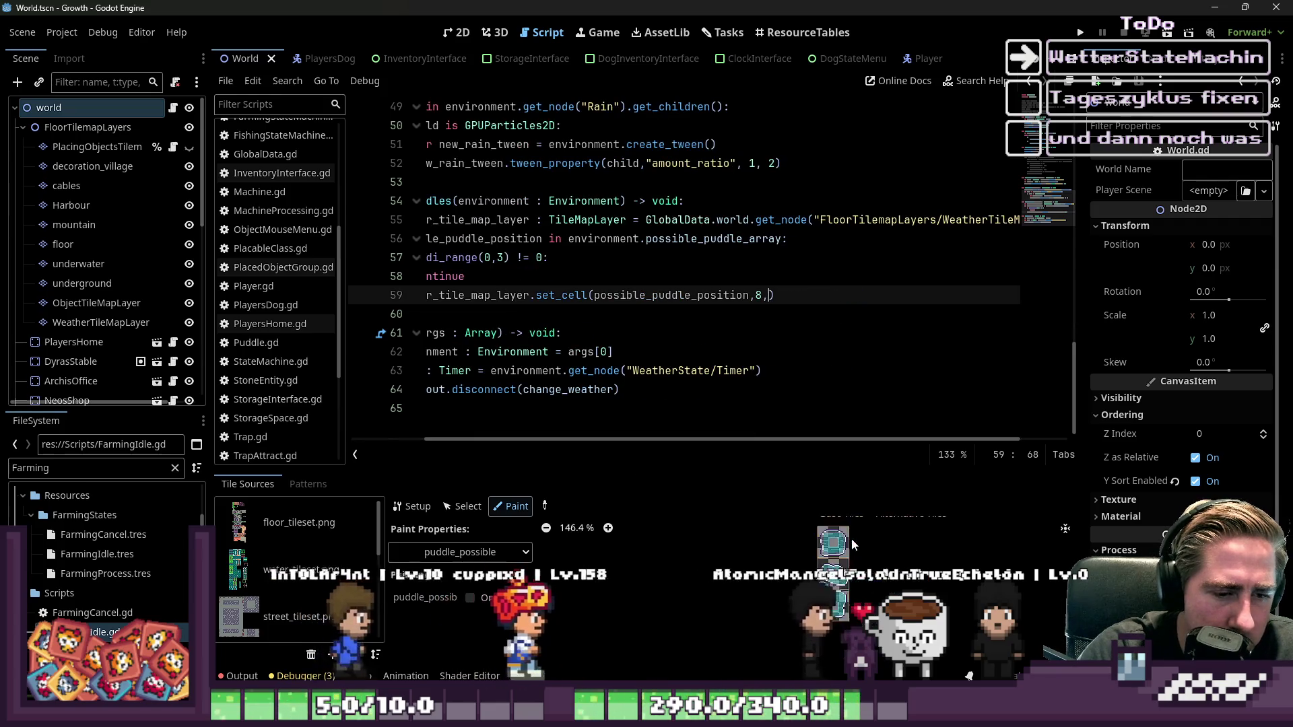
scroll(842, 525, down, 2)
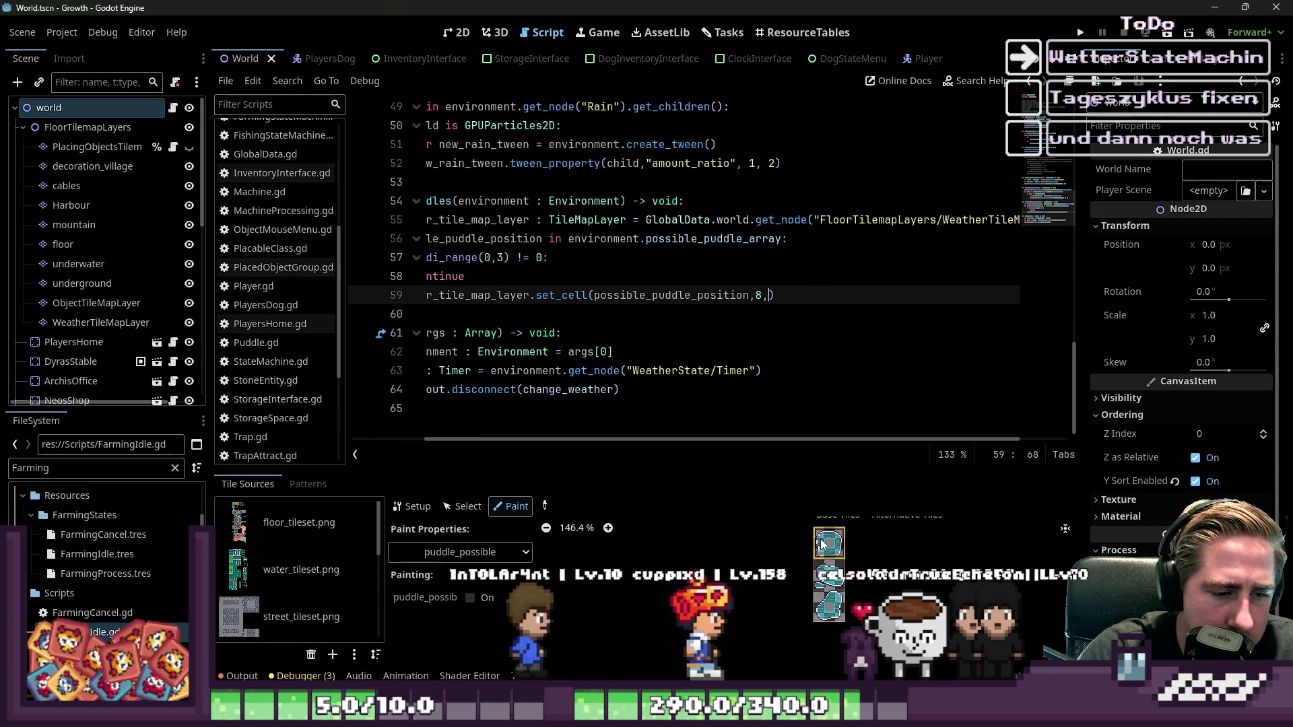
scroll(786, 348, up, 2)
scroll(786, 348, down, 2)
- Finish set_cell with Vector2i(0,randi_range(...)) atlas coordinates, with the range ending as 0 to 2
text(Vector)
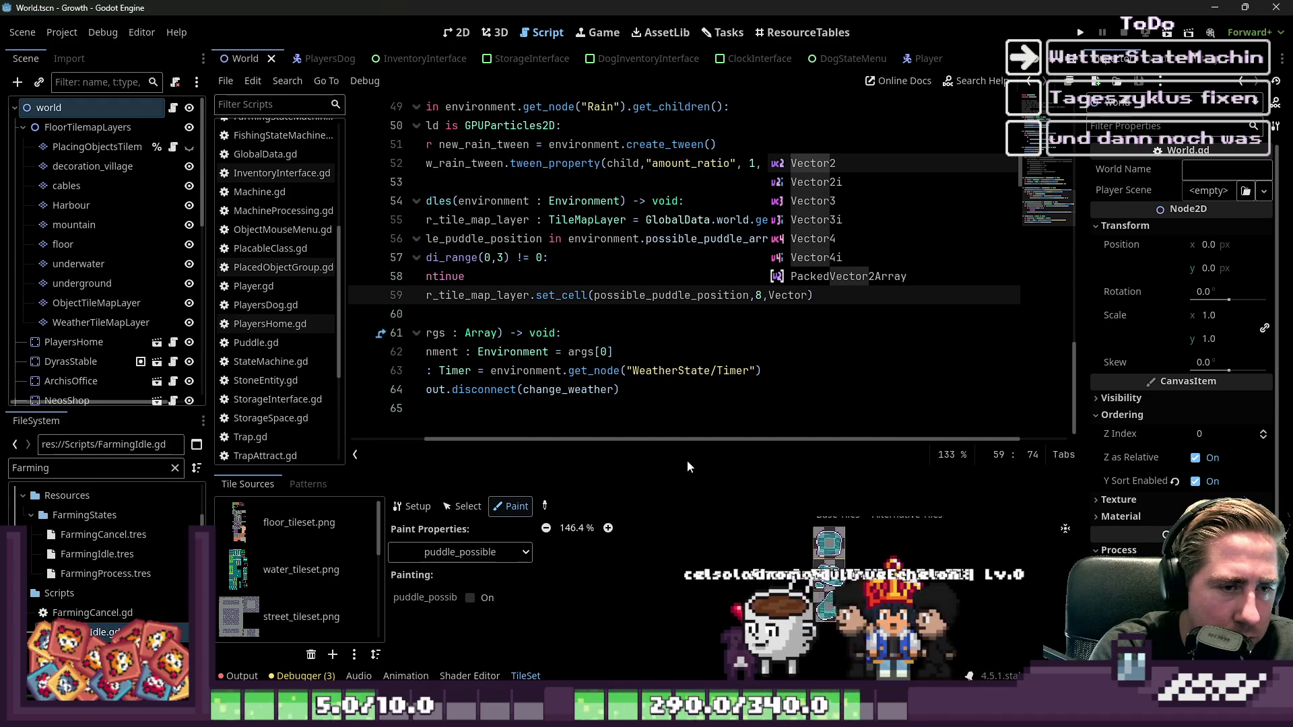
text(i)
key(Return)
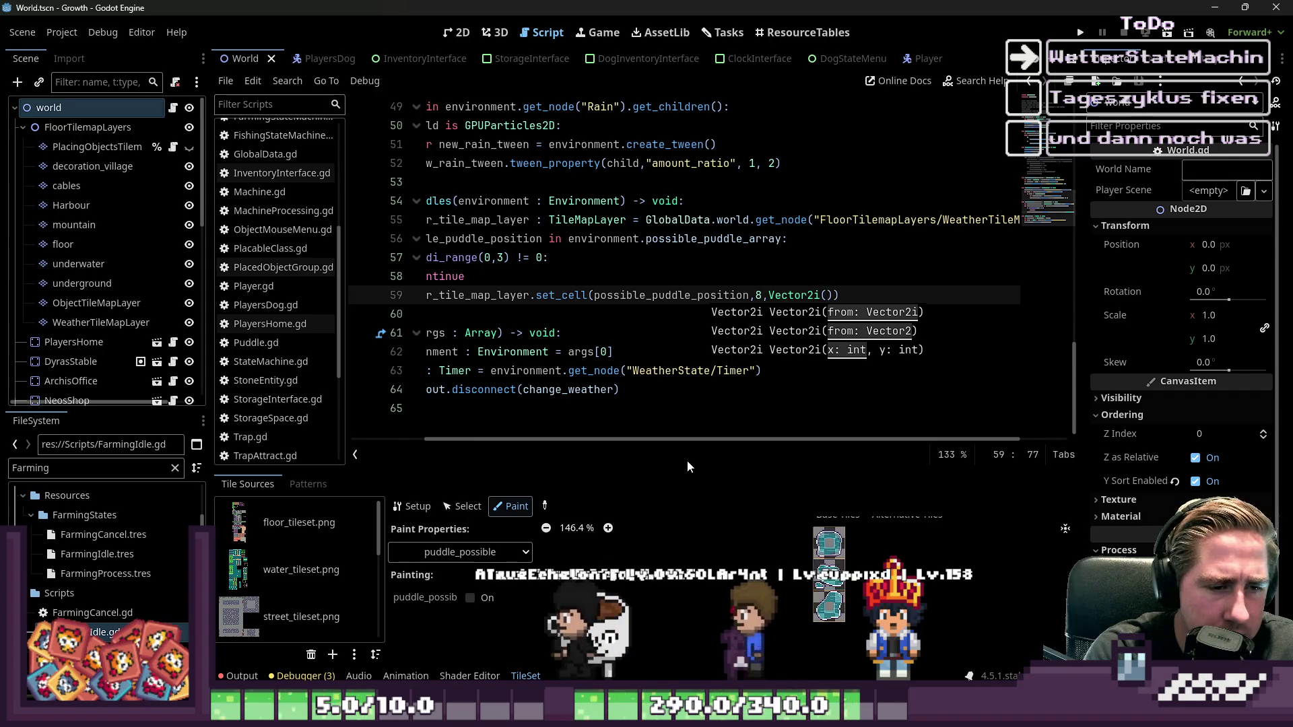
text(0,randi_rang)
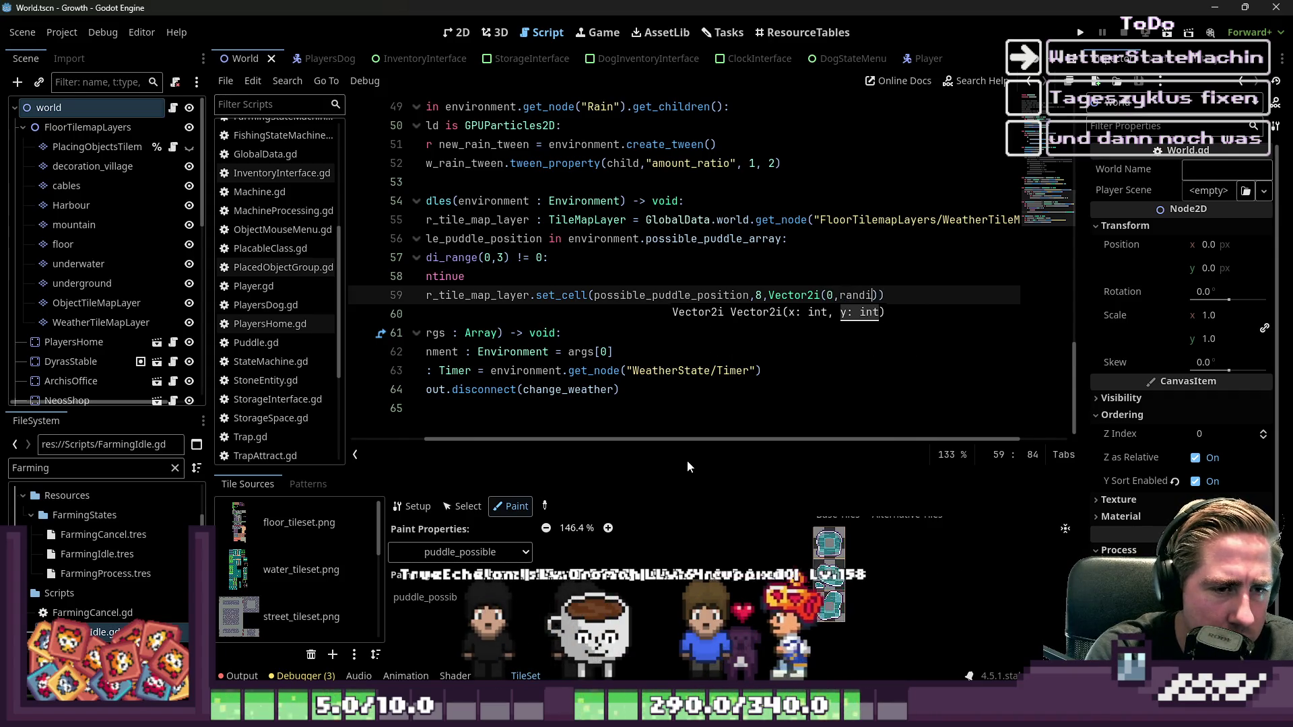
key(Return)
text(0,3))
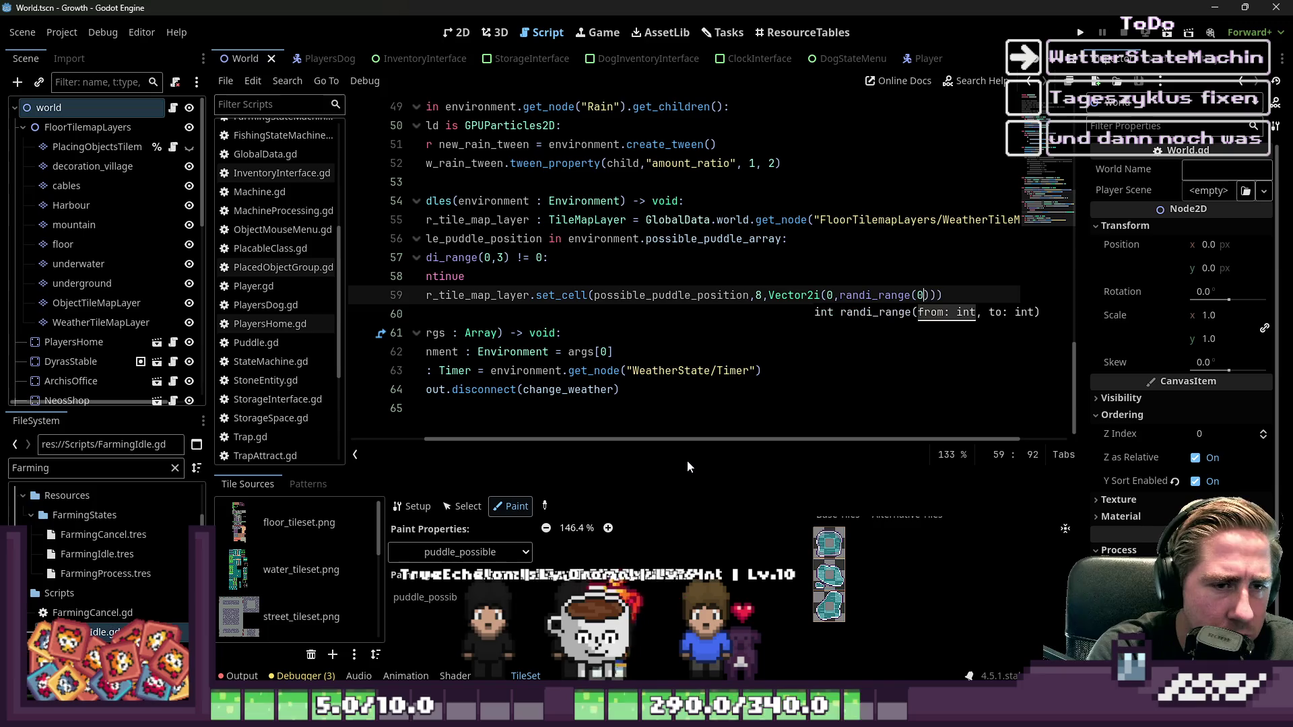
click(706, 371)
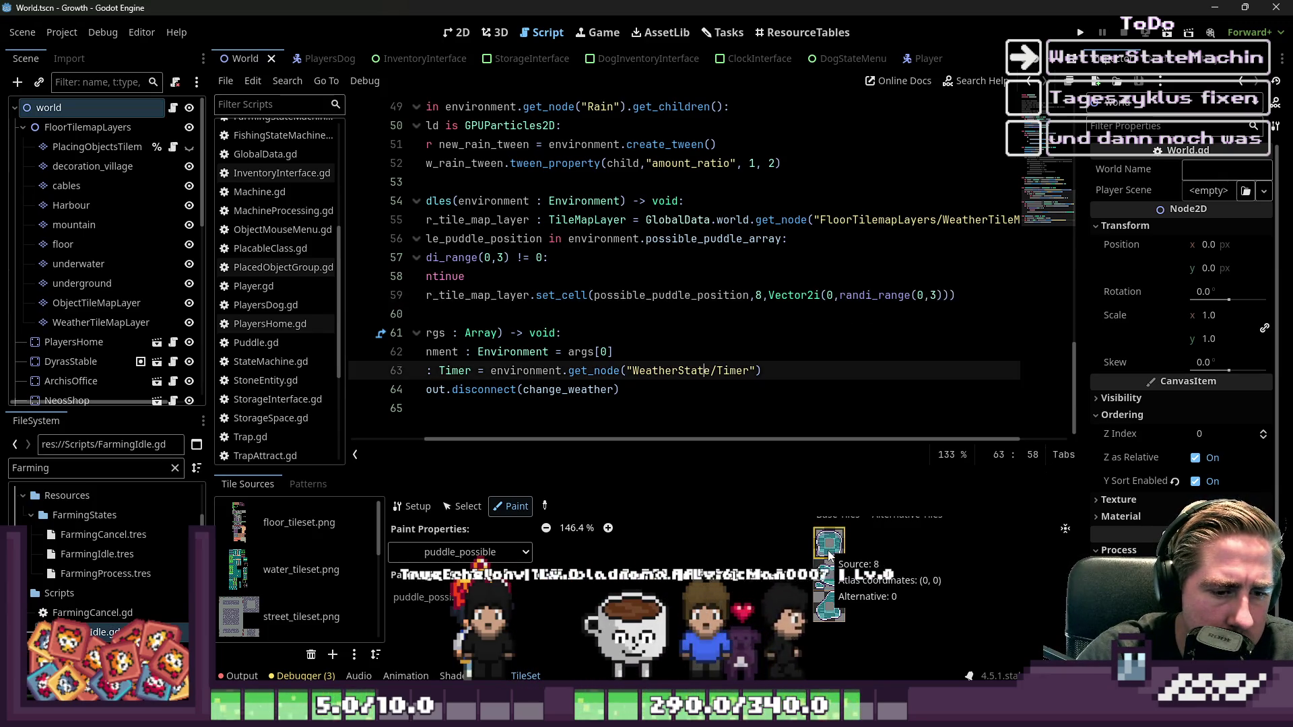
click(933, 300)
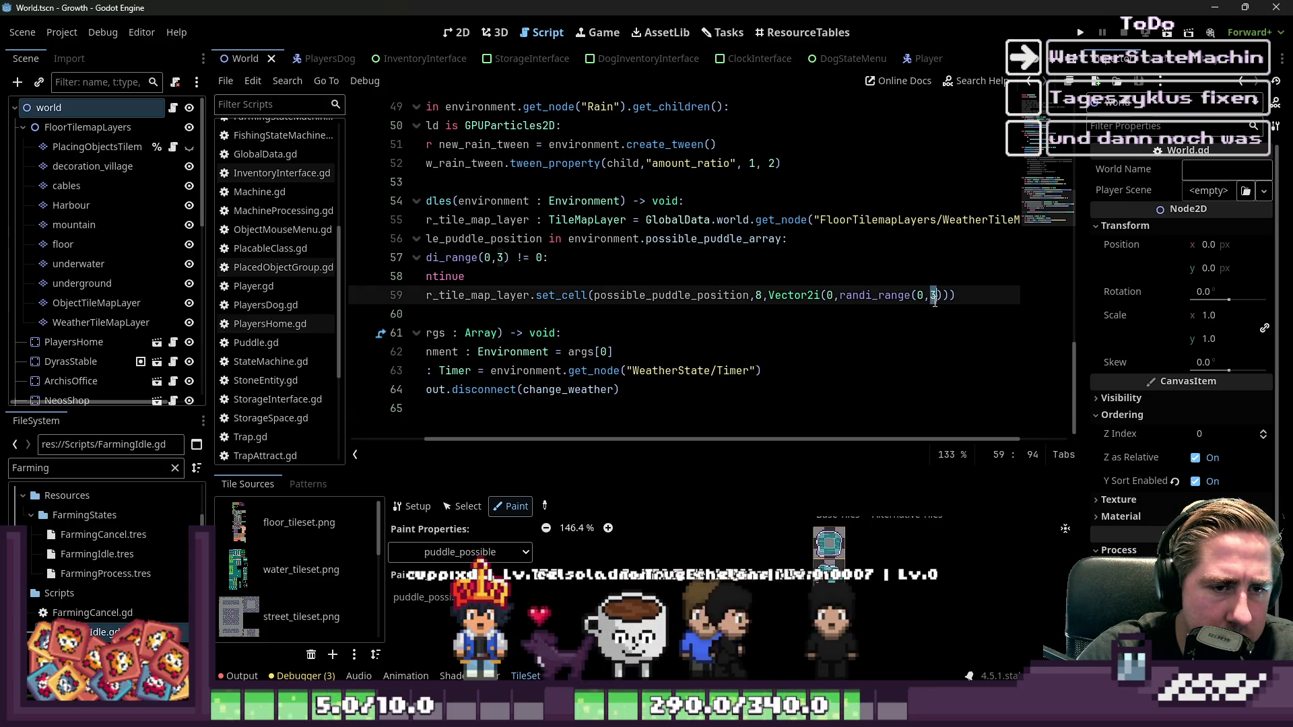
click(552, 320)
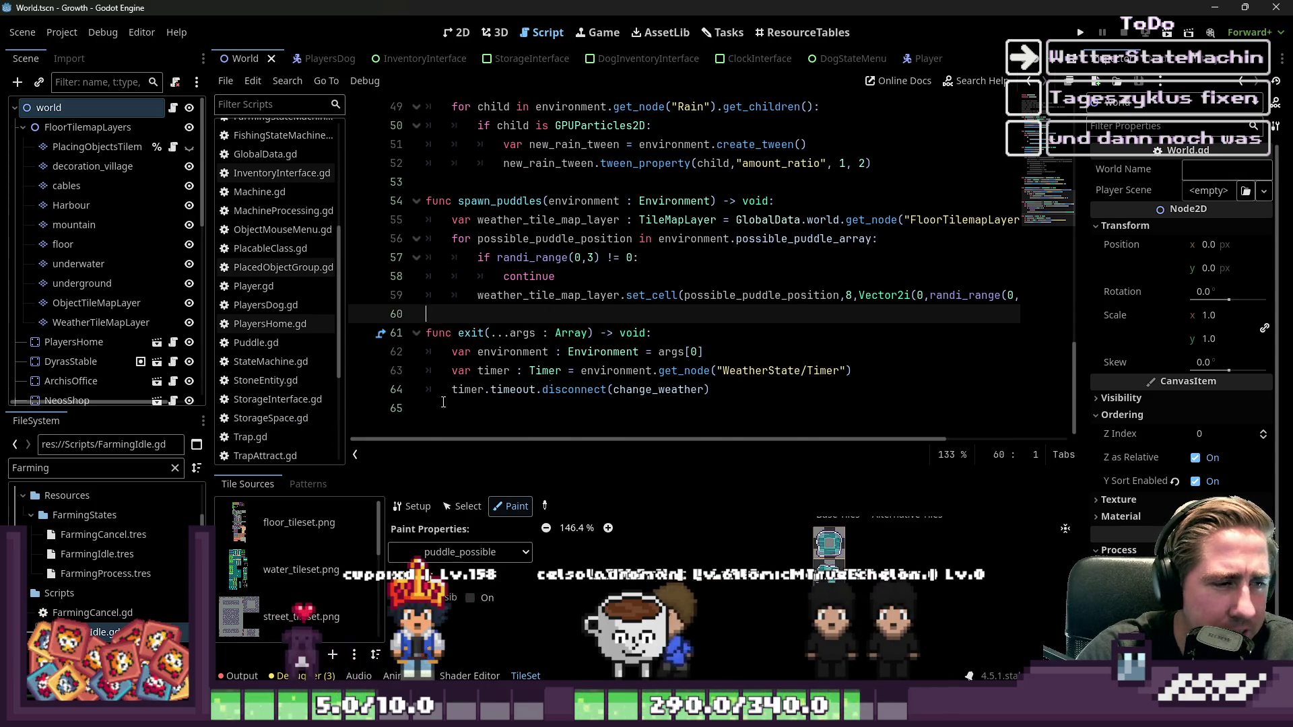
- Delete the commented-out puddle-instancing lines 32–40 from the rain script
scroll(768, 306, up, 3)
scroll(464, 270, up, 5)
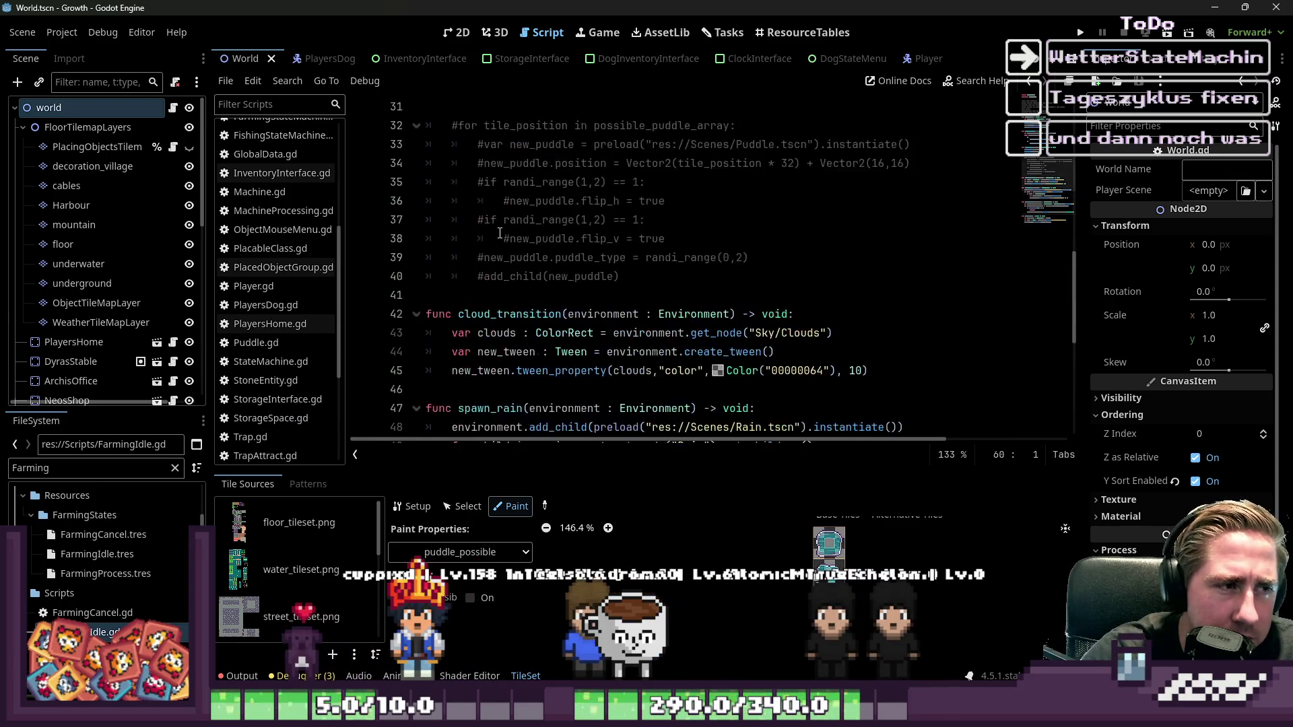
mouse_move(629, 395)
mouse_down()
mouse_move(458, 283)
mouse_move(431, 239)
mouse_up()
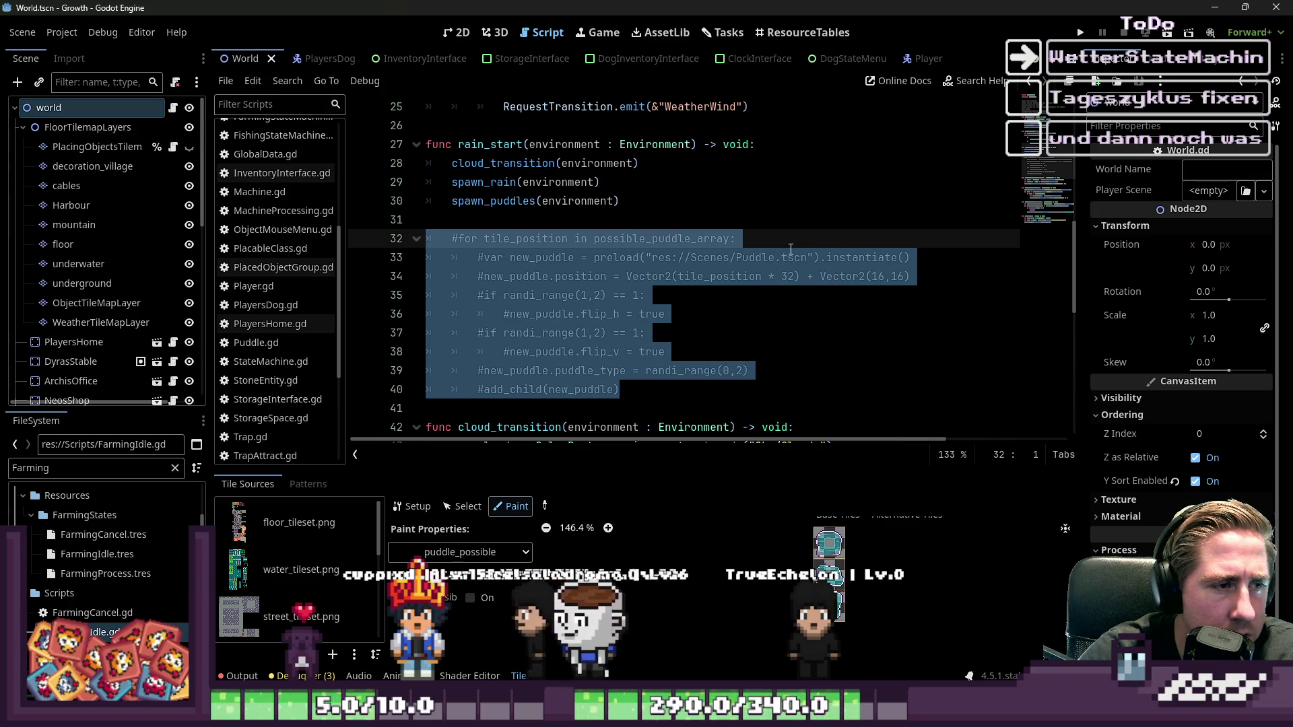
key(BackSpace)
key(BackSpace)
- Review the spawn_puddles function and surrounding rain script code
scroll(884, 255, down, 3)
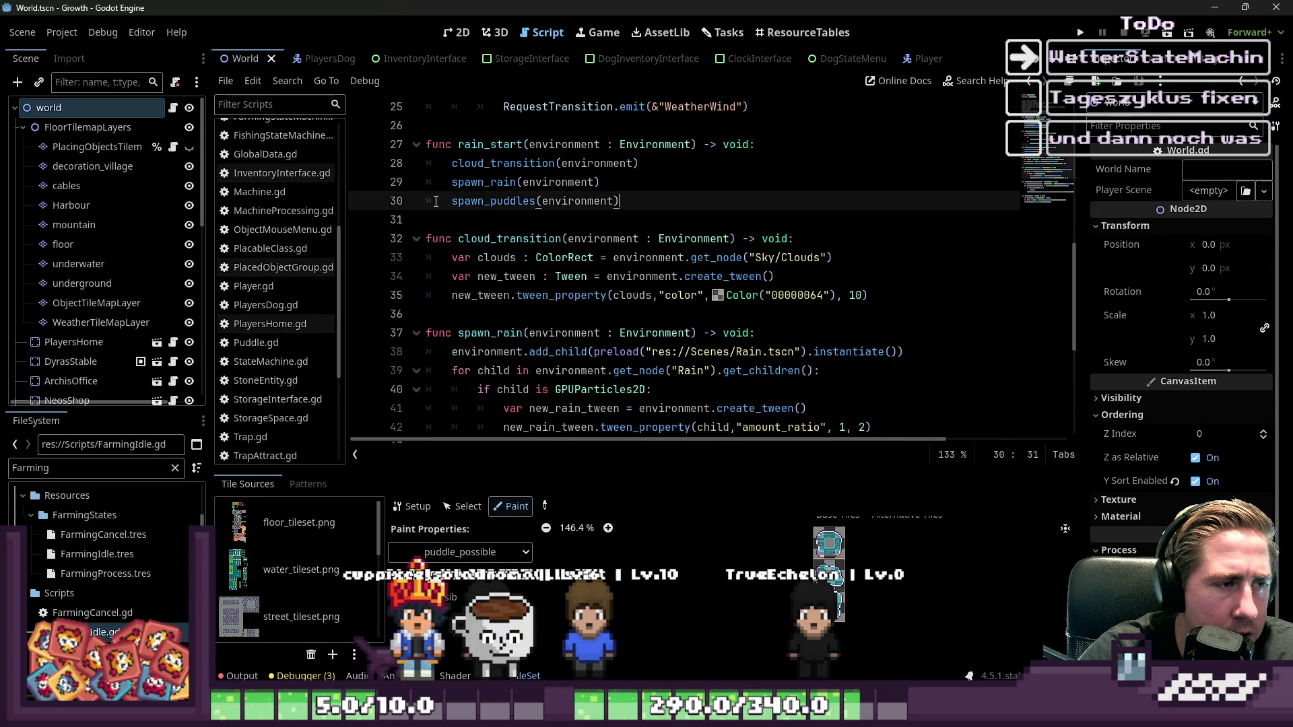
click(497, 295)
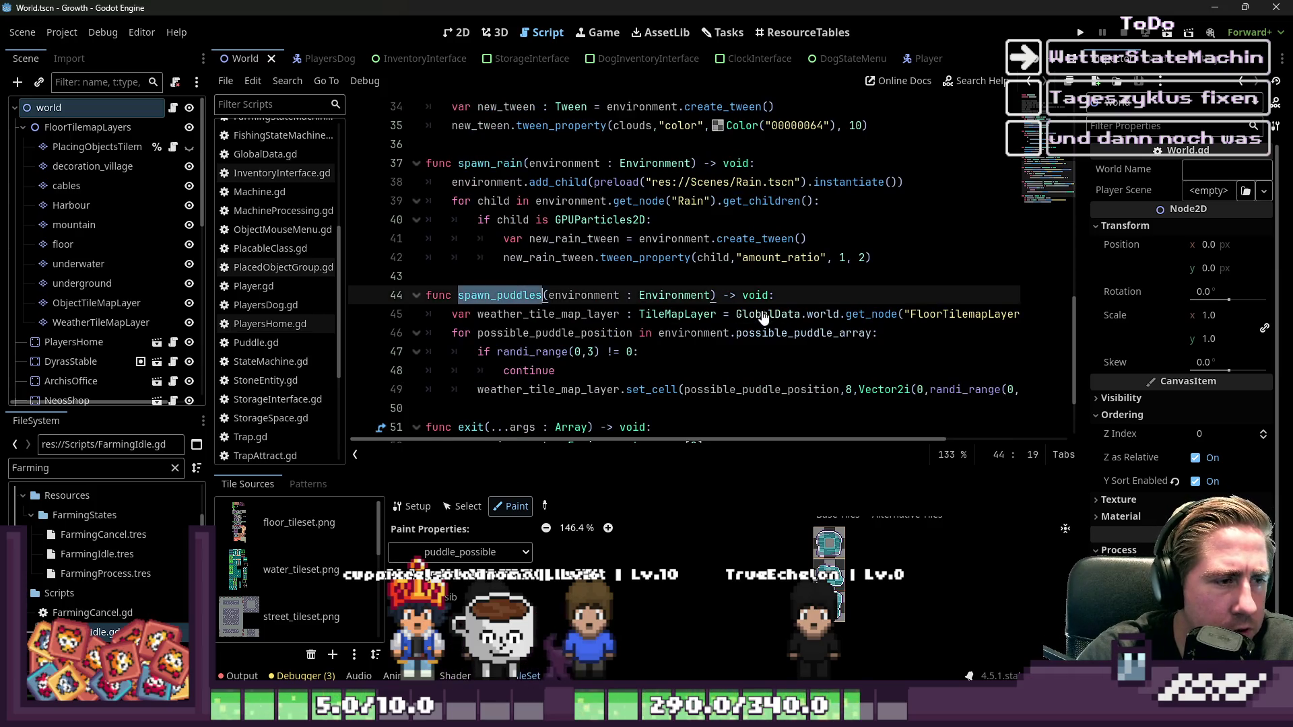
scroll(763, 317, up, 11)
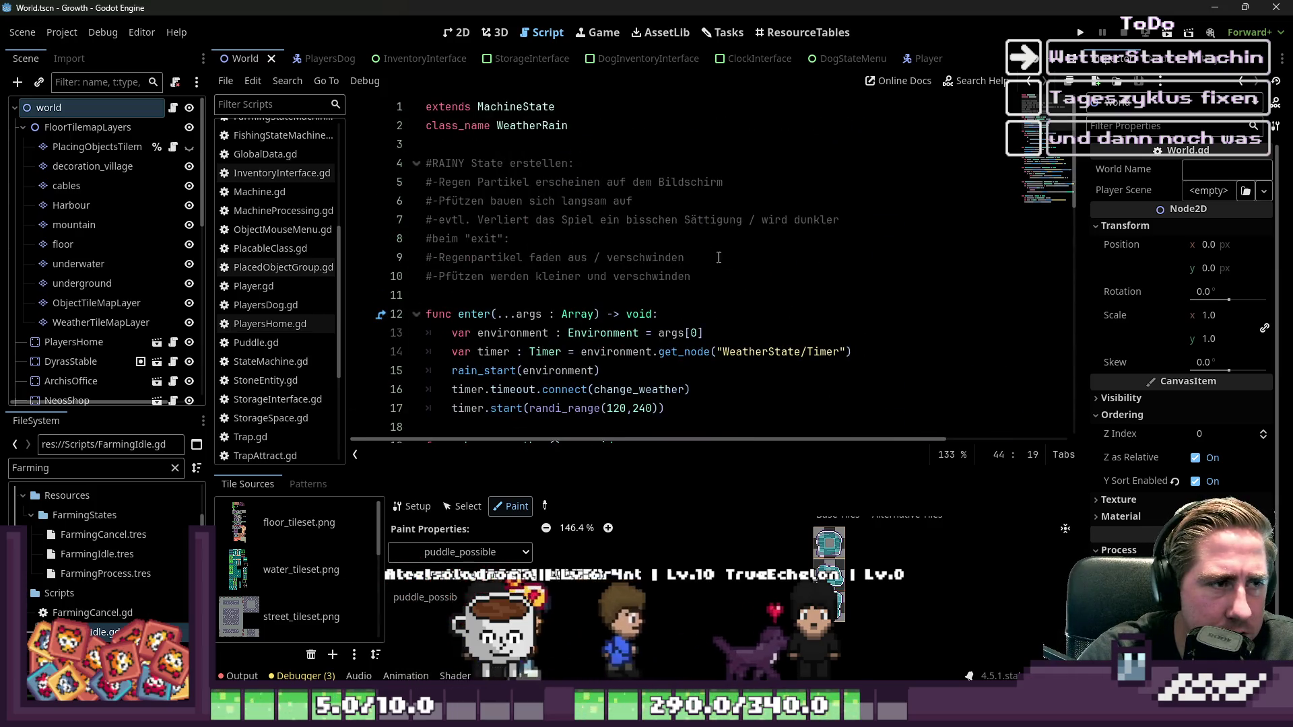
triple_click(718, 258)
click(516, 107)
scroll(593, 214, down, 1)
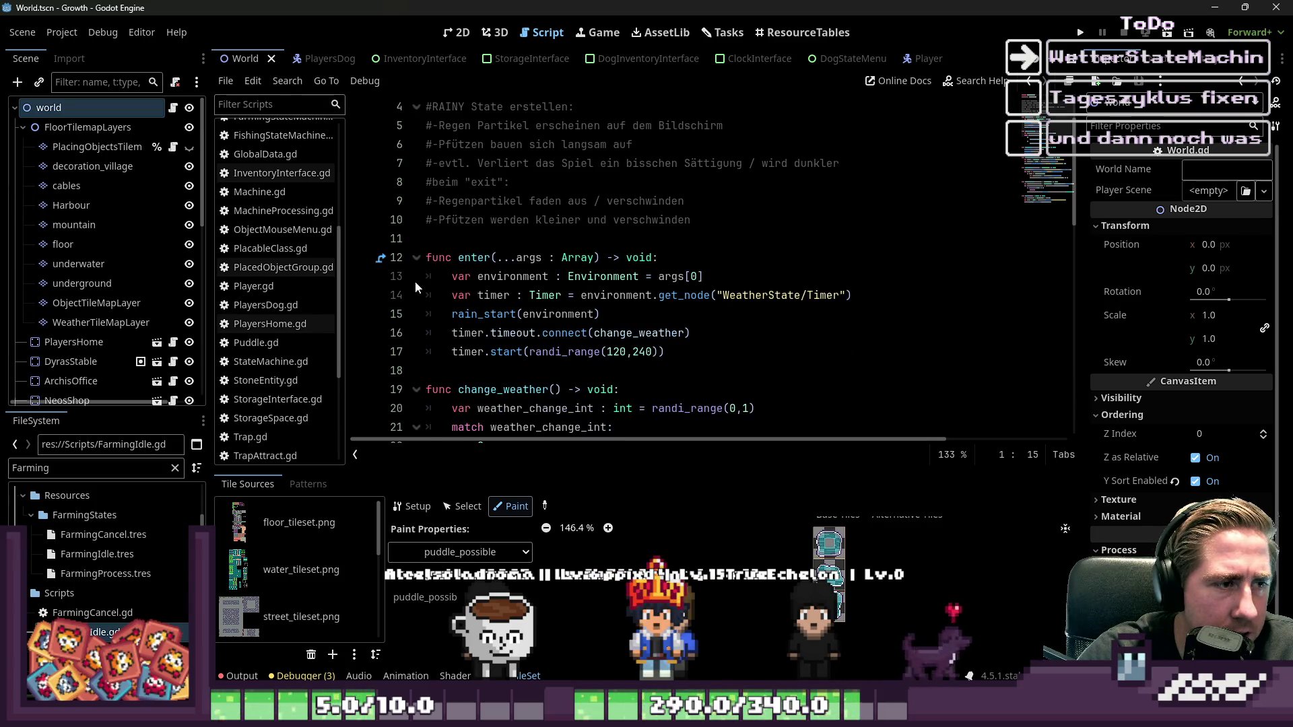
scroll(256, 216, up, 5)
scroll(111, 326, down, 10)
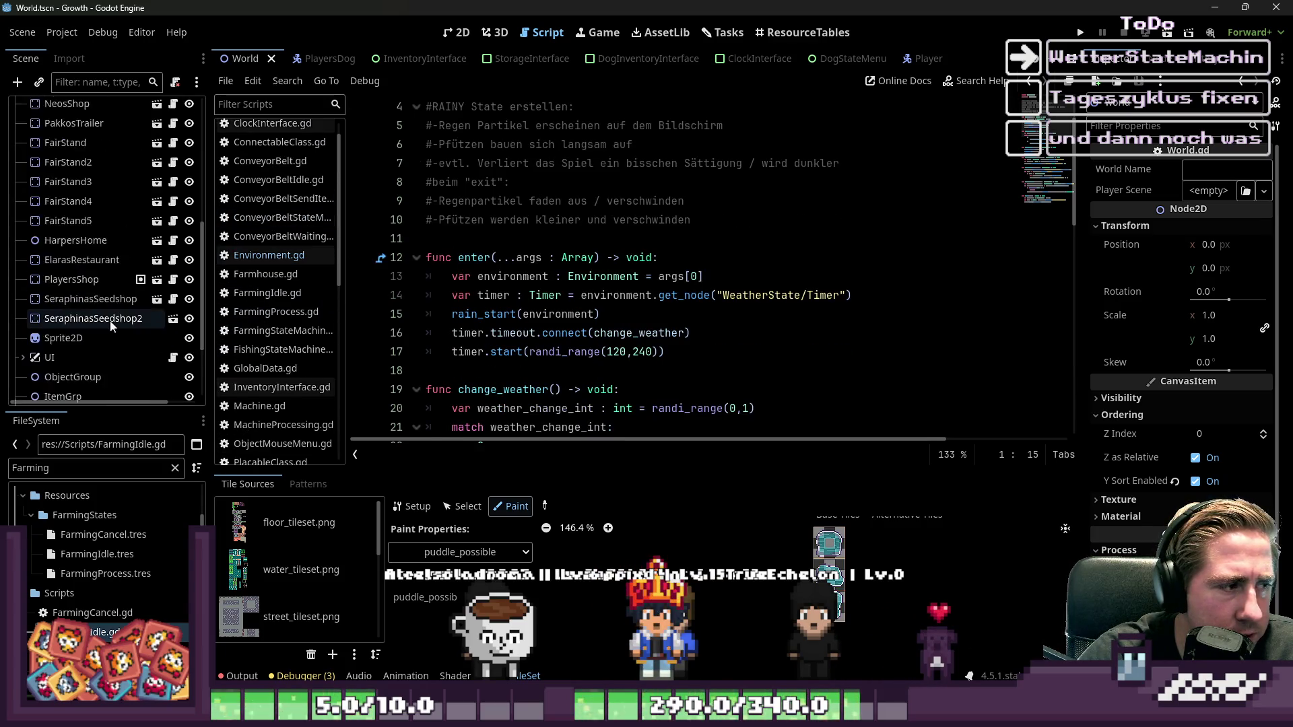
scroll(106, 257, up, 2)
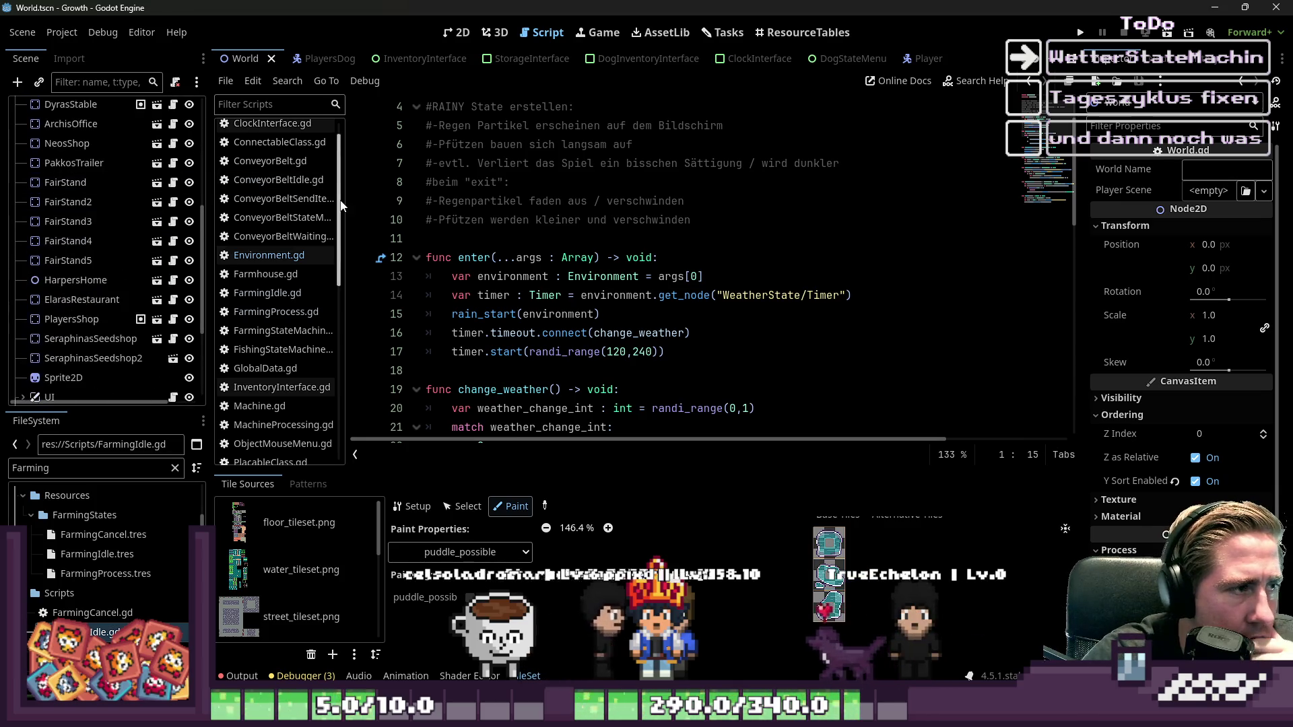
scroll(276, 283, up, 1)
scroll(807, 66, down, 5)
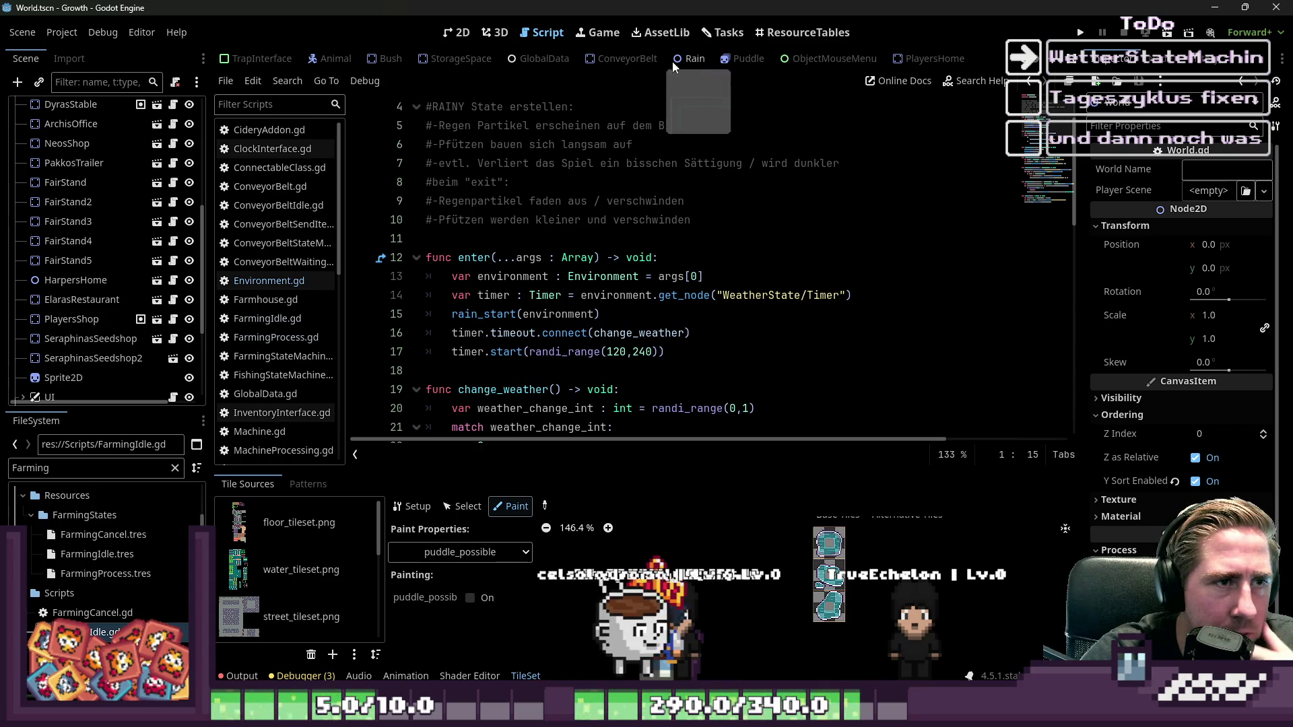
- Widen the script list to show full file names and open WeatherStateMachine.gd
click(86, 84)
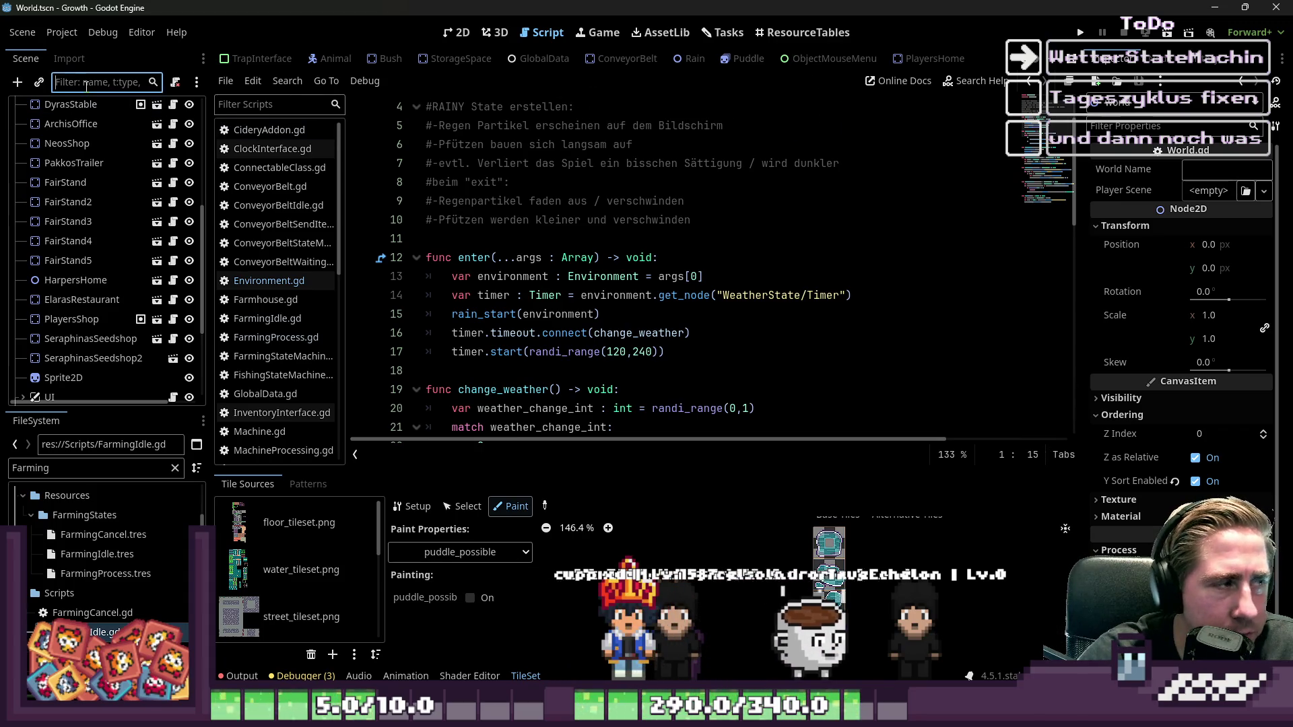
text(Ein)
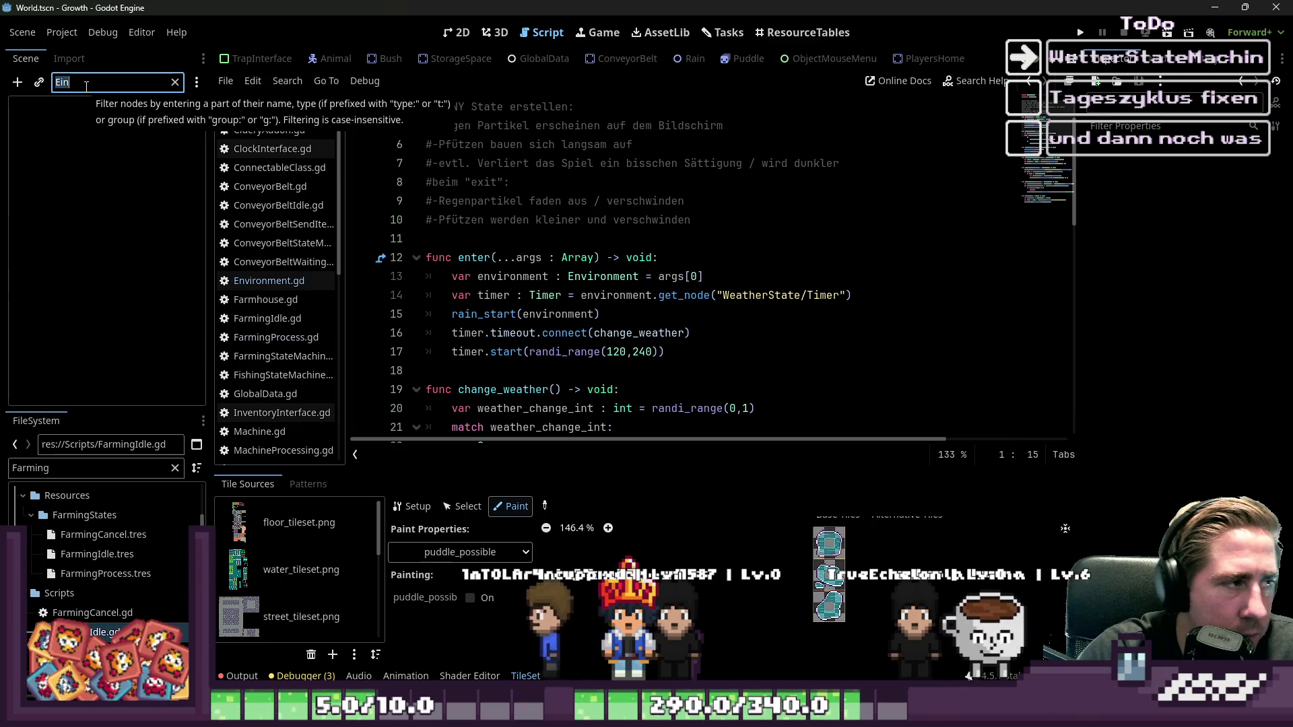
key(BackSpace)
key(BackSpace)
key(BackSpace)
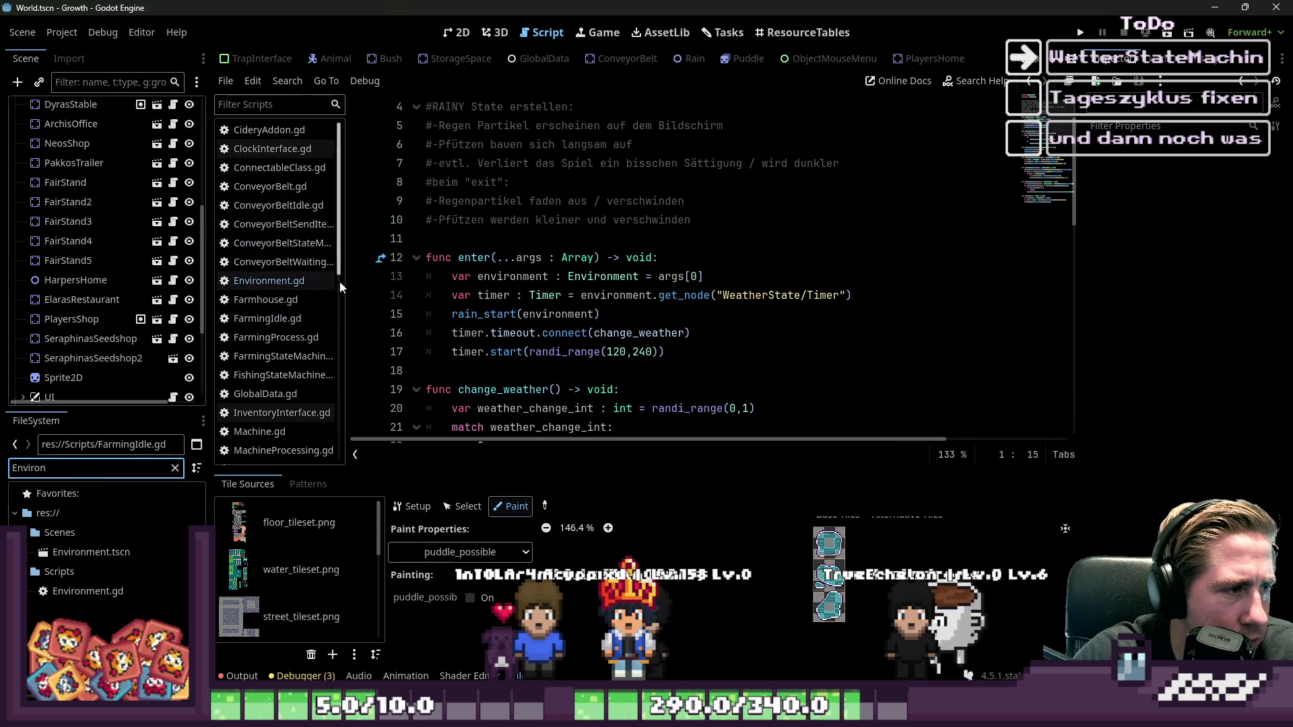
drag(347, 269, 389, 269)
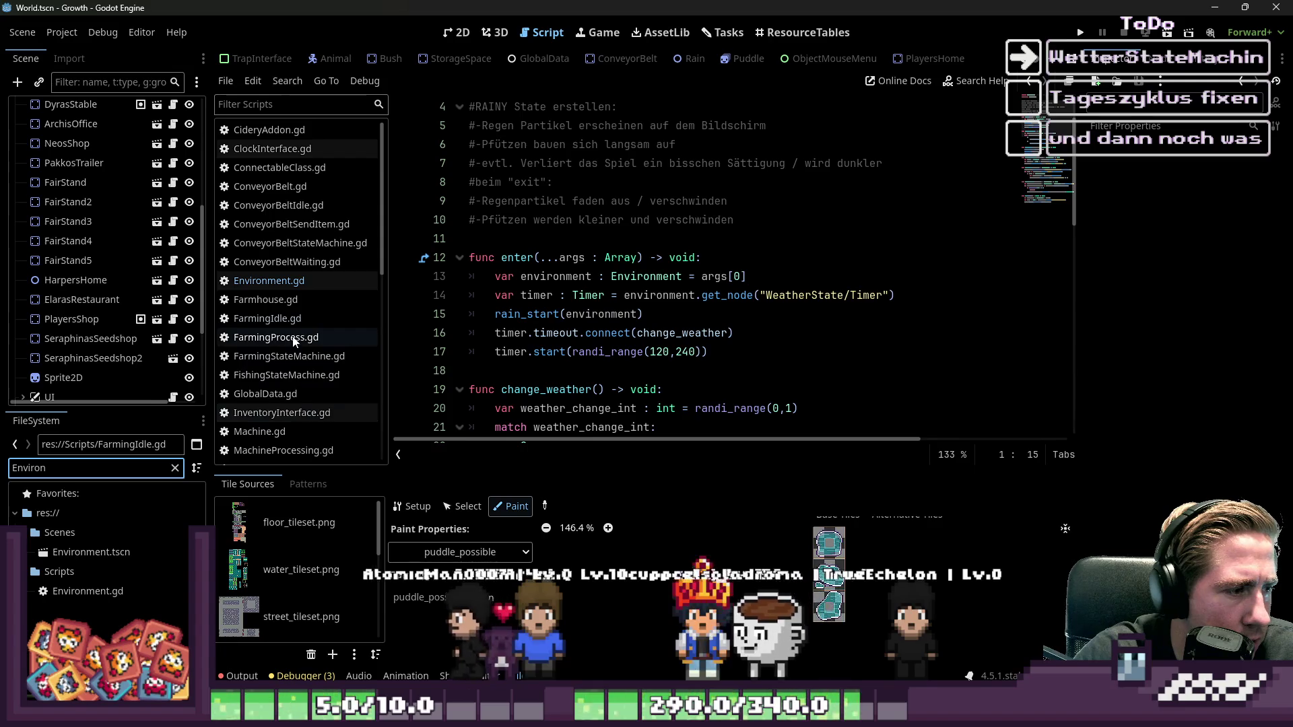
scroll(319, 258, down, 4)
scroll(320, 257, down, 4)
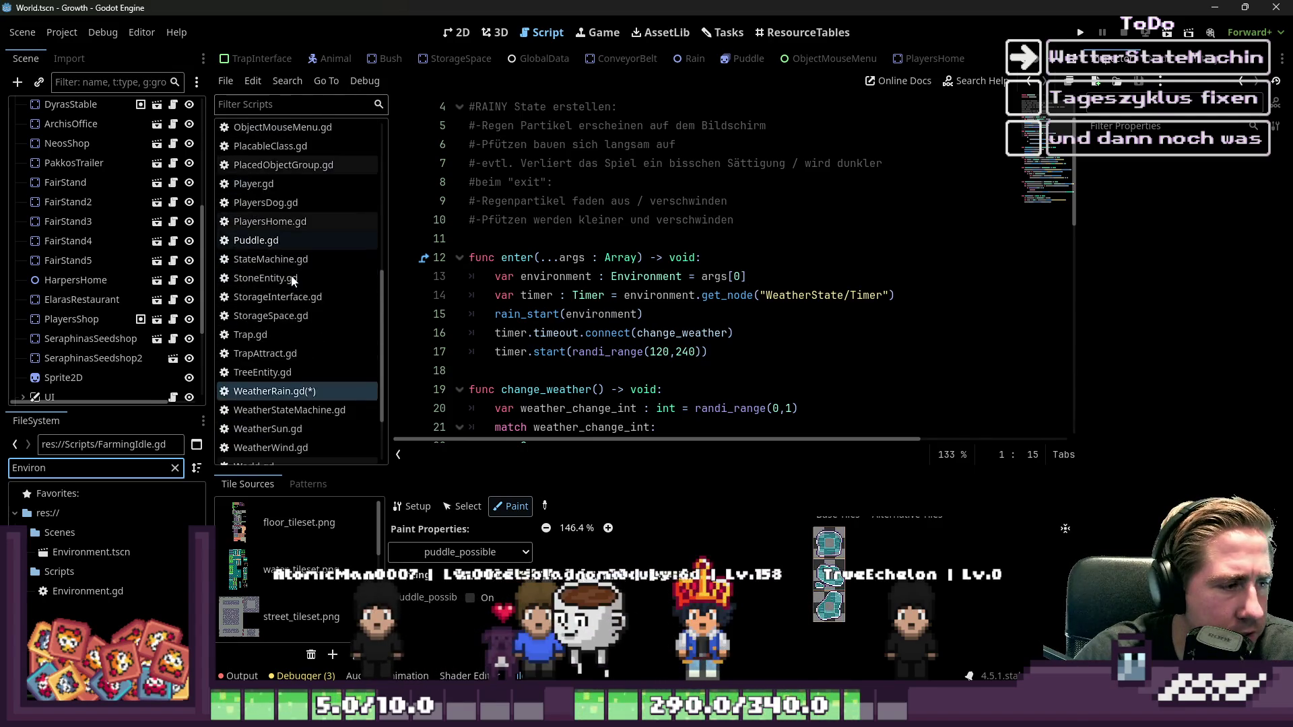
click(324, 326)
scroll(568, 224, down, 4)
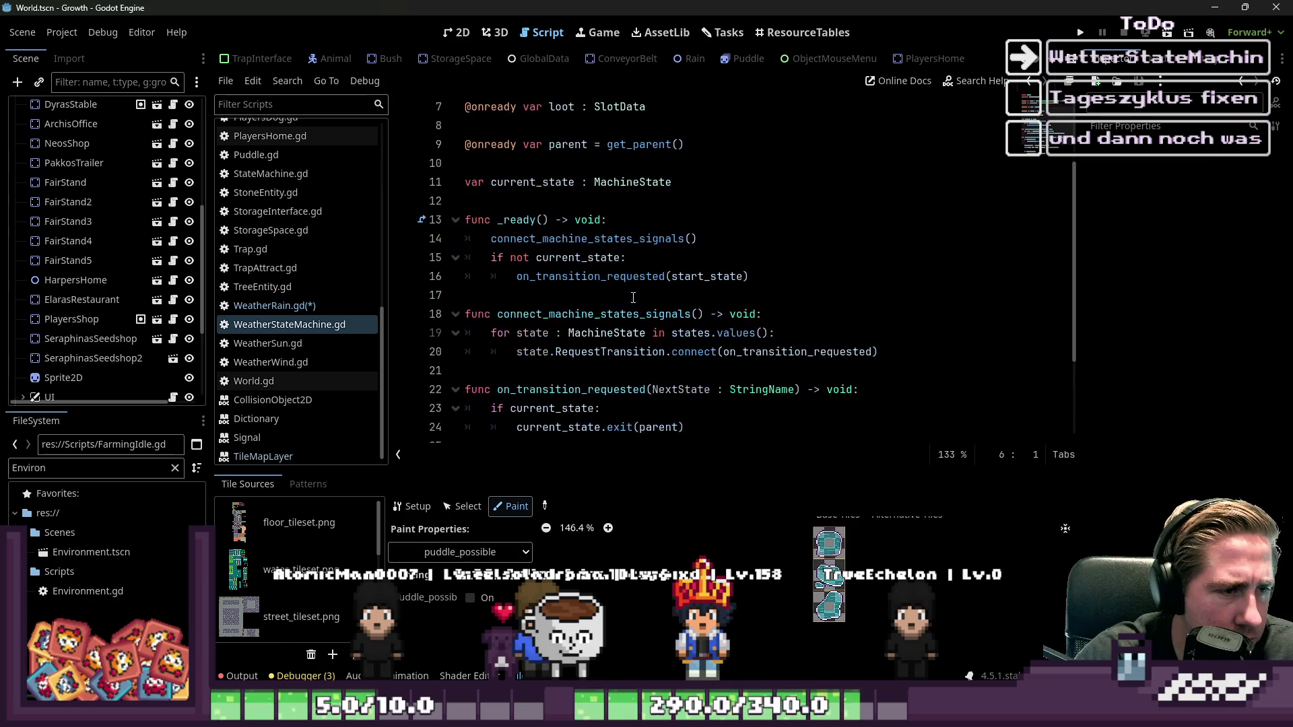
- Retype the state machine's start state as a Weather state name and save the script
click(571, 224)
click(570, 280)
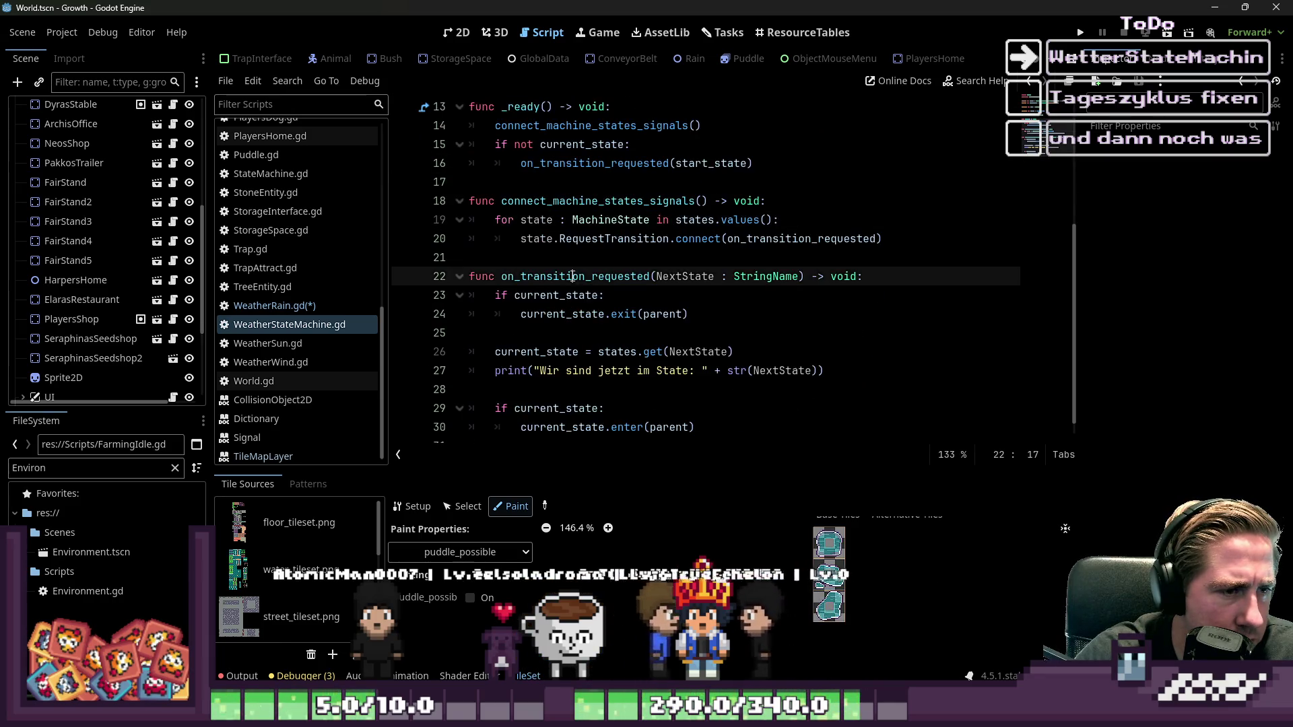
scroll(579, 303, up, 3)
scroll(583, 322, up, 1)
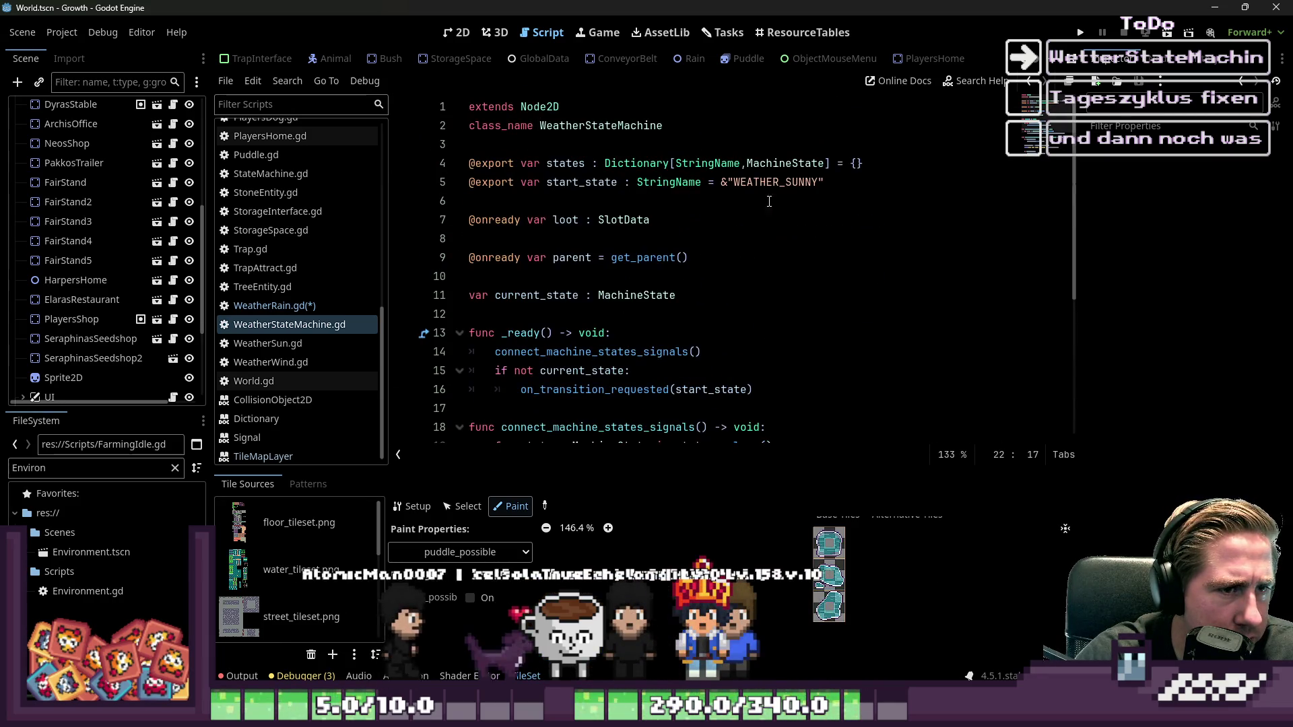
drag(734, 182, 825, 181)
text(Weat)
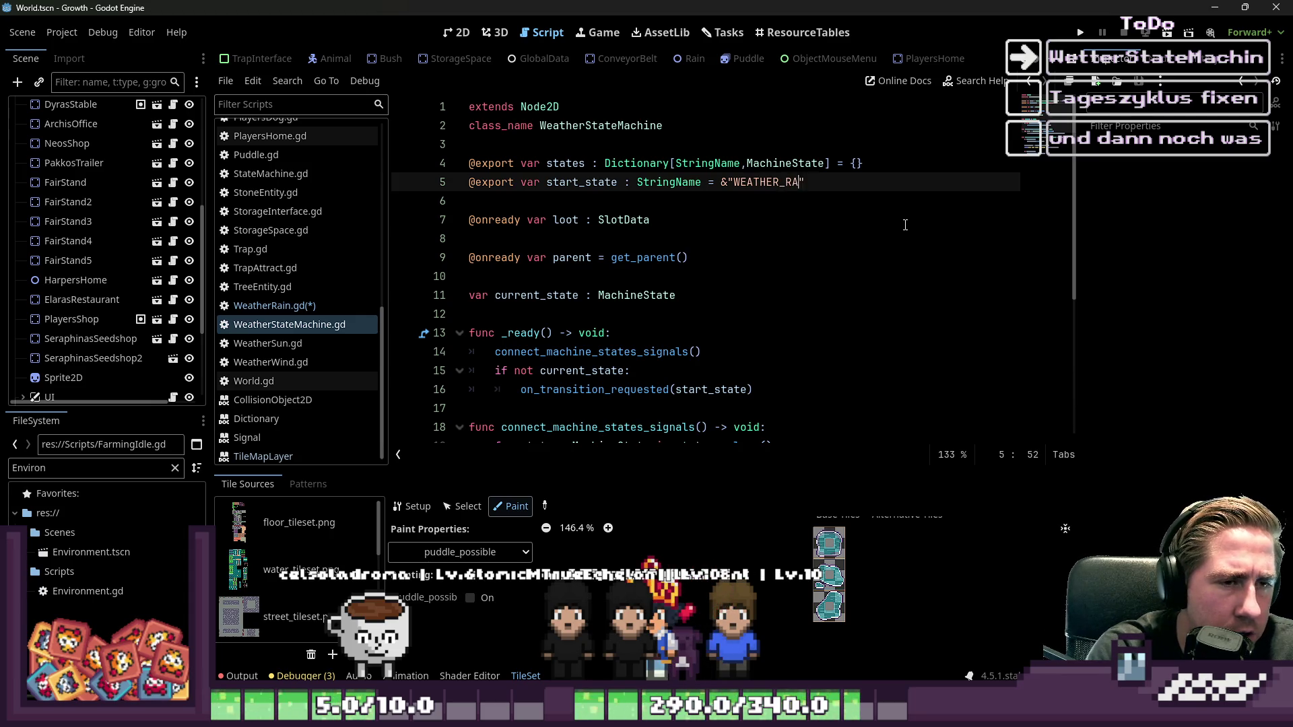
text(IN)
click(699, 258)
key(ctrl+s)
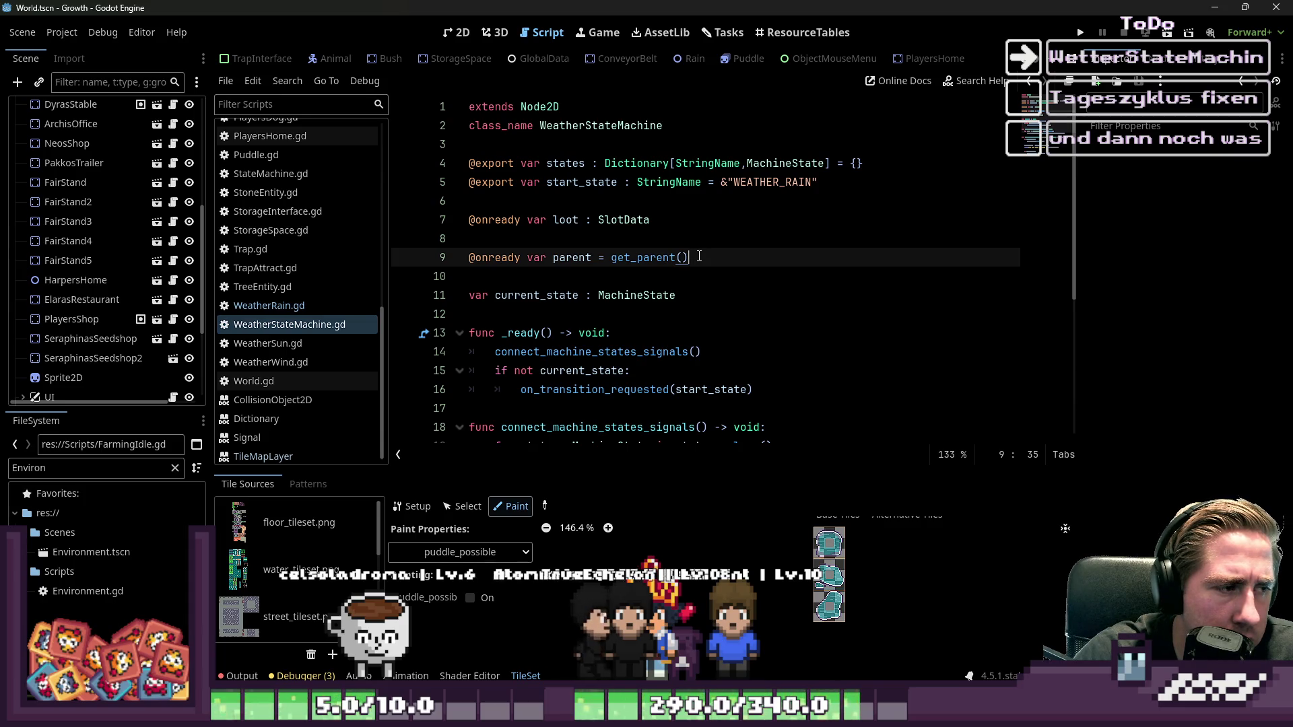
- Glance at WeatherRain.gd, then return and select the WEATHER_RAIN start state name
click(297, 306)
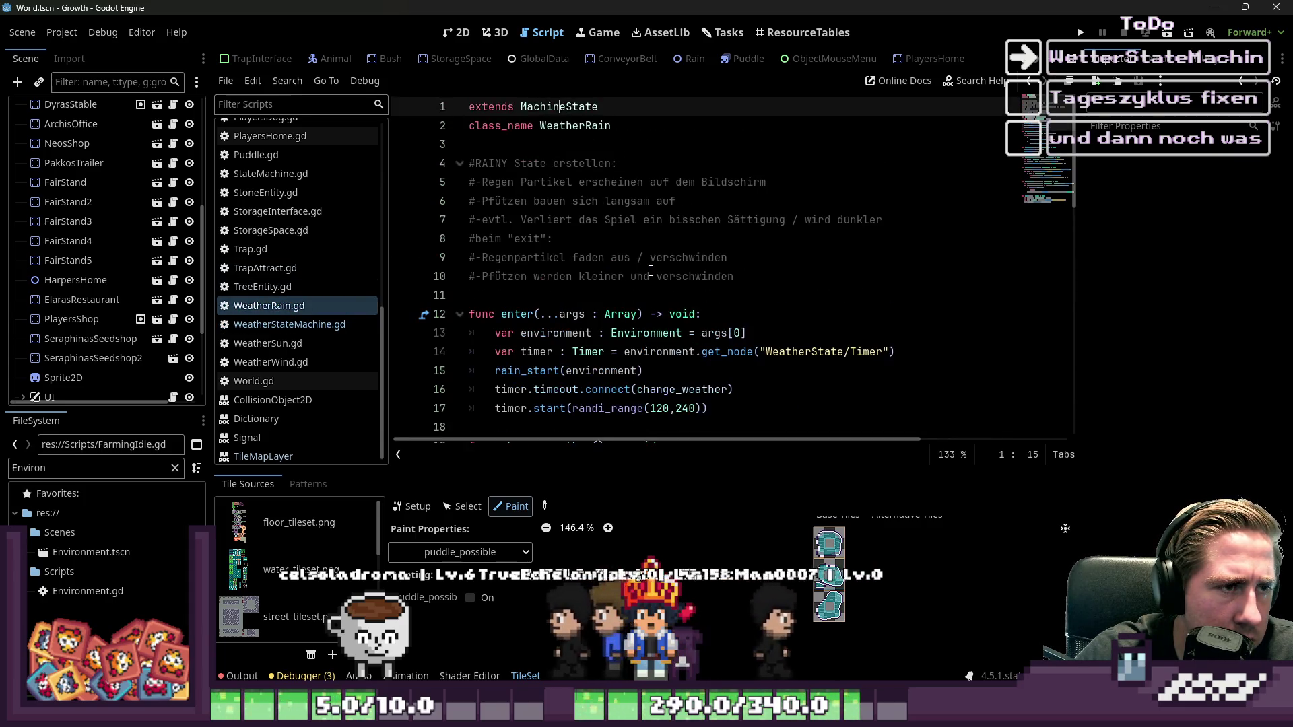
click(290, 325)
double_click(773, 182)
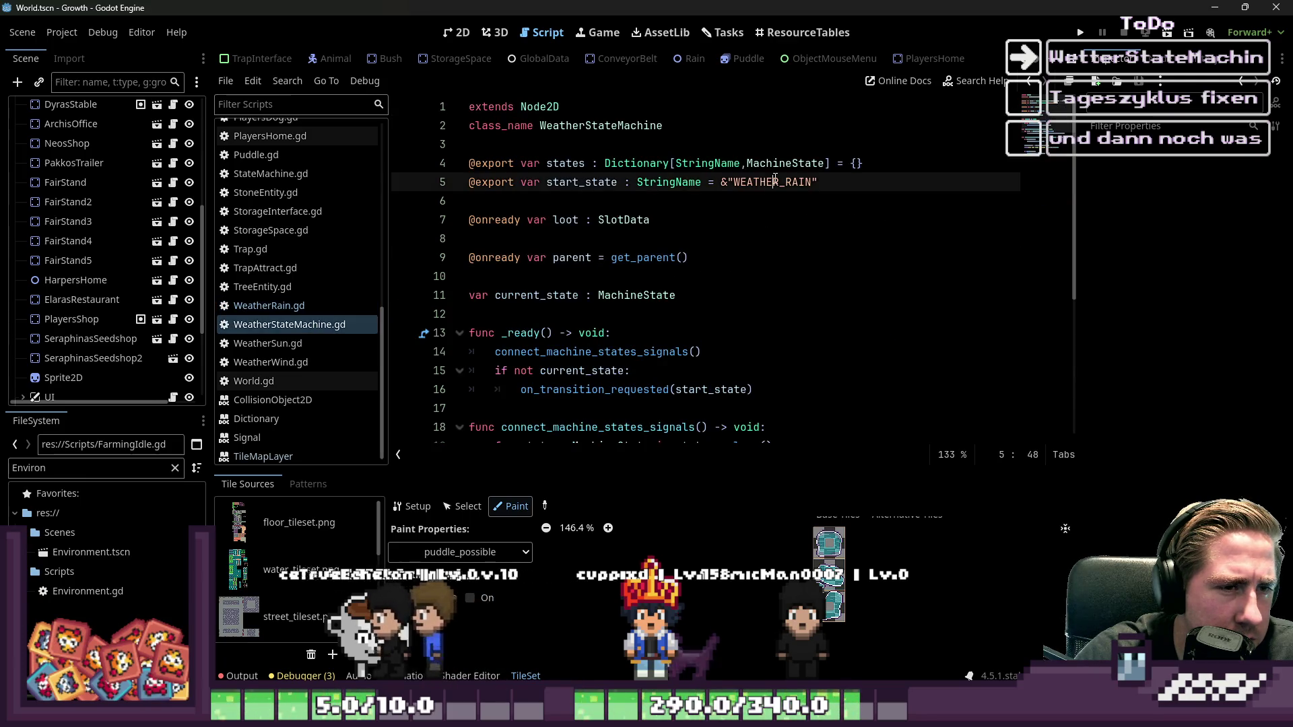
scroll(101, 303, down, 3)
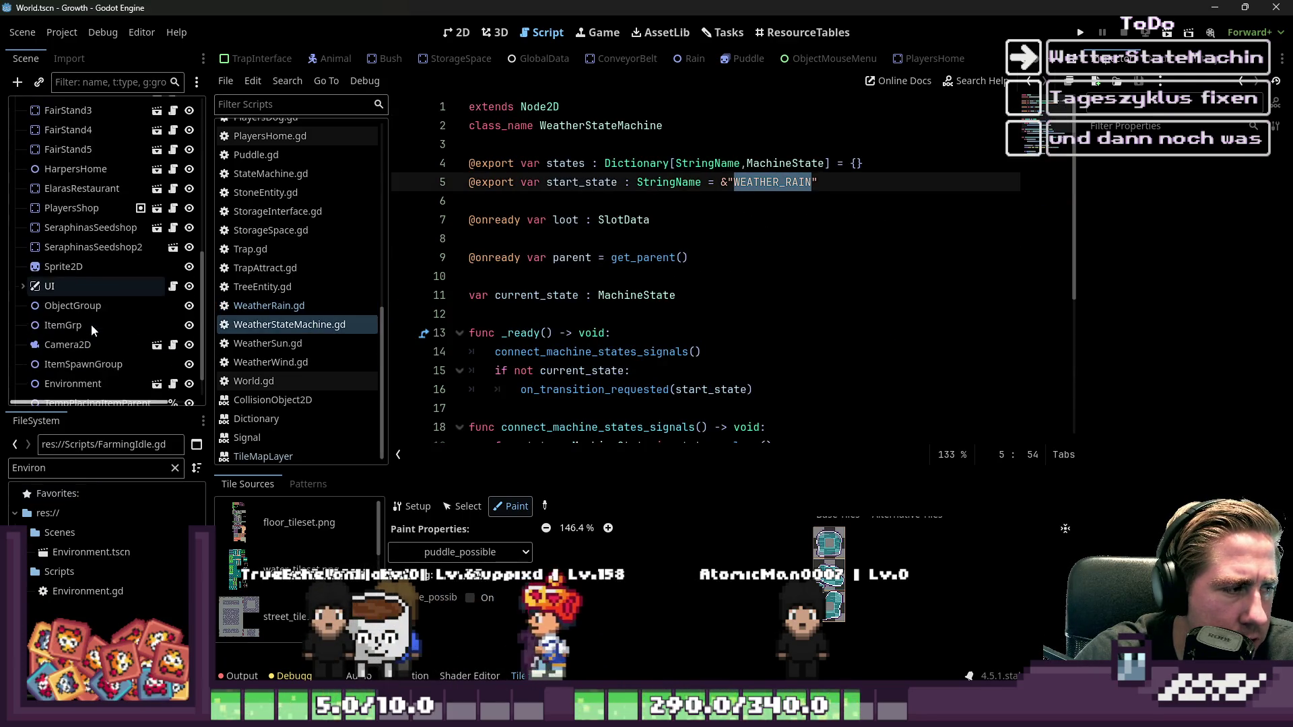
scroll(196, 303, down, 1)
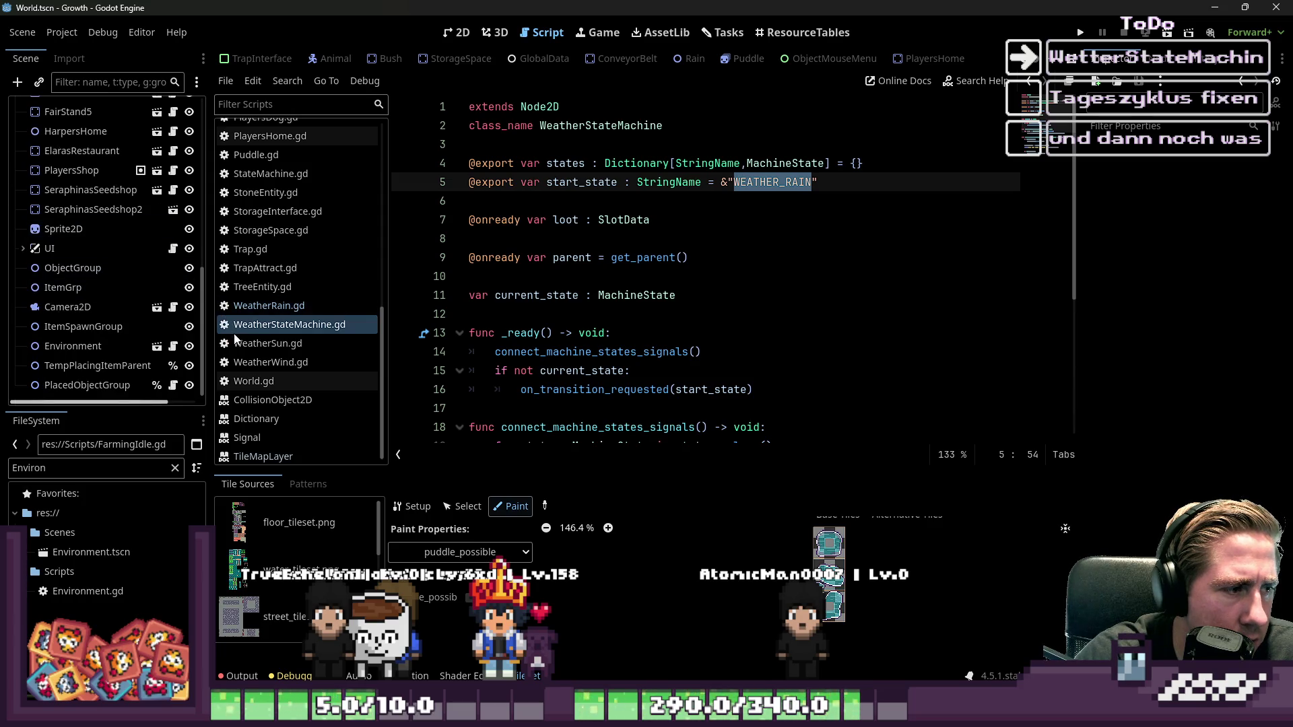
scroll(887, 60, up, 1)
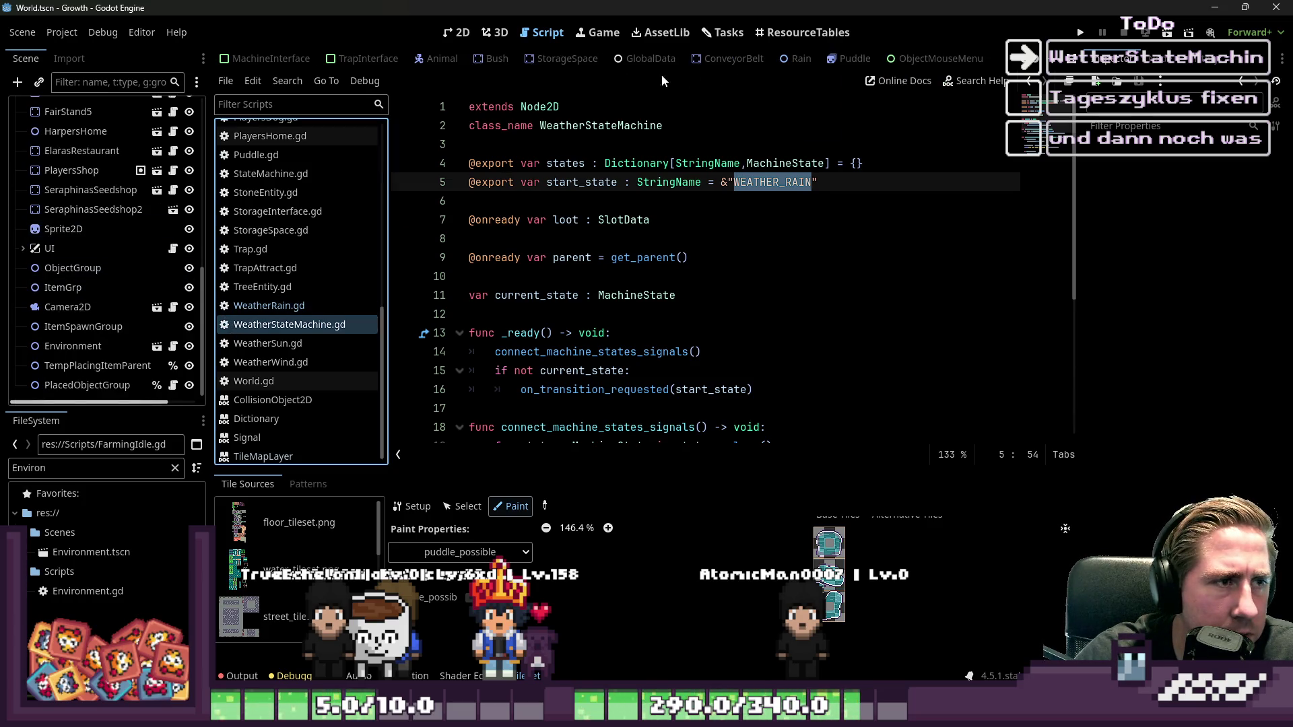
- Filter the FileSystem dock for Environment files and open Environment.tscn
key(ctrl+shift+f)
text(E)
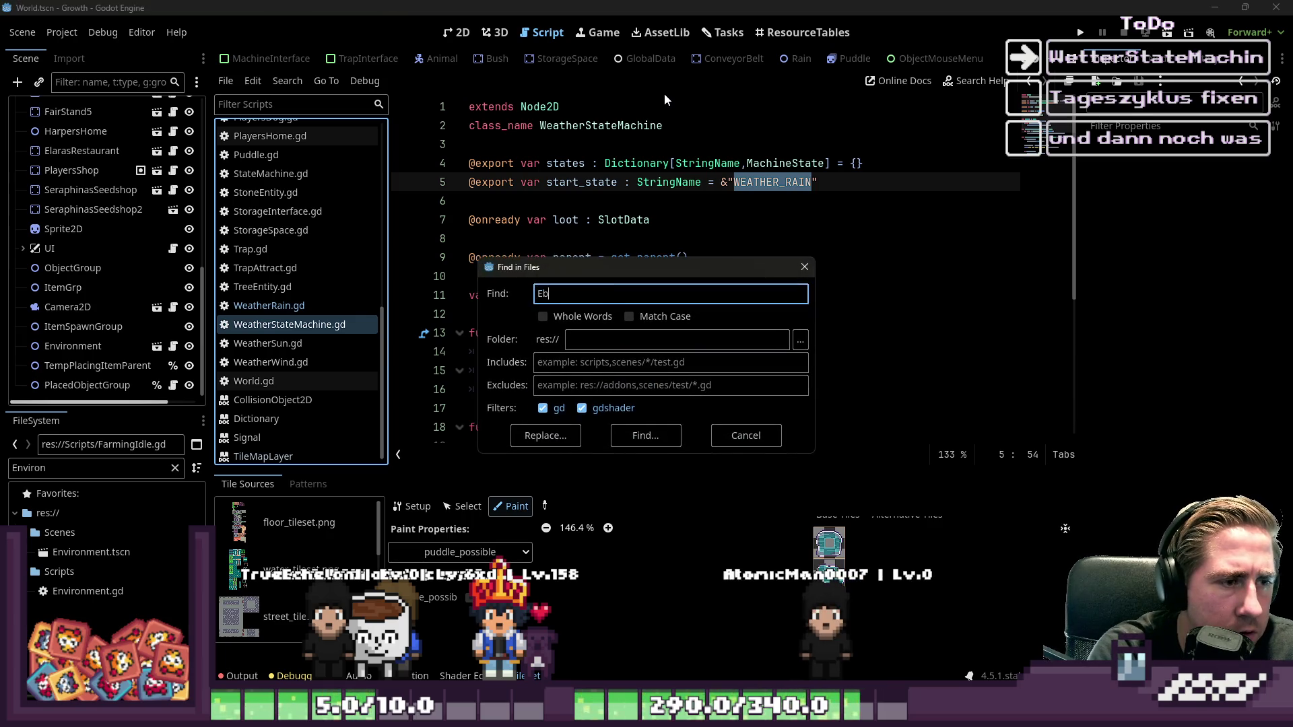
key(Escape)
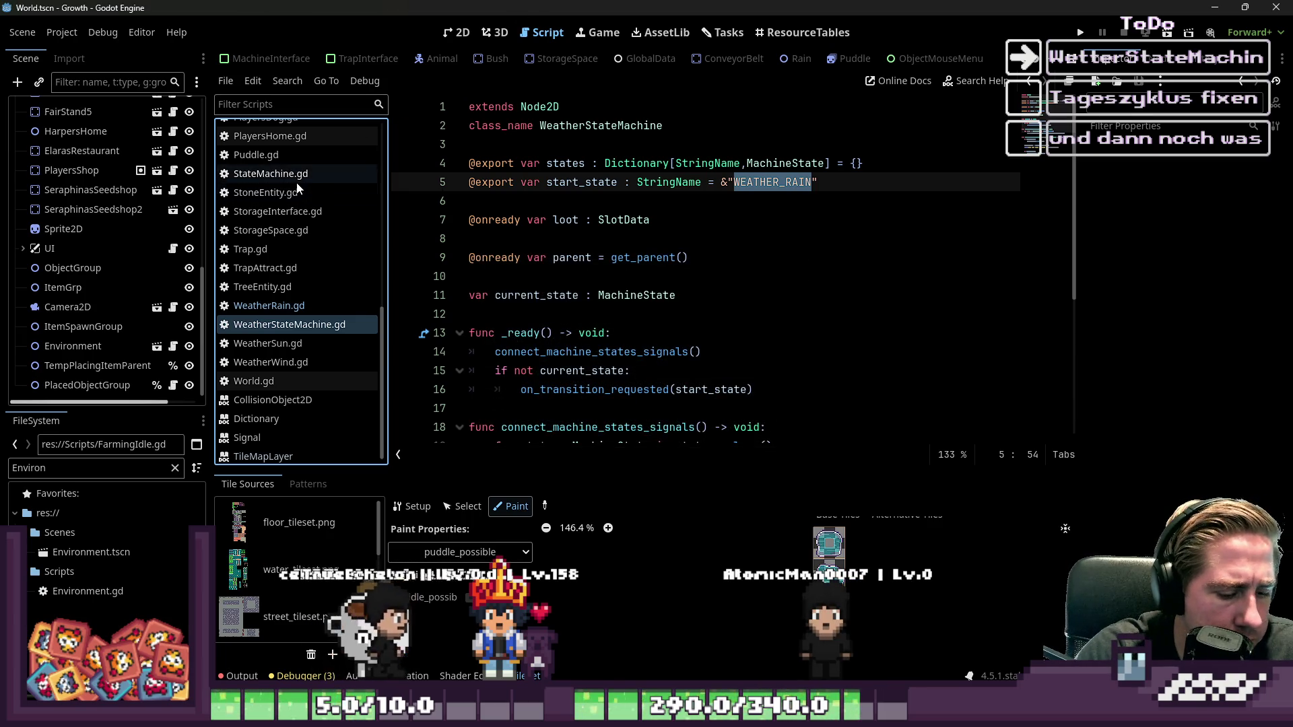
click(128, 468)
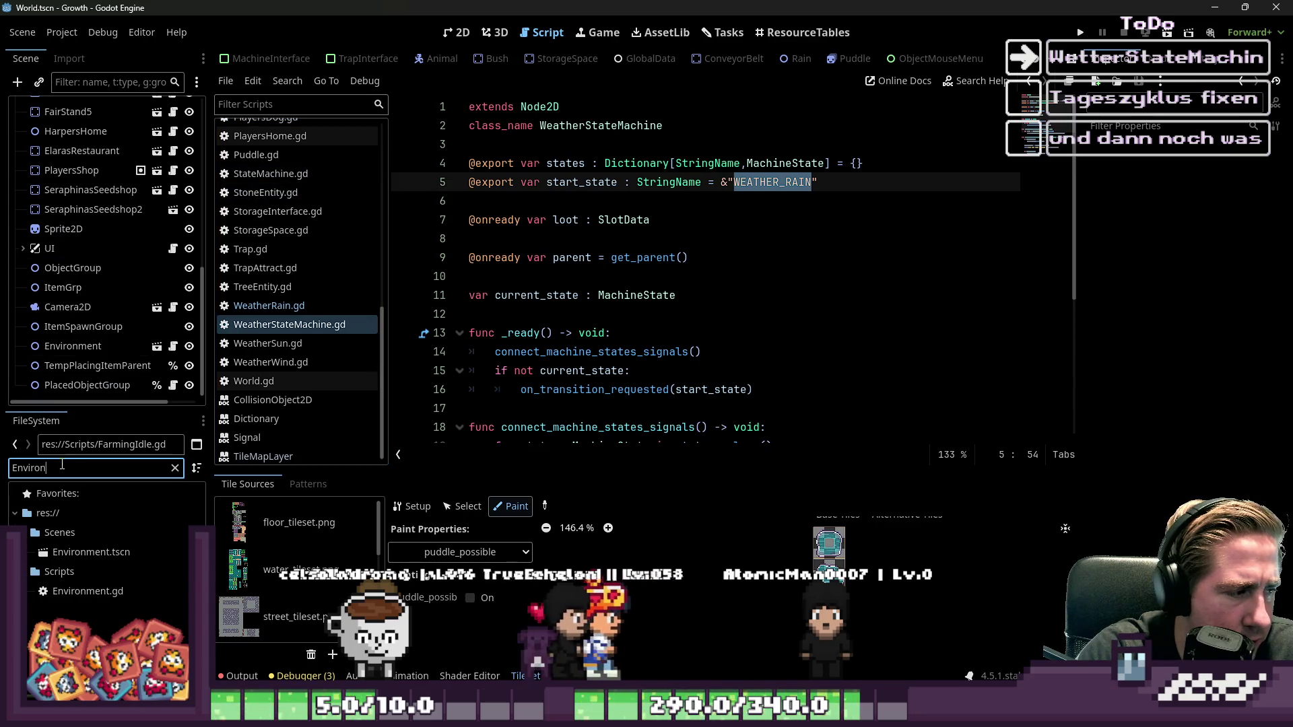
double_click(85, 550)
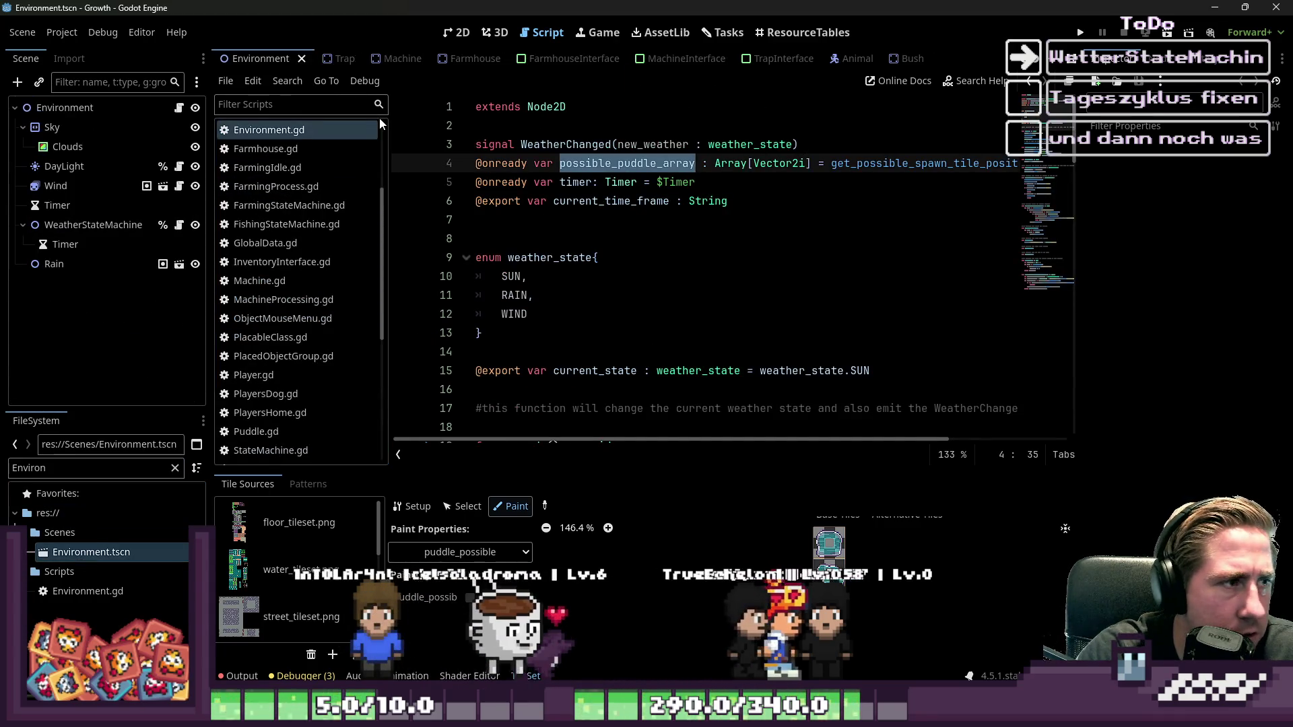
- On the WeatherStateMachine node, add a WeatherRain key to the States dictionary
click(93, 224)
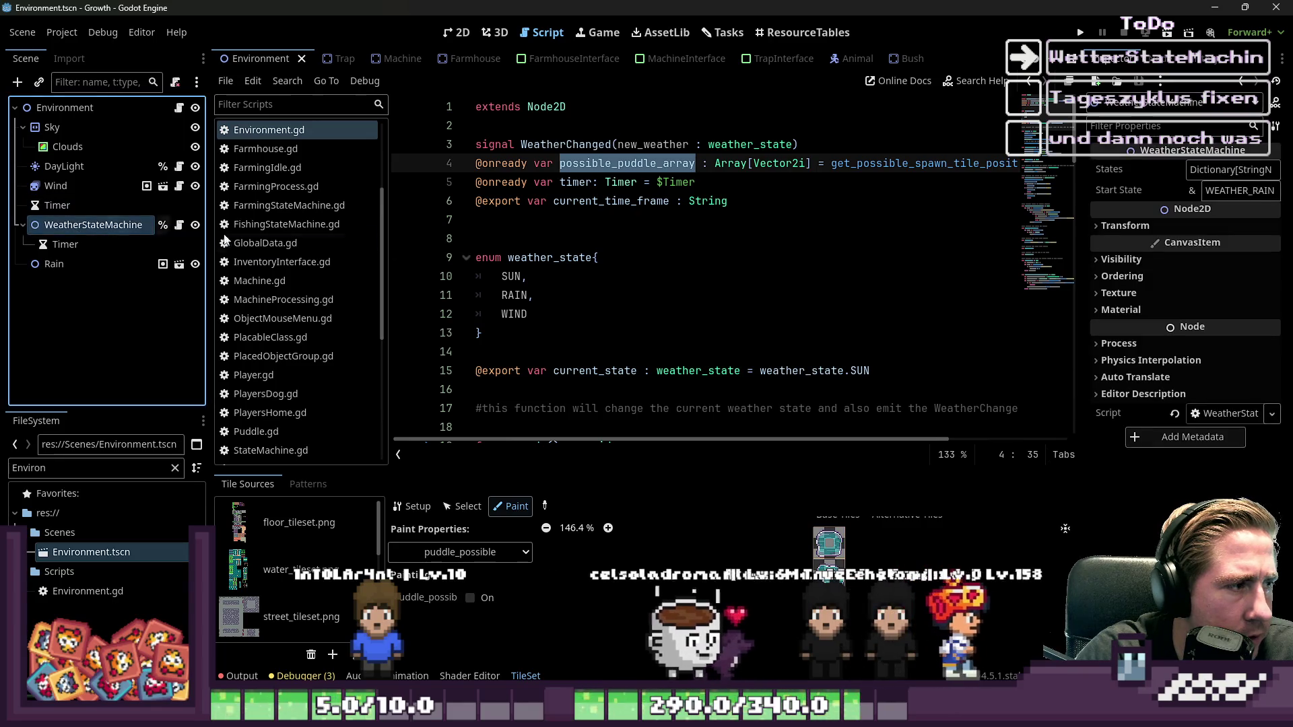
click(1230, 174)
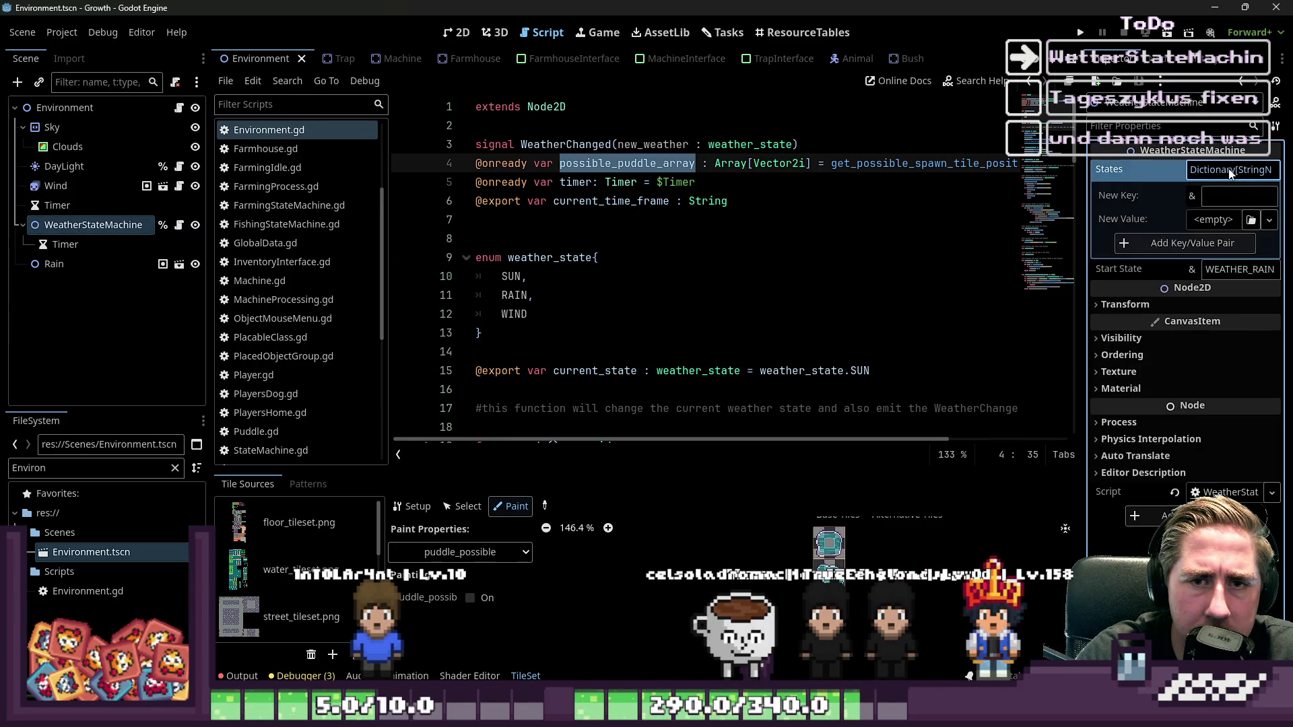
click(1126, 242)
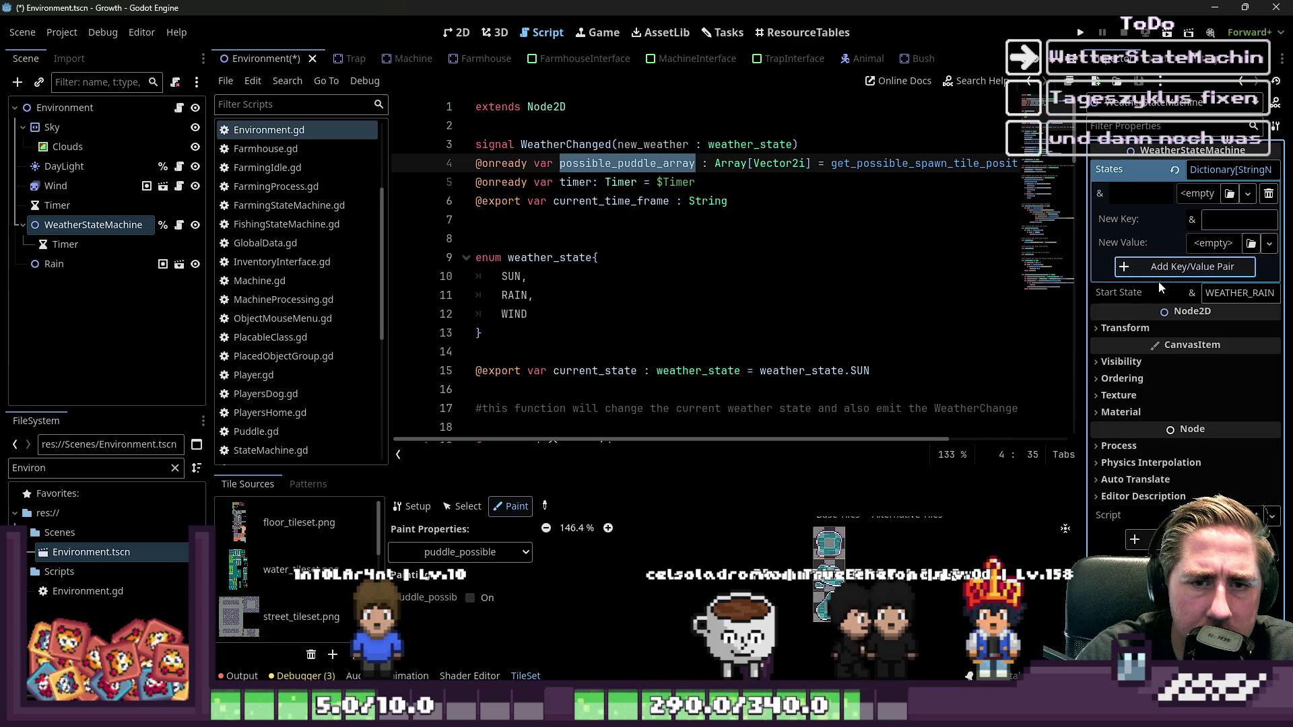
click(1268, 194)
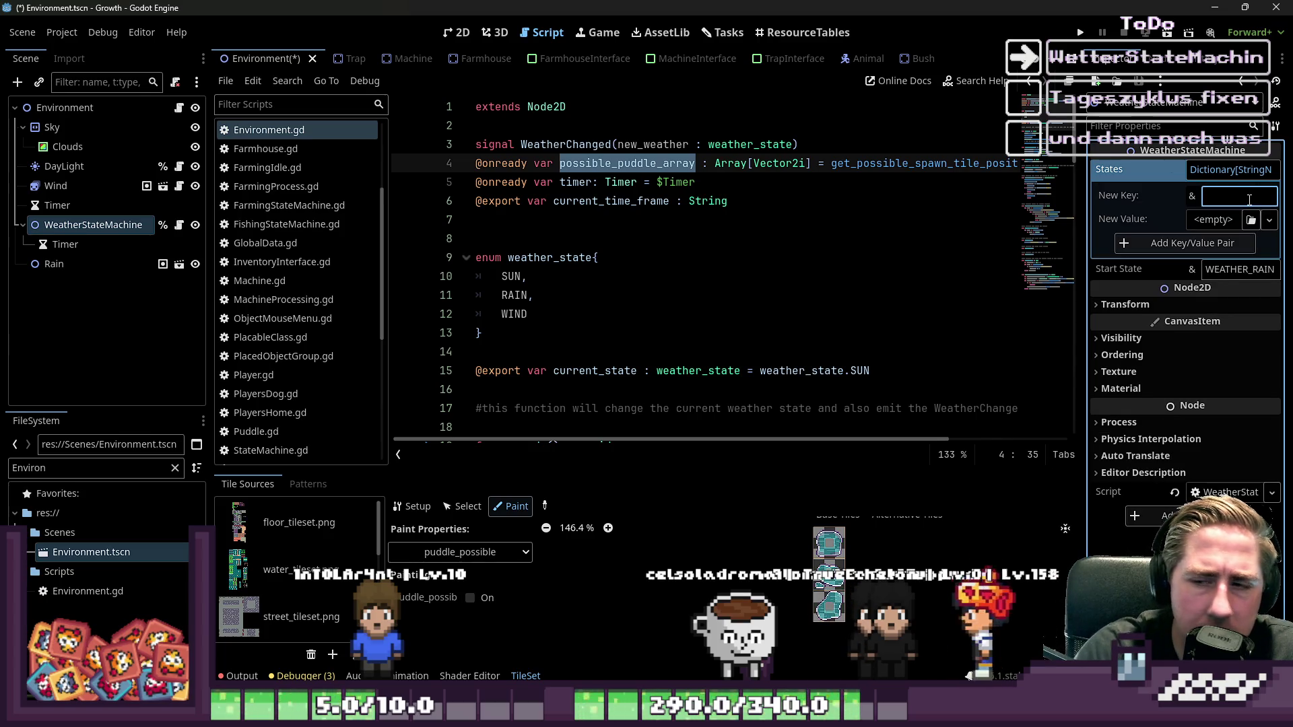
text(W)
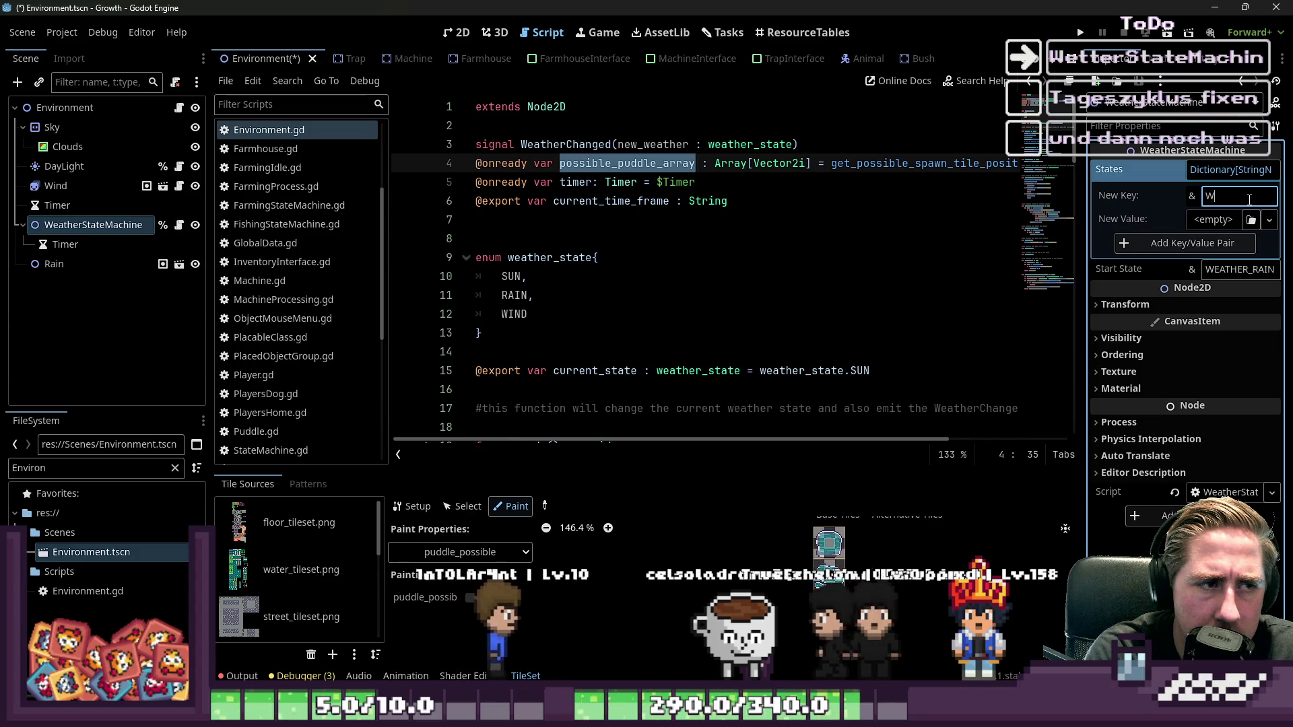
text(eatherRain)
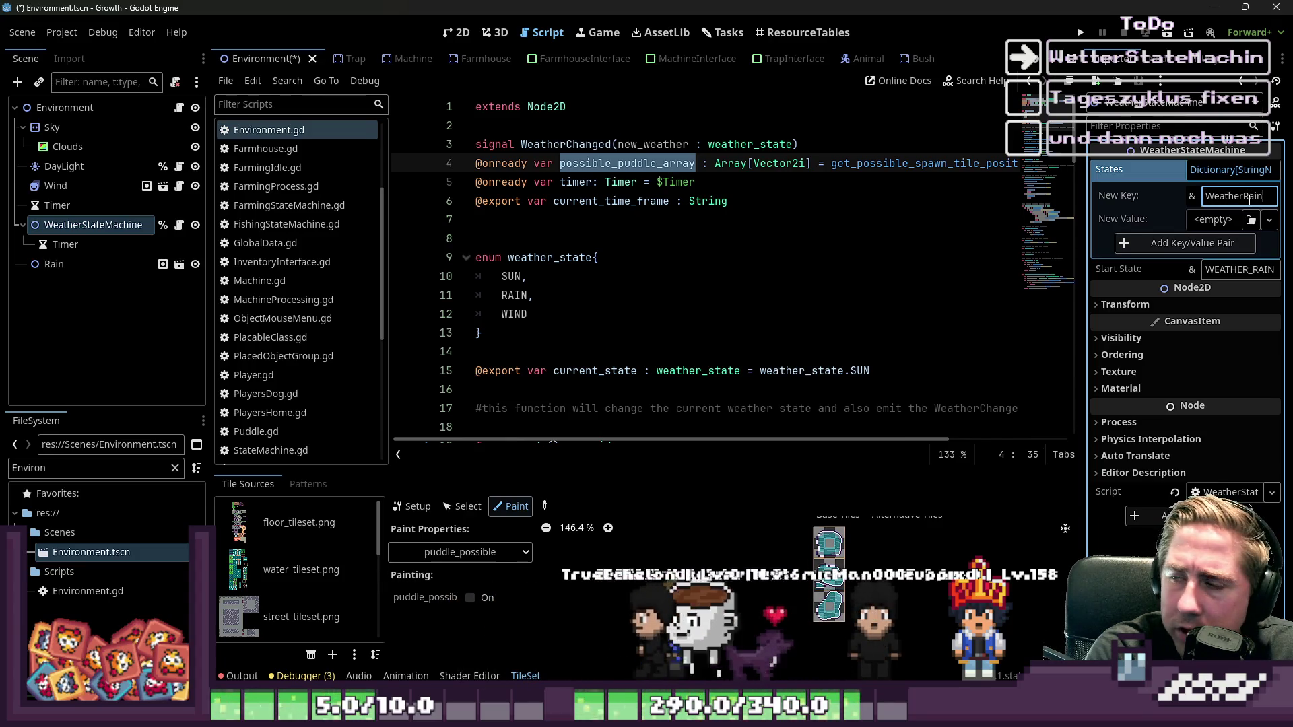
click(1204, 243)
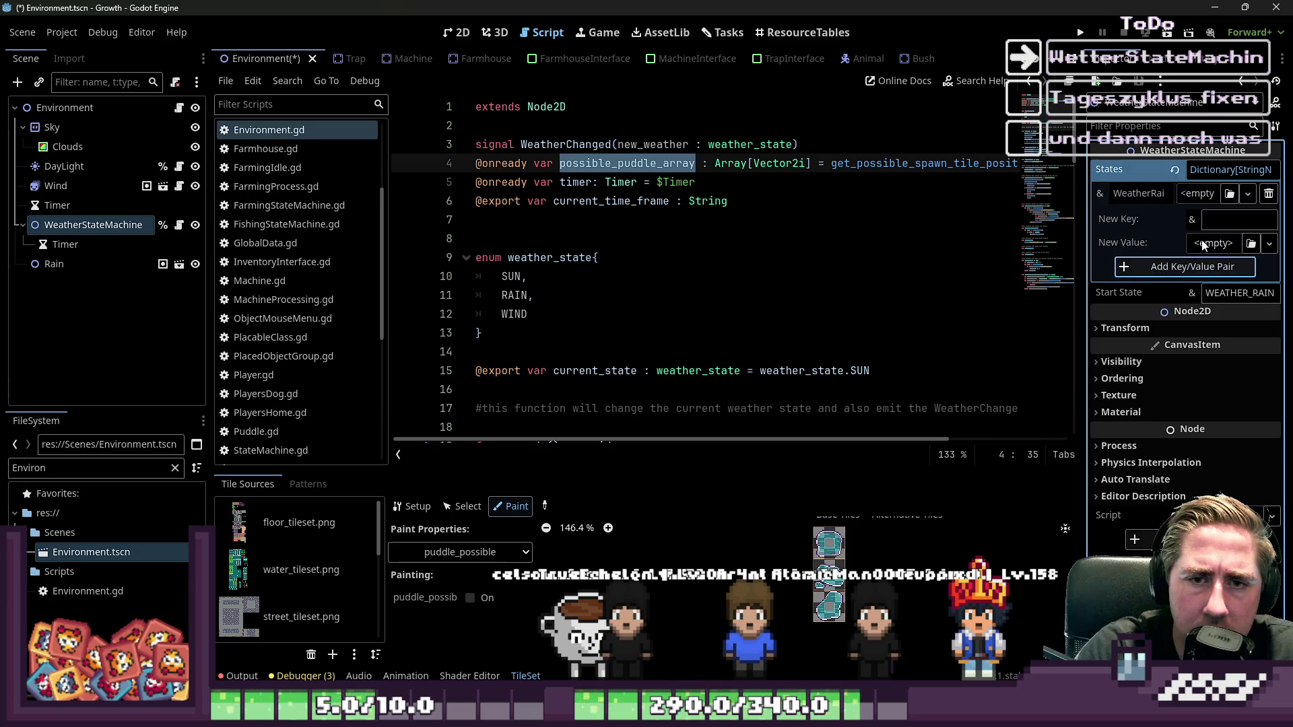
drag(1081, 219, 914, 219)
text(WeatherSun)
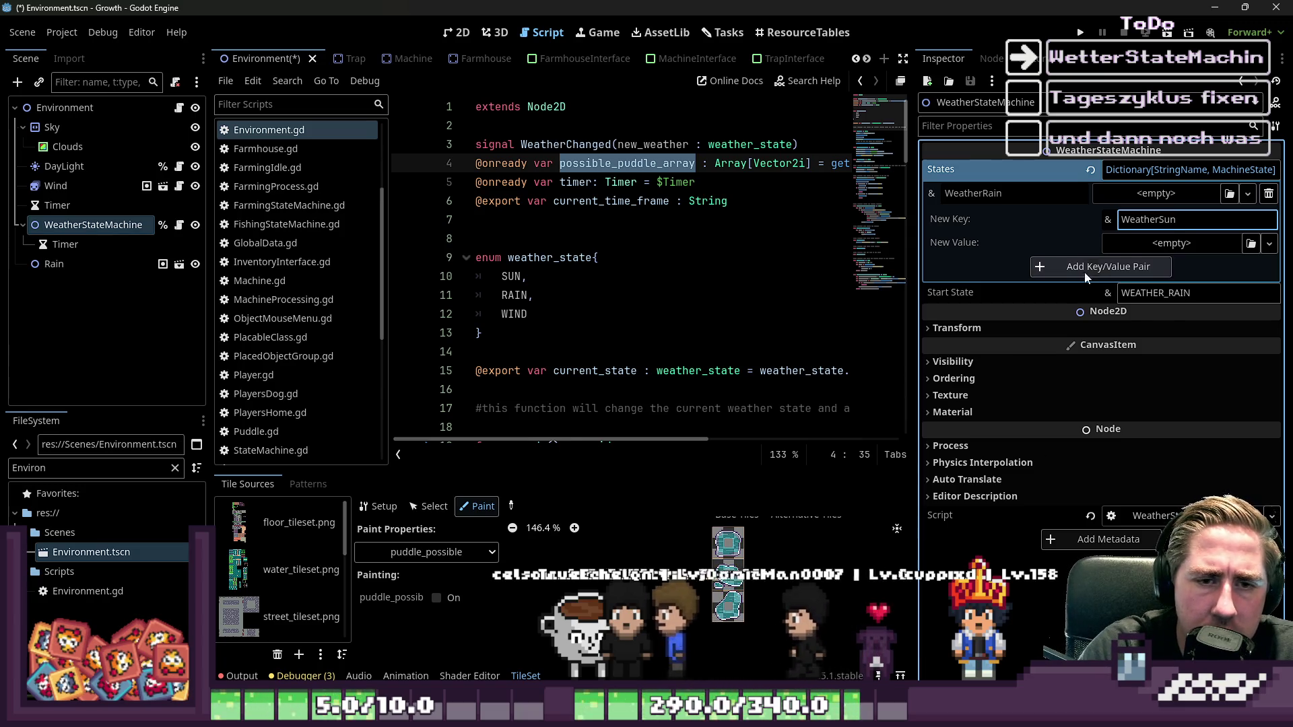
- Add WeatherSun and WeatherWind keys to the States dictionary
key(Return)
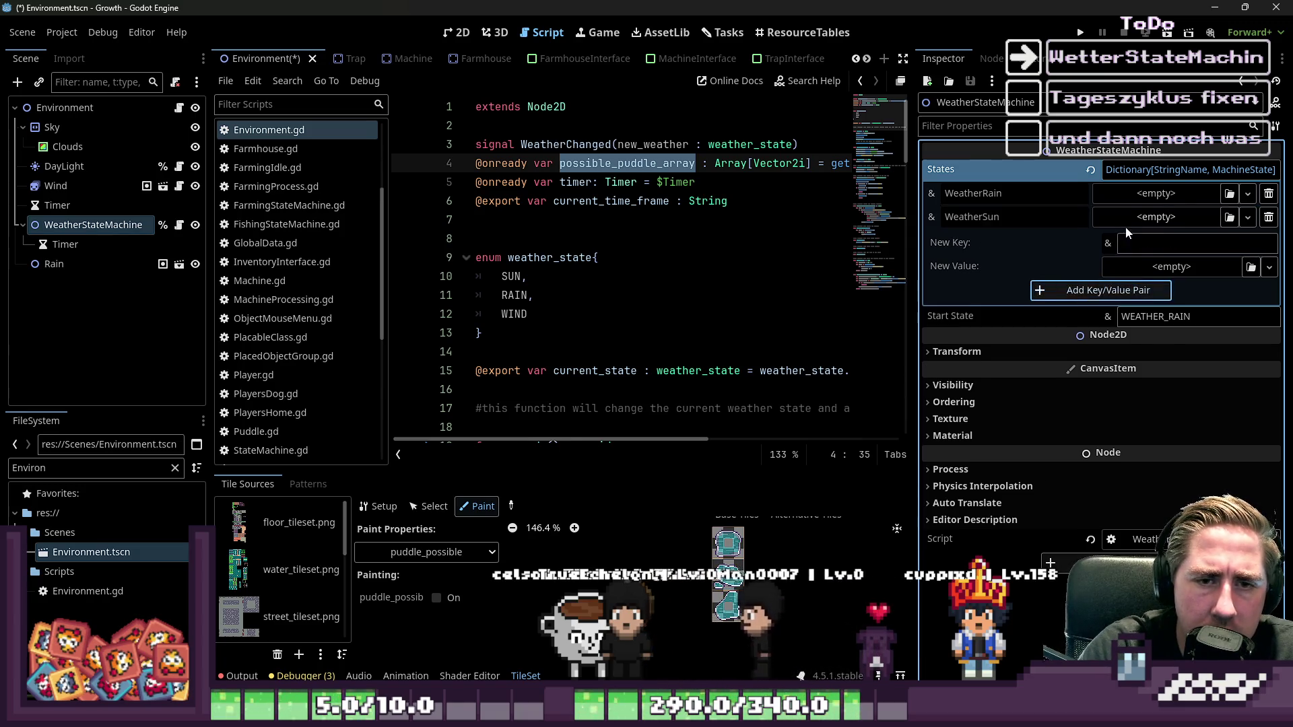
click(1269, 217)
text(WeatherS)
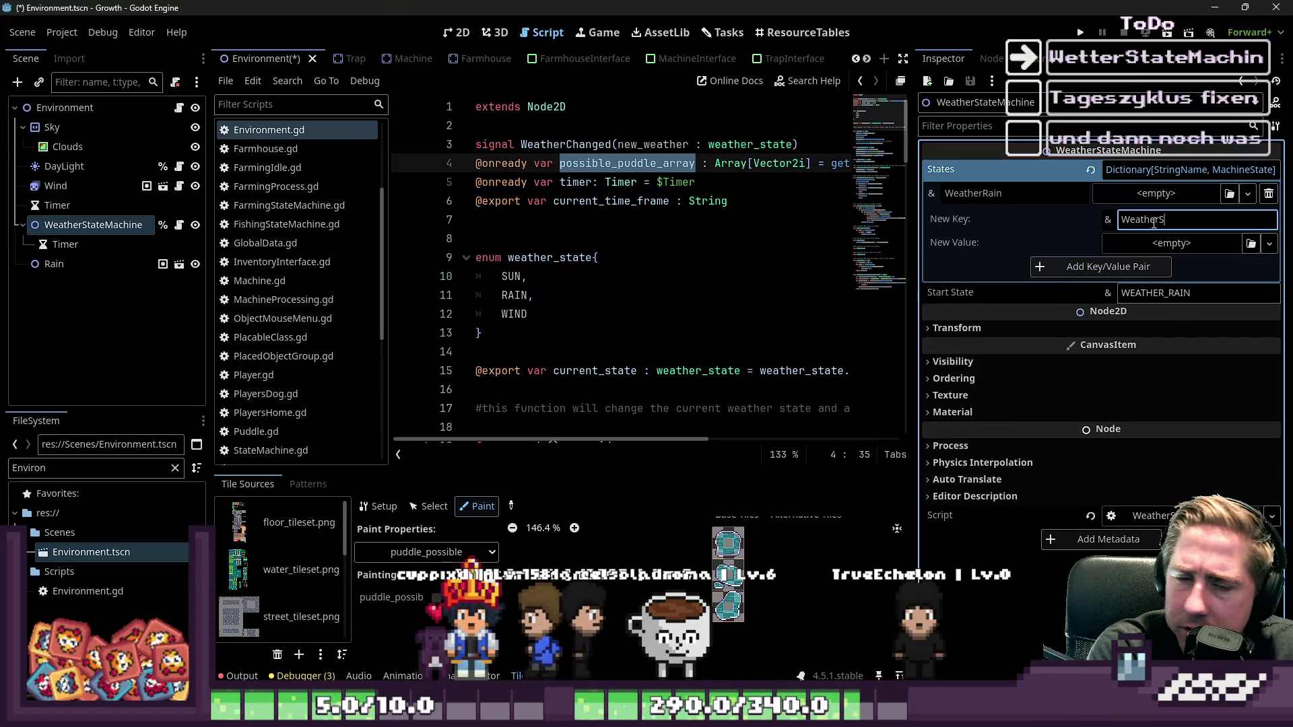
text(un)
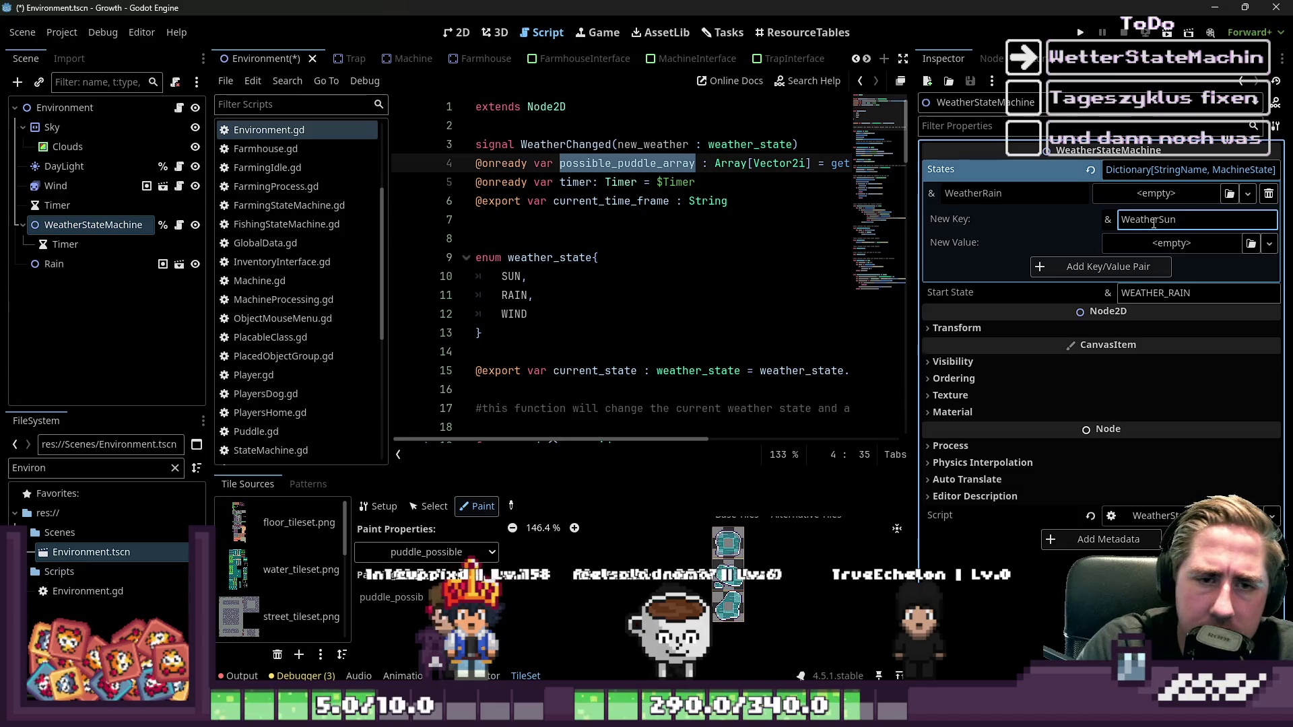
click(1108, 267)
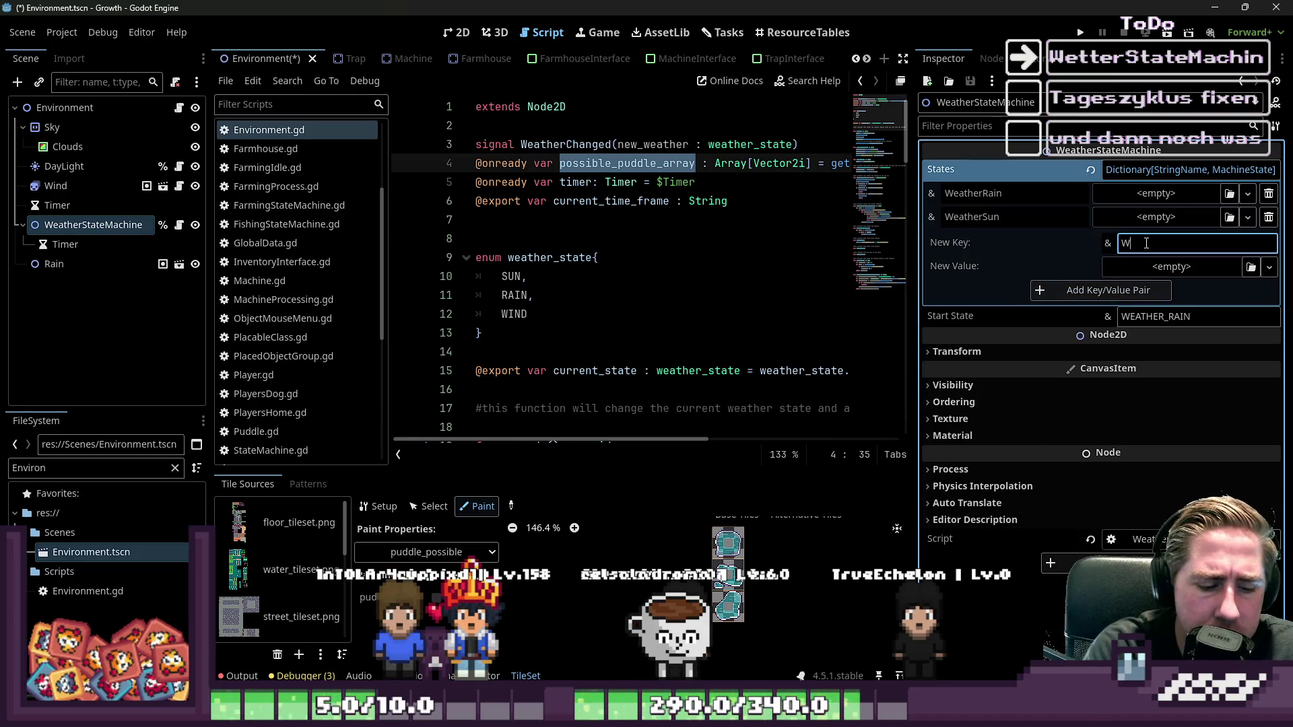
text(eatherWind)
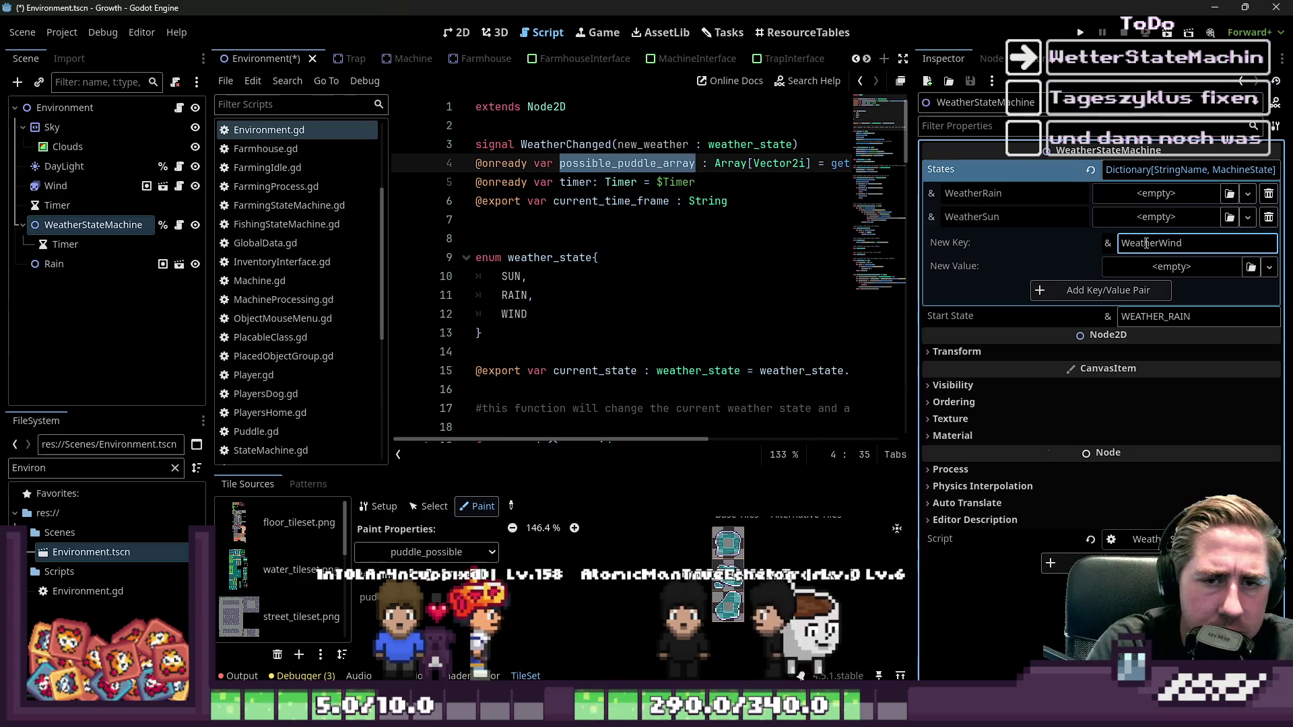
click(1064, 293)
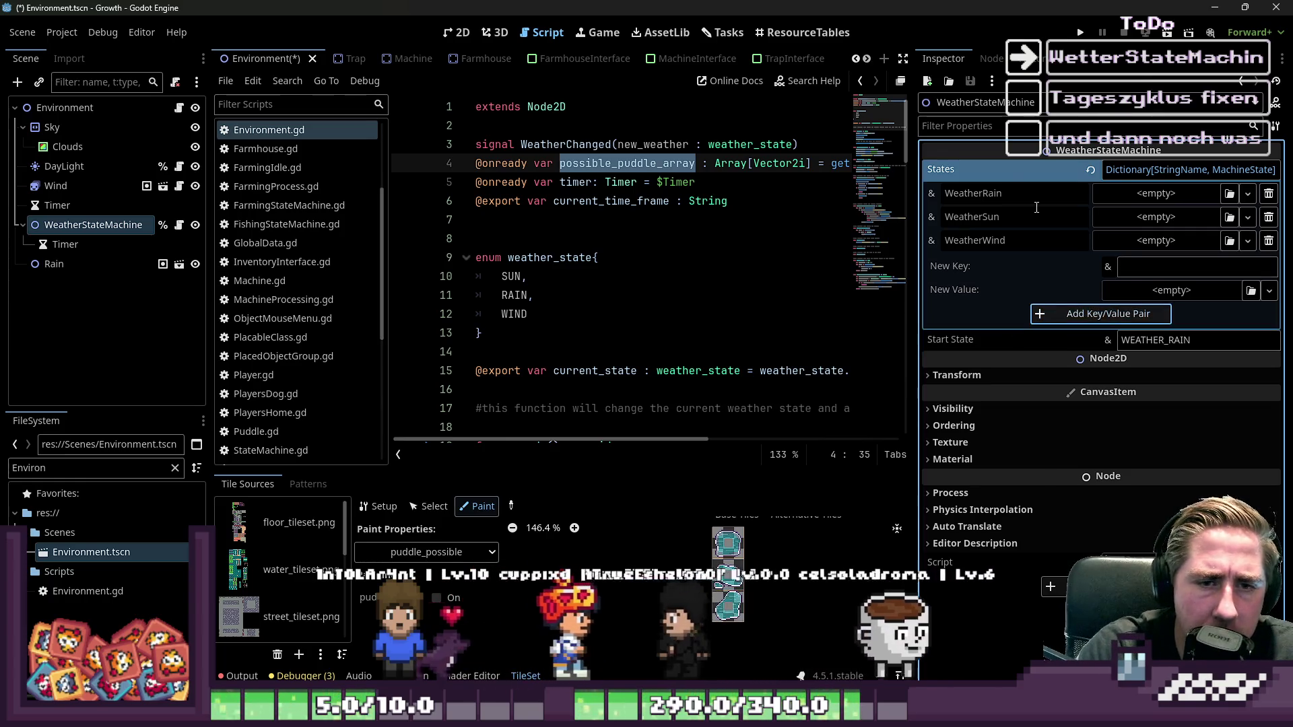
- Assign WeatherRain.tres, WeatherSun.tres and WeatherWind.tres to their matching state entries
click(168, 467)
text(W)
key(ctrl+a)
text(Weather)
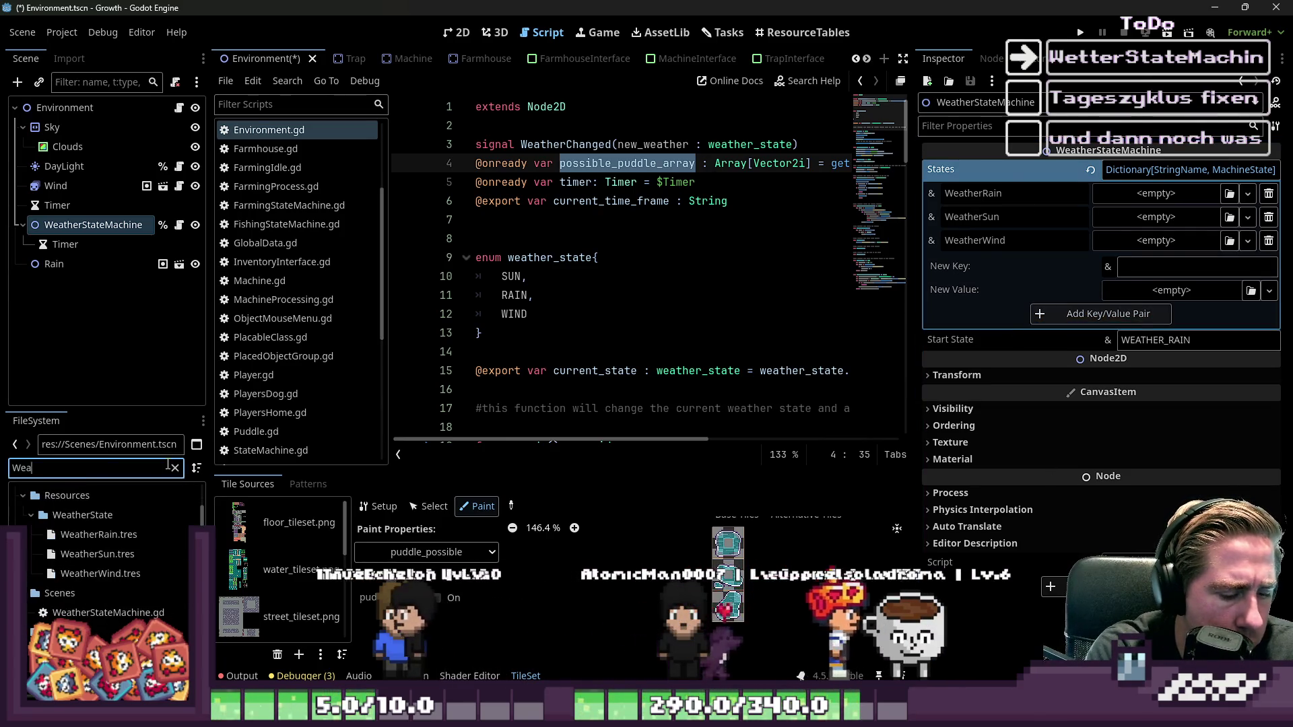
mouse_move(121, 542)
mouse_down()
mouse_move(606, 431)
mouse_move(1156, 193)
mouse_up()
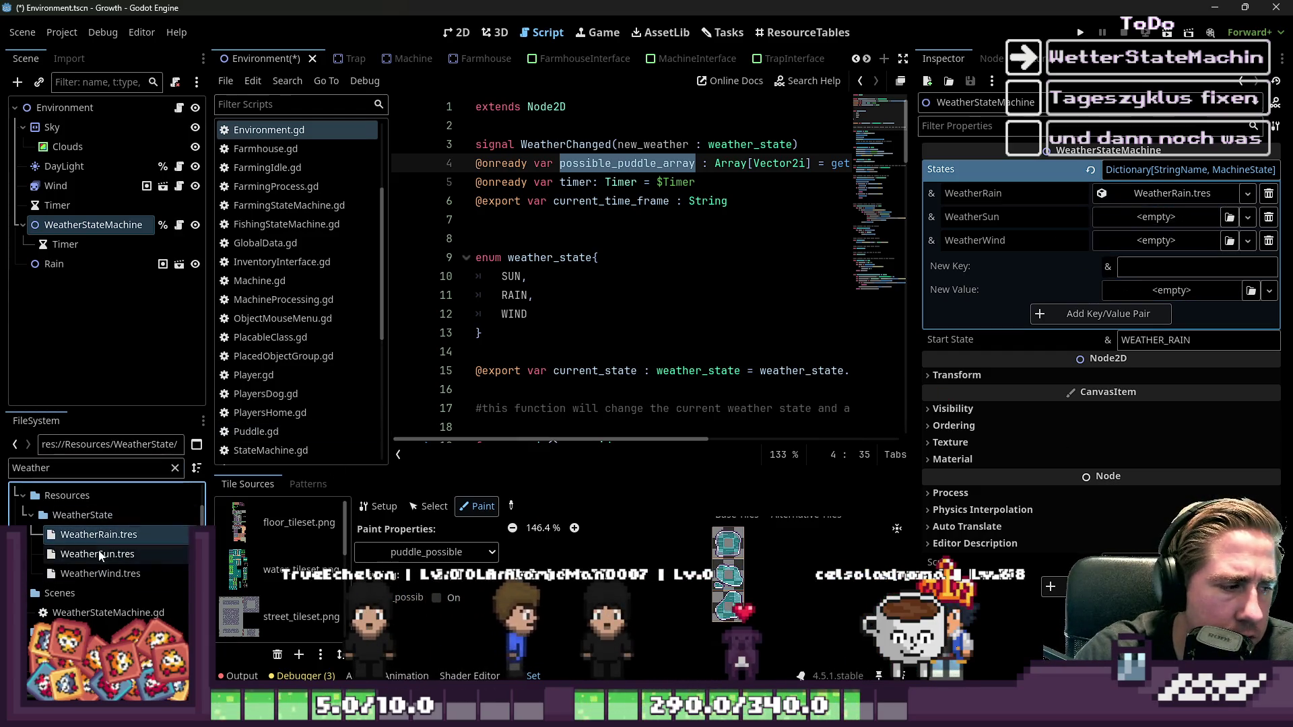
drag(99, 555, 1063, 327)
mouse_move(101, 573)
mouse_down()
mouse_move(809, 303)
mouse_move(1172, 240)
mouse_up()
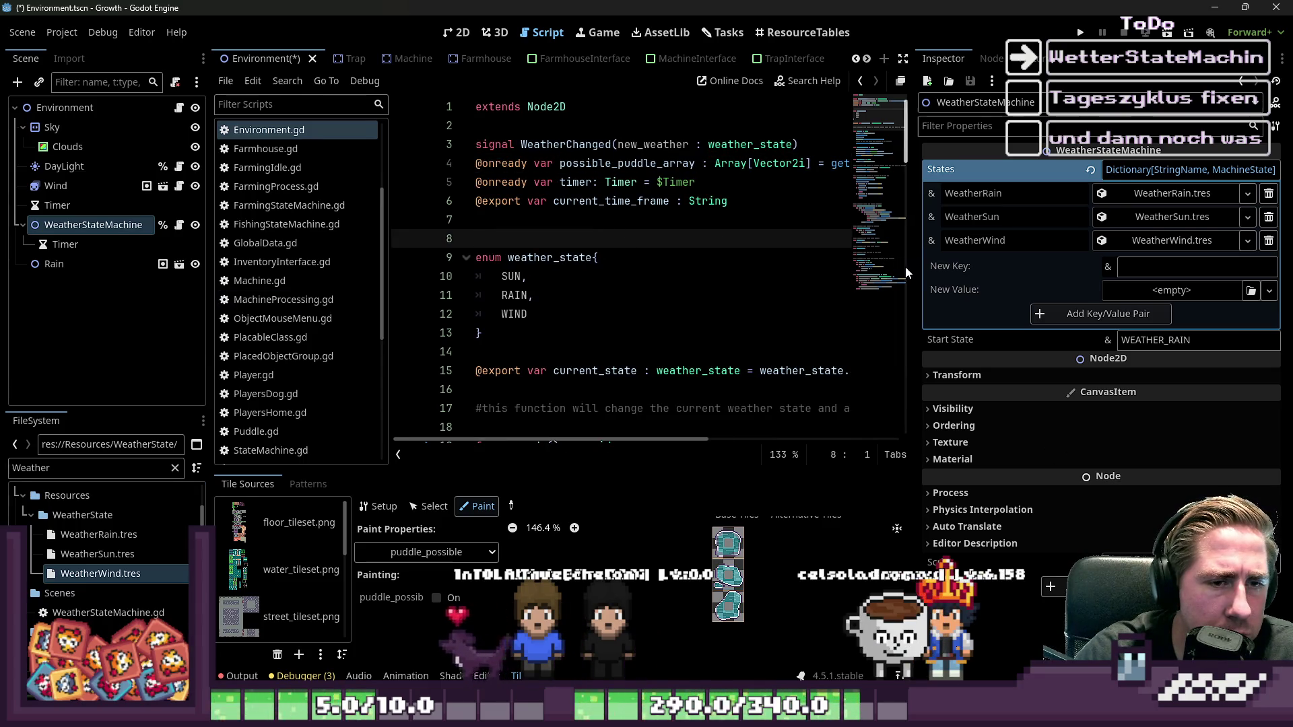
drag(915, 266, 1113, 265)
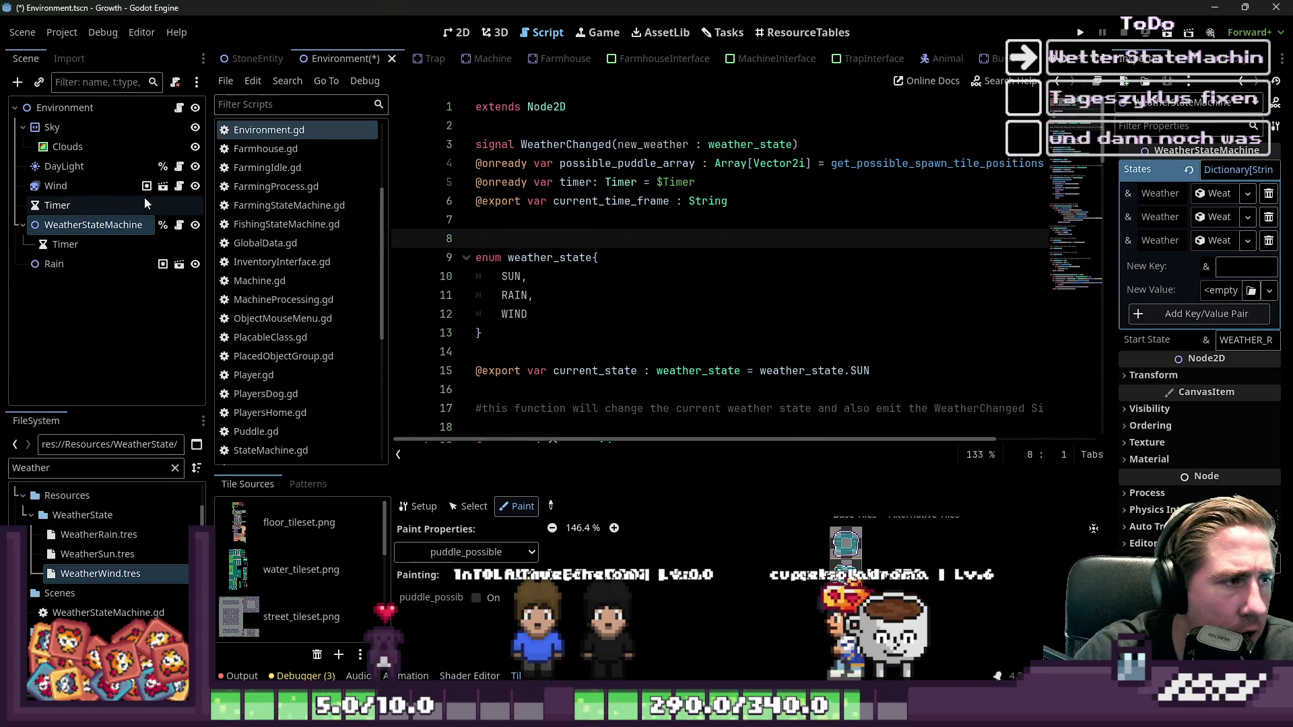
click(132, 107)
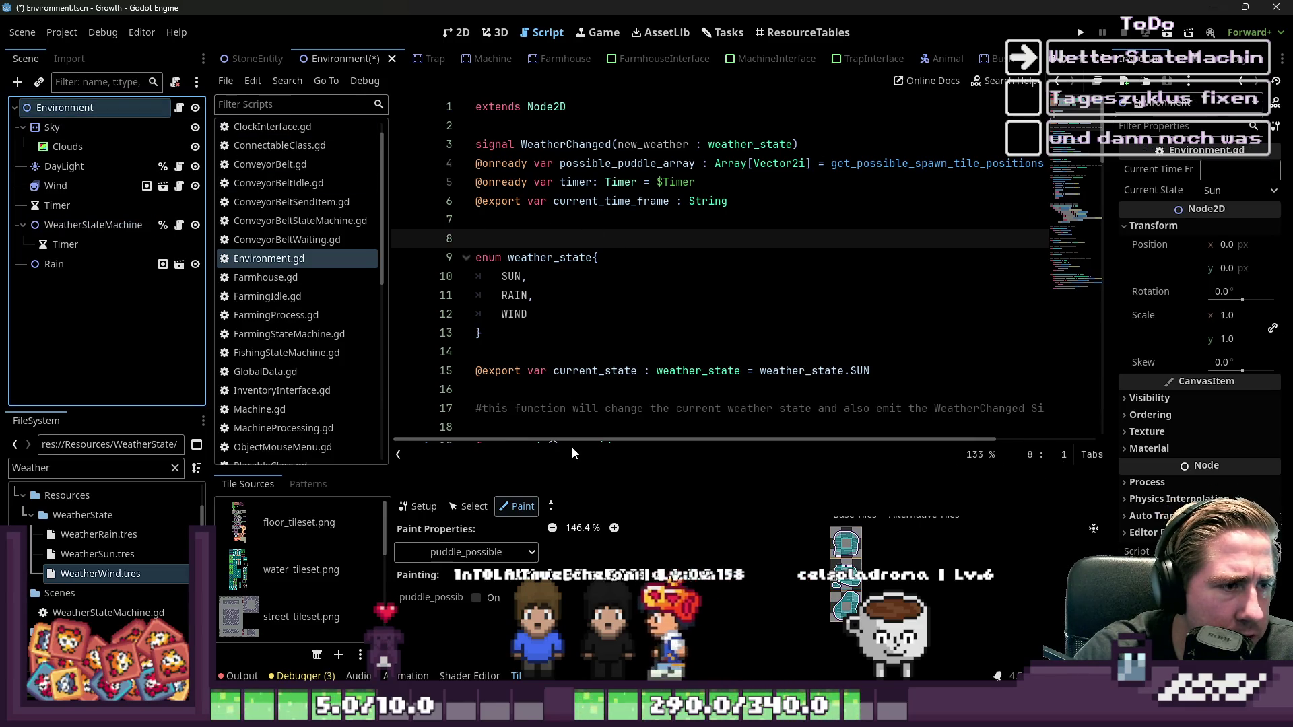
- Comment out the old weather enum and state variable lines in Environment.gd
click(499, 333)
mouse_move(876, 371)
mouse_down()
mouse_move(517, 372)
mouse_move(443, 279)
mouse_up()
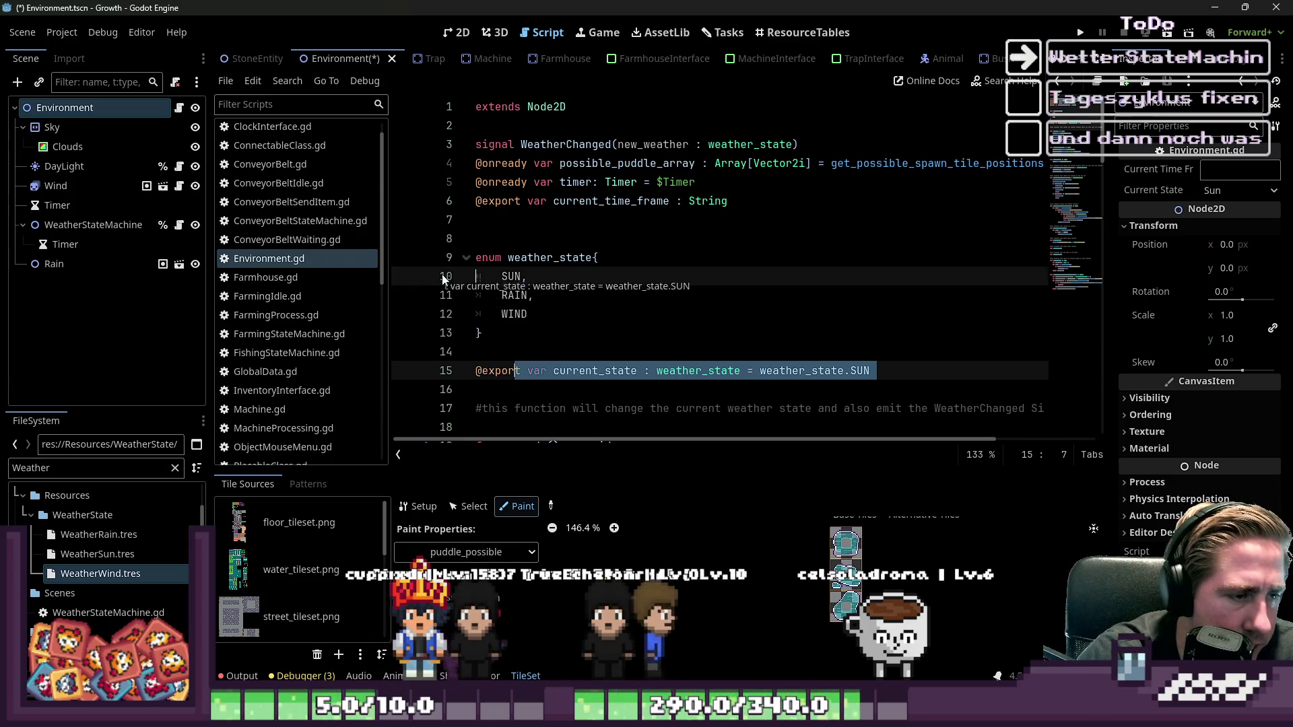
mouse_move(480, 391)
mouse_down()
mouse_move(431, 269)
mouse_move(447, 258)
mouse_up()
key(ctrl+k)
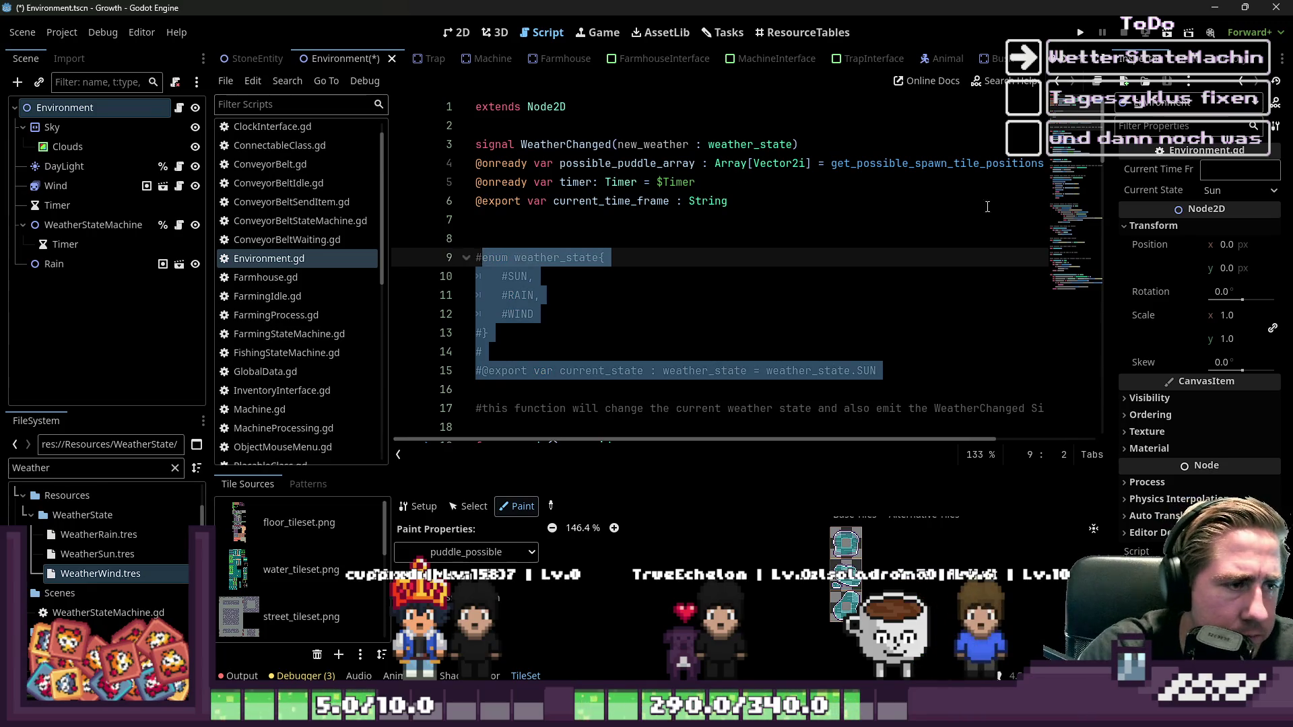
- Comment out the test rain call on line 25 and the WeatherChanged signal connection
scroll(833, 206, down, 4)
click(811, 207)
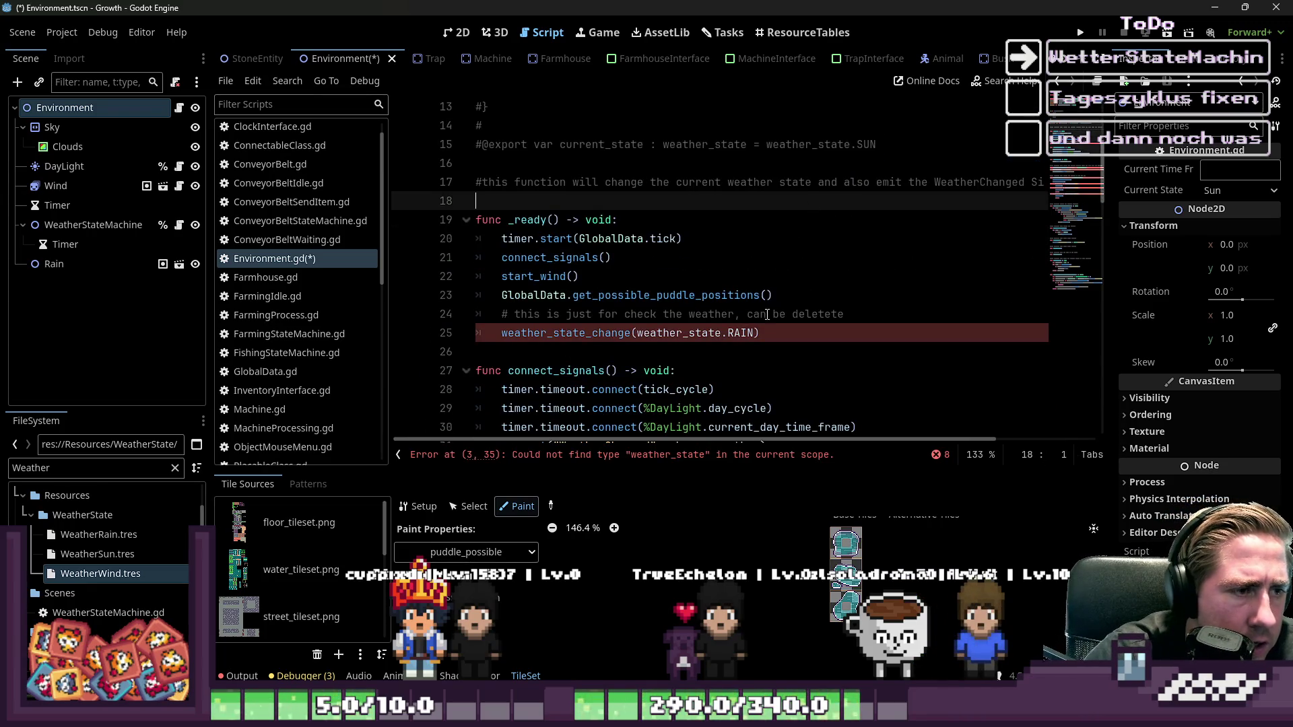
drag(760, 332, 427, 335)
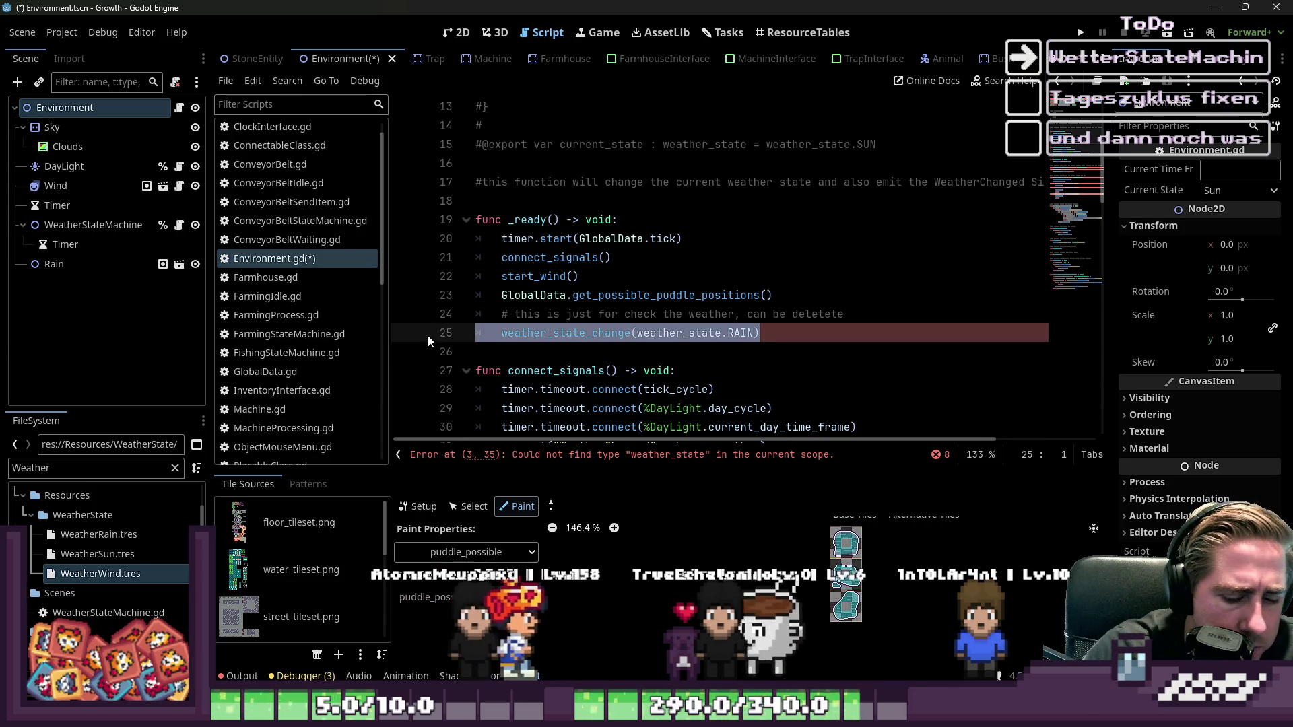
key(ctrl+k)
click(677, 237)
scroll(677, 232, down, 4)
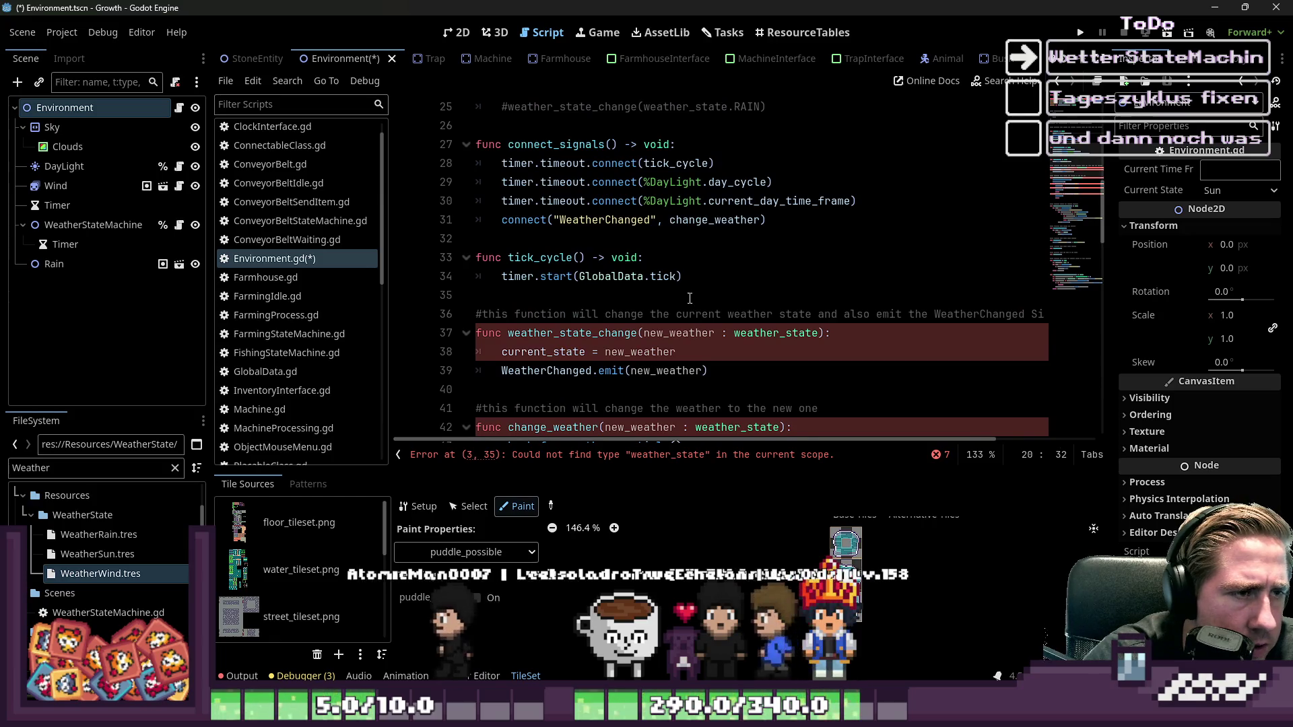
scroll(690, 282, up, 1)
scroll(690, 283, up, 1)
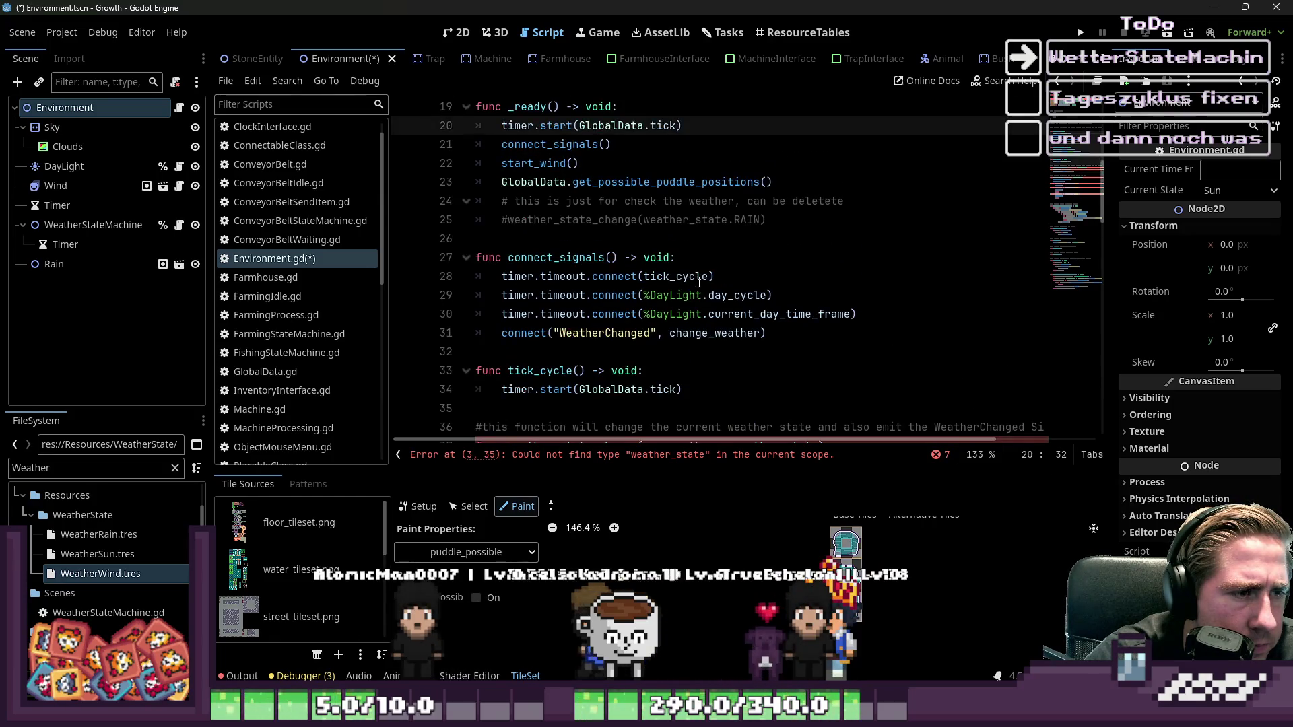
mouse_move(790, 335)
mouse_down()
mouse_move(514, 333)
mouse_move(472, 314)
mouse_move(768, 334)
mouse_move(393, 334)
mouse_up()
key(ctrl+k)
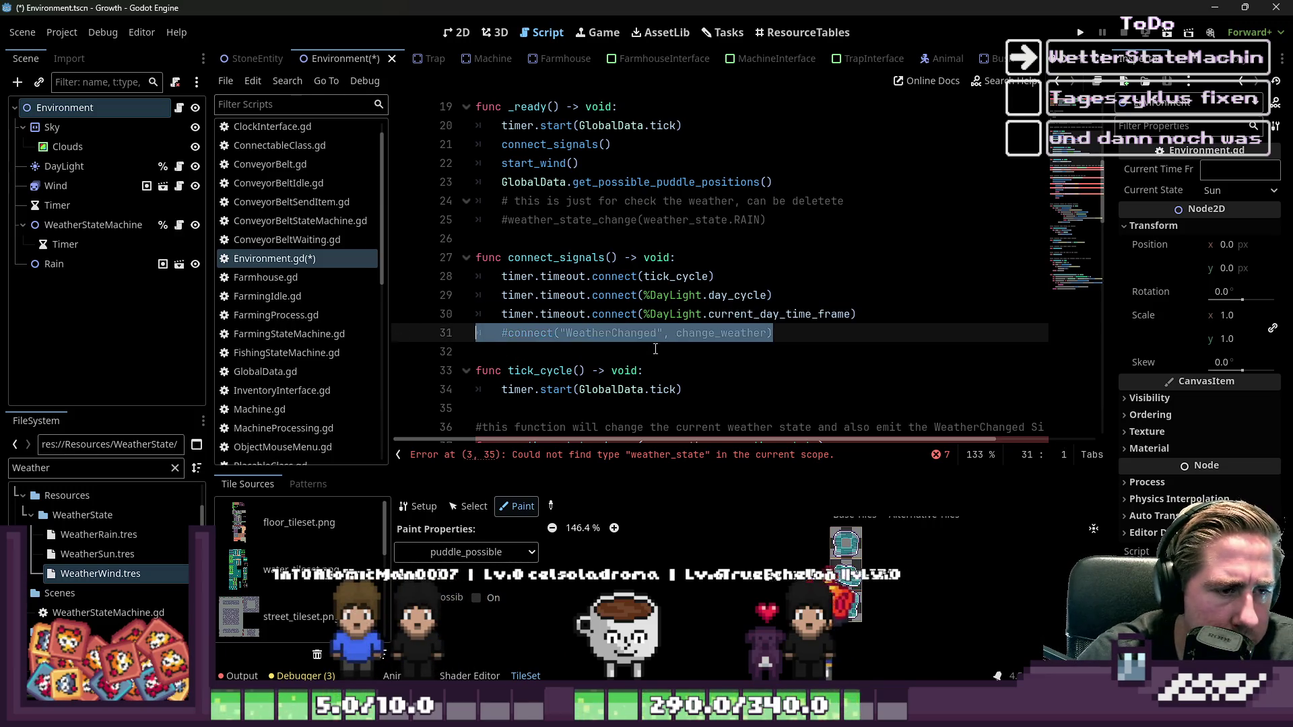
- Comment out the weather_state_change and change_weather functions
scroll(647, 310, down, 2)
click(707, 270)
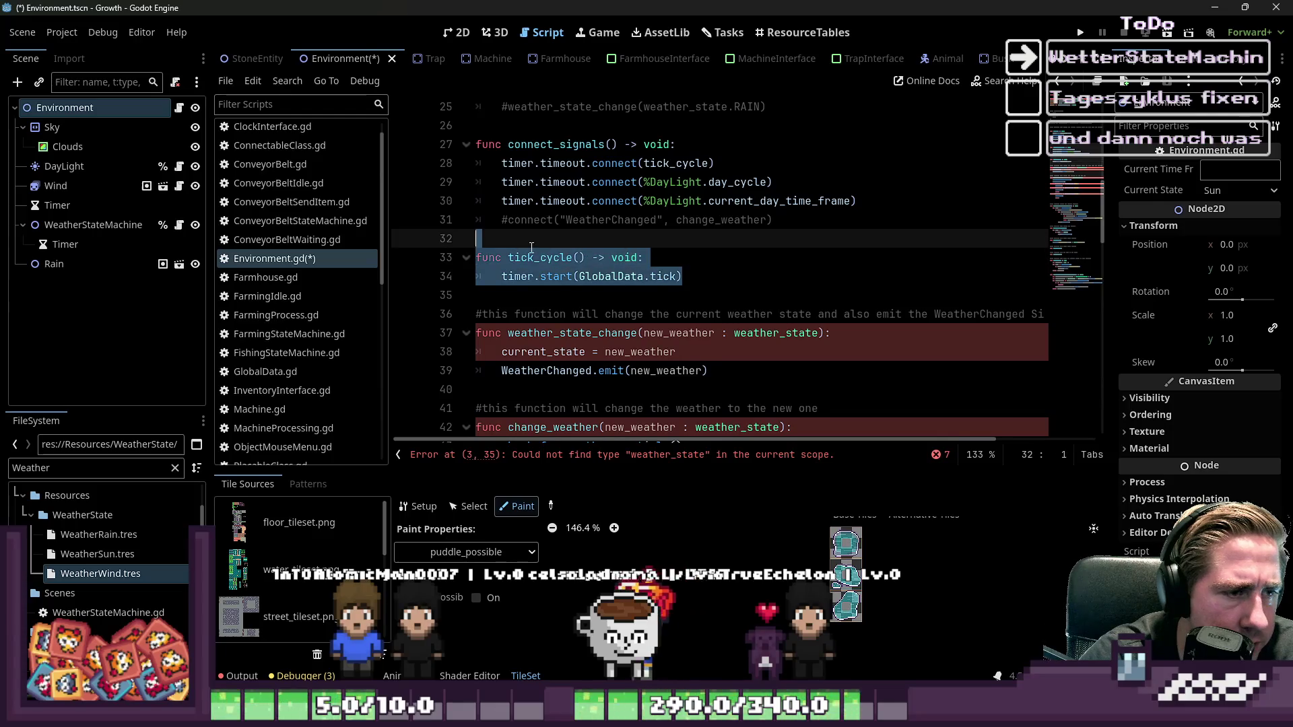
scroll(727, 269, down, 2)
click(593, 257)
key(shift+Up)
key(shift+Up)
key(shift+Home)
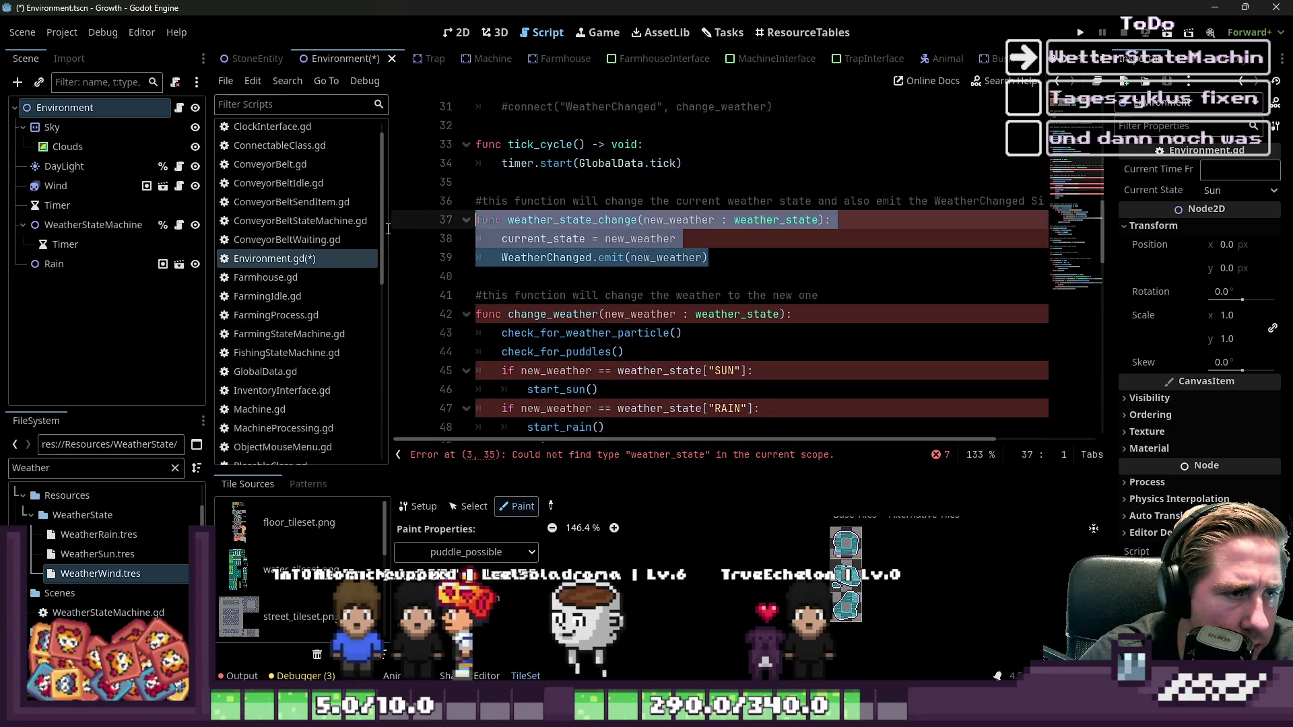
key(ctrl+k)
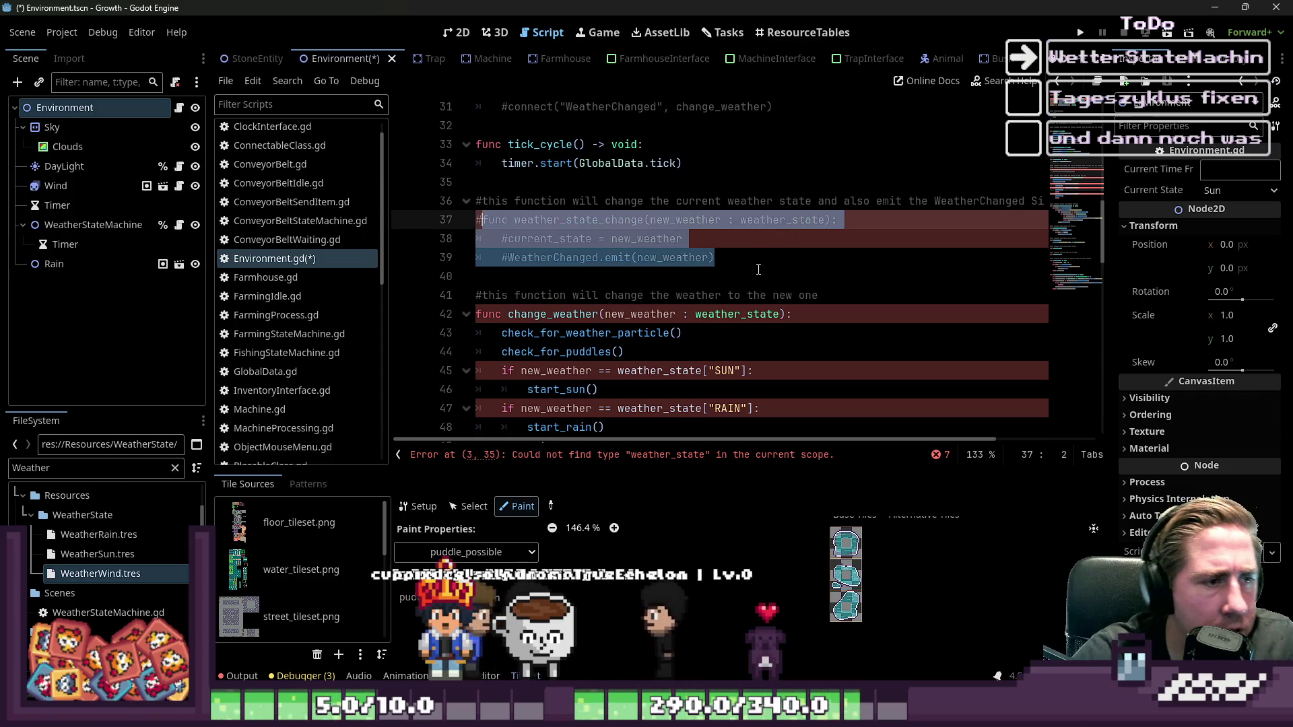
scroll(673, 316, down, 3)
mouse_move(641, 355)
mouse_down()
mouse_move(633, 196)
mouse_move(472, 144)
mouse_up()
key(ctrl+k)
- Comment out the check_for_weather_particle, check_for_puddles and start_sun functions
scroll(675, 285, down, 1)
scroll(675, 286, down, 3)
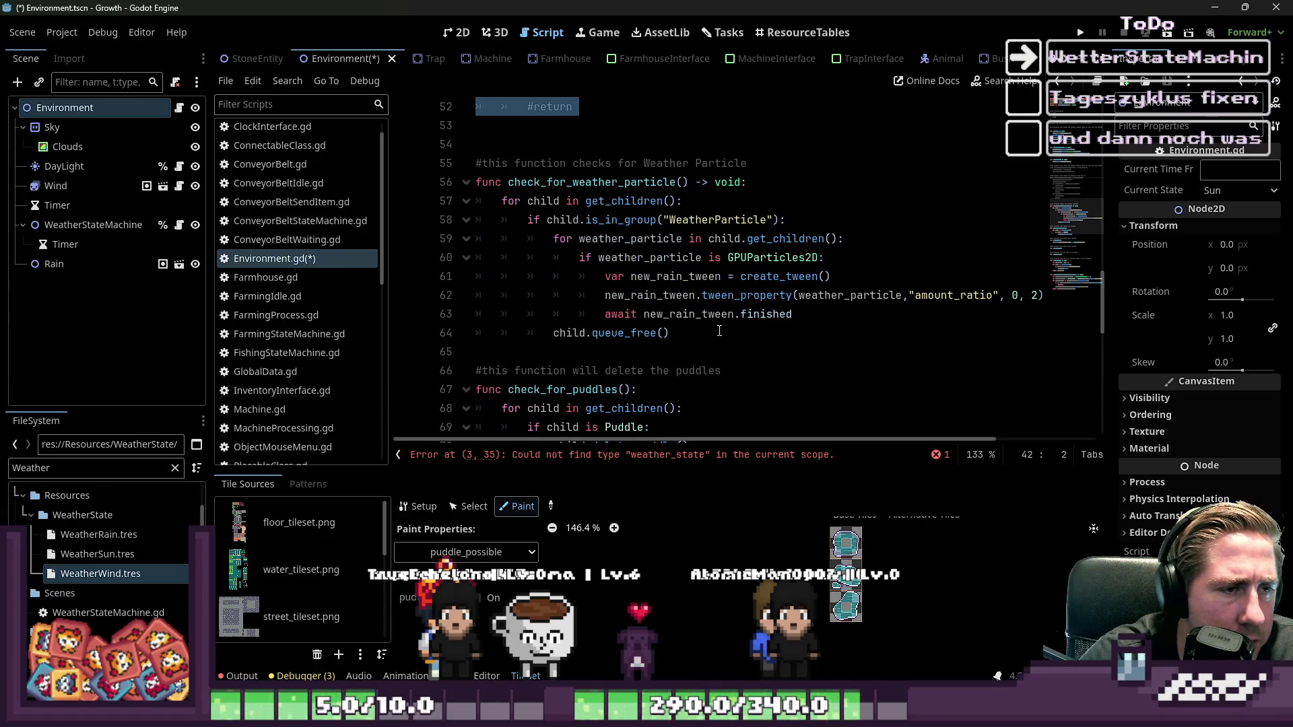
drag(719, 333, 349, 176)
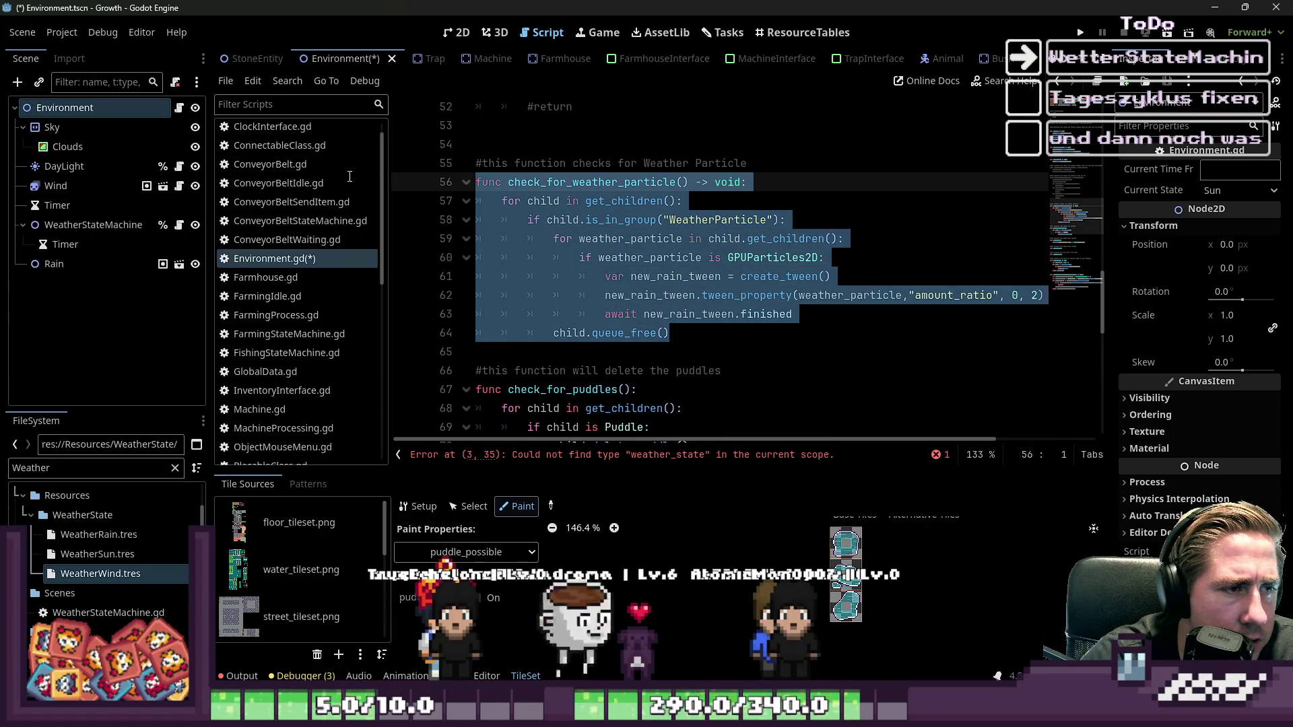
key(ctrl+k)
scroll(621, 220, down, 3)
drag(745, 303, 471, 219)
key(ctrl+k)
scroll(615, 245, down, 2)
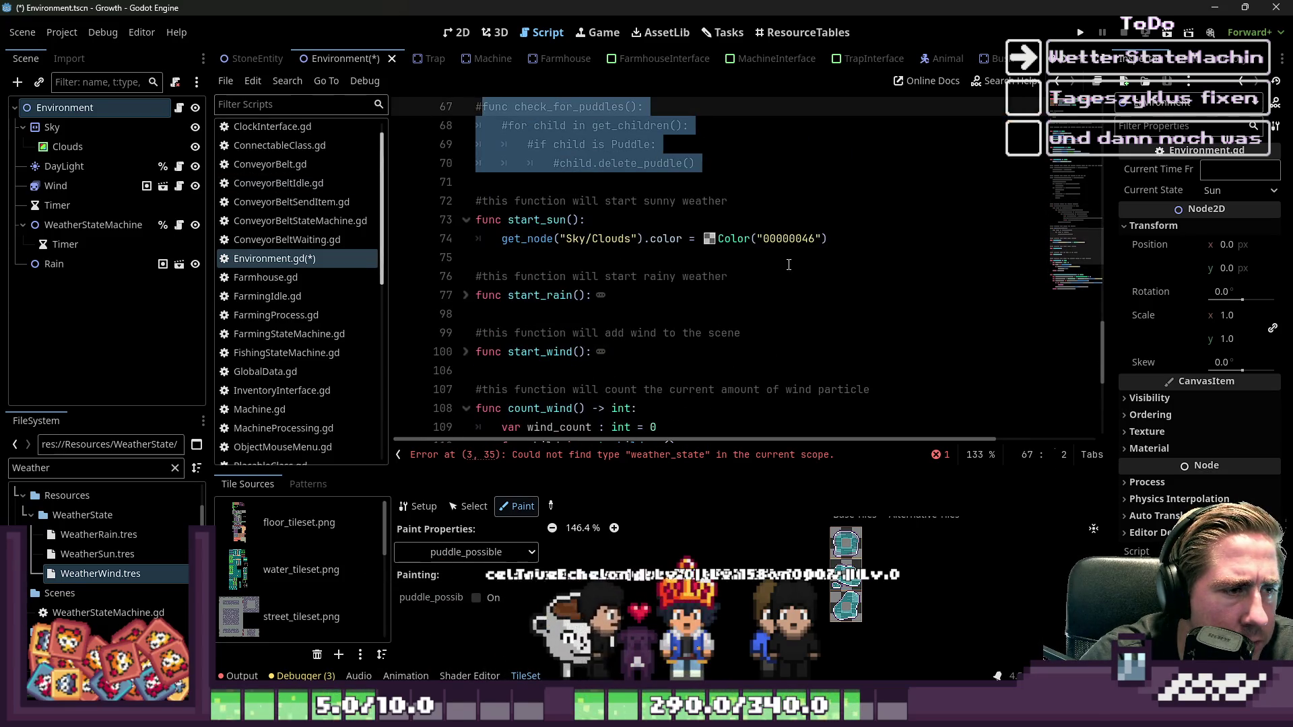
drag(880, 246, 401, 213)
key(ctrl+k)
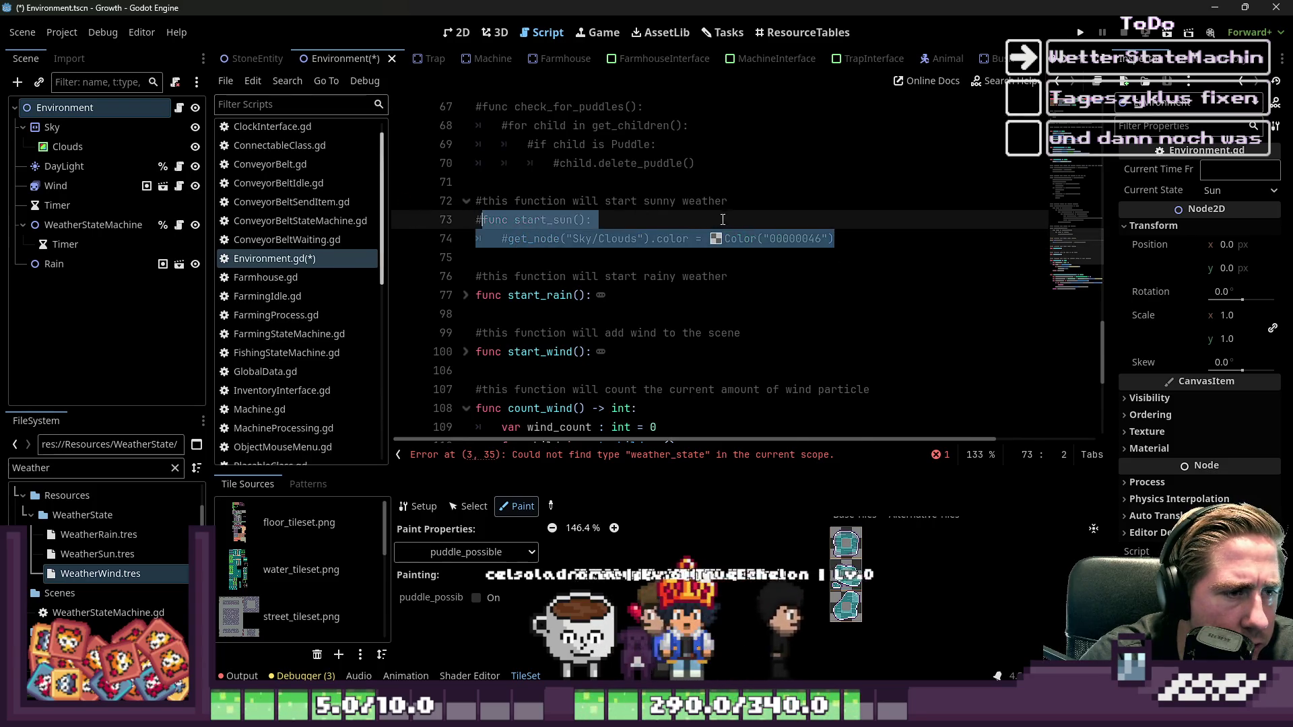
- Comment out the start_rain function code, including its puddle-spawning loop
scroll(438, 202, down, 2)
click(465, 183)
scroll(463, 192, down, 1)
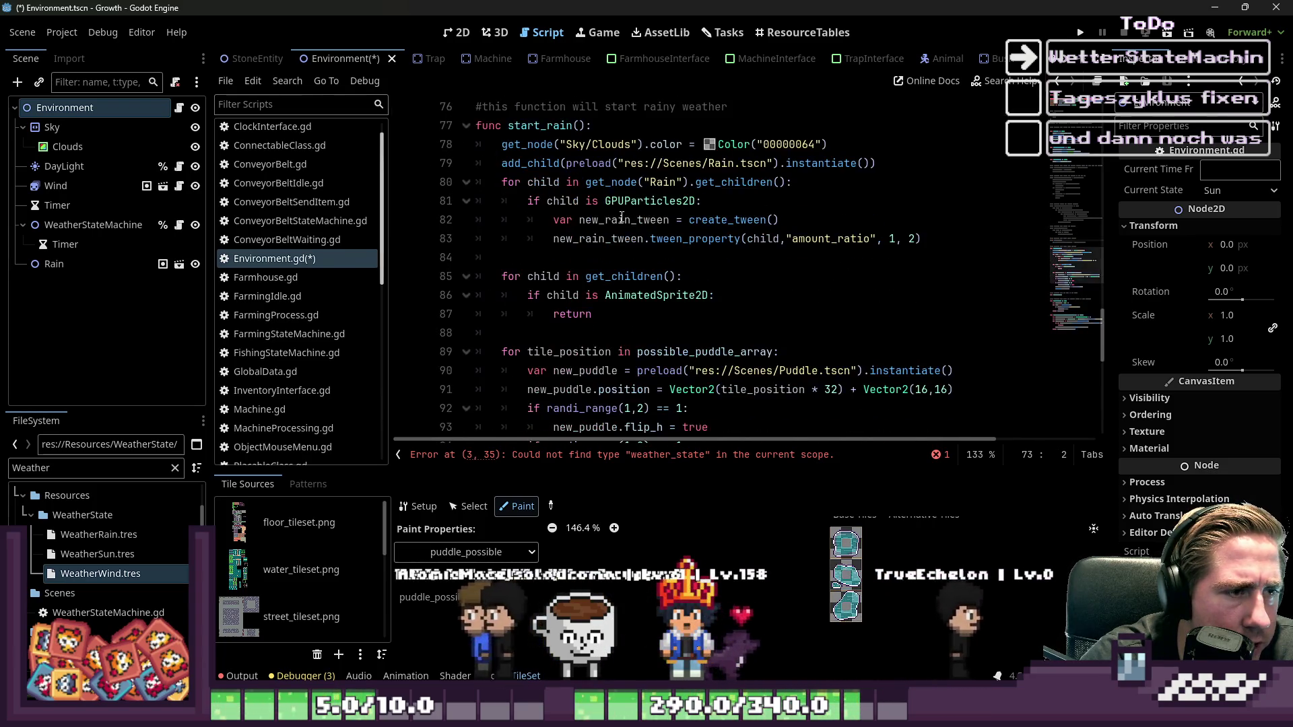
mouse_move(592, 314)
mouse_down()
mouse_move(478, 138)
mouse_move(442, 112)
mouse_up()
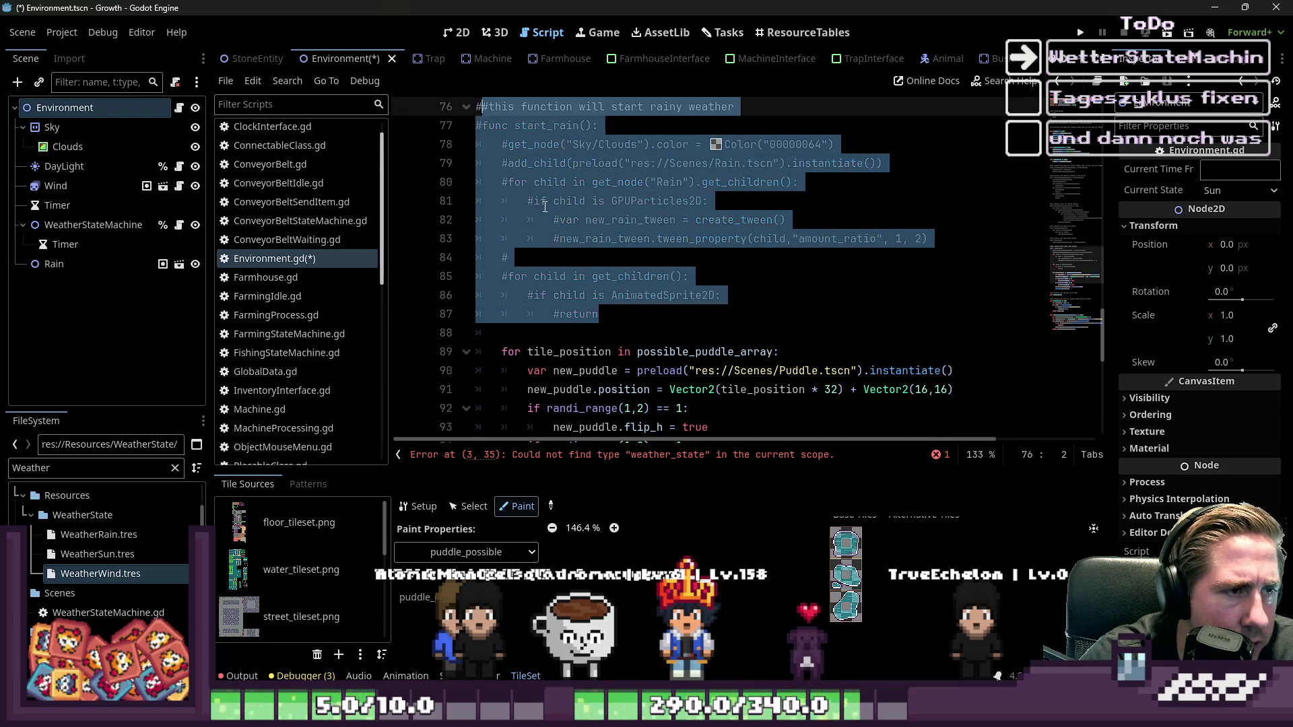
key(ctrl+k)
scroll(568, 227, down, 3)
drag(667, 334, 476, 183)
key(ctrl+k)
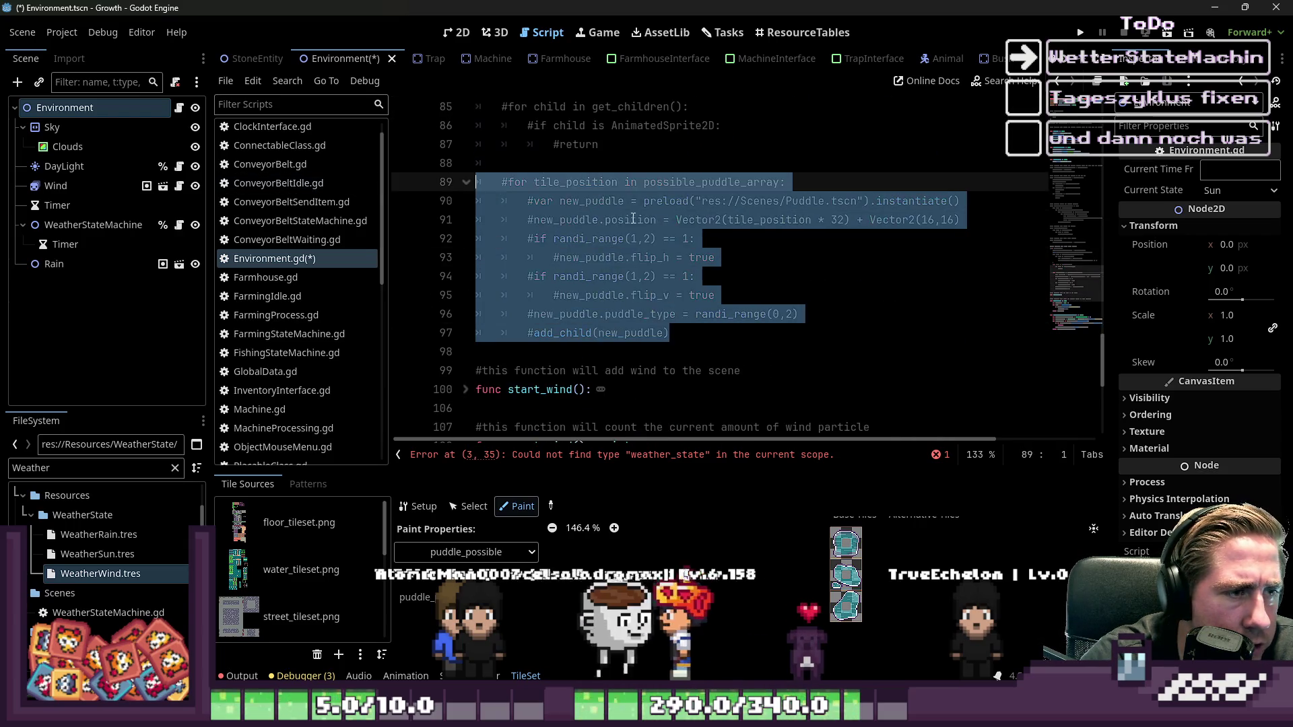
scroll(474, 236, down, 3)
- Comment out the start_wind and count_wind functions
click(465, 219)
scroll(741, 256, down, 1)
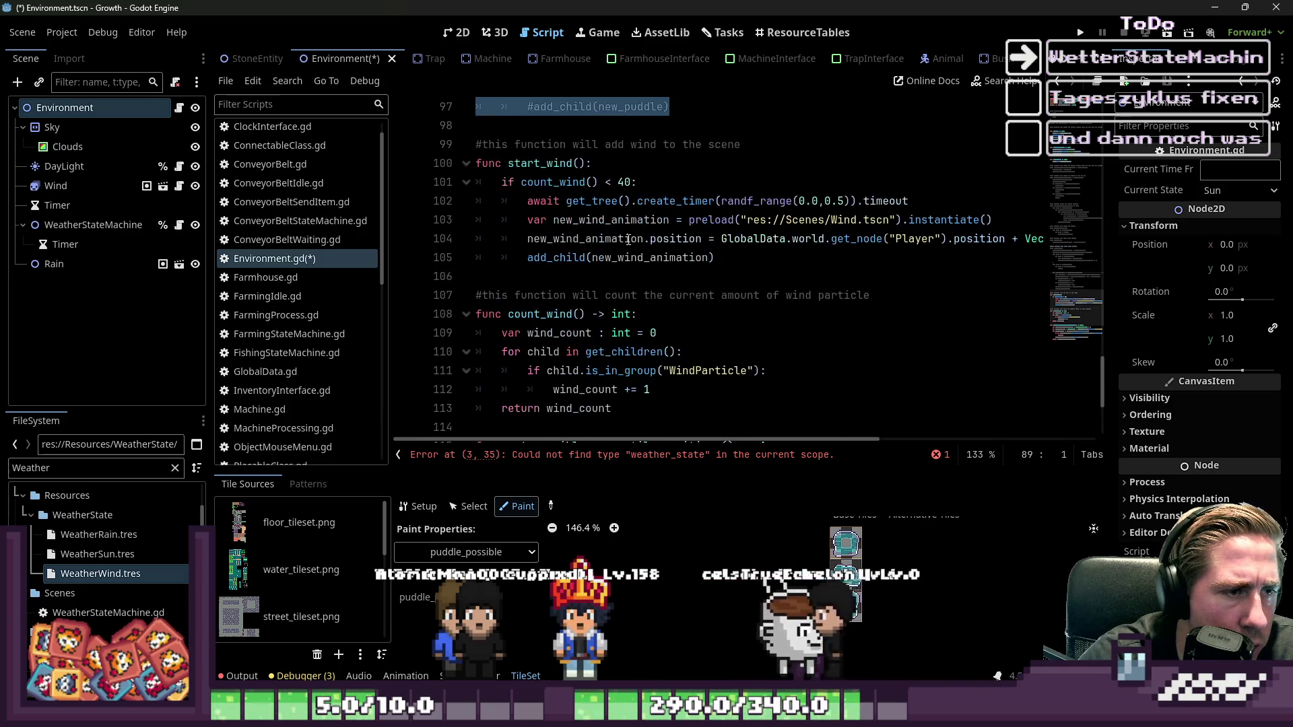
click(742, 257)
drag(743, 257, 476, 144)
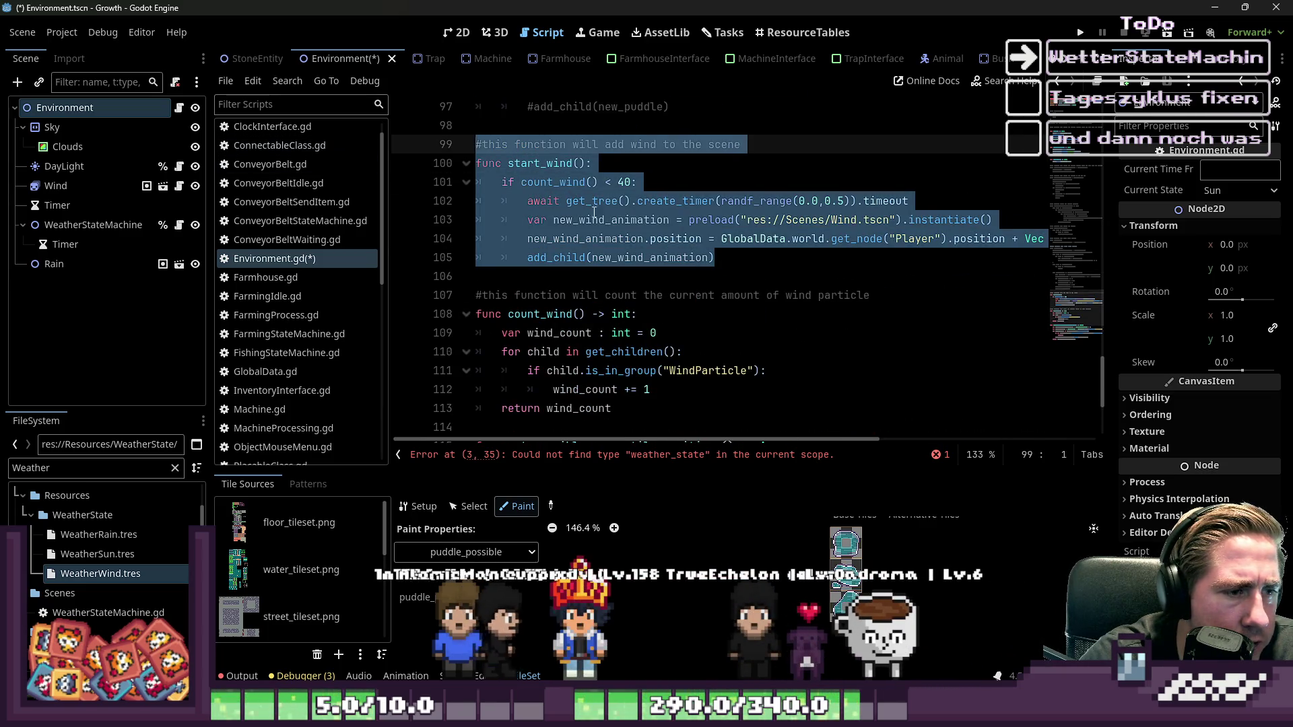
key(ctrl+k)
scroll(539, 202, down, 2)
mouse_move(656, 276)
mouse_down()
mouse_move(606, 296)
mouse_move(395, 204)
mouse_up()
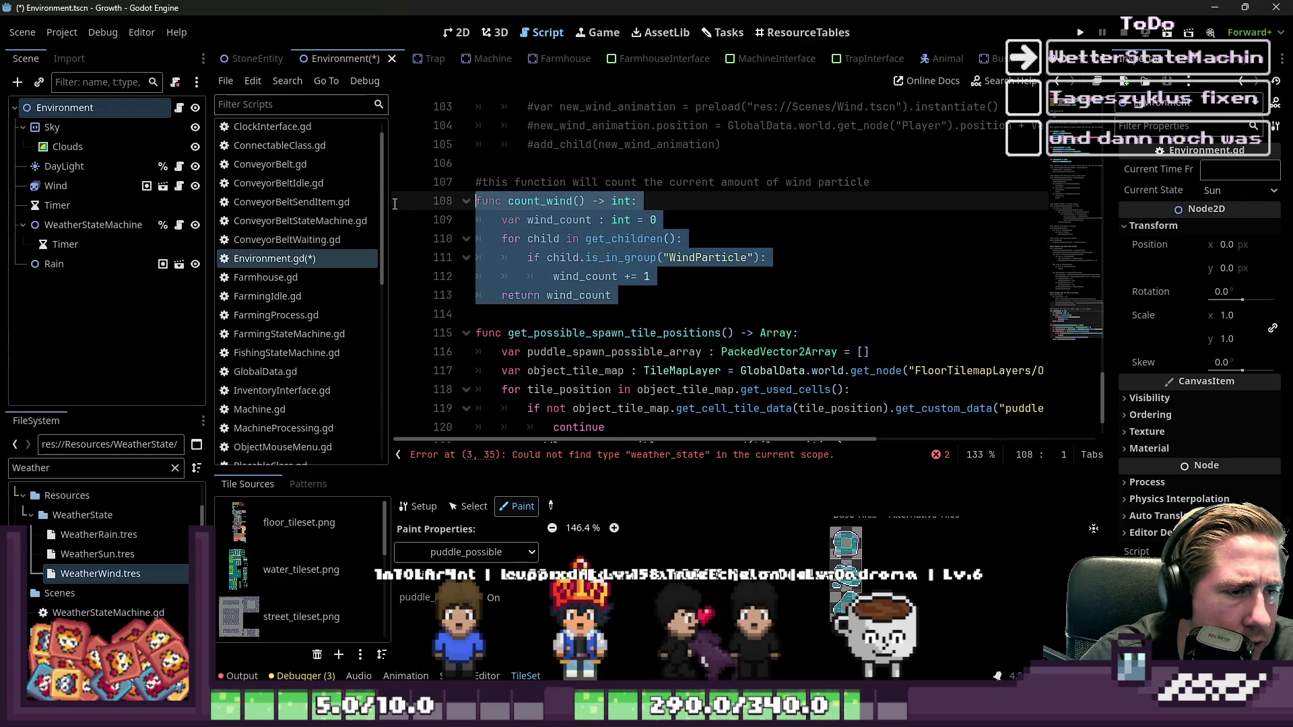
key(ctrl+k)
- Save Environment.gd with the old weather code disabled
scroll(743, 253, down, 2)
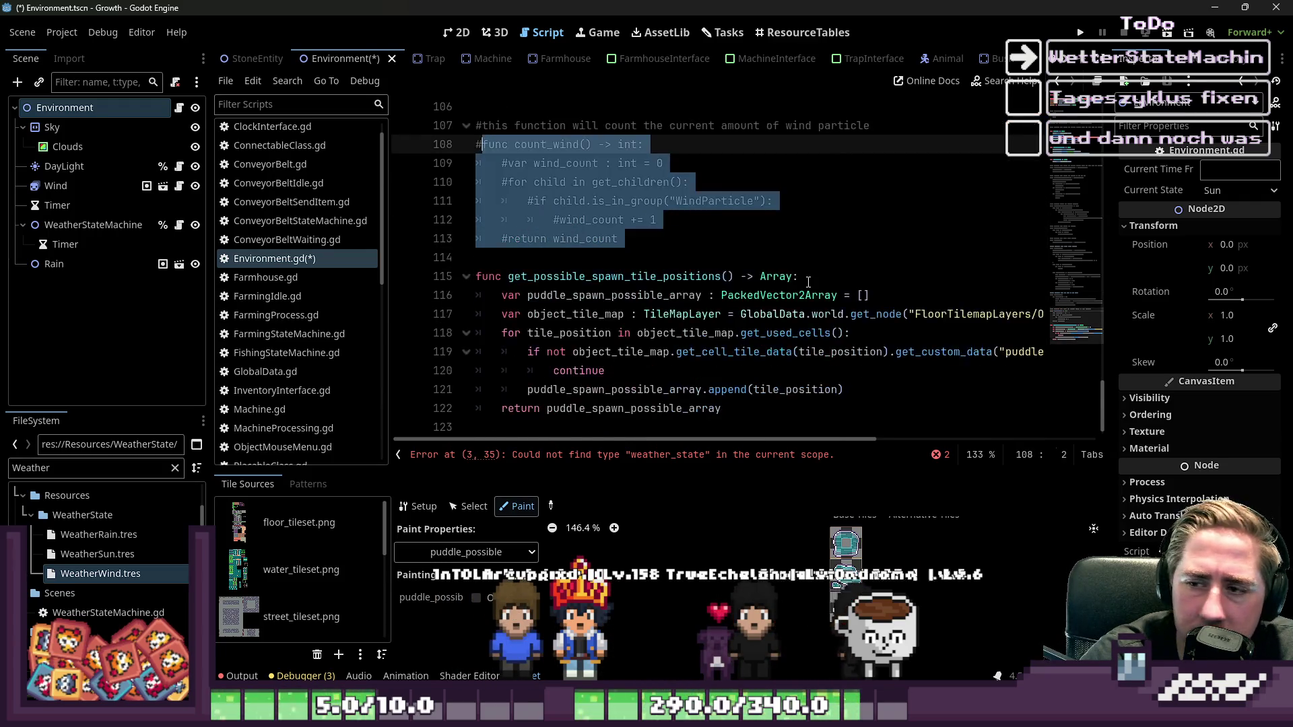
drag(763, 408, 727, 259)
click(721, 235)
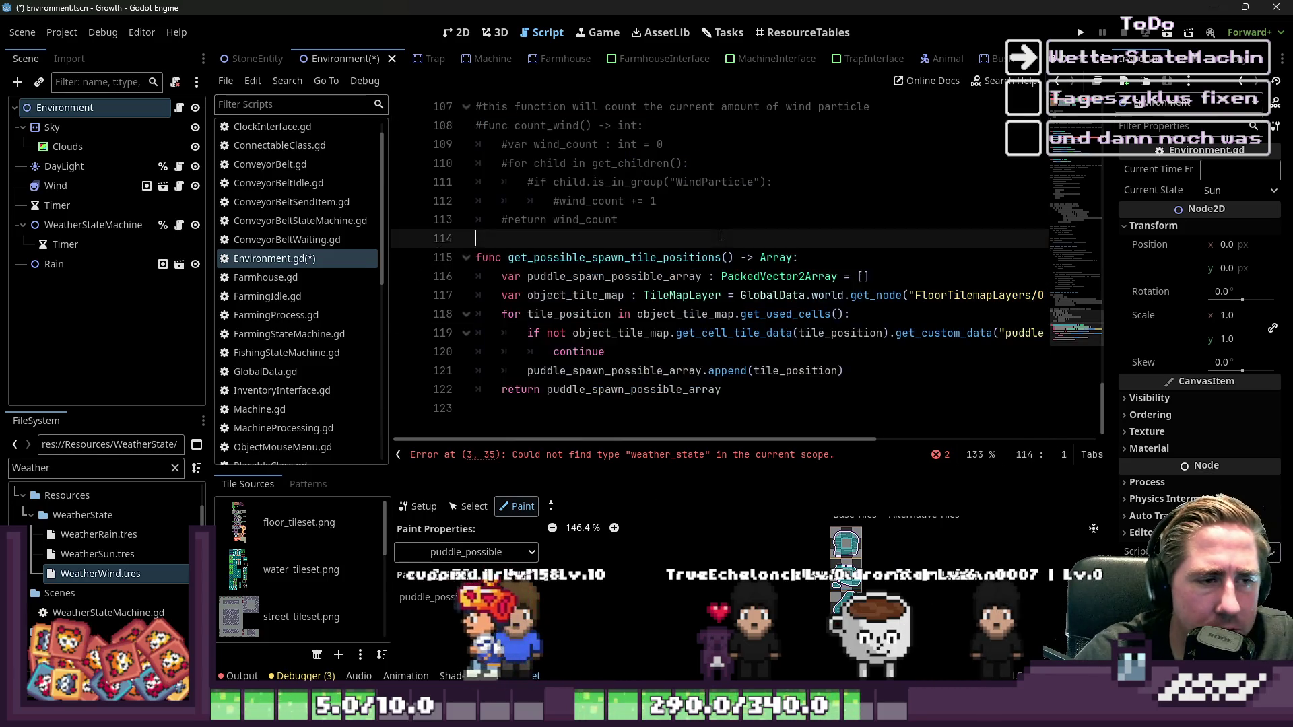
key(ctrl+s)
scroll(721, 238, up, 15)
scroll(721, 241, up, 13)
scroll(722, 241, down, 2)
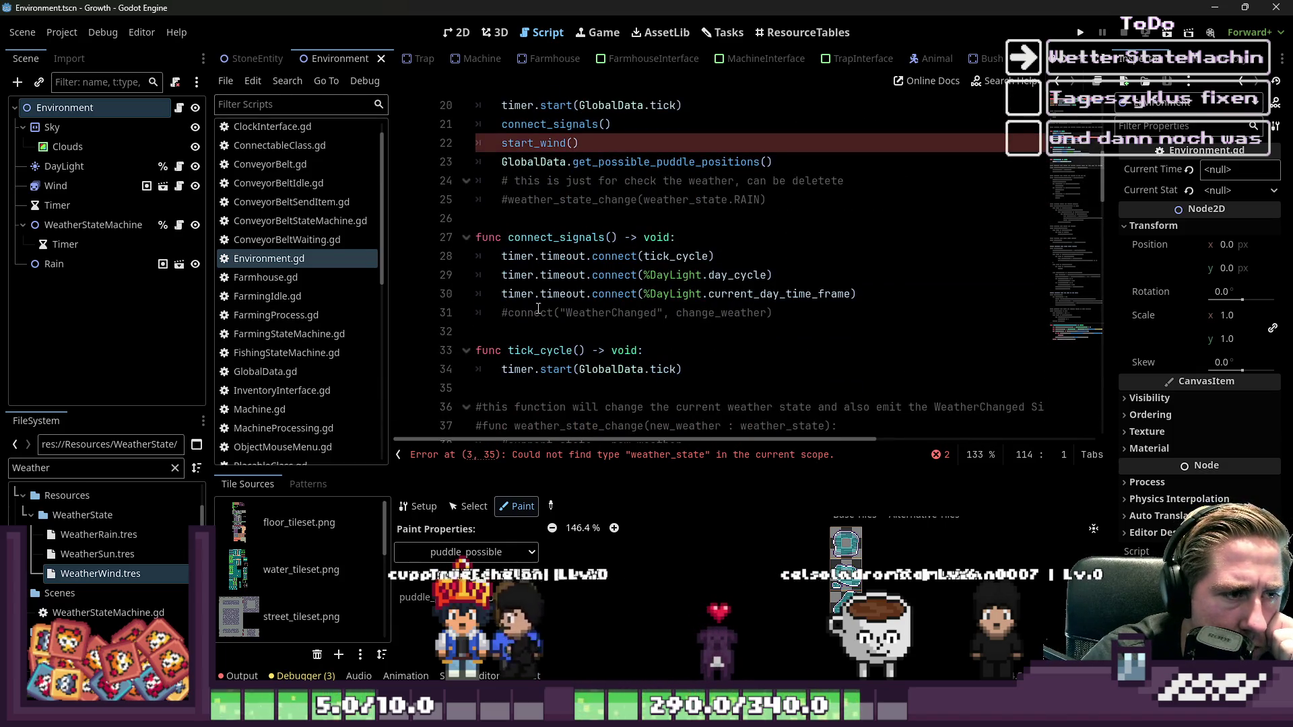
- Delete the signal WeatherChanged declaration line
scroll(546, 289, up, 6)
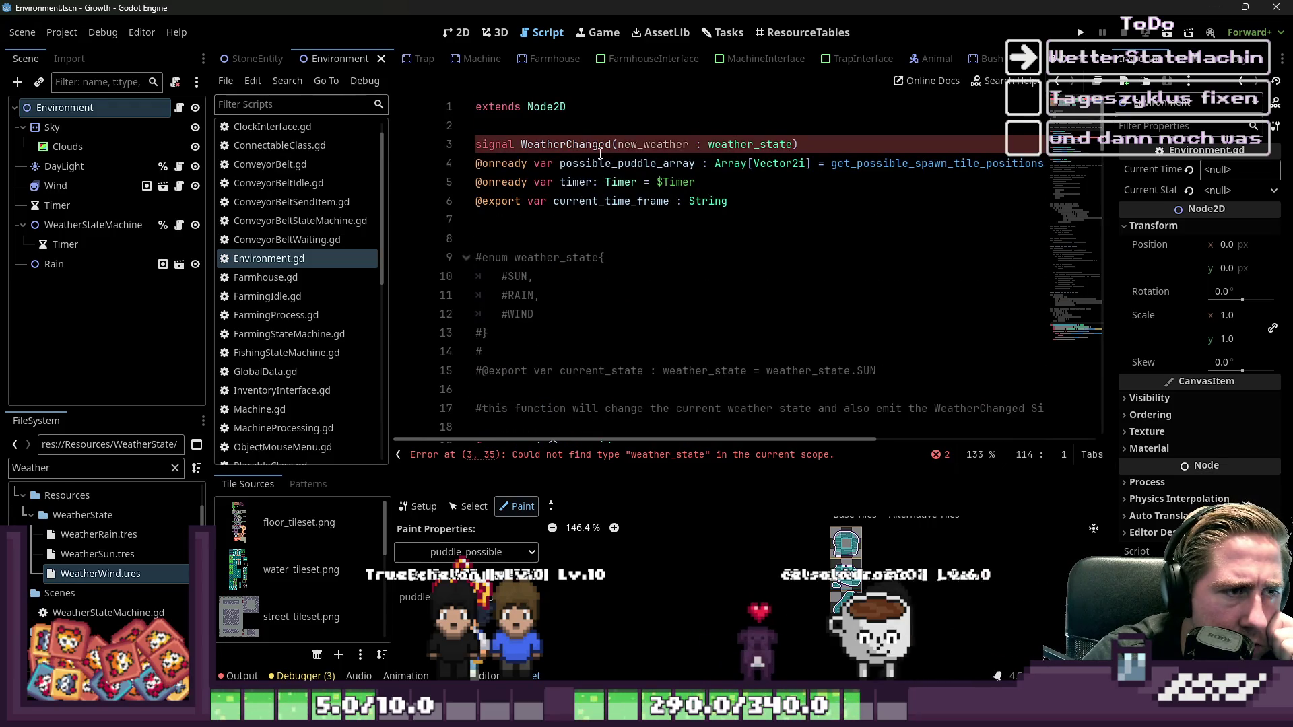
click(481, 147)
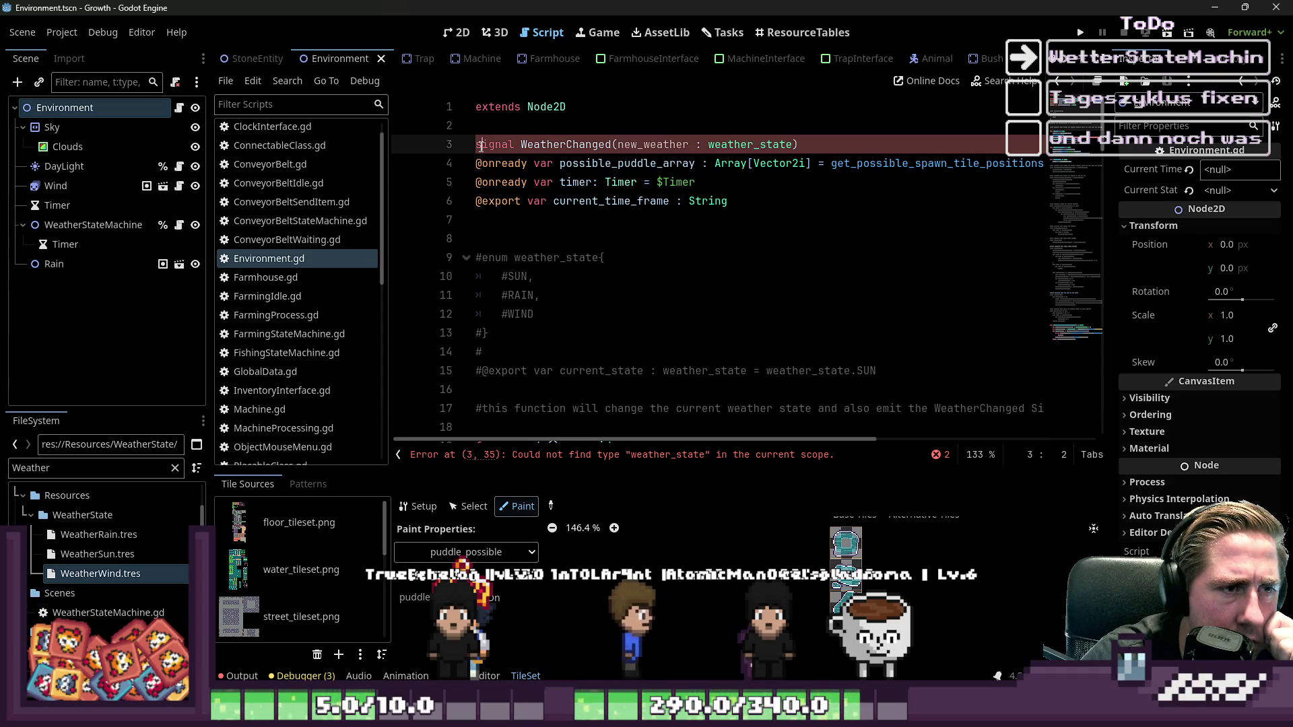
triple_click(739, 147)
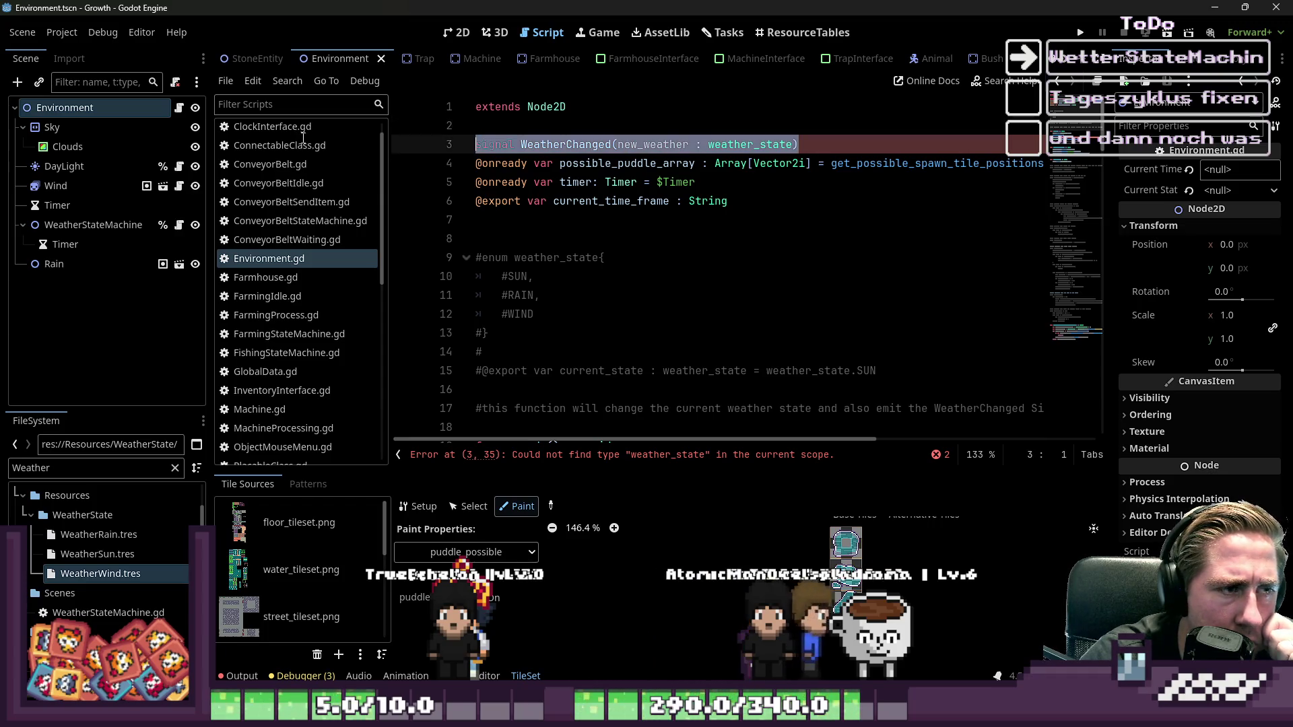
key(BackSpace)
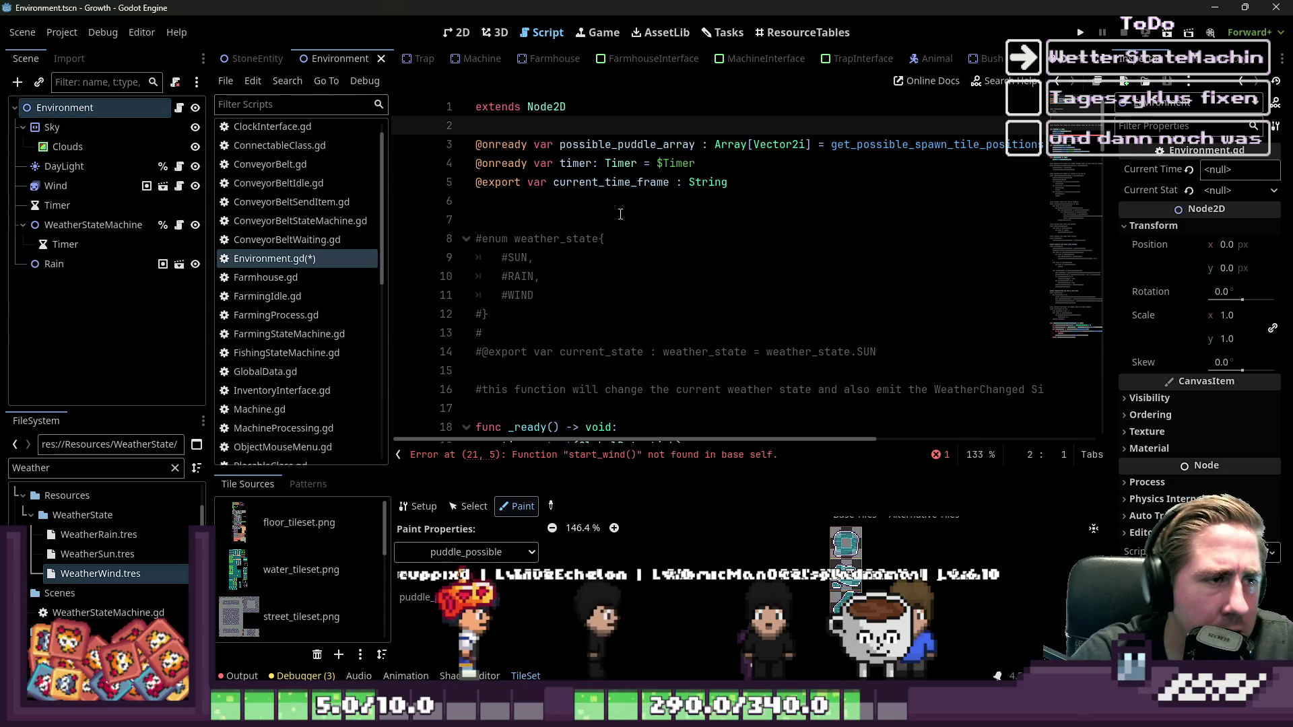
- Add class_name Environment on line 2 and save the script
click(622, 126)
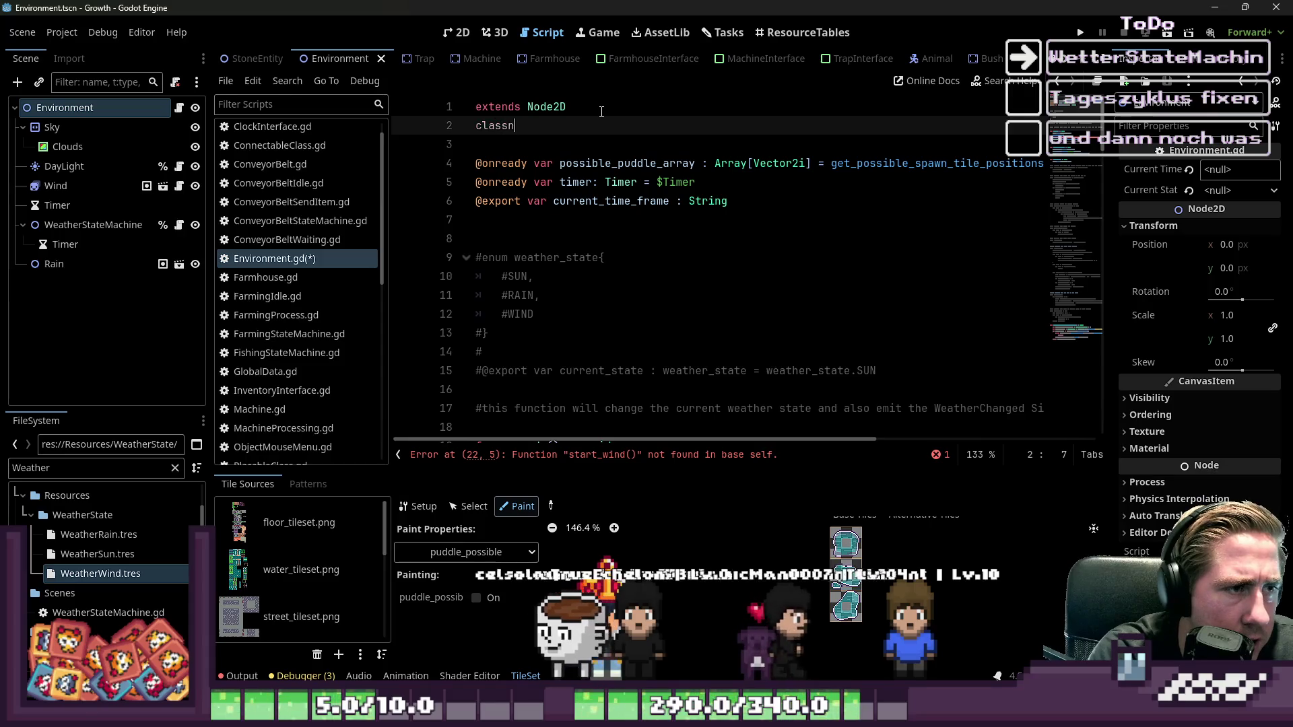
text(ss_na)
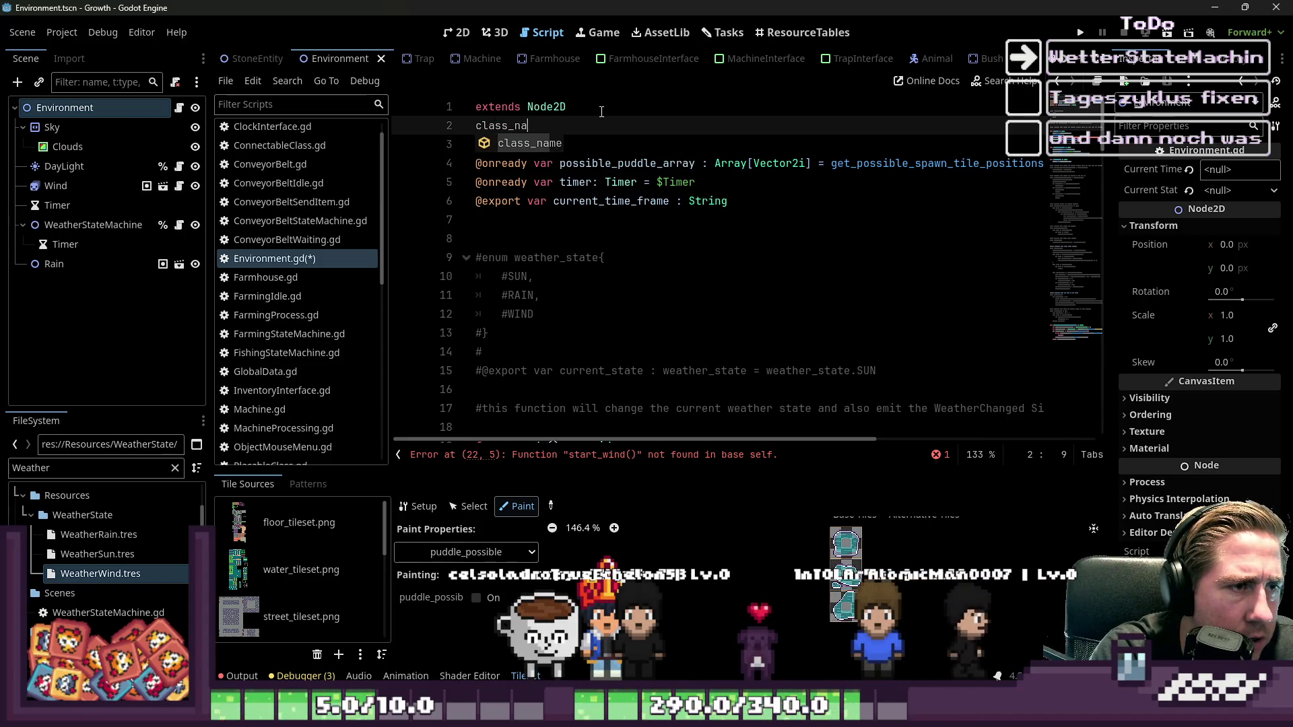
text(m,)
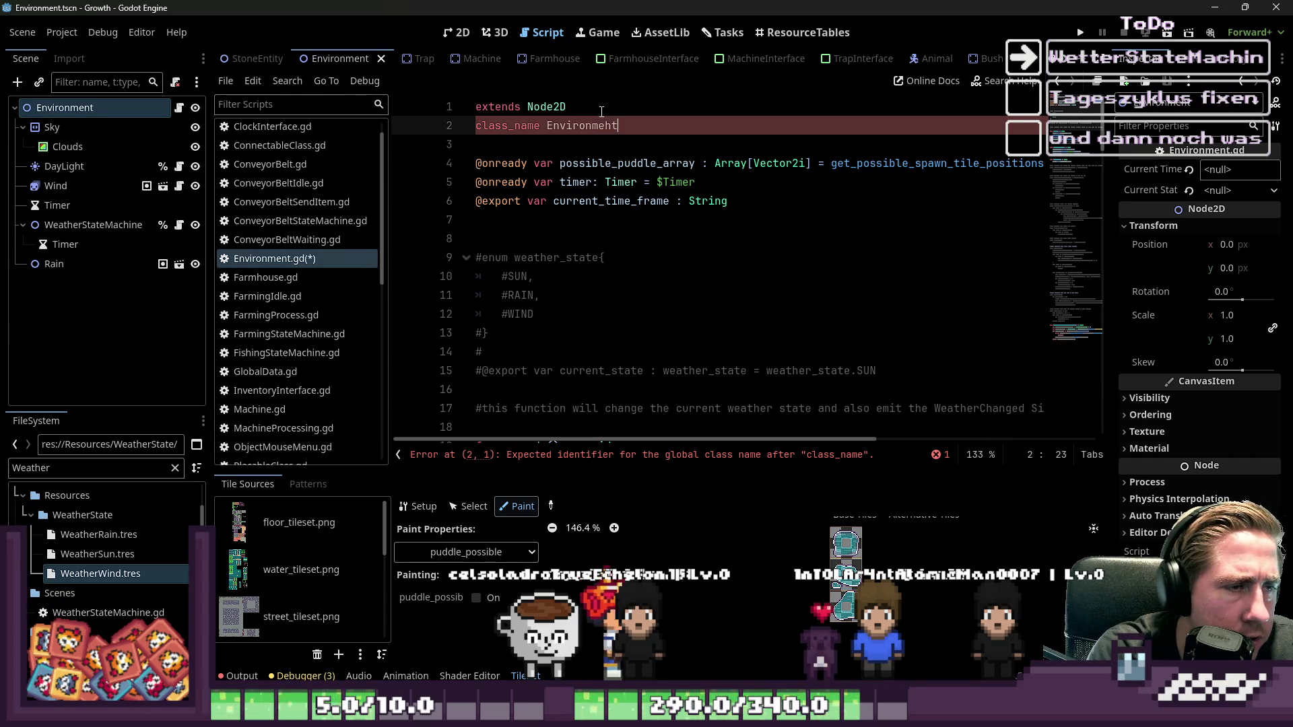
key(ctrl+s)
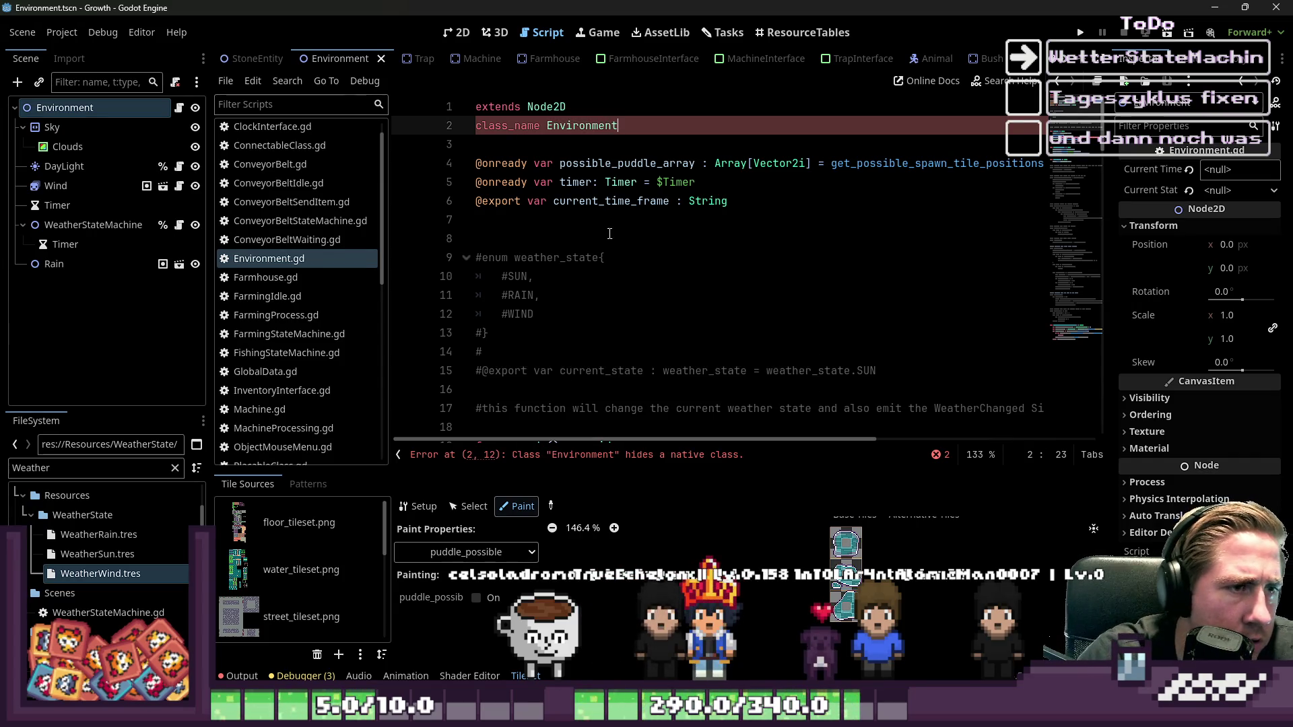
- Start a project-wide Find in Files search for Environment
click(609, 233)
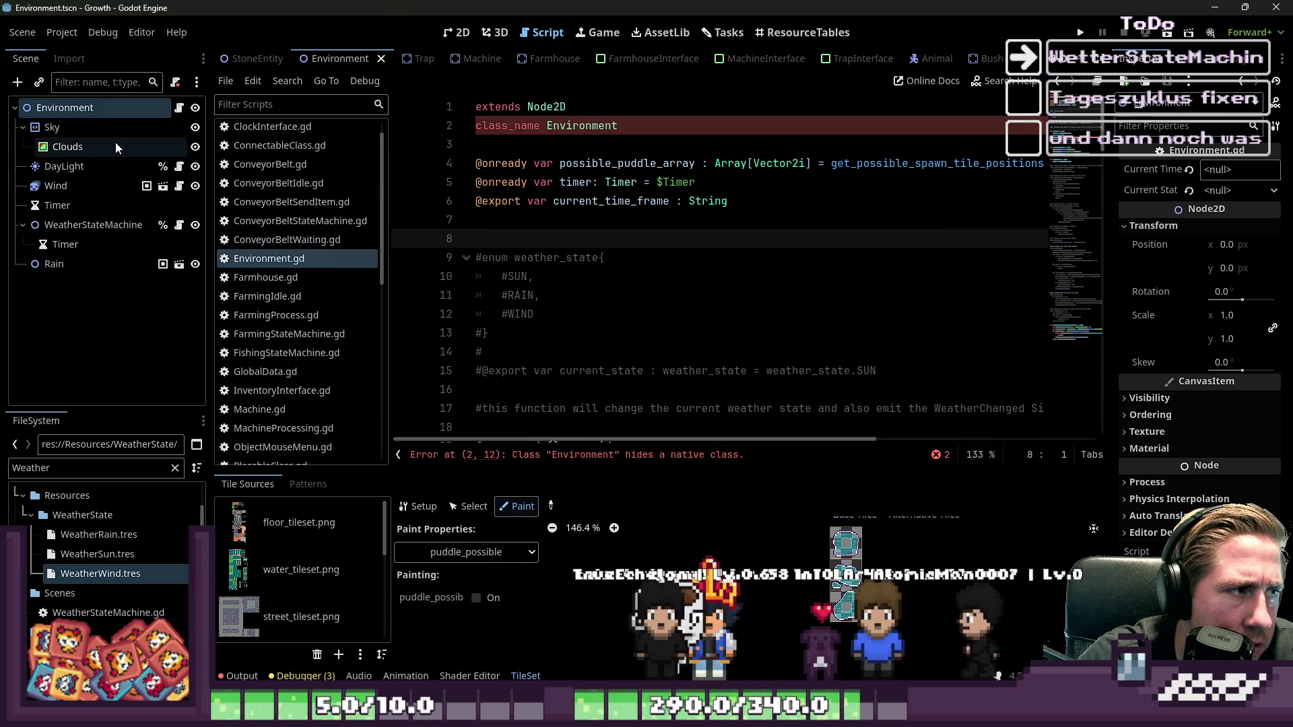
ctrl+click(605, 129)
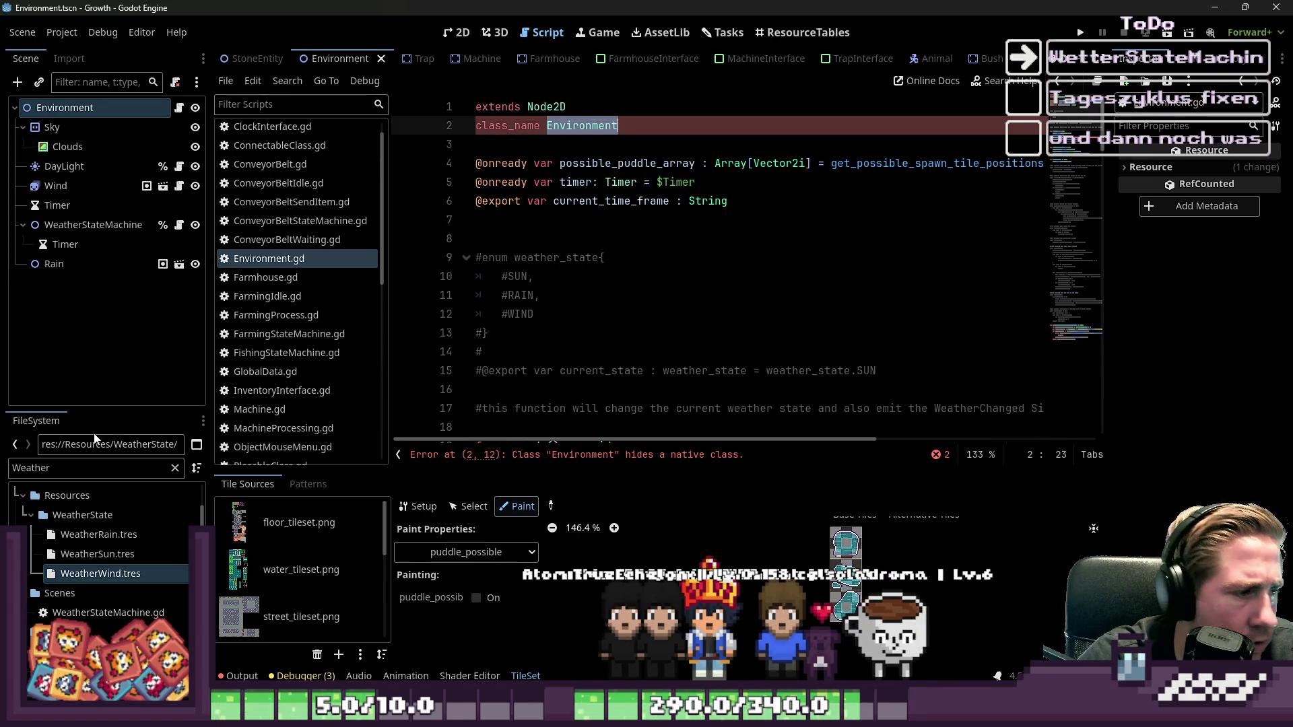
text(Environment)
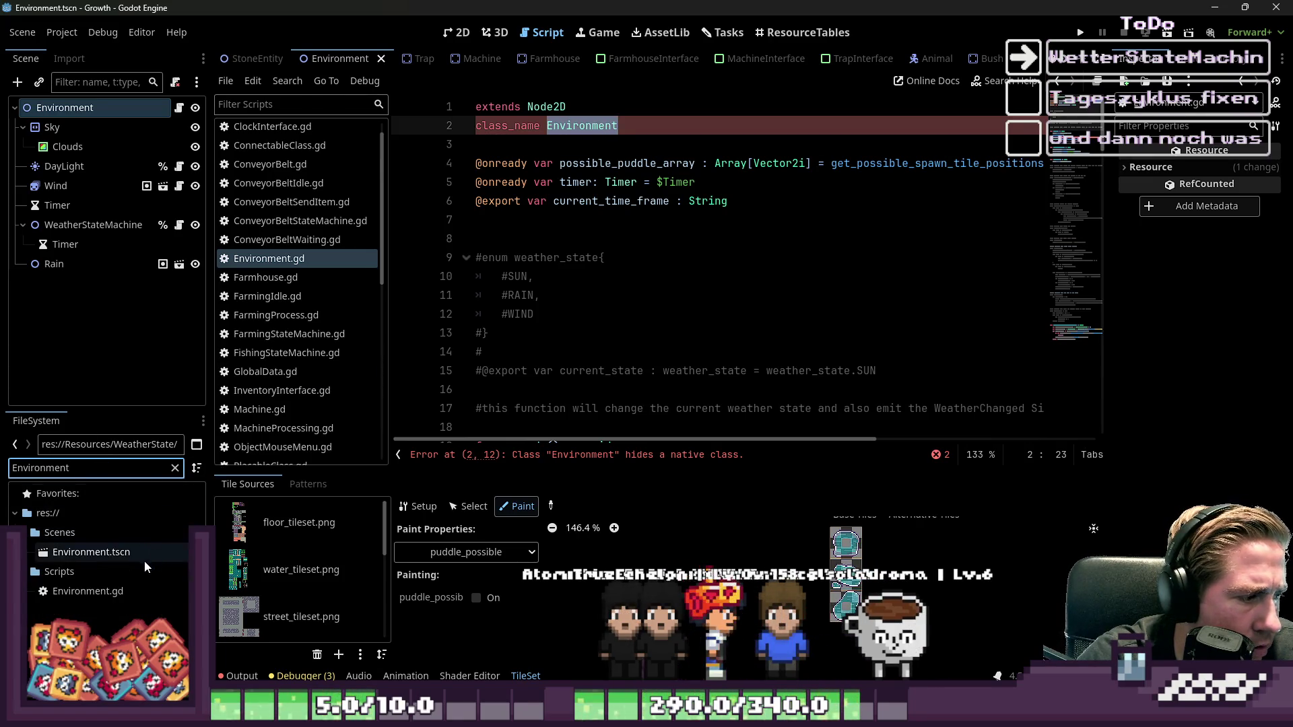
click(103, 592)
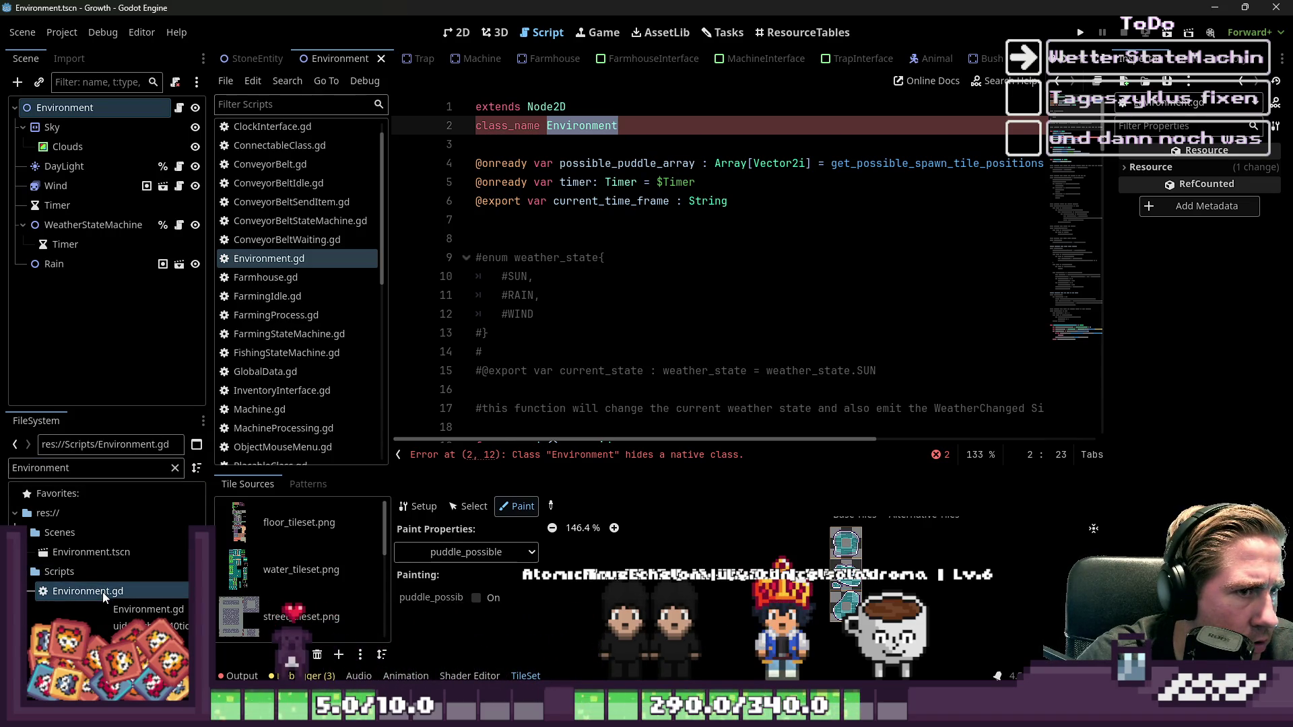
key(ctrl+shift+d)
key(ctrl+shift+f)
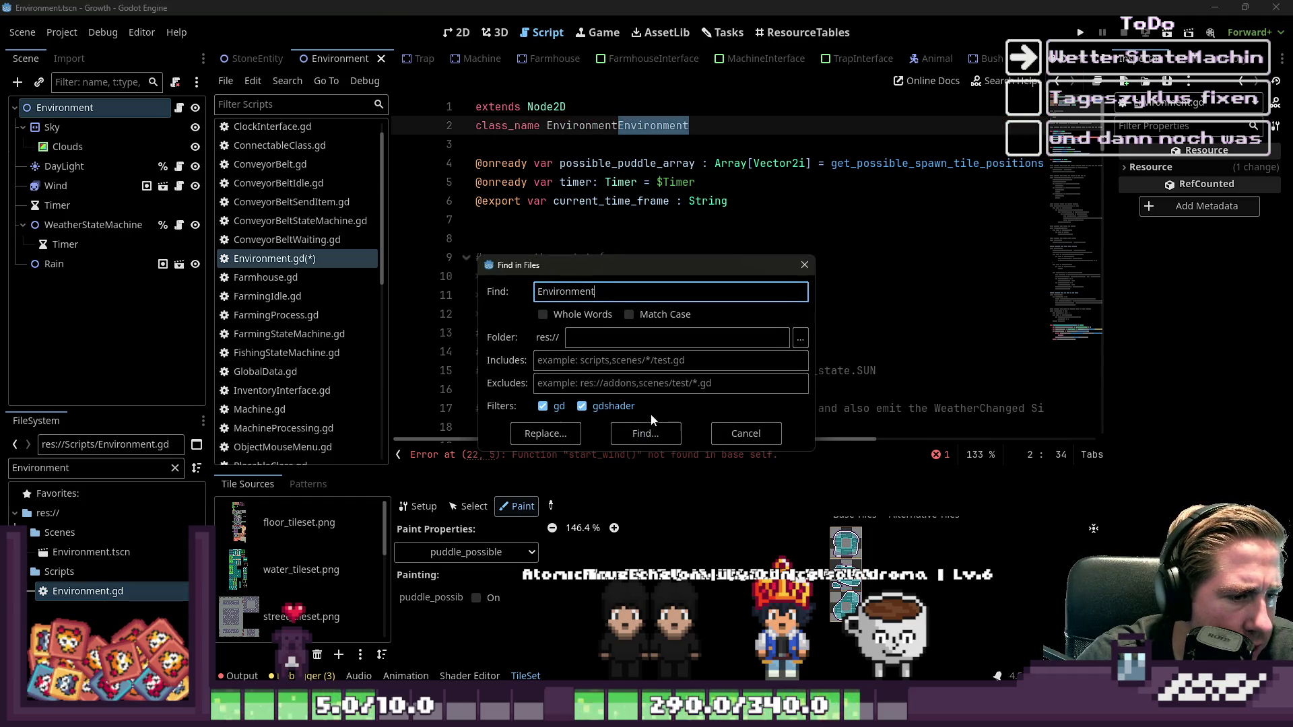
- Run the Environment search and undo the doubled class name on line 2
click(644, 431)
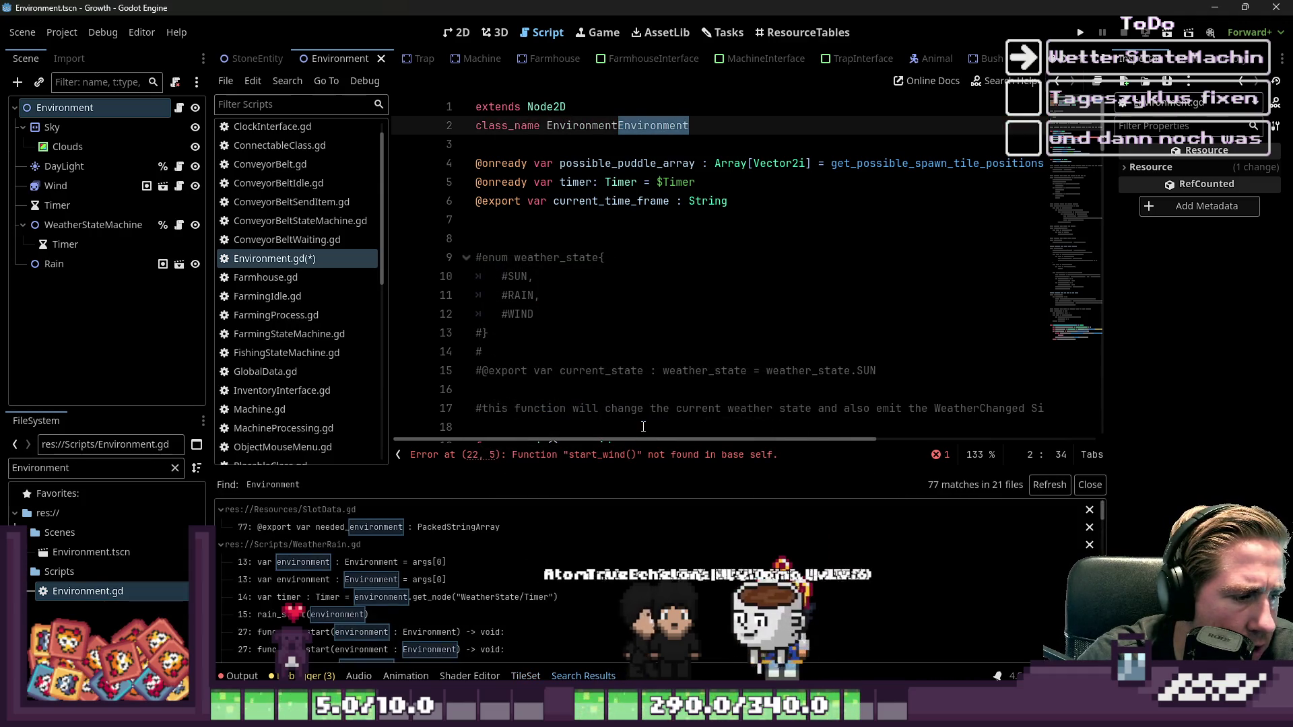
key(ctrl+z)
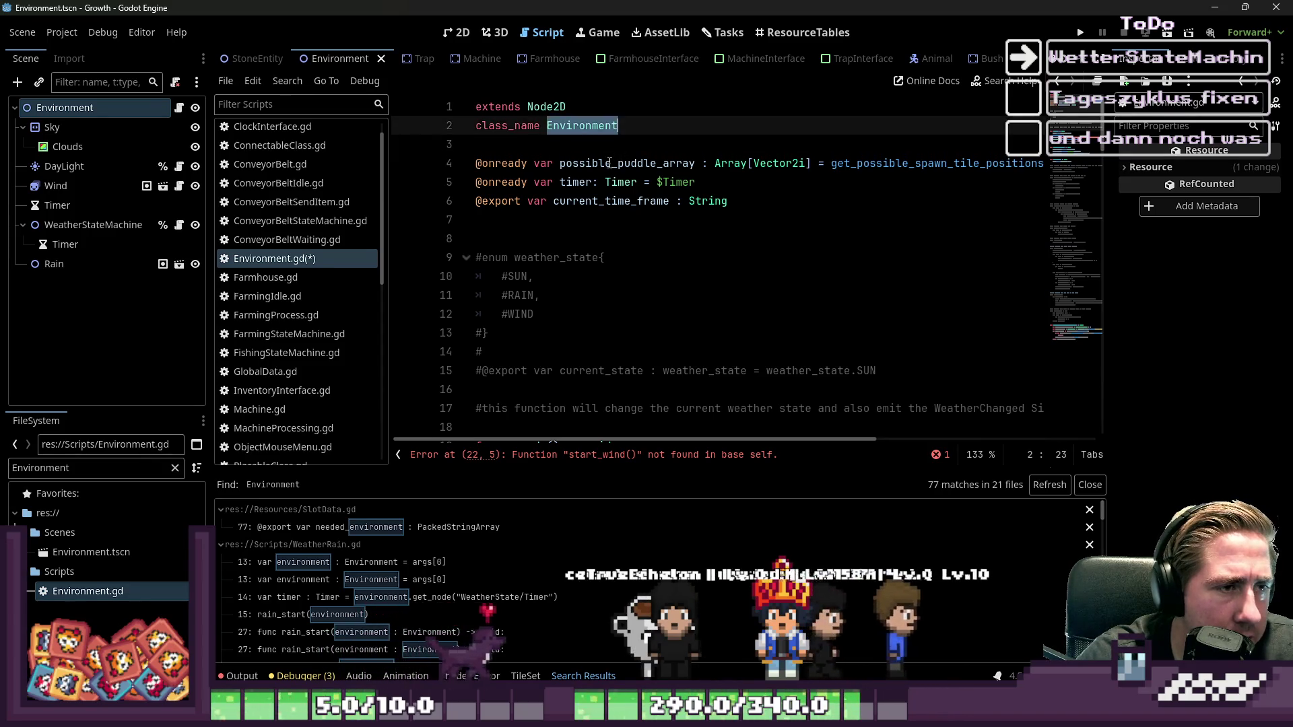
key(ctrl+s)
key(Left)
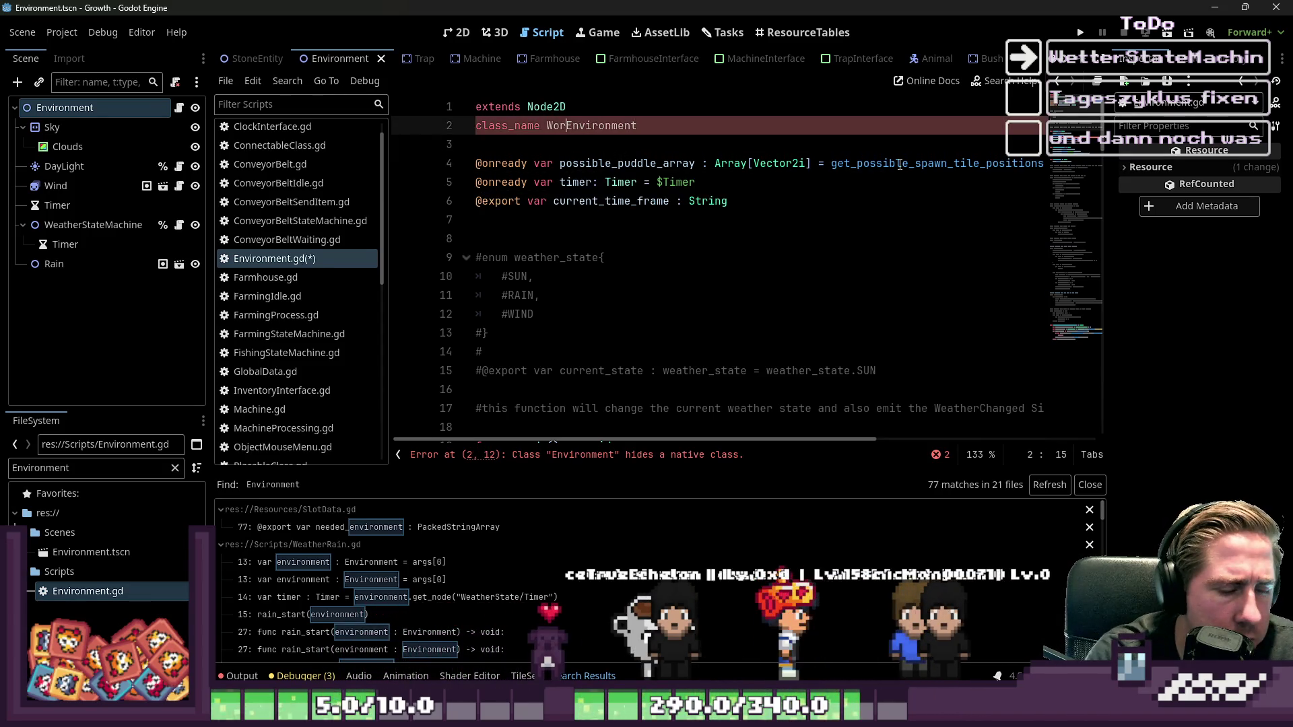
text(ld)
key(ctrl+Left)
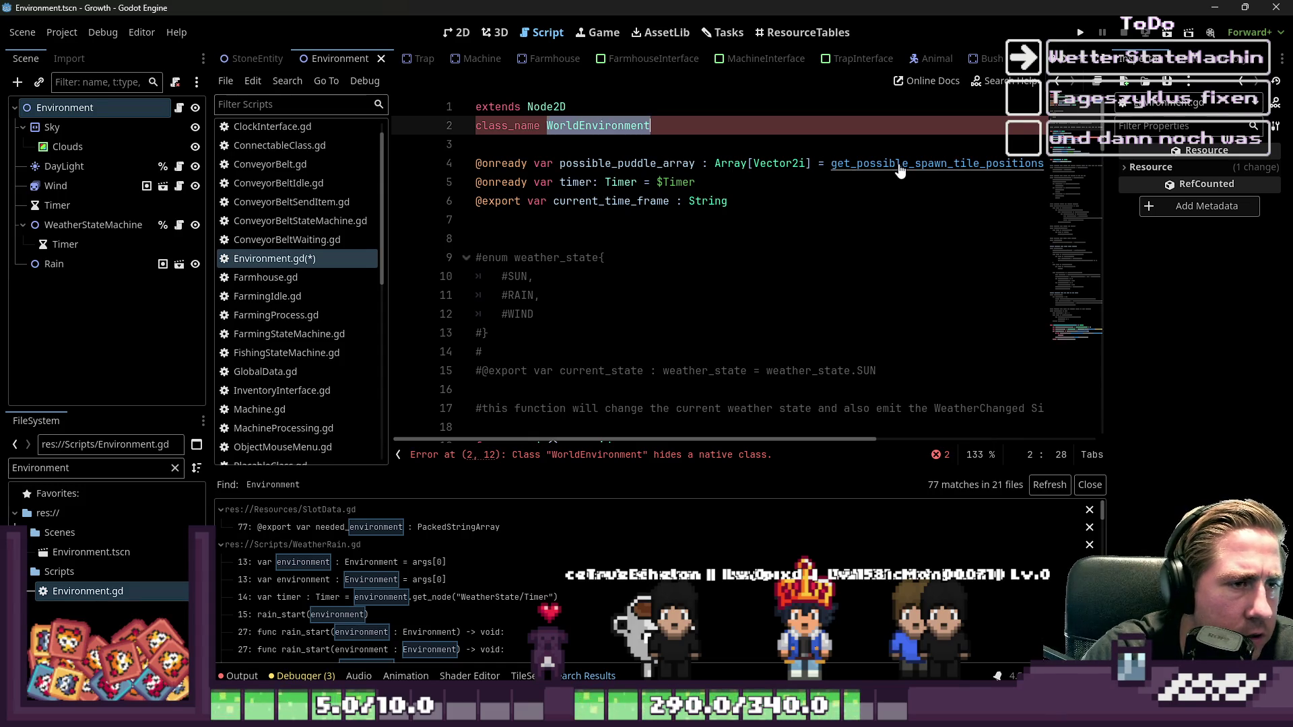
click(763, 227)
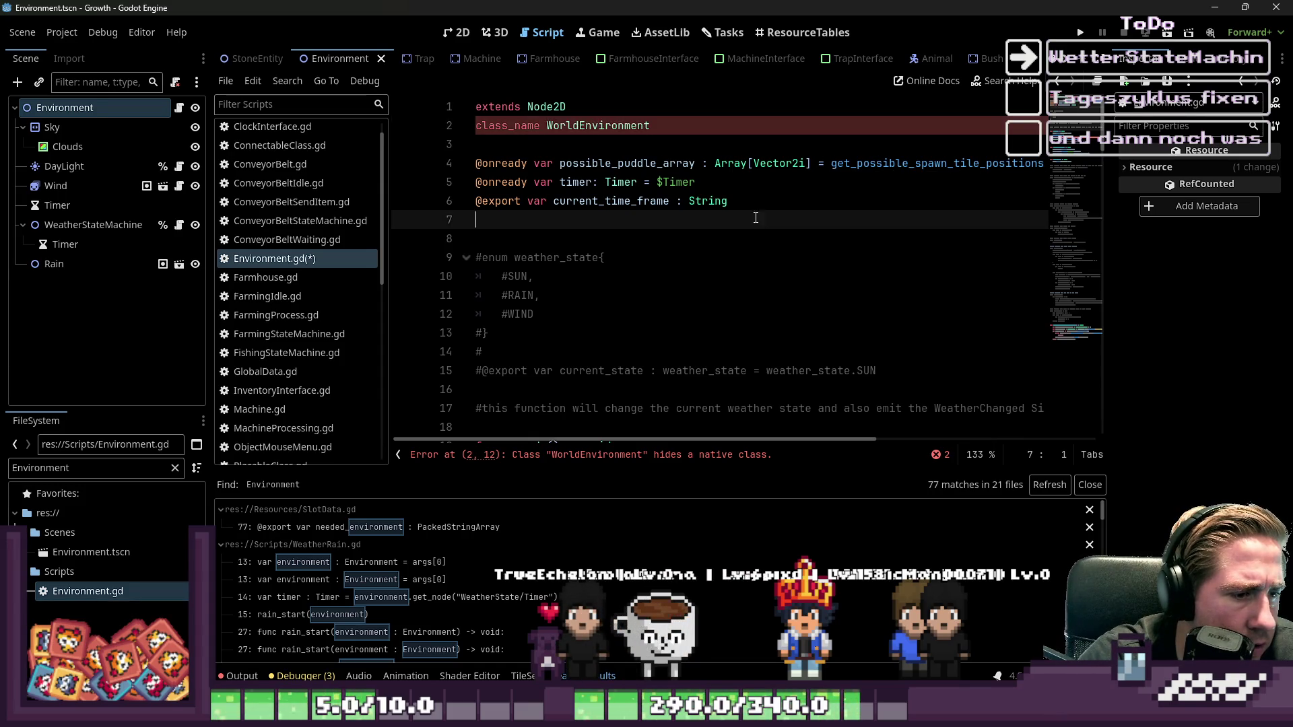
click(632, 133)
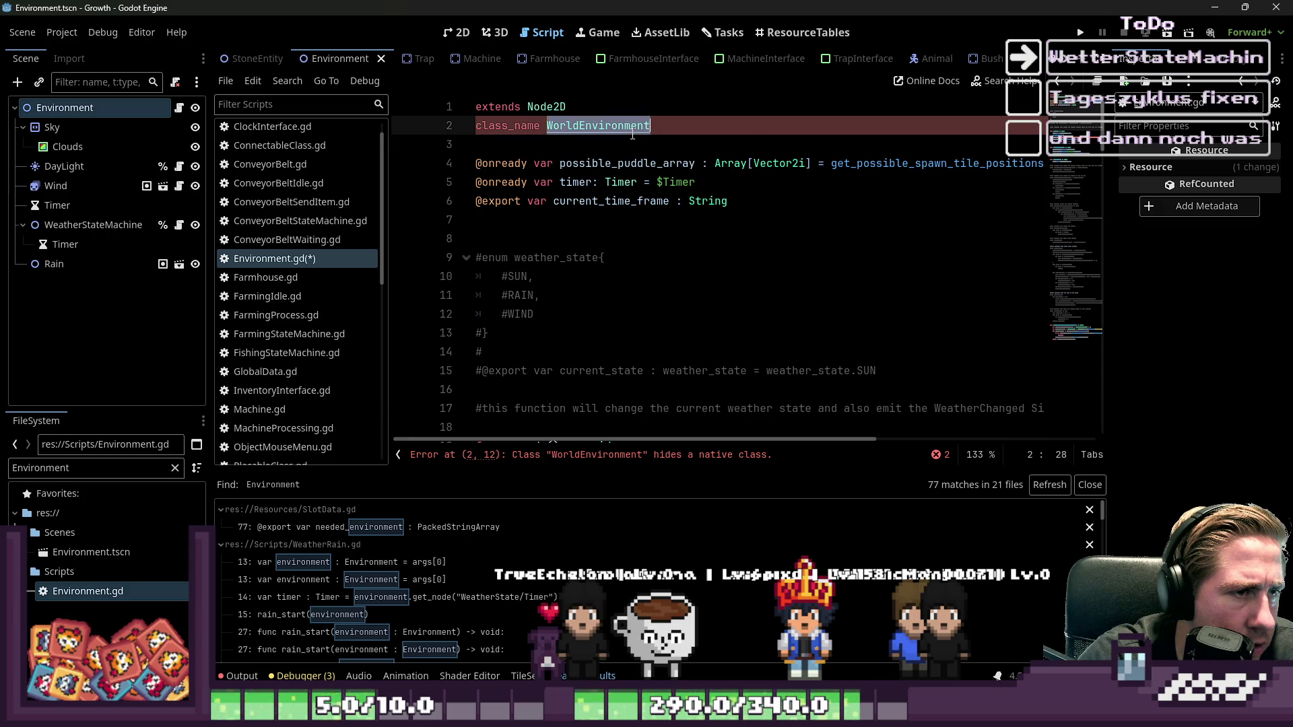
key(ctrl+z)
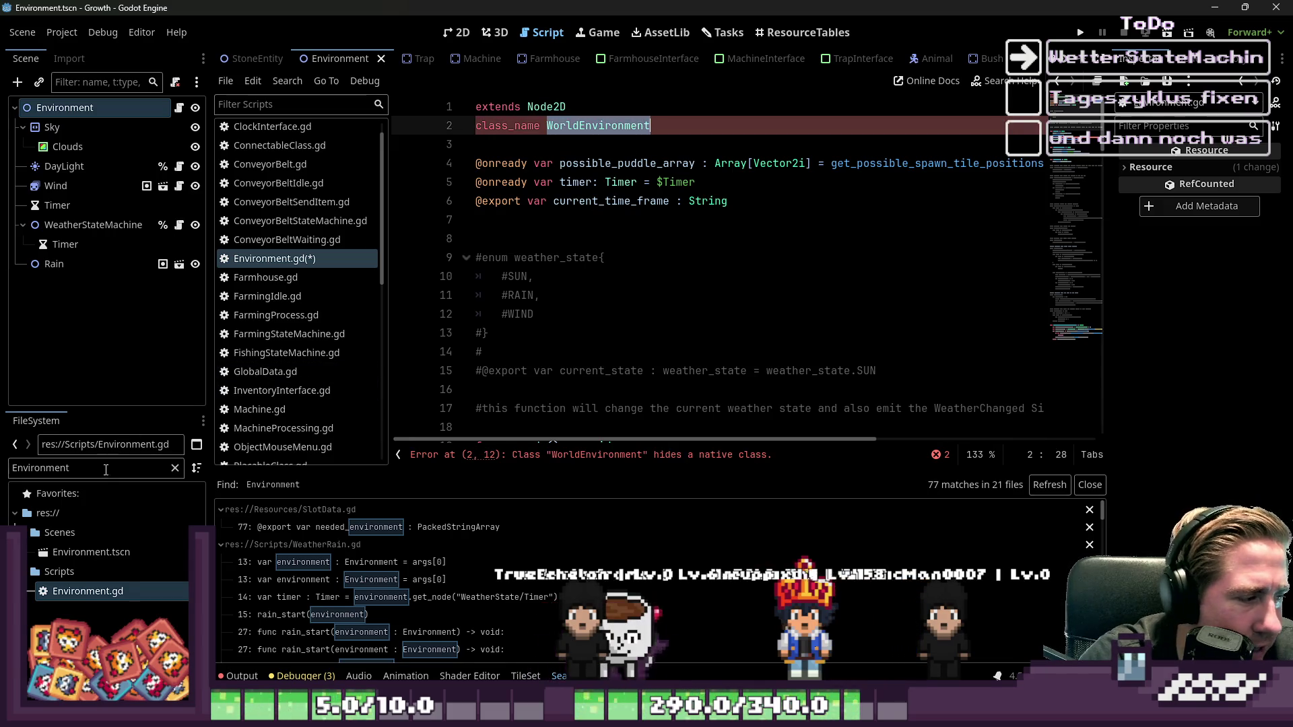
- Rename the class to WeatherTimeEnvironment and save
key(ctrl+v)
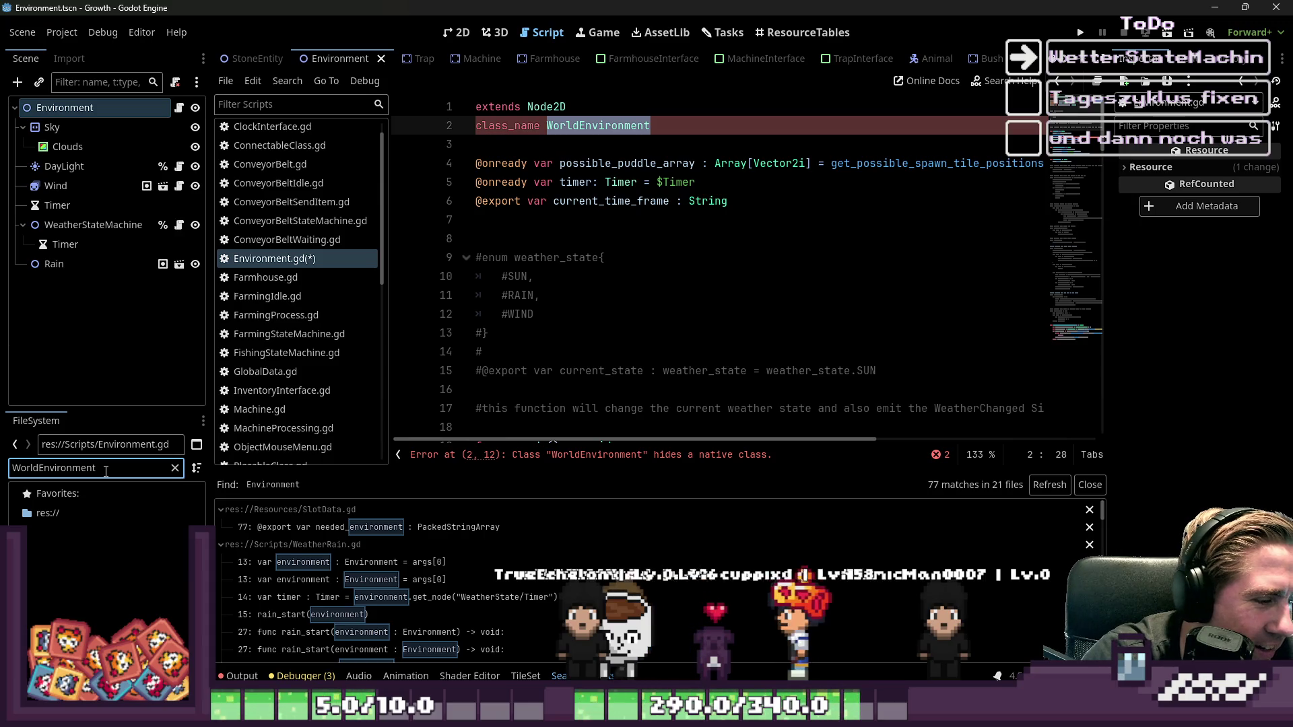
key(ctrl+shift+f)
key(Return)
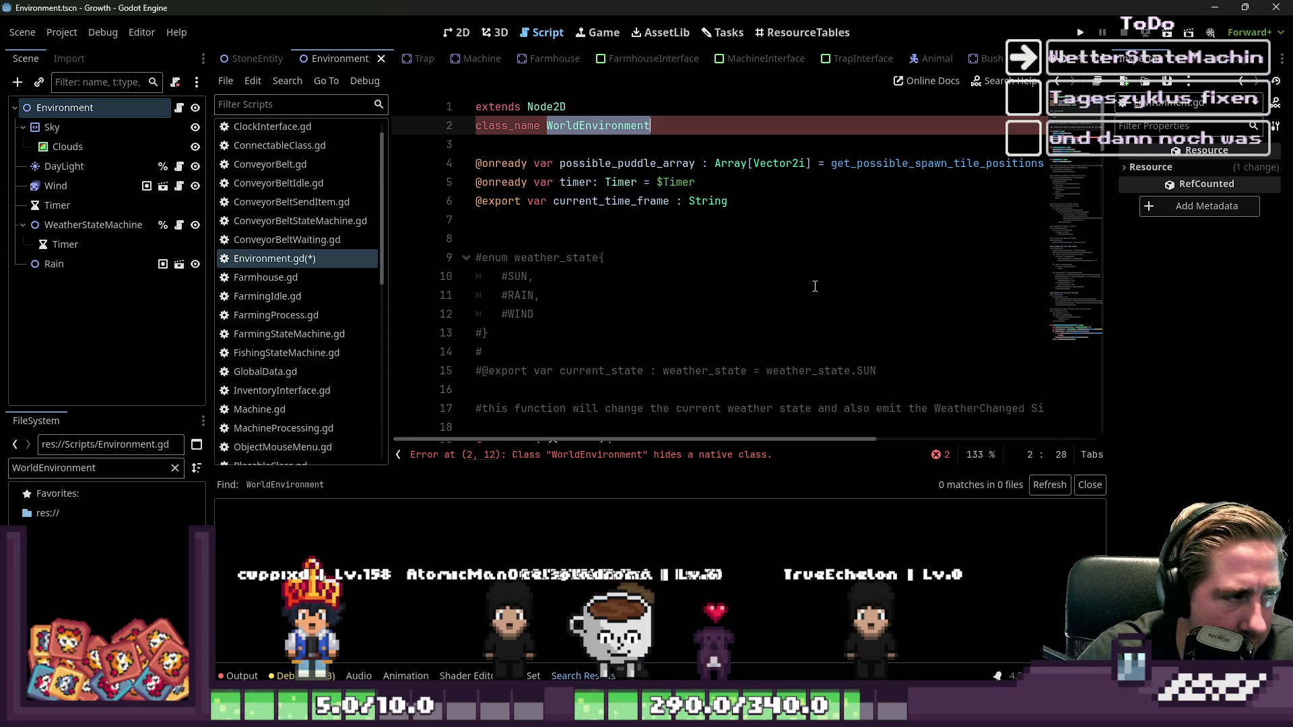
text(Weath)
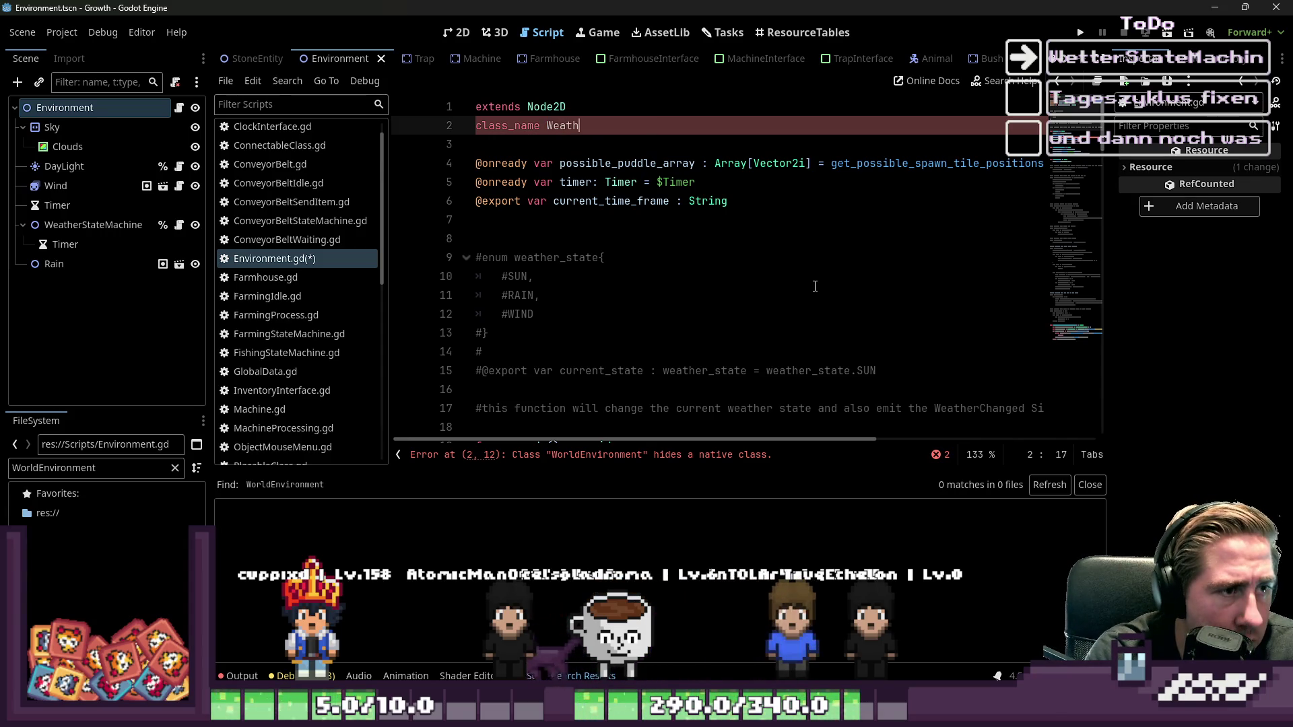
text(erTimeEnvironment)
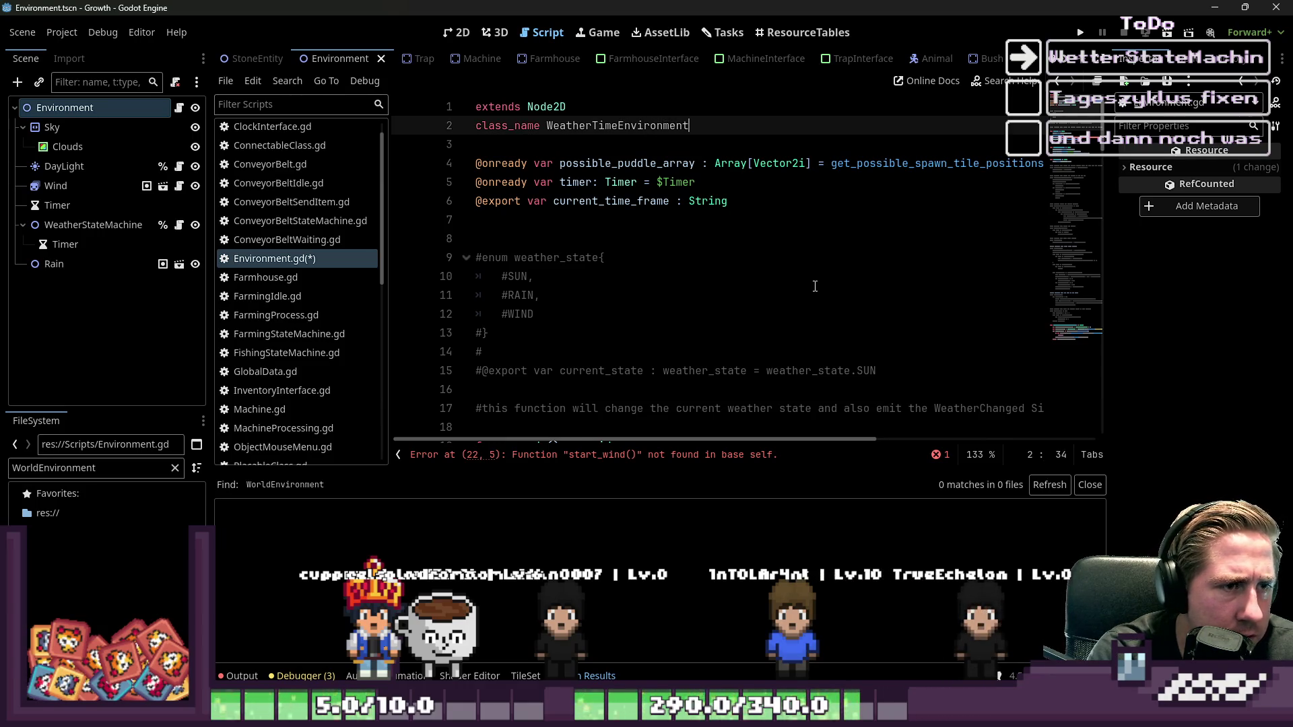
key(ctrl+shift+Left)
key(ctrl+s)
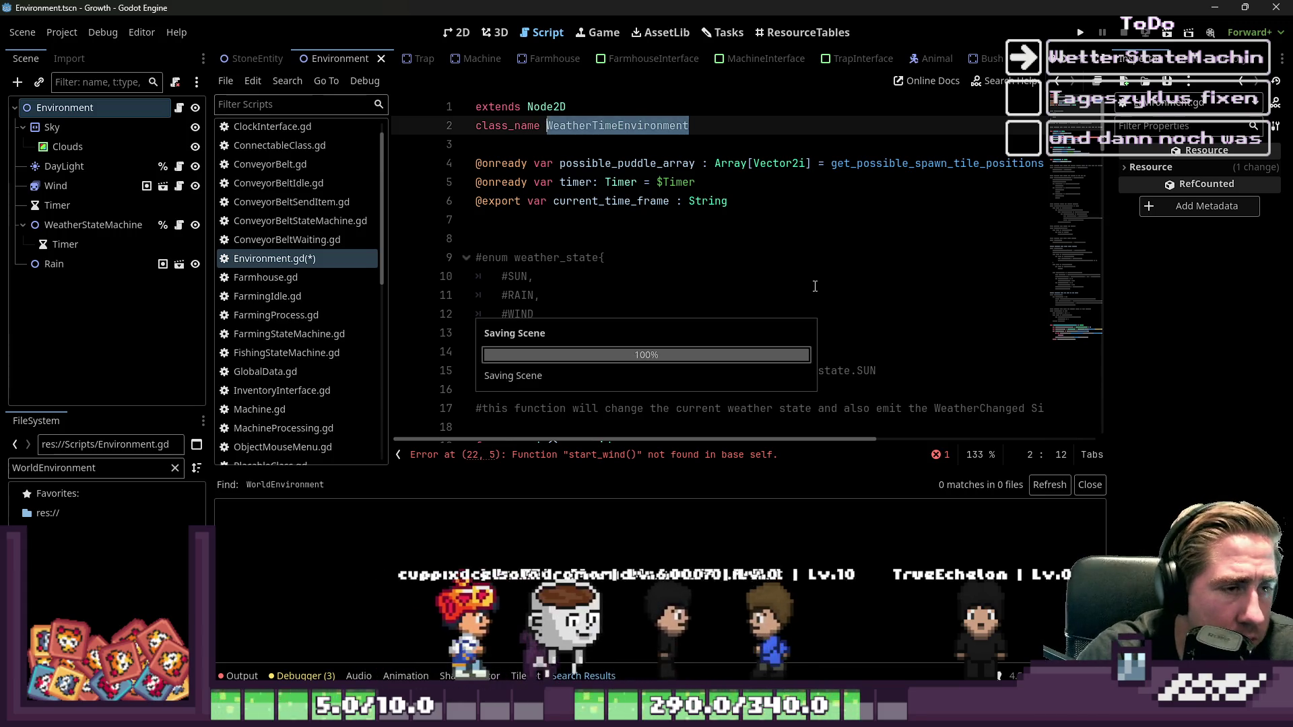
- Open WeatherSun.gd, then WeatherWind.gd, from the scripts list
click(860, 273)
scroll(365, 248, up, 1)
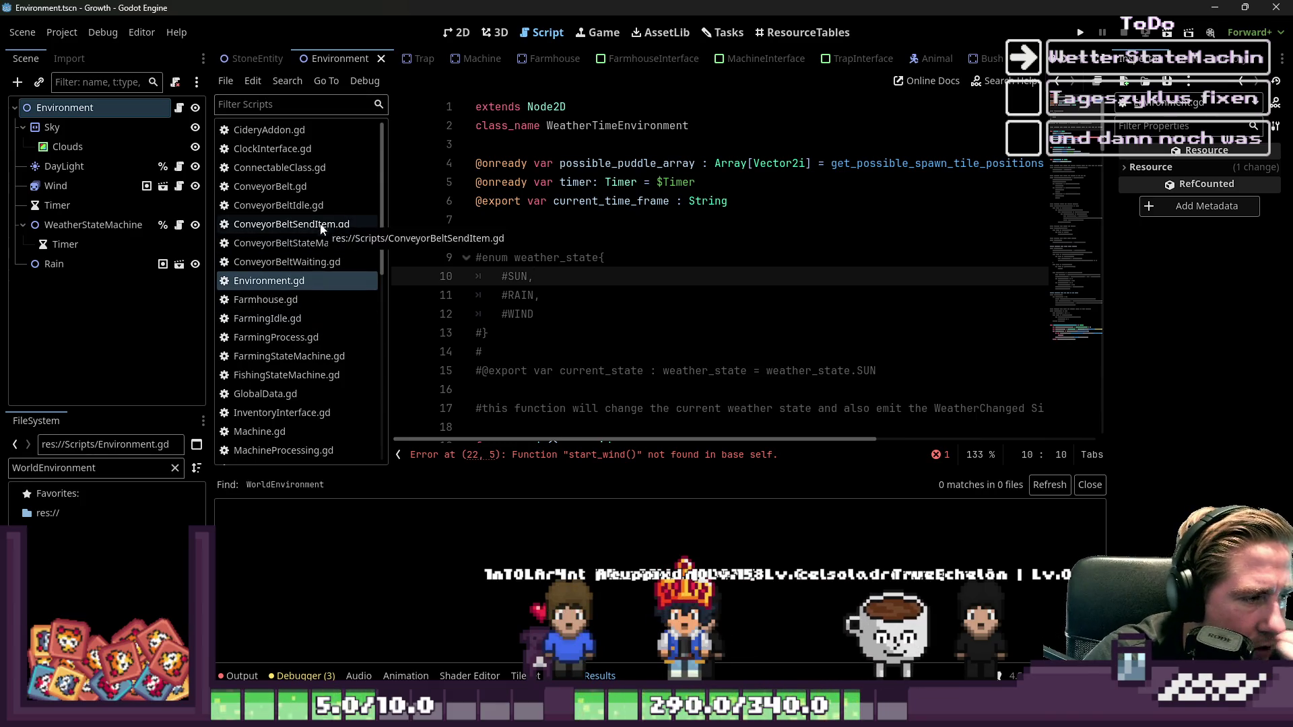
scroll(280, 326, down, 10)
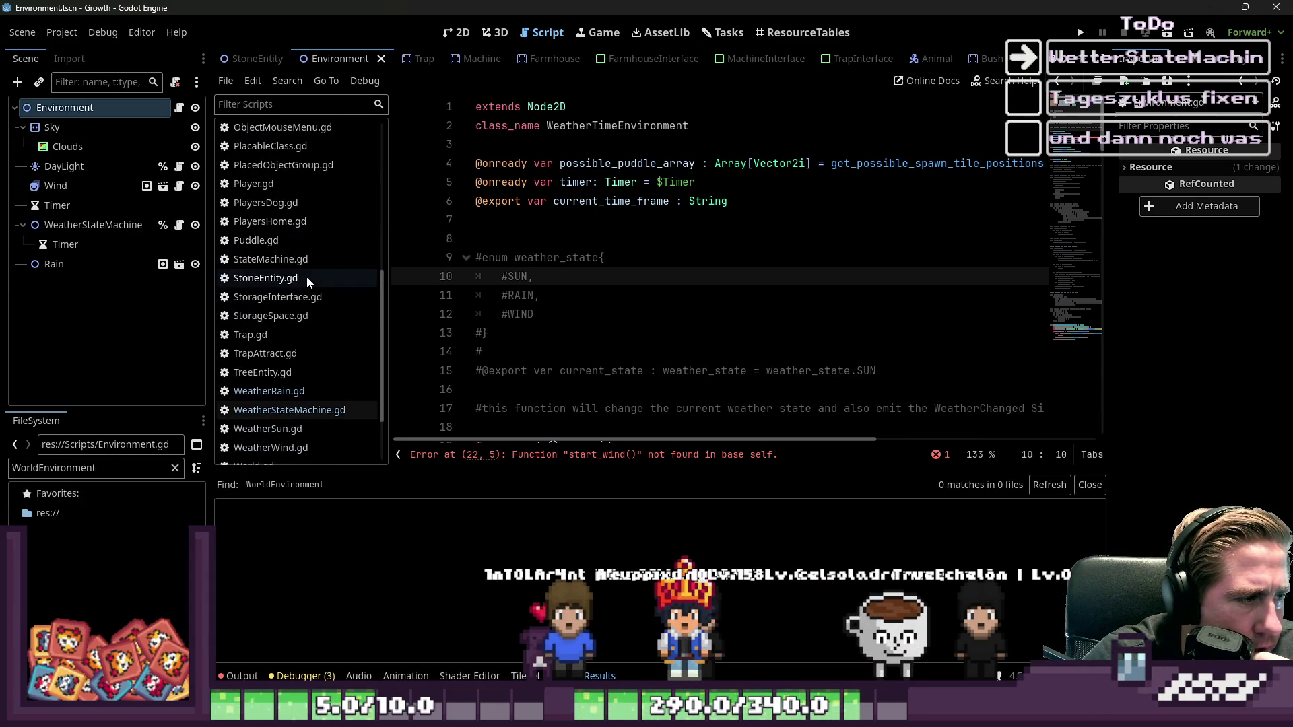
scroll(328, 334, down, 2)
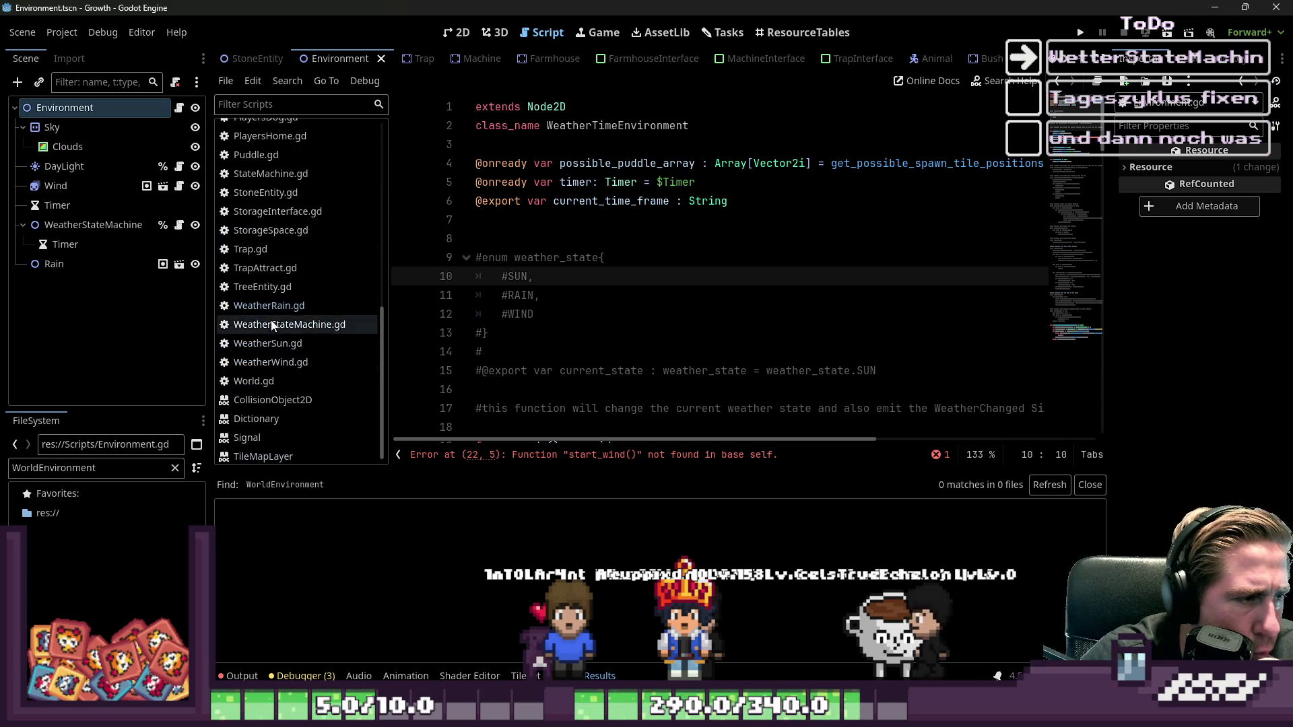
click(276, 345)
click(317, 361)
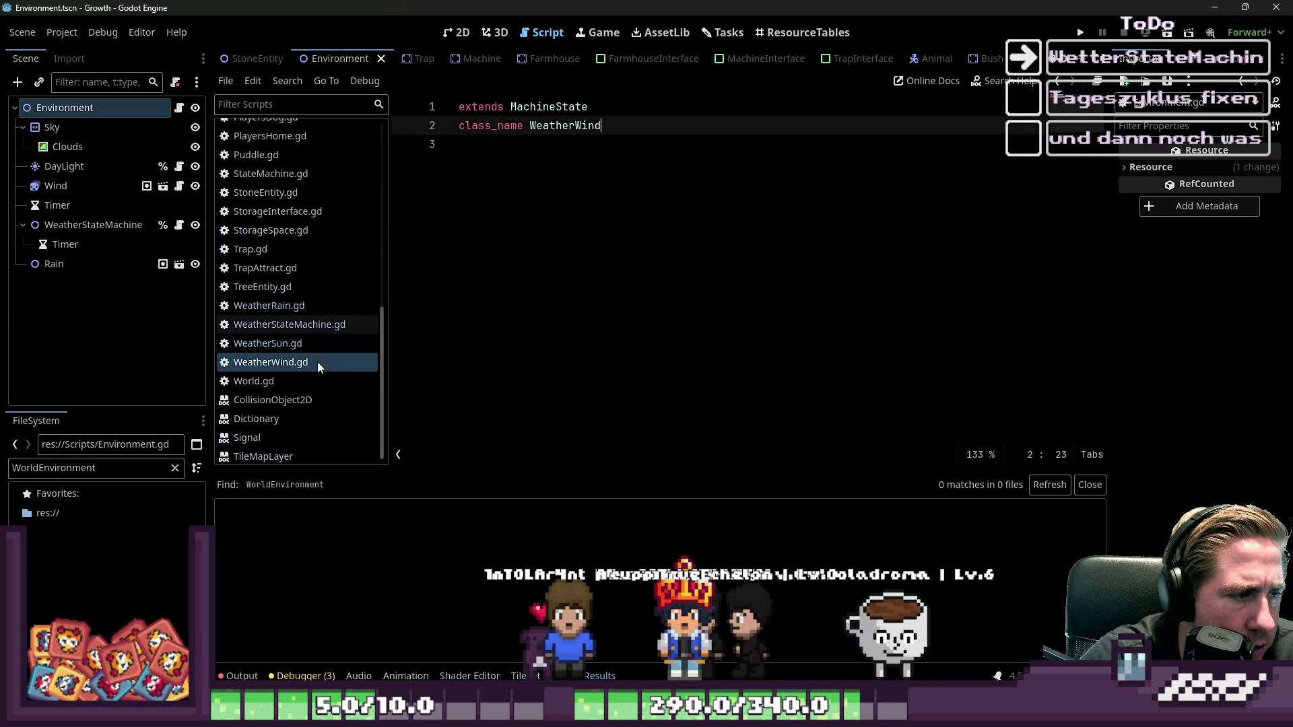
- In WeatherRain.gd, retype the rain_start and cloud_transition Environment parameters as WeatherTimeEnvironment
click(334, 307)
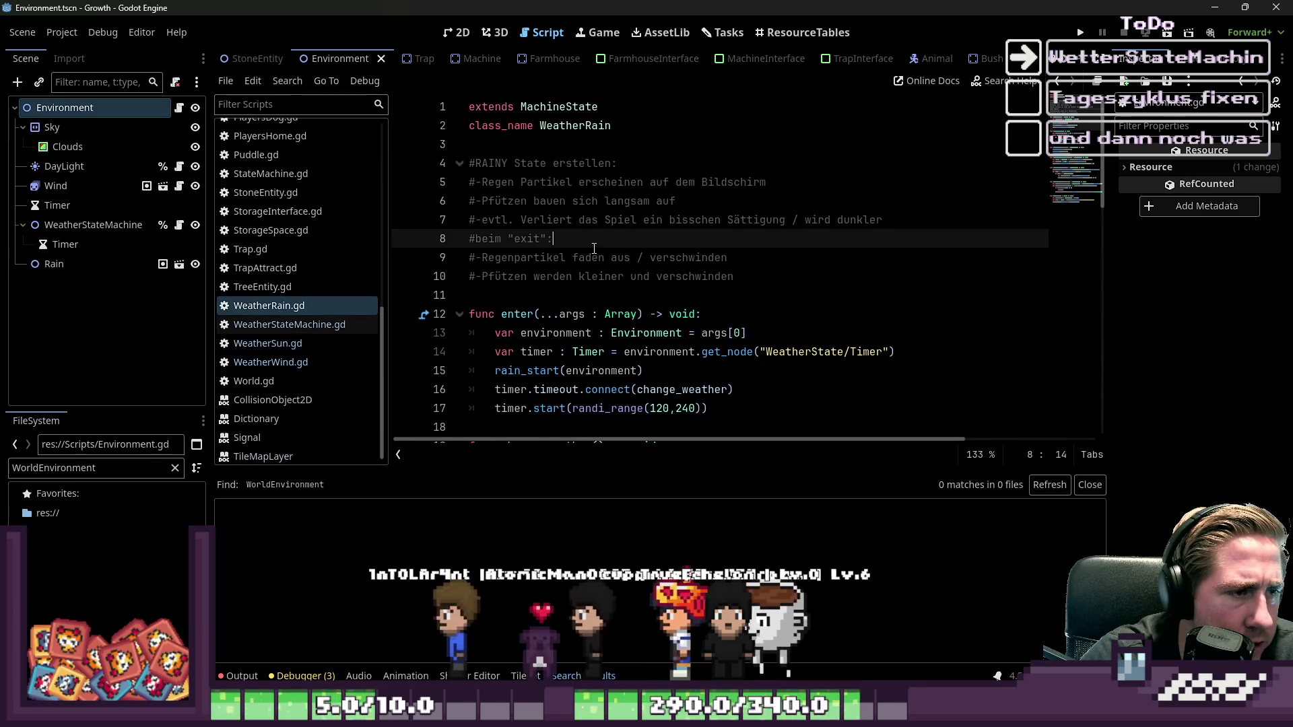
scroll(668, 261, down, 1)
scroll(667, 261, down, 2)
scroll(663, 256, down, 1)
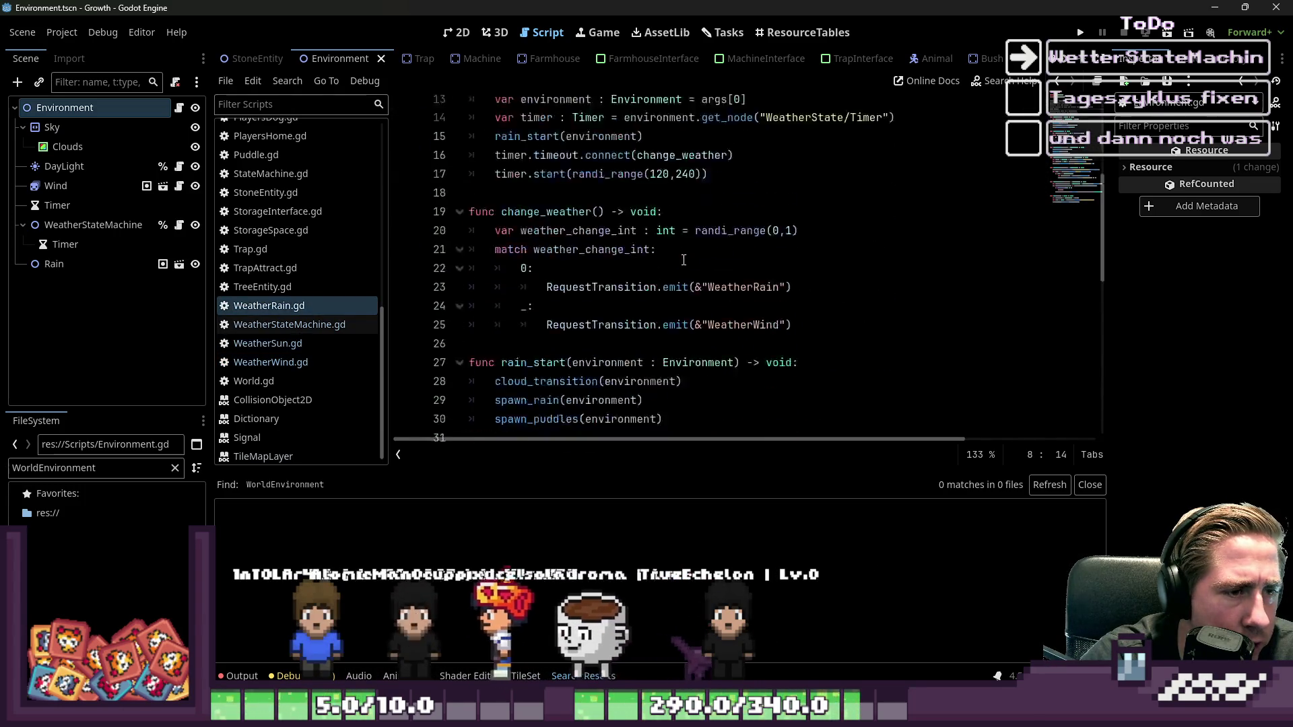
scroll(656, 248, up, 2)
double_click(660, 219)
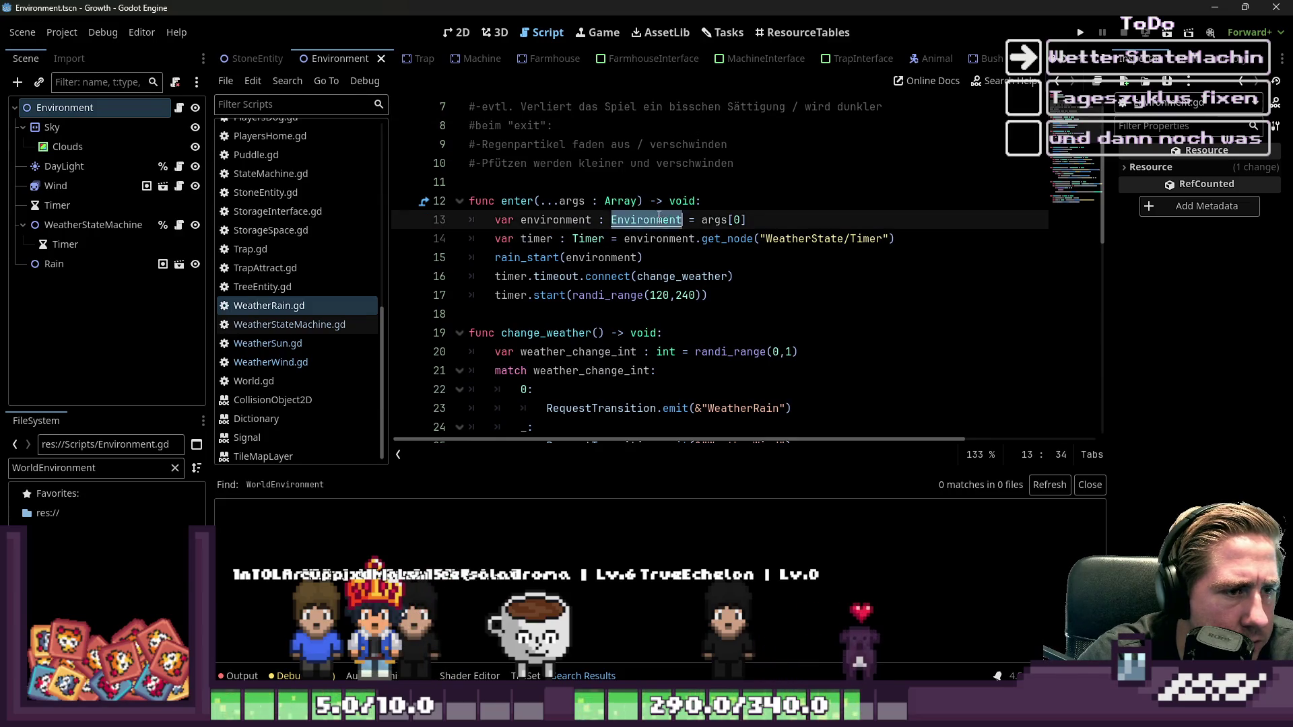
click(700, 261)
scroll(699, 261, down, 4)
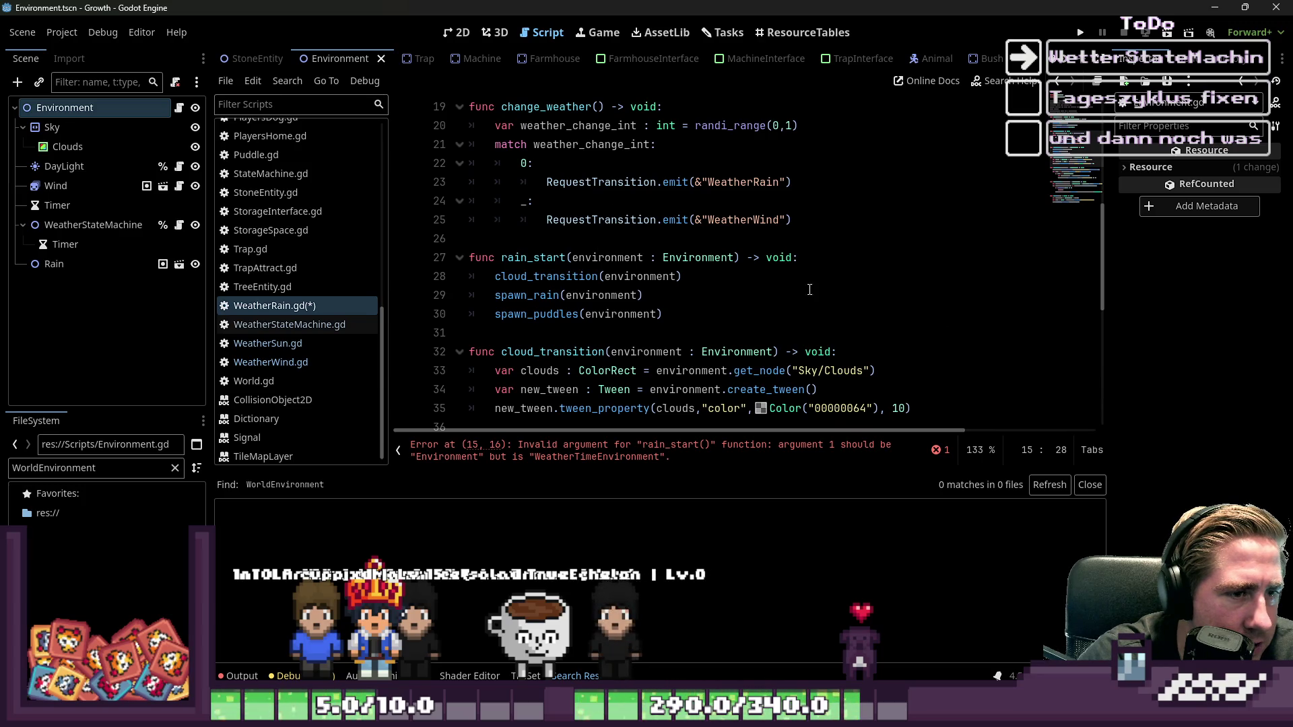
double_click(709, 260)
double_click(735, 353)
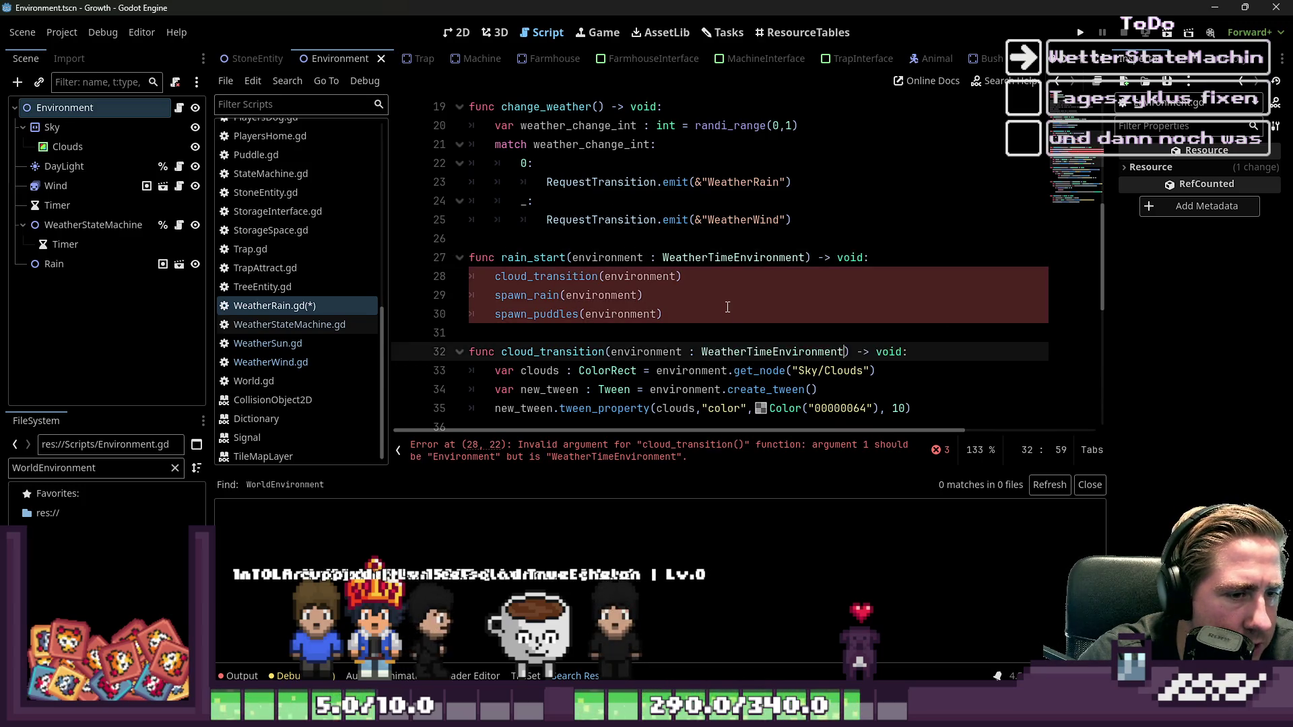
click(735, 278)
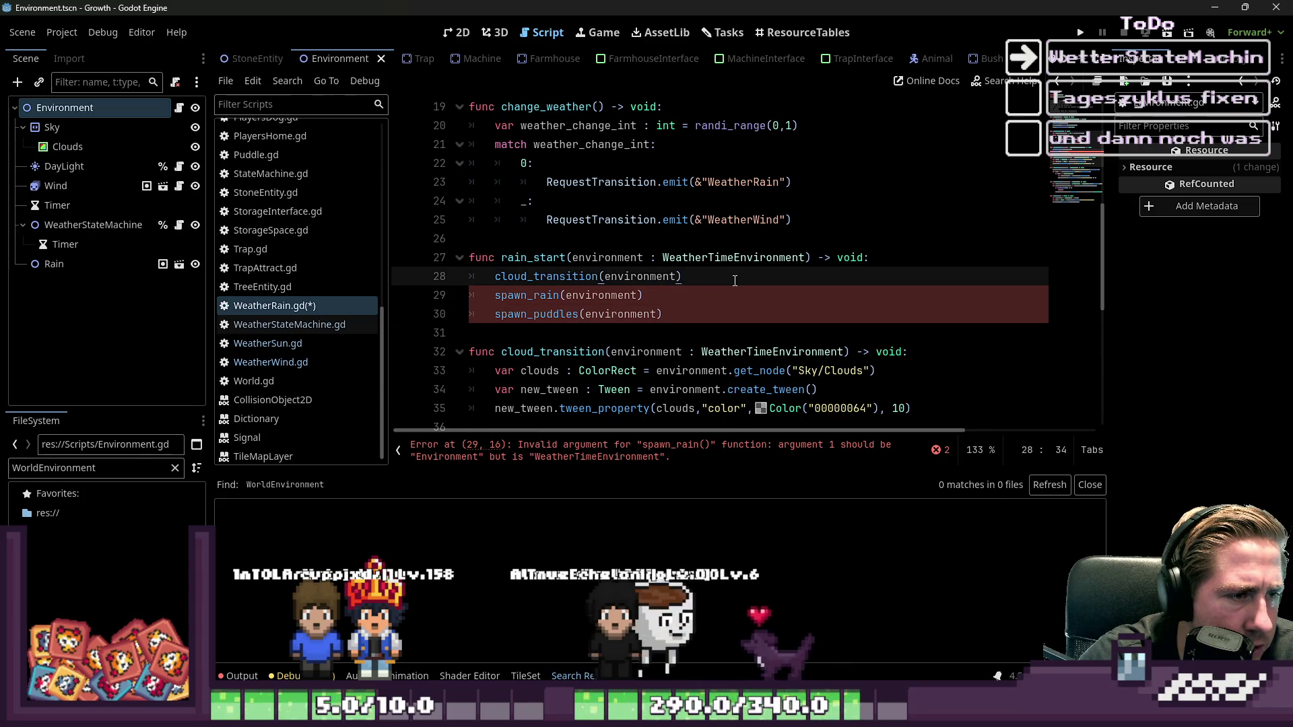
scroll(735, 281, down, 1)
click(734, 281)
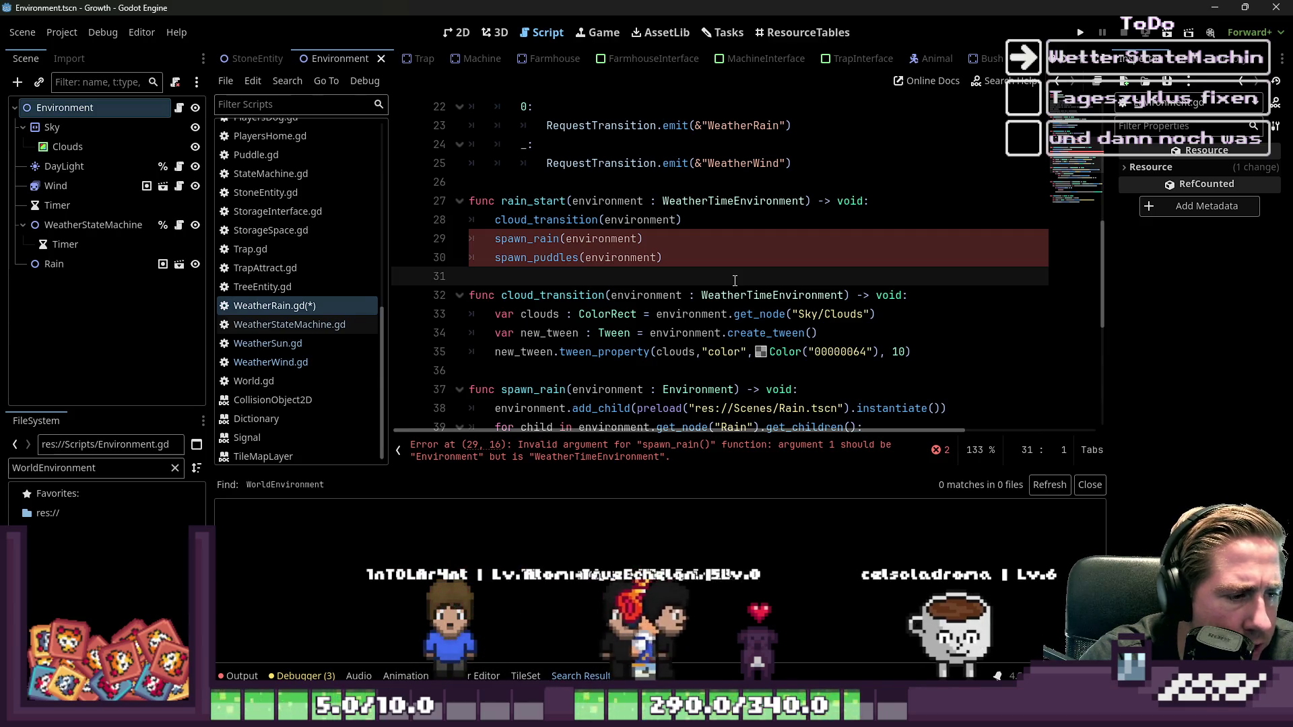
- Change the spawn_rain and spawn_puddles parameter types to WeatherTimeEnvironment
scroll(735, 280, down, 2)
scroll(735, 280, down, 1)
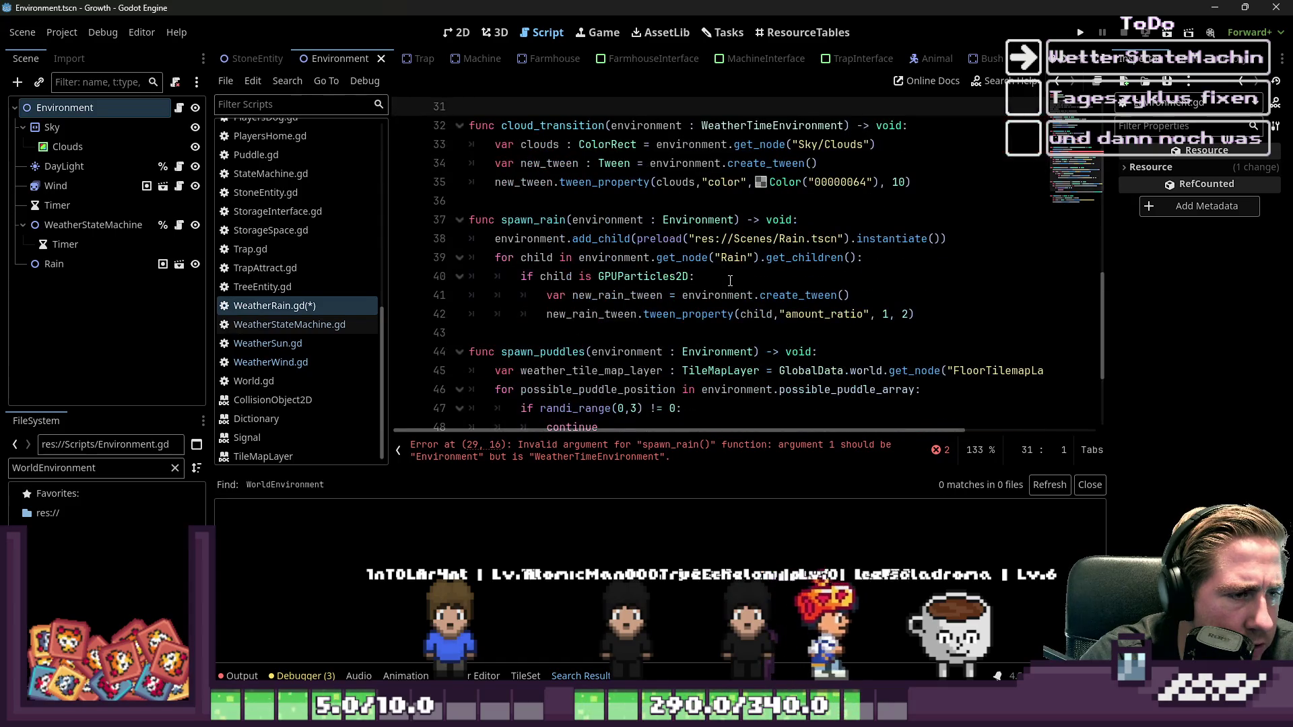
double_click(701, 219)
text(WeatherTimeEnvironment)
double_click(722, 351)
text(WeatherTimeEnvironment)
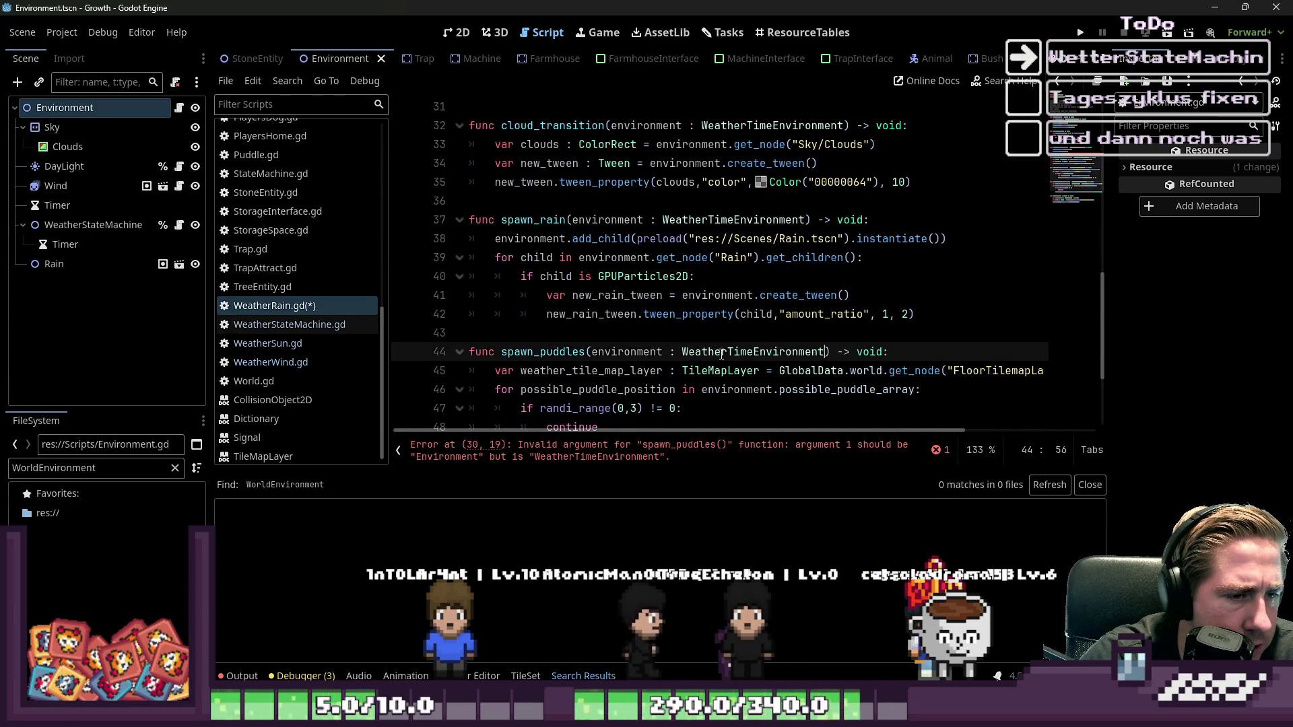
- Run the project, which stops on the missing start_wind() error at Environment.gd line 22
scroll(718, 340, down, 2)
scroll(714, 330, up, 9)
scroll(721, 316, down, 2)
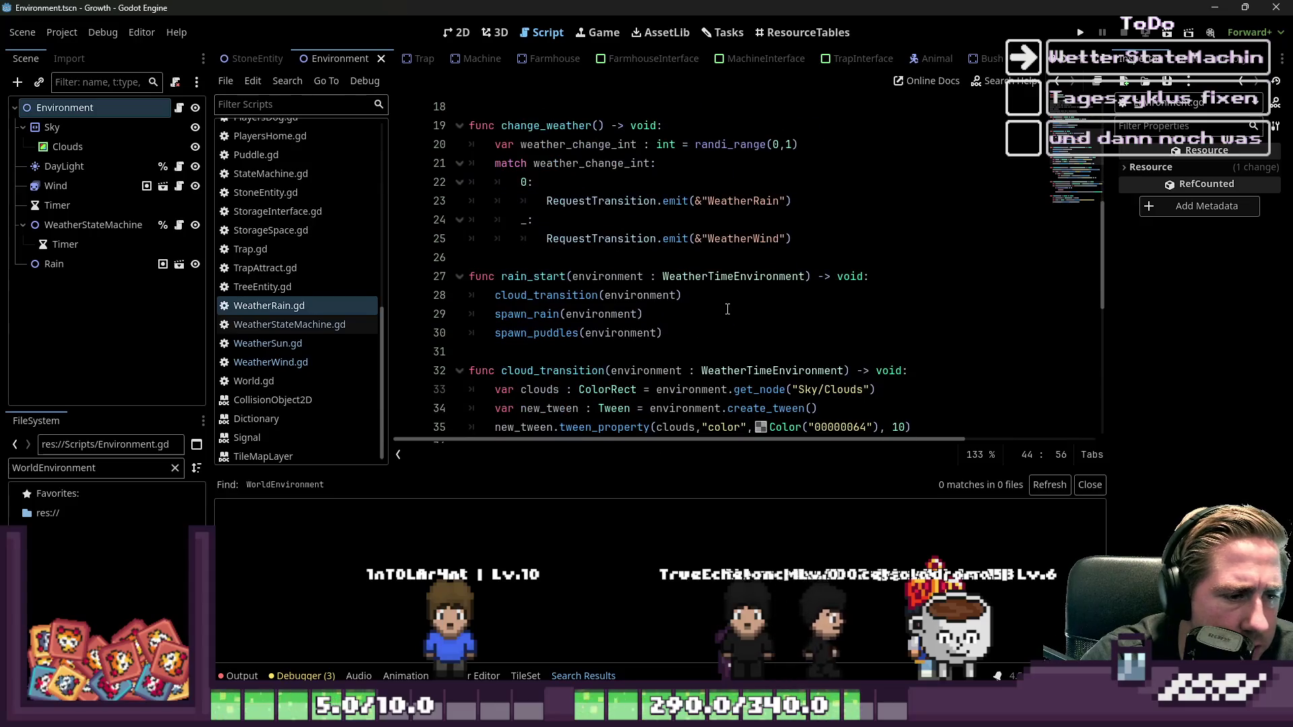
click(1079, 33)
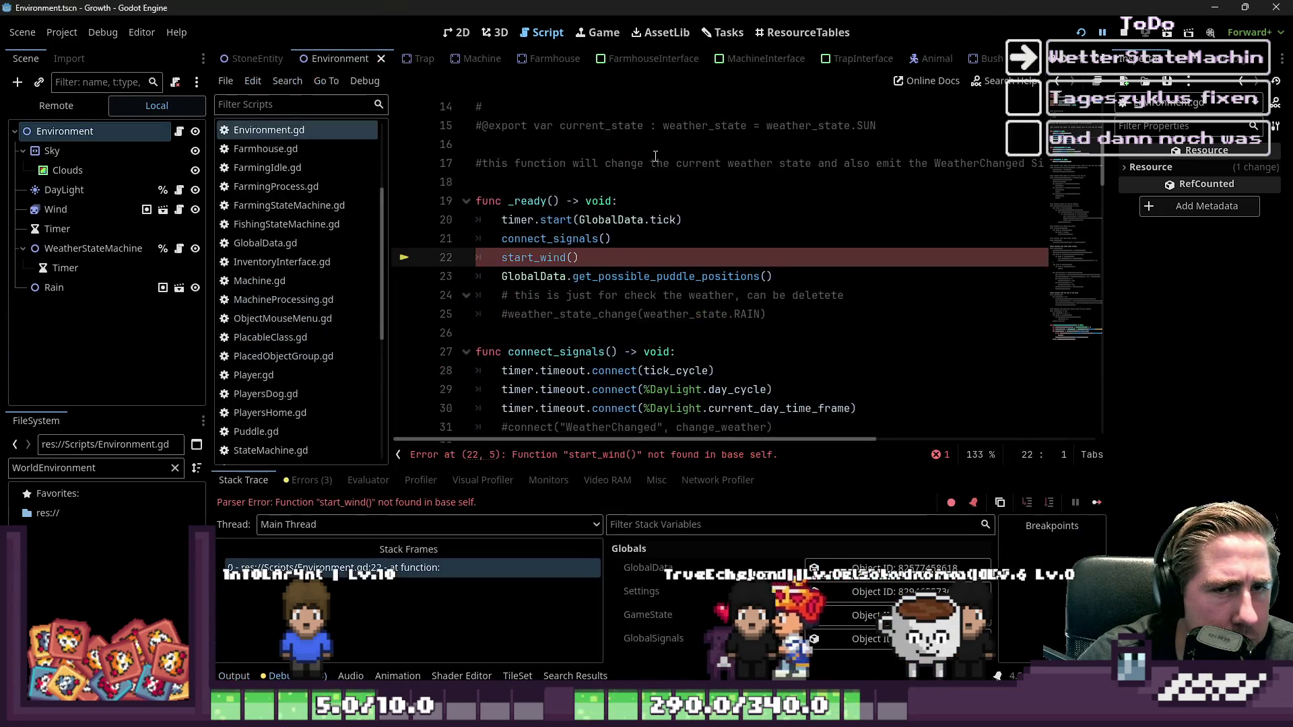
click(514, 276)
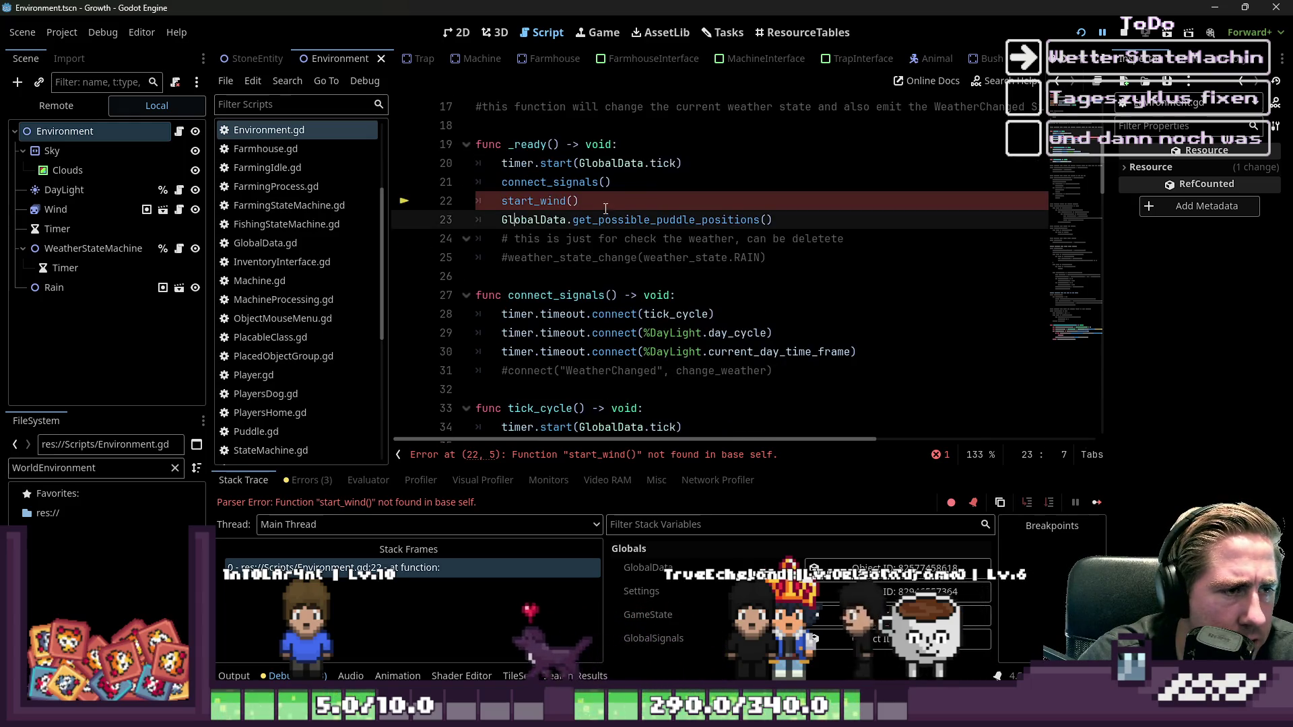
- Comment out the start_wind() and puddle positions calls on lines 22–23 and save
drag(602, 199, 418, 196)
key(ctrl+k)
click(641, 183)
drag(782, 217, 431, 217)
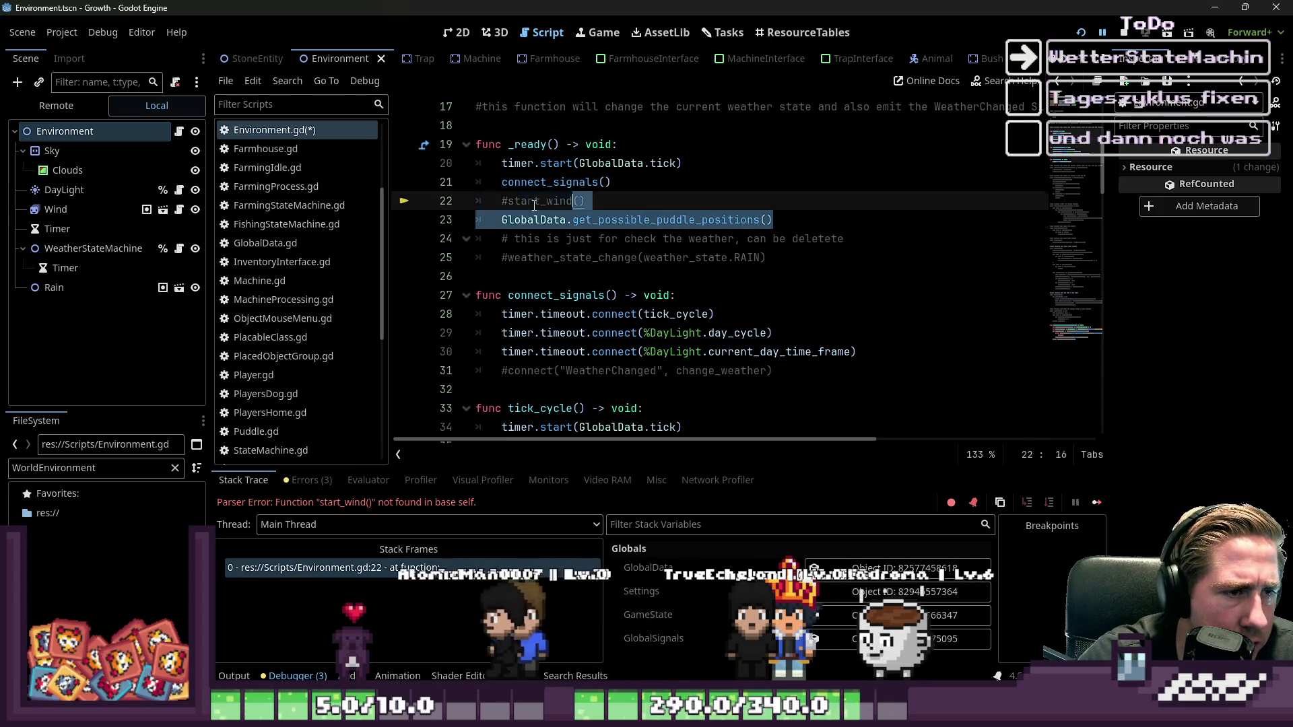
key(ctrl+k)
click(685, 166)
key(ctrl+s)
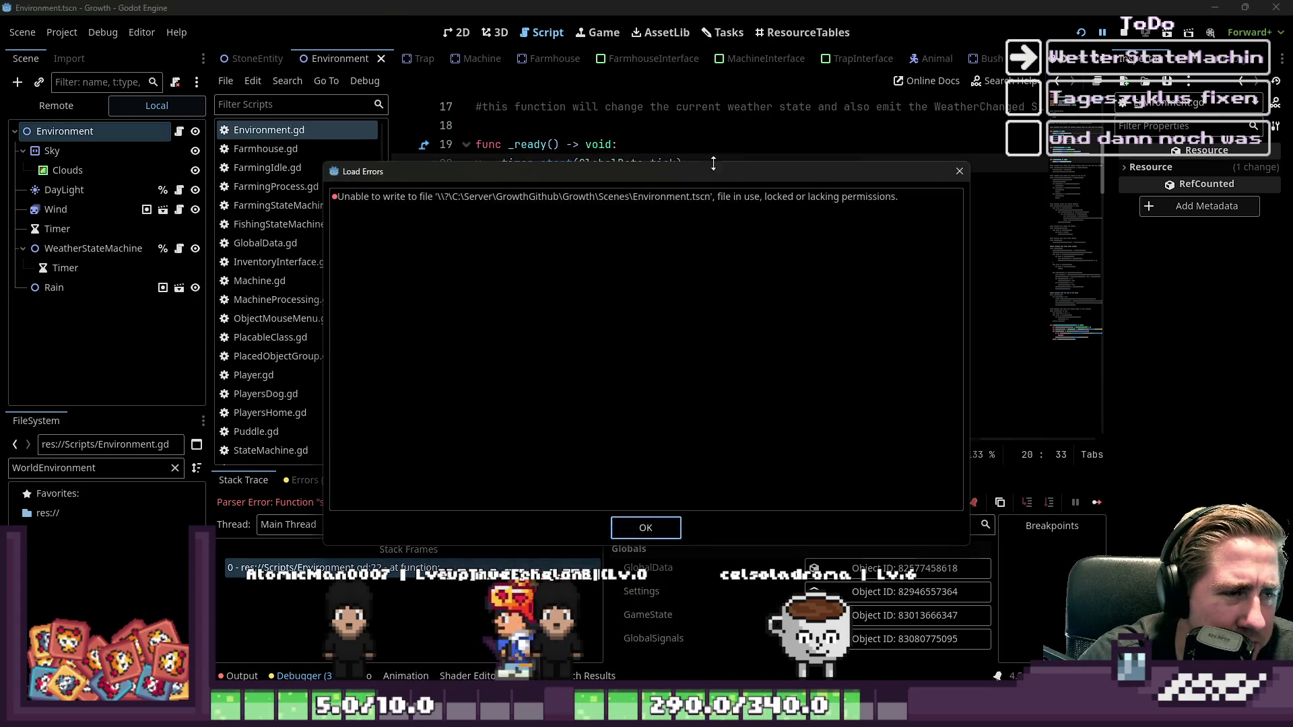
- Dismiss the load errors message and save the script and scene again
key(Return)
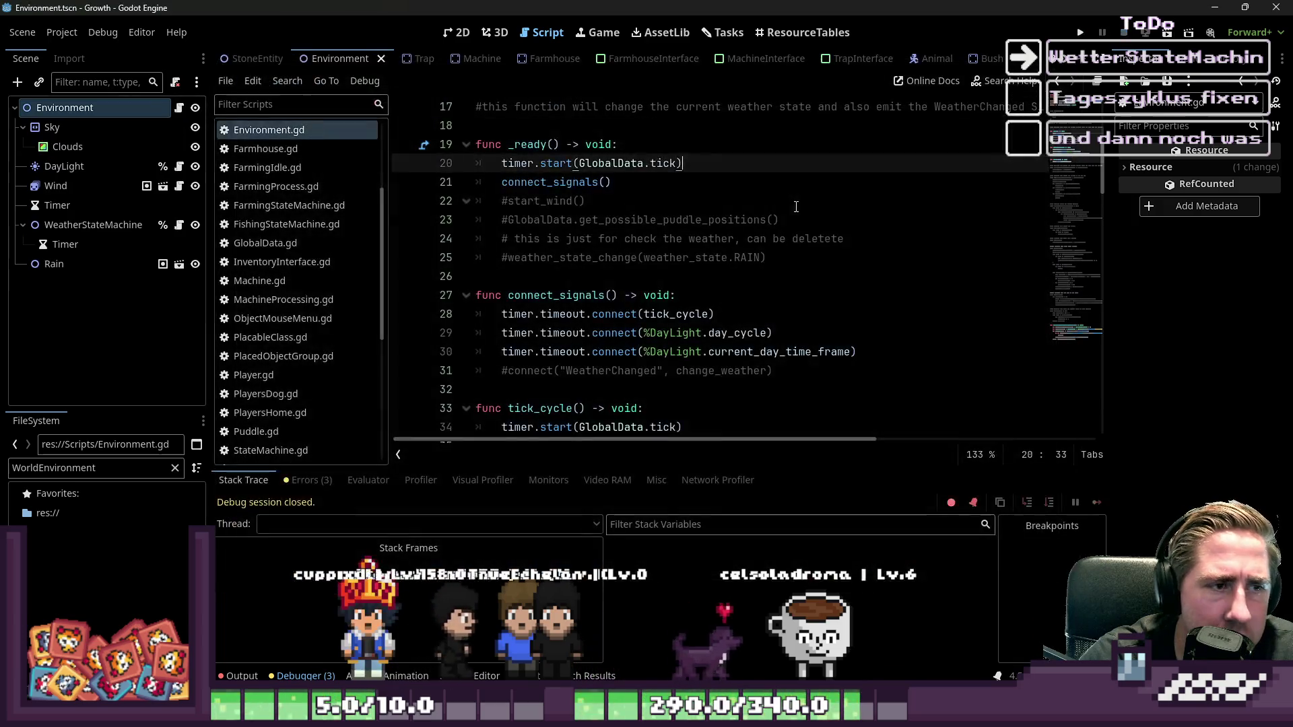
click(779, 202)
key(ctrl+k)
key(ctrl+s)
click(683, 163)
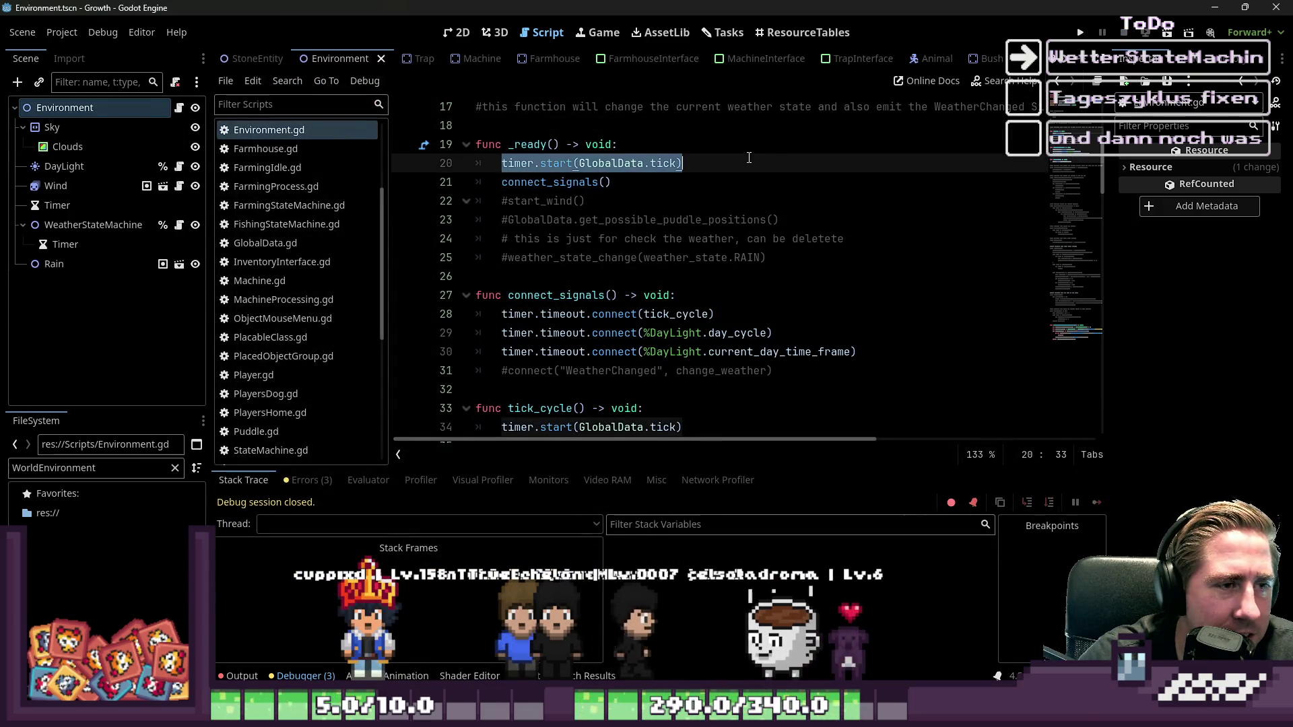
key(shift+Down)
key(Right)
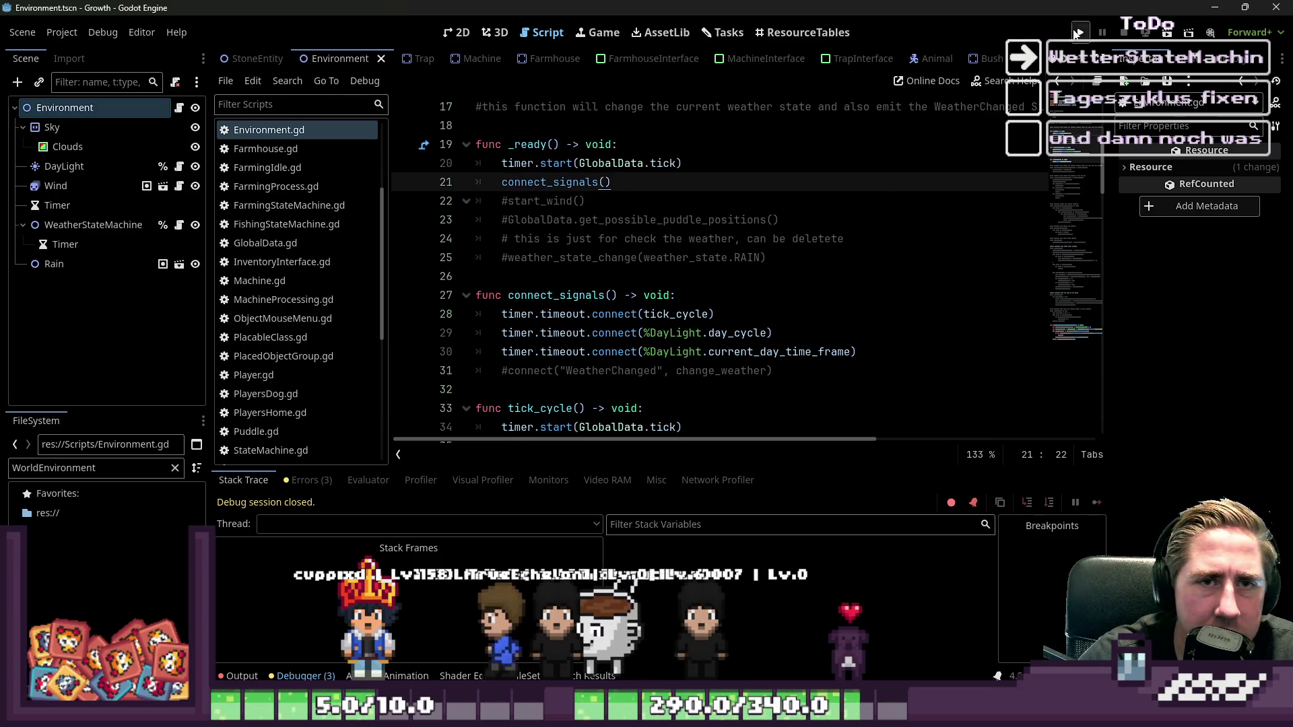
- Run the game and start a new game with a character name; it halts in wind.gd line 7
click(1077, 32)
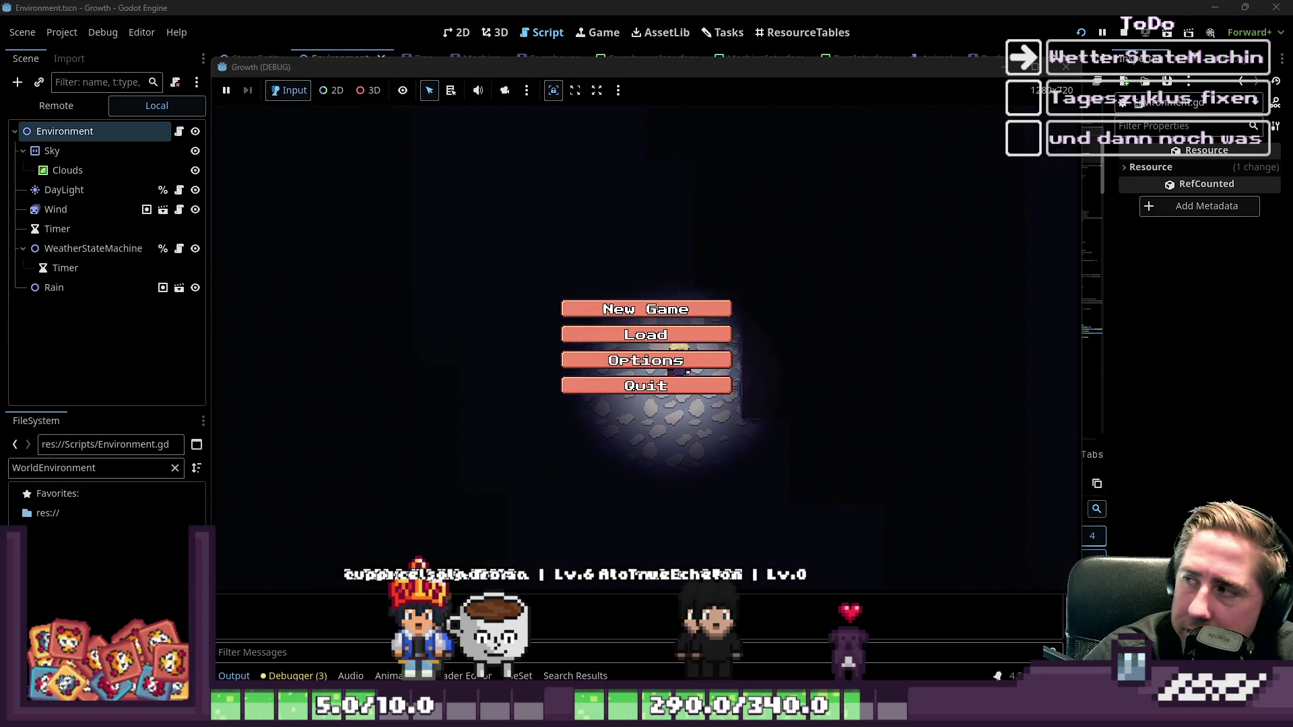
click(667, 309)
text(d)
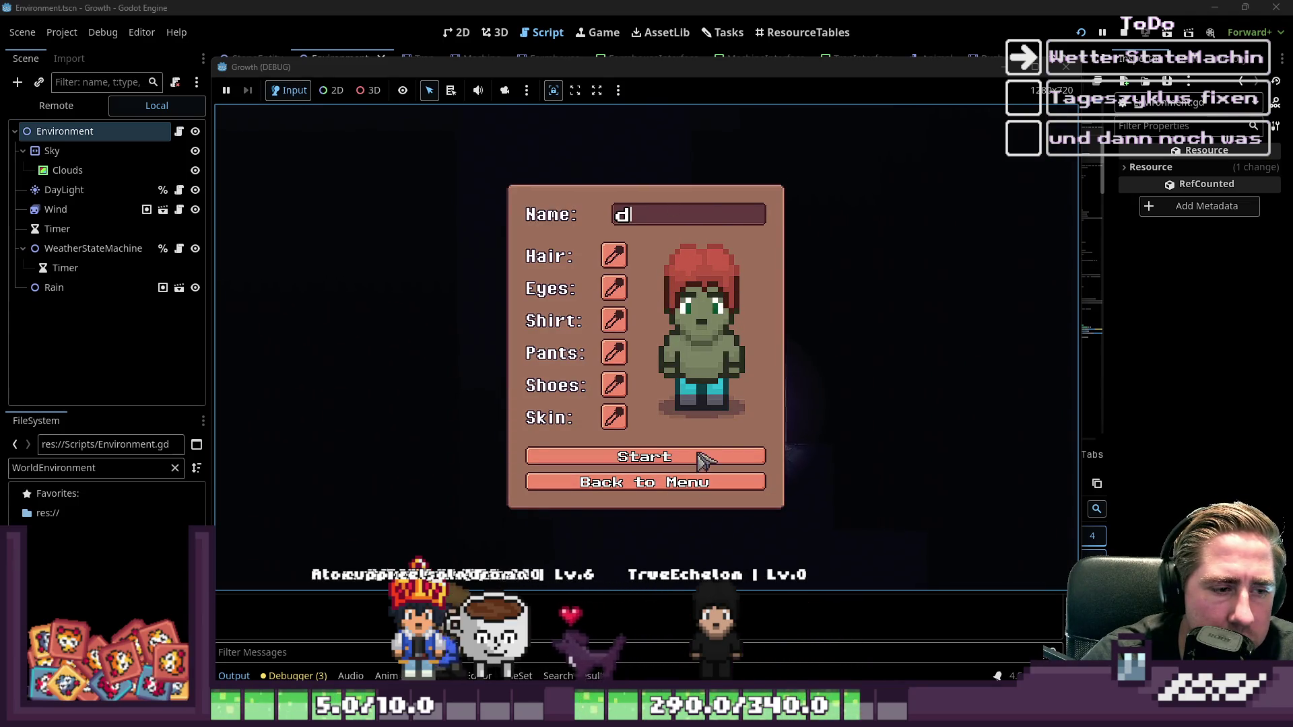
click(701, 460)
click(649, 283)
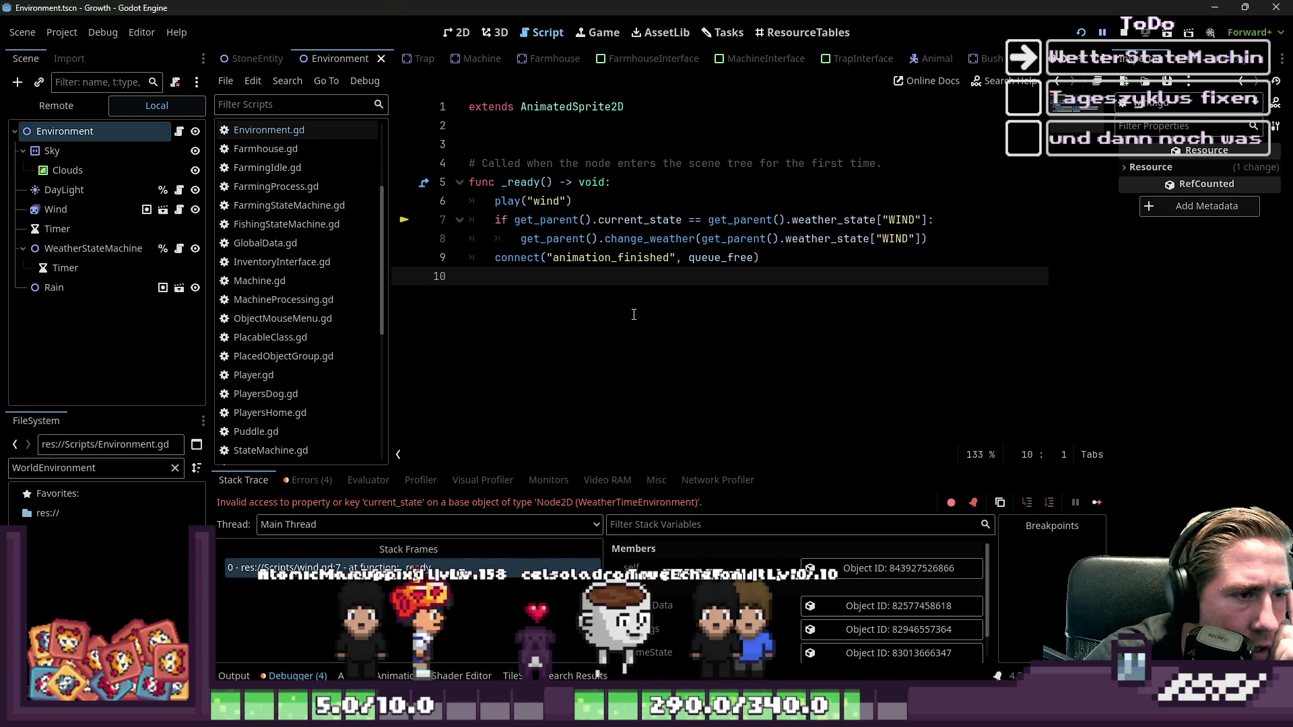
- Delete the blank line 3 in wind.gd and check the error on line 7
click(584, 143)
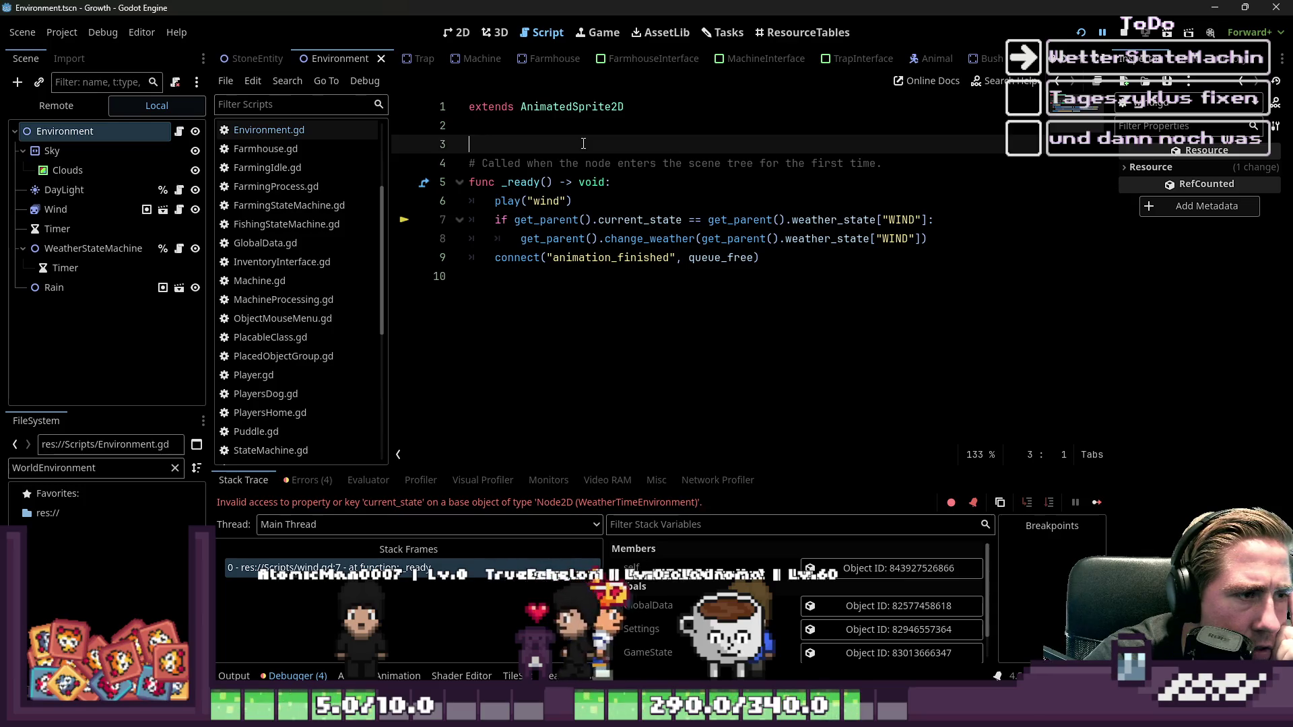
key(BackSpace)
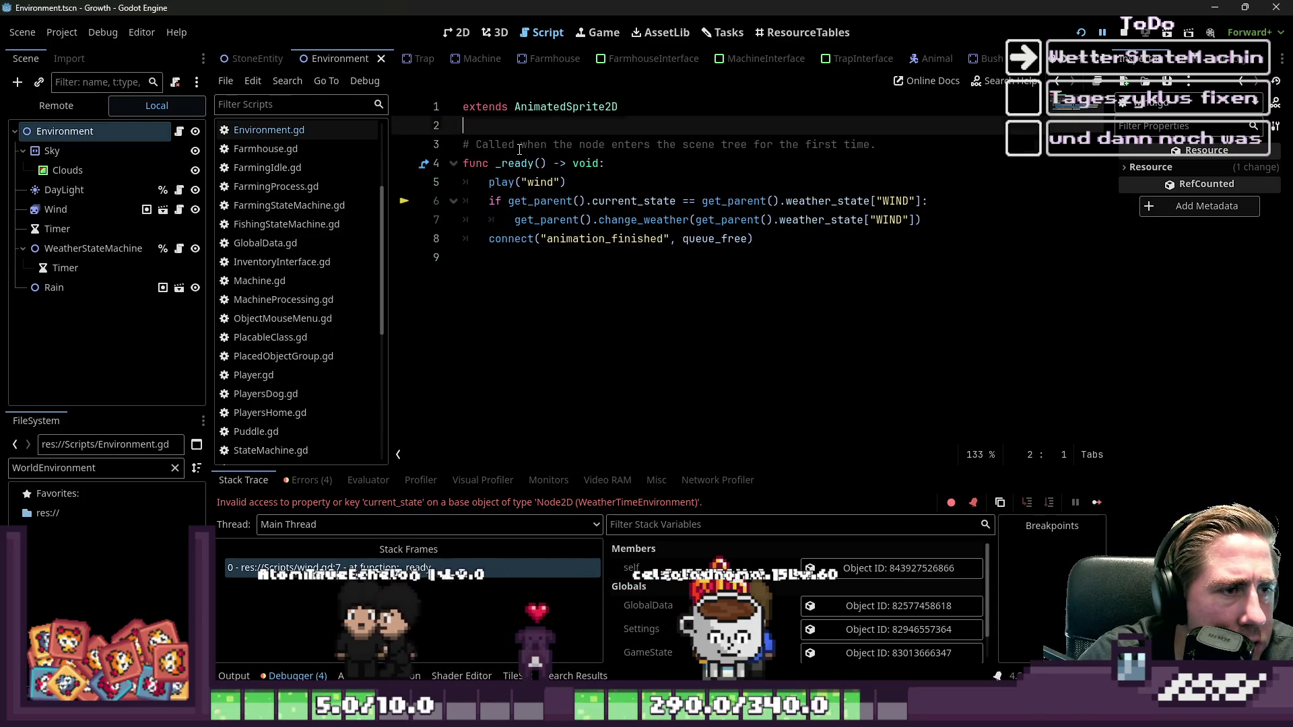
drag(520, 146, 648, 147)
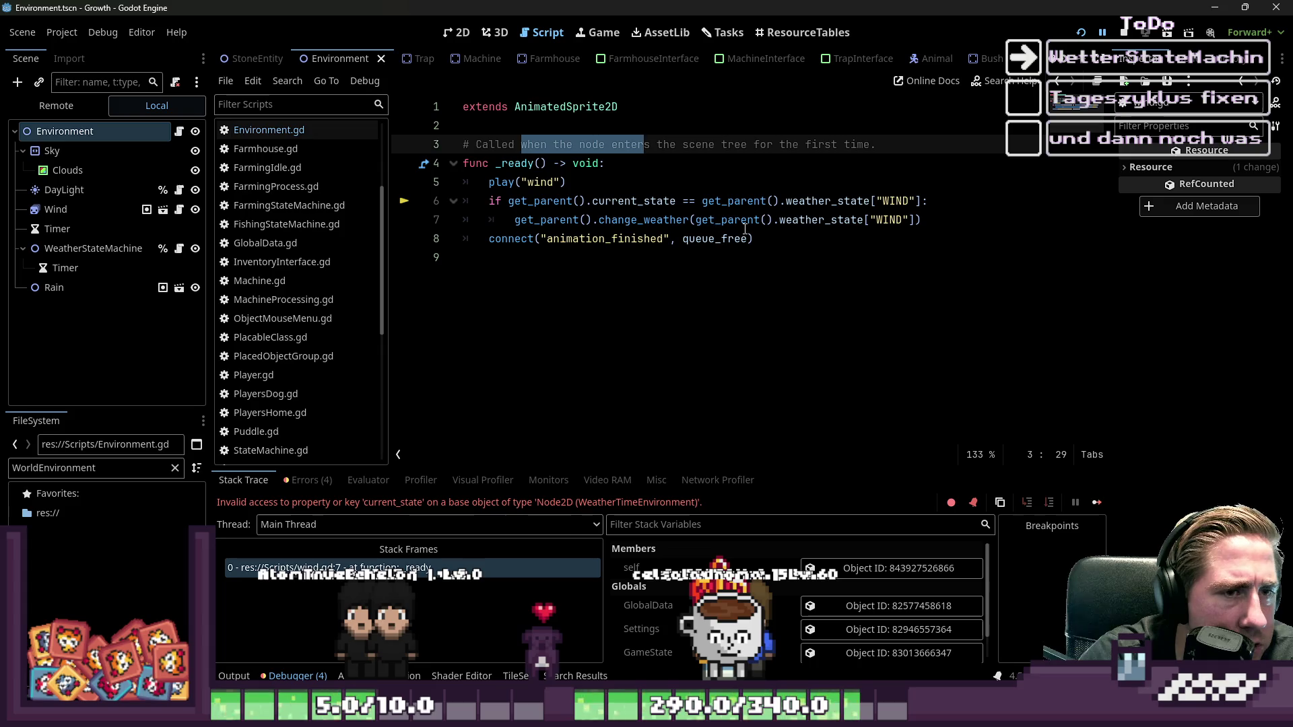
drag(785, 250, 494, 139)
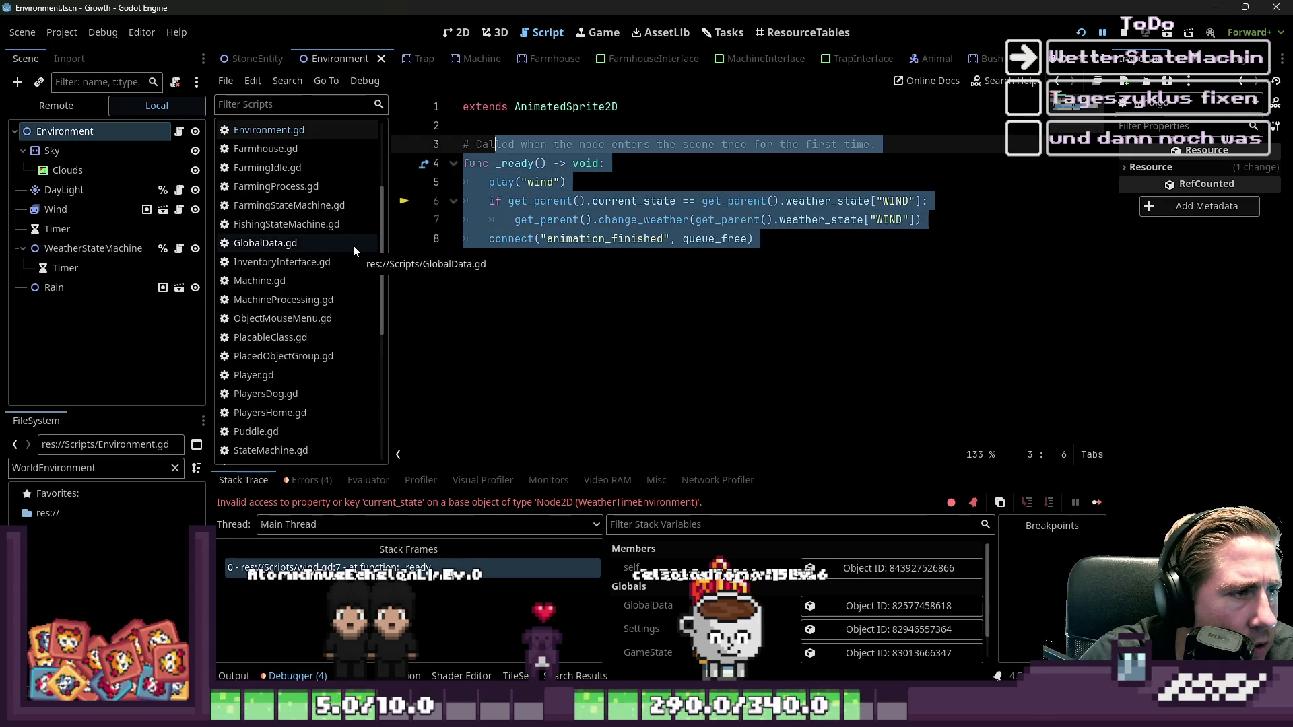
click(331, 567)
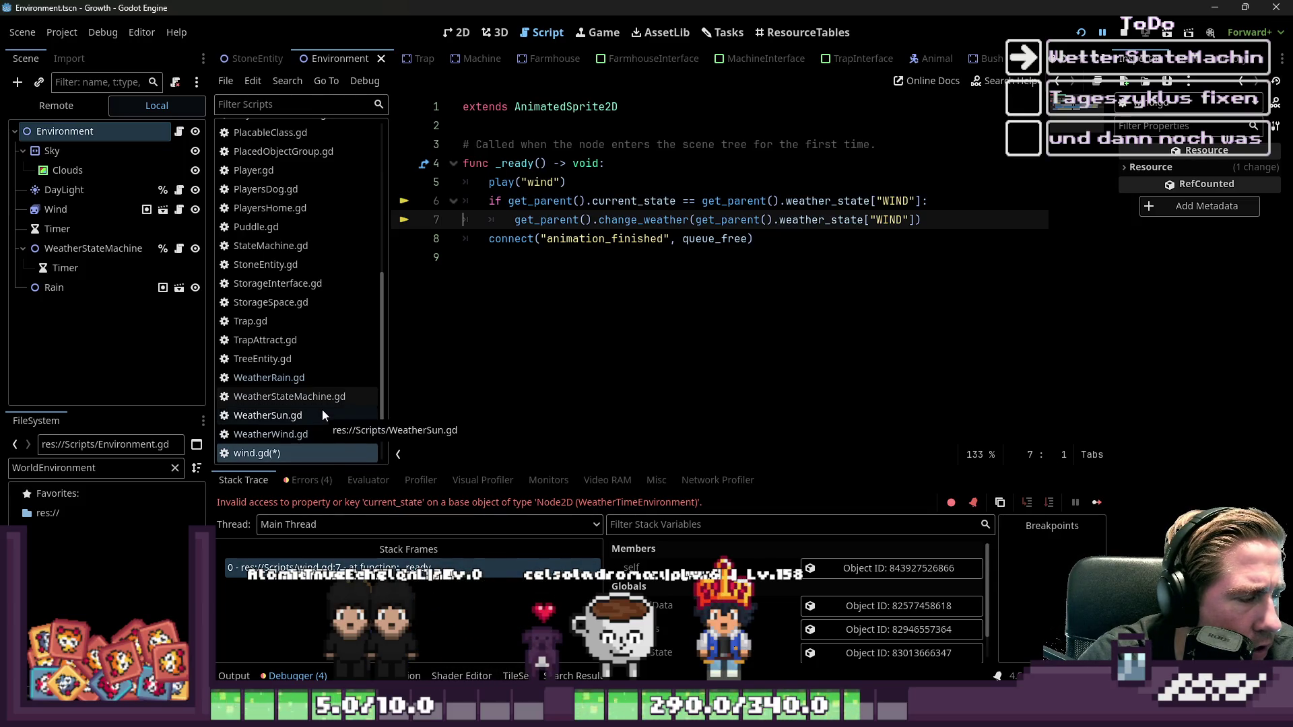
click(274, 448)
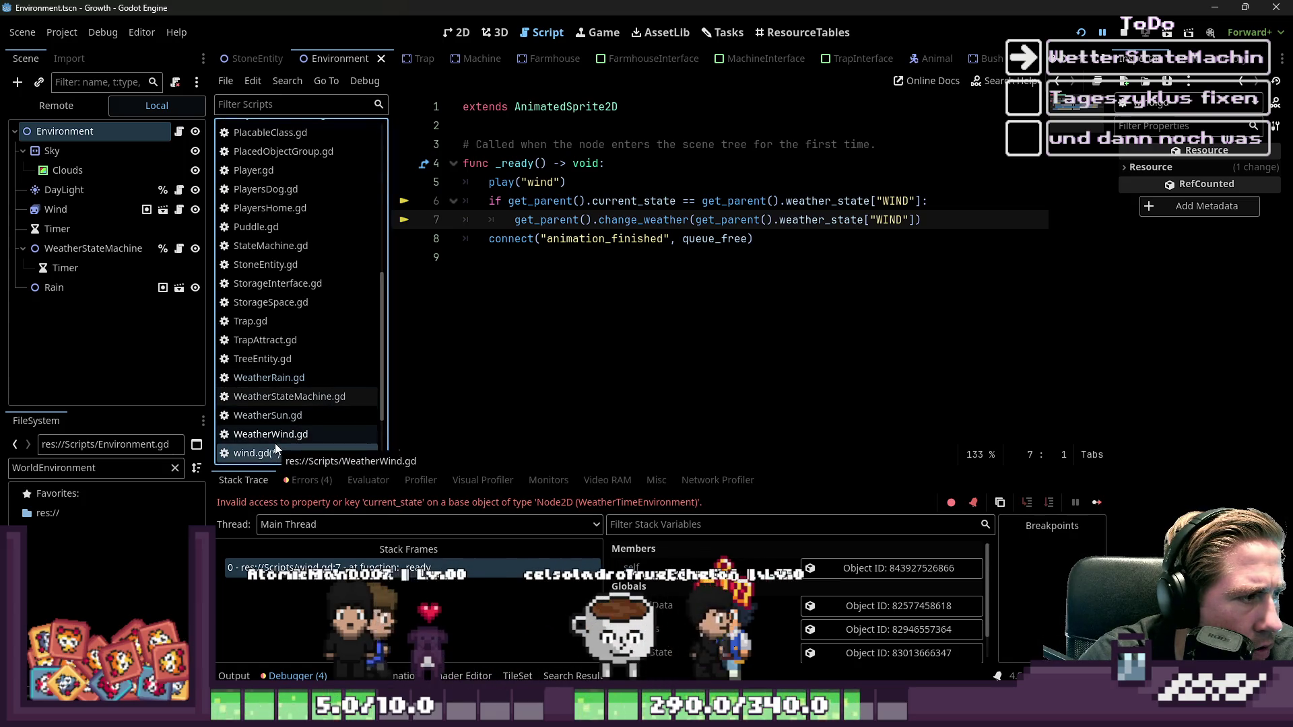
- Remove the Wind node from the Environment scene and save the scene and wind.gd
click(54, 209)
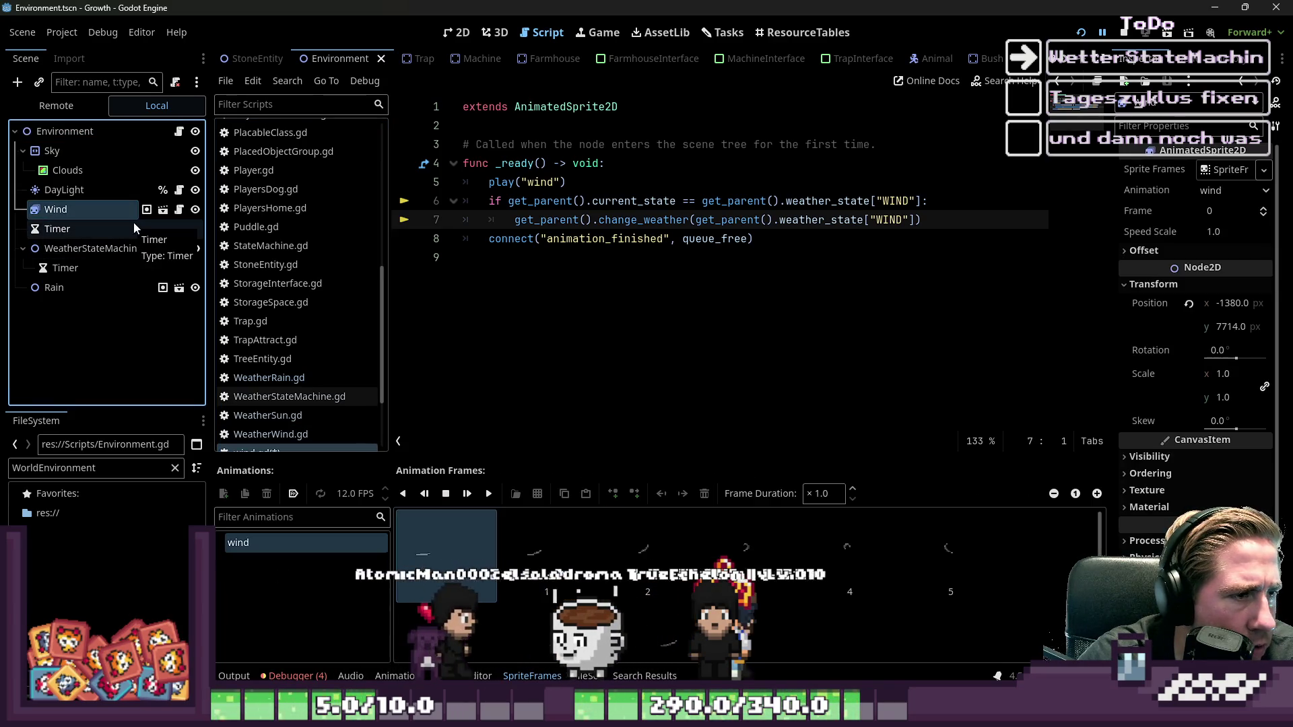
click(74, 192)
click(97, 214)
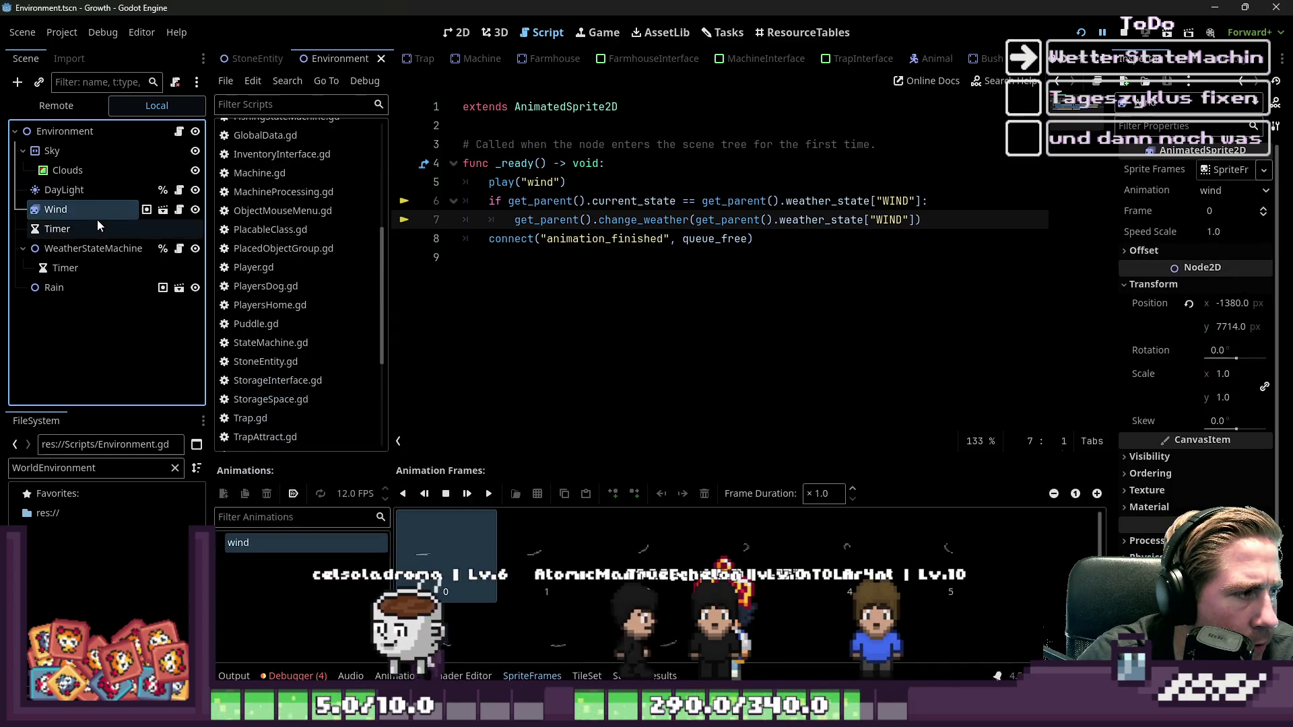
key(Delete)
key(Return)
click(559, 313)
key(ctrl+s)
- Review the _ready comment and function in wind.gd, then run the game again
click(529, 124)
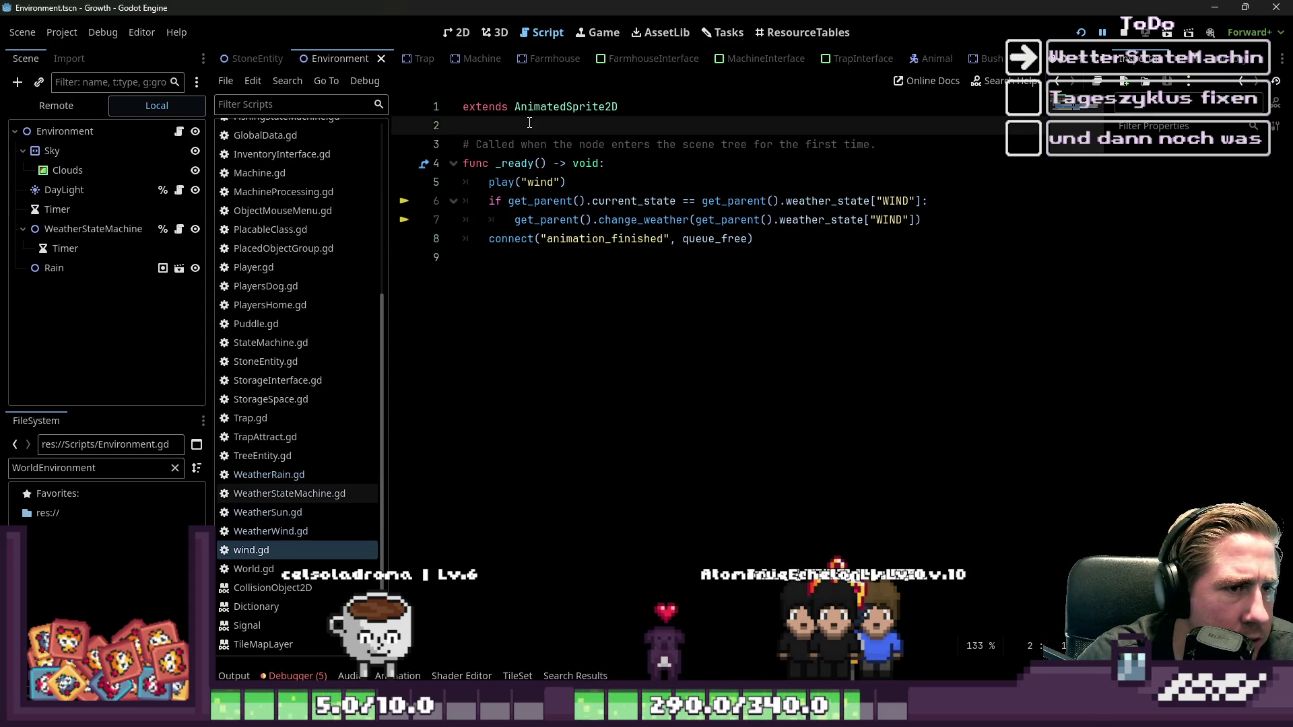
click(559, 139)
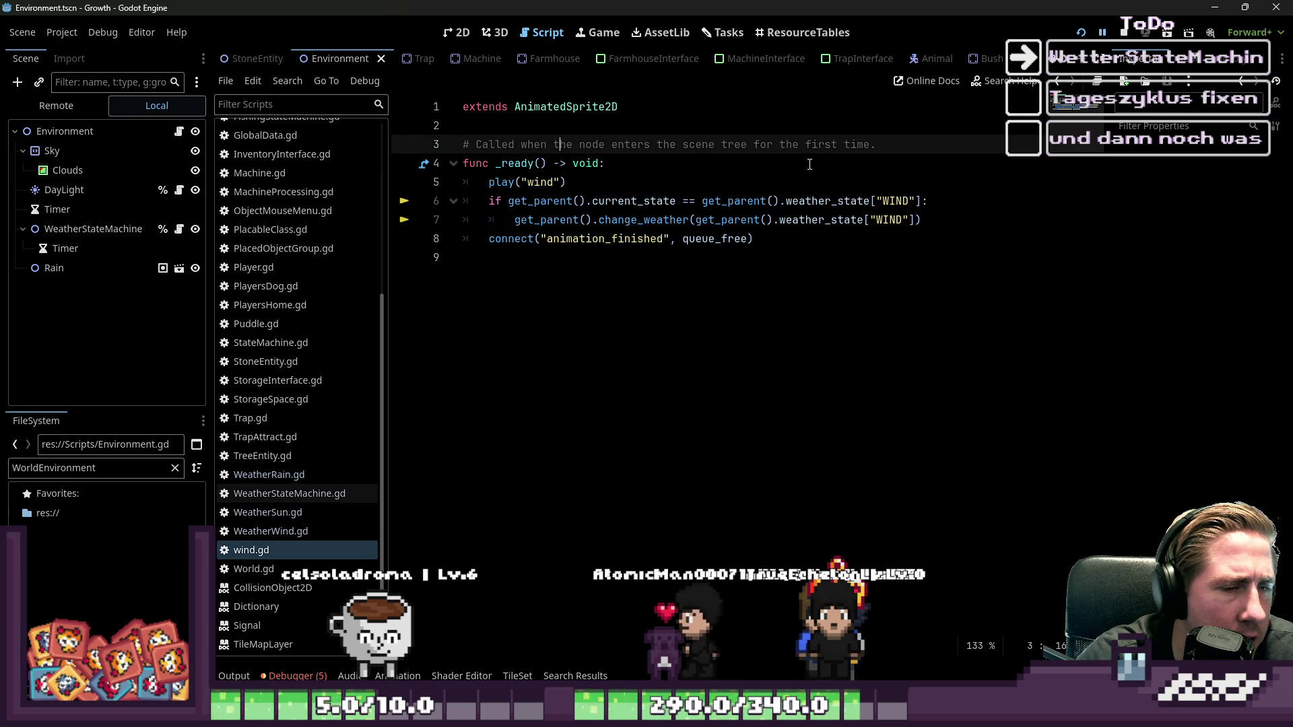
mouse_move(880, 149)
mouse_down()
mouse_move(464, 160)
mouse_move(449, 144)
mouse_up()
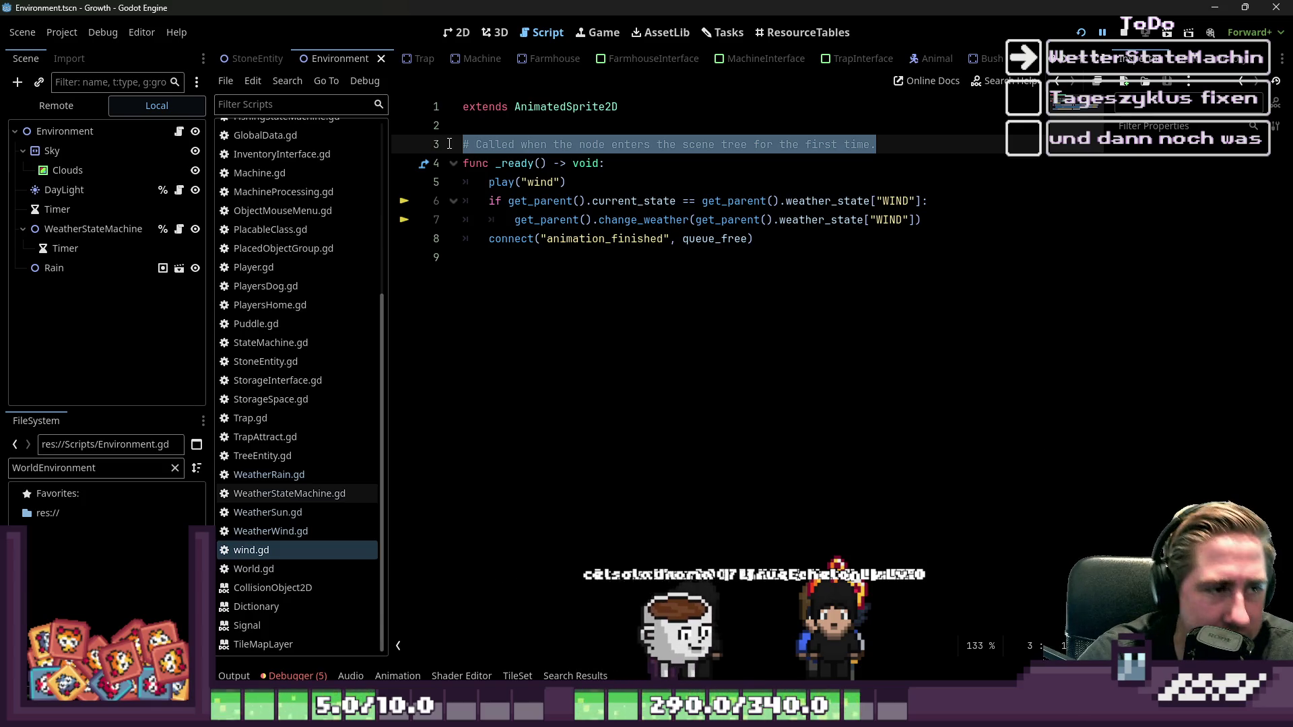
click(486, 134)
mouse_move(464, 144)
mouse_down()
mouse_move(852, 145)
mouse_move(871, 128)
mouse_move(888, 140)
mouse_up()
click(539, 128)
click(532, 182)
double_click(526, 164)
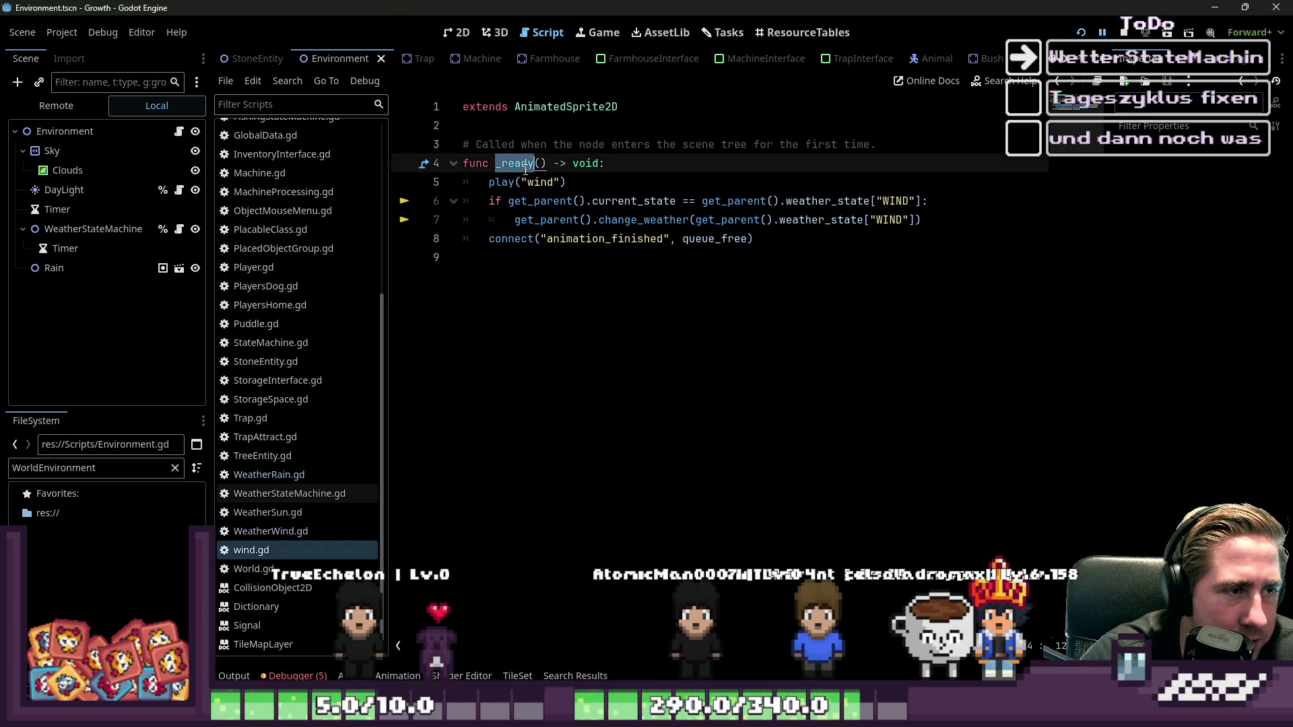
click(1123, 32)
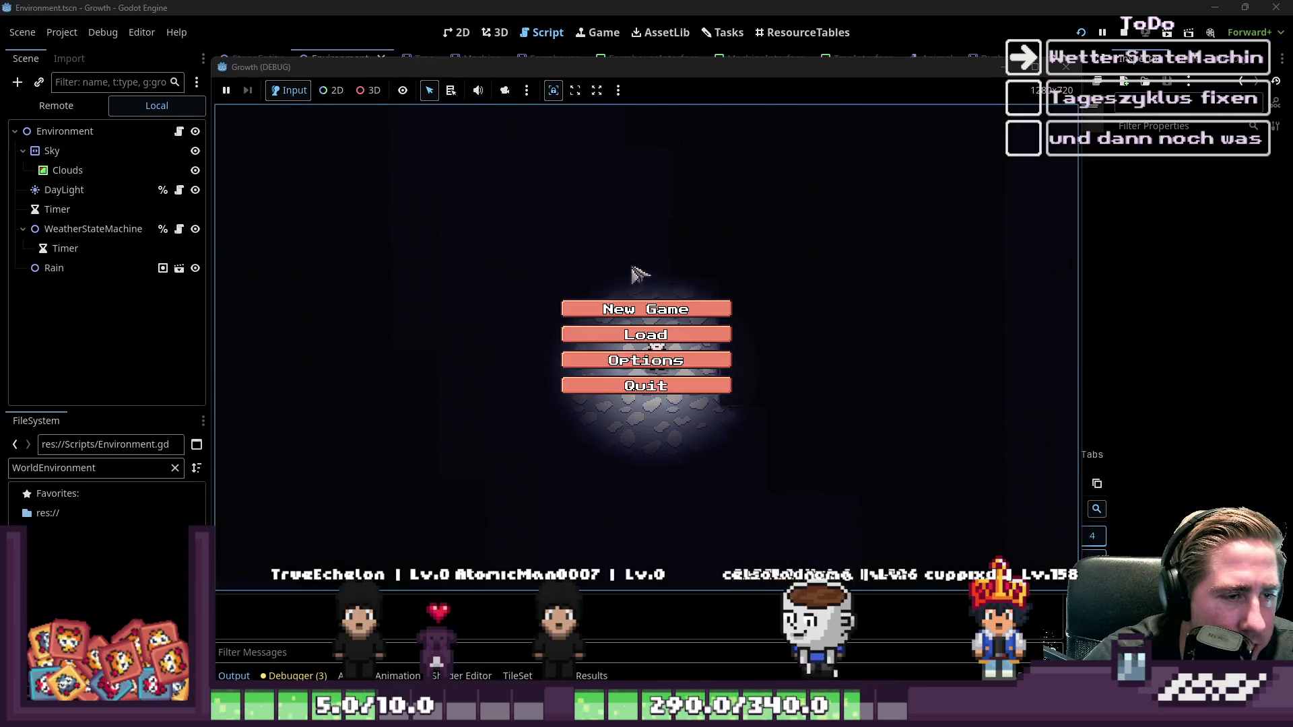
- Start a new game with a character named 'daw', then scroll down through Environment.gd
click(643, 304)
text(daw)
click(707, 464)
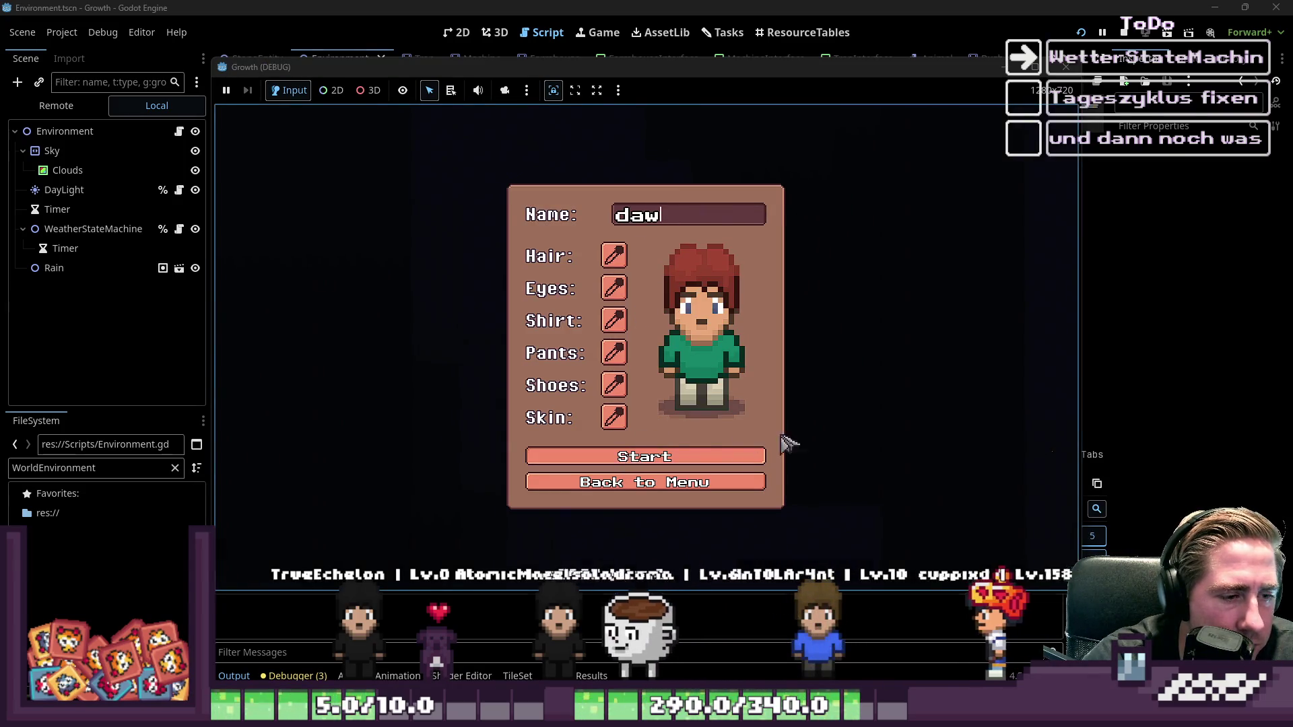
click(630, 240)
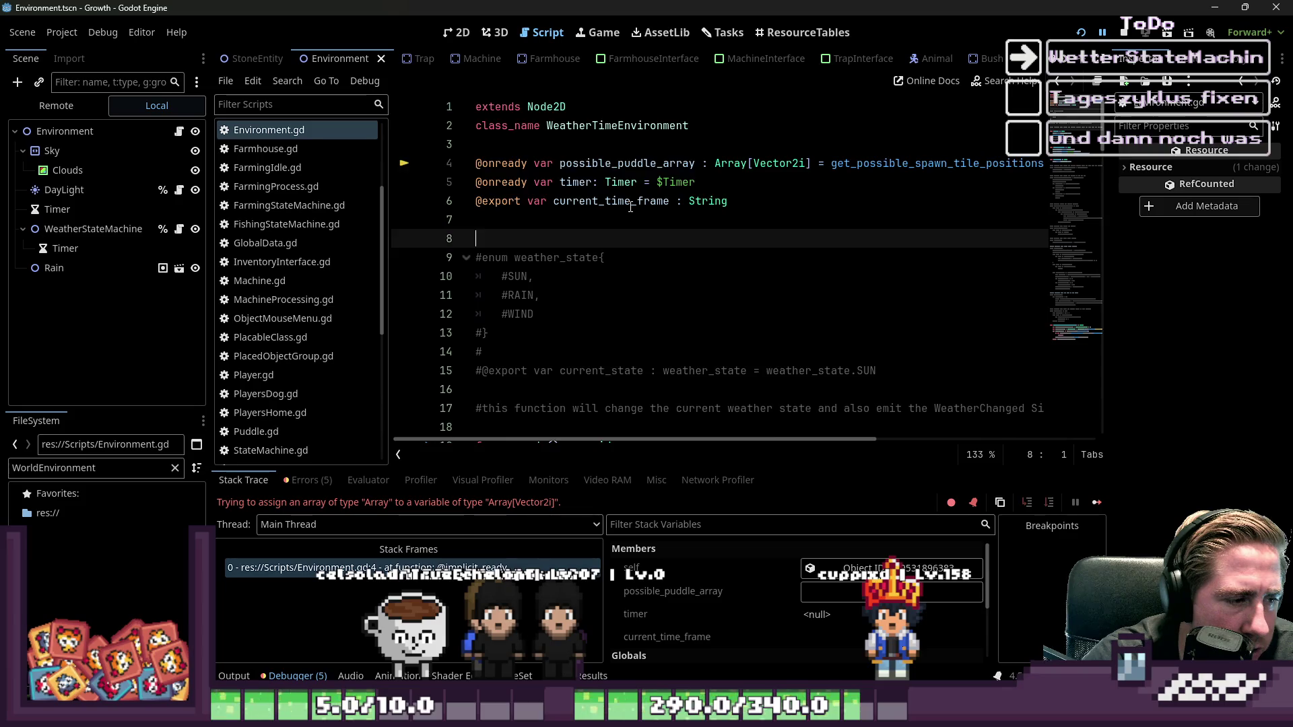
scroll(631, 207, down, 20)
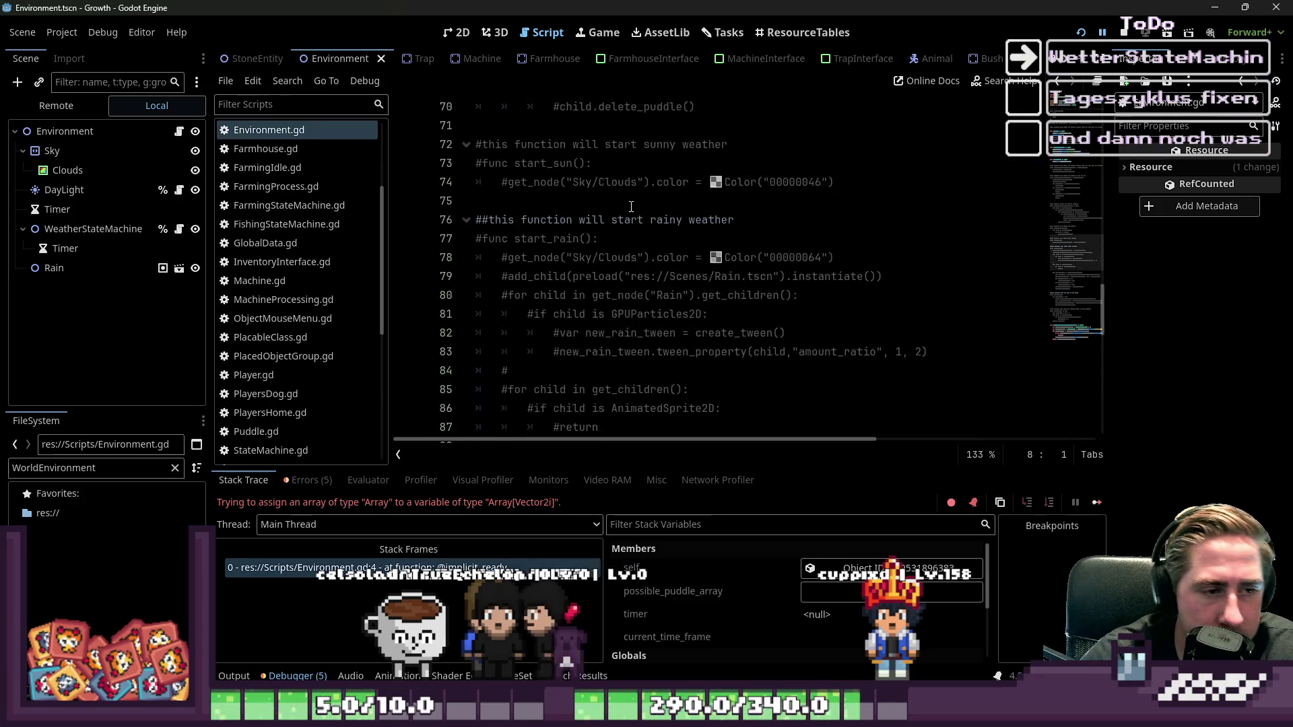
scroll(631, 206, down, 12)
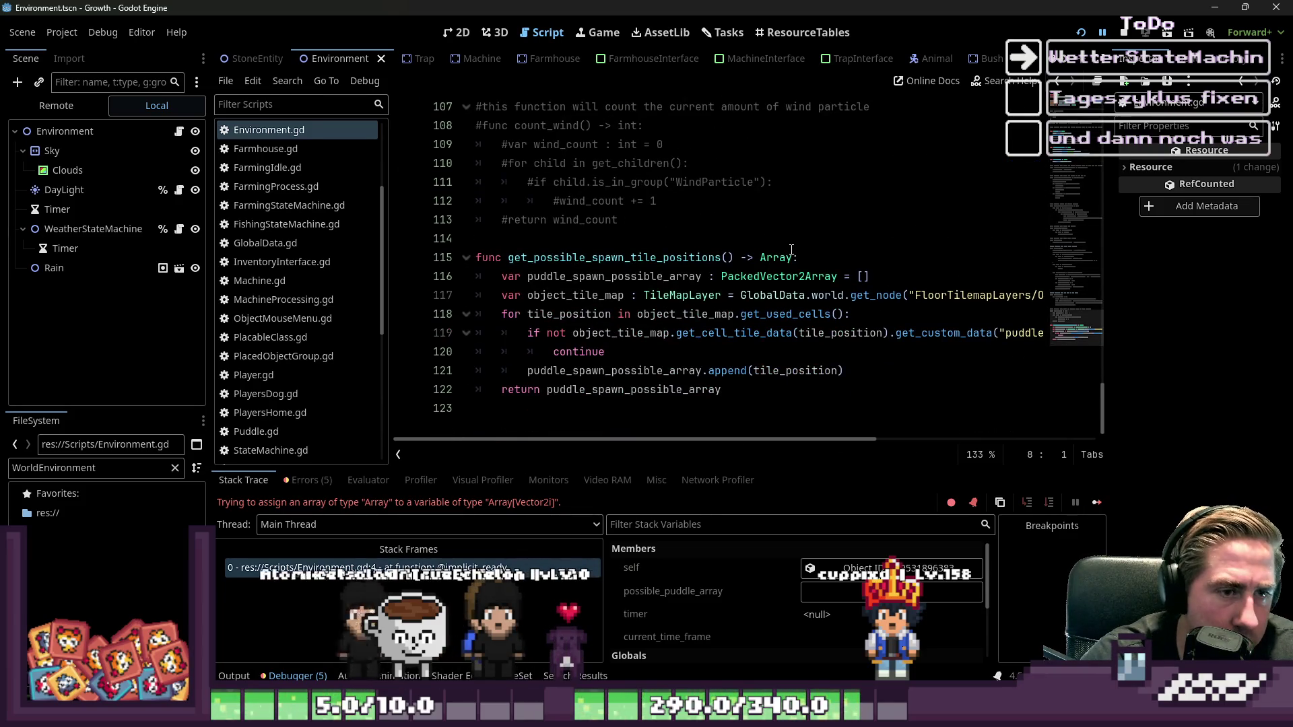
- Change the function's Array return type to PackedVector2Array
click(792, 250)
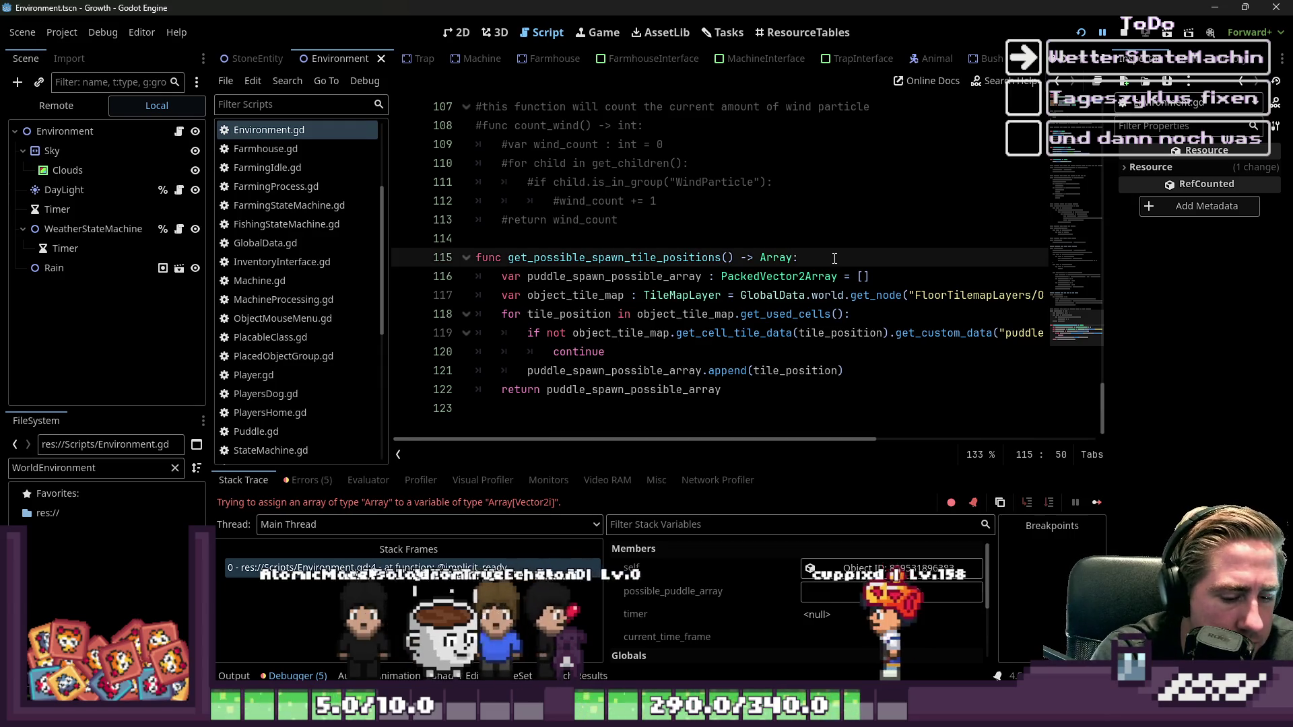
key(BackSpace)
key(BackSpace)
key(BackSpace)
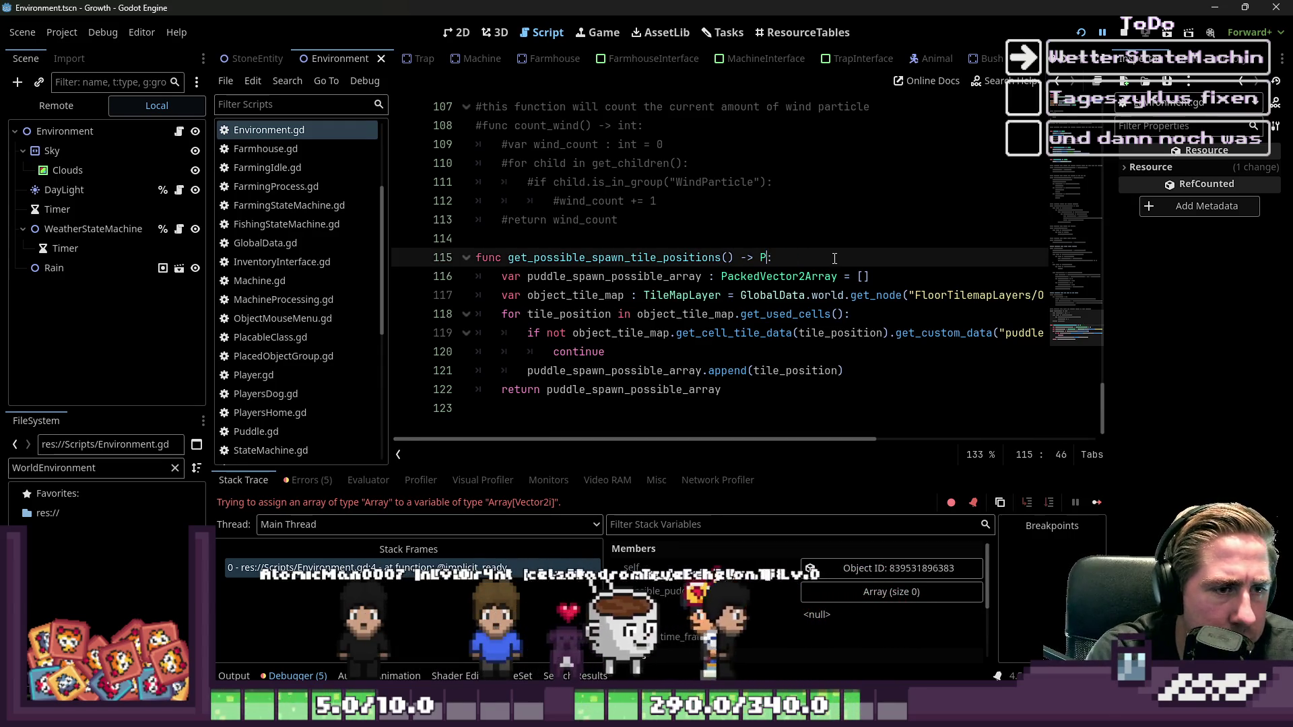
text(PackedVector2Arra)
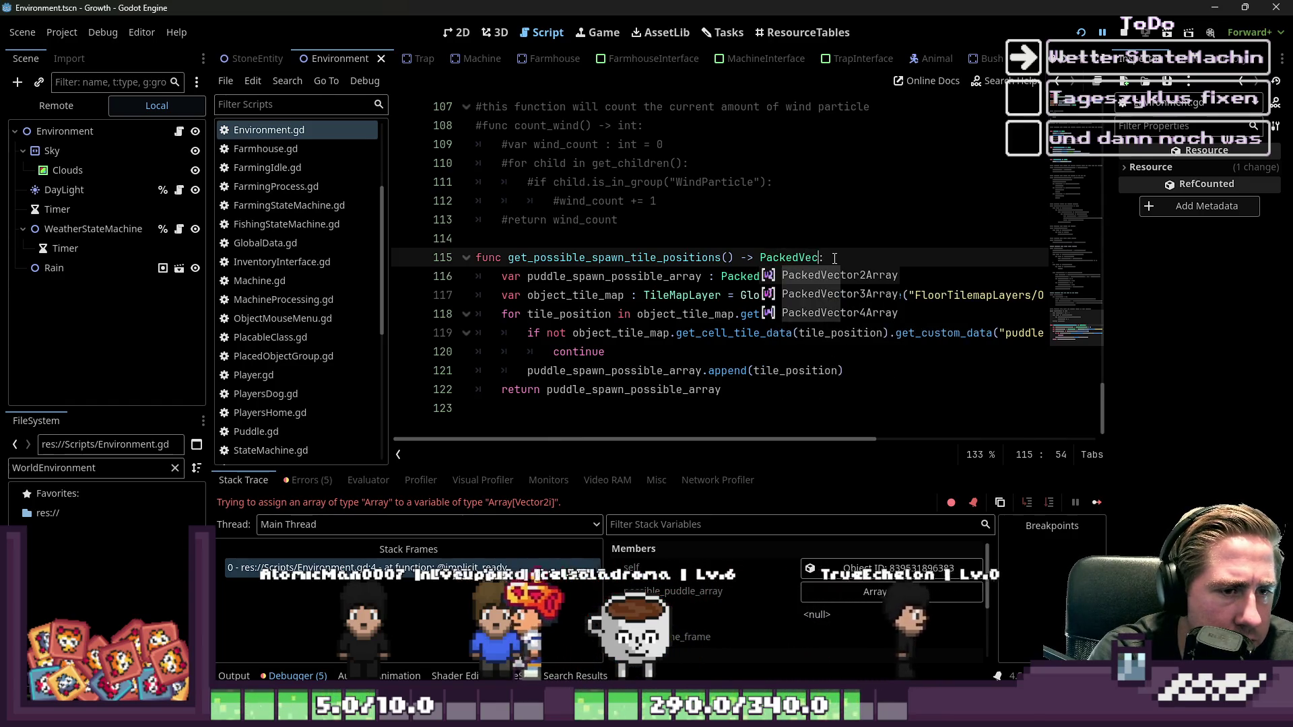
key(Return)
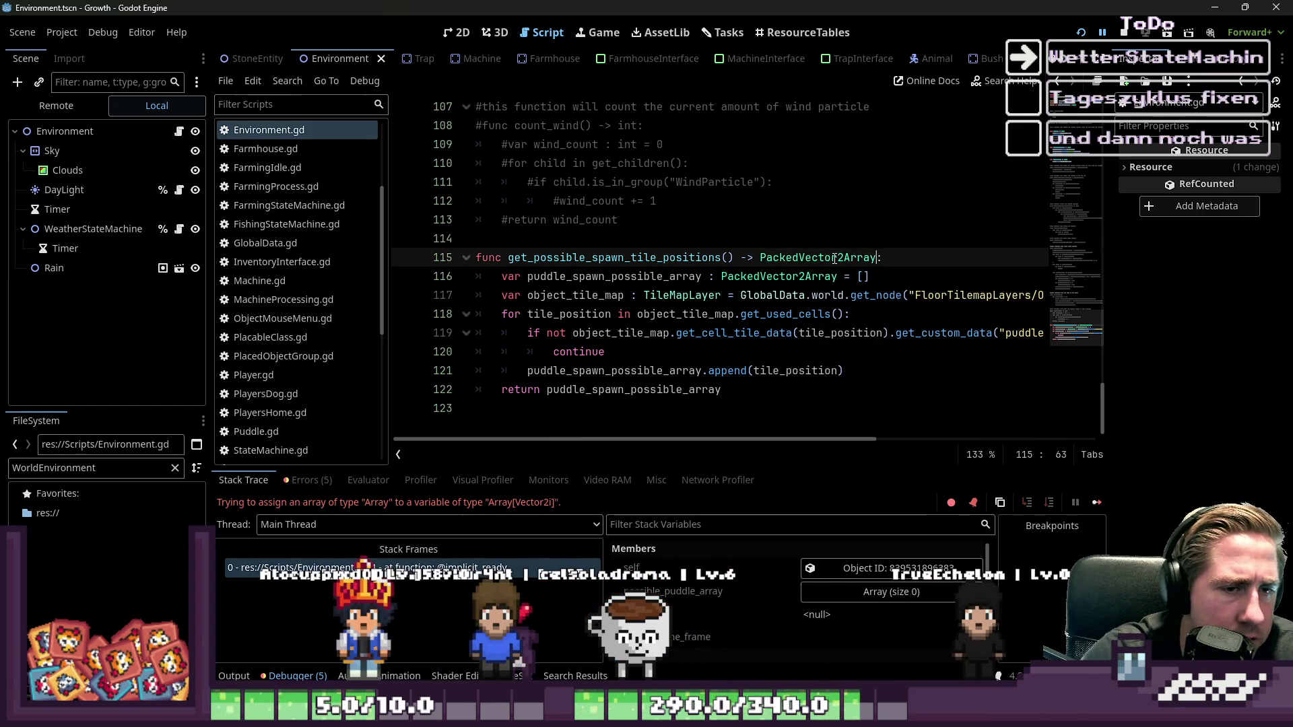
click(889, 220)
scroll(898, 181, up, 6)
scroll(899, 182, up, 20)
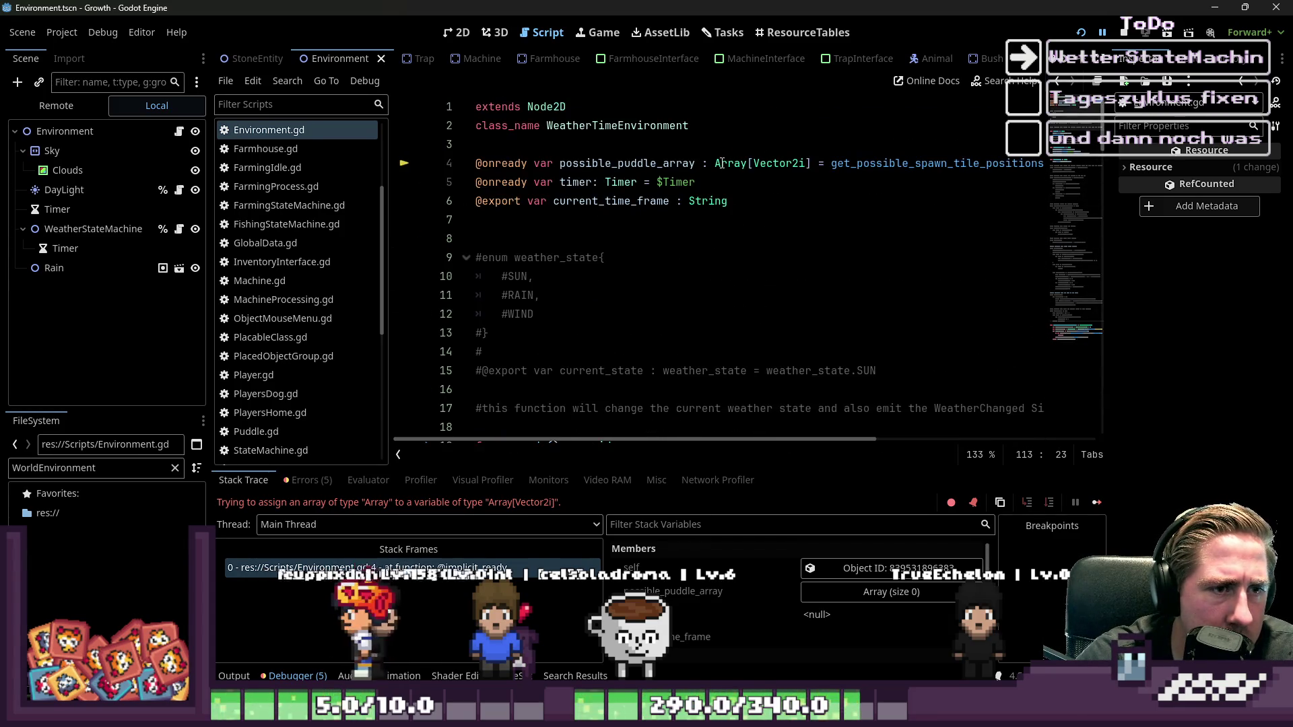
- Retype possible_puddle_array on line 4 from Array[Vector2i] to PackedVector2Array, then stop the game
click(716, 163)
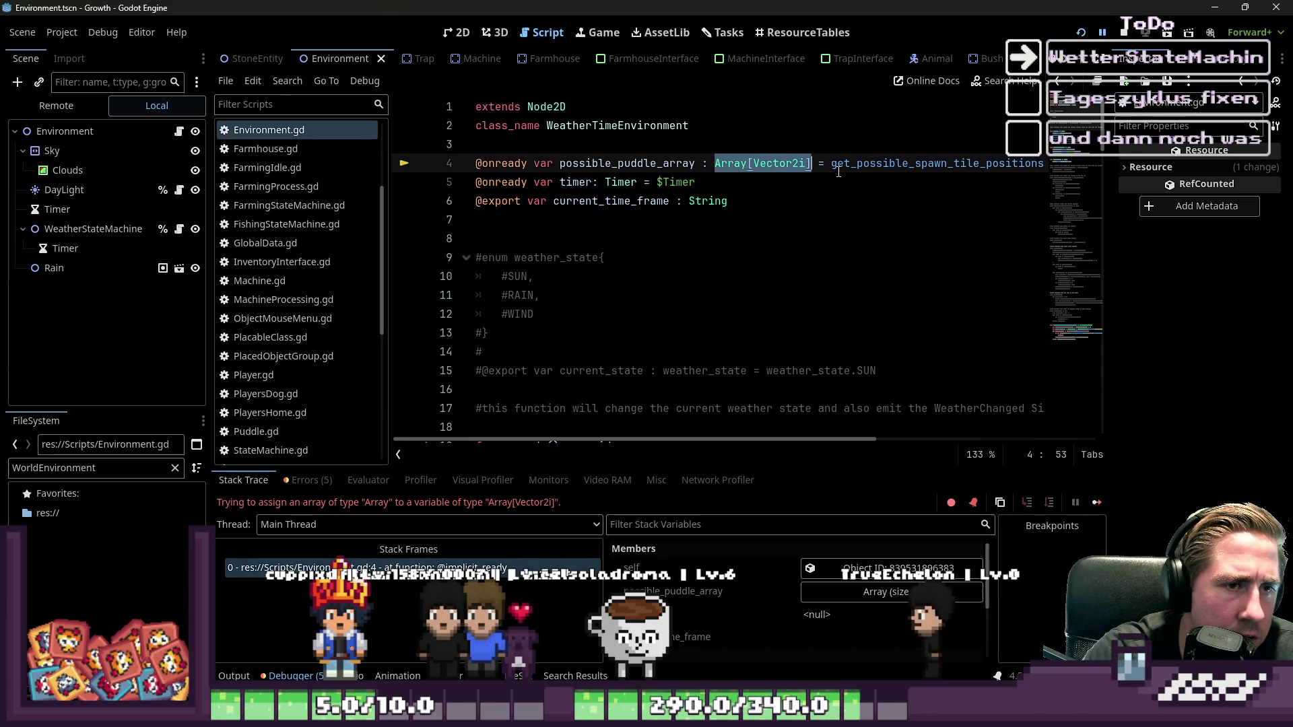
key(Delete)
key(Delete)
text(PackedV)
text(ector)
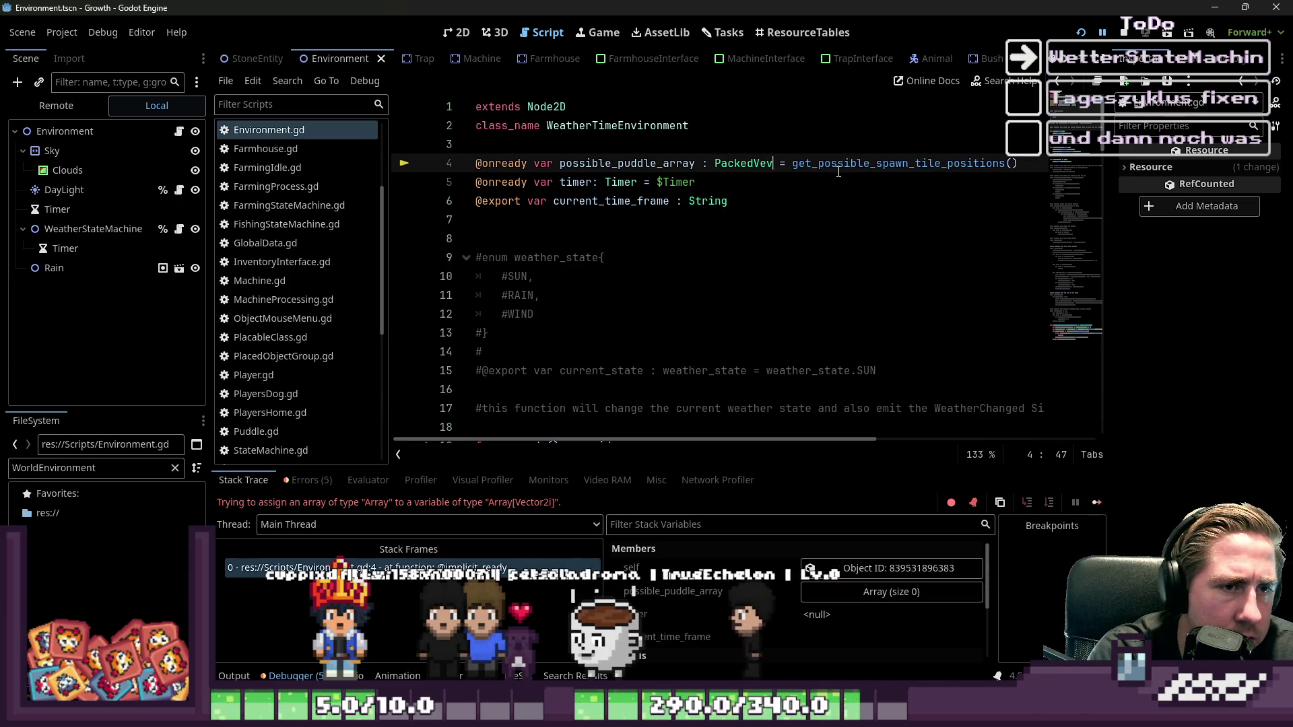
text(2iArray)
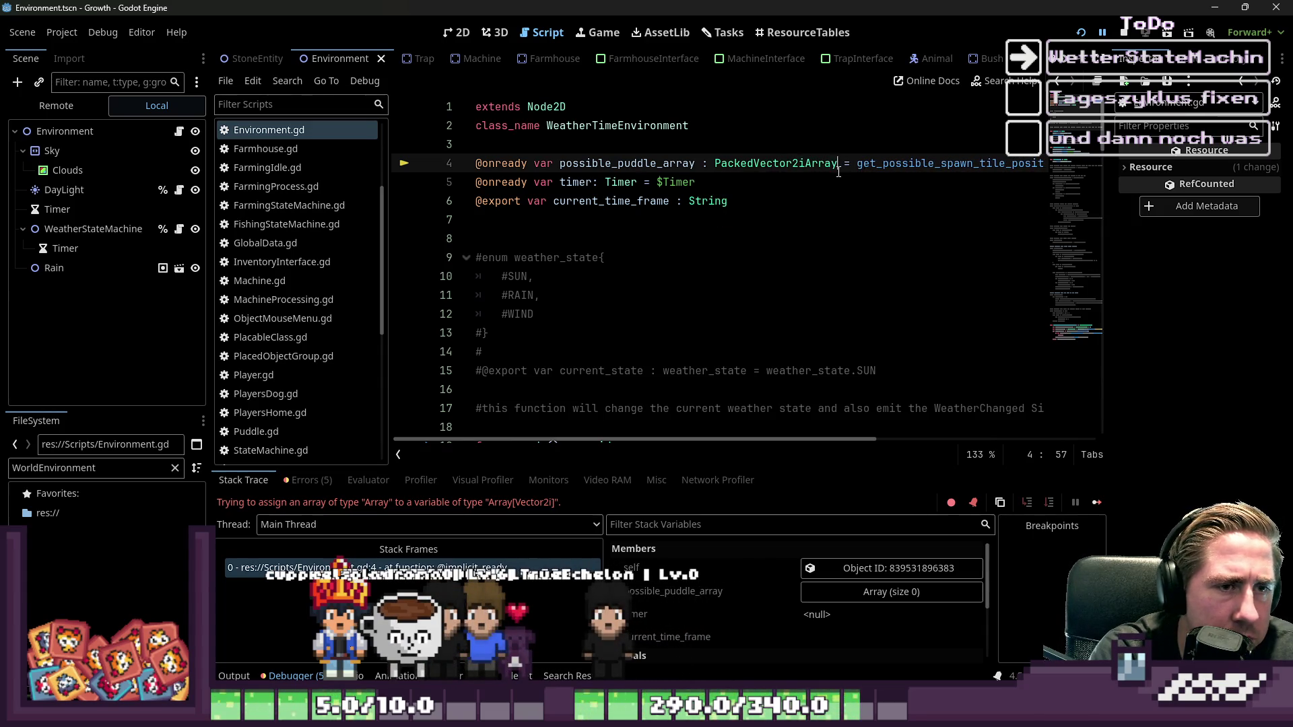
key(Down)
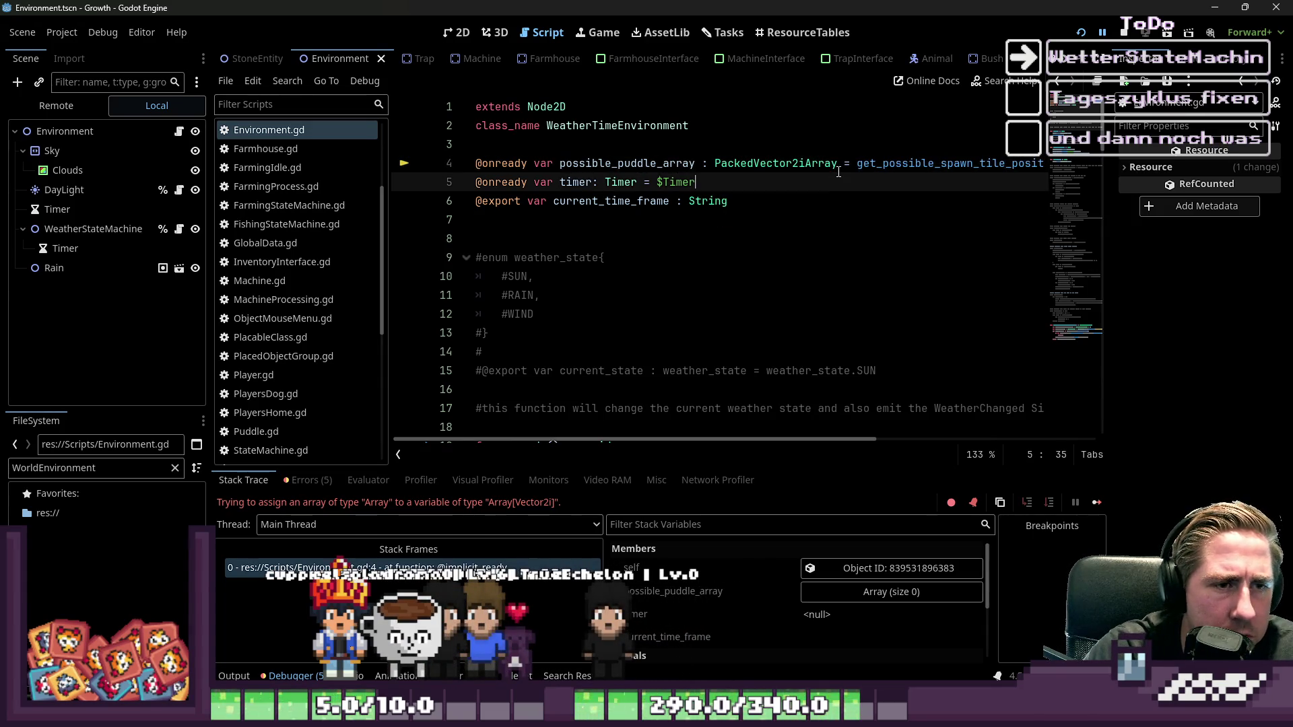
click(839, 170)
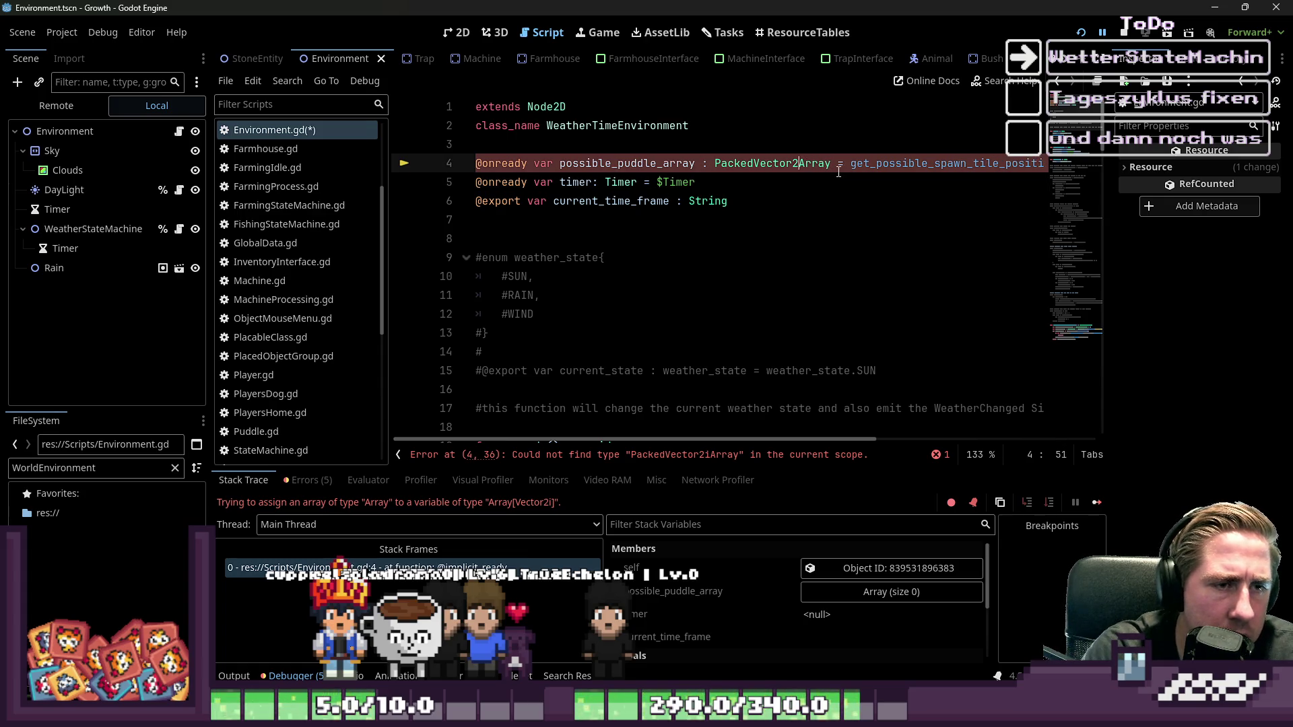
click(1124, 32)
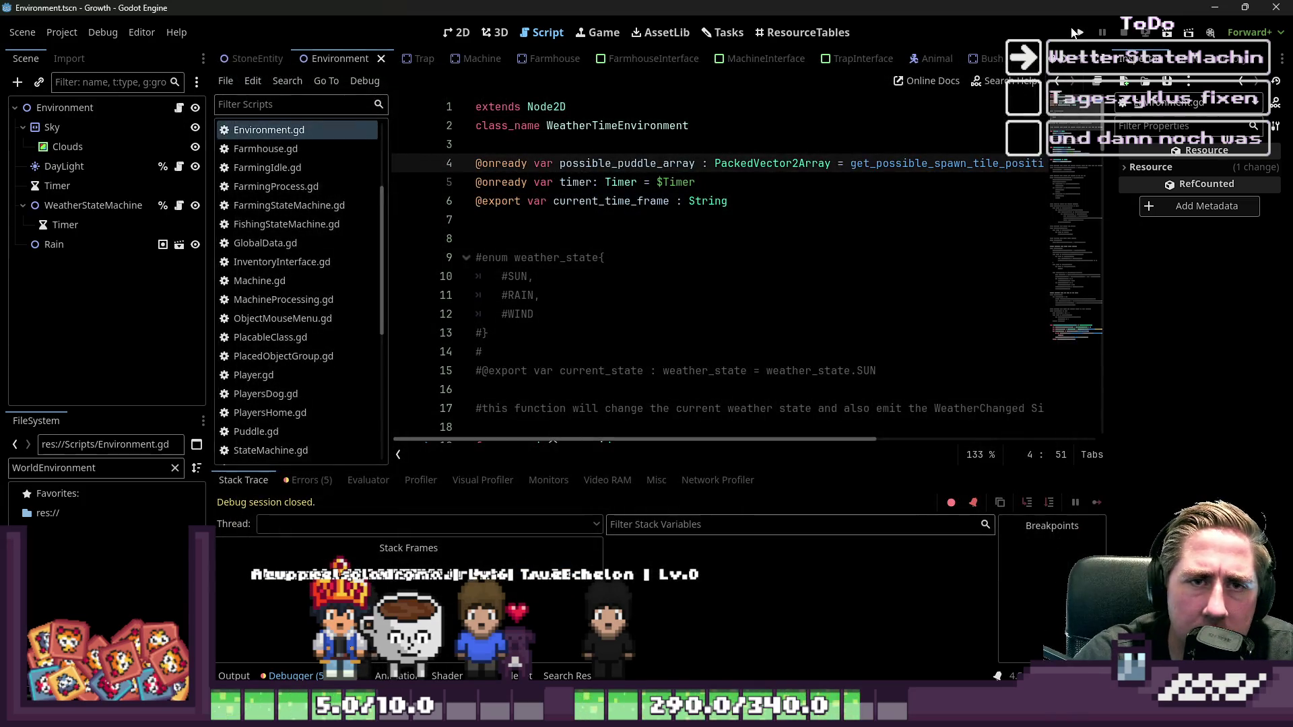
- Run the project, start a new game as 'das', and walk the player through the village
click(1079, 33)
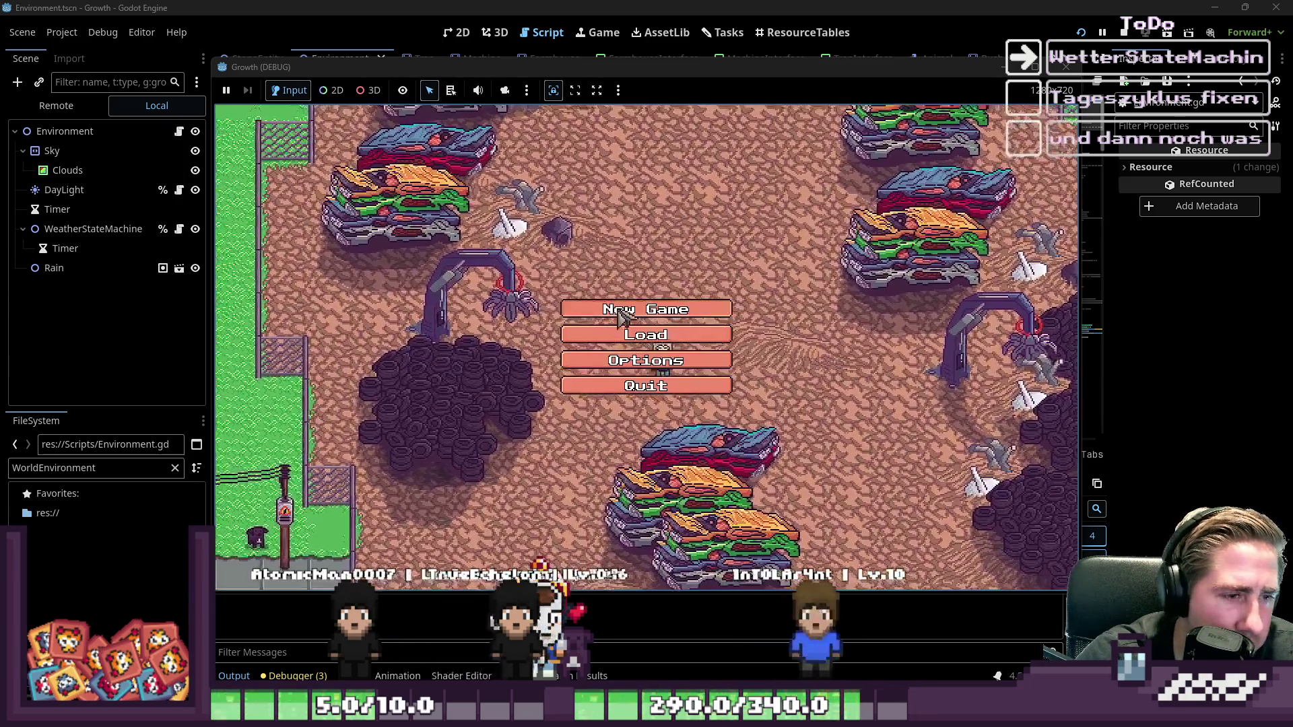
click(646, 309)
text(das)
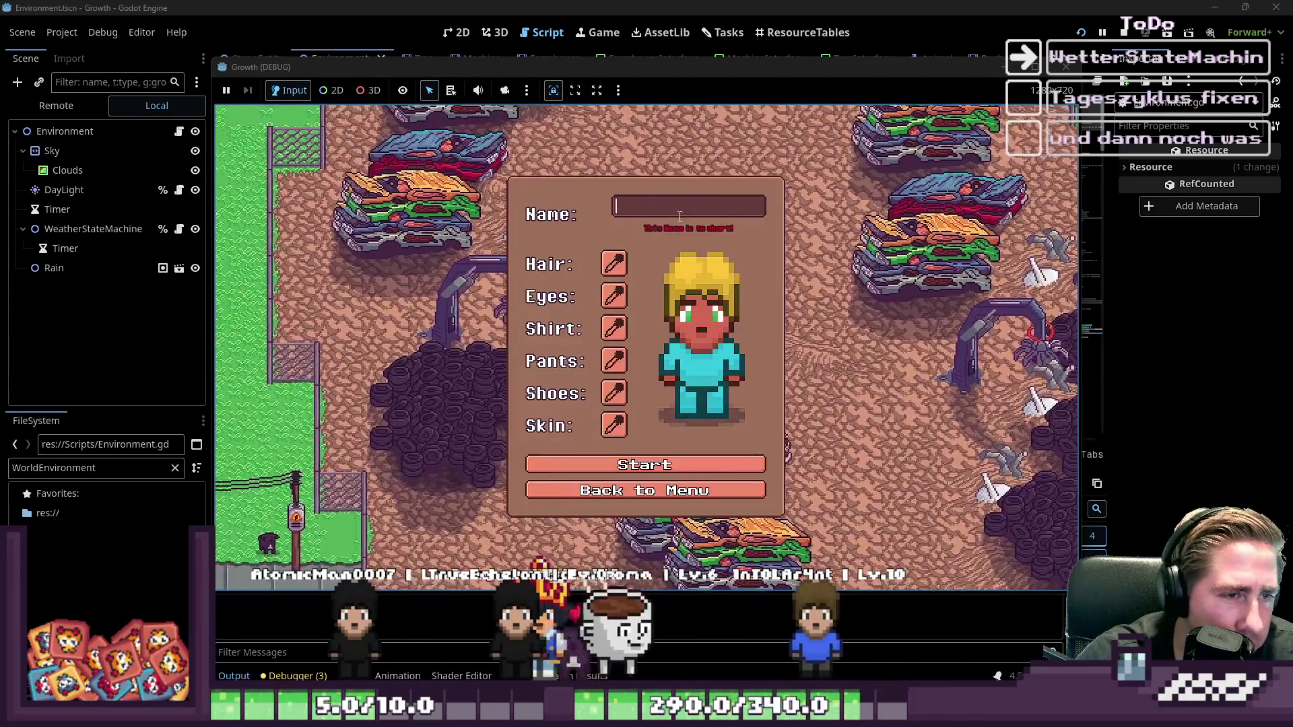
click(644, 456)
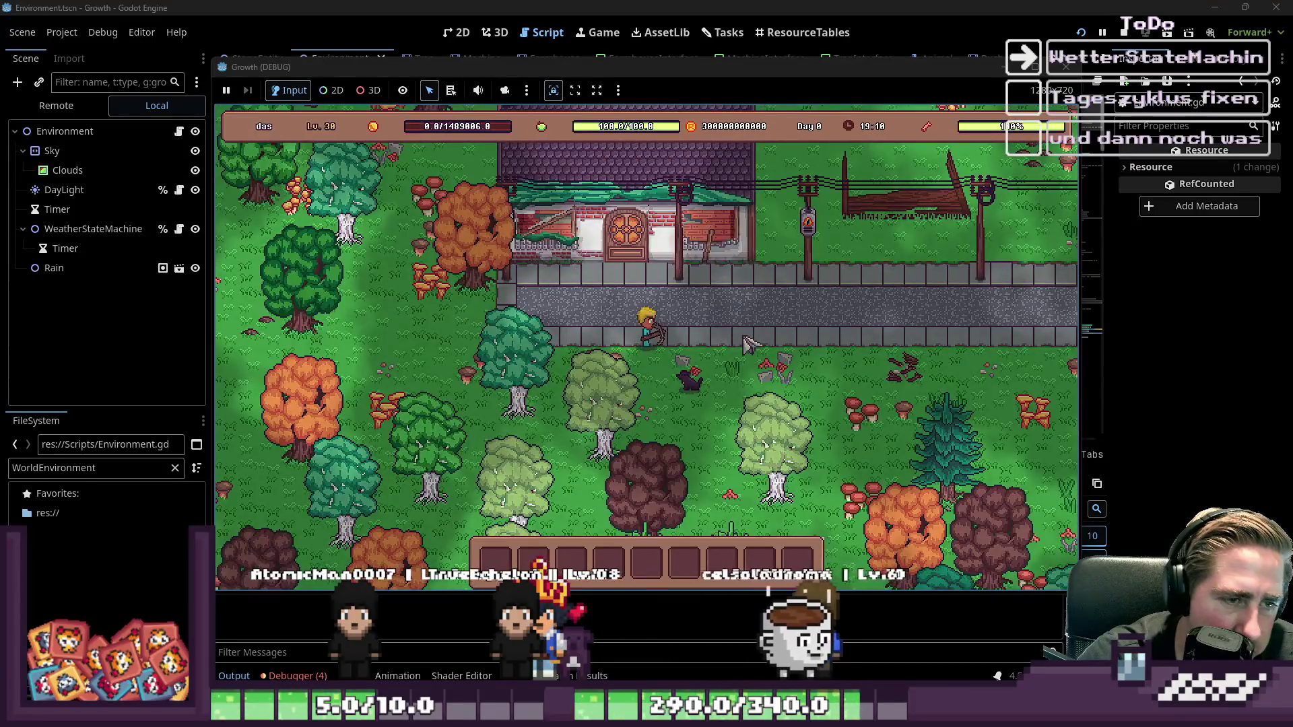
key(w)
key(d)
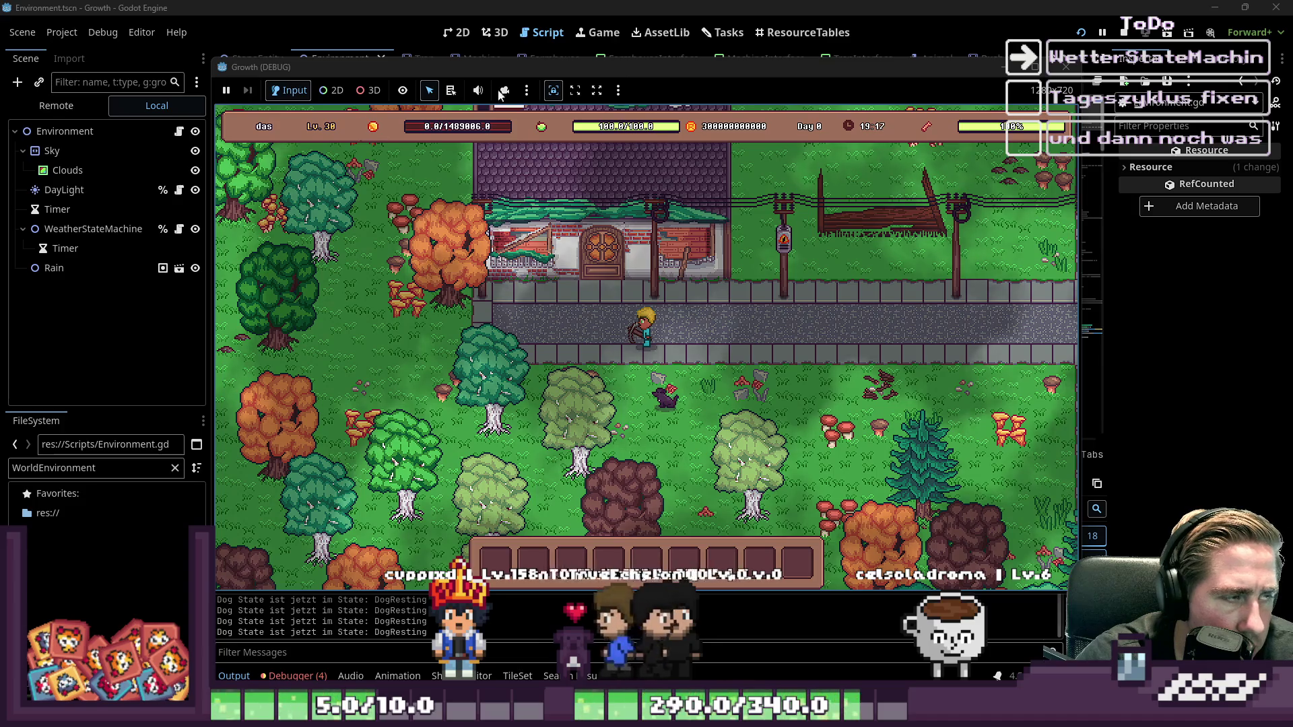
key(alt+Tab)
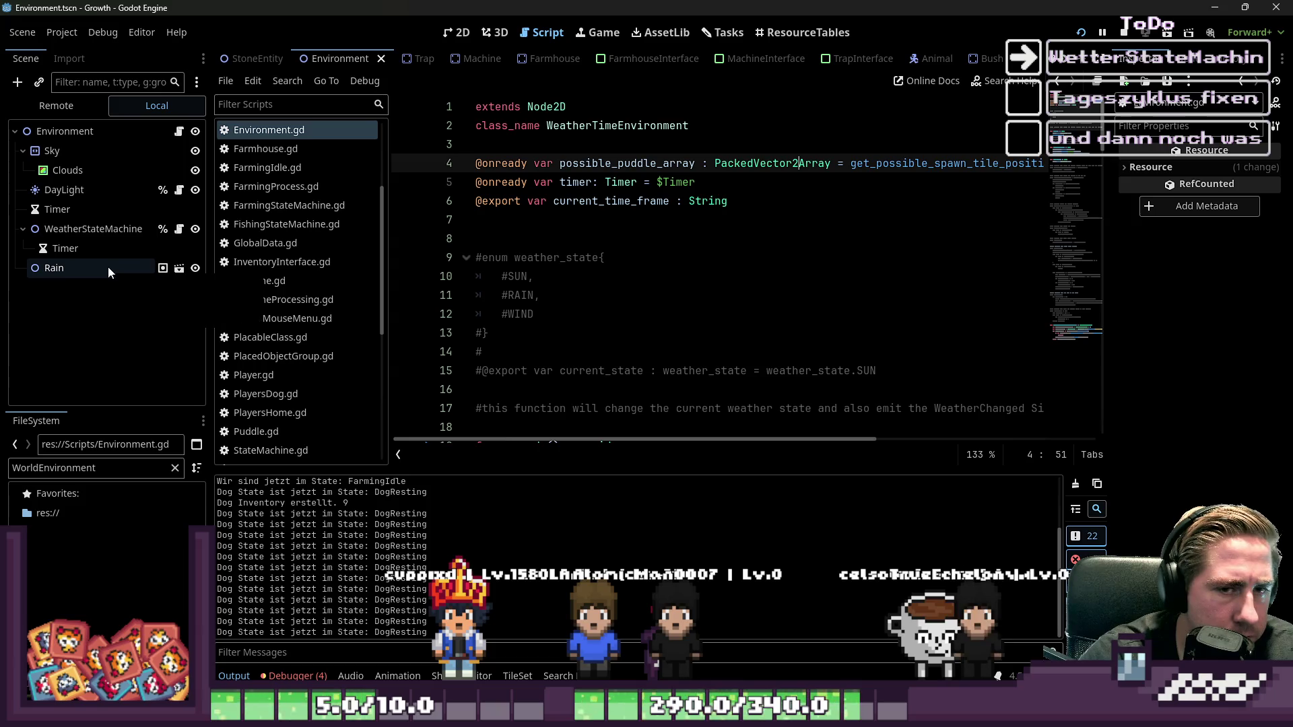
key(alt+Tab)
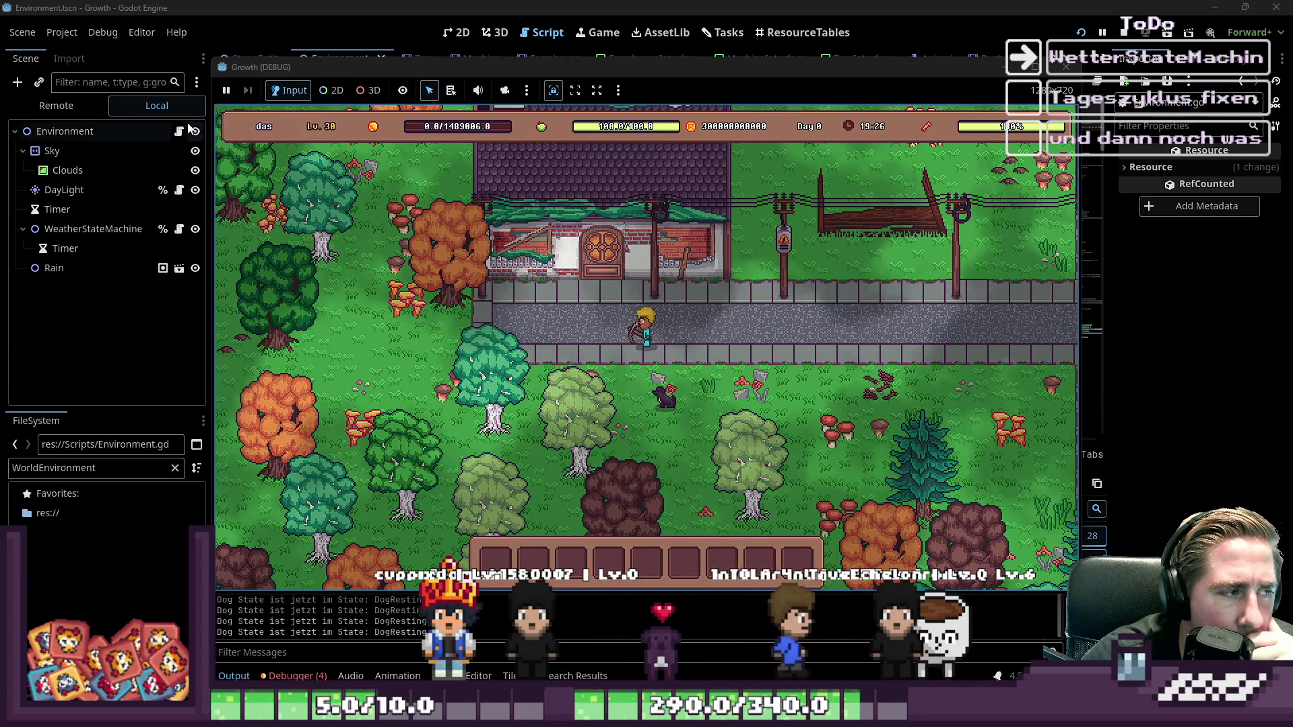
- In the Remote scene tree, expand world > Environment > WeatherStateMachine and inspect the Rain node
click(75, 112)
click(23, 229)
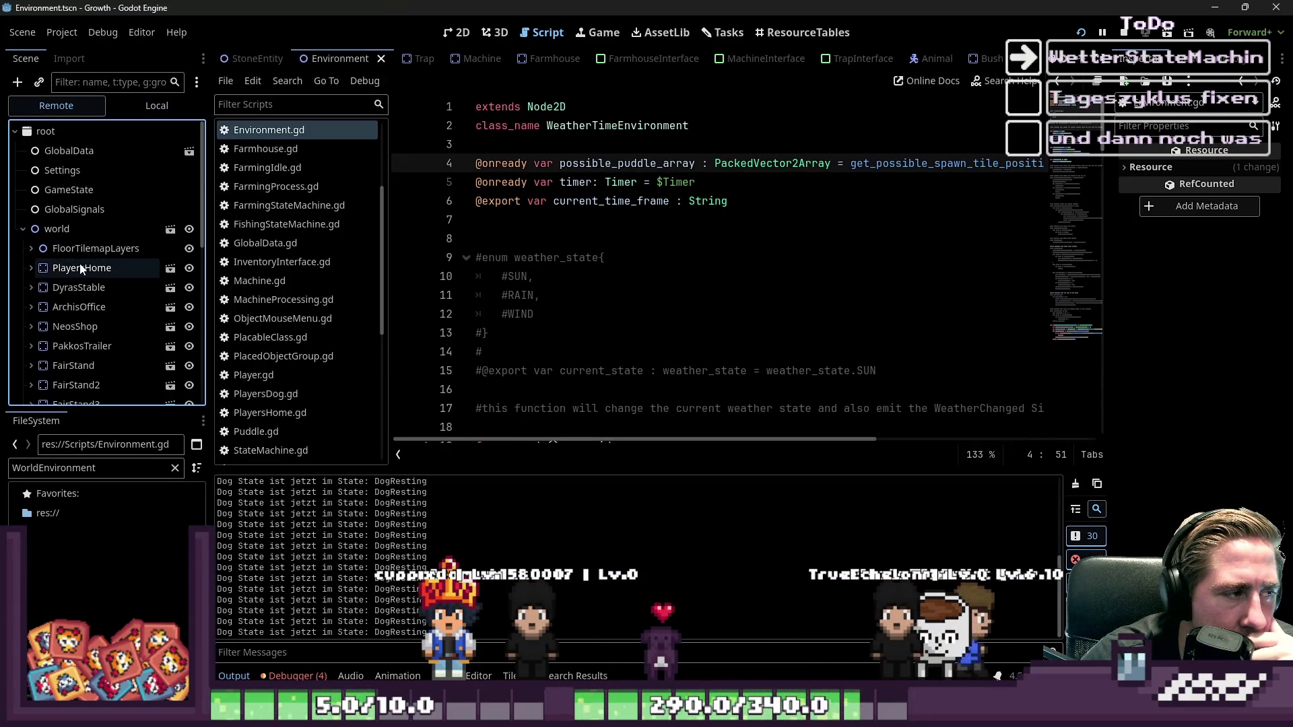
scroll(80, 266, down, 5)
scroll(79, 268, down, 5)
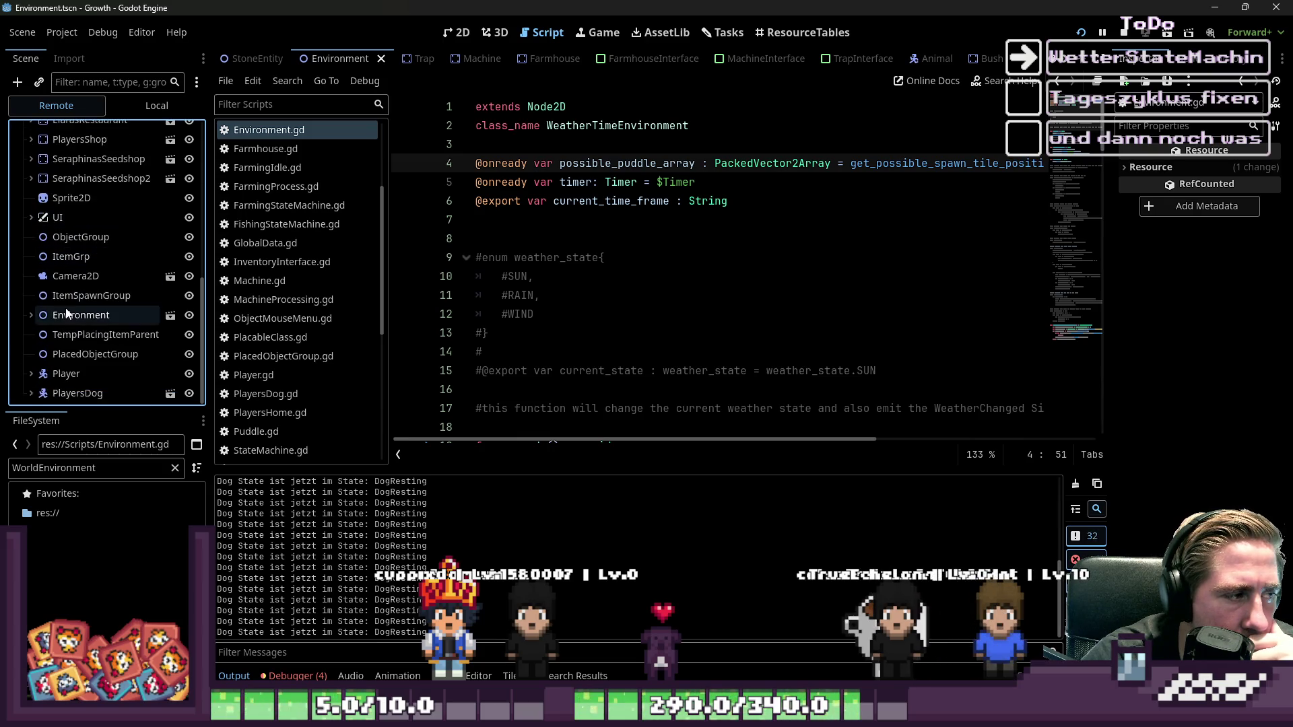
click(81, 315)
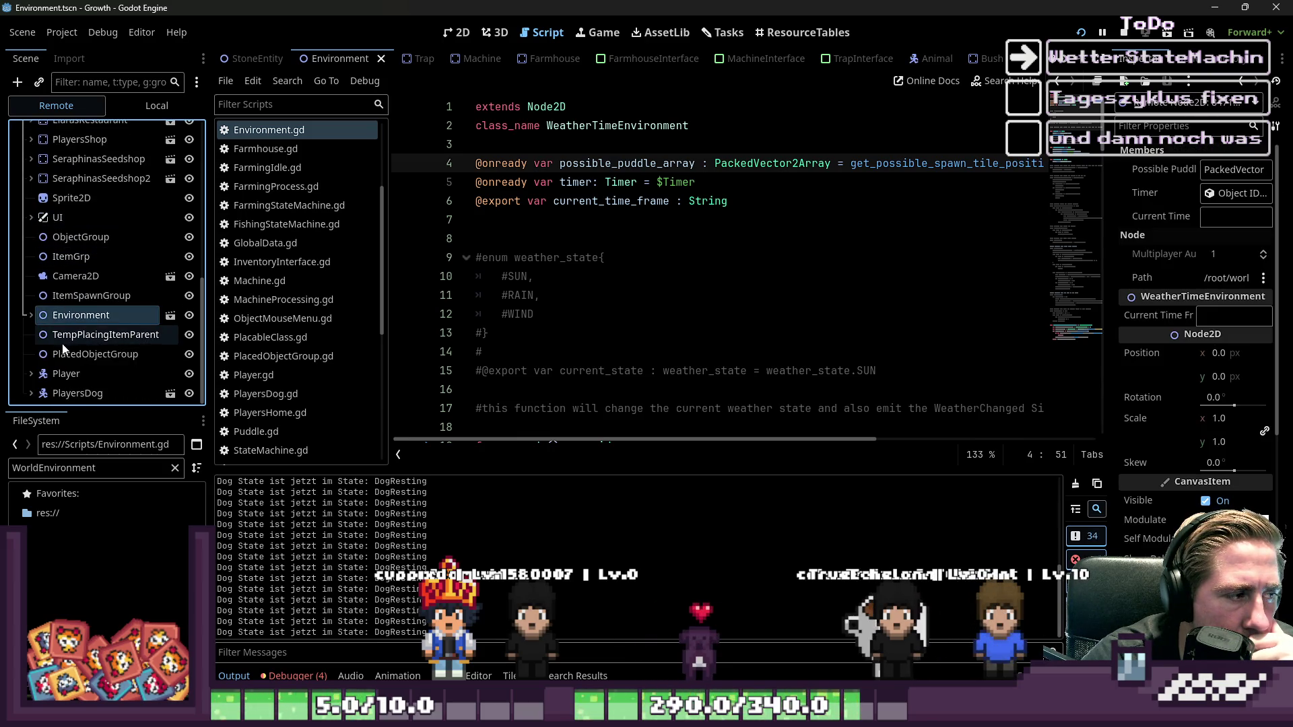
click(31, 315)
scroll(88, 321, down, 2)
double_click(105, 297)
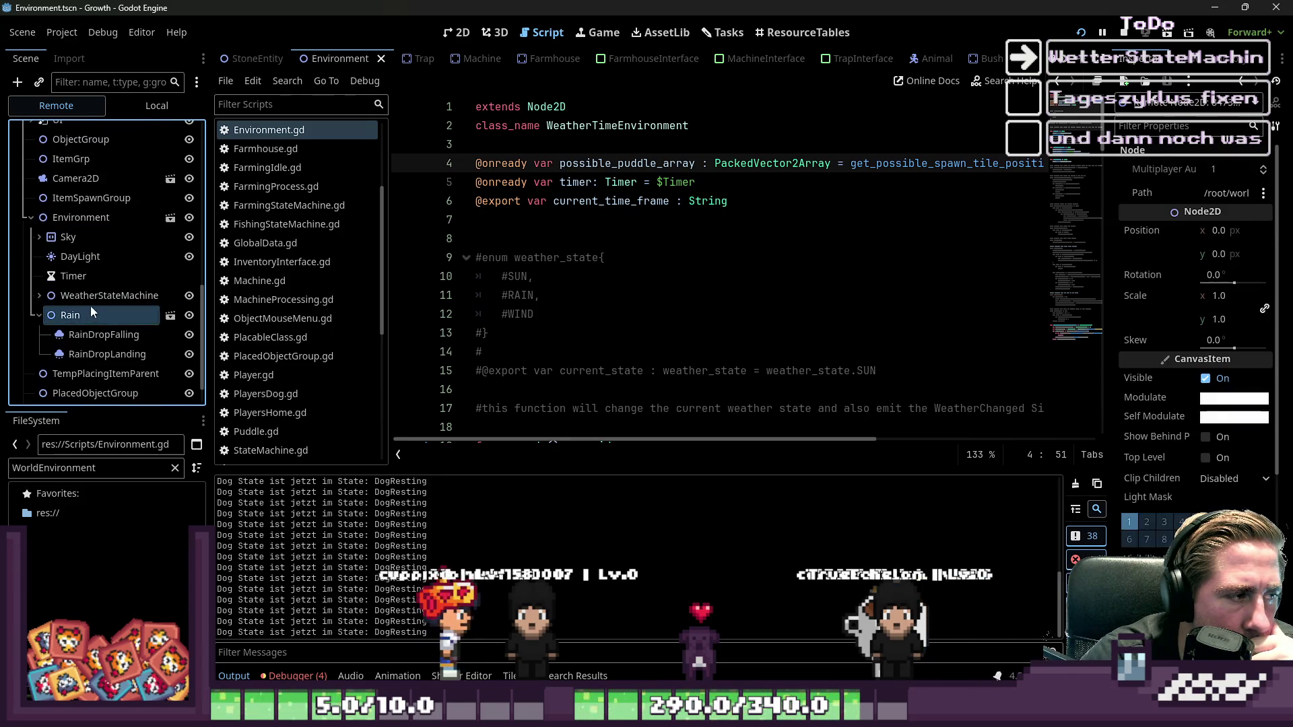
click(66, 337)
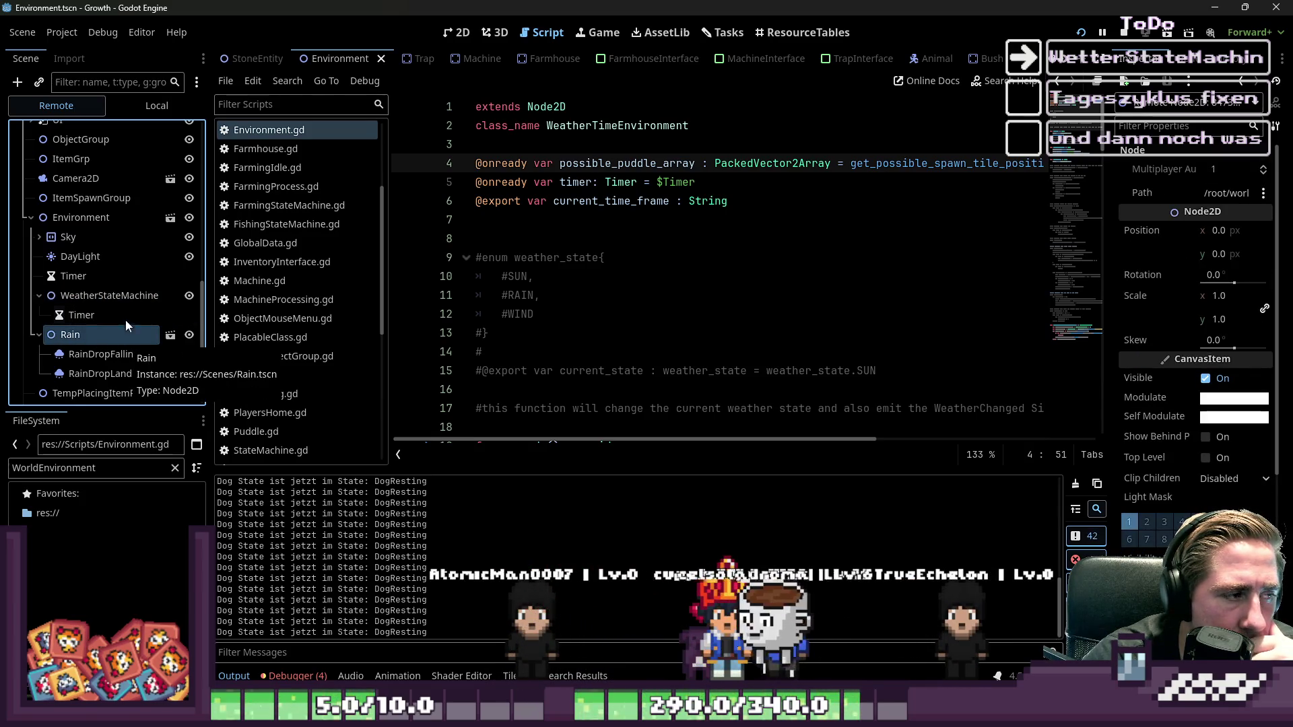
- Recheck the live WeatherStateMachine node, then stop the running game
click(124, 297)
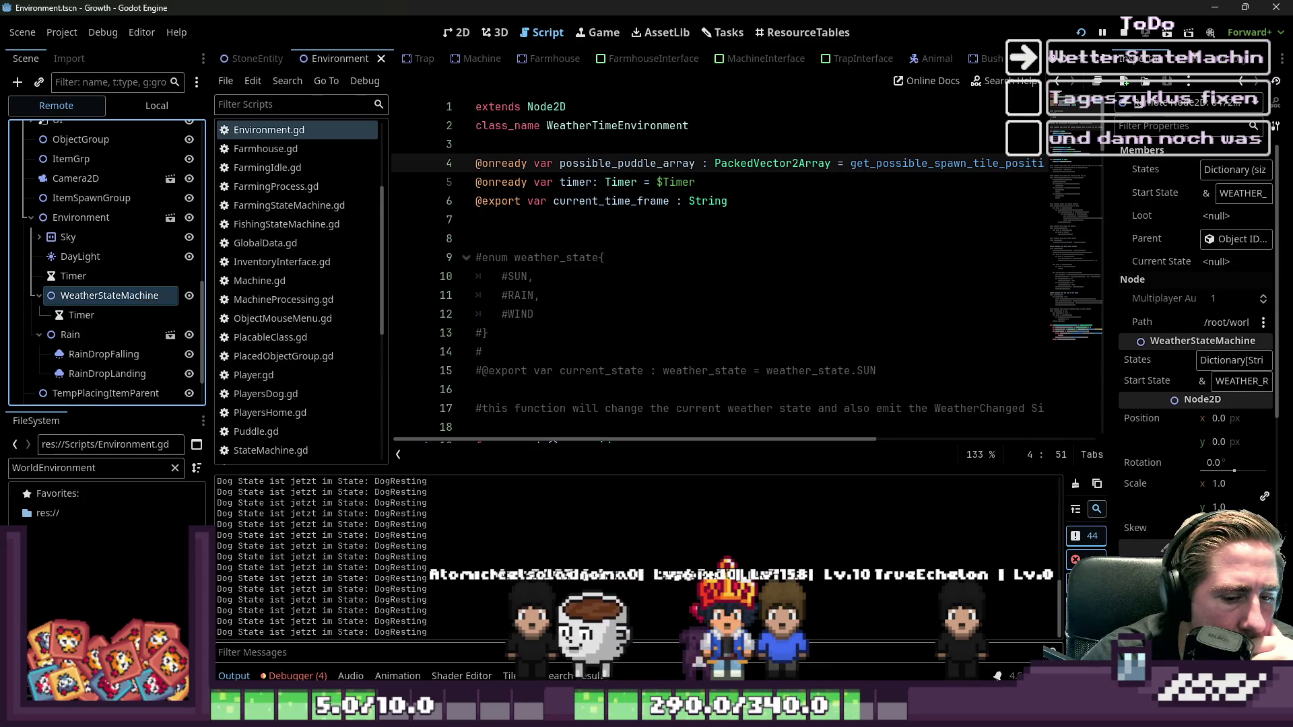
mouse_move(852, 717)
click(997, 650)
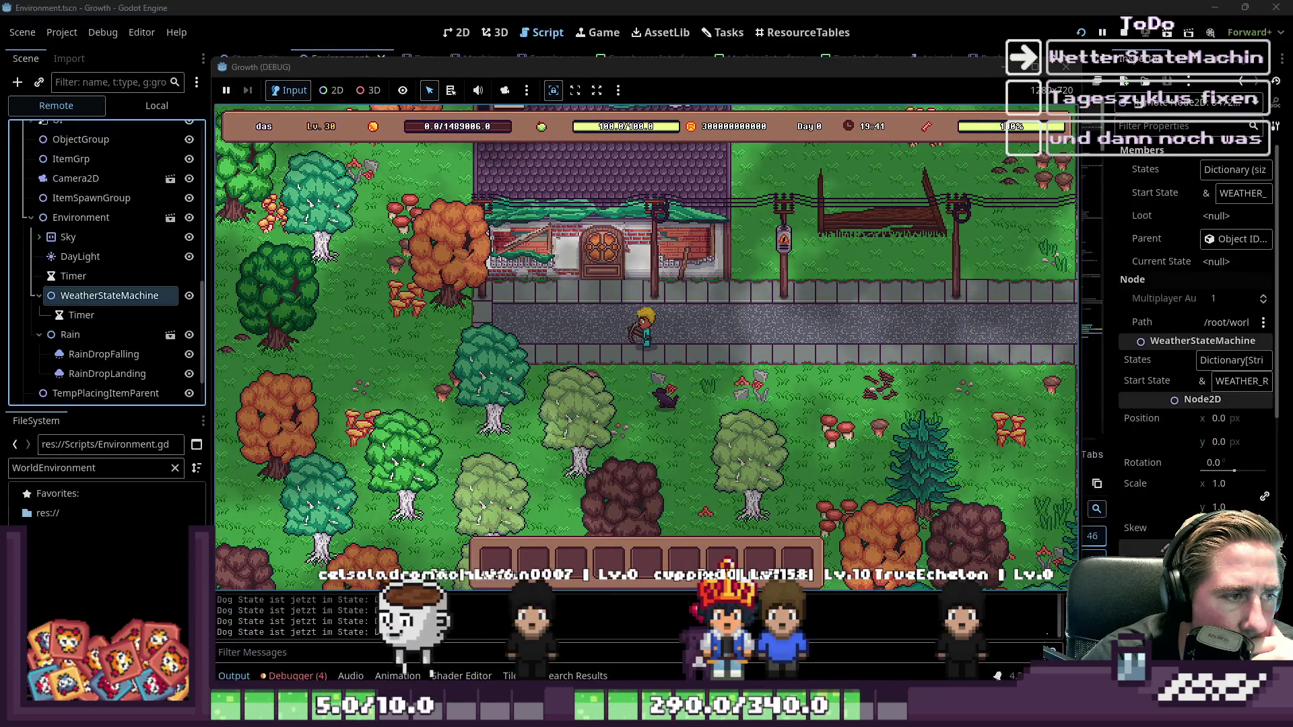
click(643, 47)
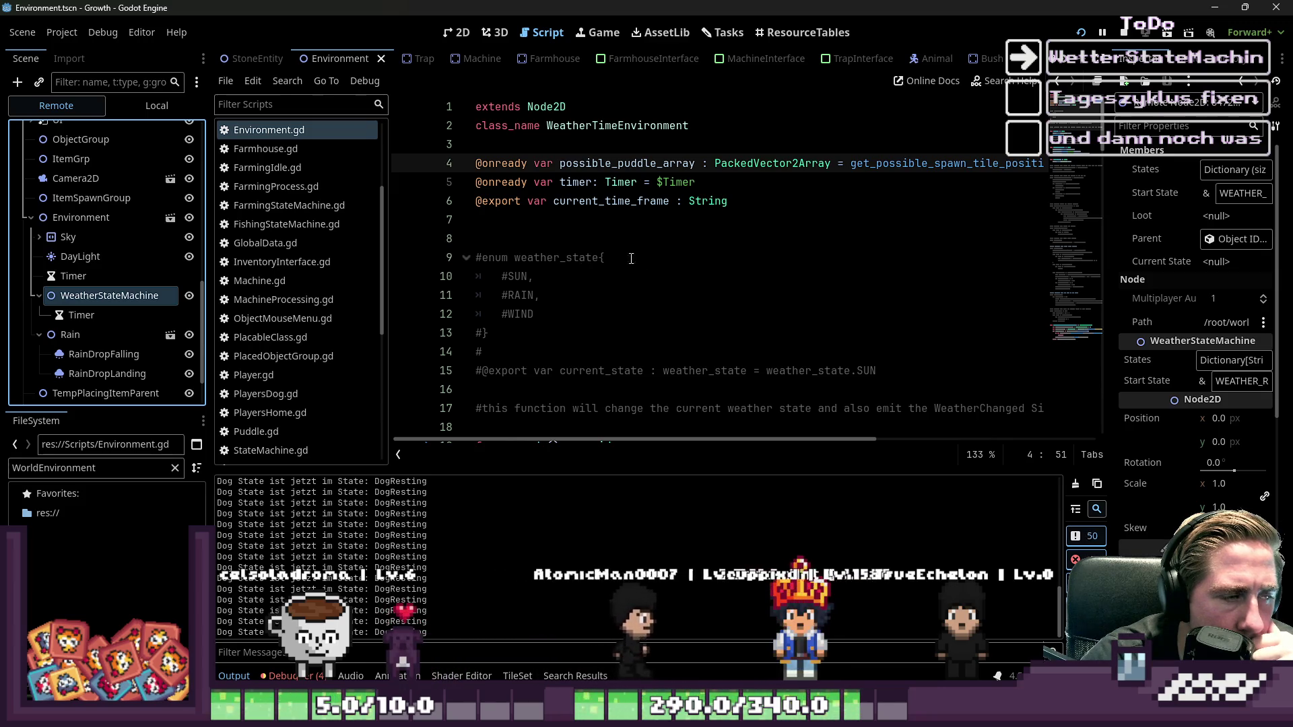
click(1124, 31)
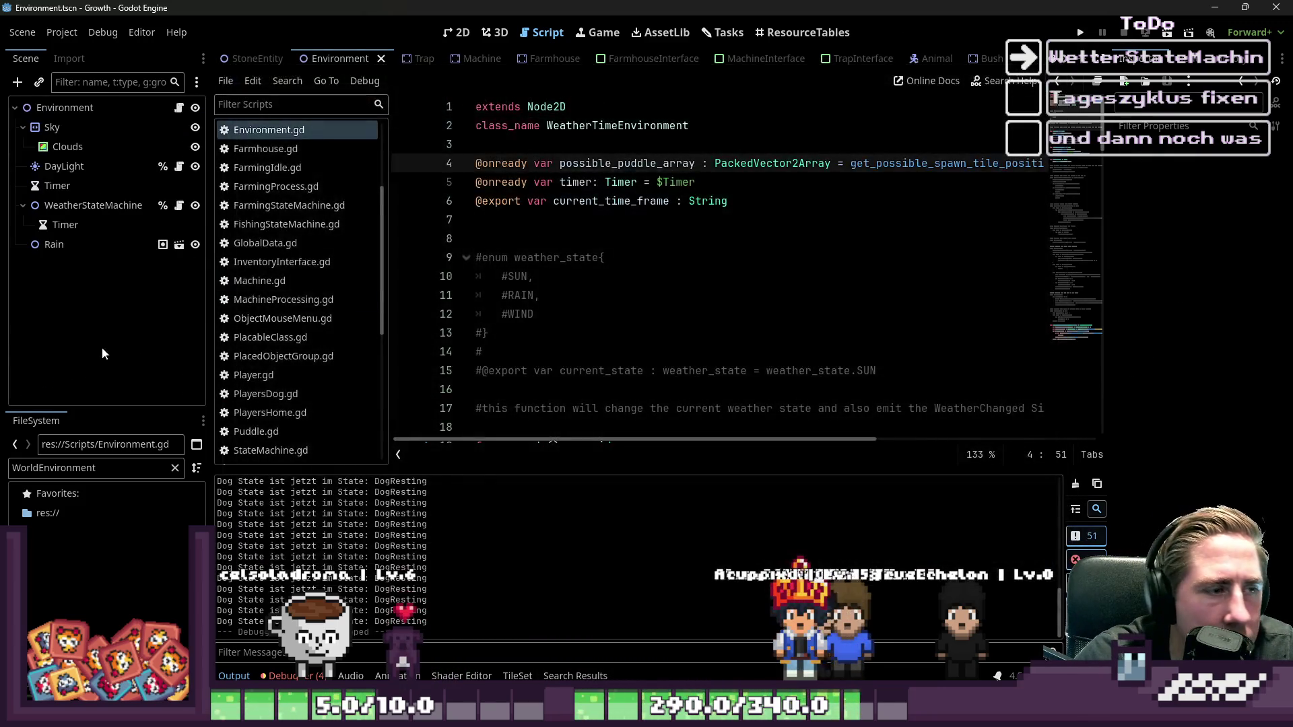
- Set start_state in WeatherStateMachine.gd to WeatherRain
scroll(447, 285, down, 5)
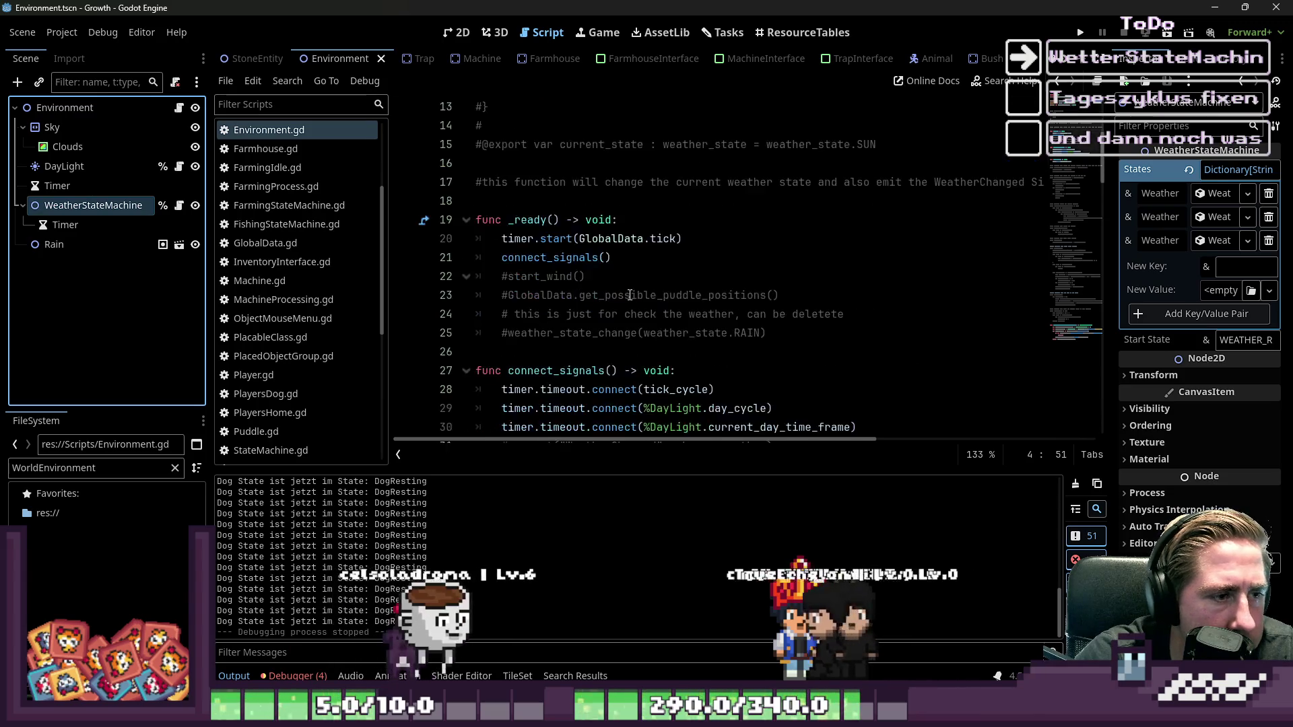
scroll(447, 285, up, 3)
click(128, 222)
click(178, 205)
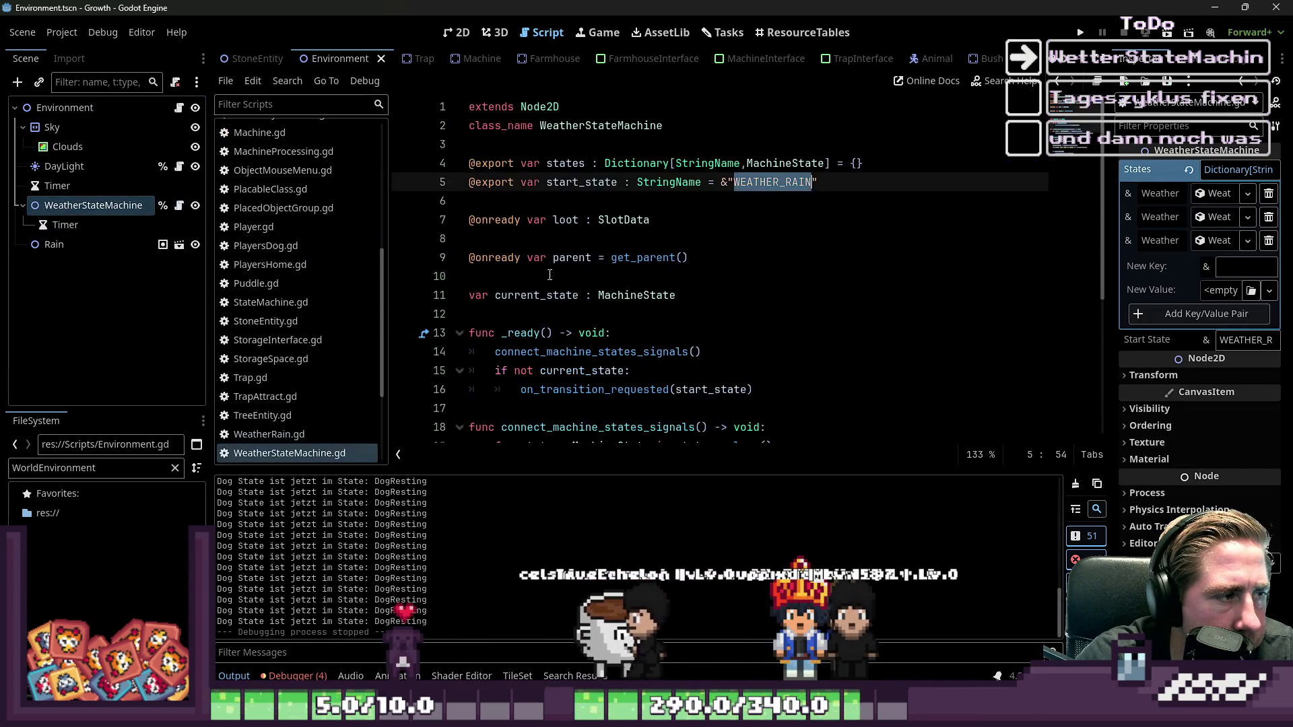
click(711, 257)
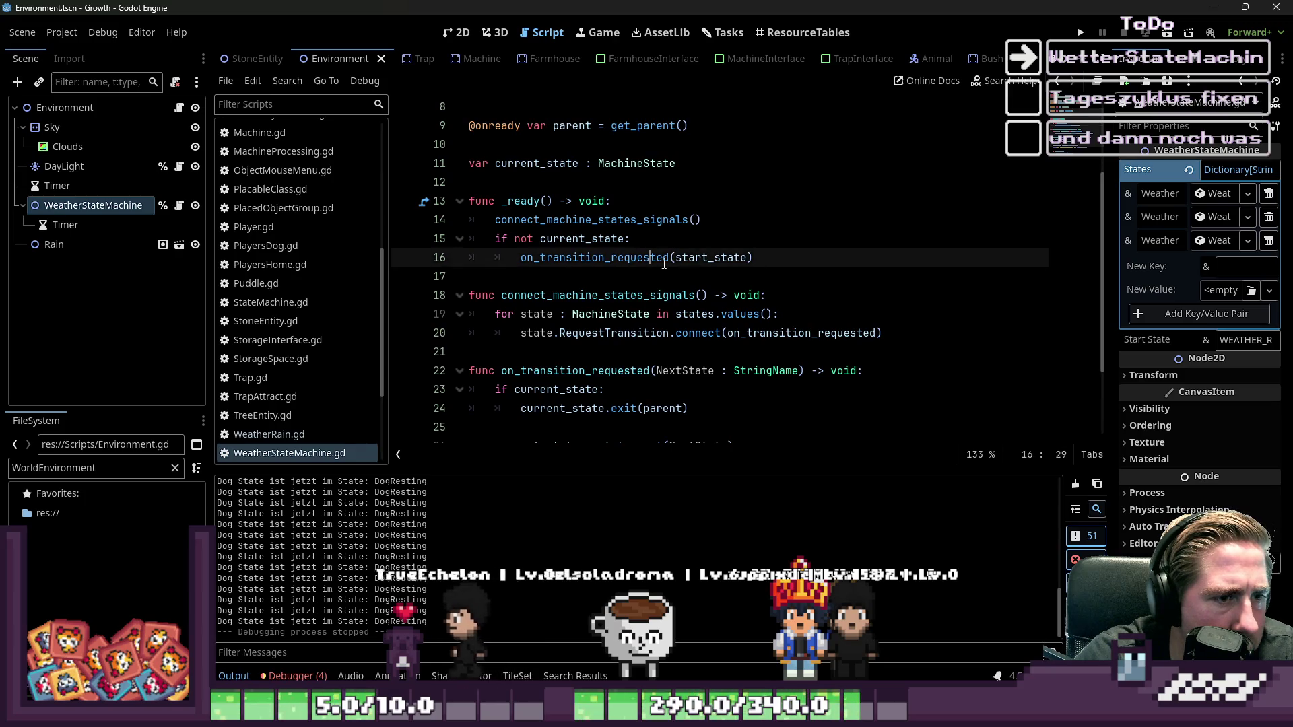
double_click(711, 257)
scroll(762, 201, up, 2)
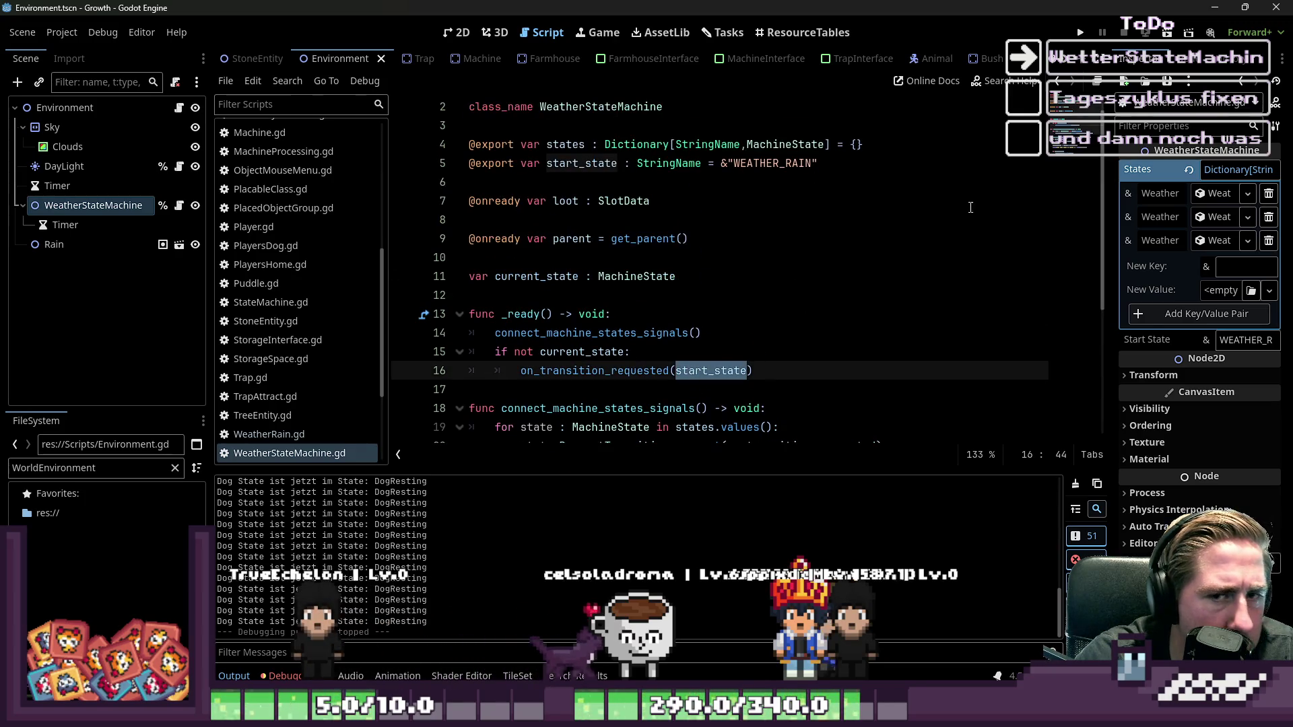
double_click(774, 163)
text(Weather)
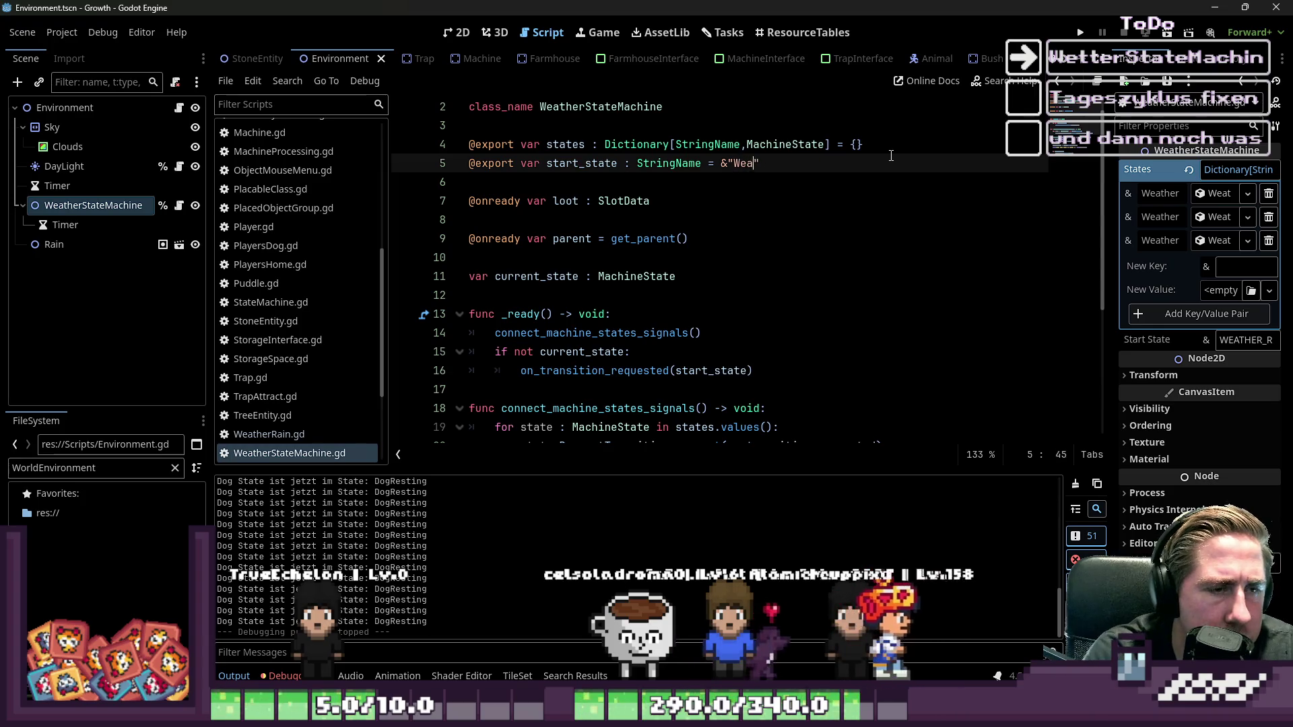
text(Rain)
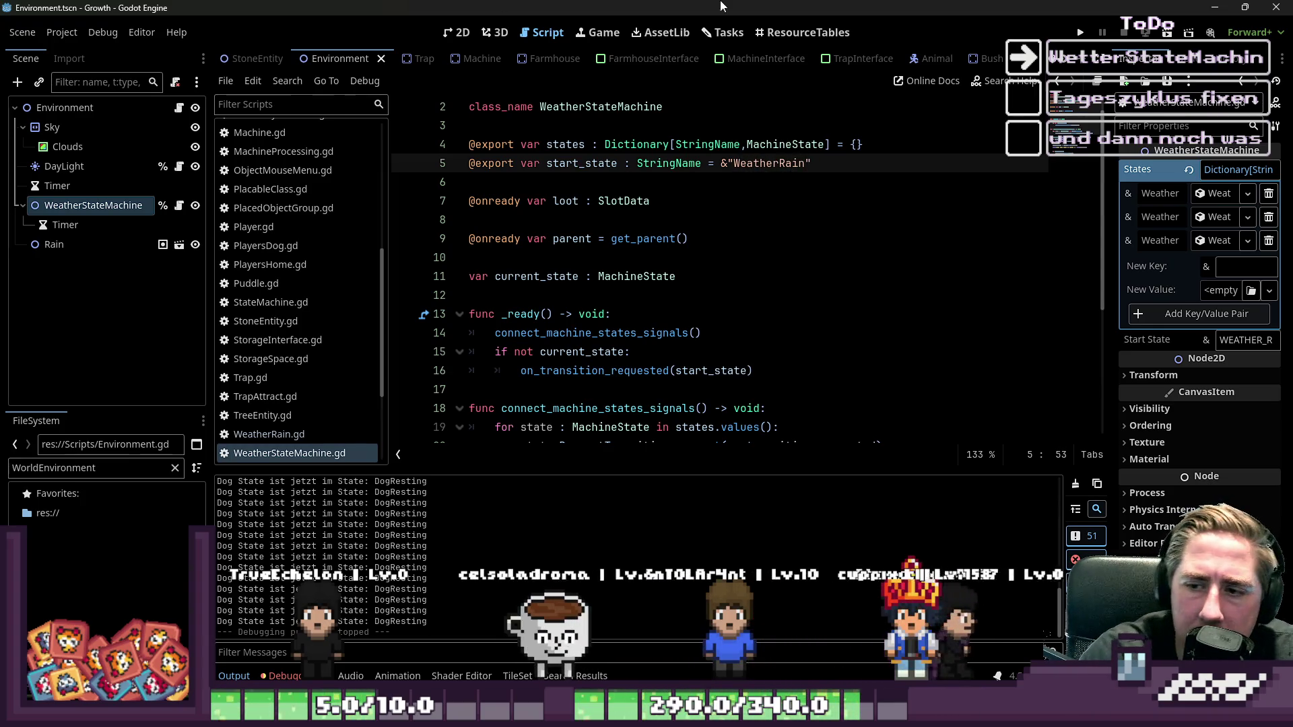
- Relaunch the project and start a new game with a character named 'asd'
click(1082, 32)
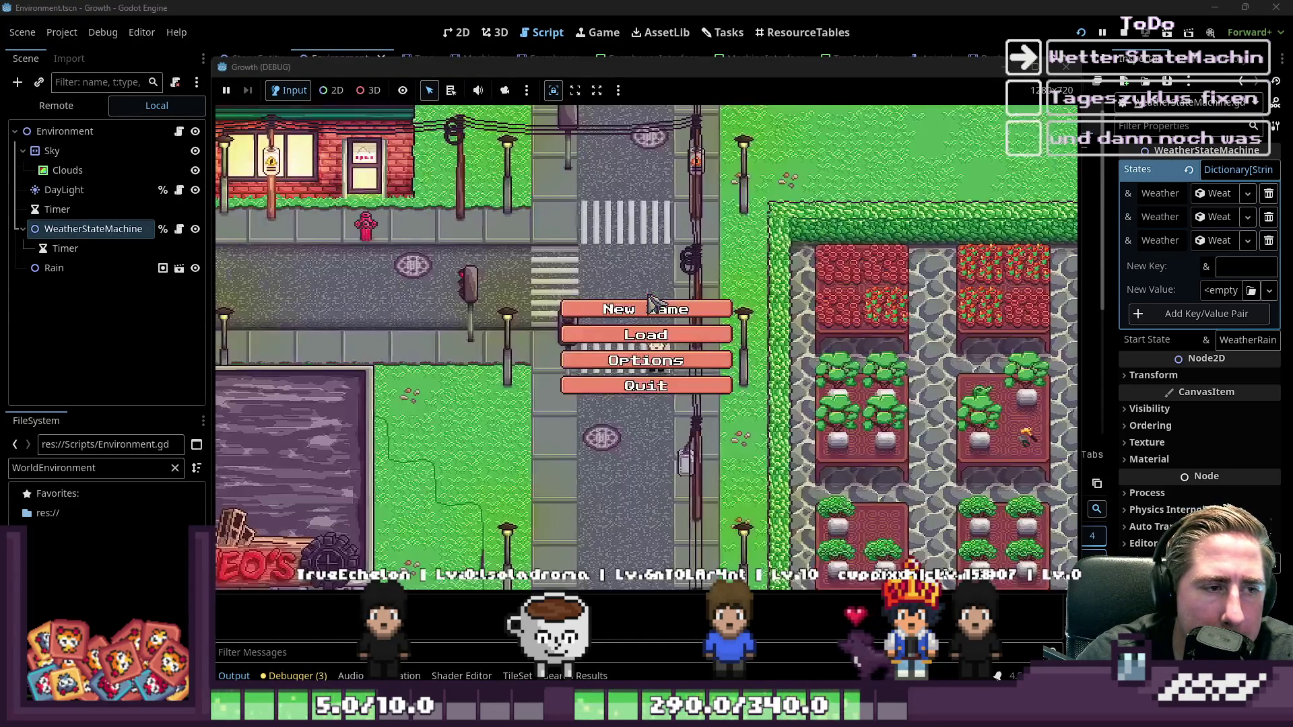
click(636, 308)
text(asd)
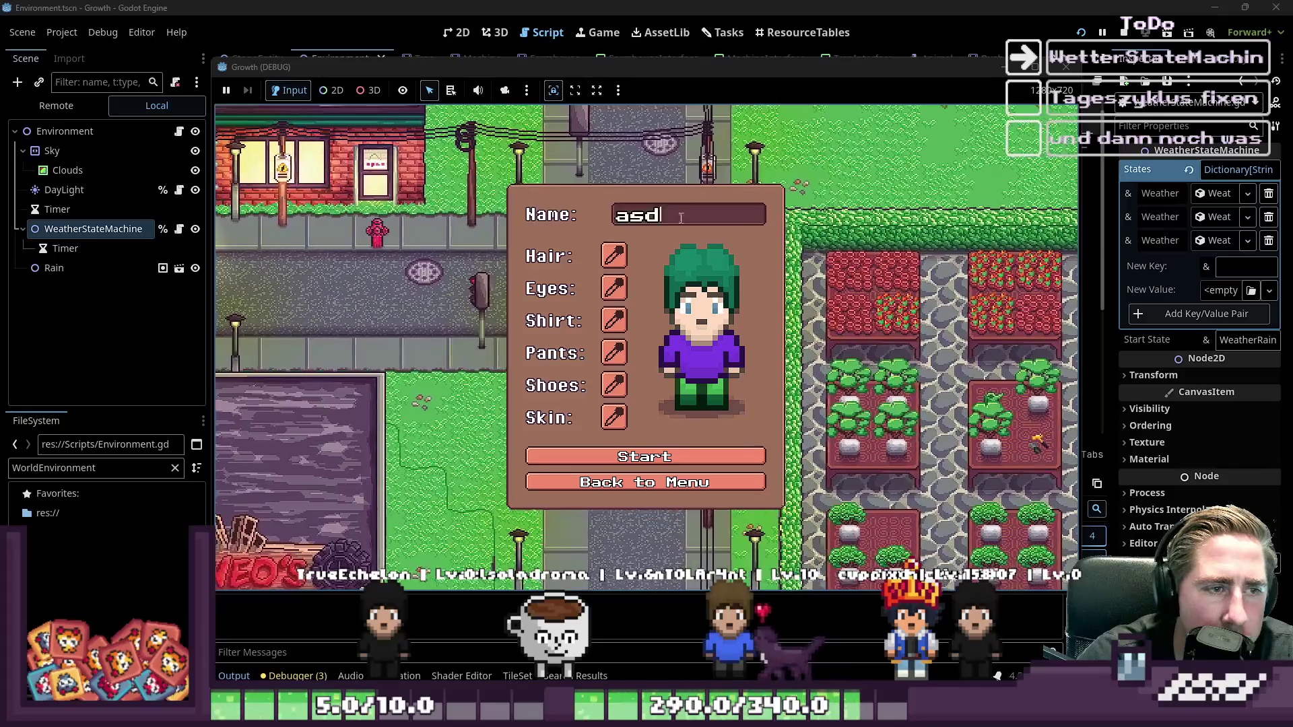
click(637, 457)
- Comment out line 16's timeout connection in WeatherRain.gd and investigate the null timer and Timer node
text(#)
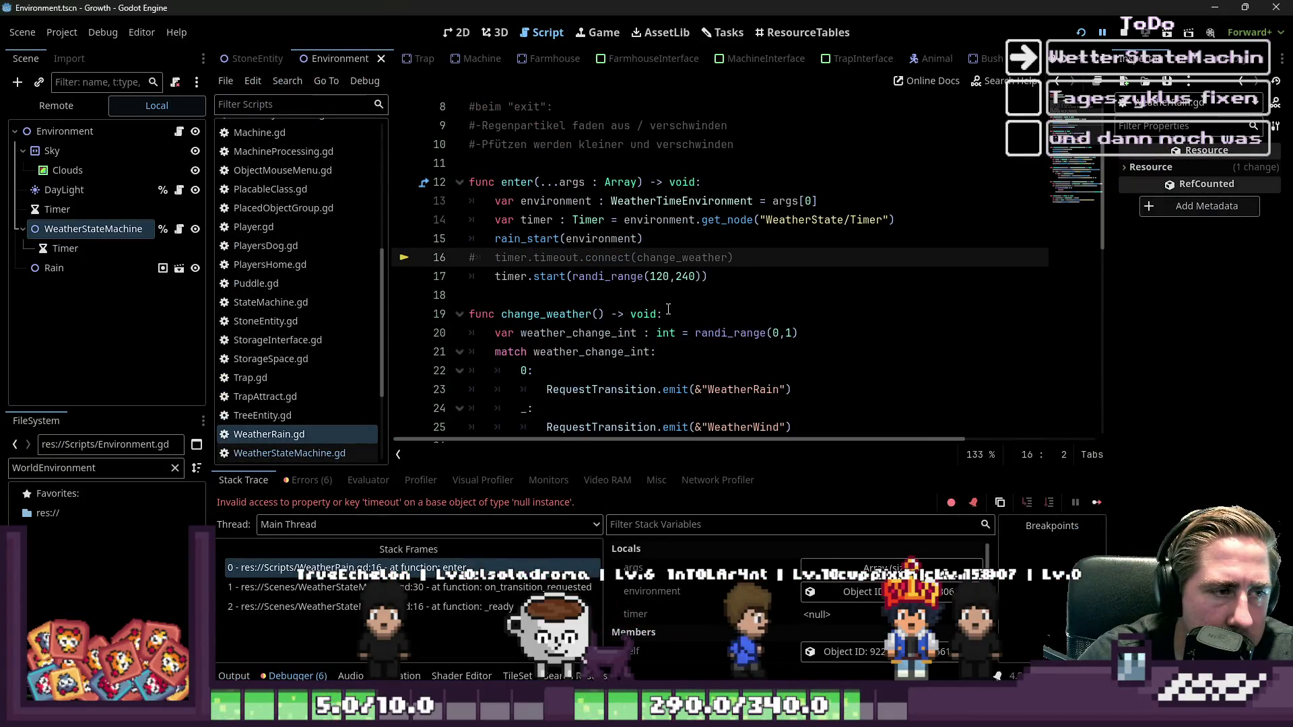
click(704, 278)
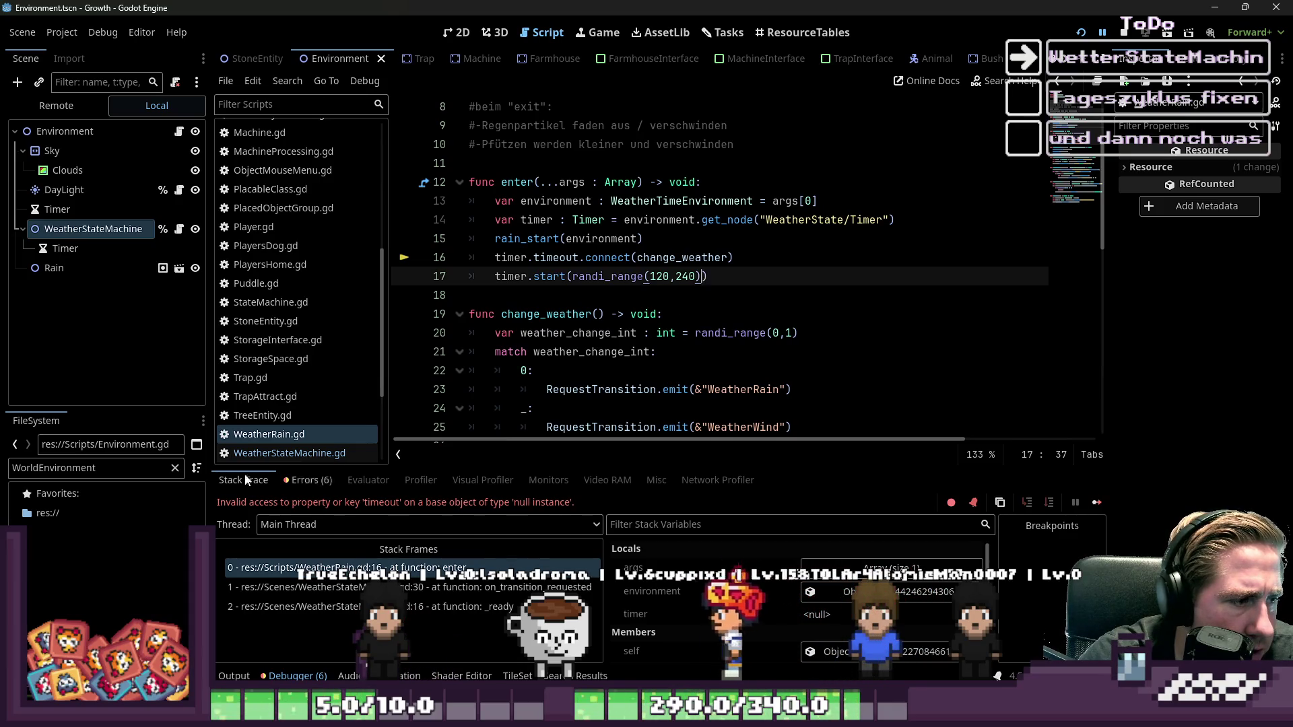
click(262, 415)
click(269, 434)
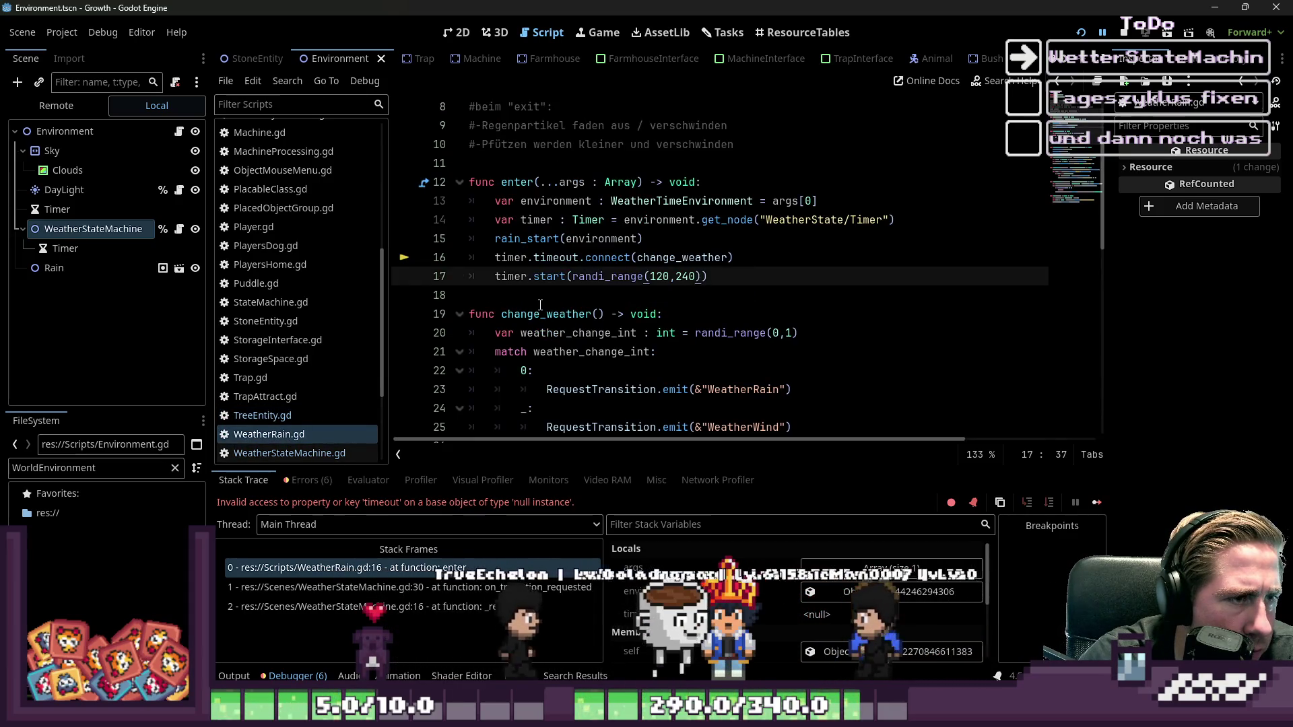
scroll(540, 306, down, 2)
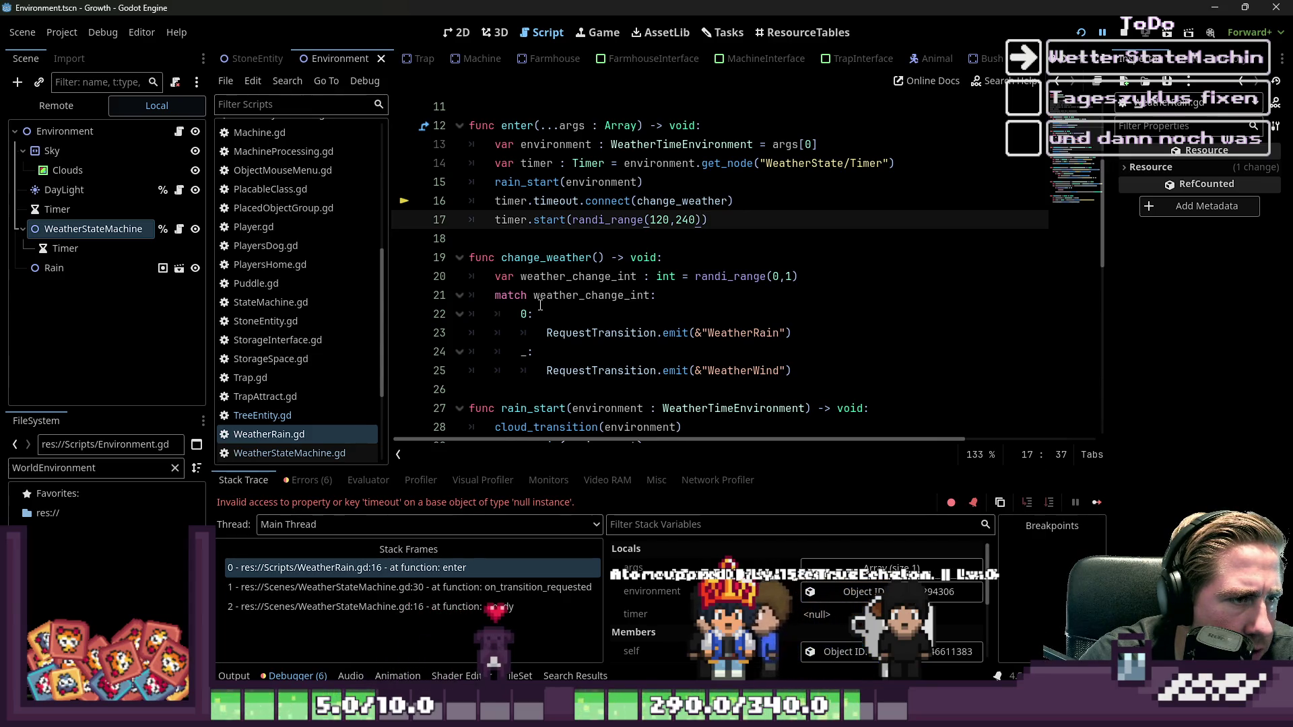
double_click(685, 202)
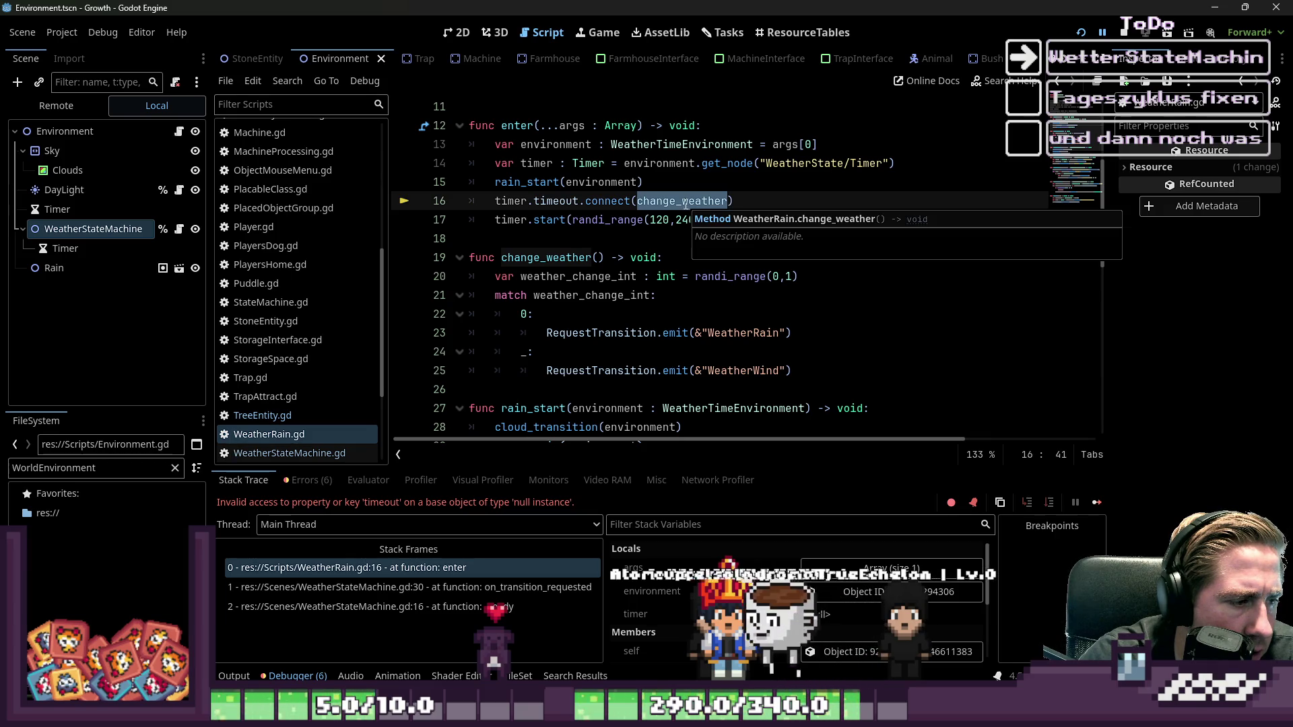
click(648, 234)
double_click(506, 202)
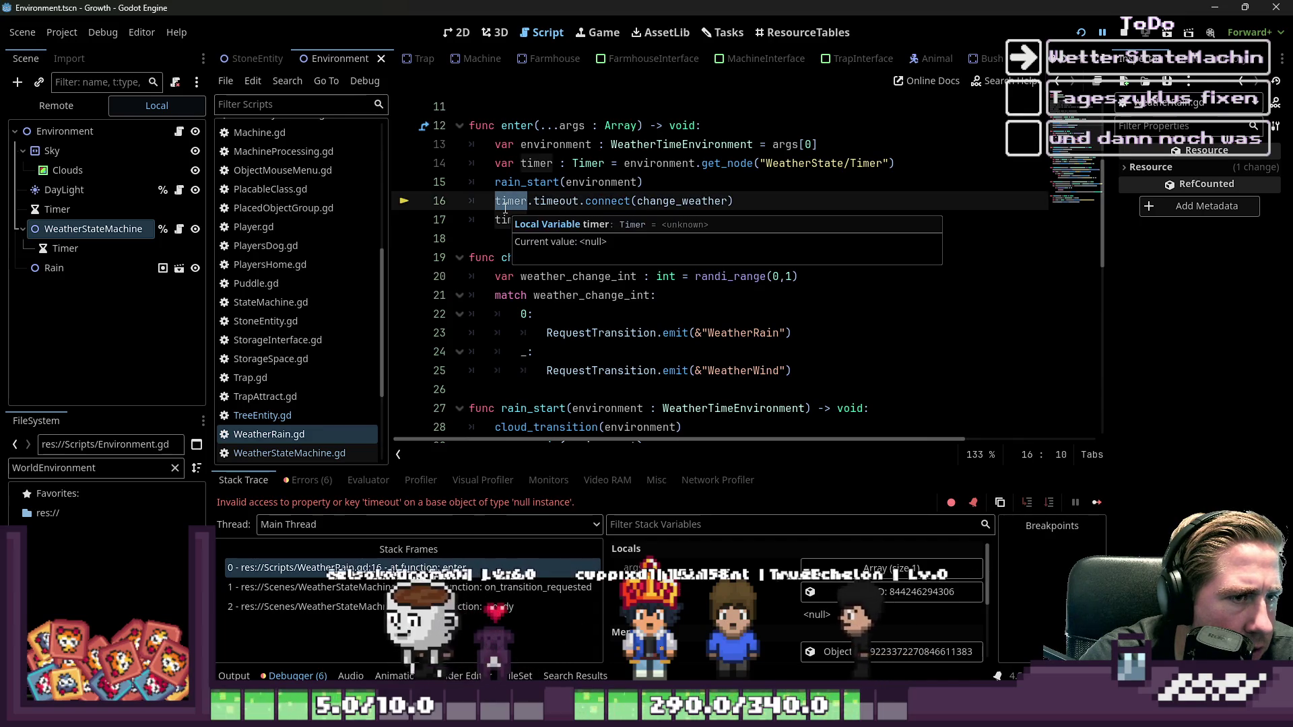
click(73, 252)
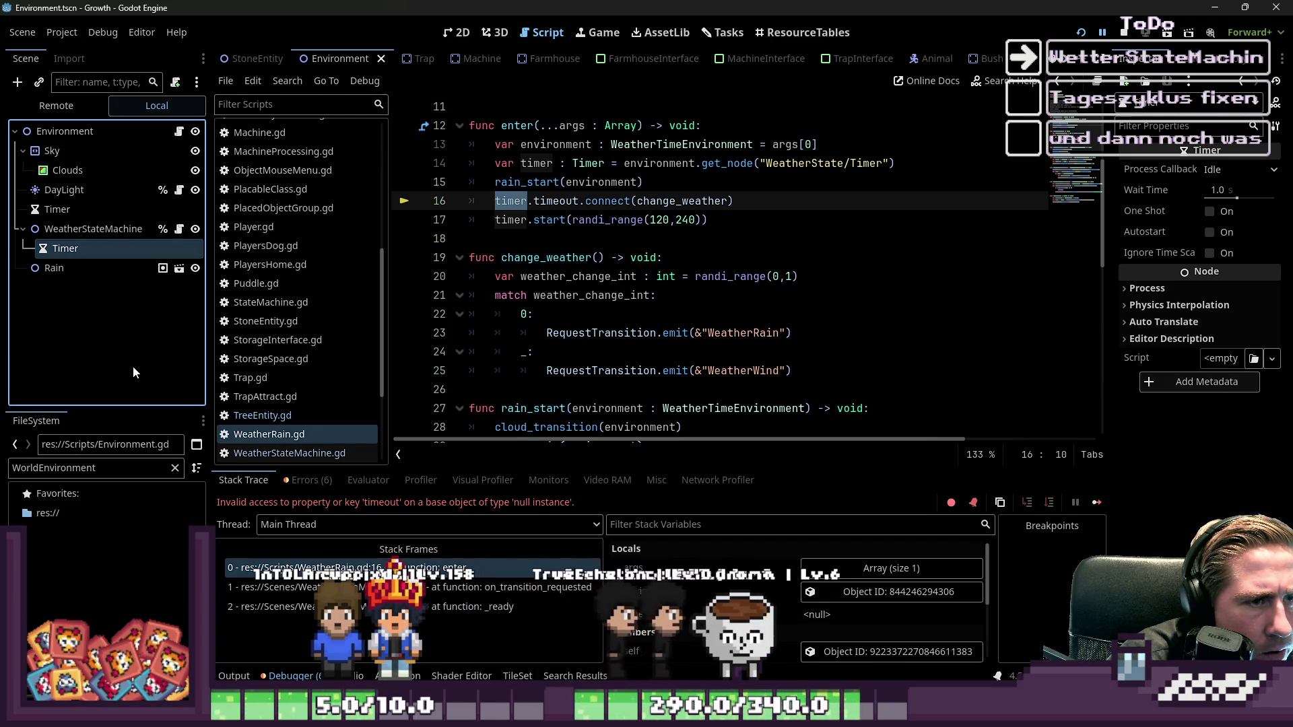
- Change line 14's node path to 'WeatherStateMachine/Timer' and relaunch the game
double_click(727, 163)
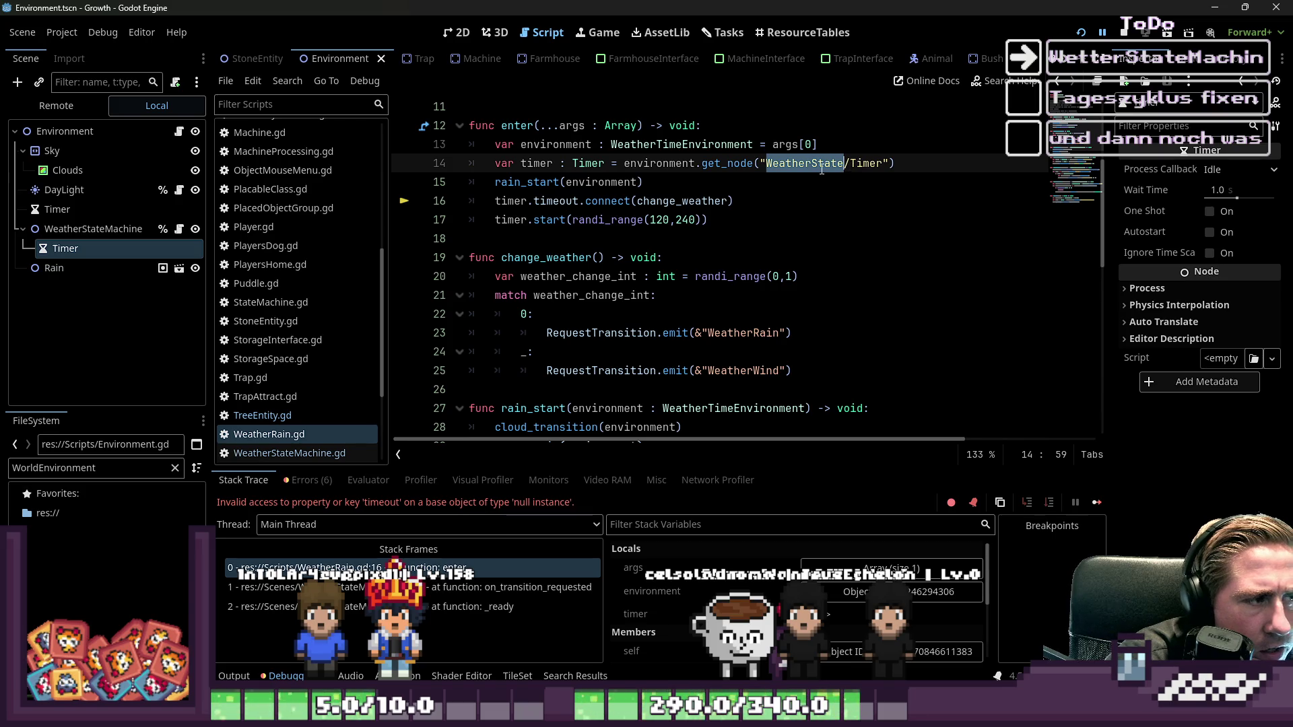
click(847, 166)
text(Machin)
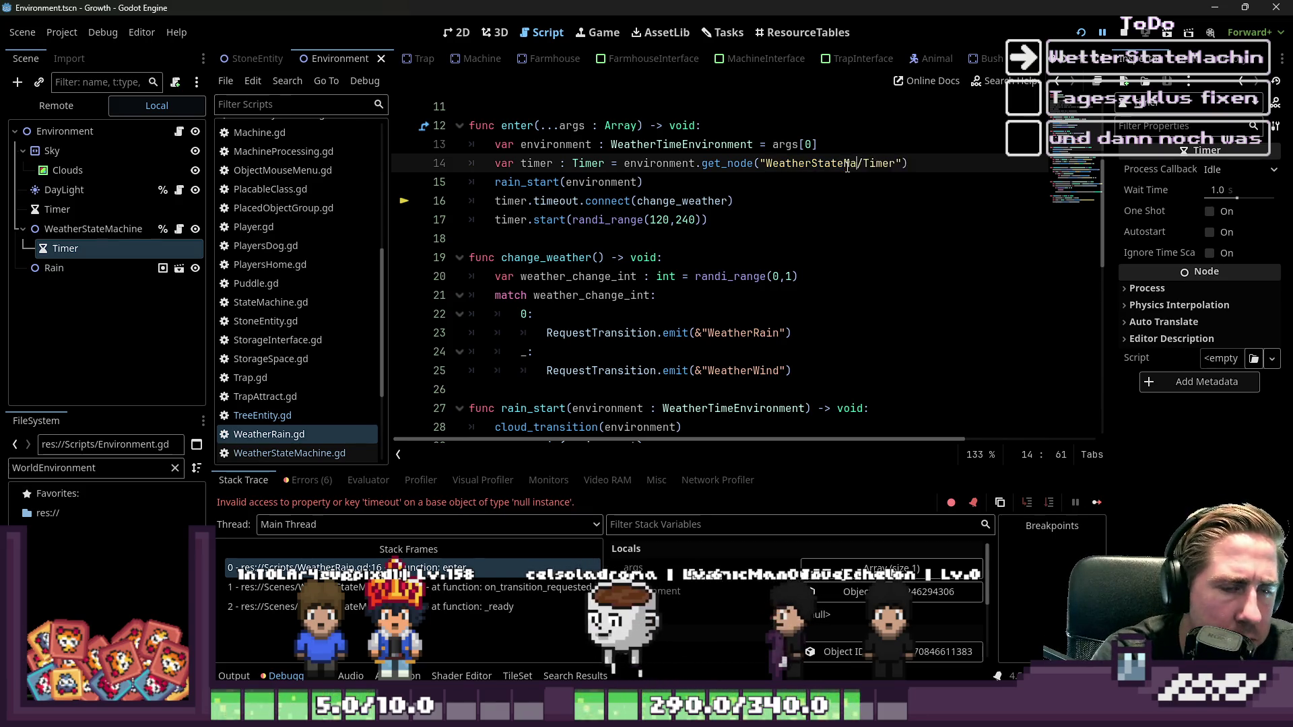
click(1081, 33)
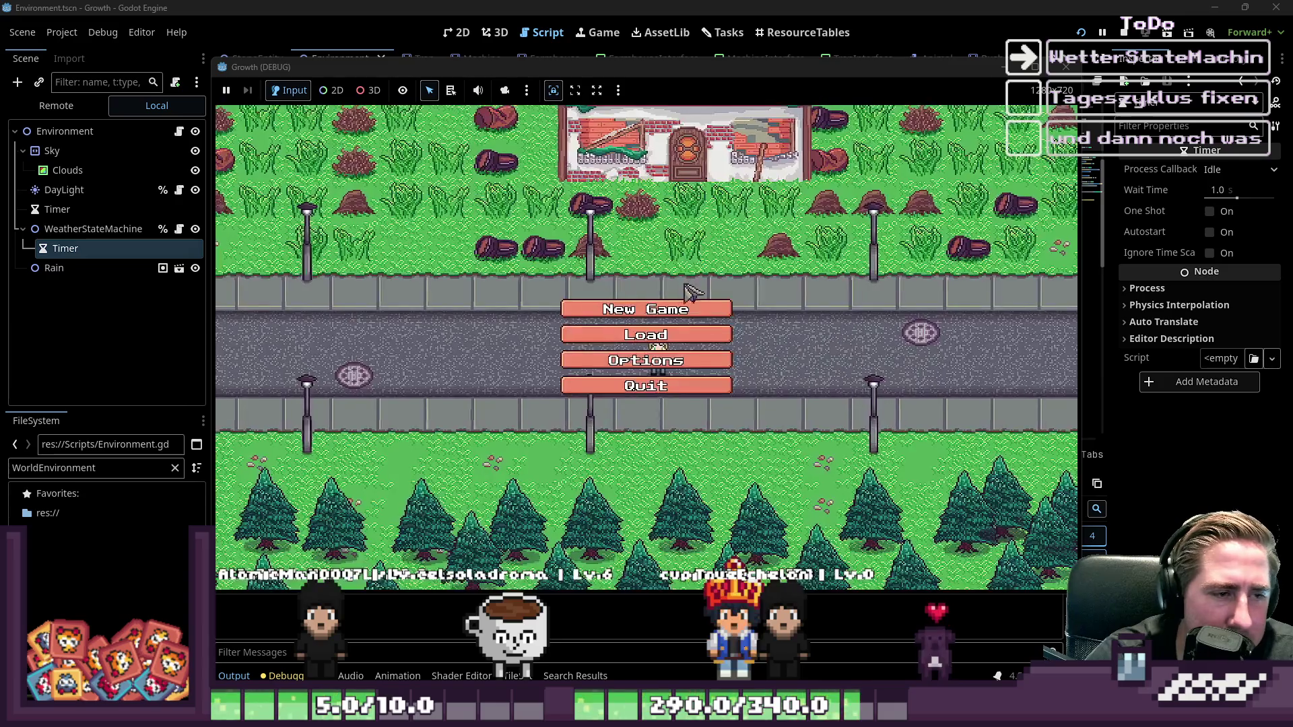
- Start a new game as 'asdf', walk the character around the rainy village toward the pond, then stop
click(672, 317)
text(asdf)
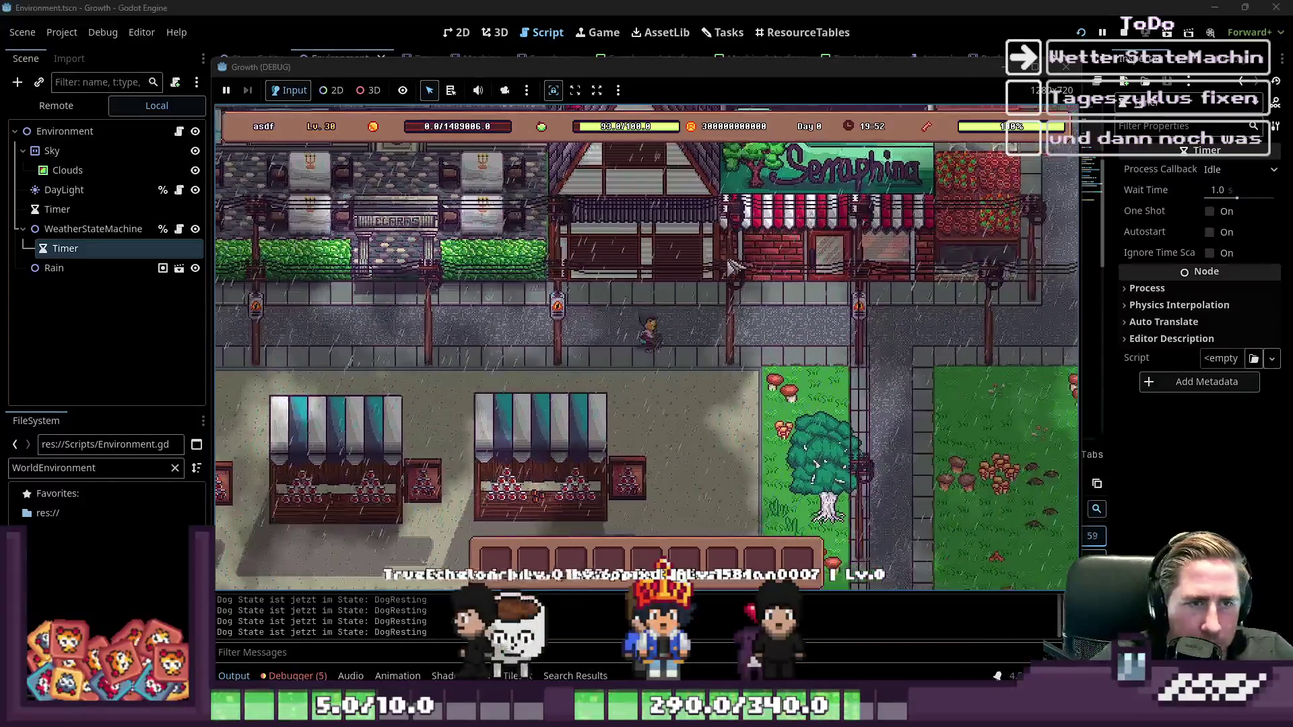
key(s)
key(d)
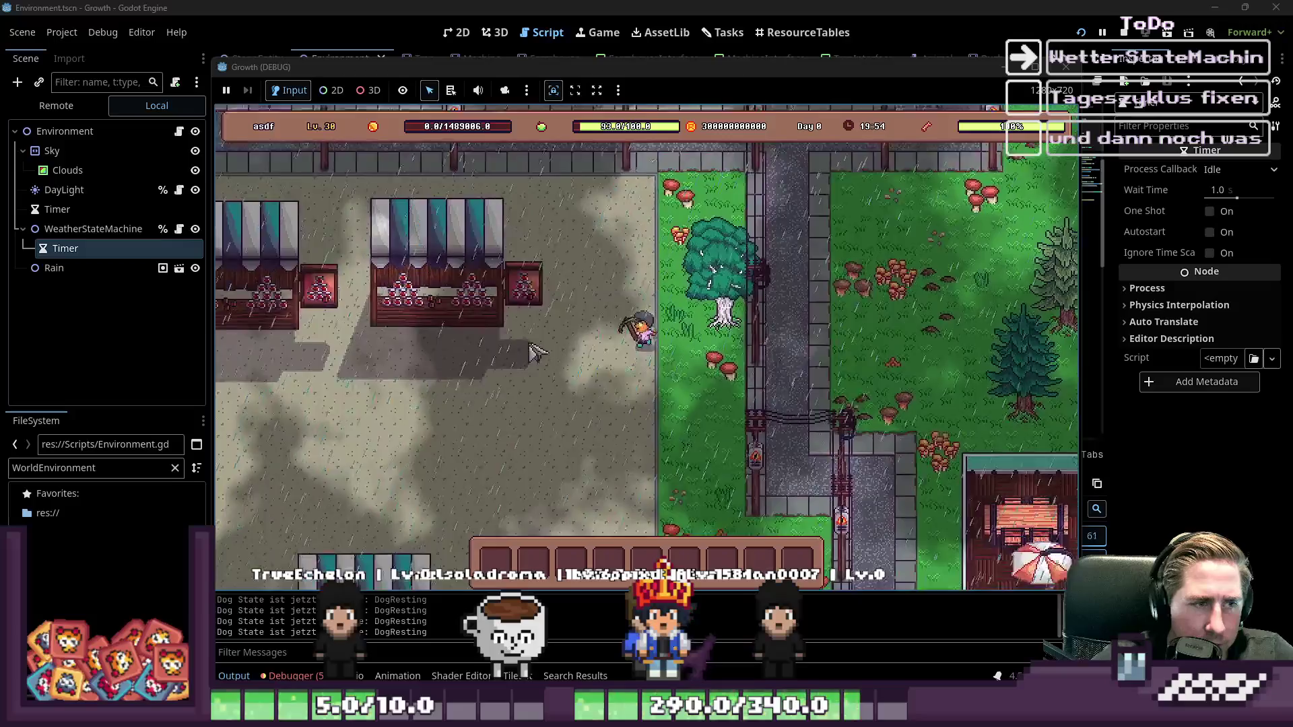
key(a)
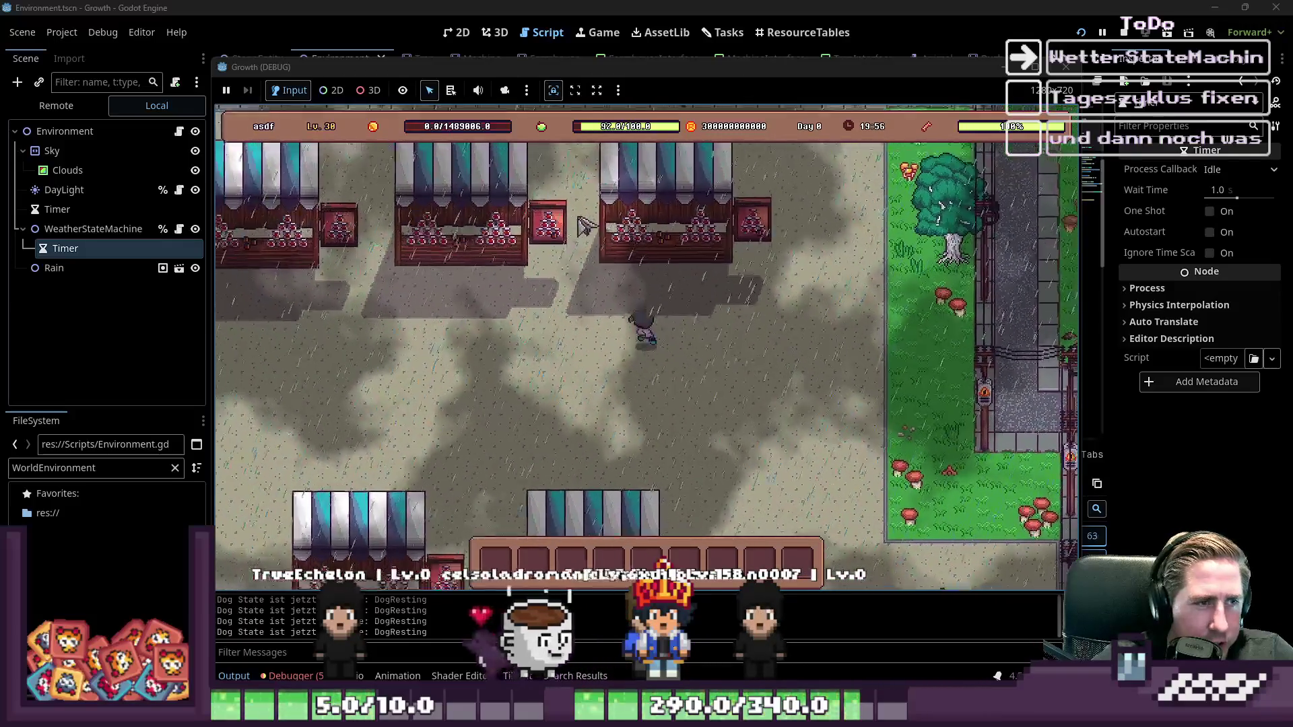
key(a)
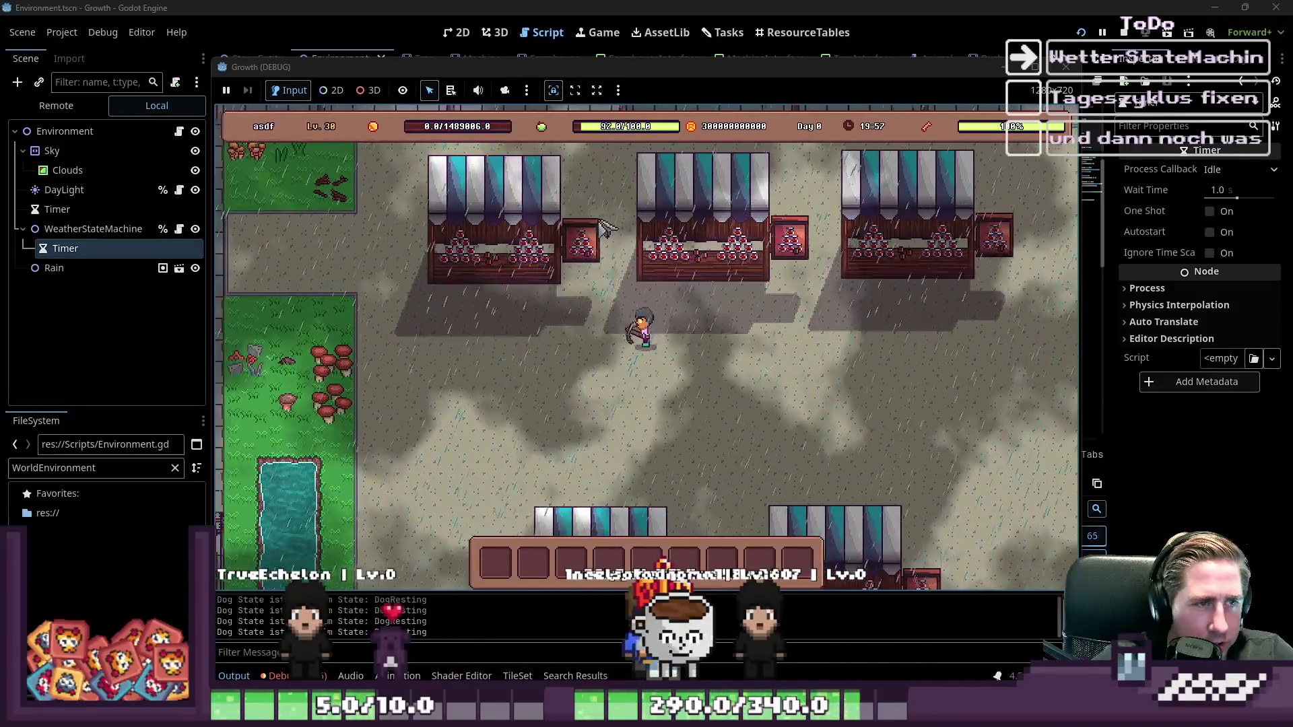
key(s)
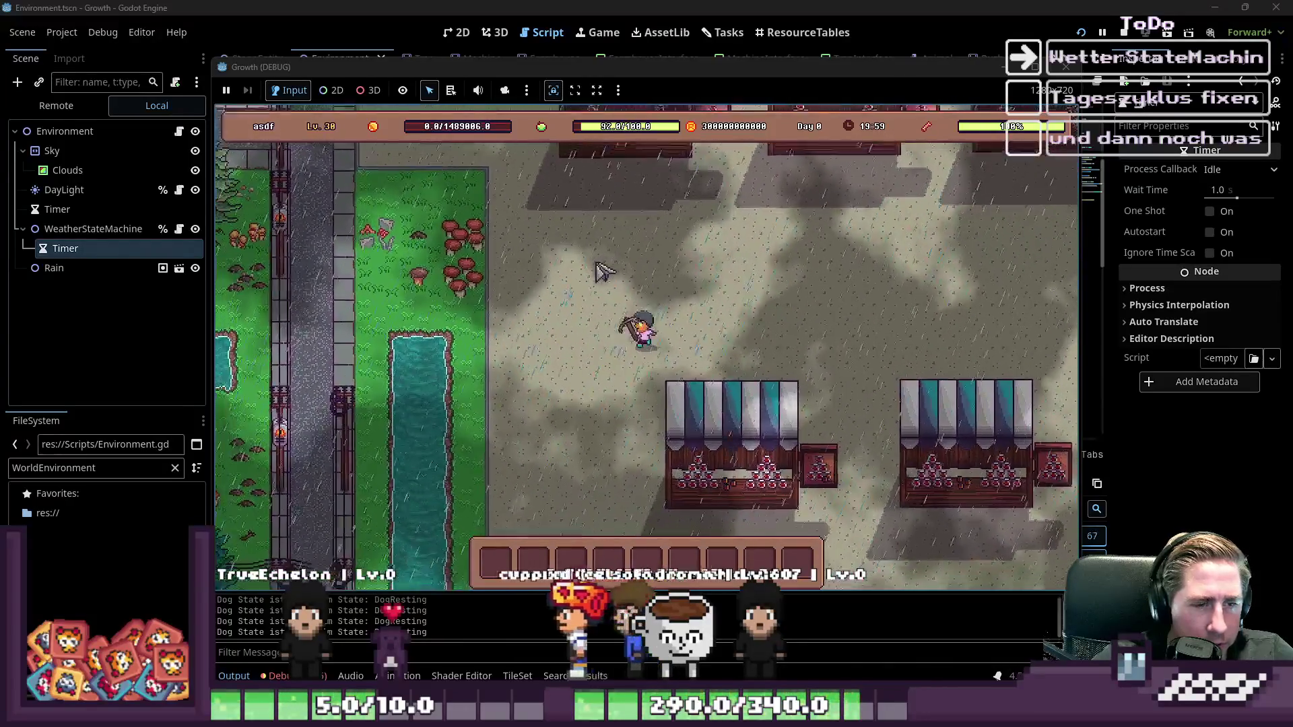
key(a)
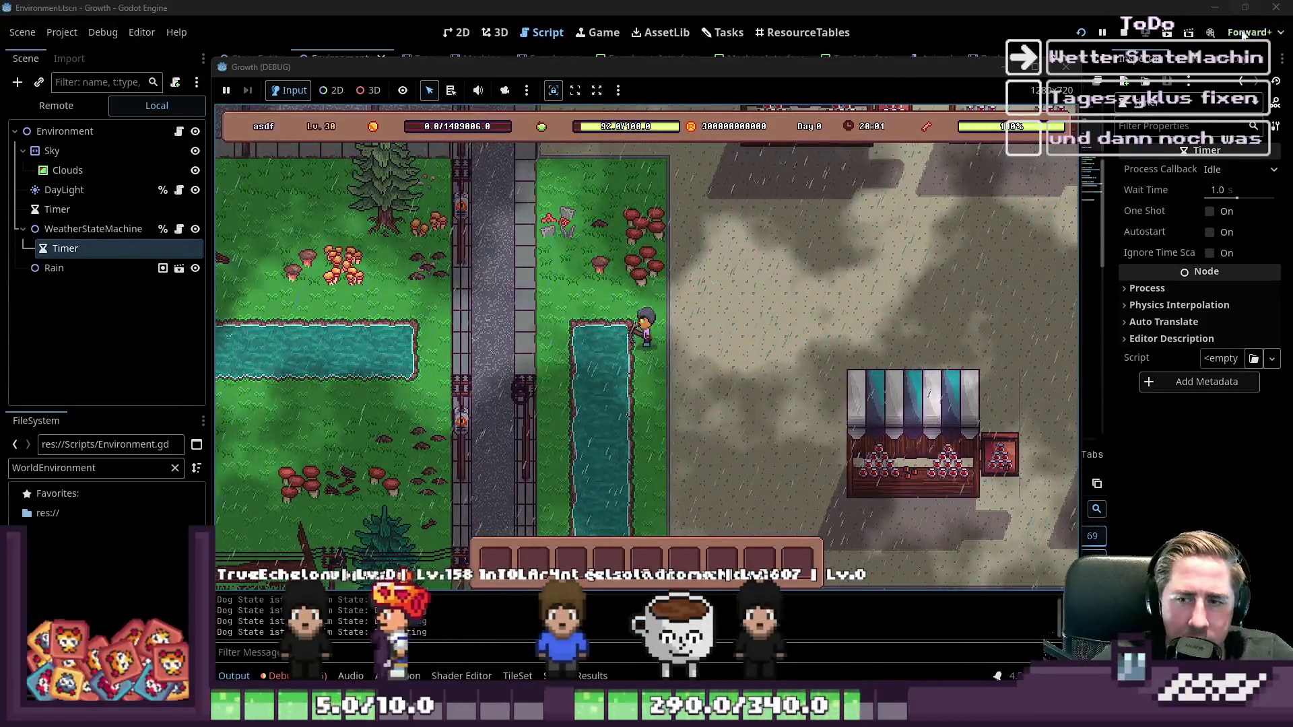
click(1124, 32)
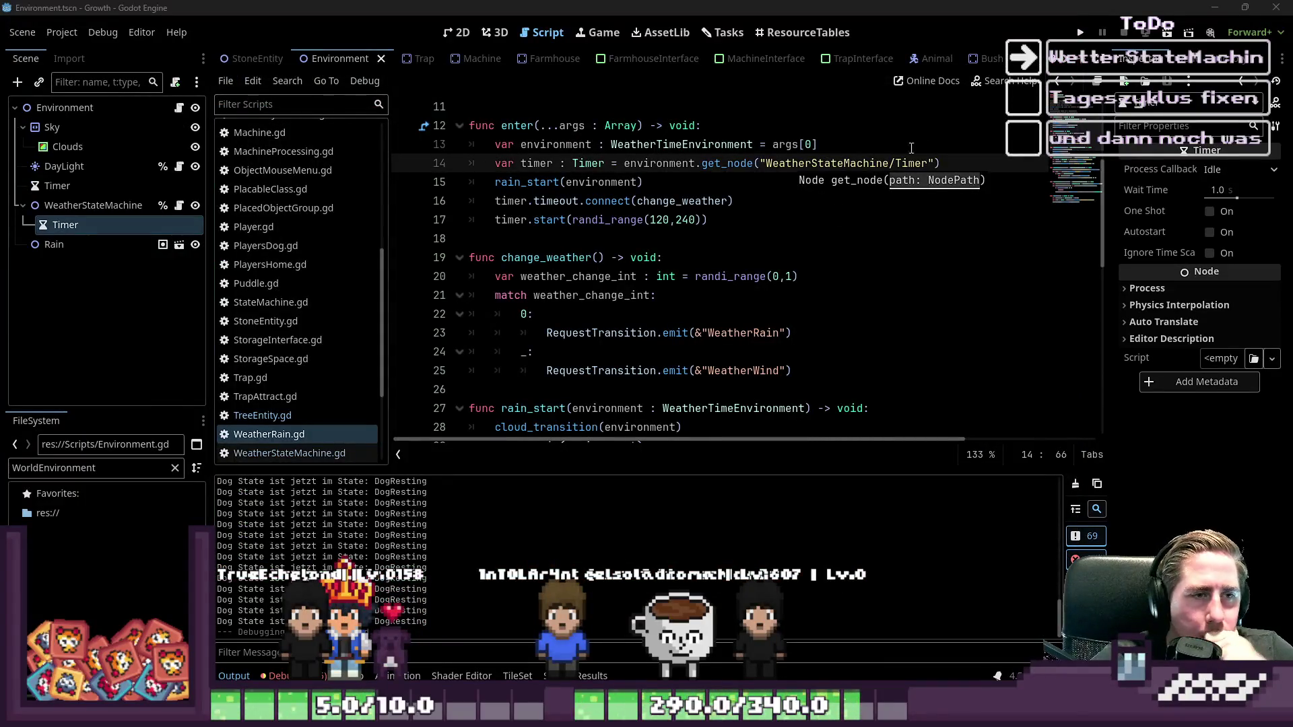
- From the WeatherRain.gd line 38 error, delete the add_child Rain instancing line in spawn_rain
click(766, 264)
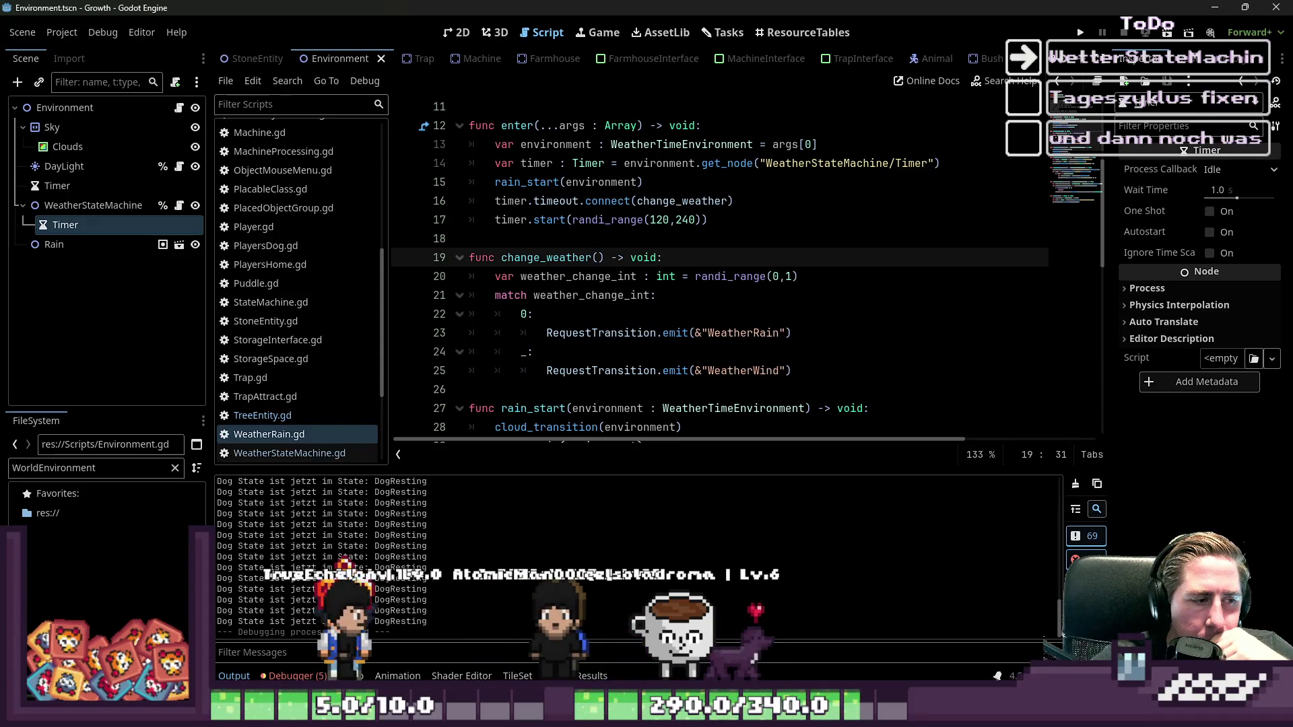
click(293, 677)
click(308, 480)
click(377, 588)
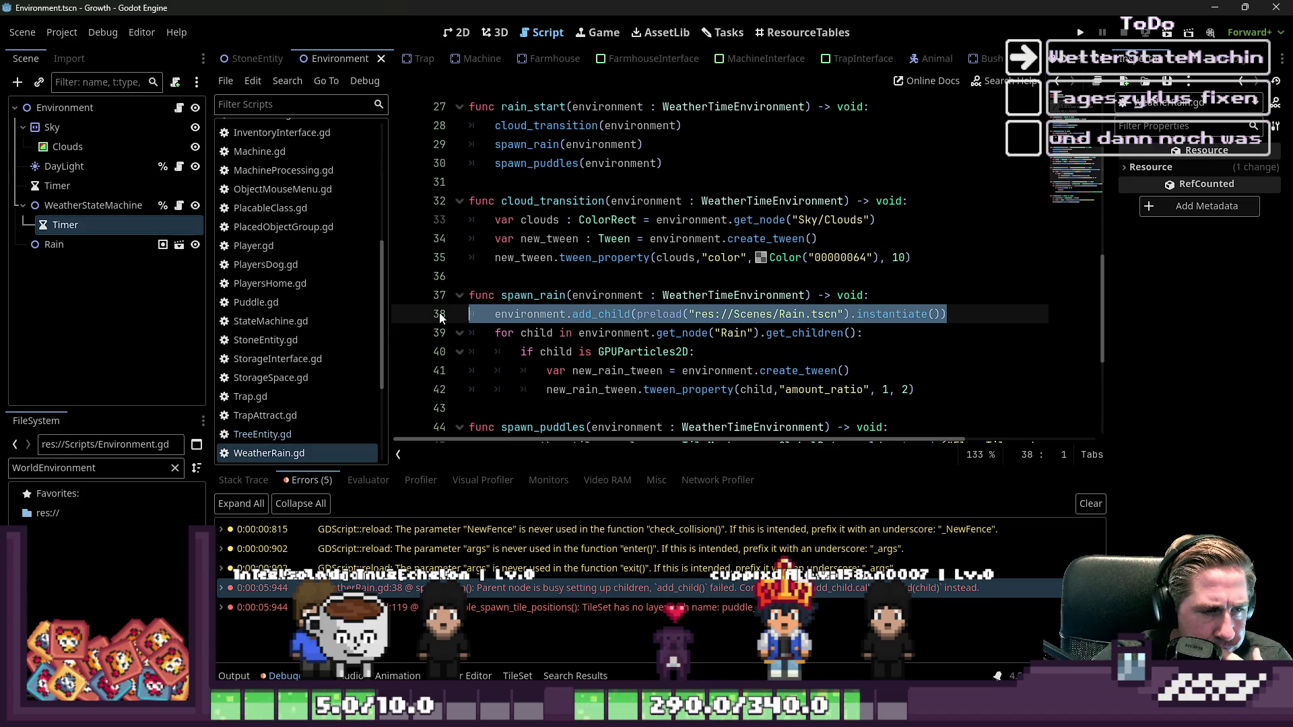
click(60, 249)
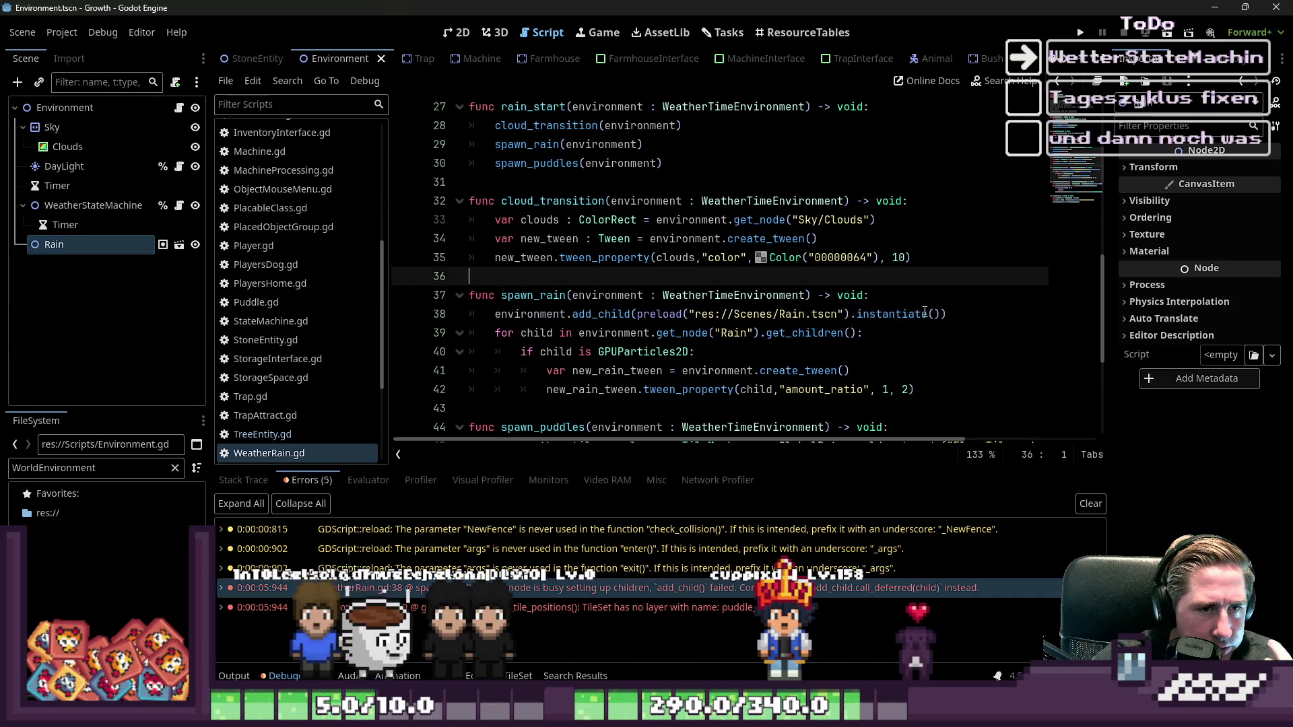
triple_click(908, 335)
triple_click(907, 314)
key(BackSpace)
key(BackSpace)
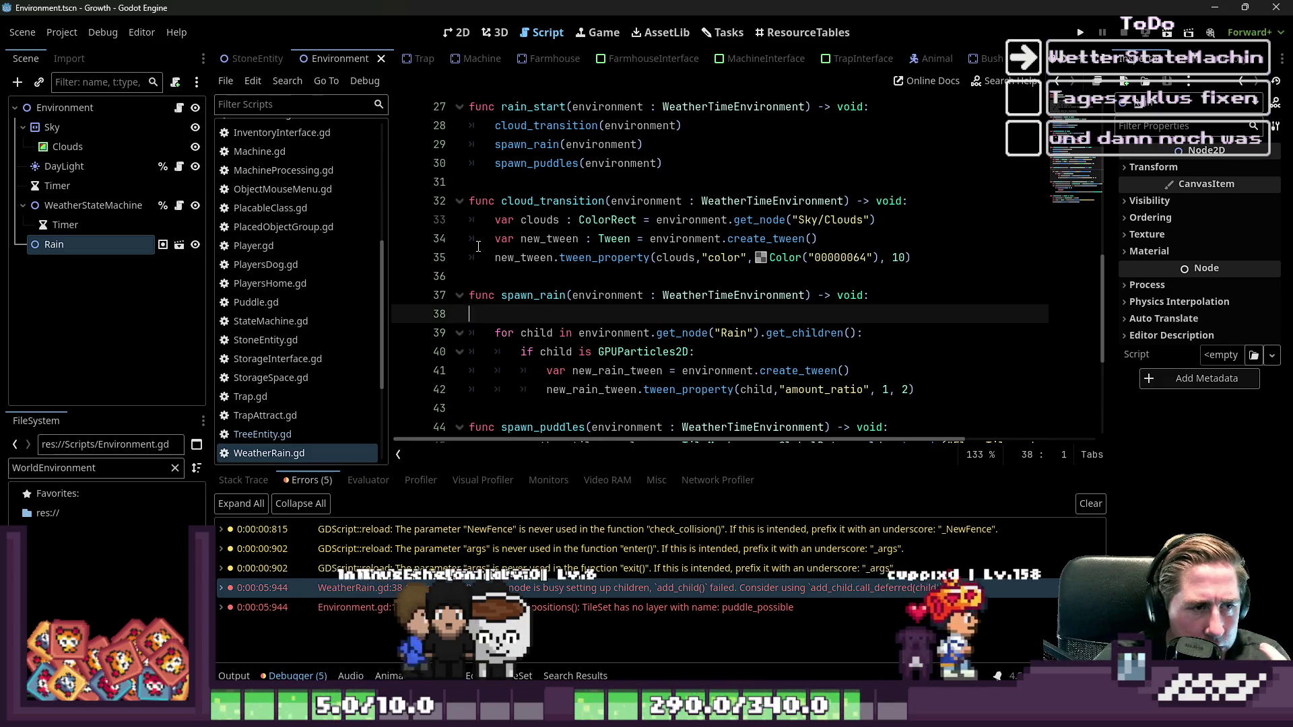
scroll(478, 247, down, 4)
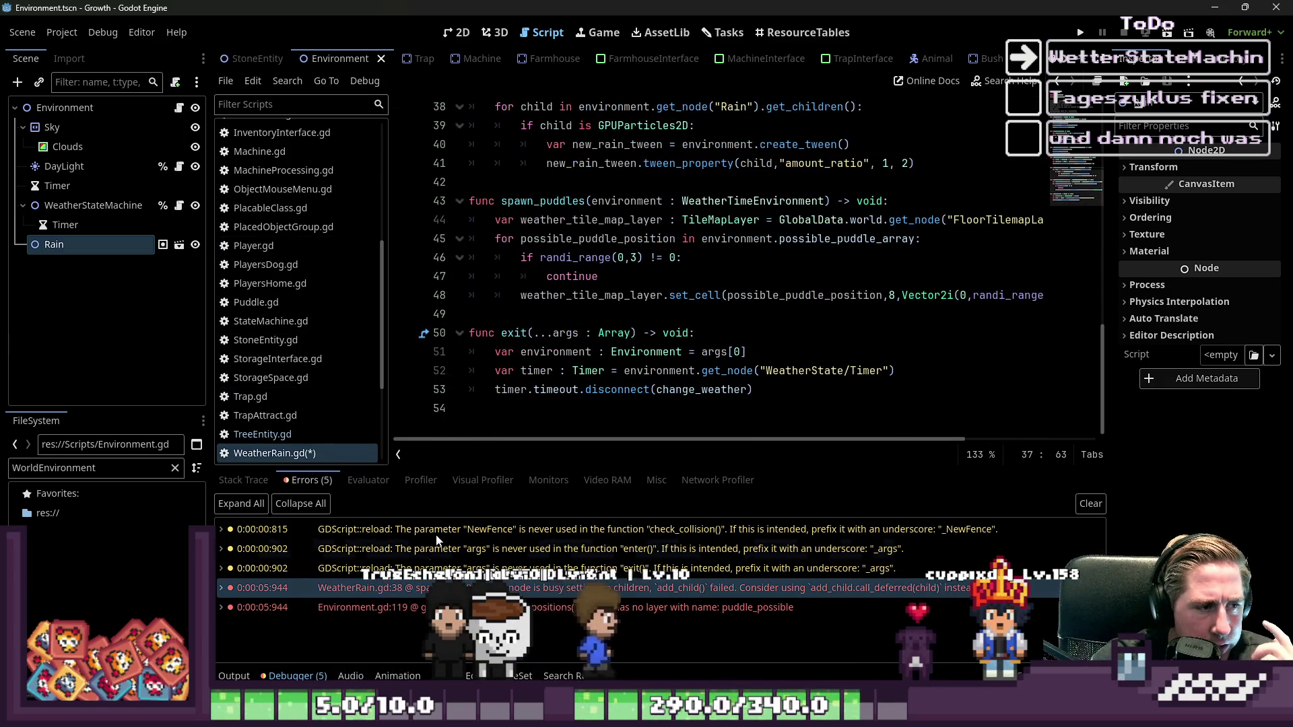
- Replace ObjectTileMapLayer with floor on Environment.gd line 117 and relaunch with F5
click(415, 608)
drag(624, 439, 776, 441)
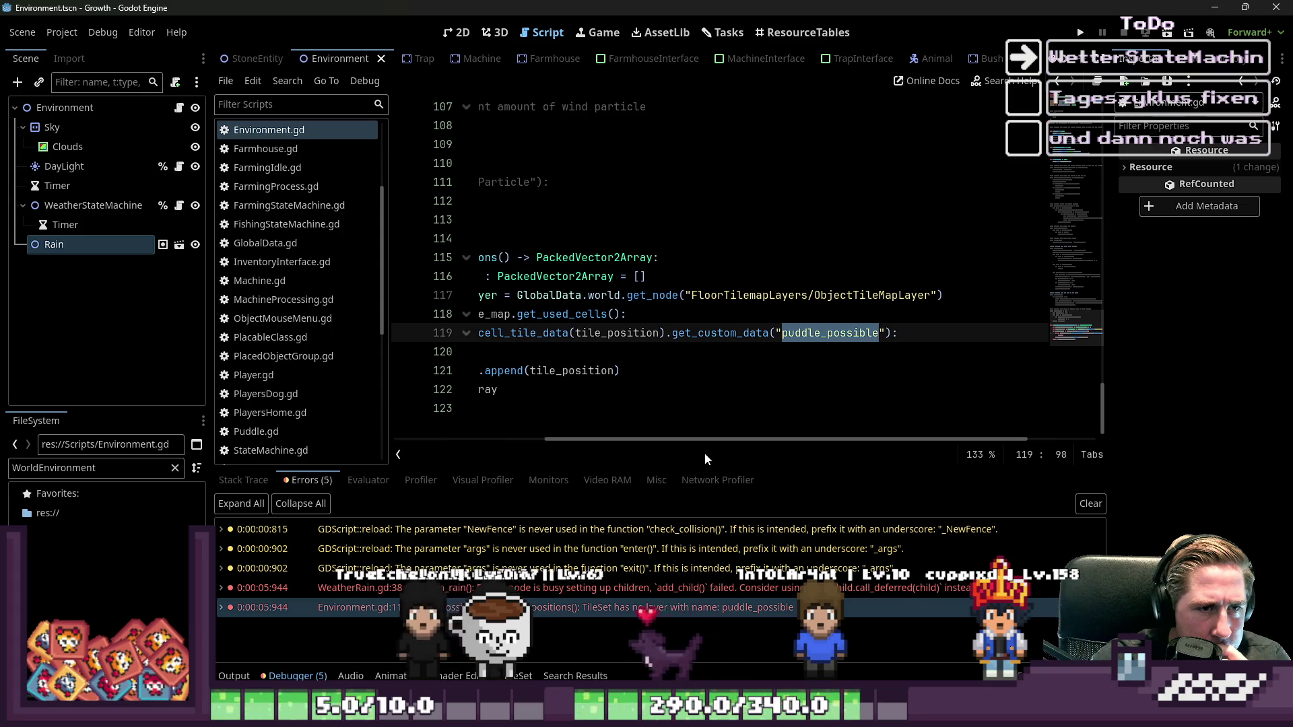
click(944, 295)
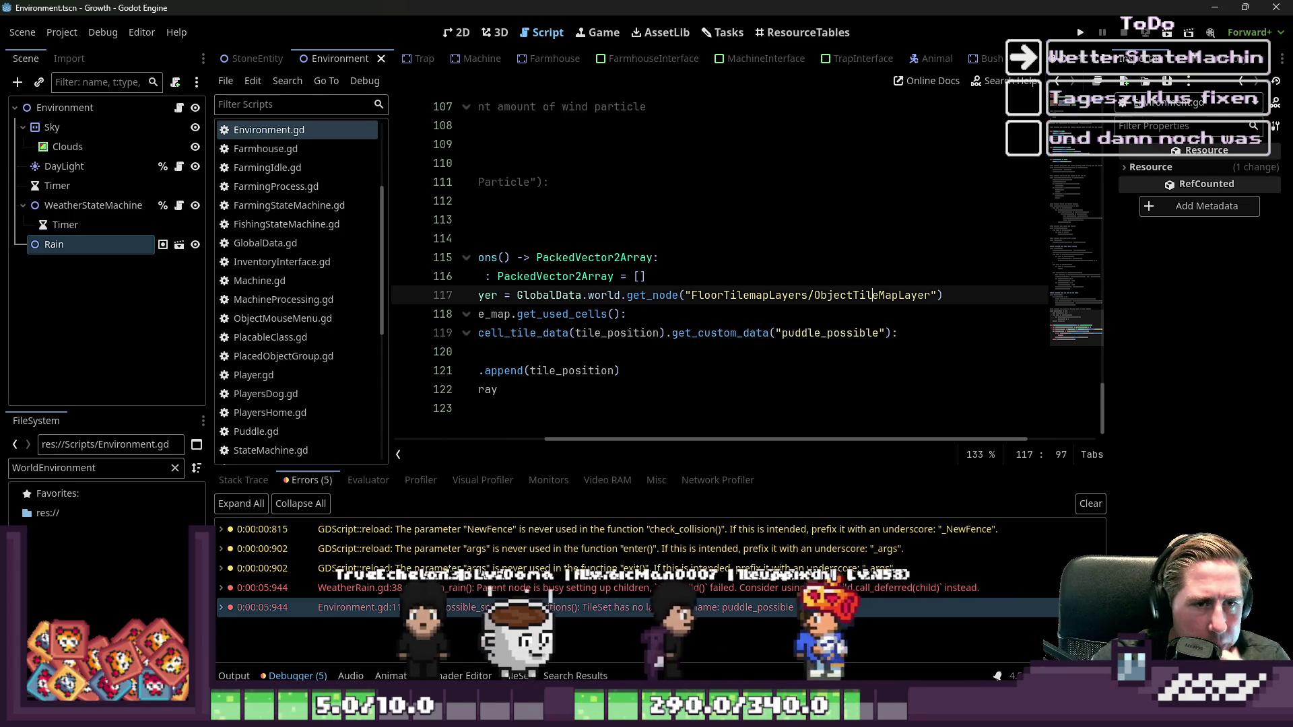
click(814, 295)
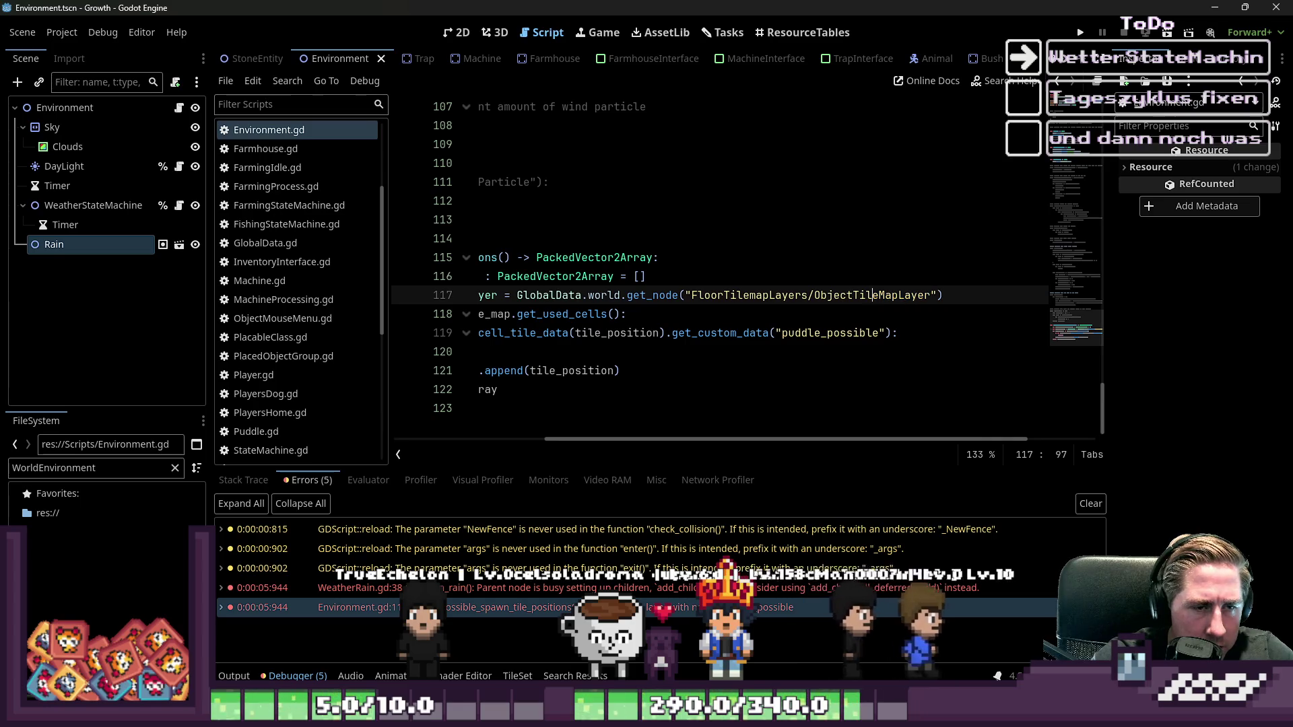
key(ctrl+shift+Right)
text(floo)
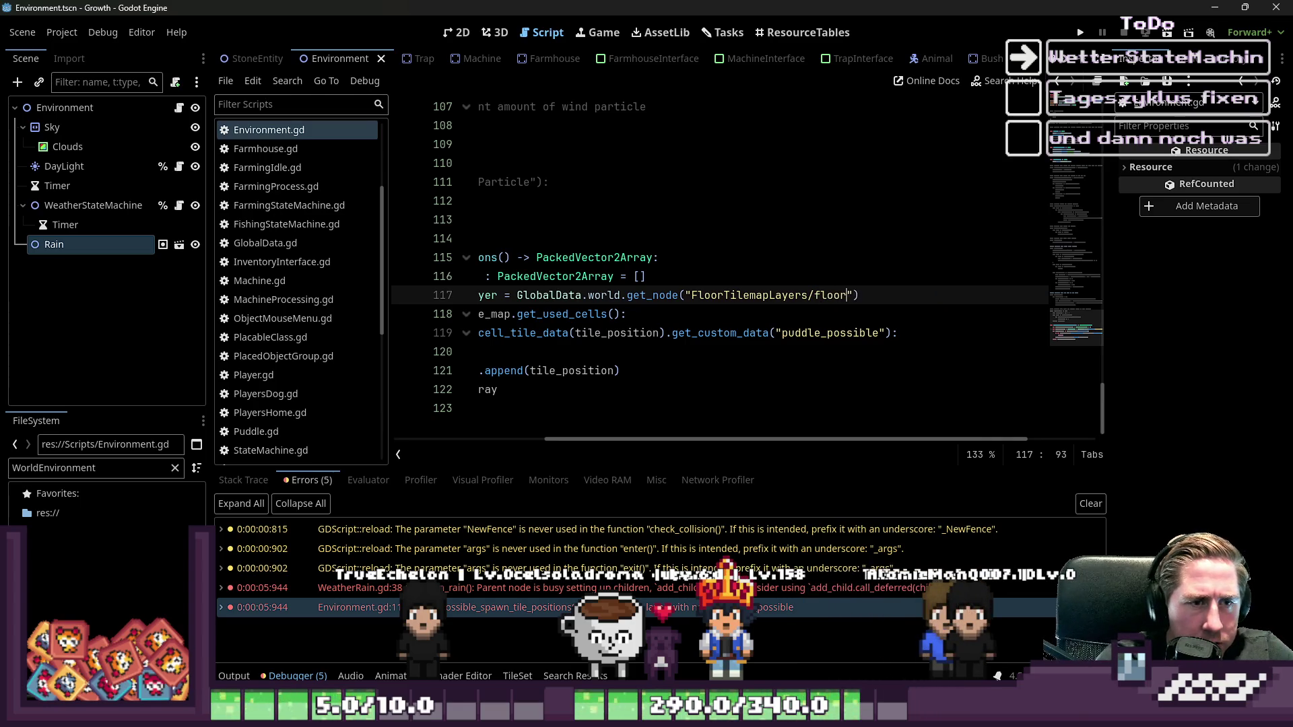
key(F5)
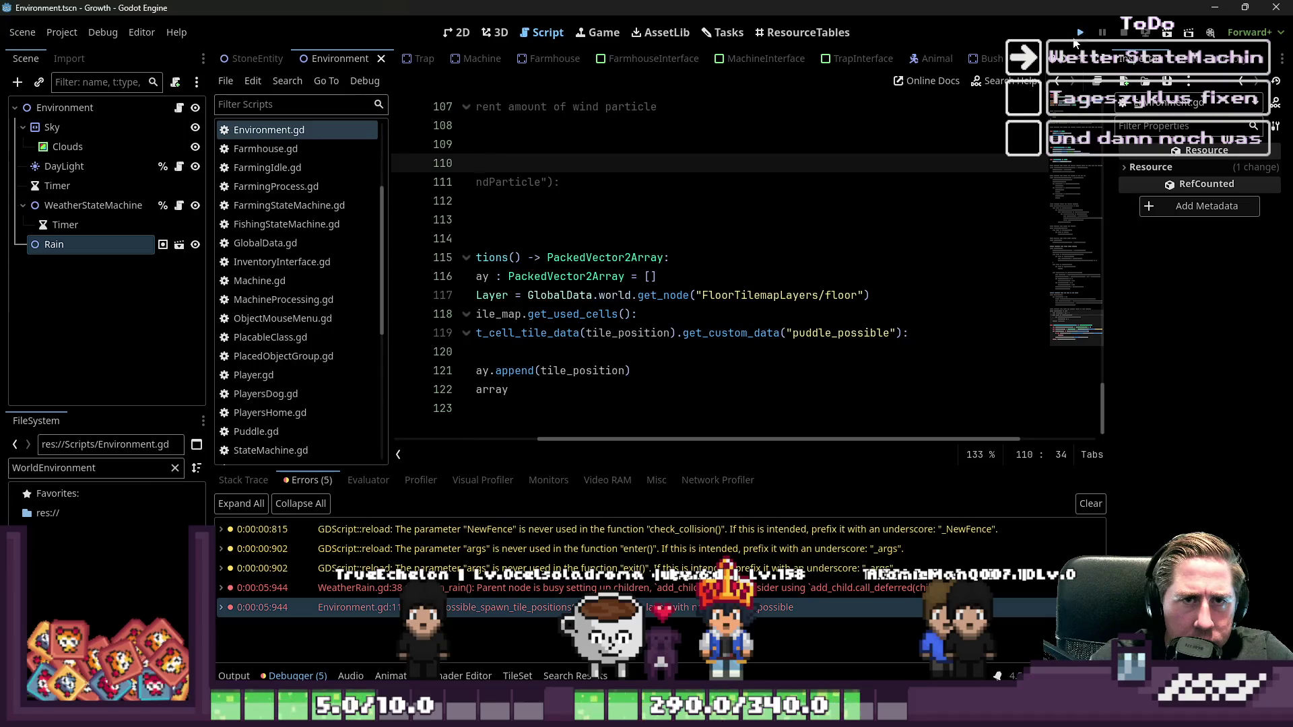
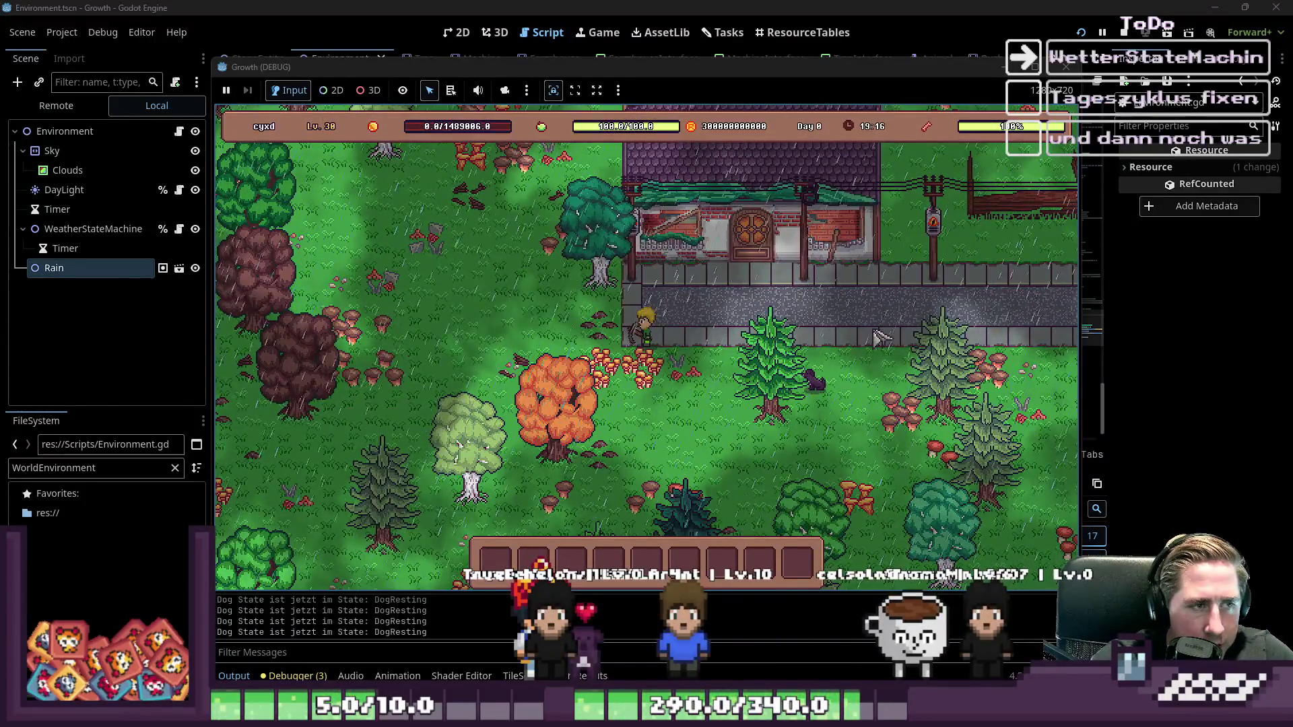
- Walk the player up-left toward the lake, then east and south toward the river, and stop the game
key(w)
key(a)
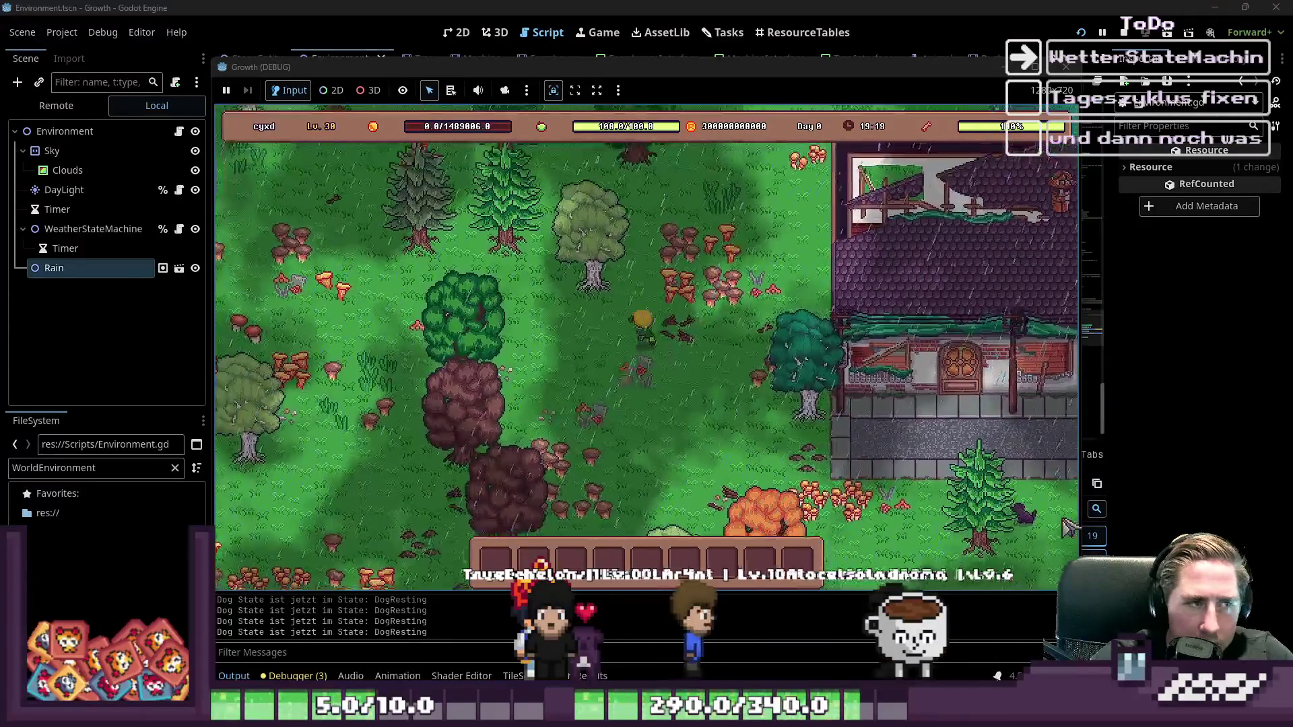
key(w)
key(a)
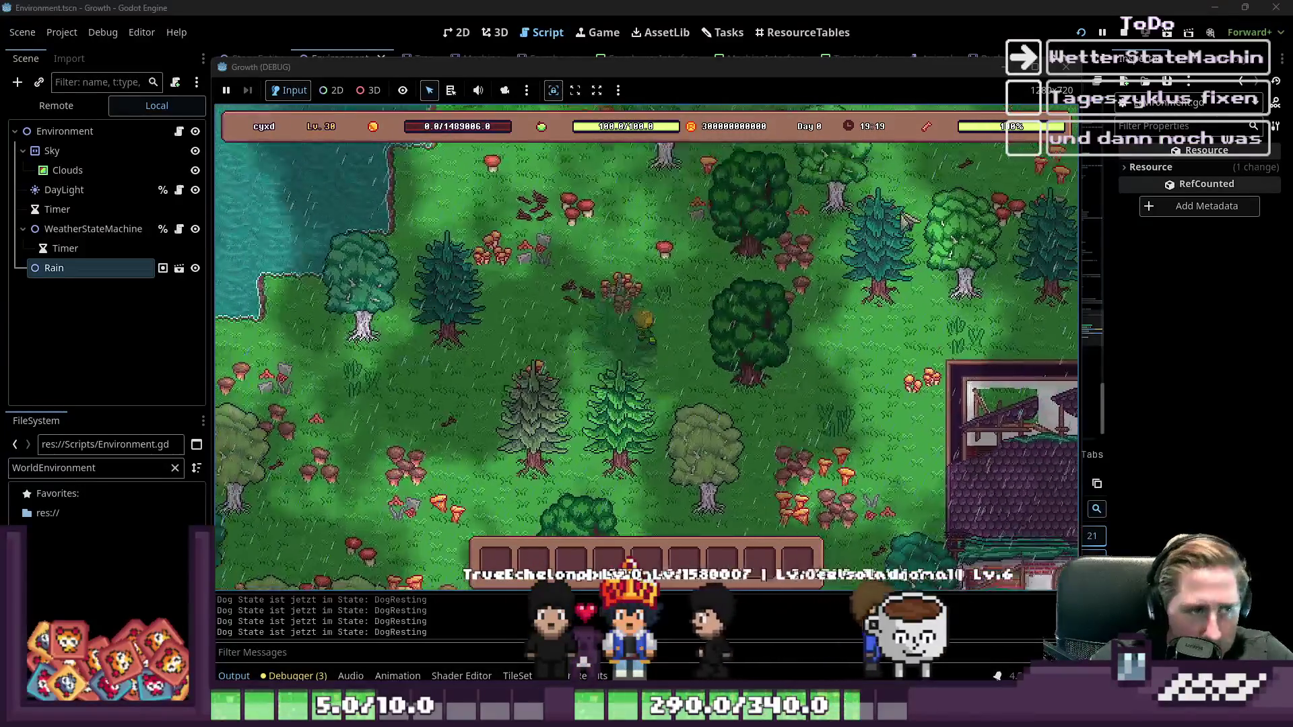
key(w)
key(a)
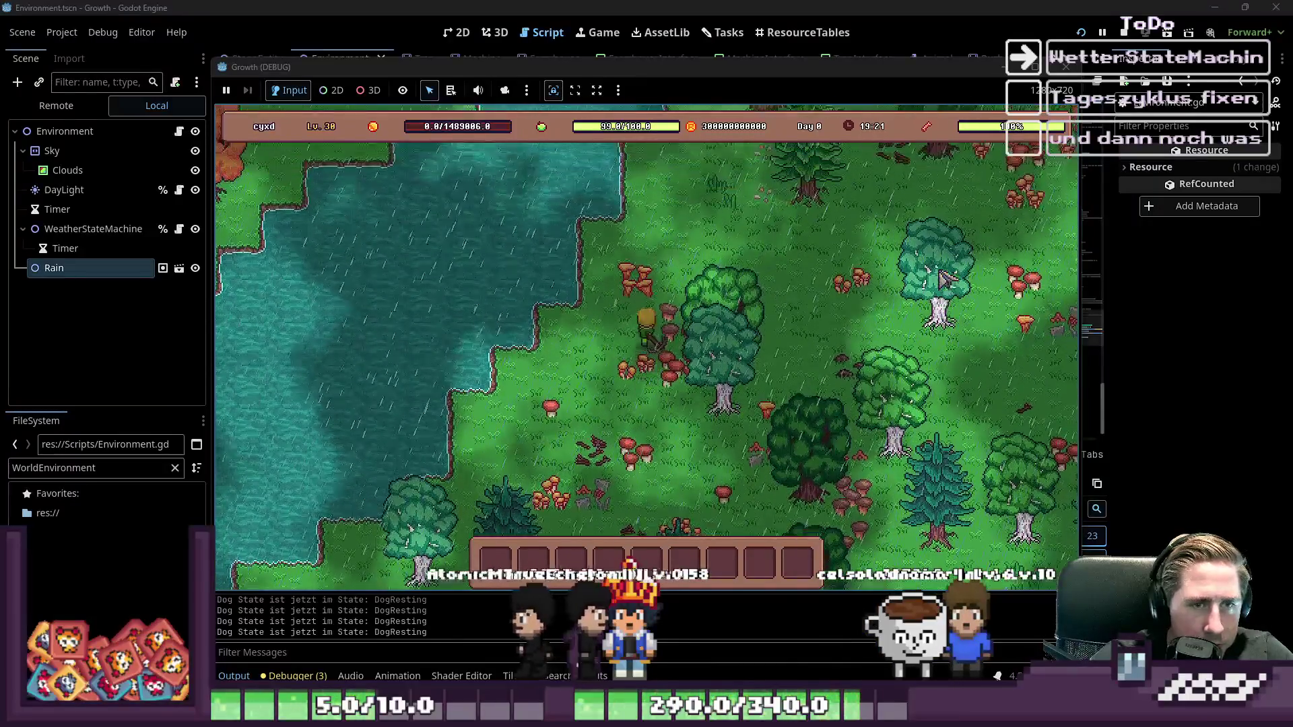
key(w)
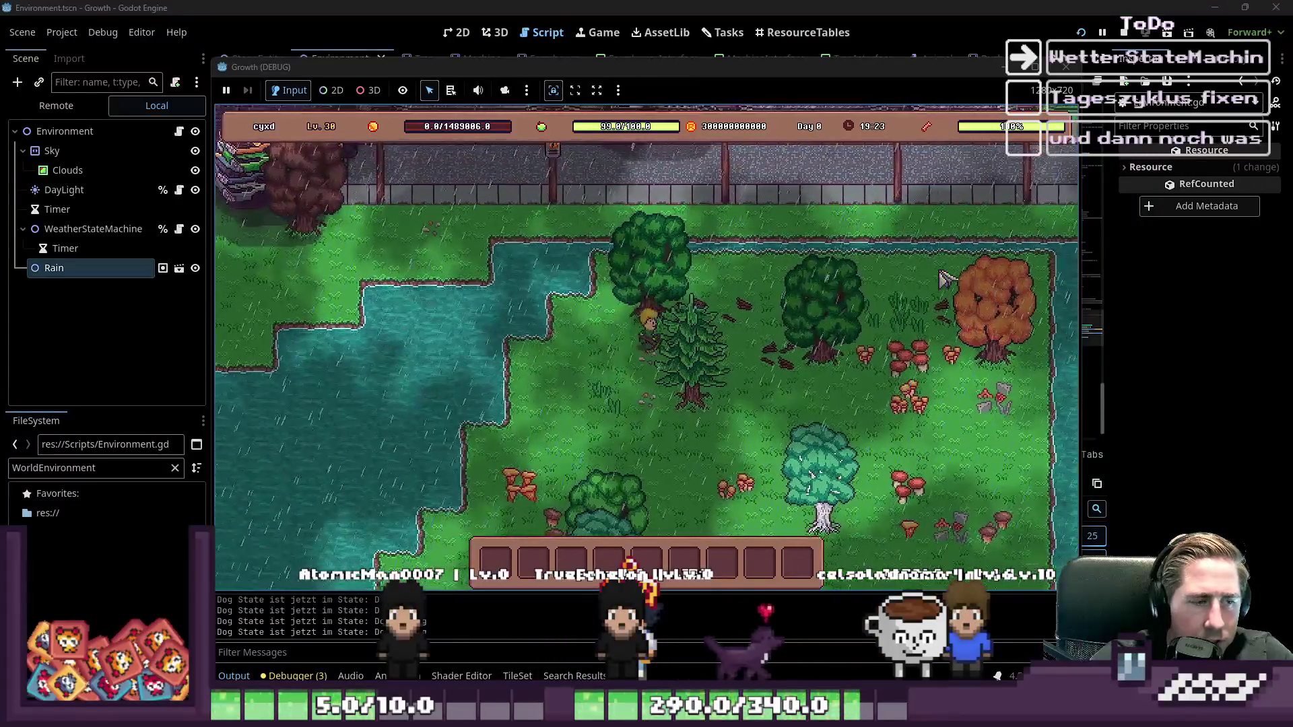
key(d)
key(s)
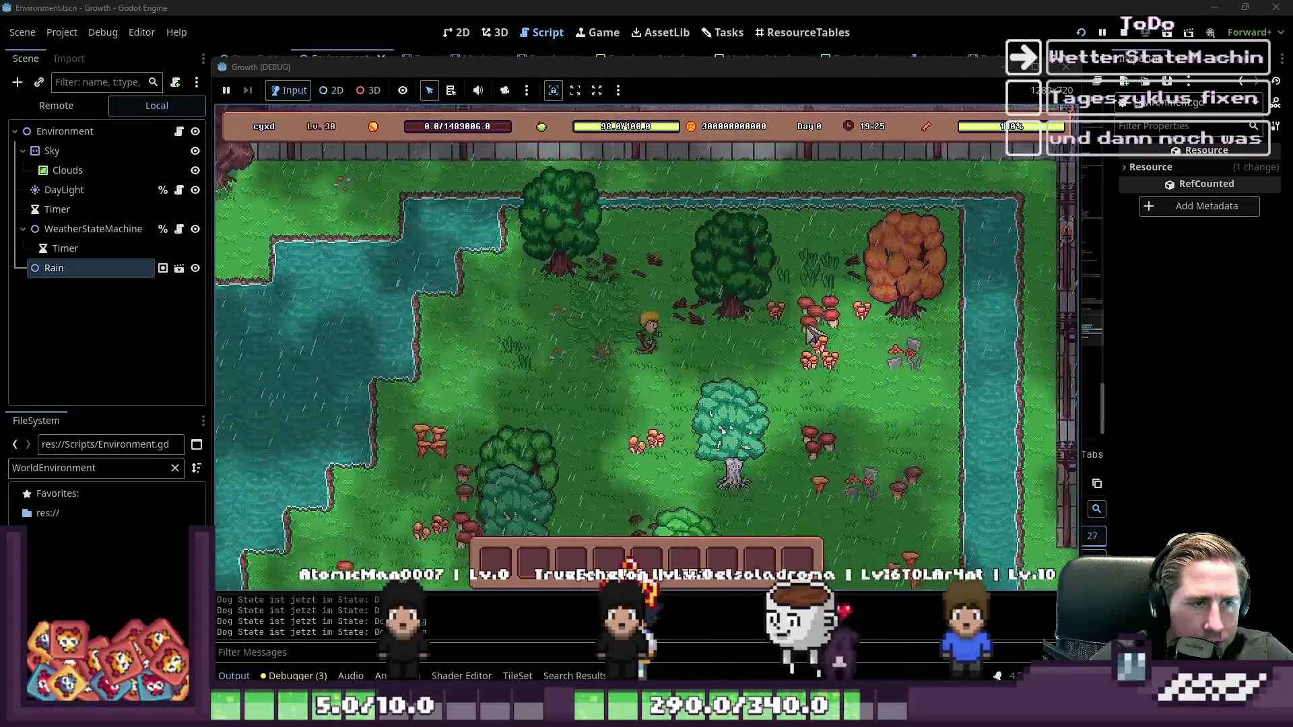
key(d)
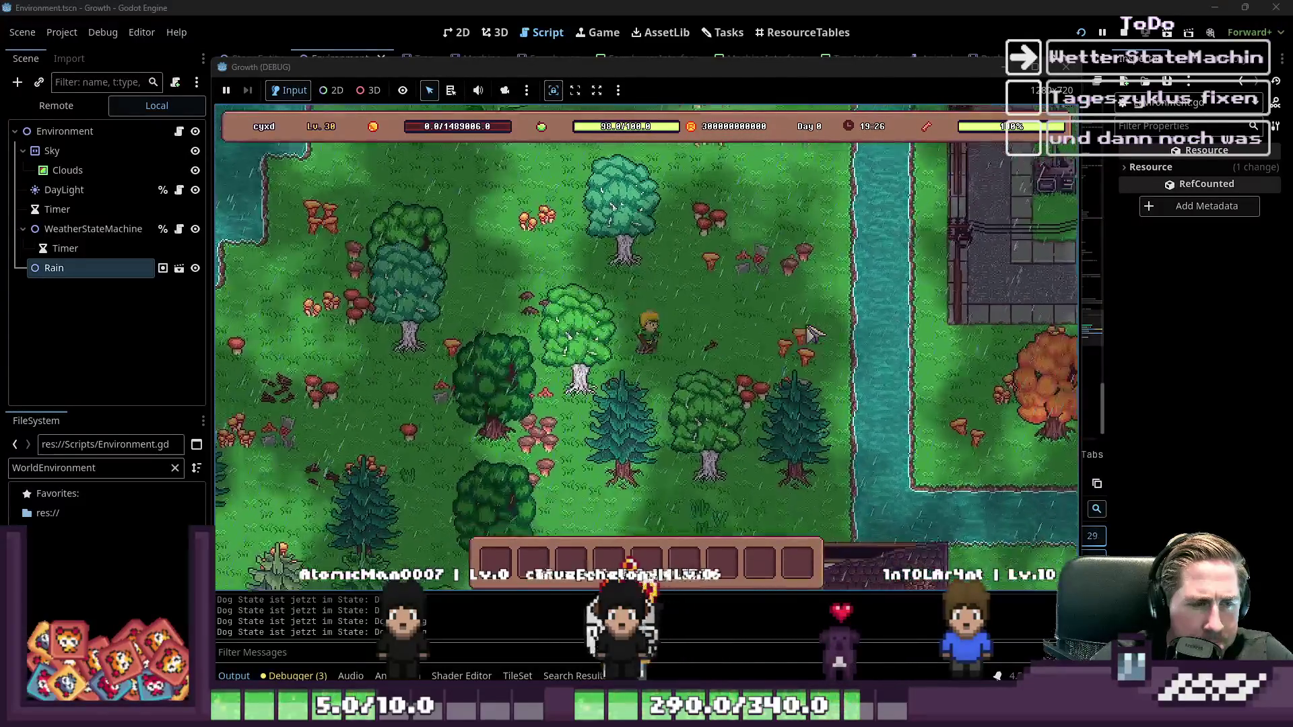
key(F8)
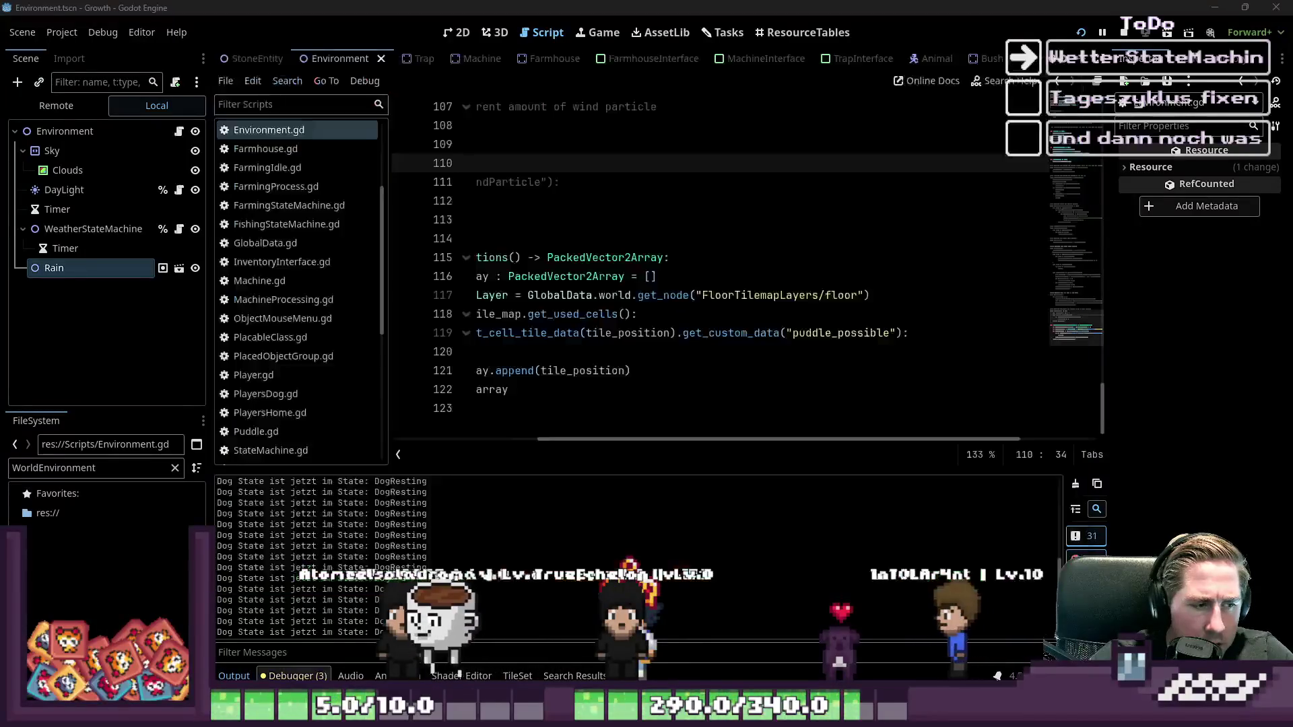
- Review the tile-filtering loop and array declaration in get_possible_spawn_tile_positions
click(293, 675)
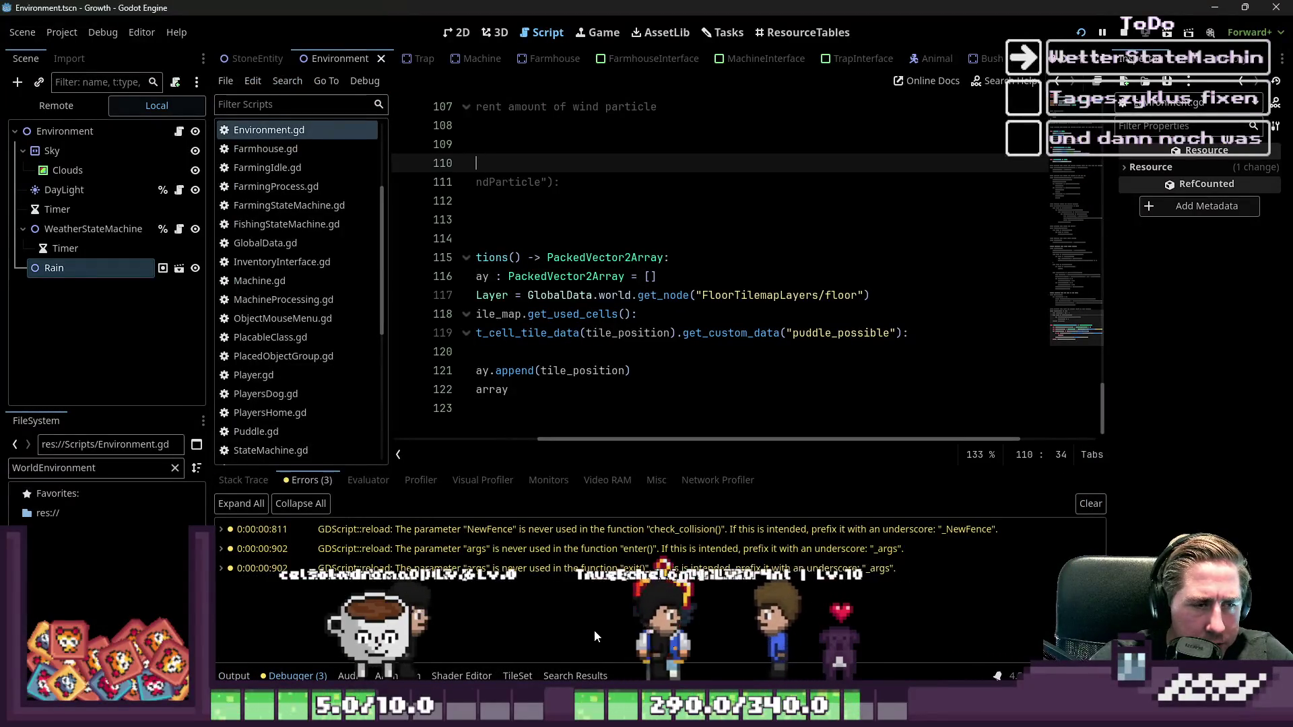
drag(633, 443, 378, 442)
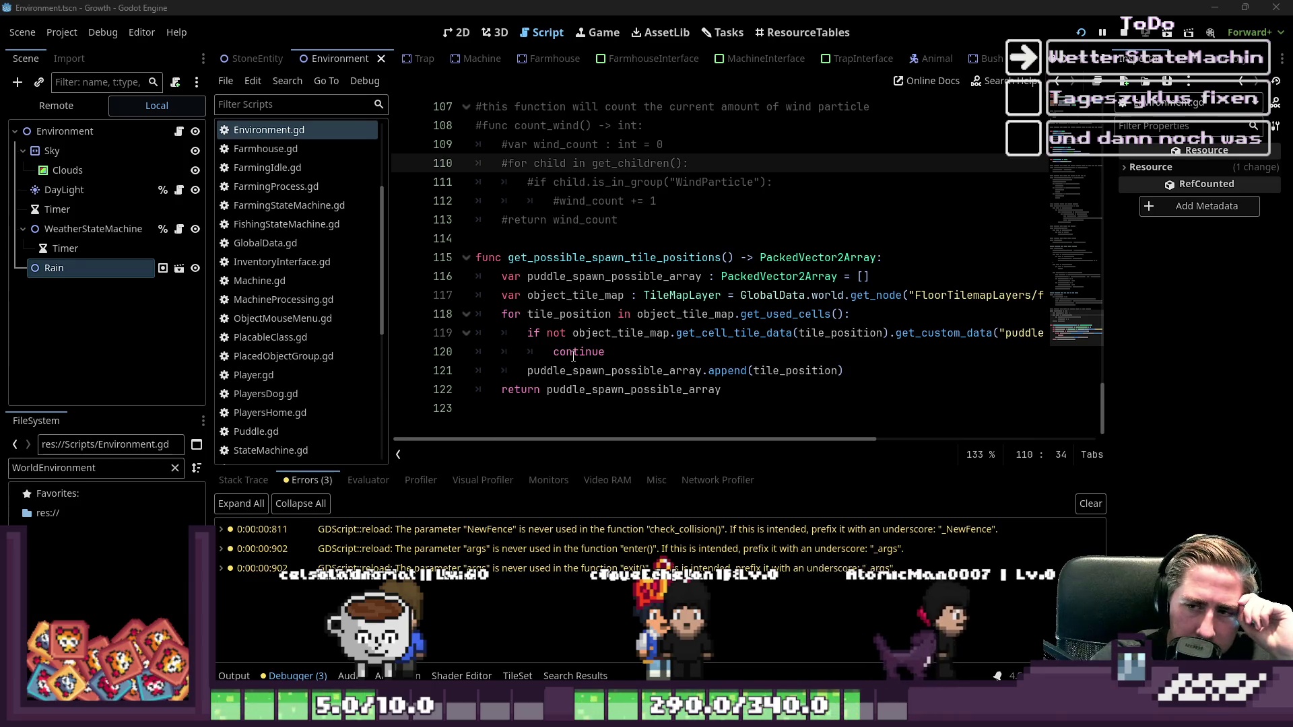
drag(662, 360, 606, 297)
click(606, 296)
click(604, 276)
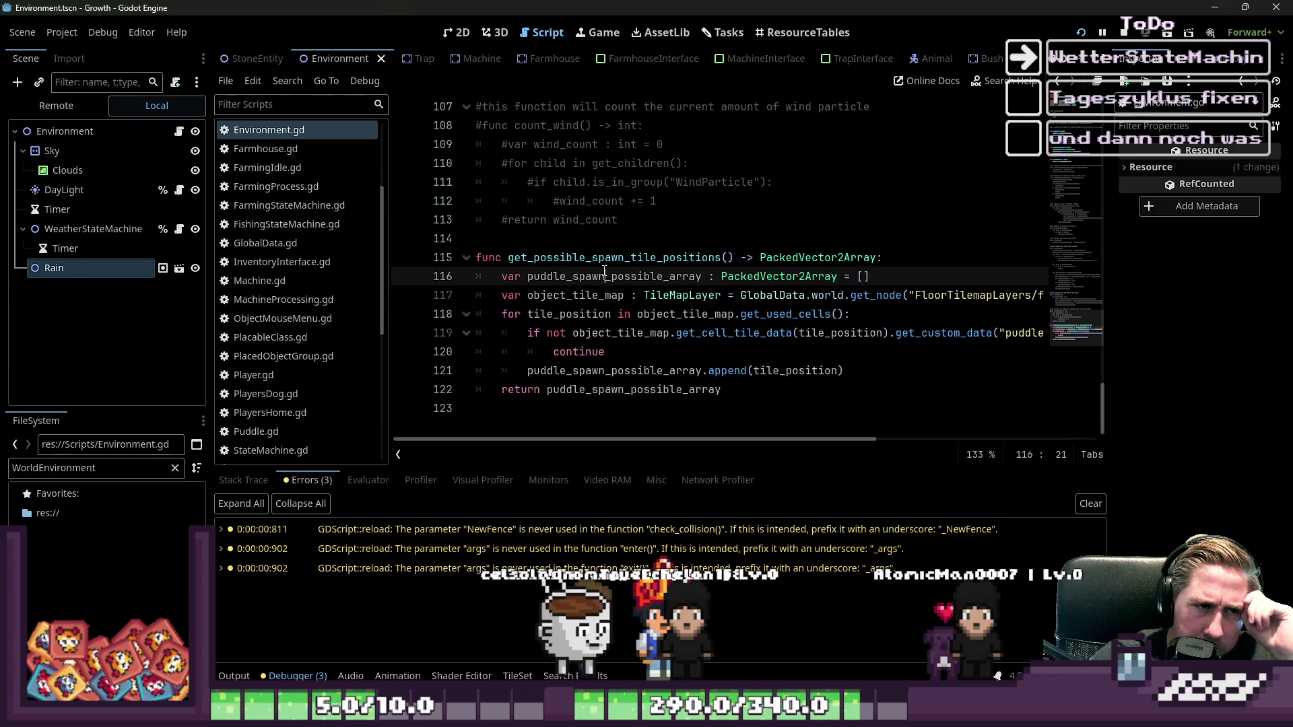
click(585, 258)
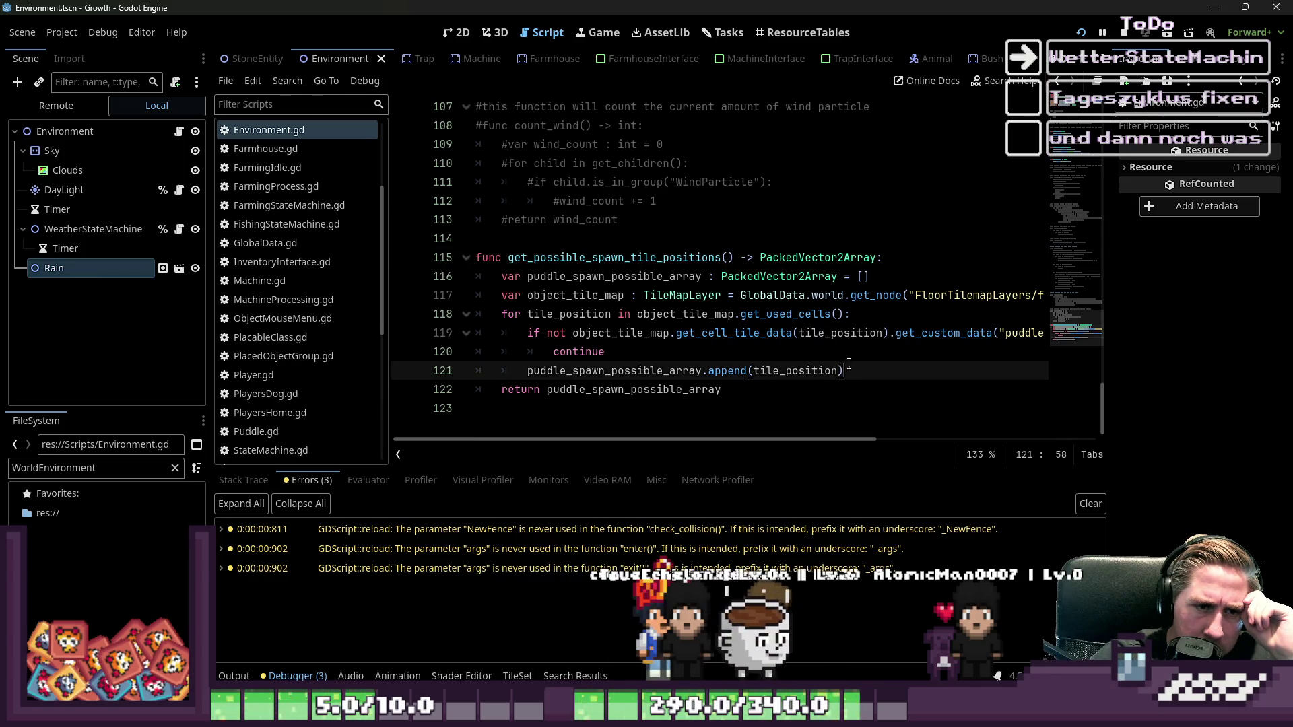
- Add print(puddle_spawn_possible_array) before the return and save Environment.gd
click(879, 369)
key(Return)
text(print()
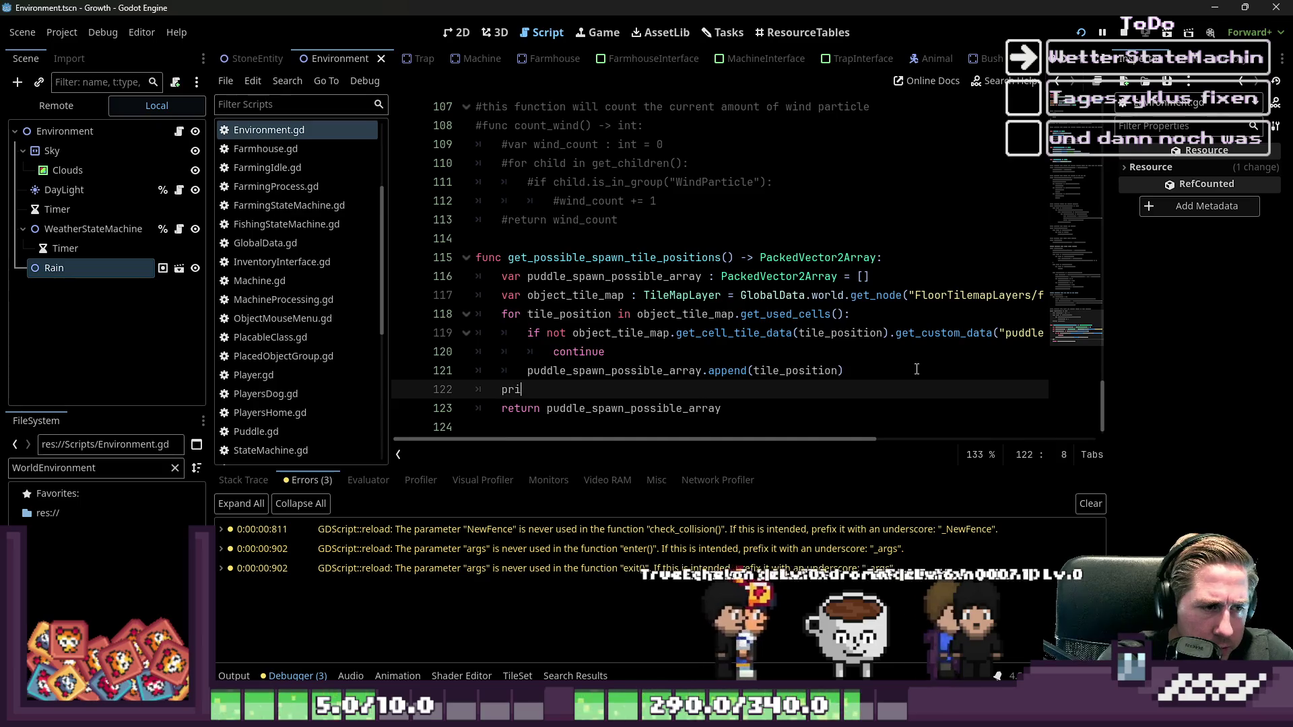
key(Escape)
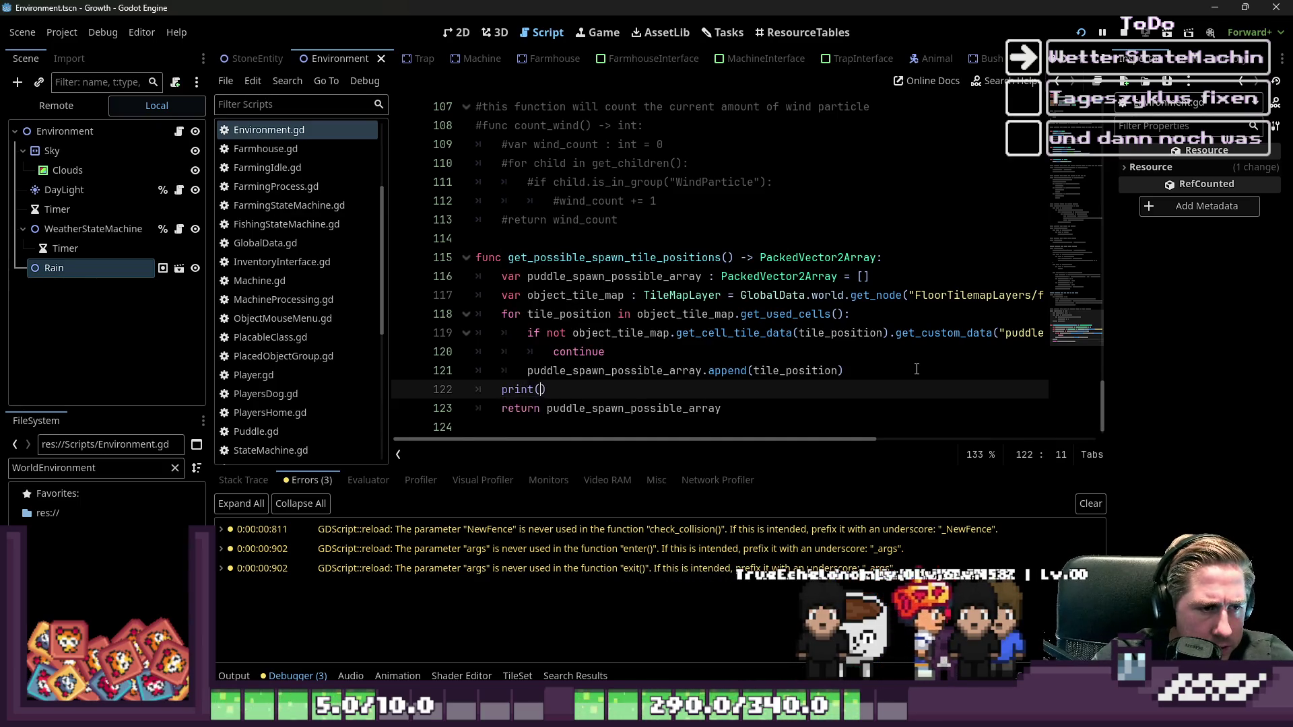
key(Down)
key(shift+End)
key(Up)
text(puddle_spawn_possible_array)
key(ctrl+s)
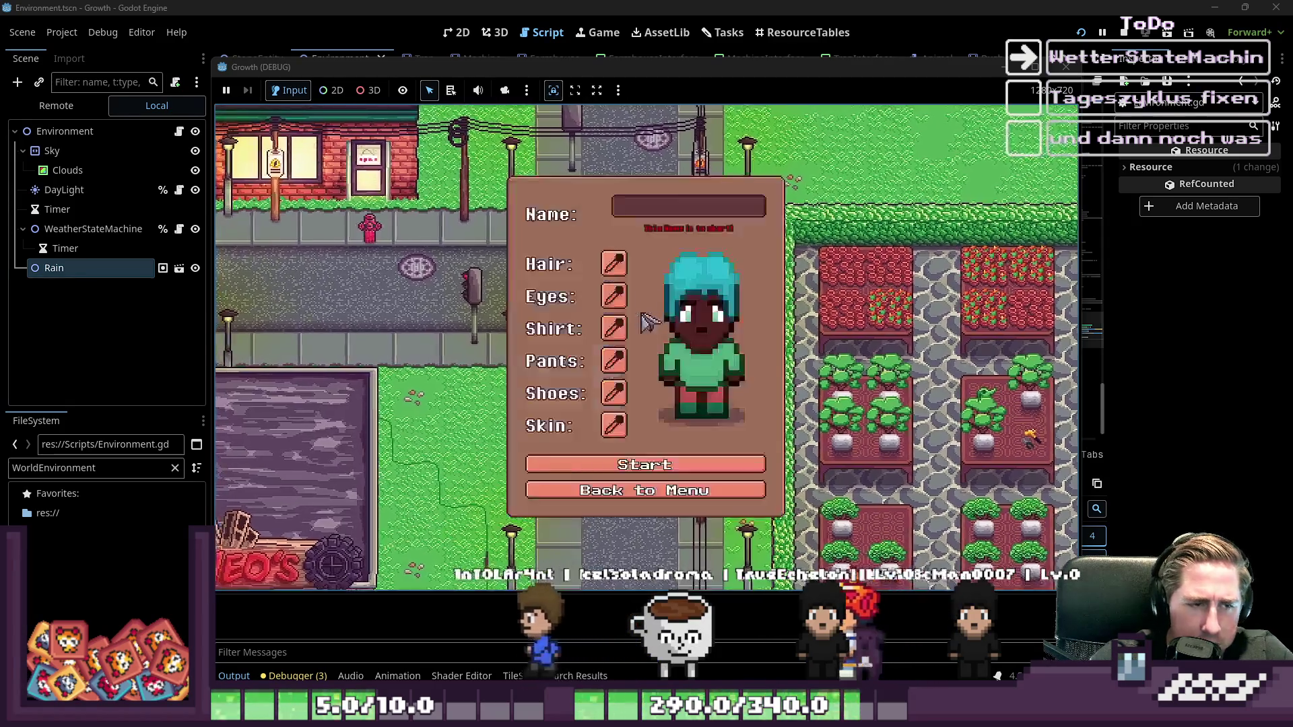
- Start a new game with the character name 'ds', then stop the test run
text(ds)
click(599, 456)
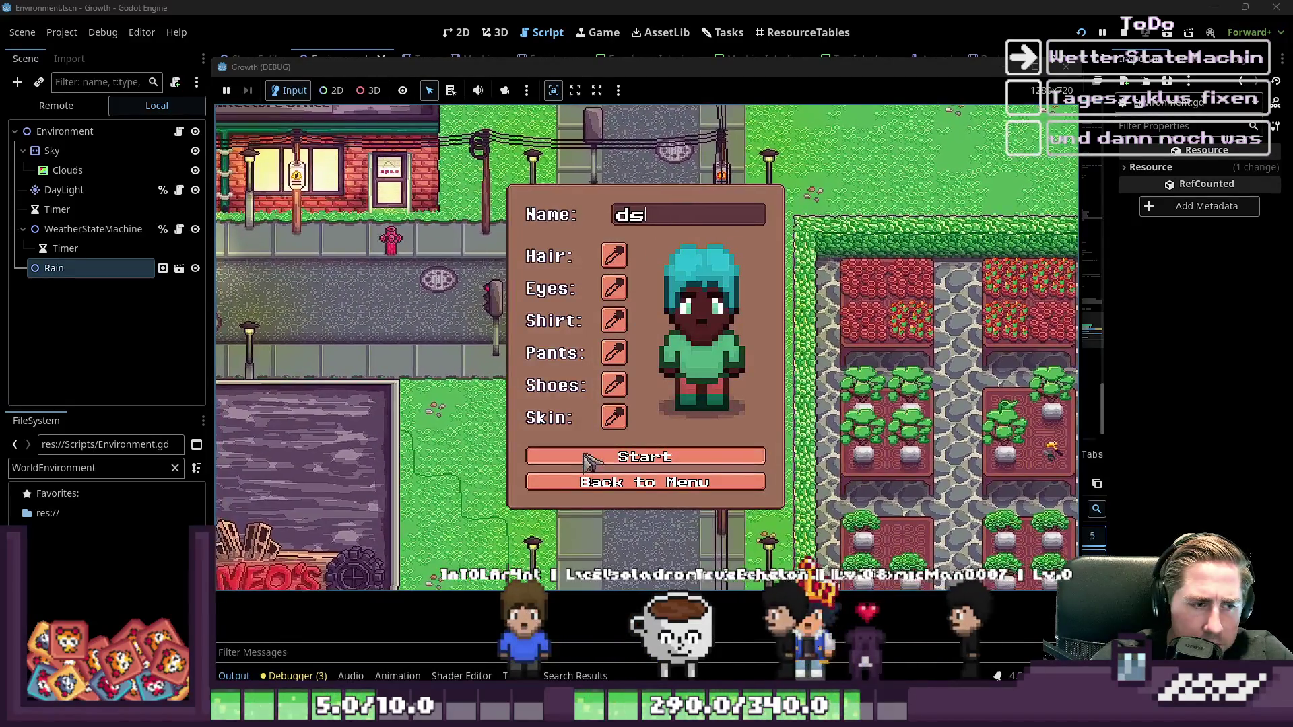
mouse_move(451, 66)
mouse_down()
mouse_move(705, 7)
mouse_move(647, 70)
mouse_up()
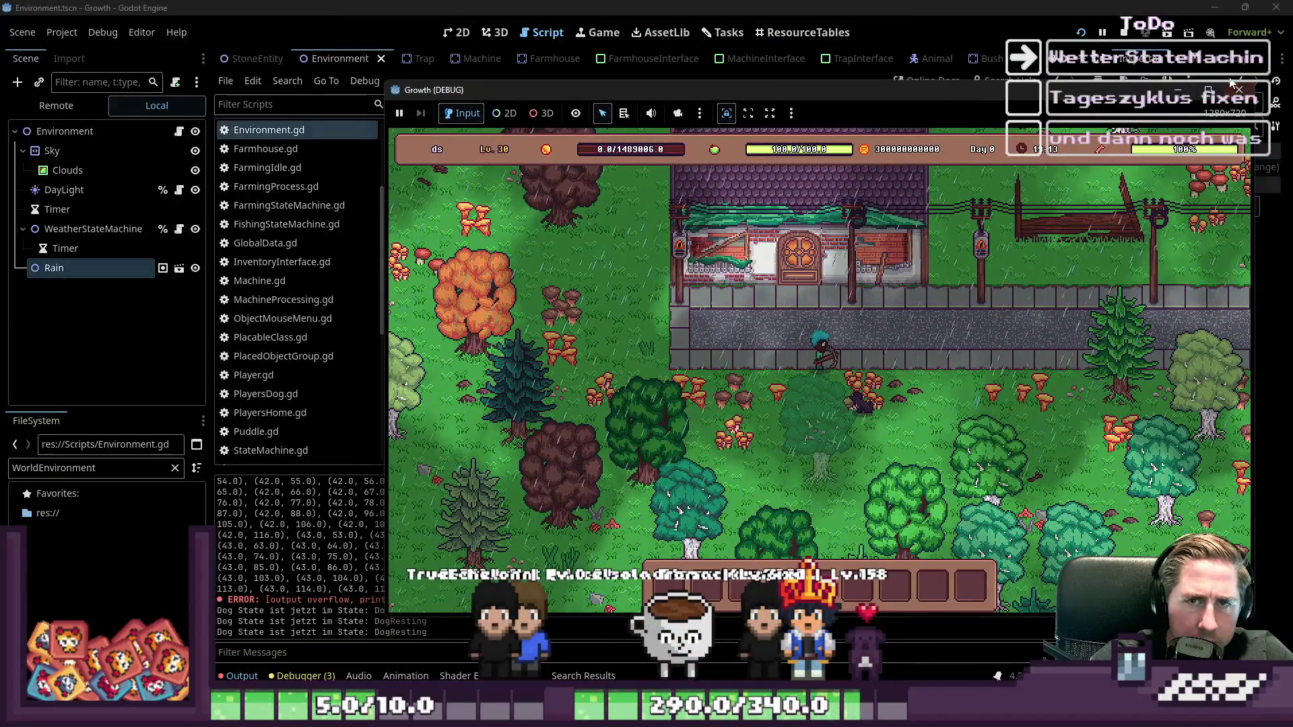
key(F8)
- Return to the script editor and open WeatherRain.gd
click(529, 31)
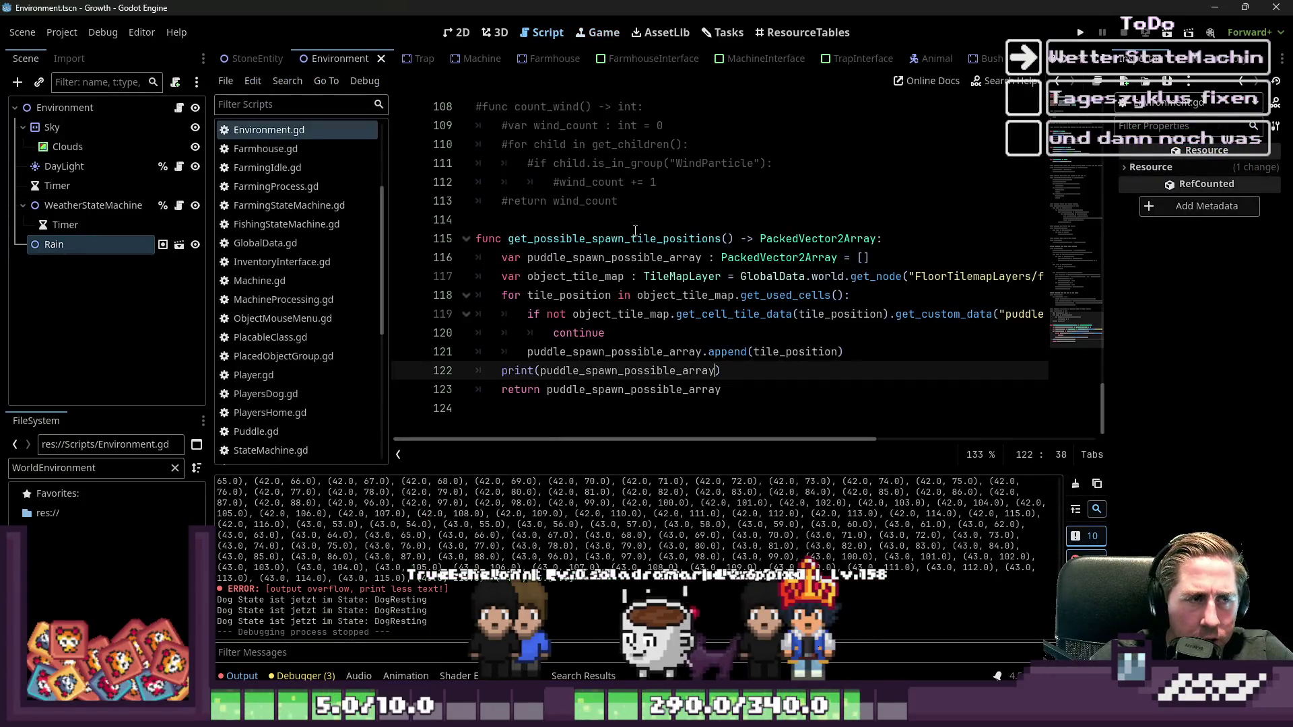
click(773, 238)
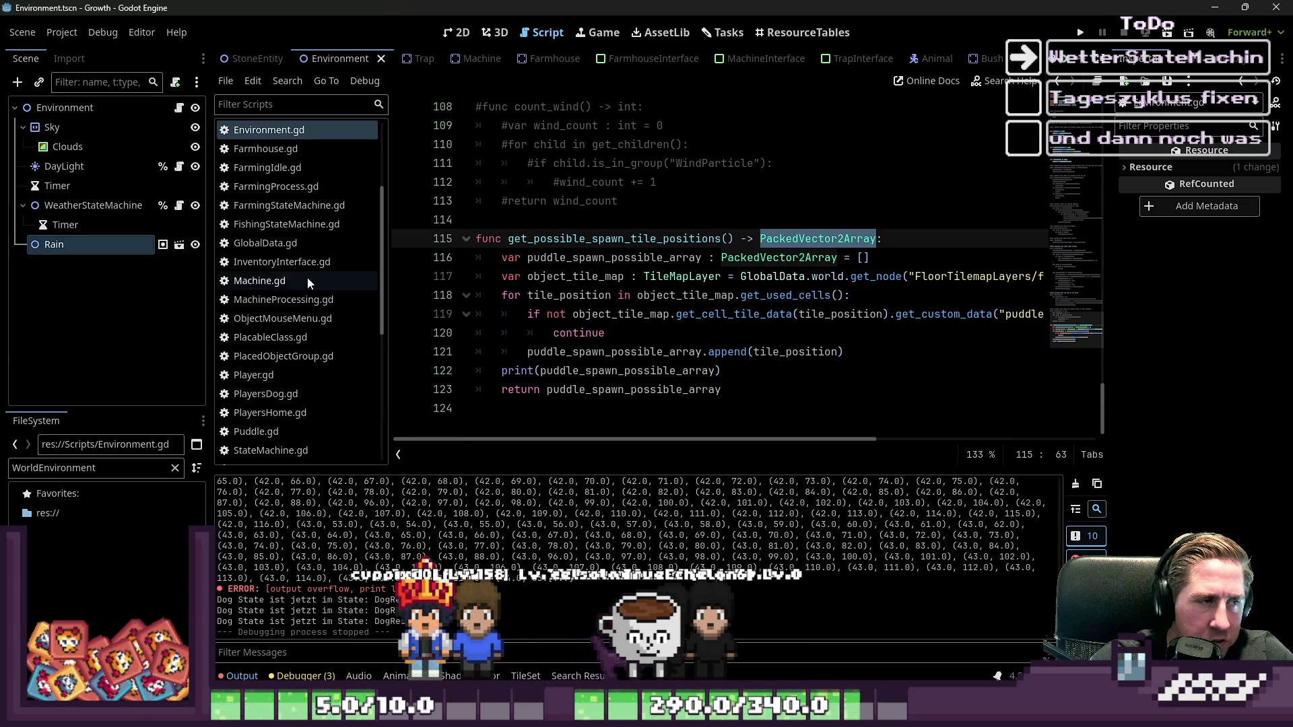
scroll(307, 277, down, 5)
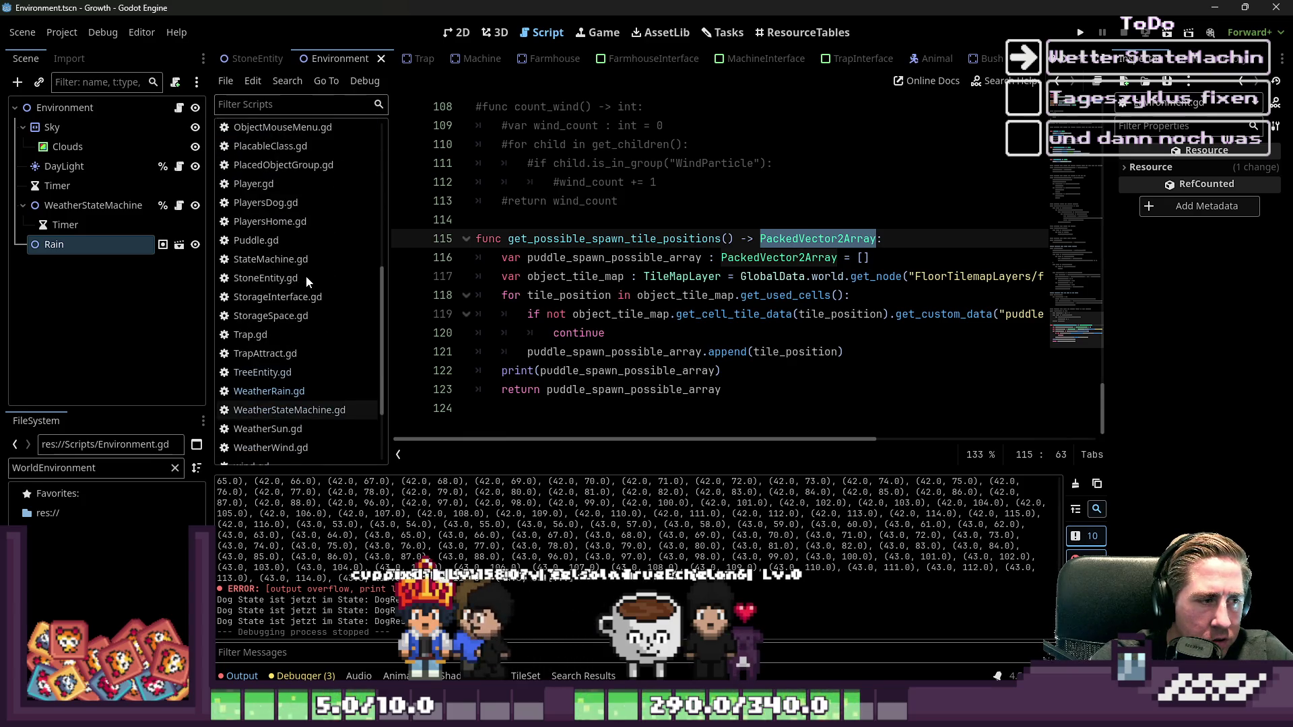
click(258, 396)
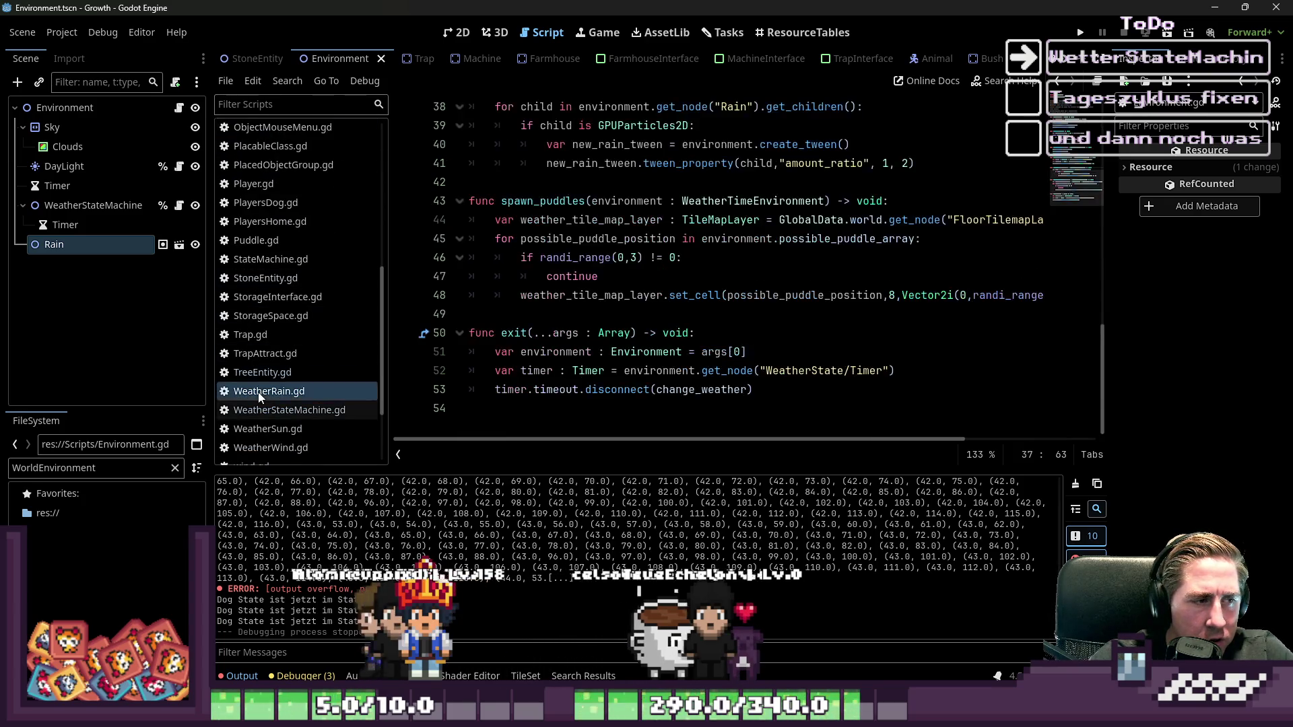
- Inspect the randi_range check, continue line and loop variables in spawn_puddles
scroll(541, 359, up, 1)
click(573, 276)
click(573, 314)
click(573, 335)
double_click(606, 352)
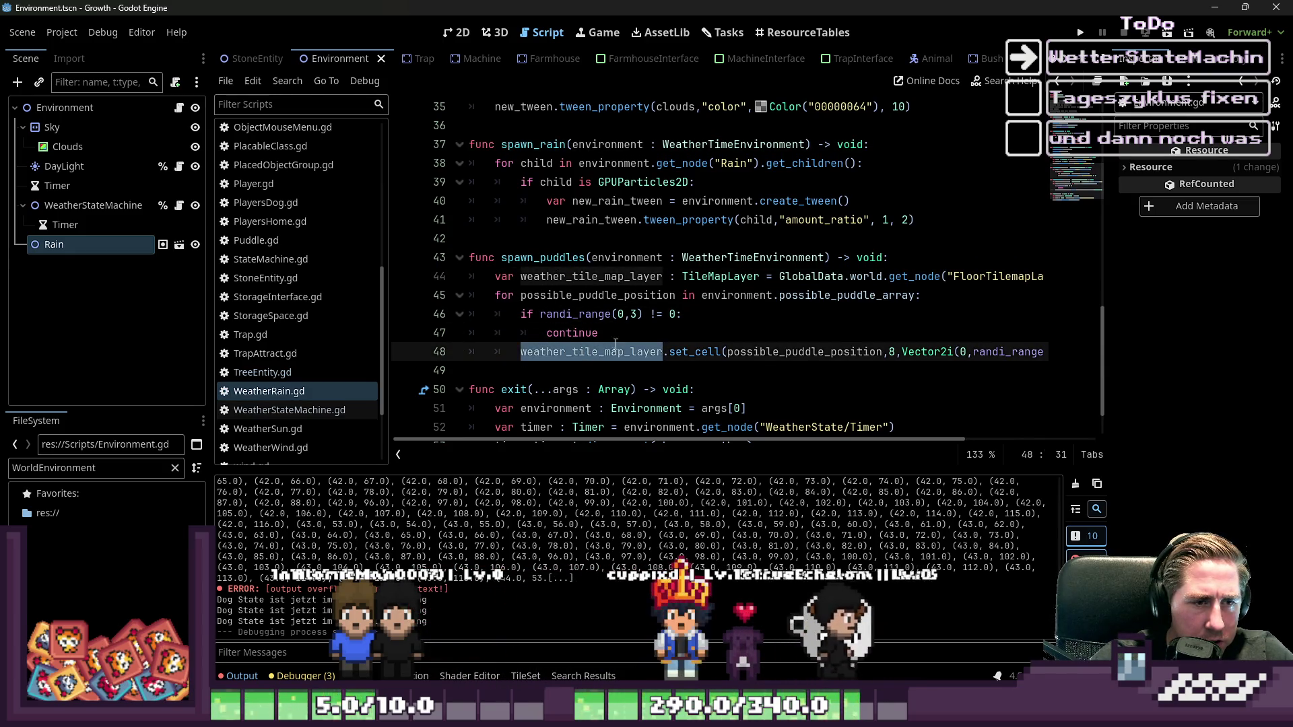
click(667, 335)
double_click(597, 296)
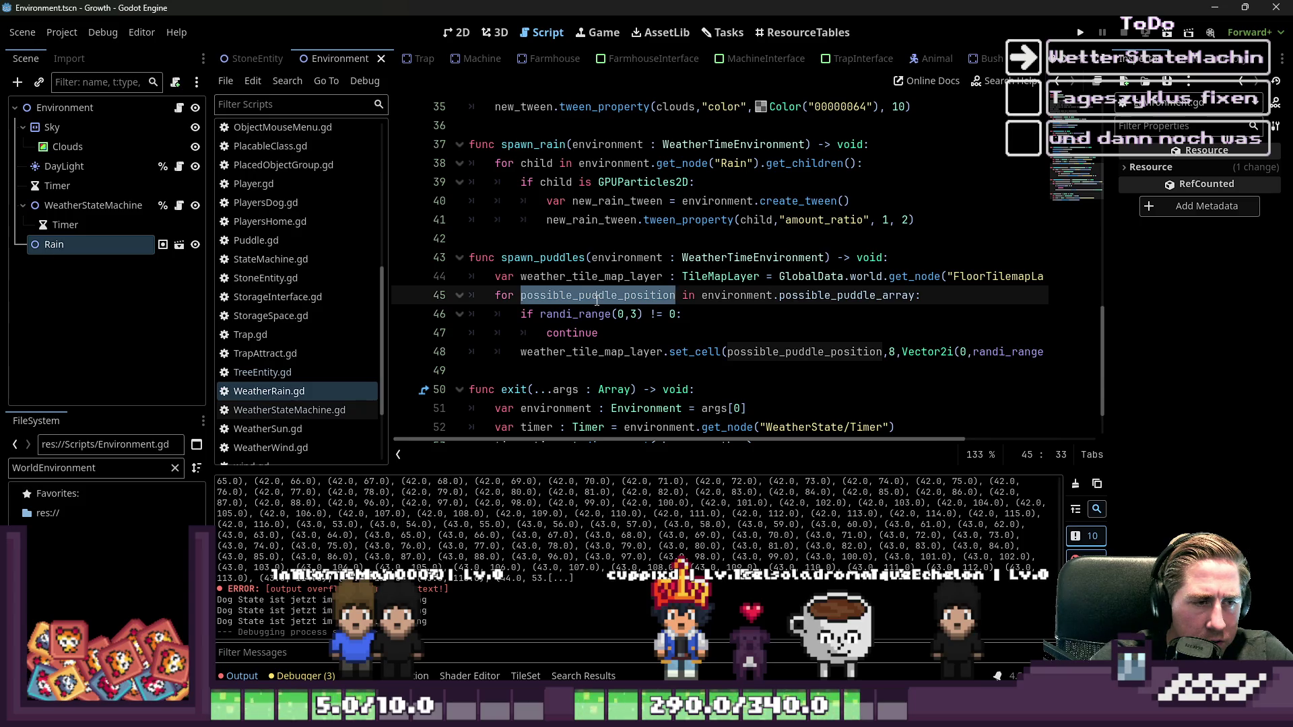
click(646, 328)
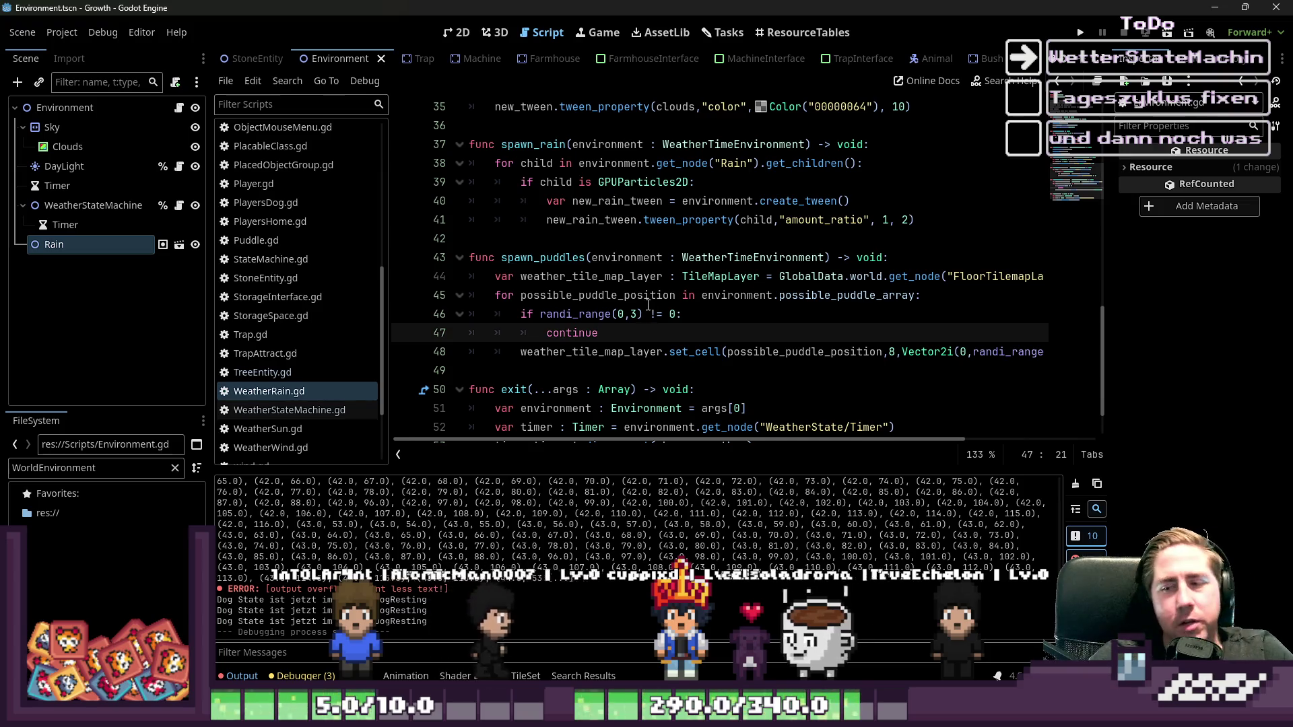
- Check the set_cell line and weather_tile_map_layer declaration, then switch to the StoneEntity scene
mouse_move(658, 350)
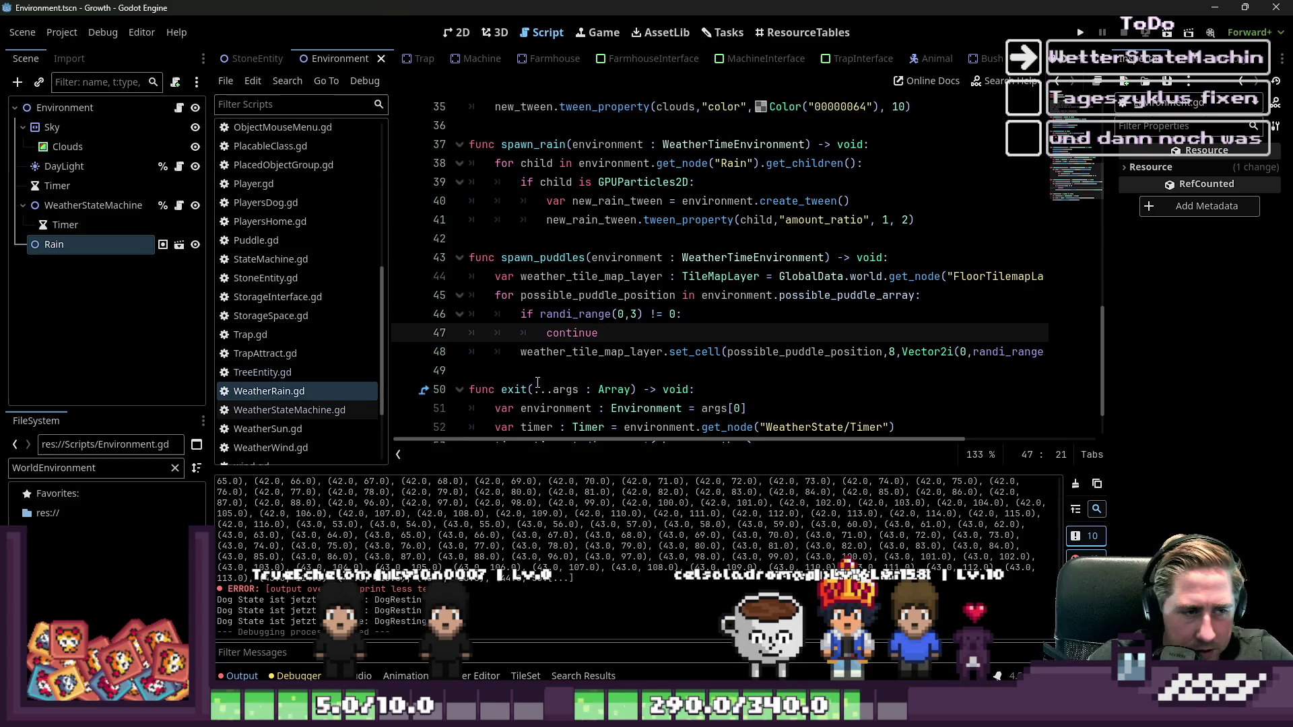
click(562, 352)
mouse_move(660, 441)
mouse_down()
mouse_move(709, 444)
mouse_move(565, 444)
mouse_up()
double_click(575, 273)
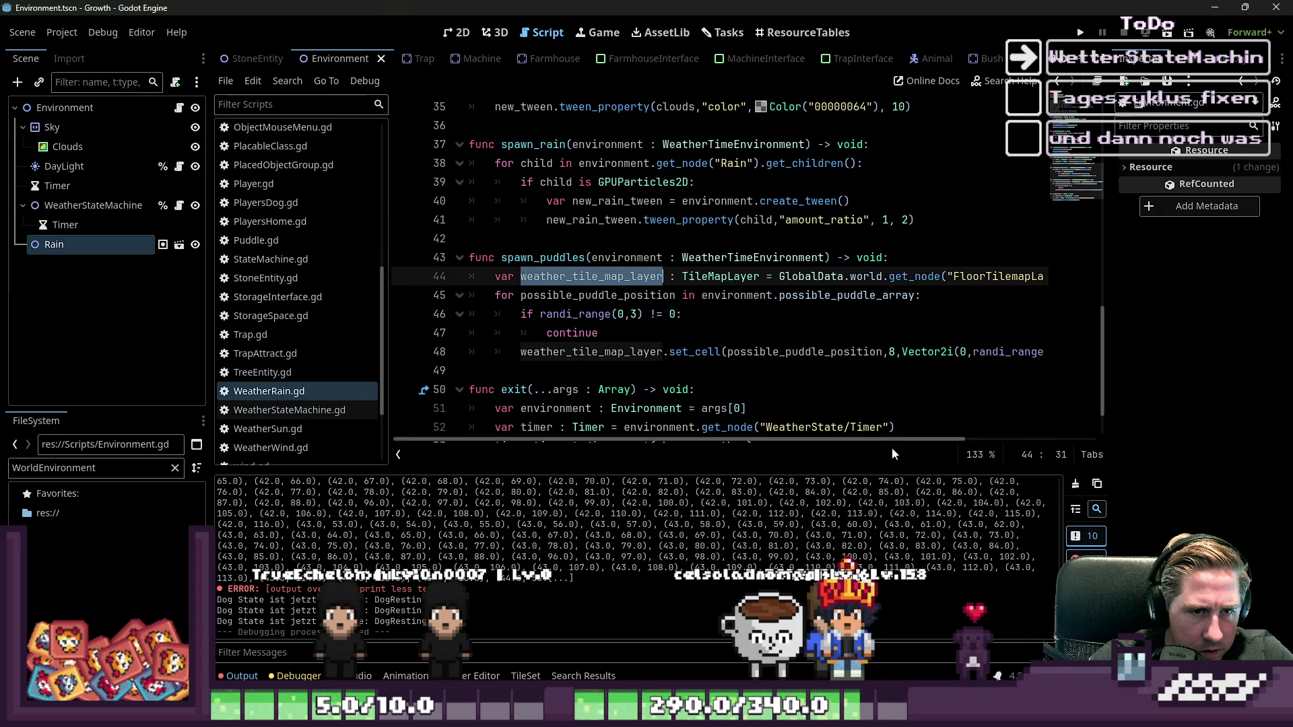
mouse_move(891, 442)
mouse_down()
mouse_move(1043, 441)
mouse_move(913, 442)
mouse_up()
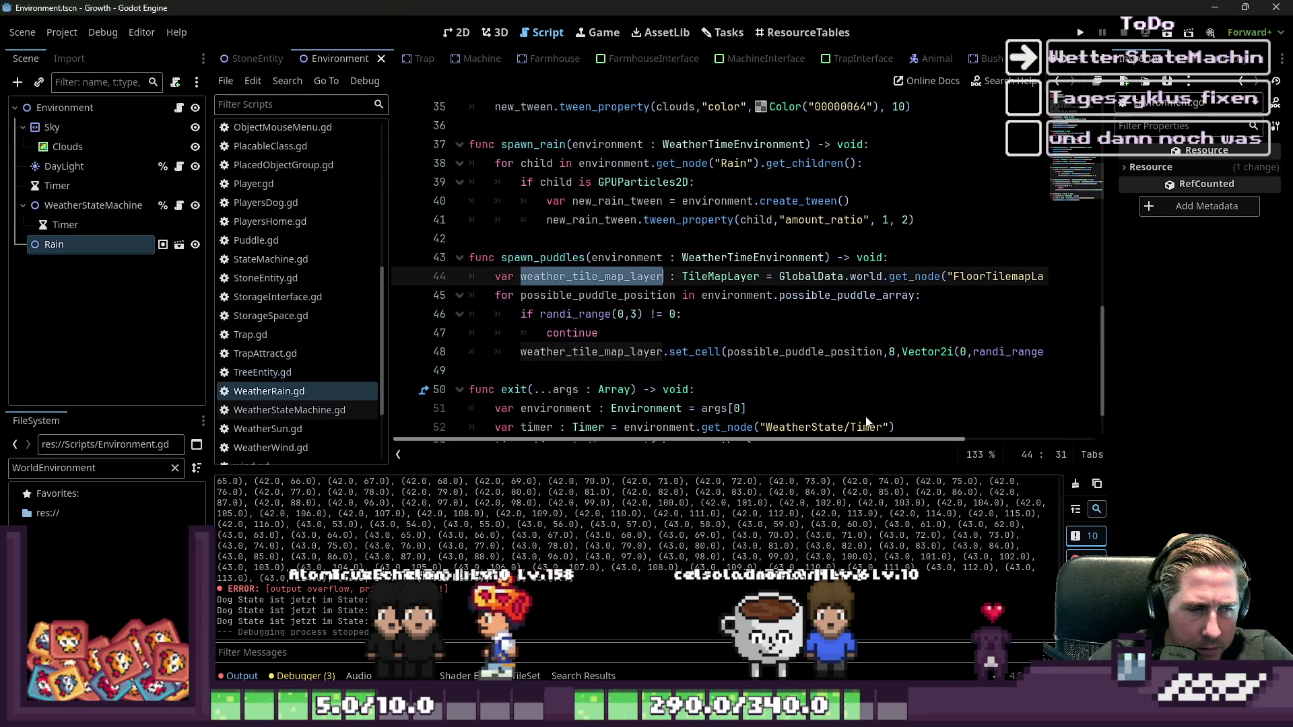
click(268, 66)
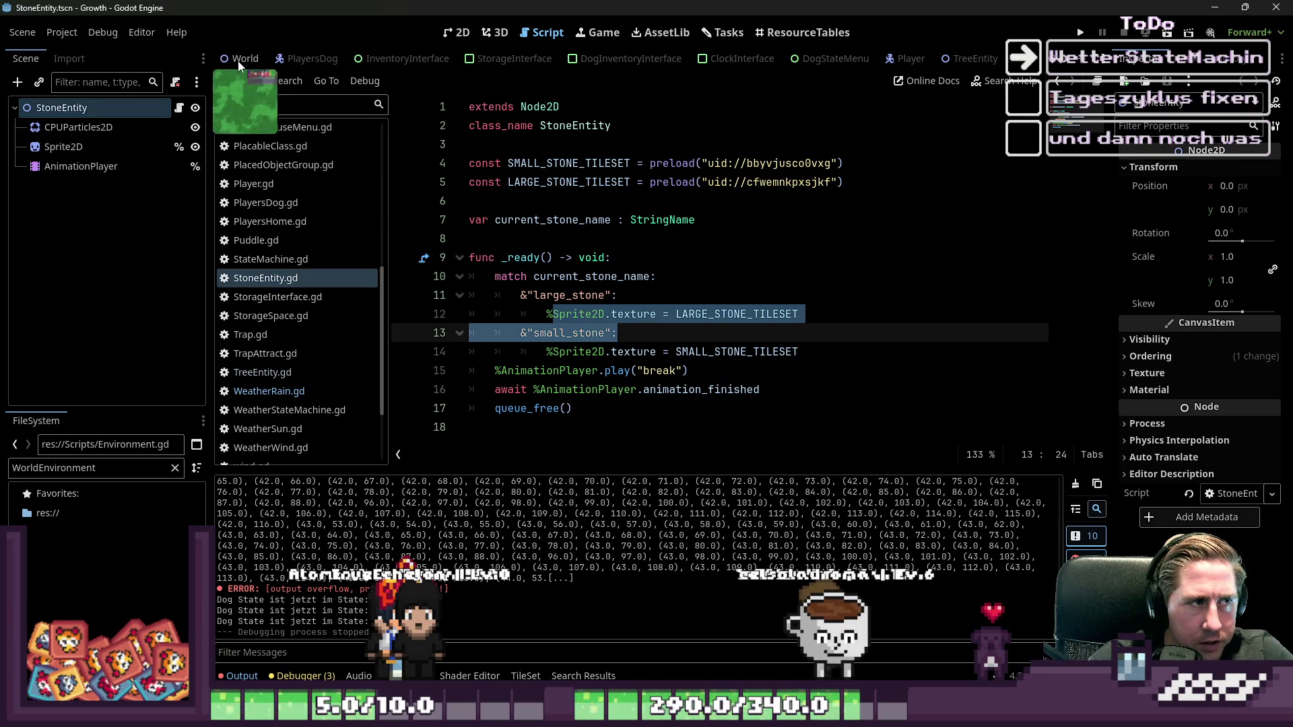
- Open the World scene and find the WeatherTileMapLayer node in the Scene dock
click(246, 60)
scroll(99, 223, up, 10)
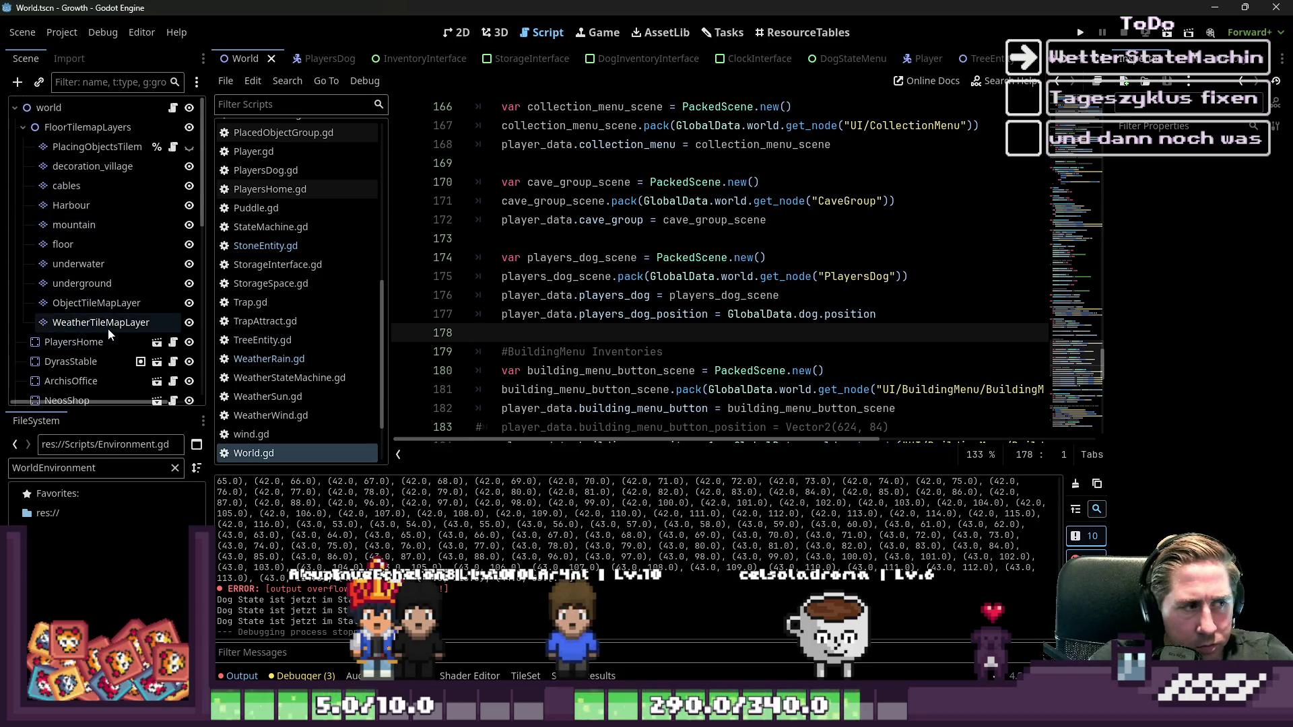
double_click(108, 324)
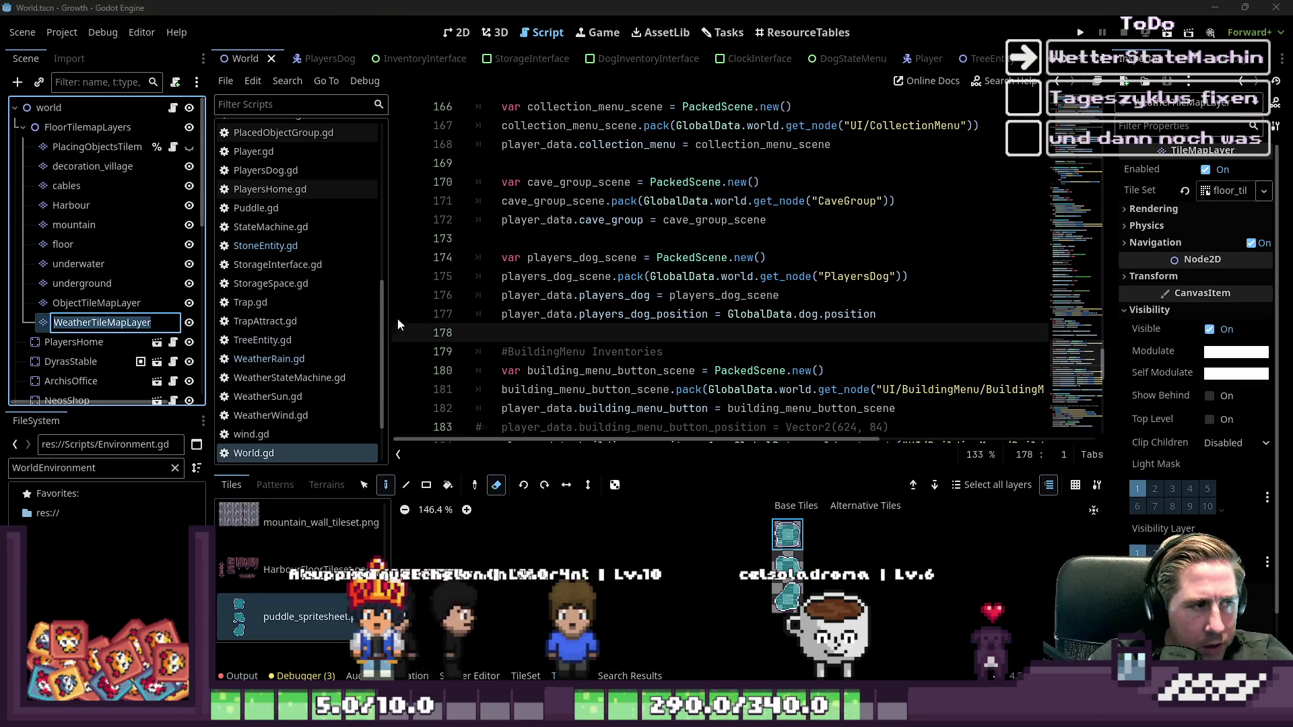
scroll(472, 303, down, 10)
scroll(269, 229, up, 3)
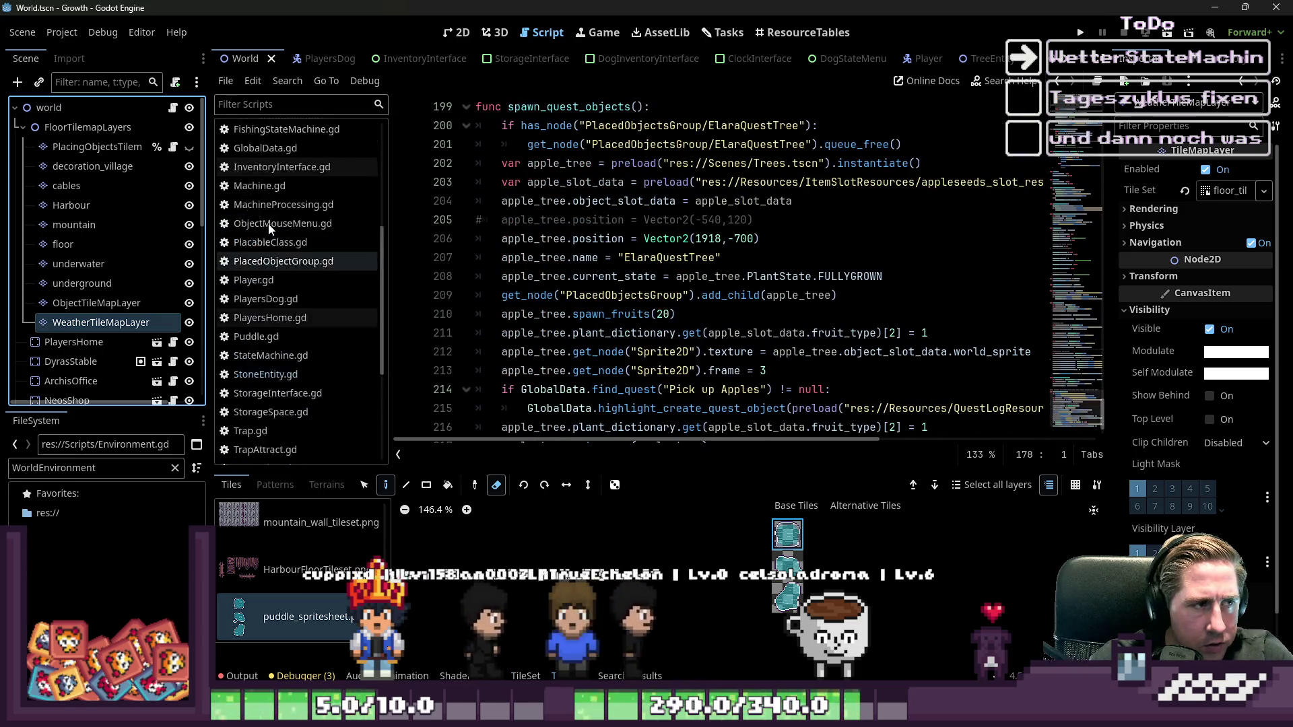
scroll(277, 309, down, 4)
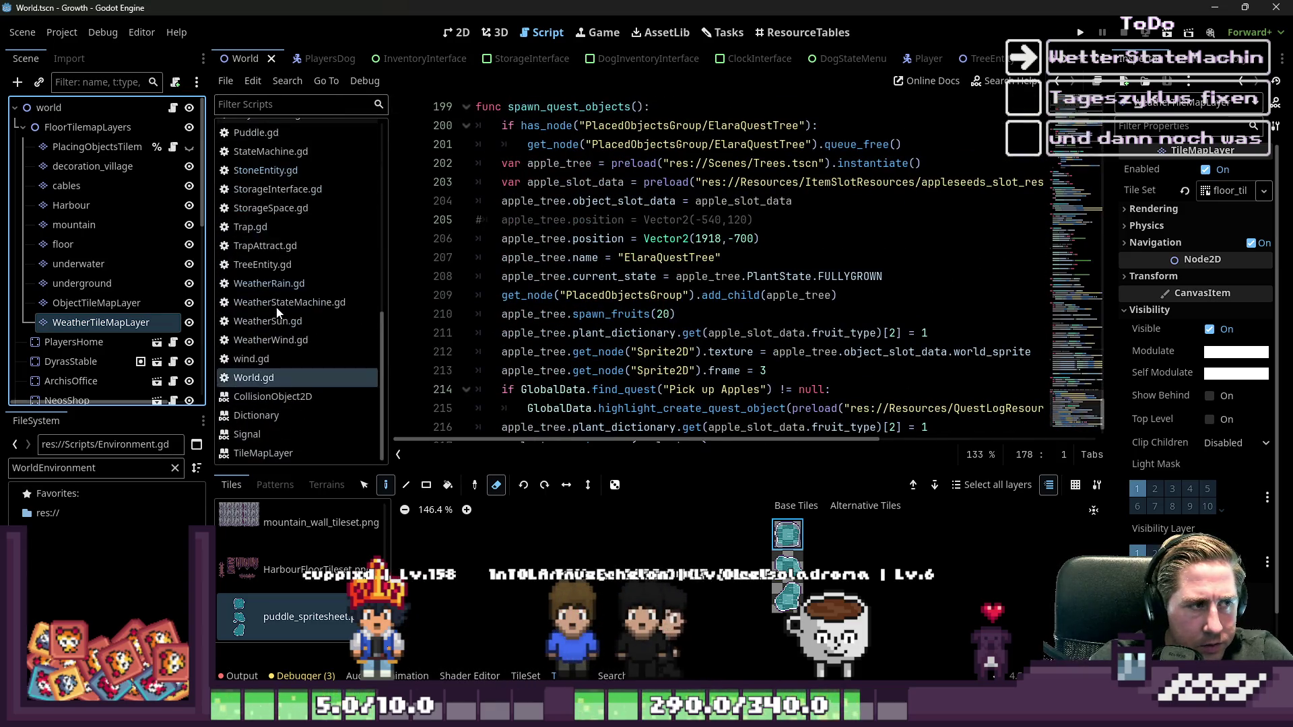
- Back in WeatherRain.gd, select WeatherTileMapLayer in the line 44 node path
click(270, 283)
mouse_move(953, 279)
mouse_down()
mouse_move(842, 296)
mouse_move(1040, 278)
mouse_up()
click(850, 283)
double_click(851, 279)
double_click(948, 273)
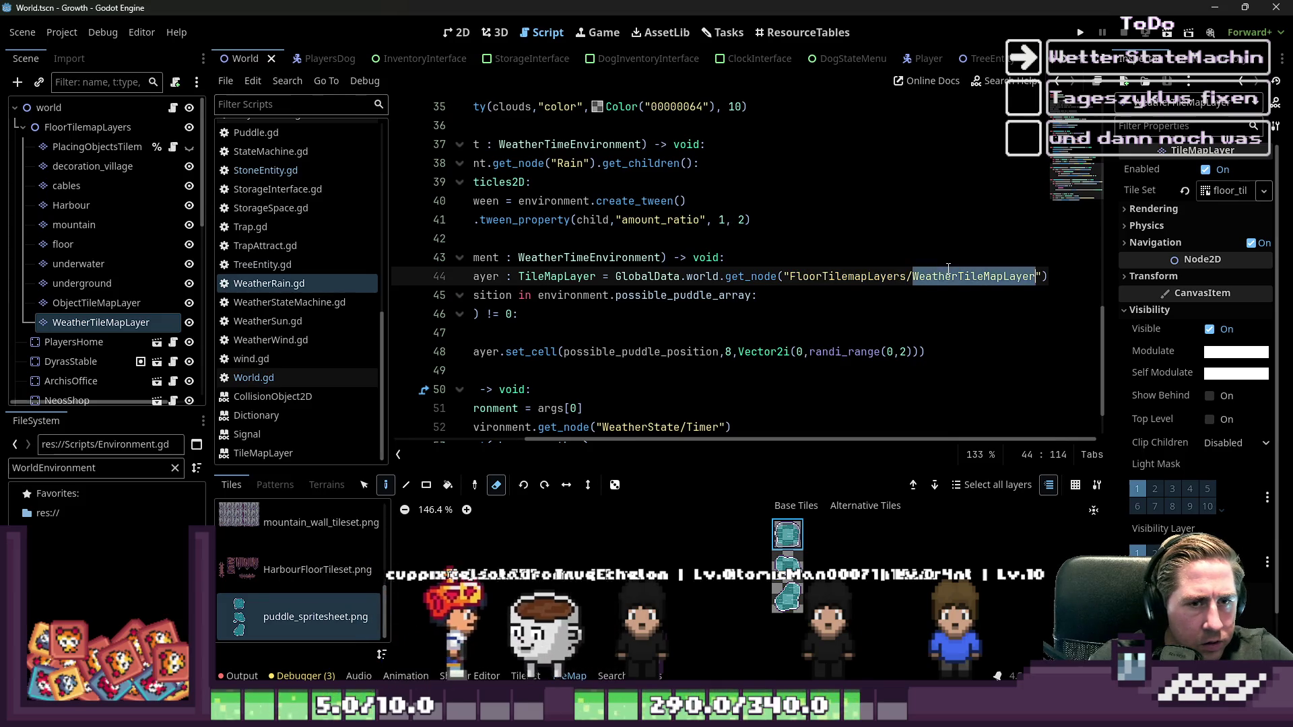
- Inspect the FloorTilemapLayers node, then return to WeatherRain.gd's puddle code
double_click(110, 127)
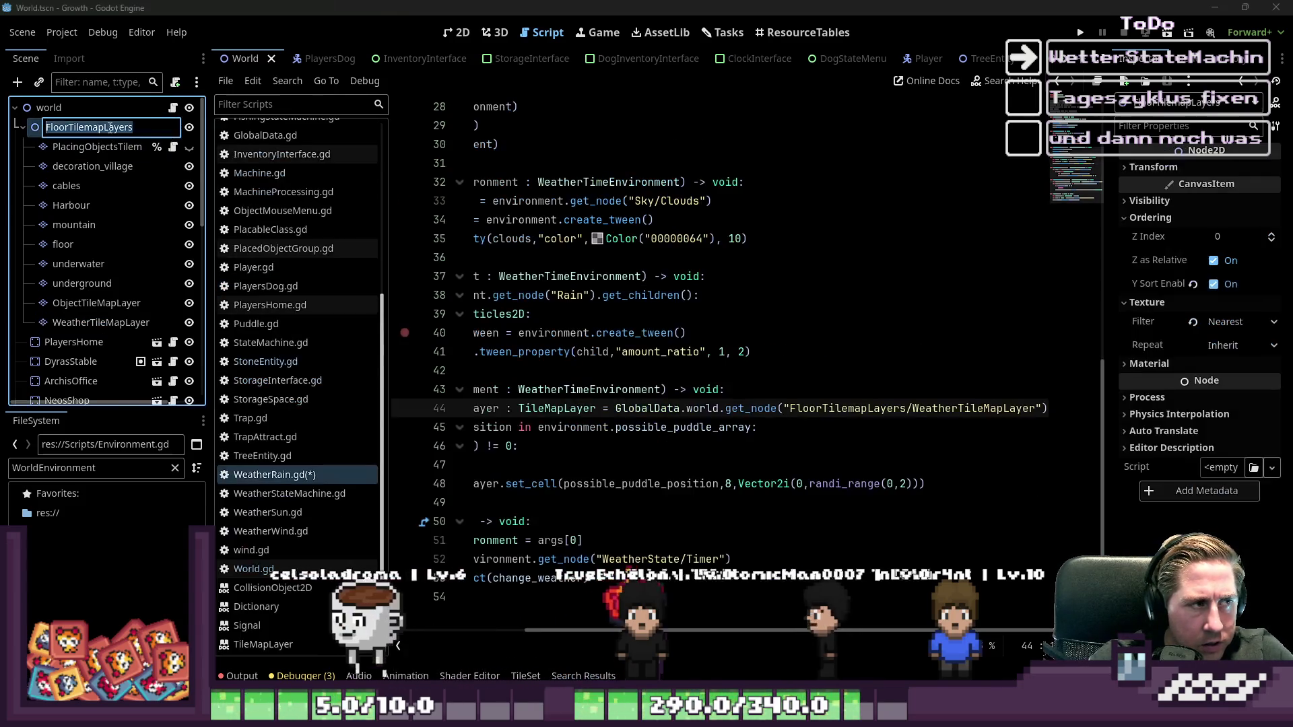
key(Escape)
scroll(99, 281, down, 1)
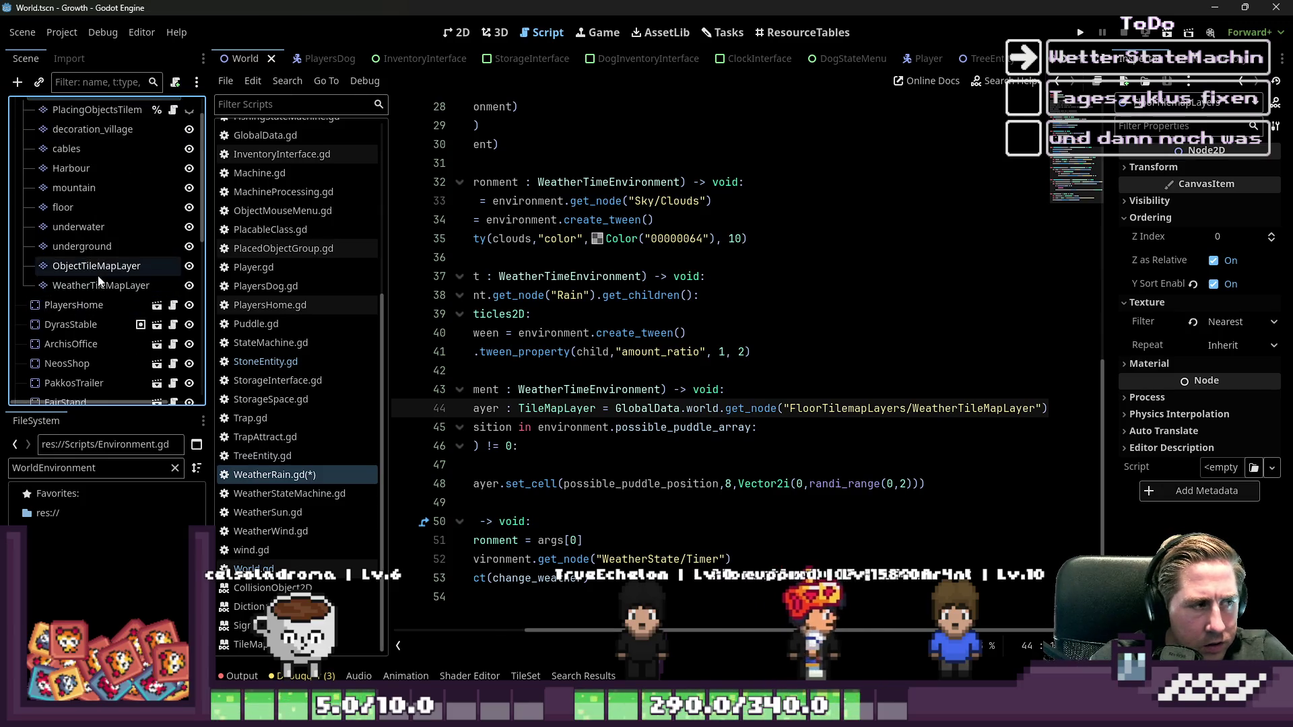
scroll(99, 282, down, 10)
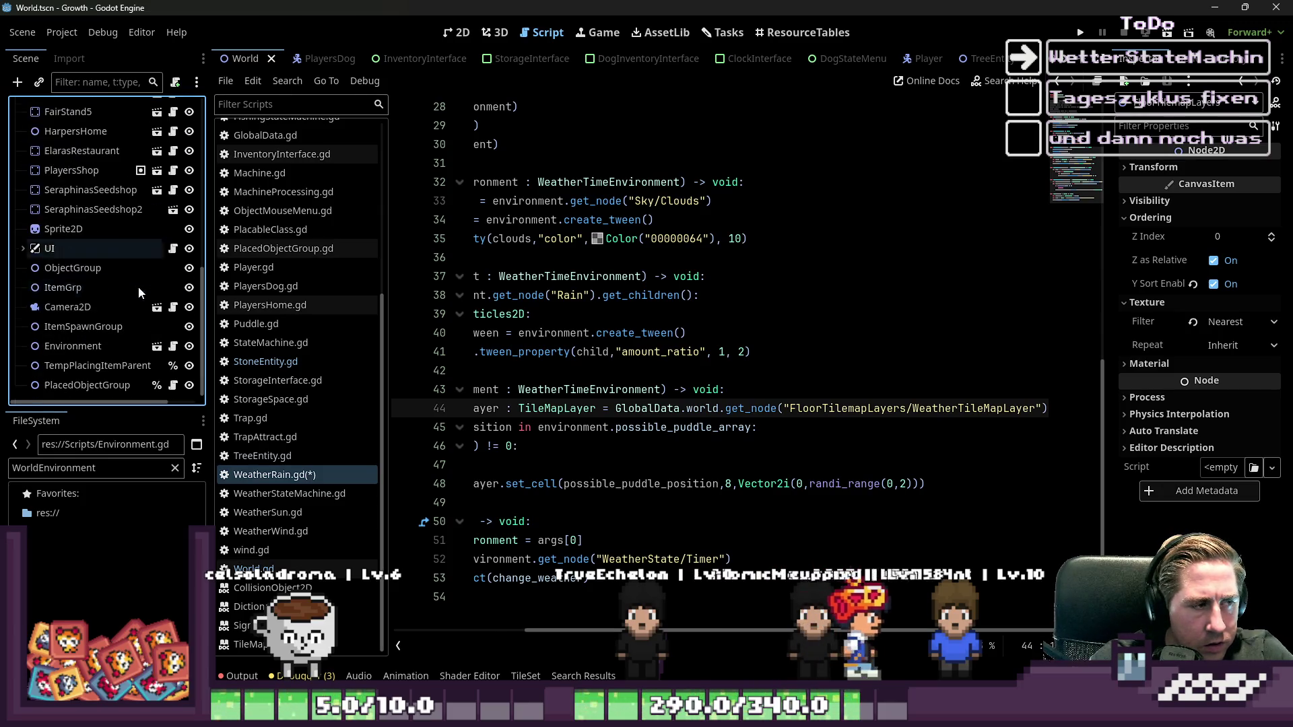
click(276, 458)
click(273, 475)
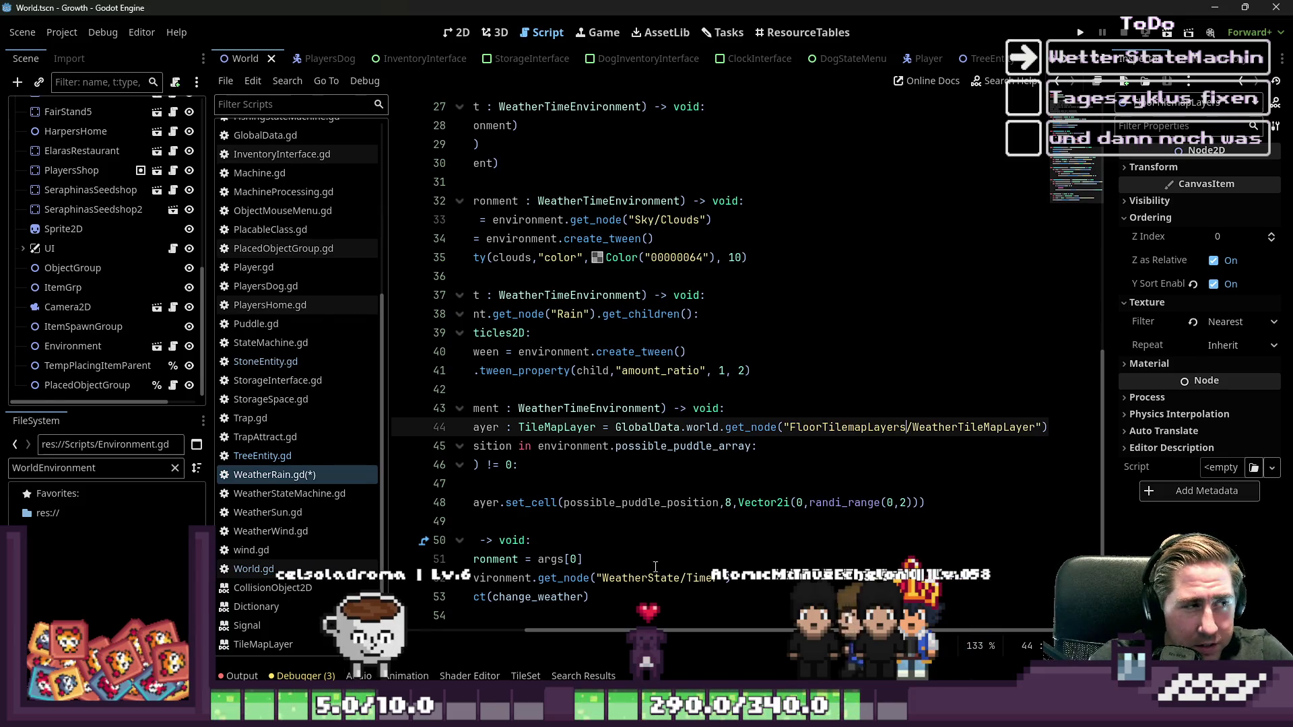
- Select possible_puddle_position in the set_cell call on line 48
scroll(153, 279, up, 8)
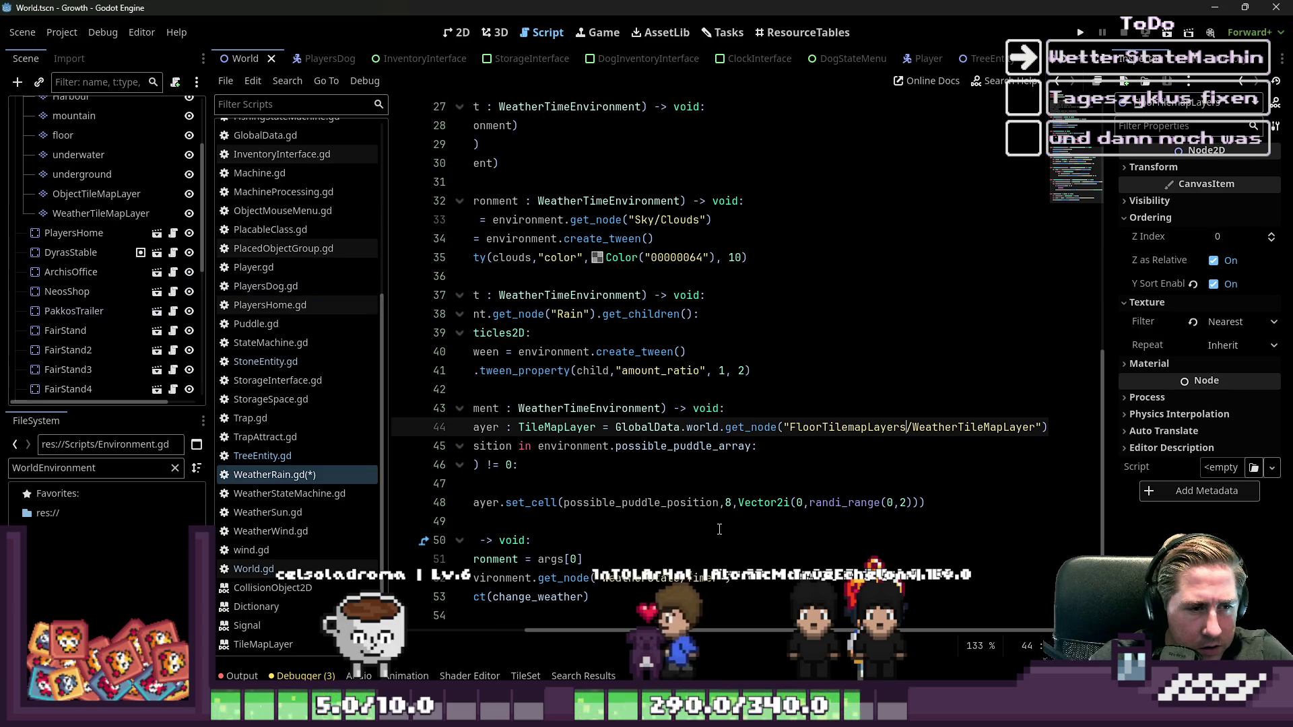
scroll(696, 616, left, 4)
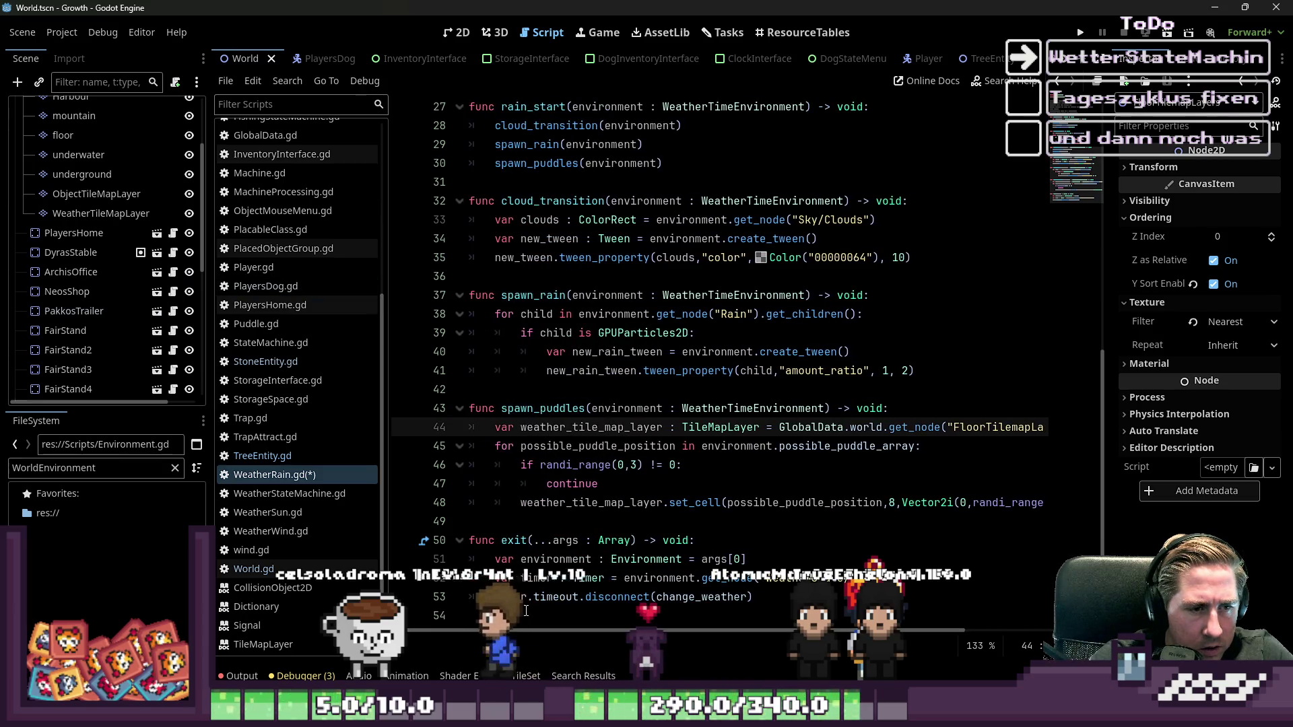
click(527, 465)
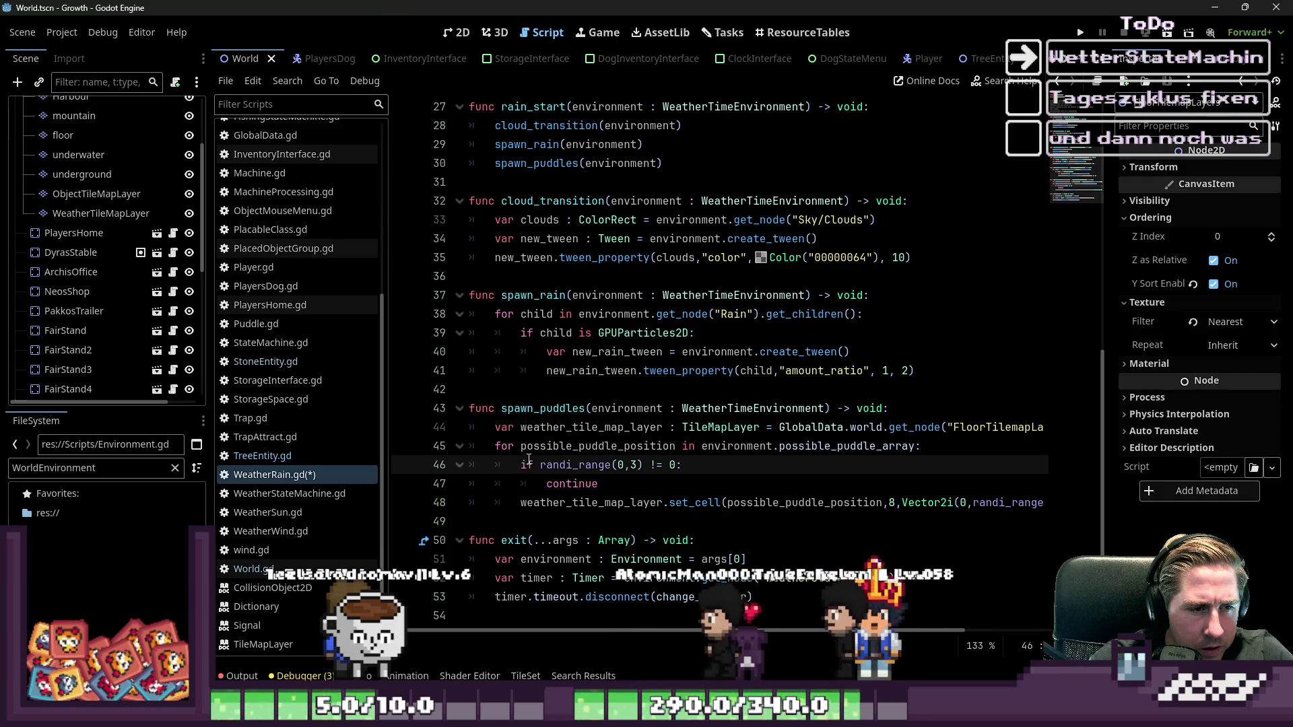
key(Up)
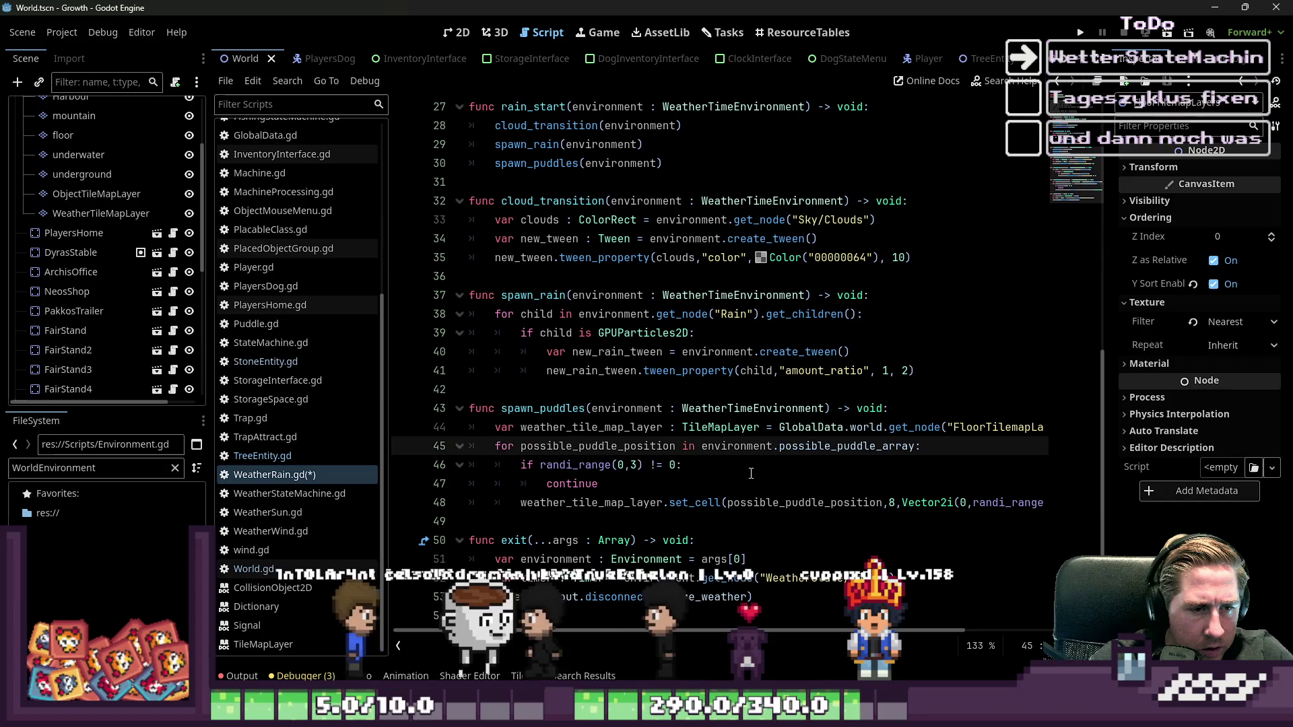
key(Down)
key(Down)
key(Down)
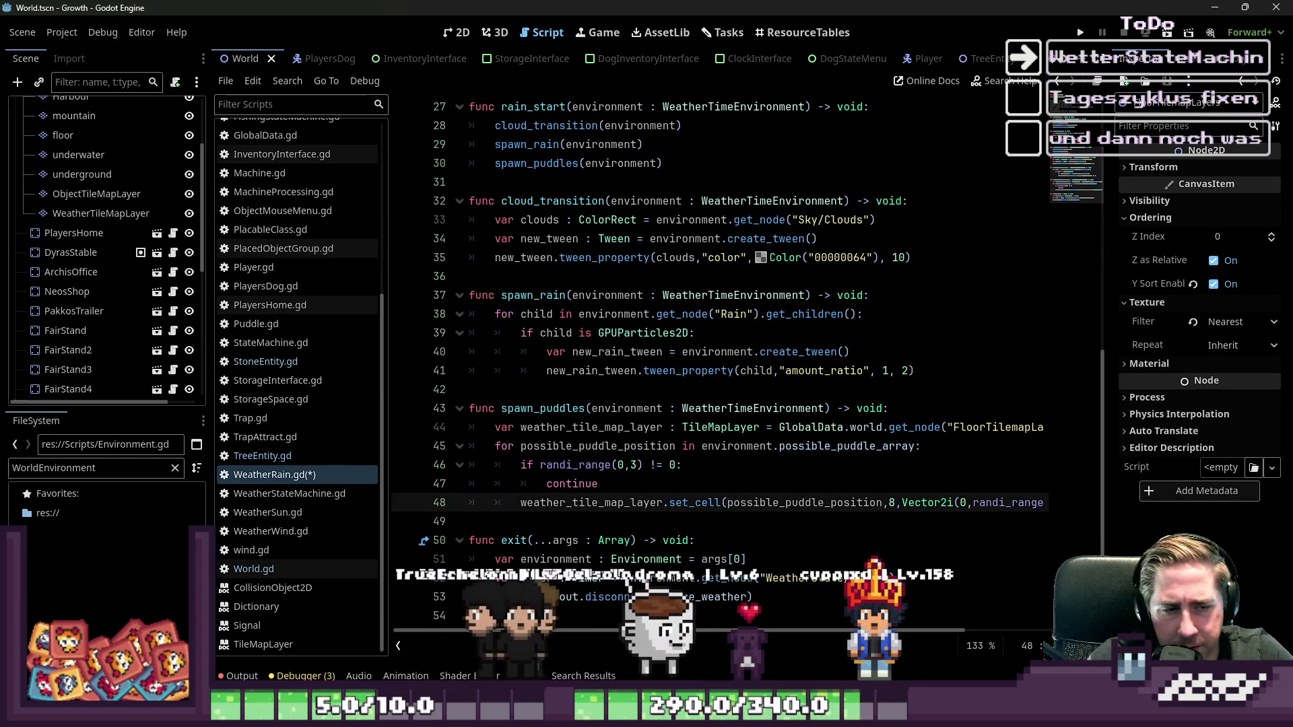
double_click(805, 503)
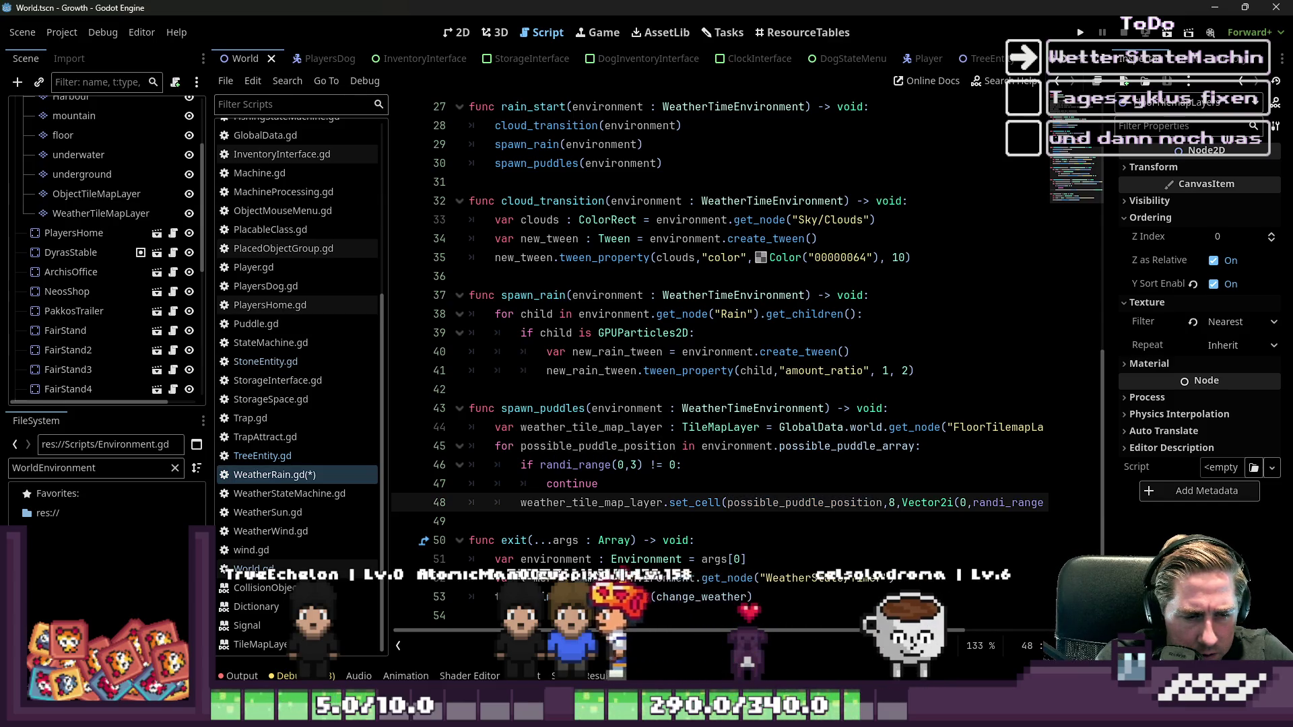
- Wrap the set_cell position as Vector2i(possible_puddle_position)
text(Vector2i)
key(ctrl+shift+Right)
text(()
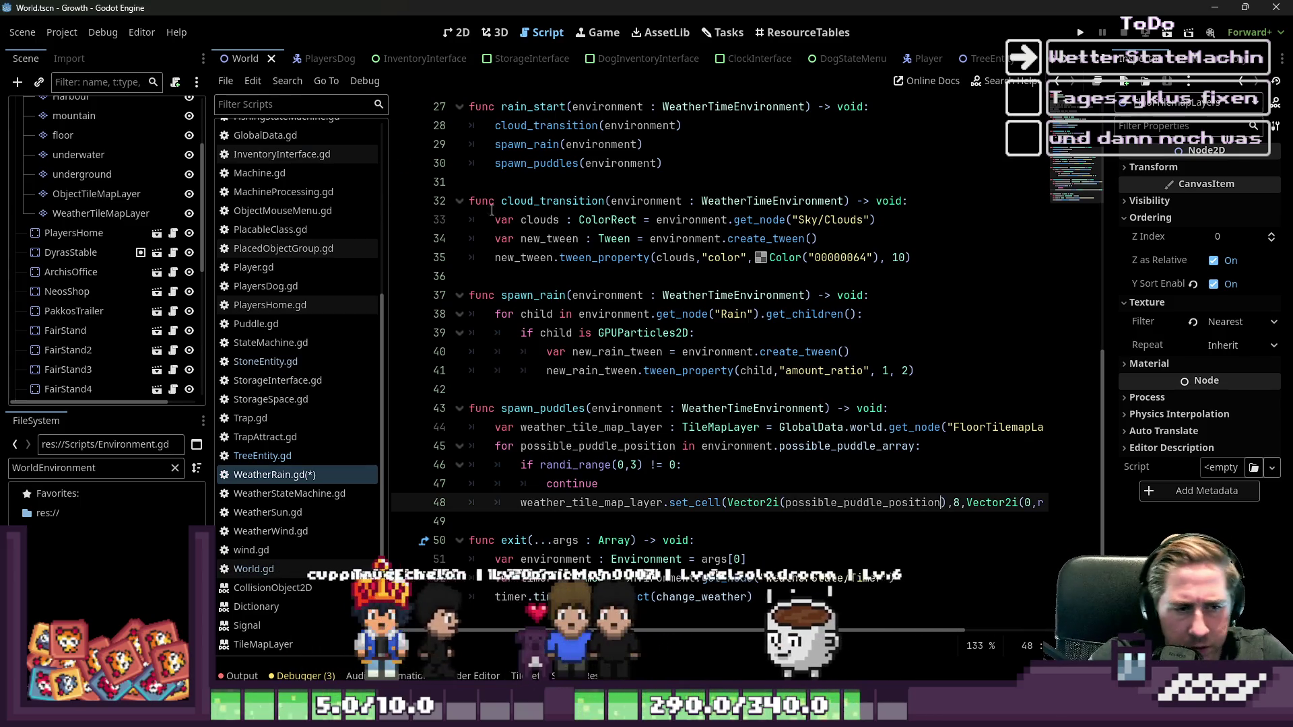
click(566, 200)
- Run the game, load the 'asd' save, walk through the forest, then stop it
click(1081, 34)
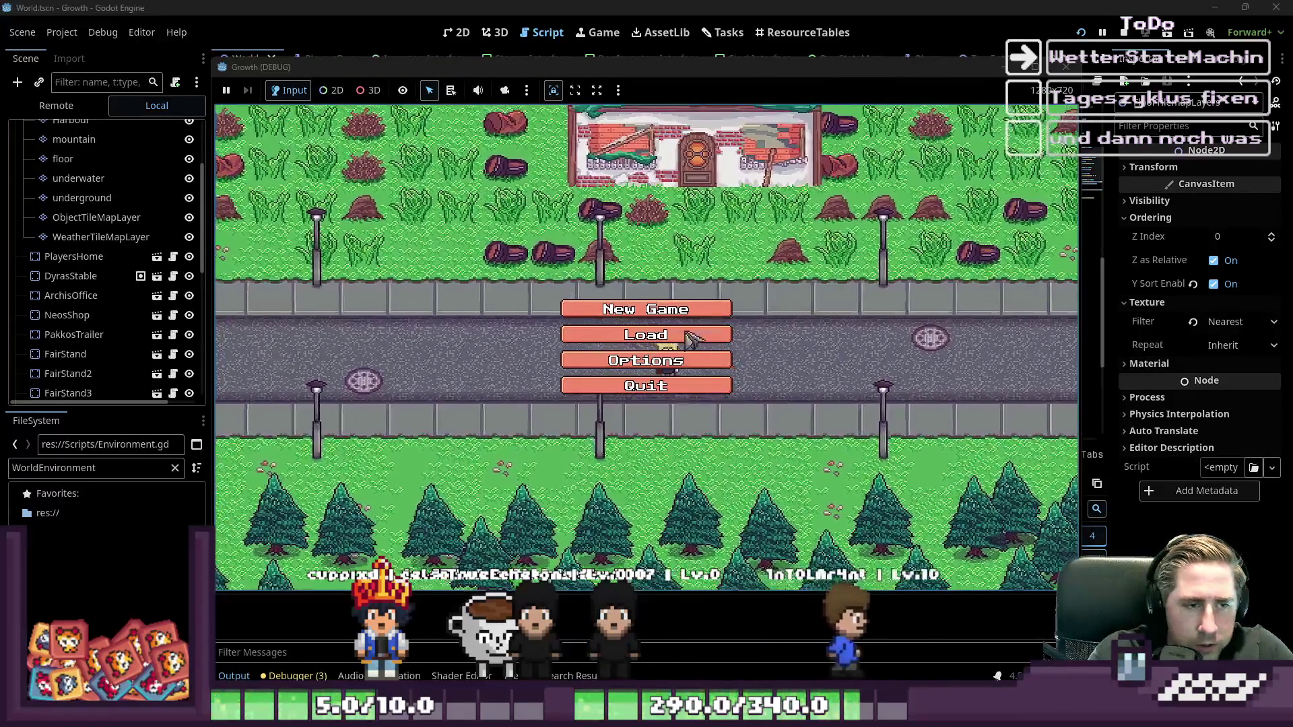
click(713, 297)
click(694, 280)
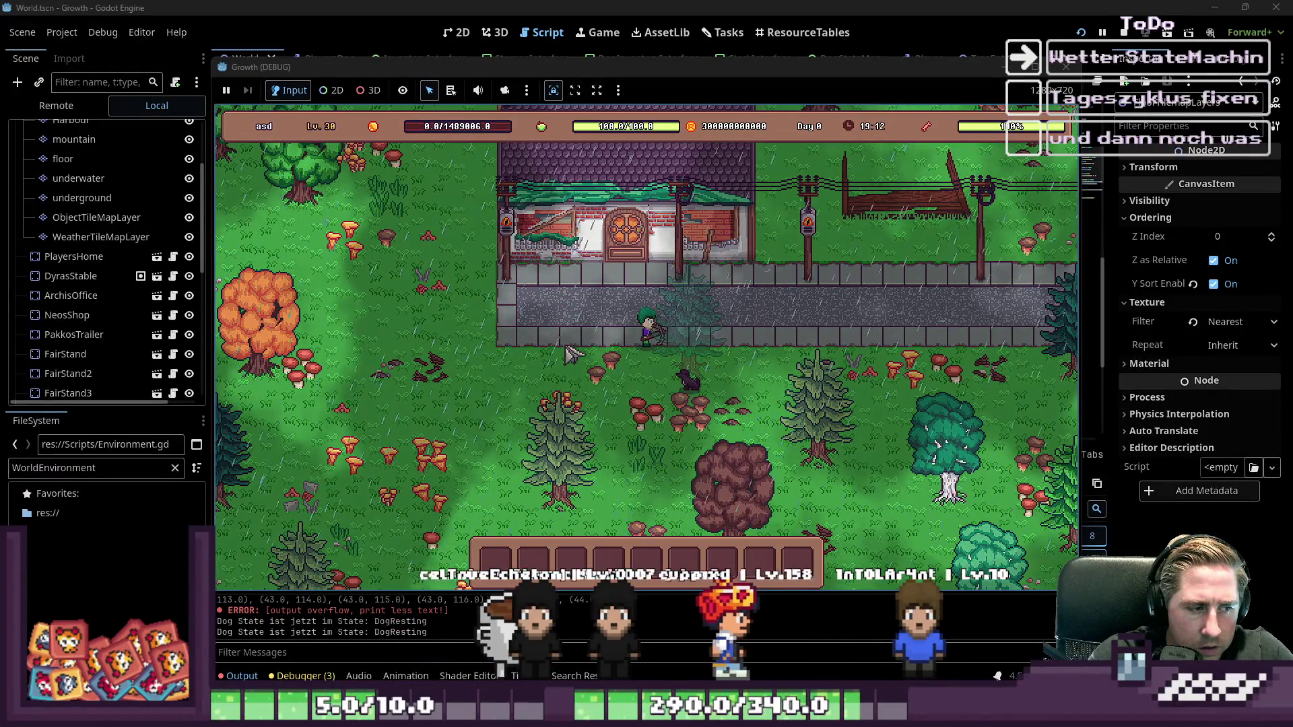
key(a)
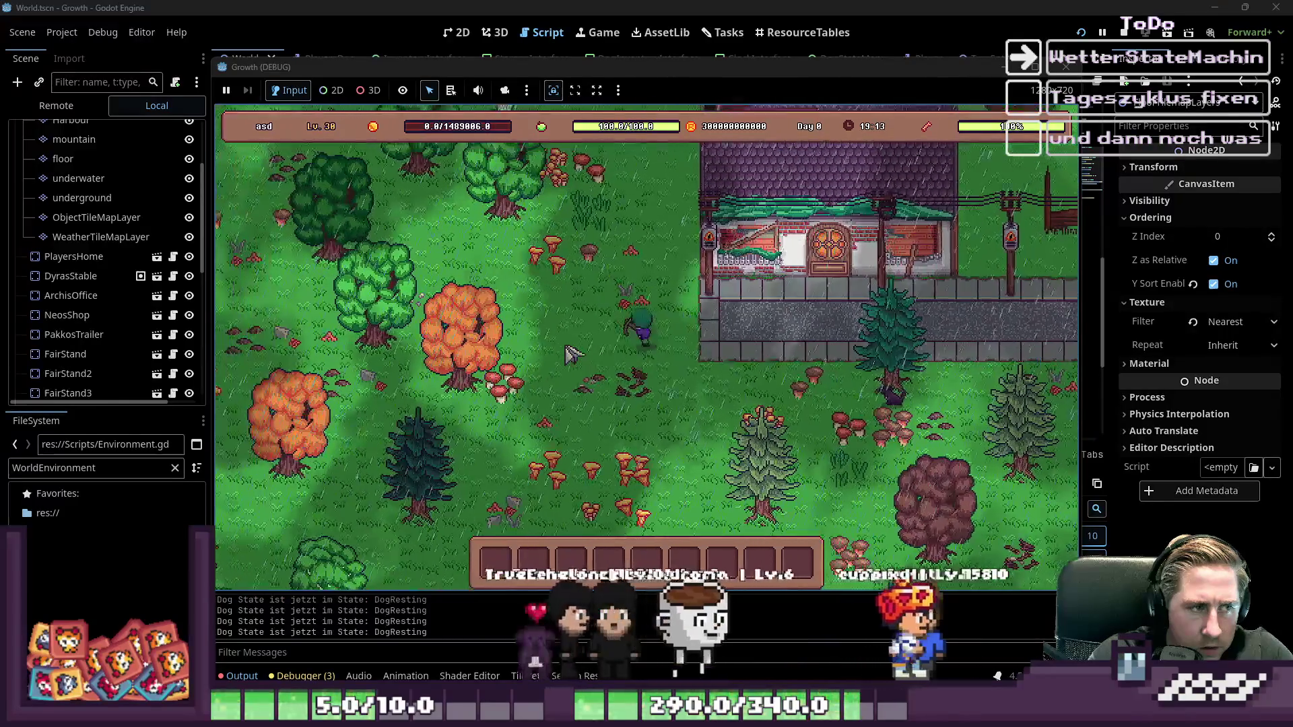
key(w)
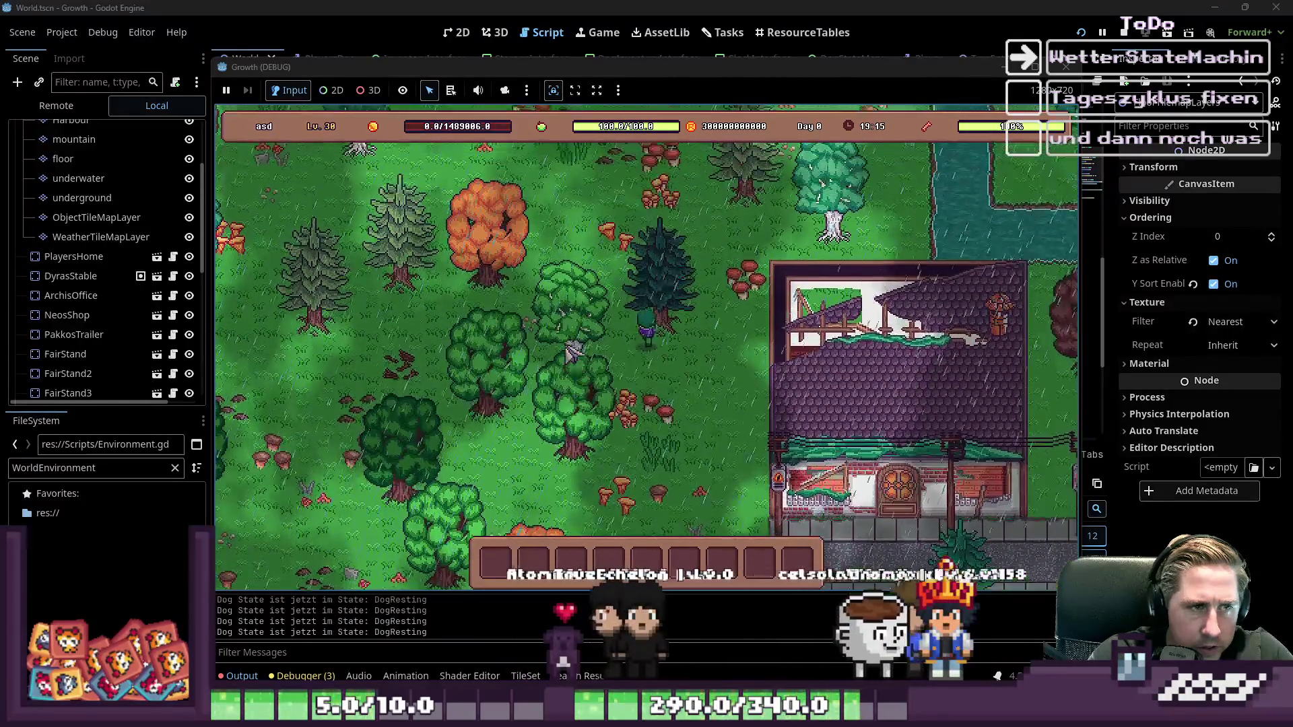
key(w)
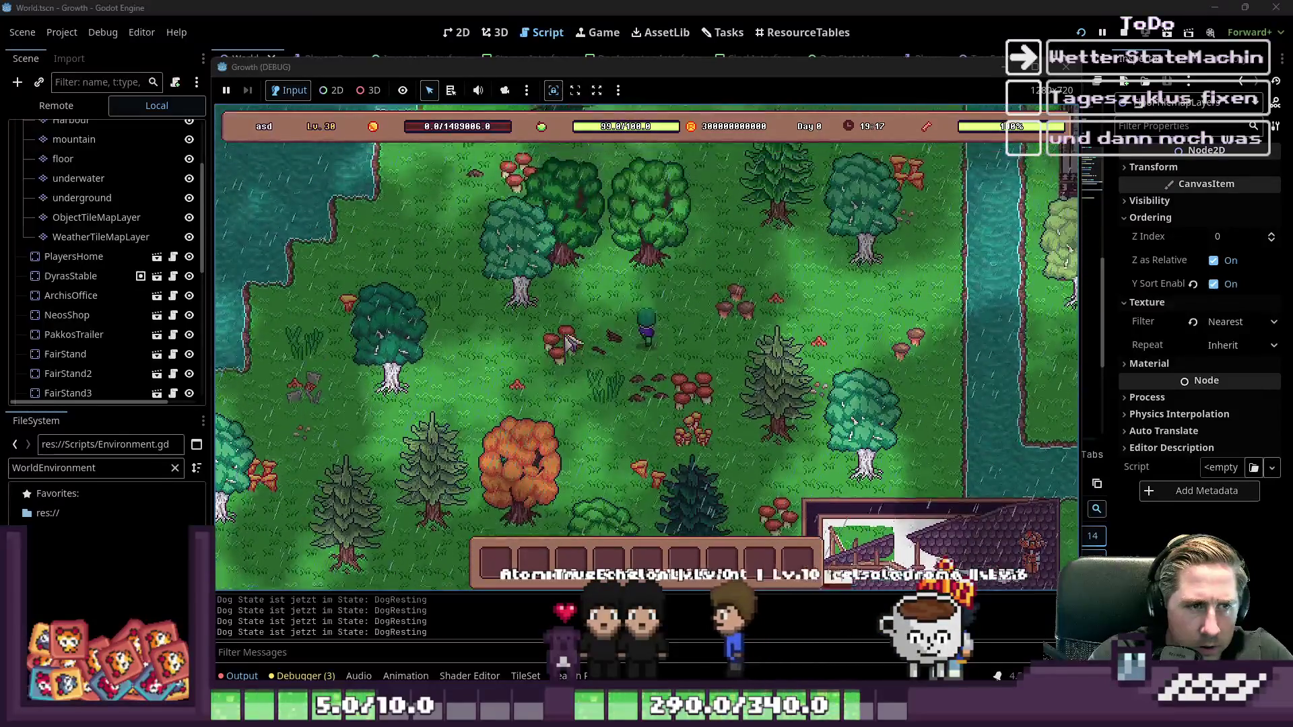
key(s)
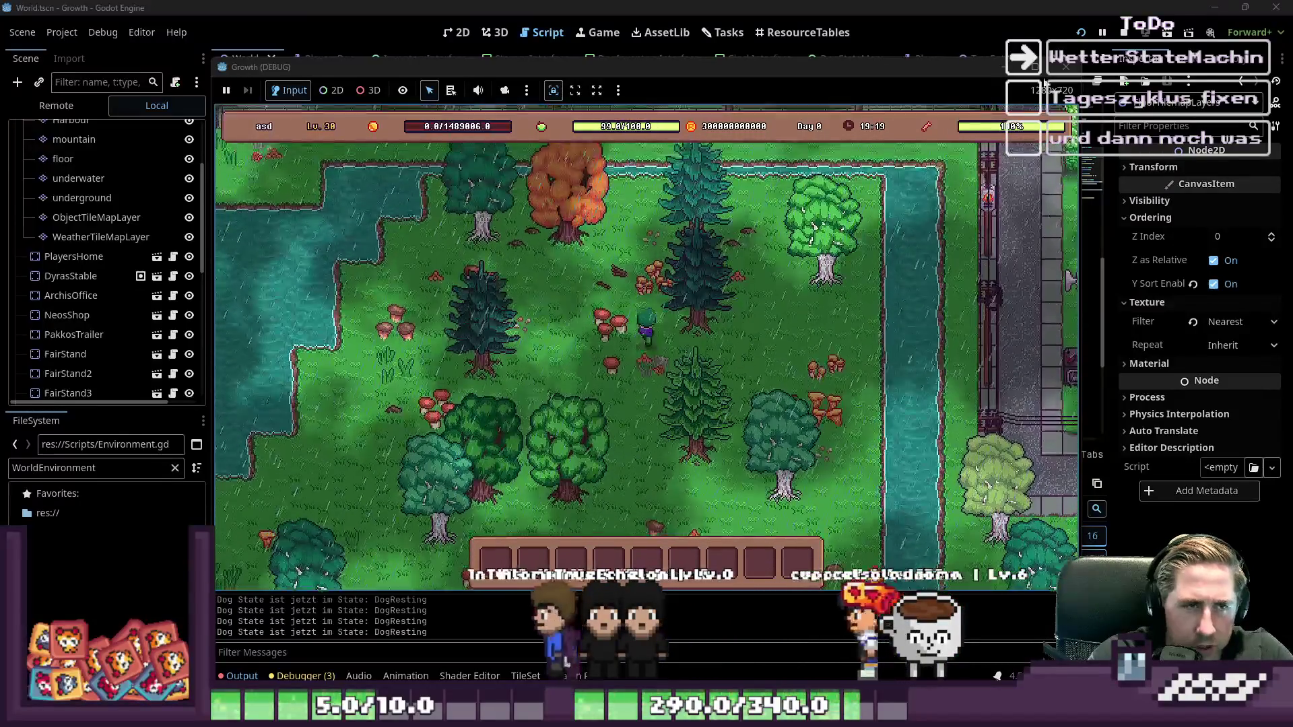
key(F8)
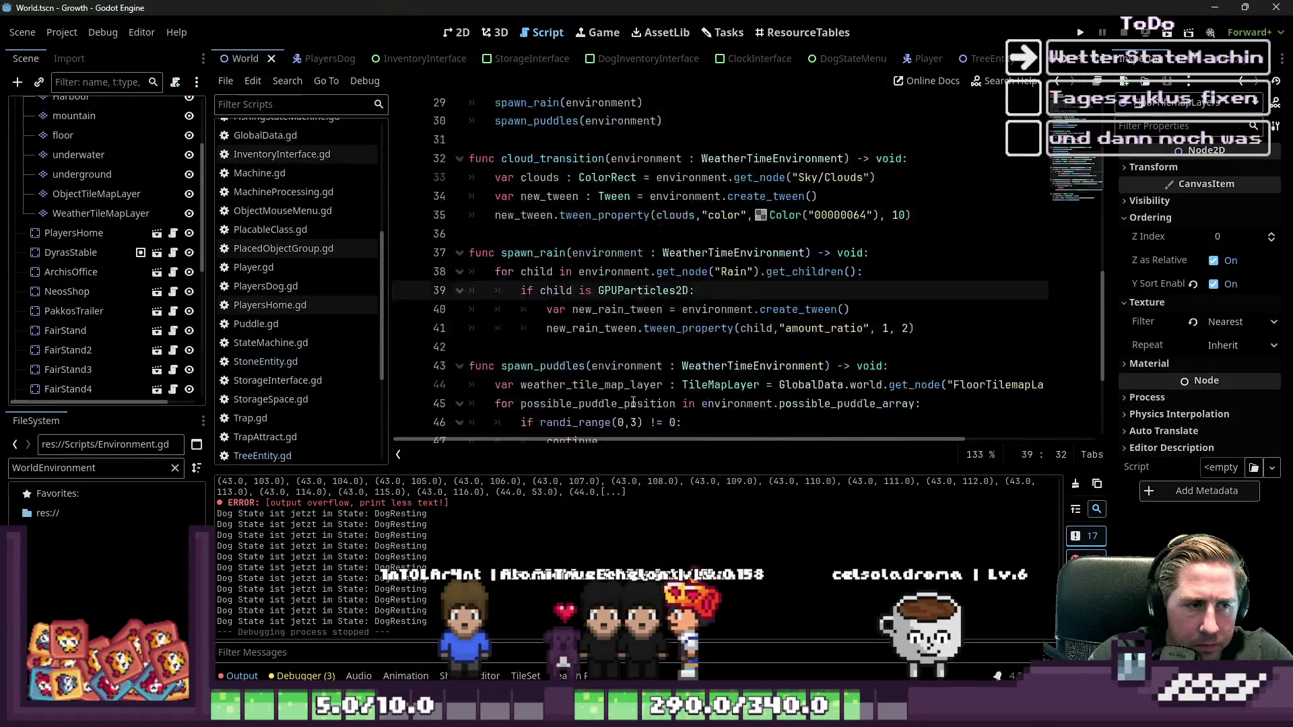
- After continue on line 47, add print("Hier sollte eine Pfütze sein! ", possible_puddle_position)
scroll(633, 402, down, 3)
click(599, 276)
key(Return)
key(Return)
key(Up)
text(p)
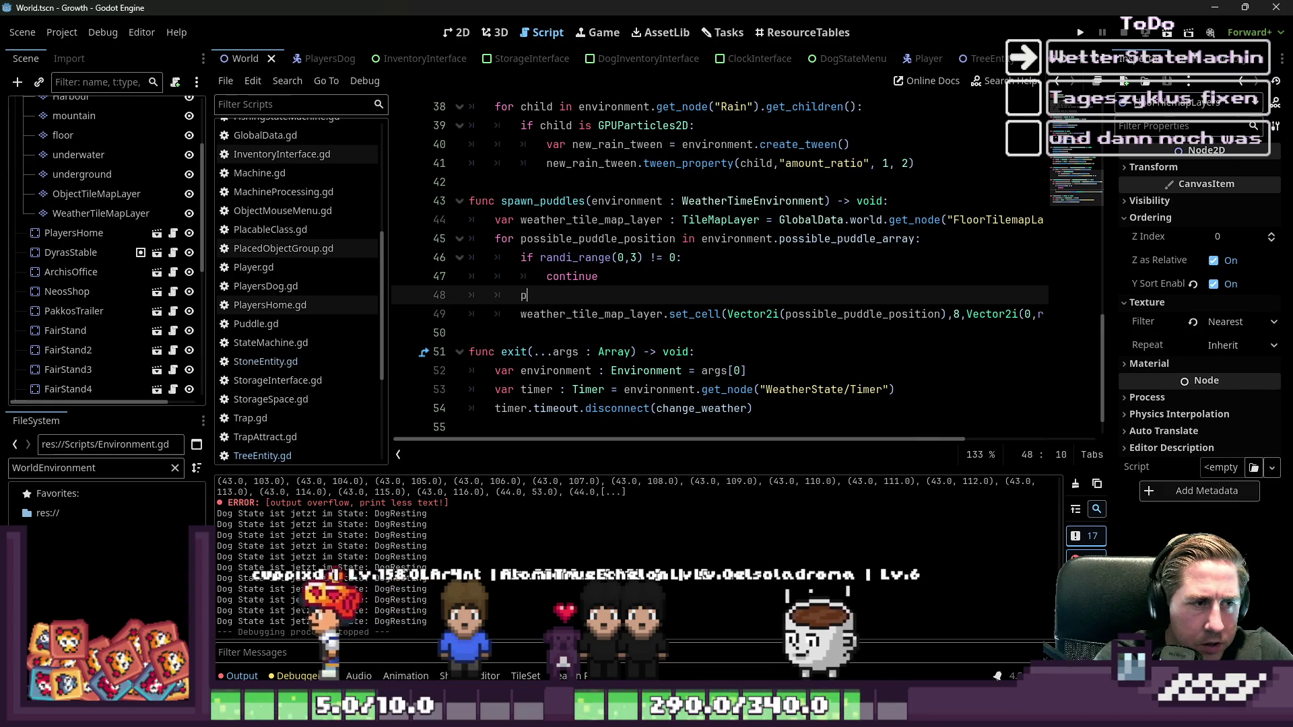
text(rint("Hier sollte eine Pfütze sein!" p)
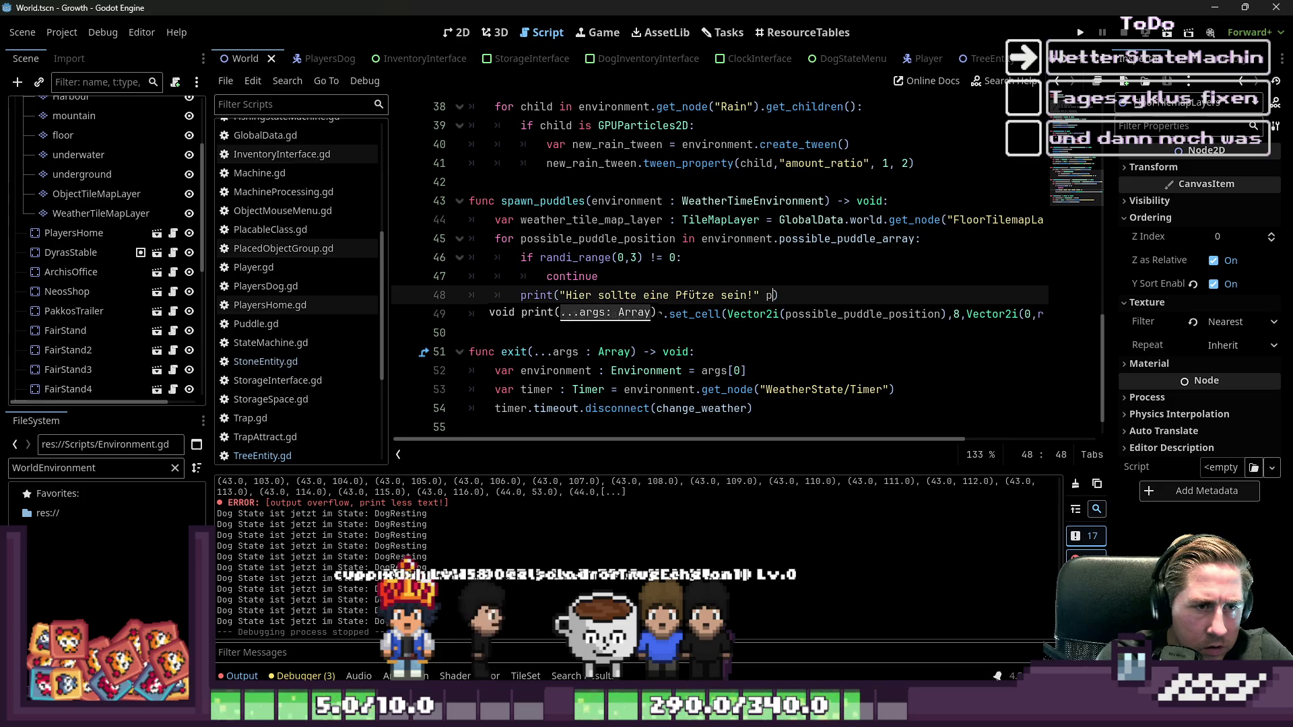
text(possible_puddle_position)
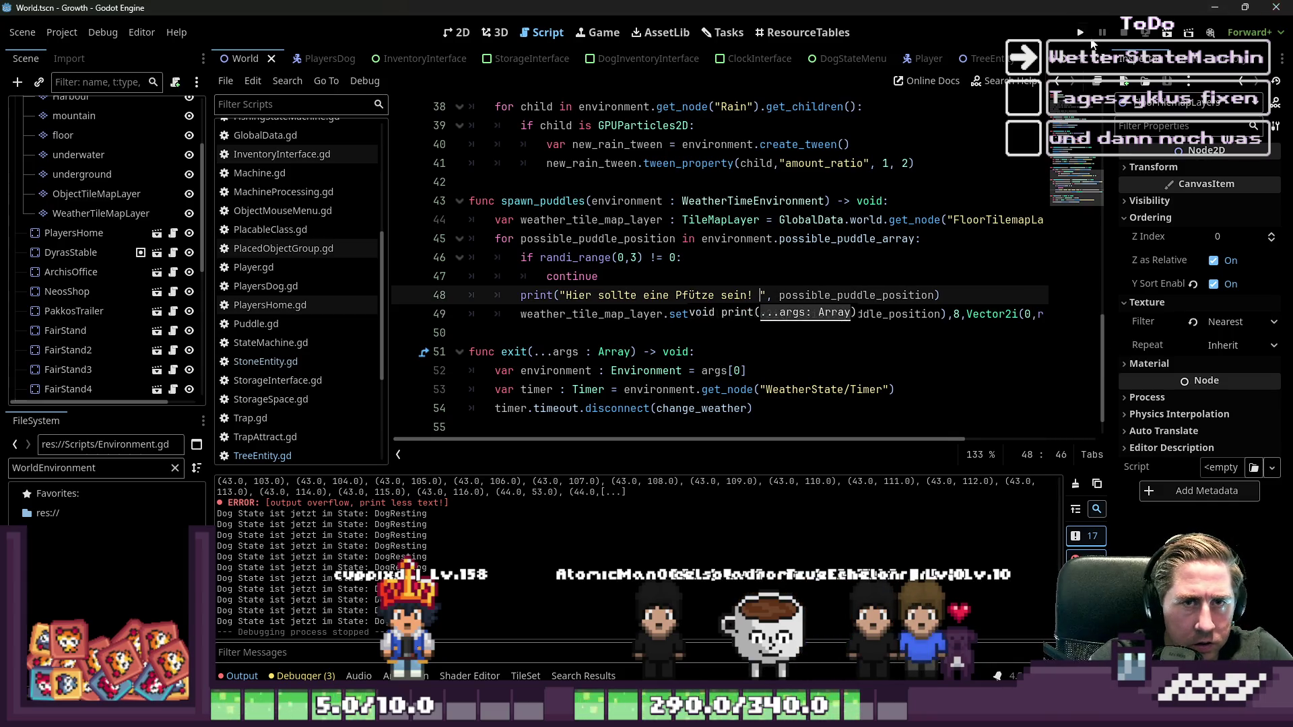
click(1081, 33)
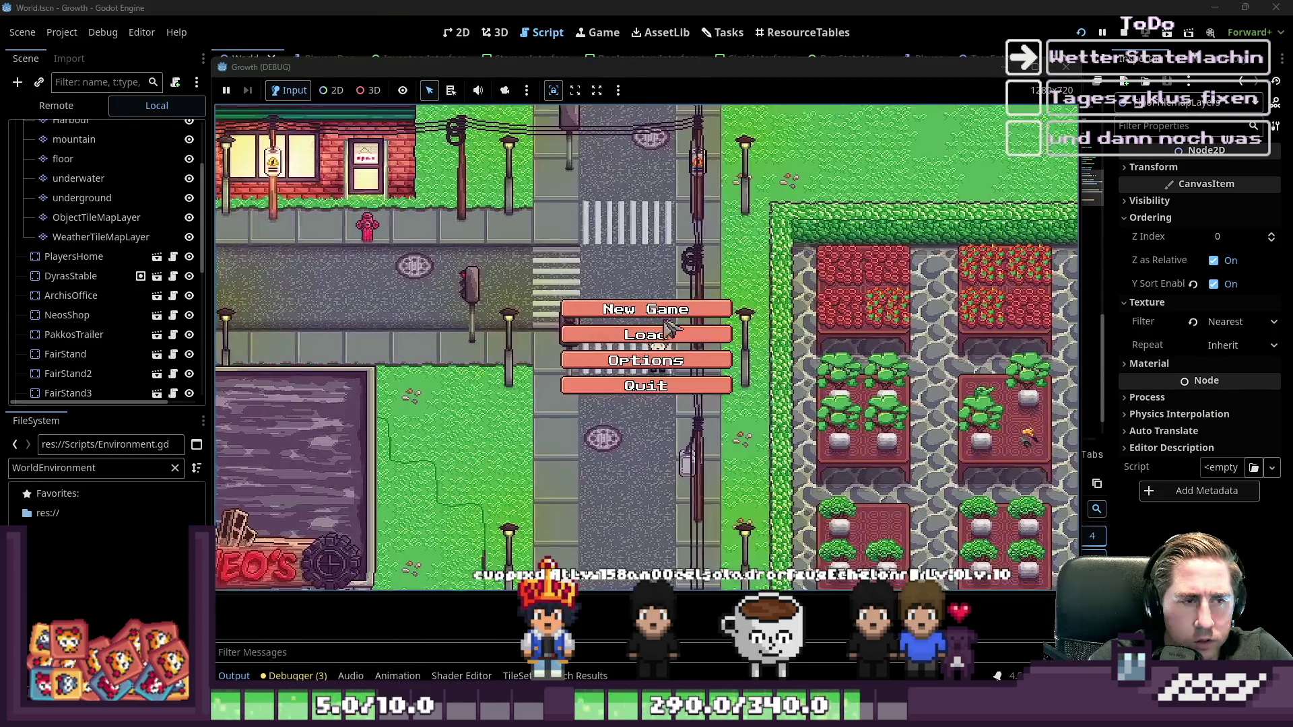
click(691, 276)
click(689, 276)
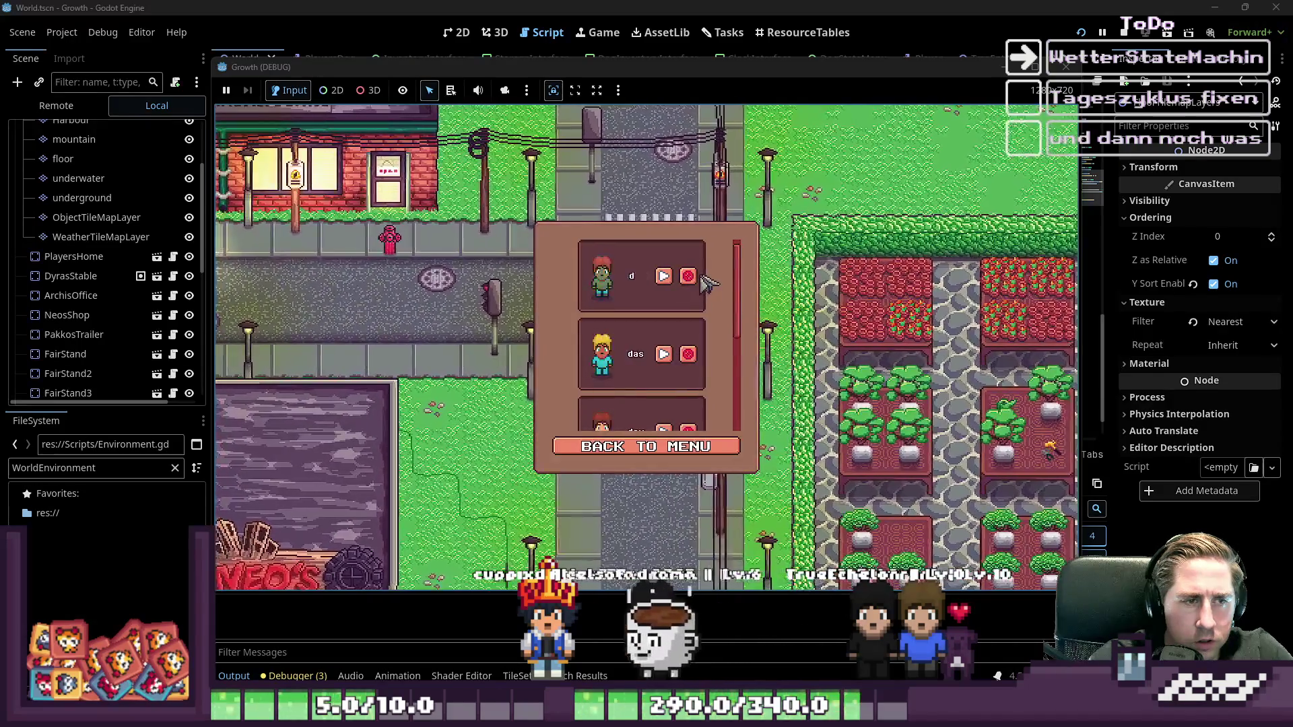
click(689, 276)
click(687, 272)
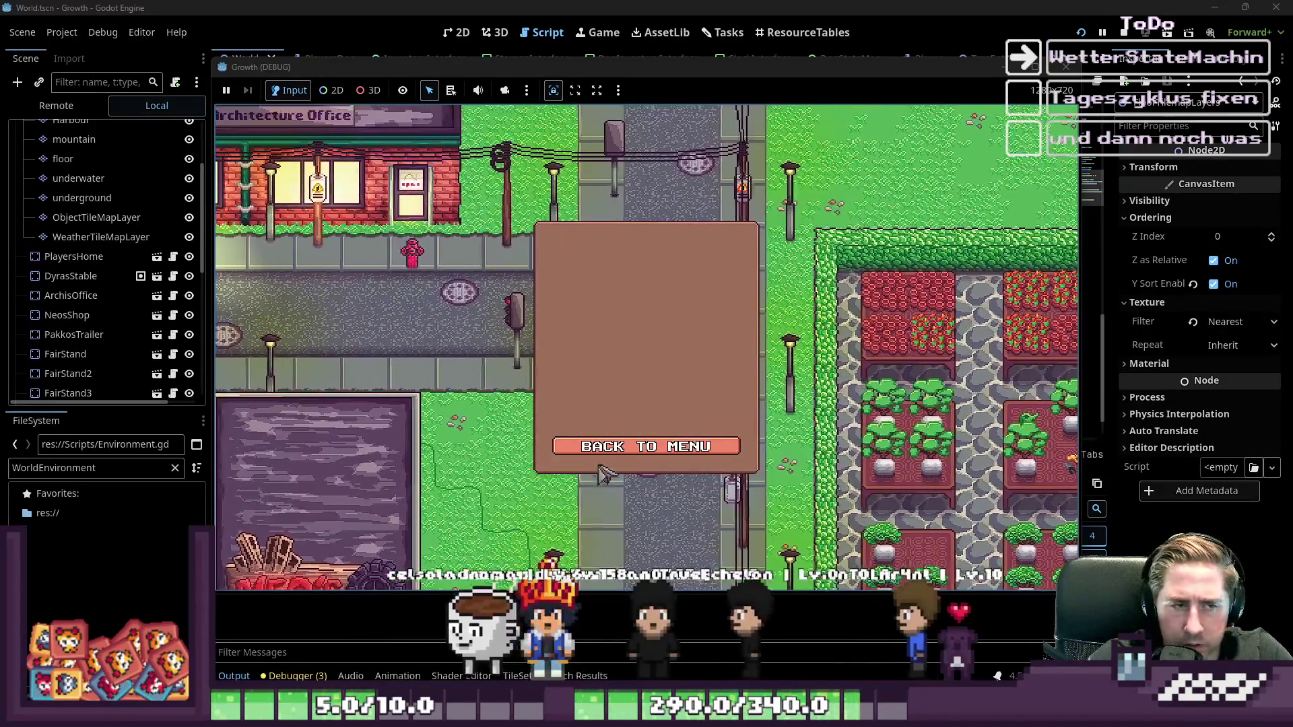
click(645, 364)
click(650, 322)
text(asd)
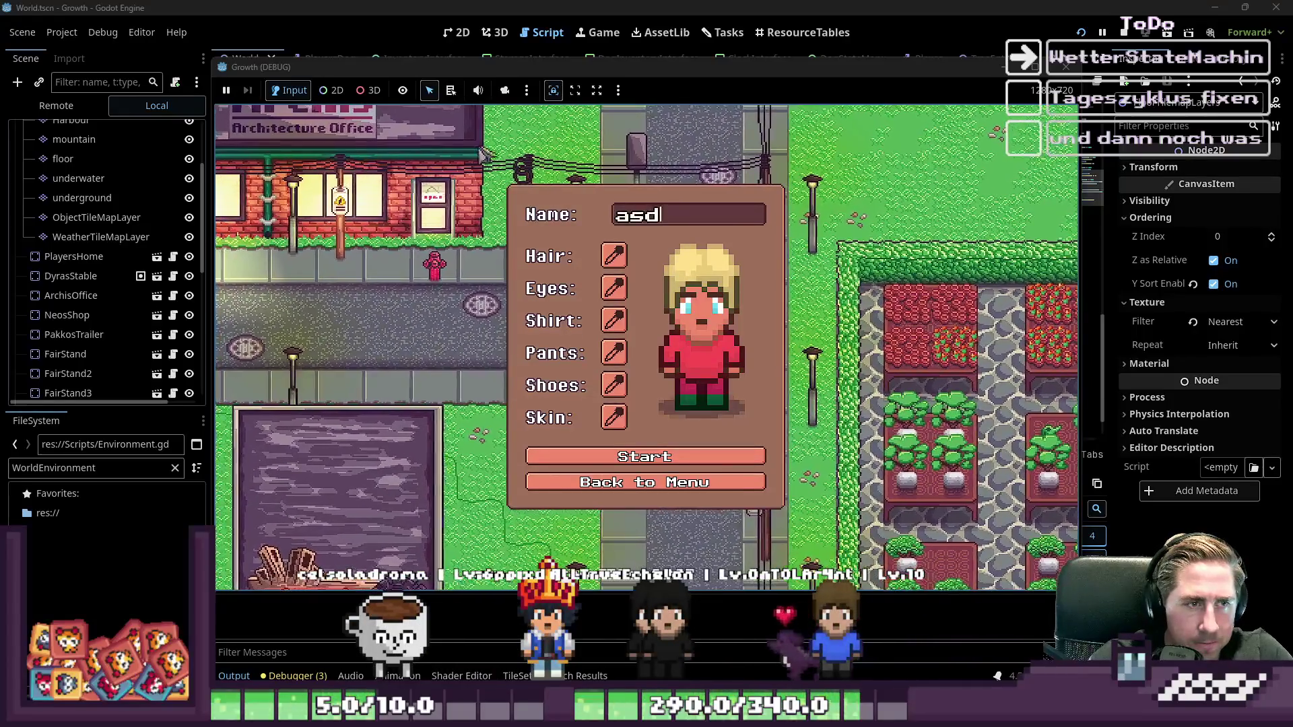
click(623, 460)
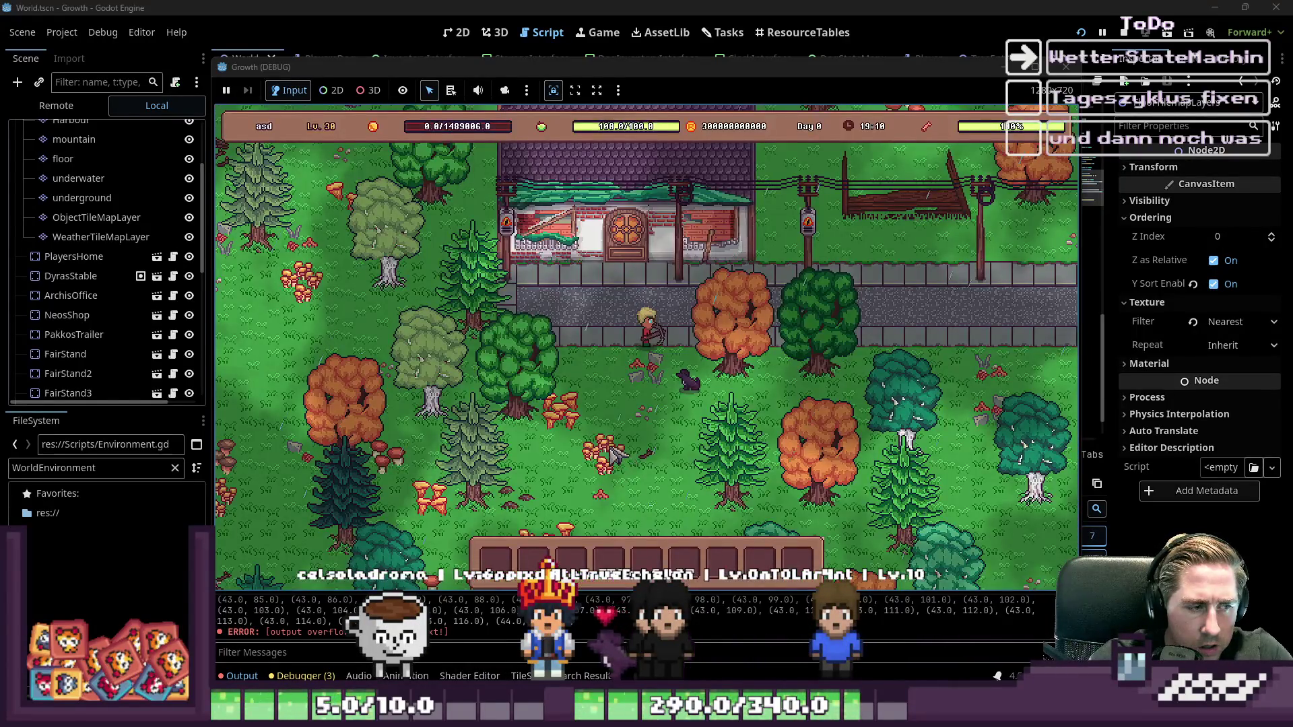
click(457, 604)
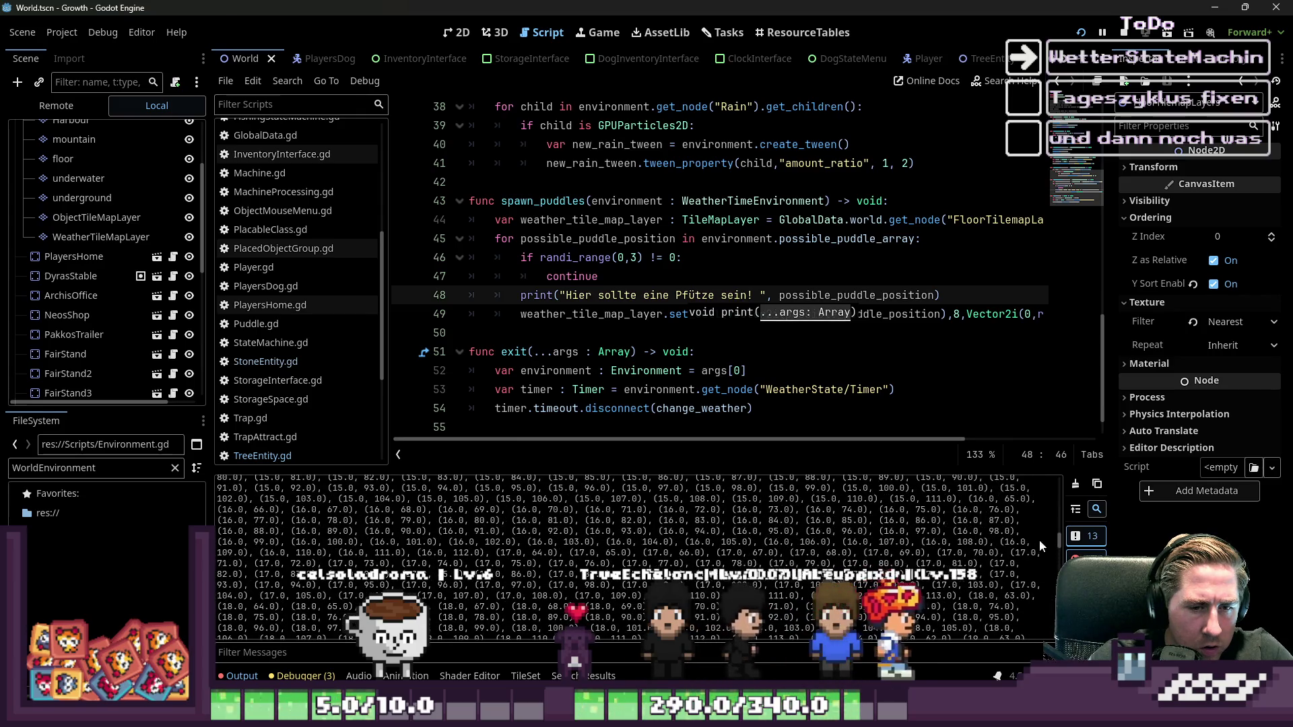
drag(1063, 549, 1055, 485)
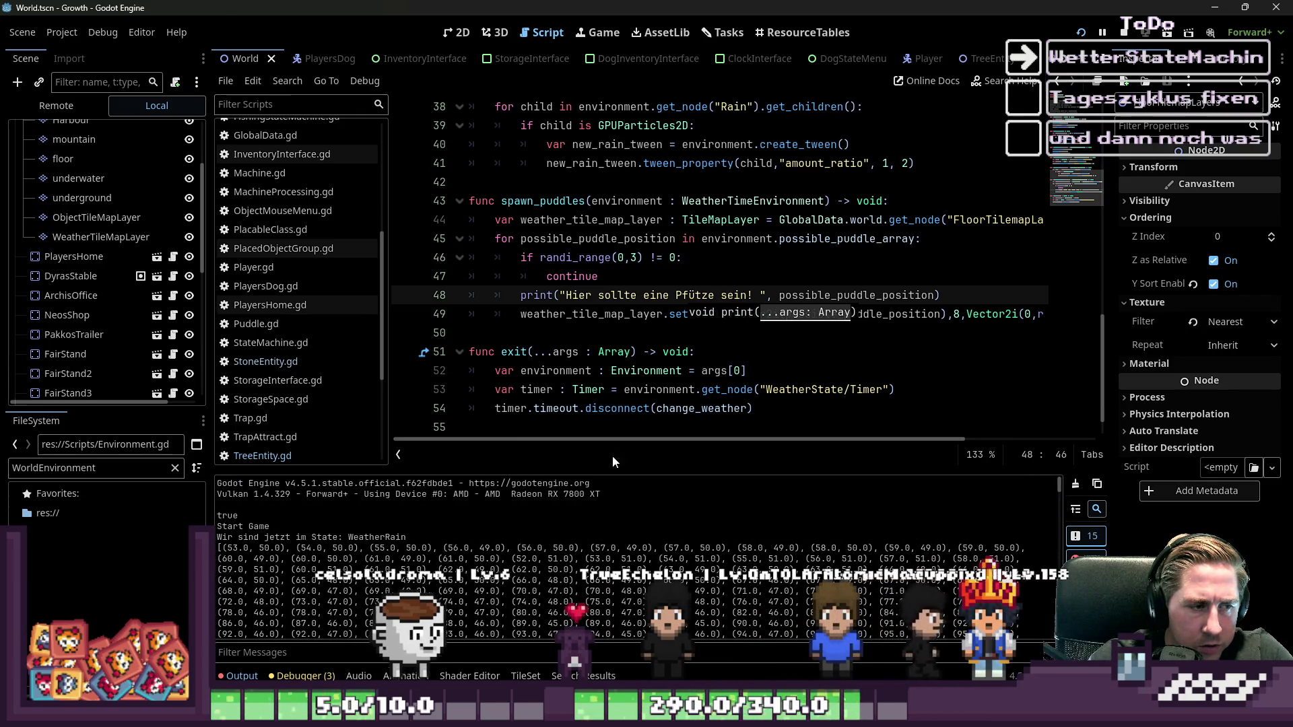
click(649, 297)
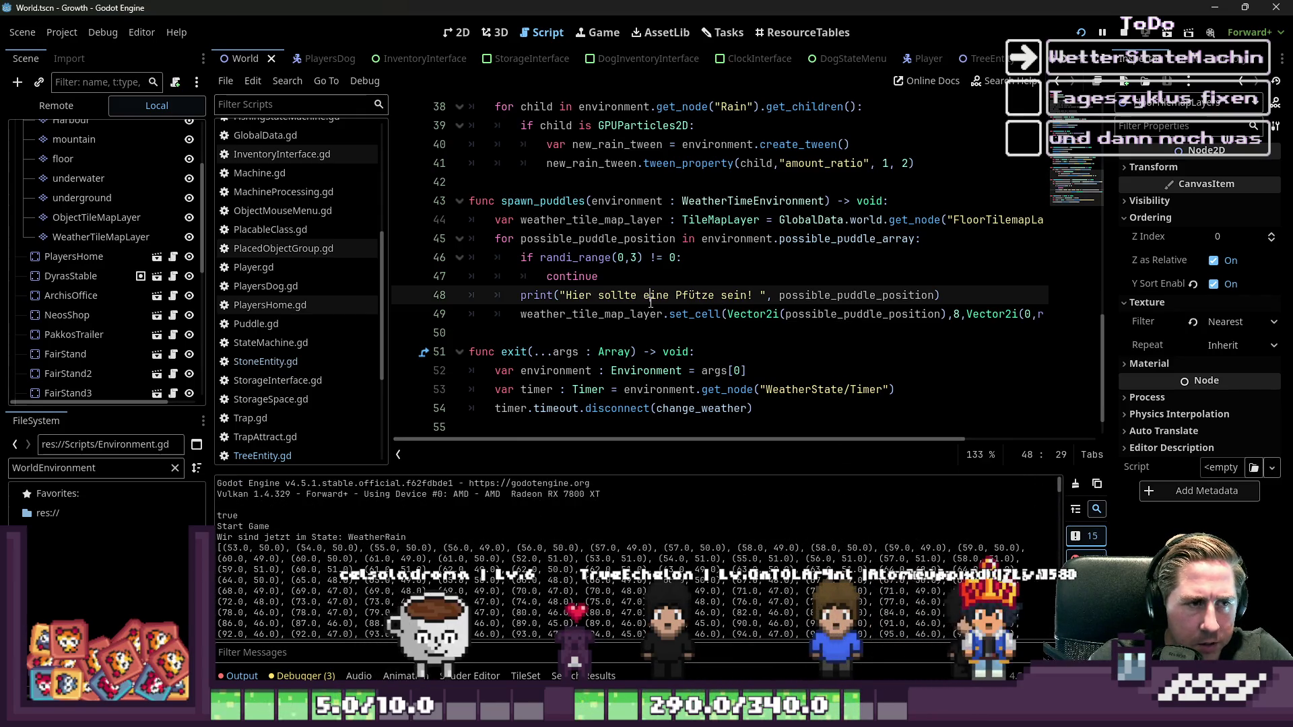
click(585, 311)
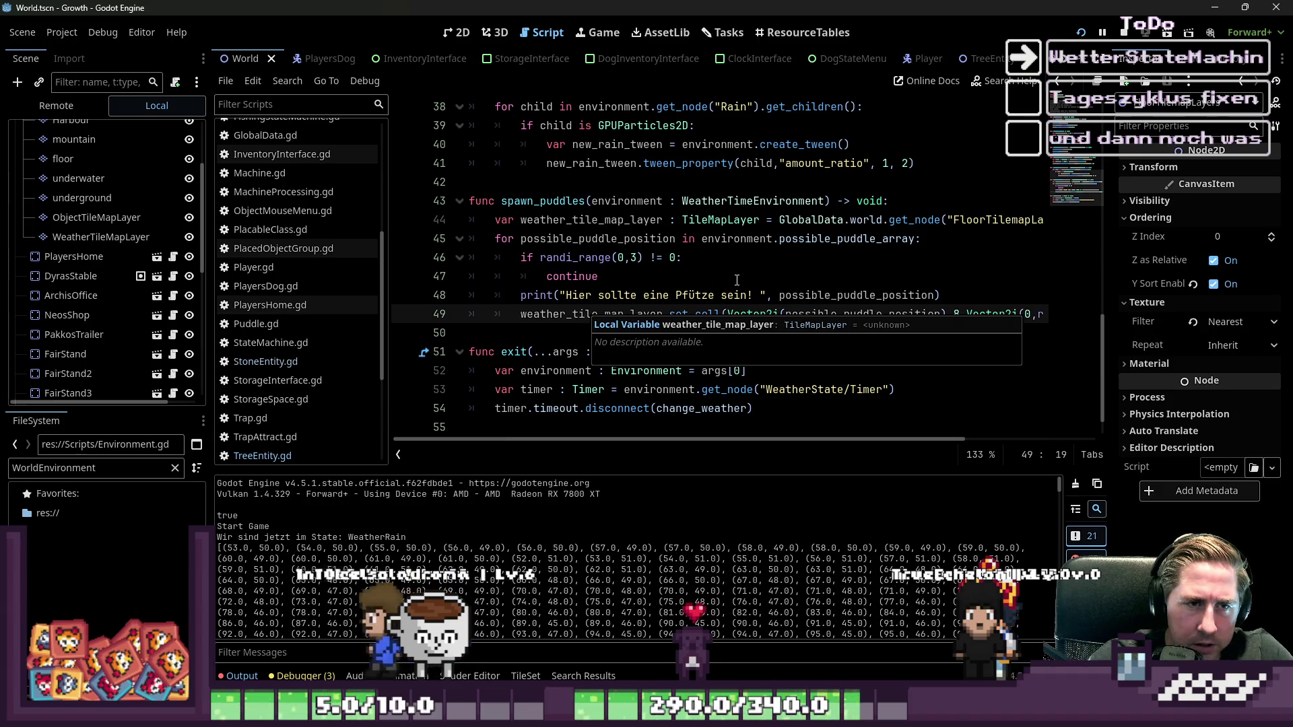
double_click(796, 240)
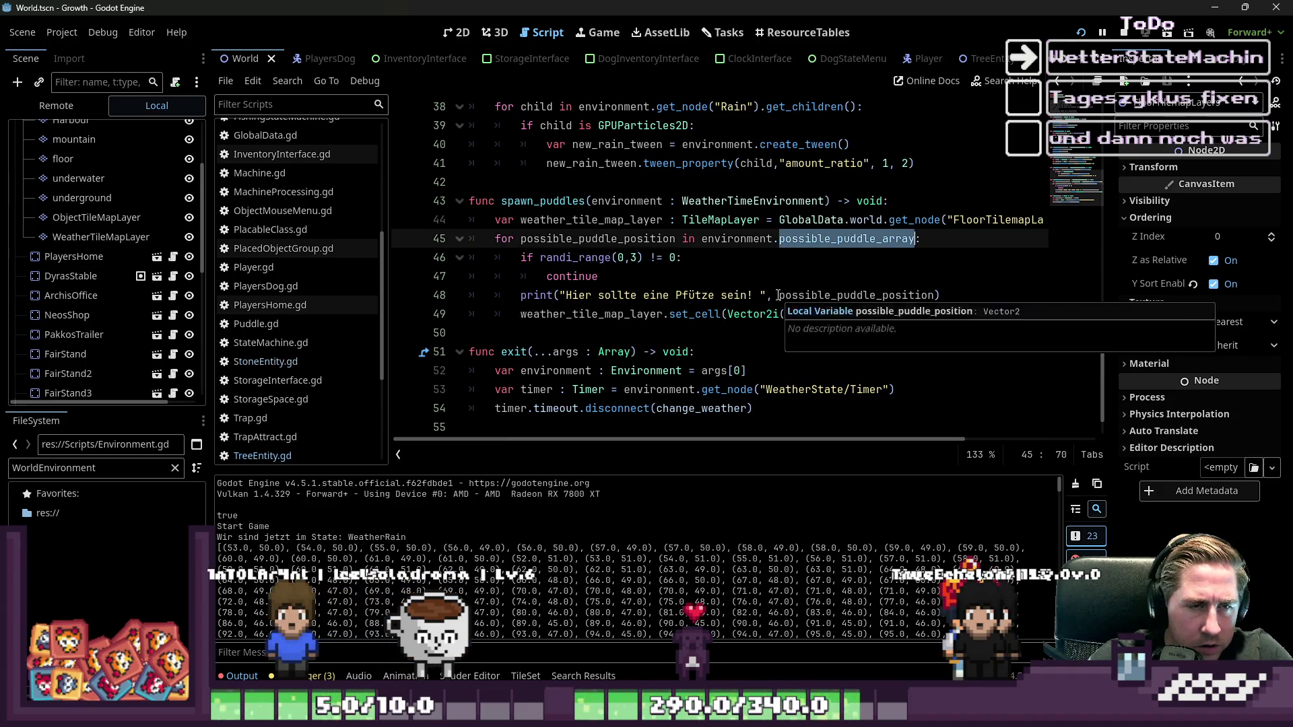
click(522, 295)
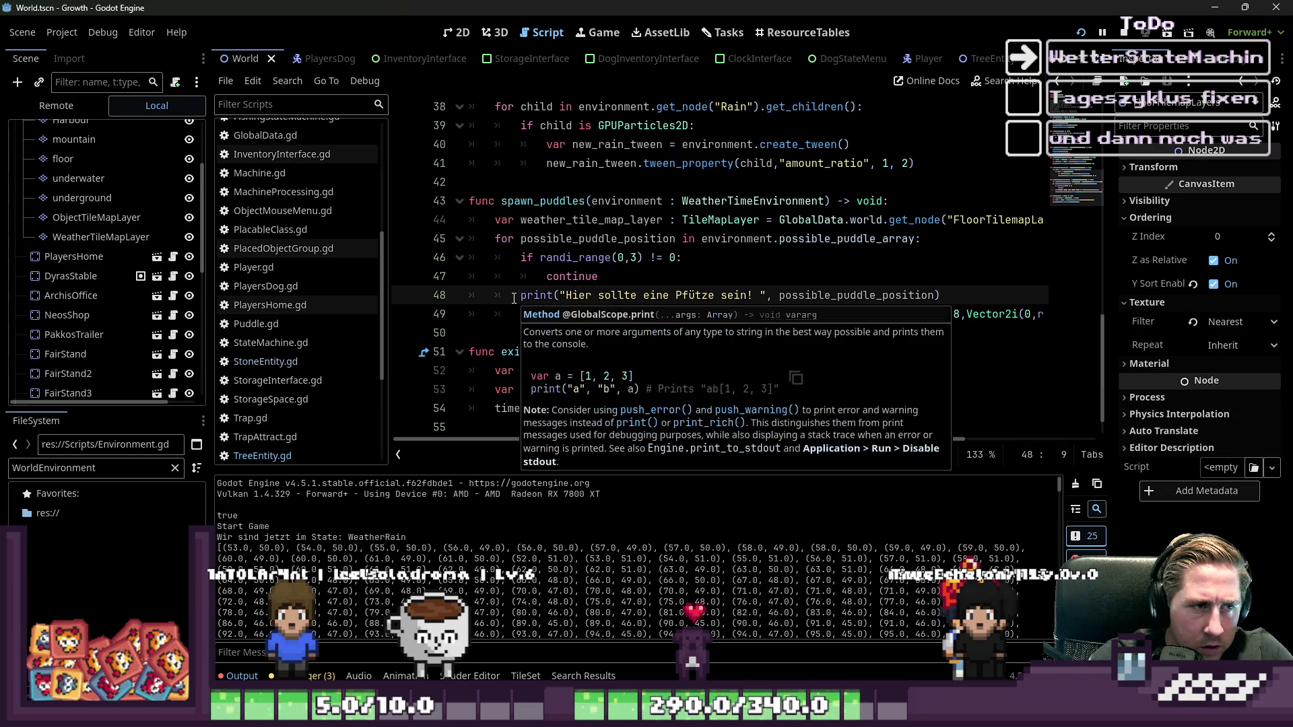
shift+click(846, 284)
drag(522, 297, 942, 296)
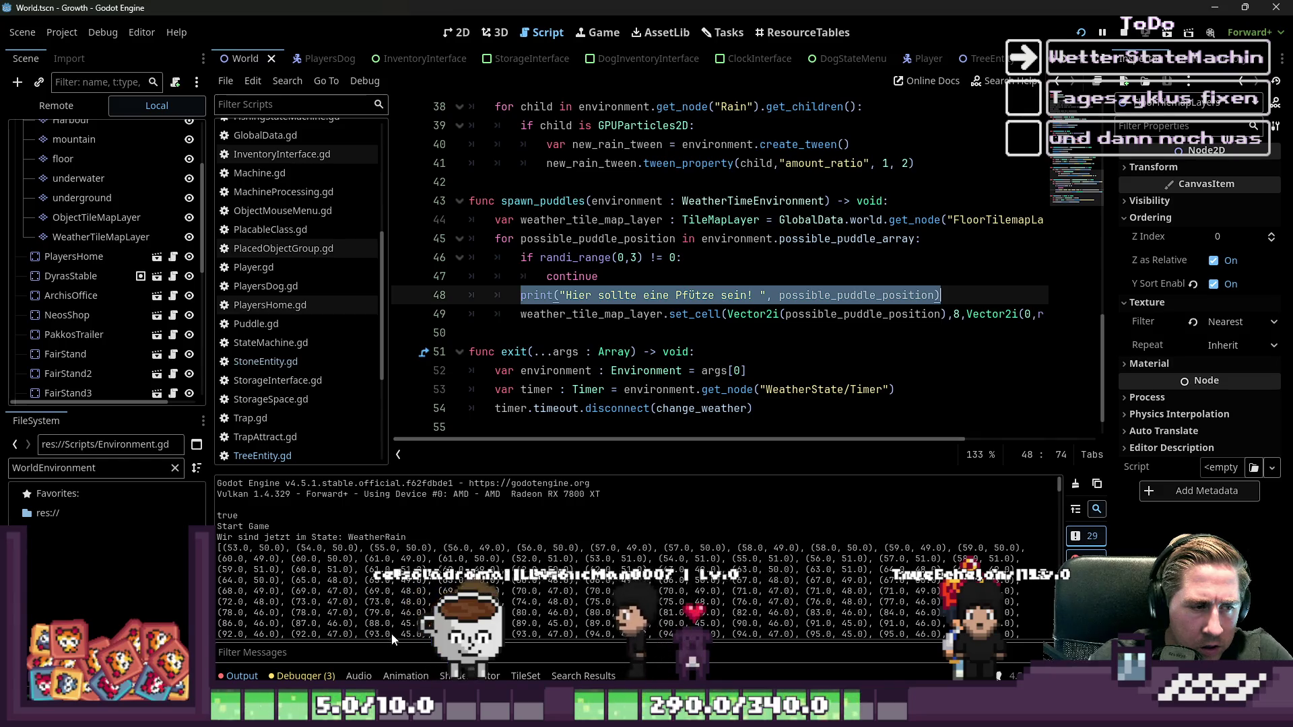
key(Up)
double_click(517, 201)
scroll(862, 323, up, 5)
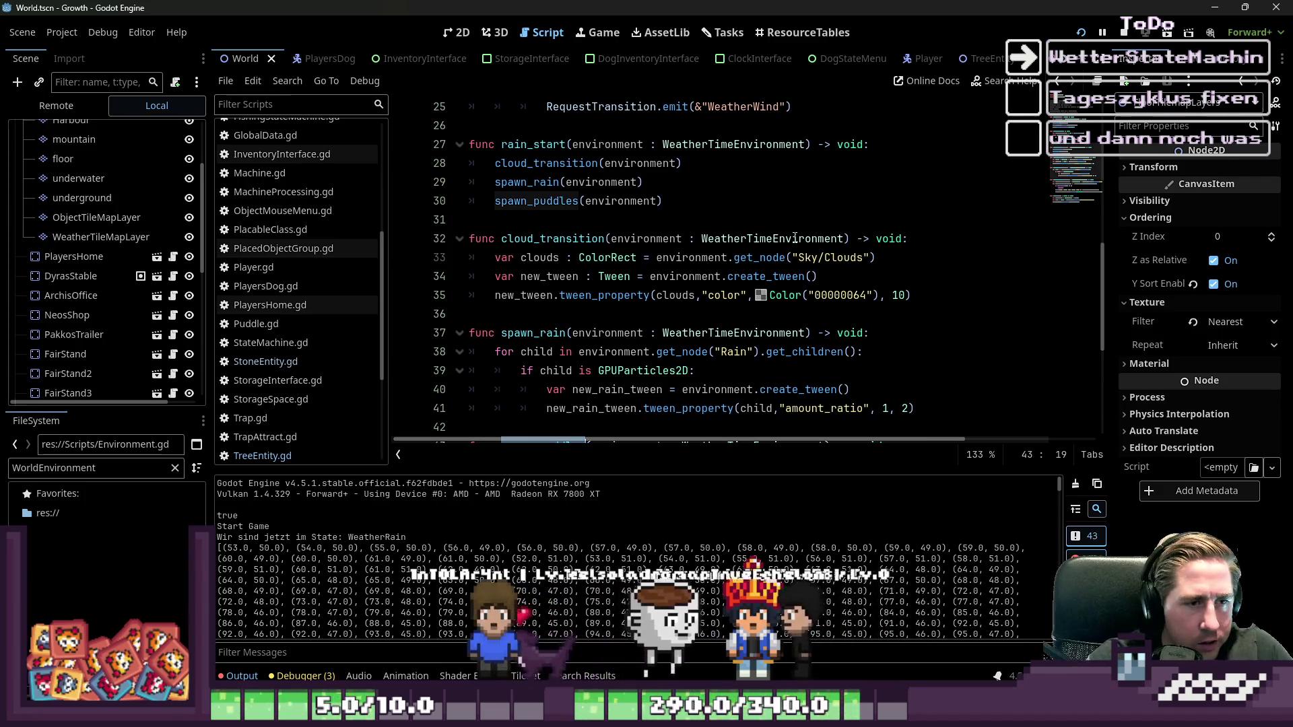
scroll(654, 251, down, 2)
scroll(653, 251, up, 4)
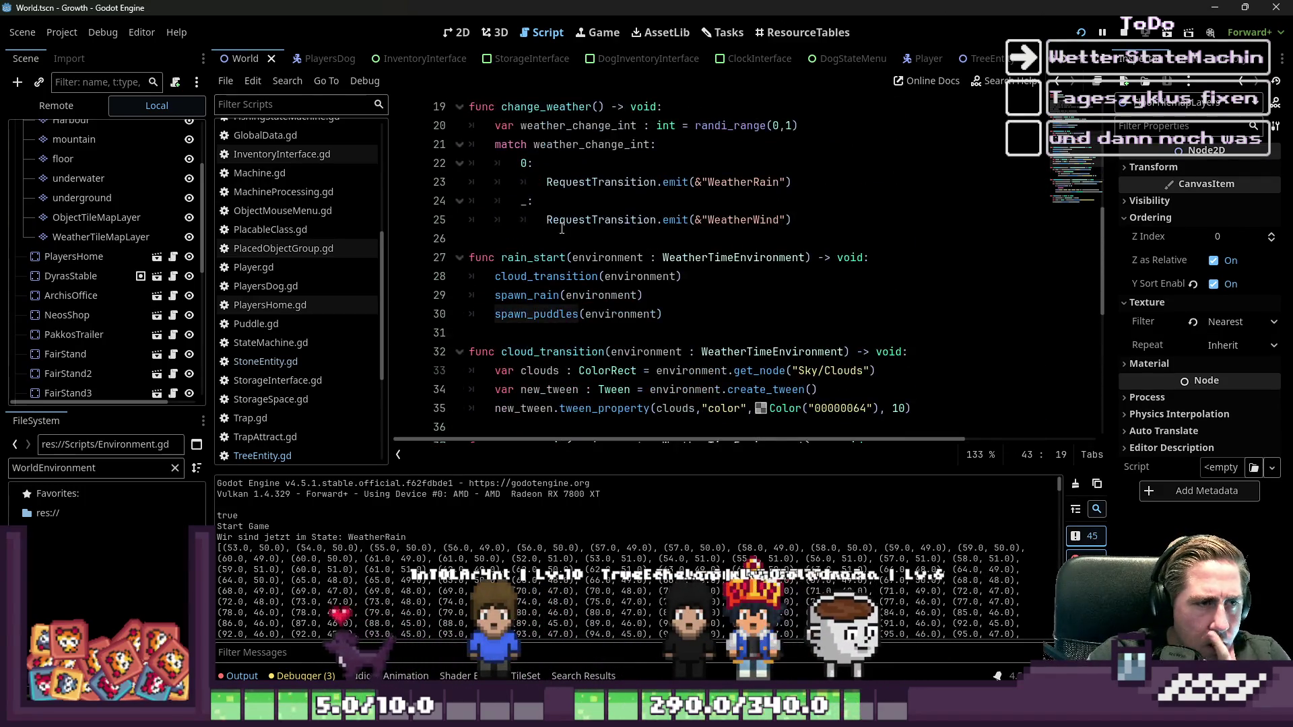
double_click(532, 256)
scroll(832, 260, up, 1)
scroll(833, 261, up, 2)
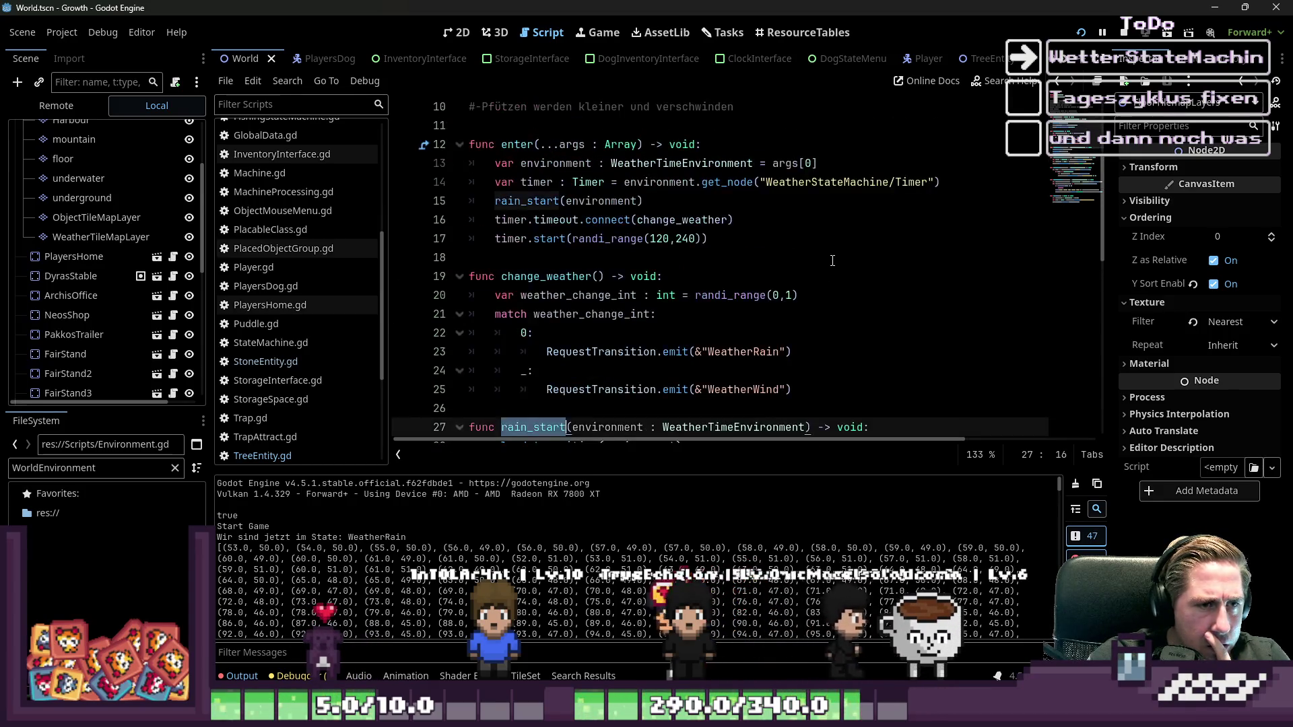
scroll(830, 257, down, 2)
scroll(831, 257, down, 8)
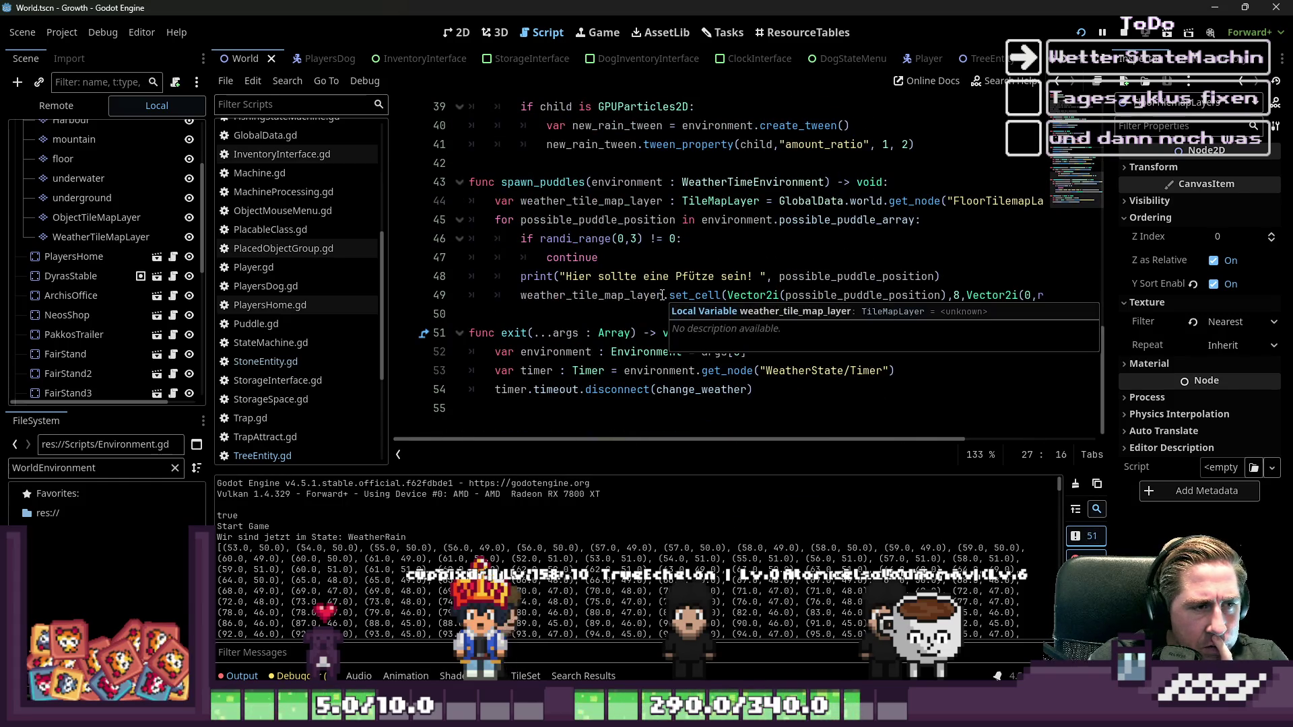
click(676, 238)
click(495, 219)
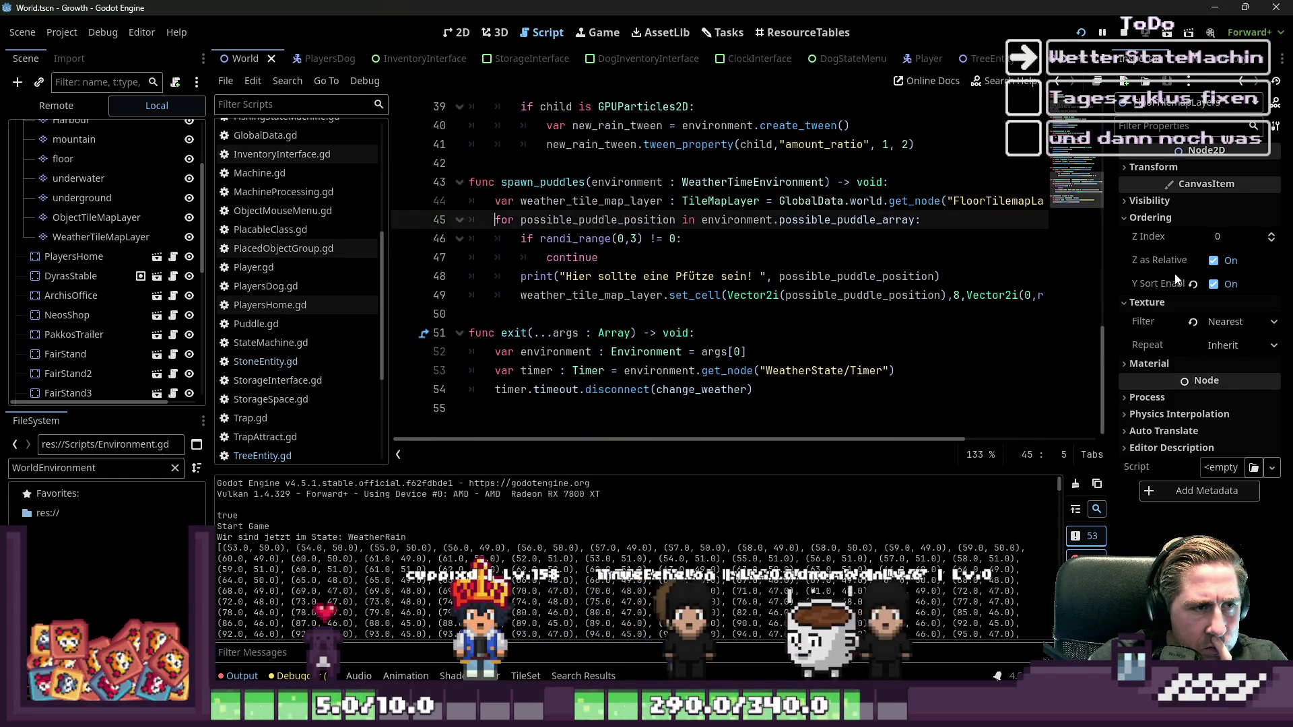
- Add a 'bis hier hin war noch alles gut!' print above the puddle loop
key(Return)
key(Up)
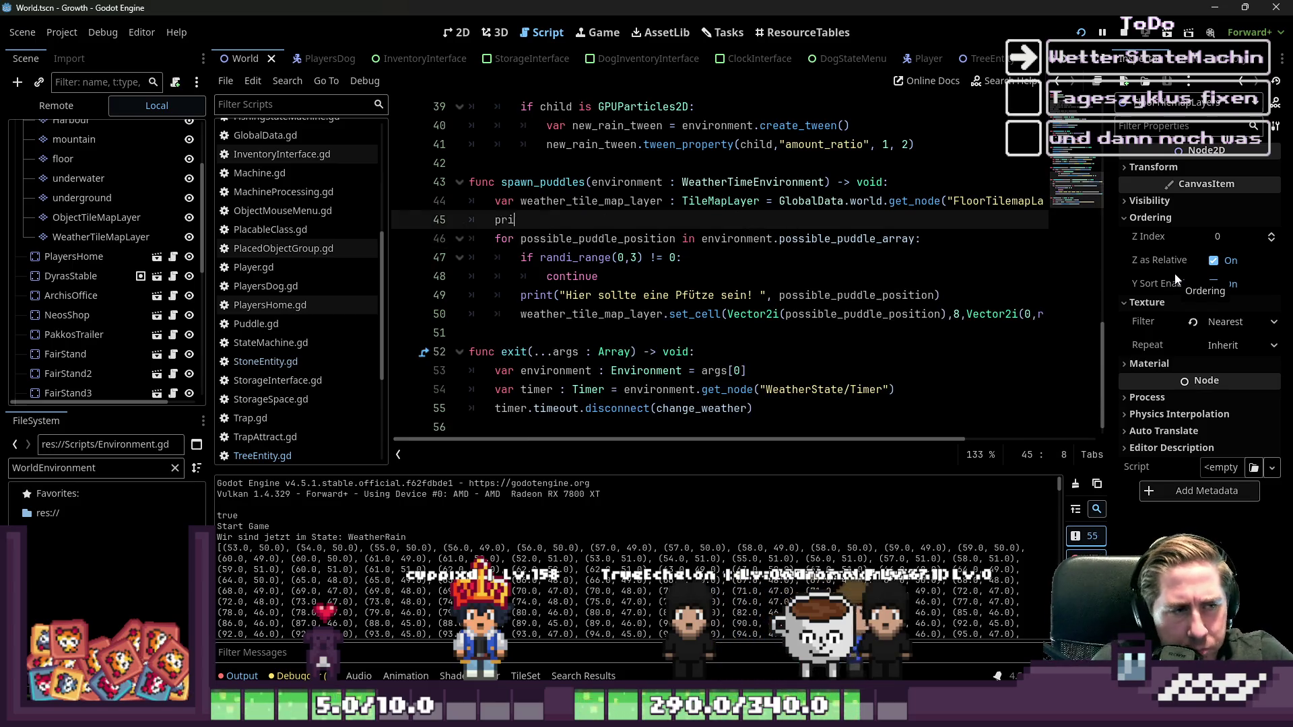
key(BackSpace)
text("bis hier hin war noch al)
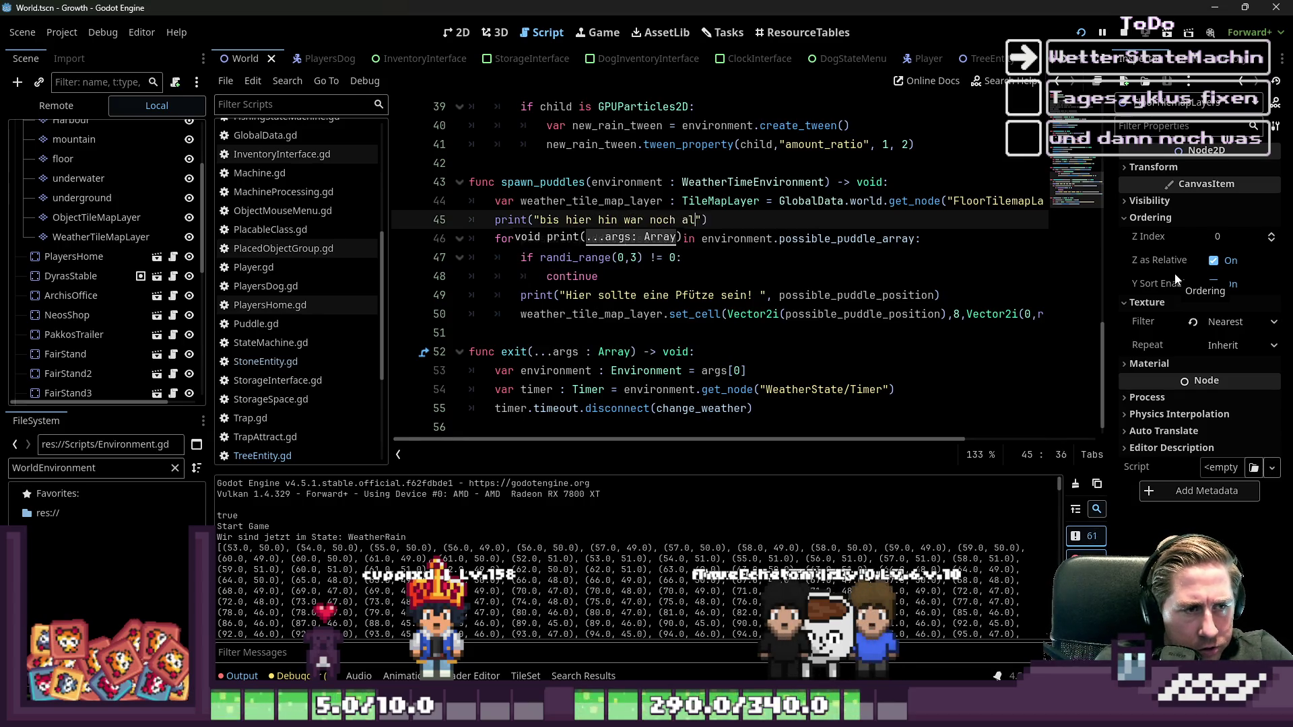
text(gut!)
key(Down)
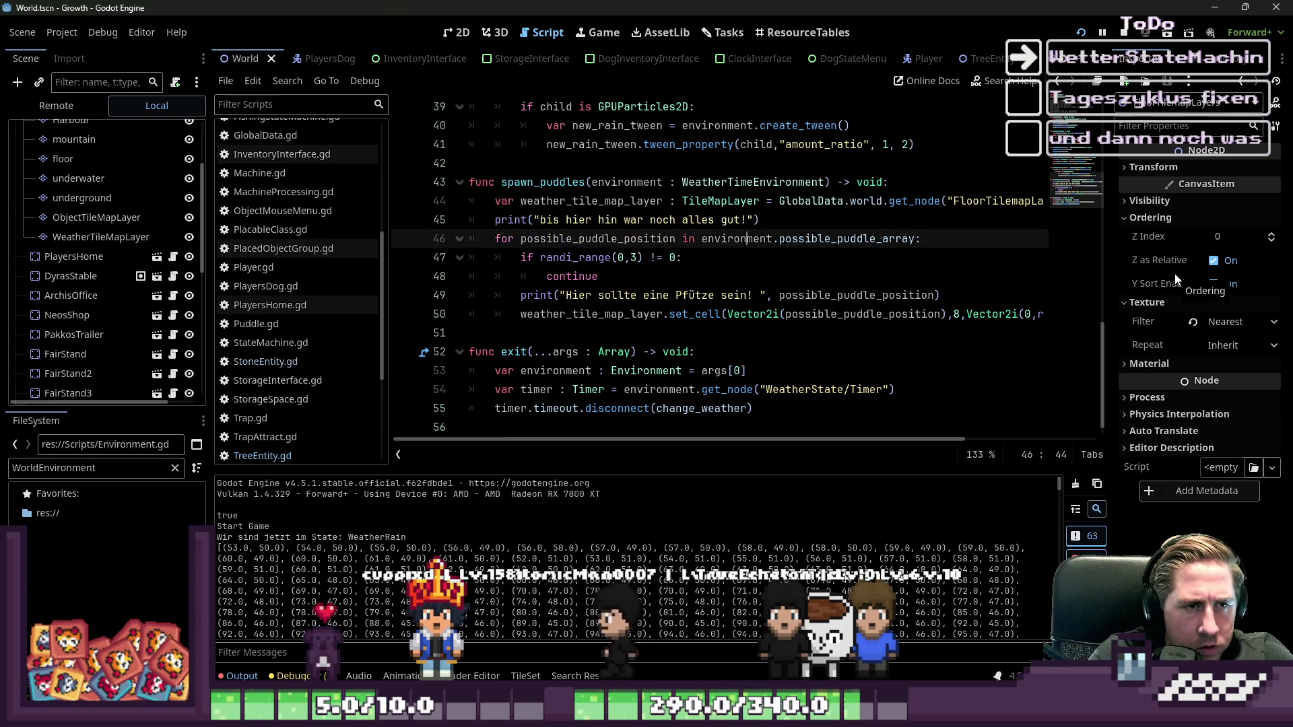
- Add a placeholder print at the loop start and an 'Ich habe auch gar kein Glück!' print in the skip branch
key(End)
key(Return)
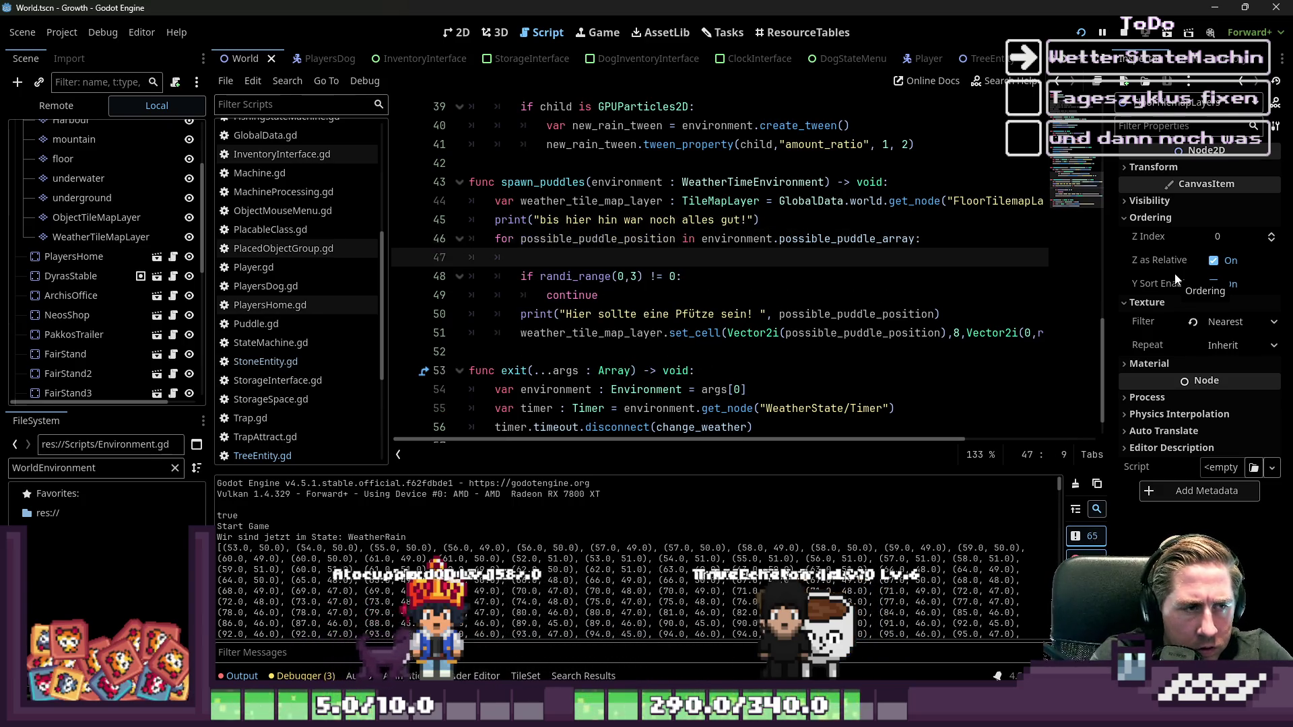
text(print)
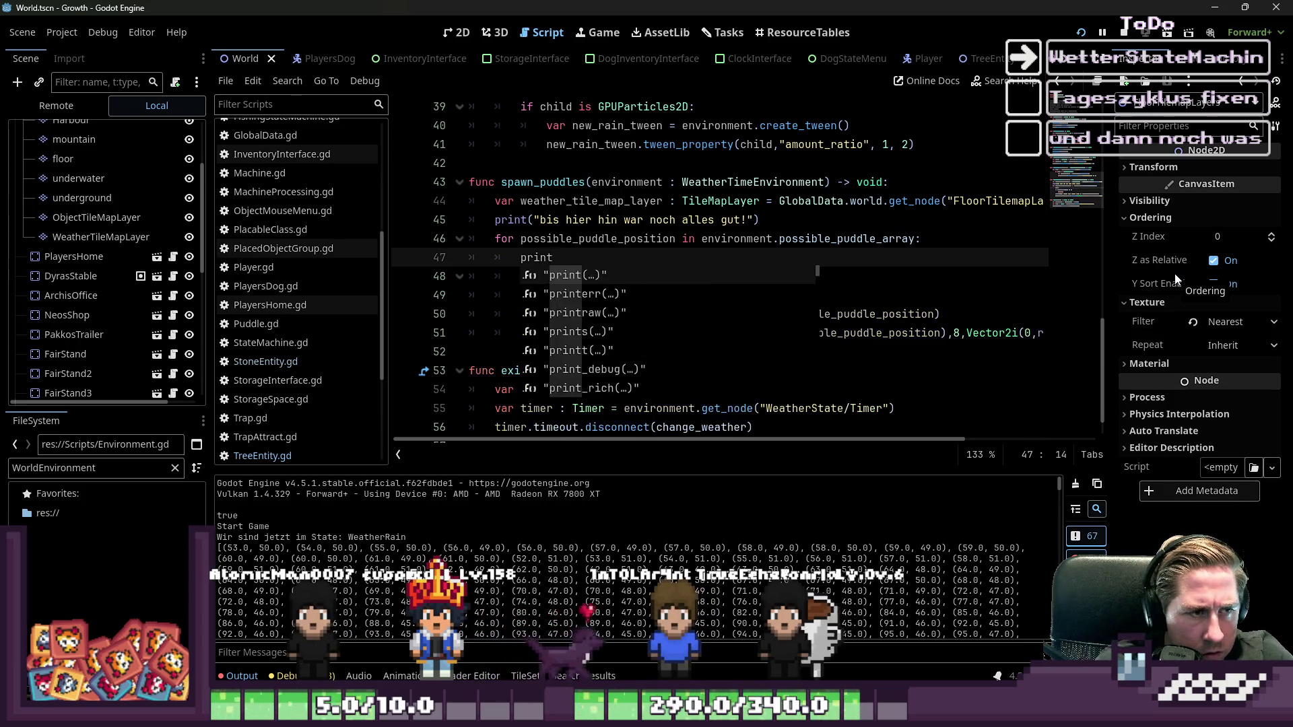
text(("doawidaiwodjaiow jd)
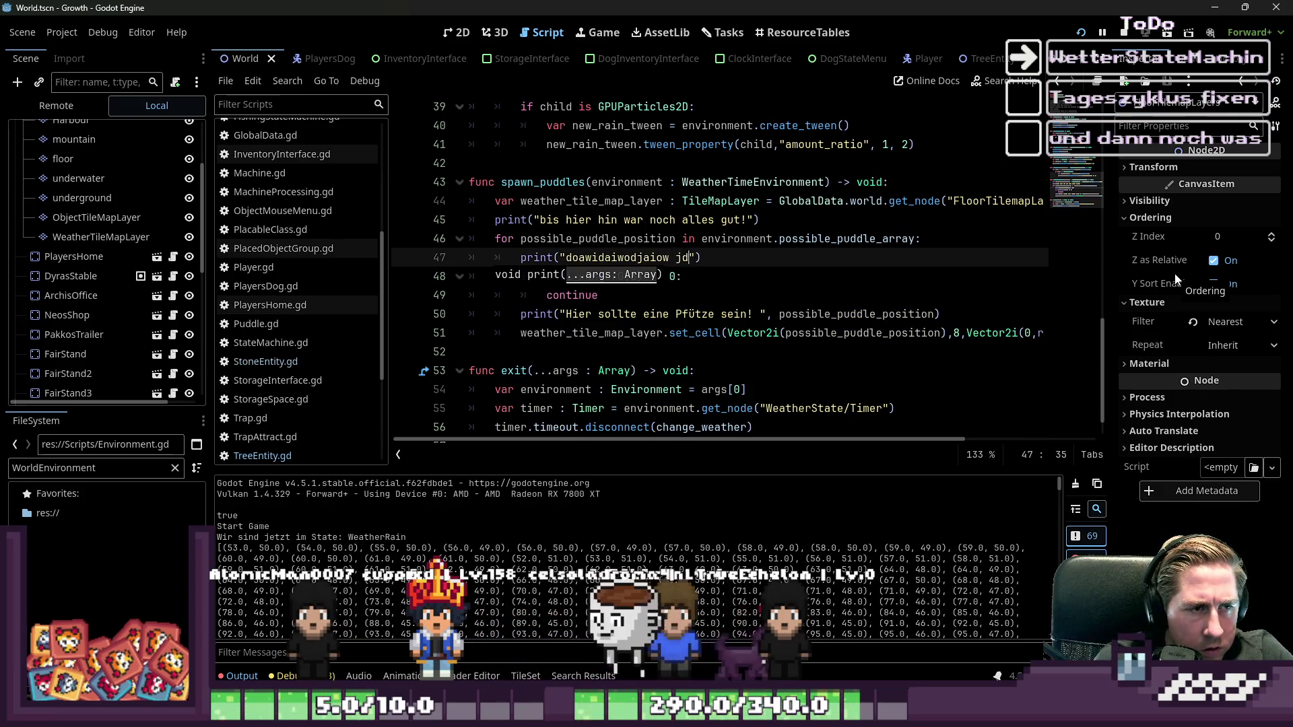
text(ioawj o)
click(800, 283)
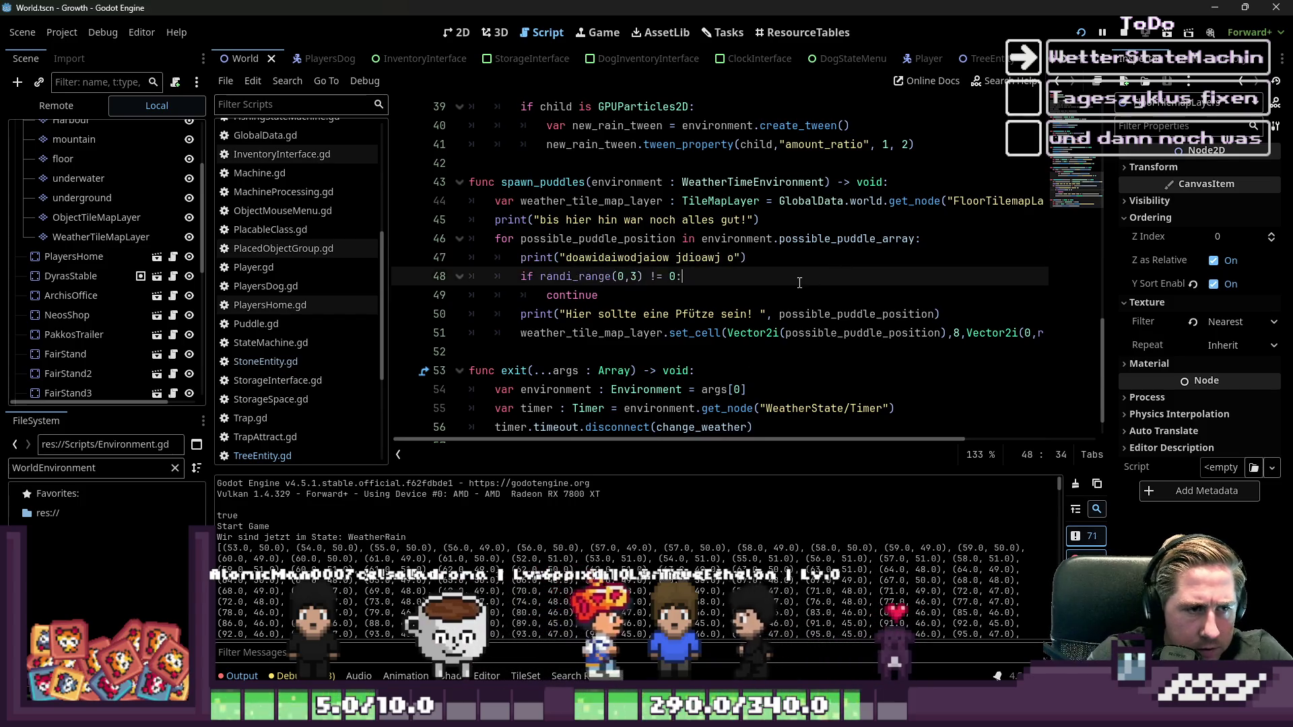
key(Return)
text(print("Ich habe auch gar kein Glück!)
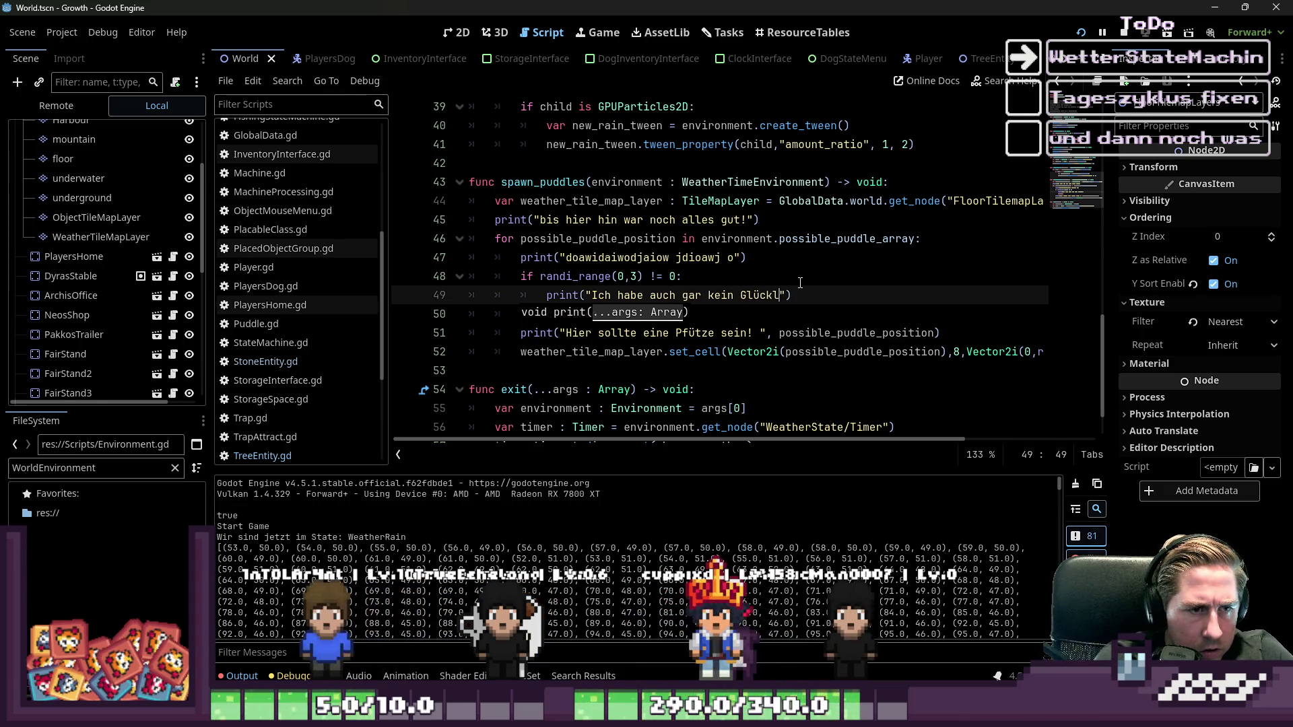
- Run the game and start a new game with the character name 'sdal'
click(1124, 34)
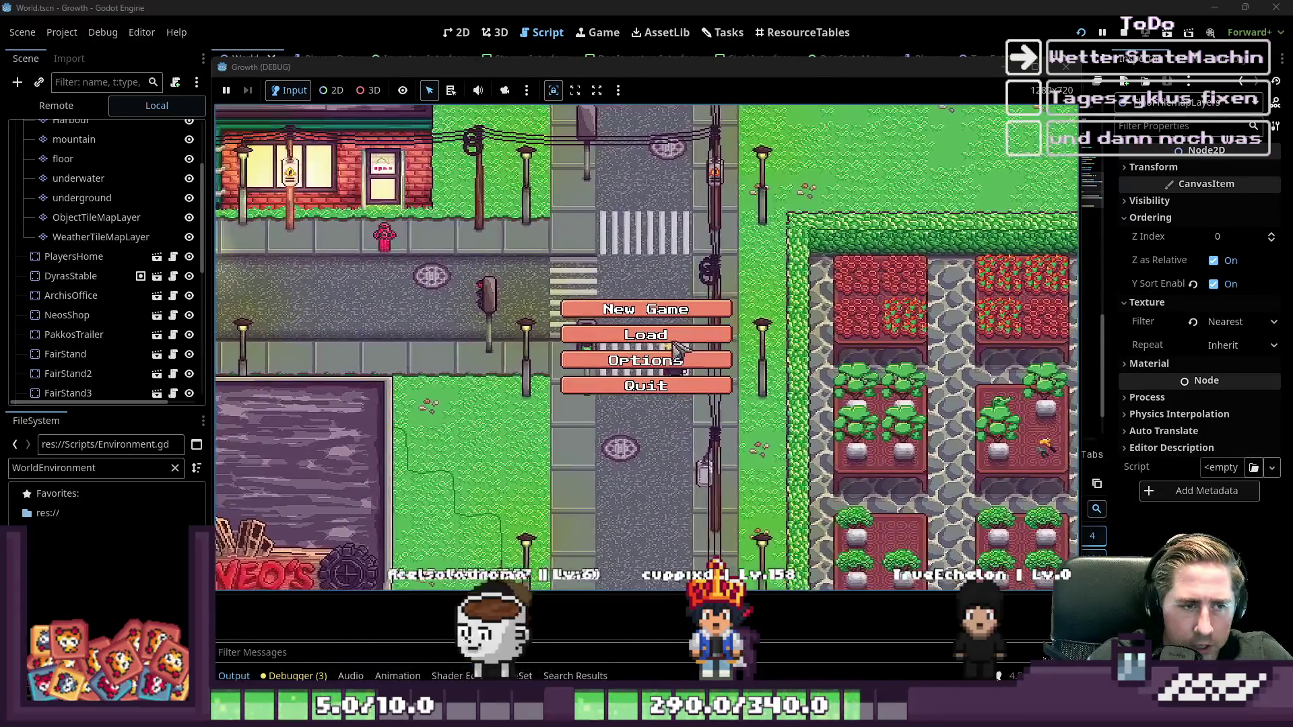
click(679, 348)
click(674, 439)
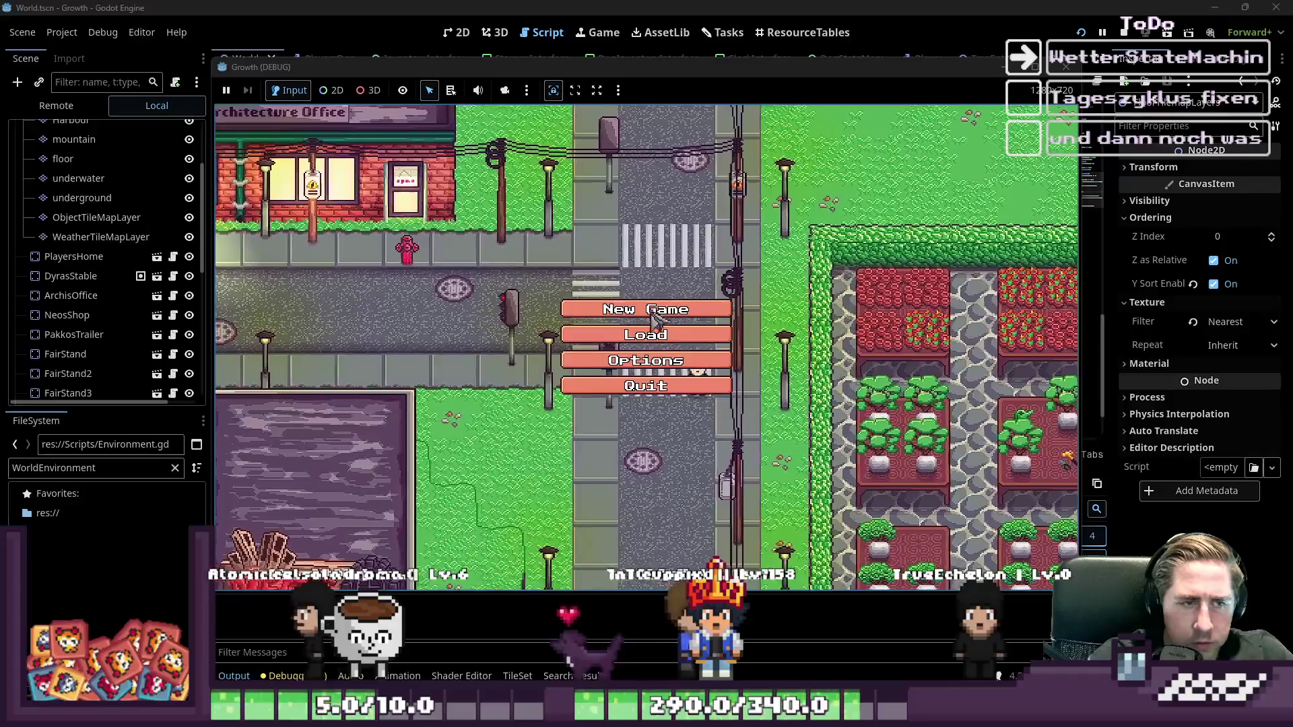
click(653, 316)
text(sdal)
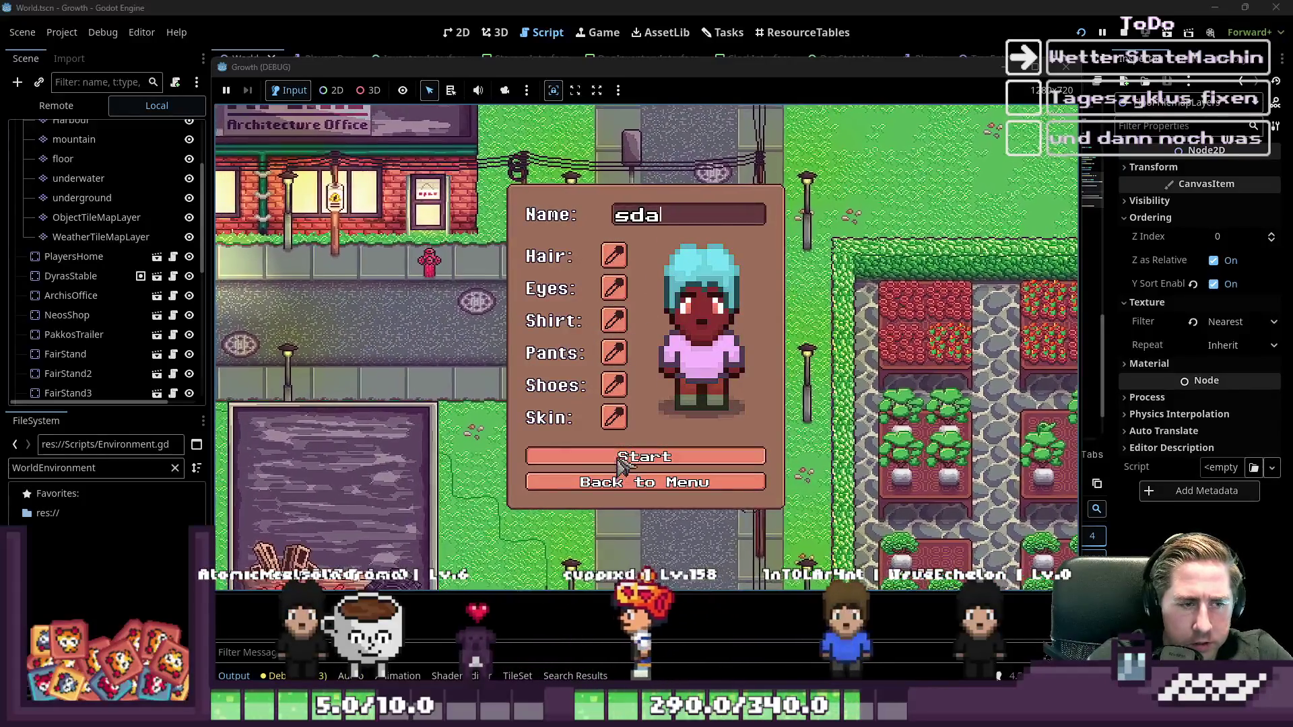
click(620, 458)
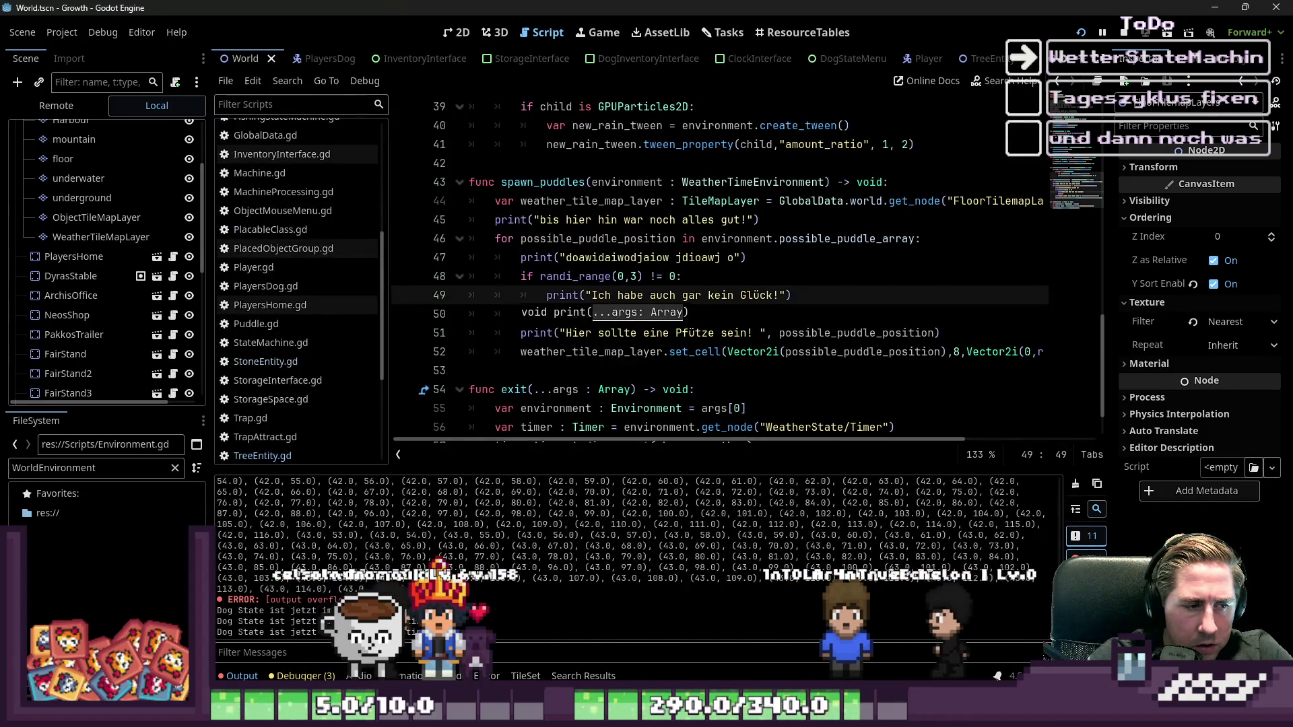
- Add continue under the skip-branch print and relaunch the game with F5
key(Return)
text(continue)
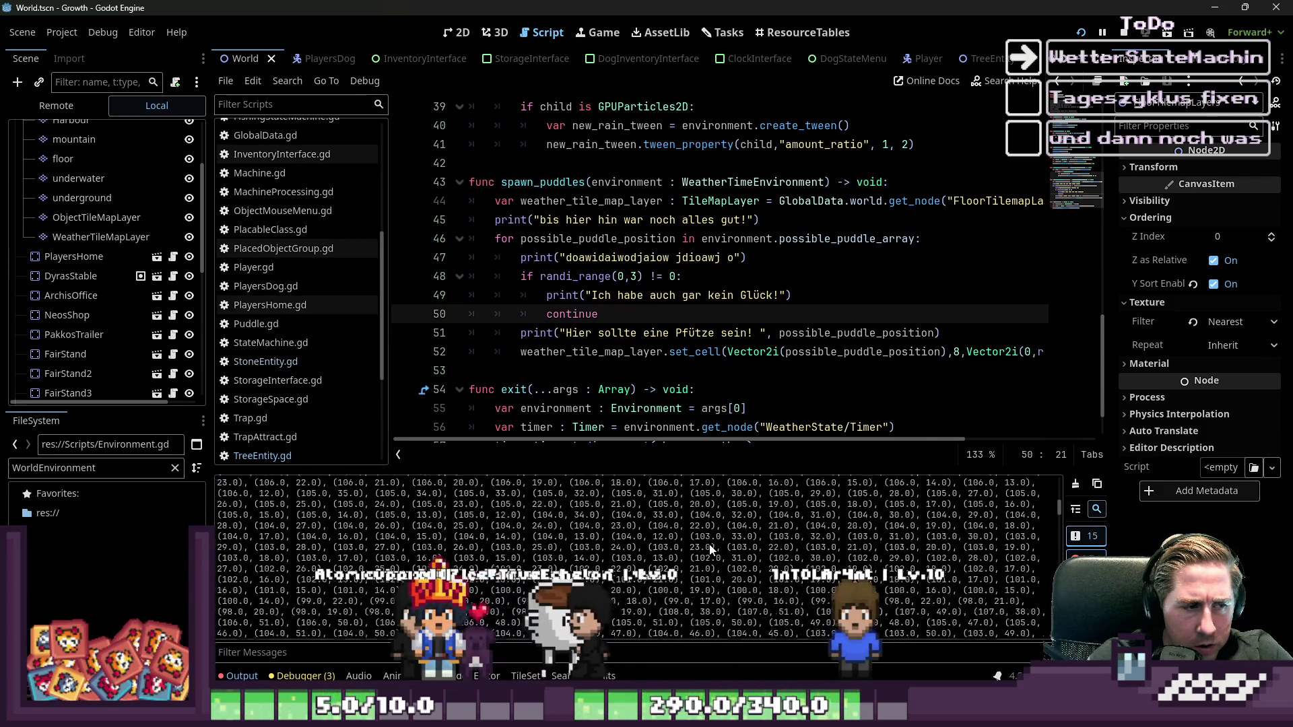
key(F5)
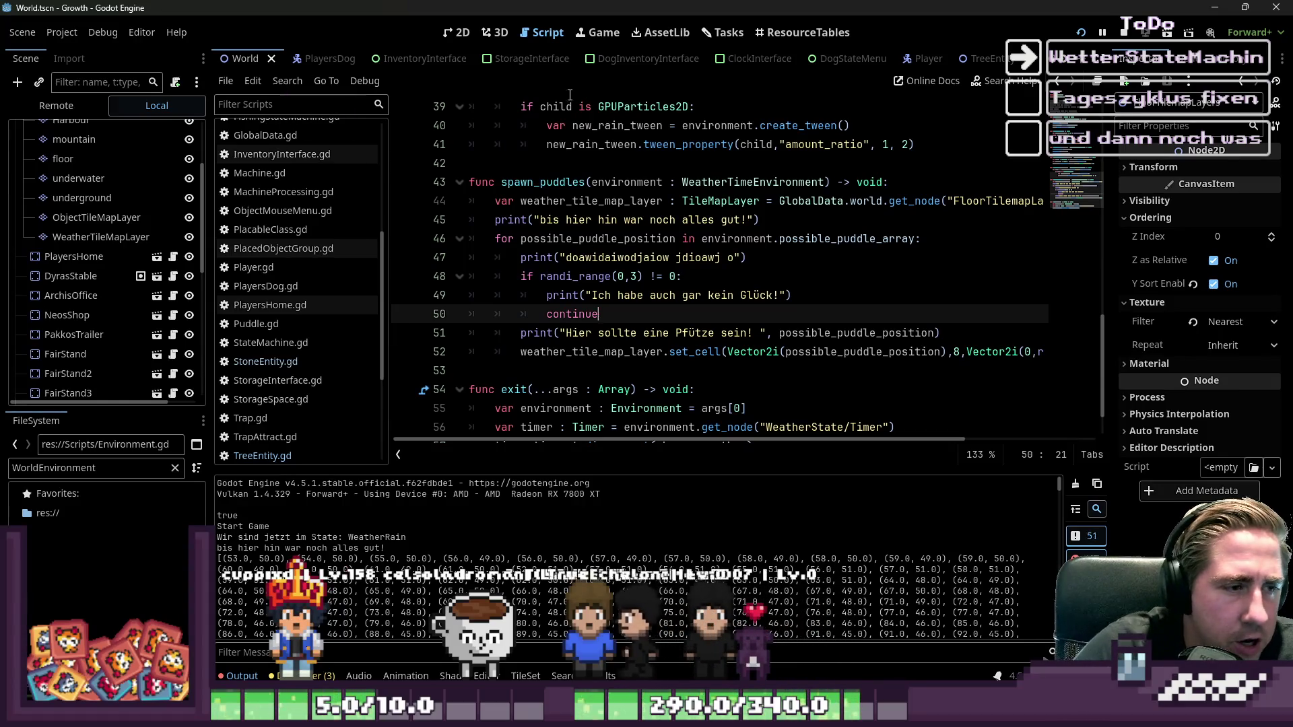
click(585, 295)
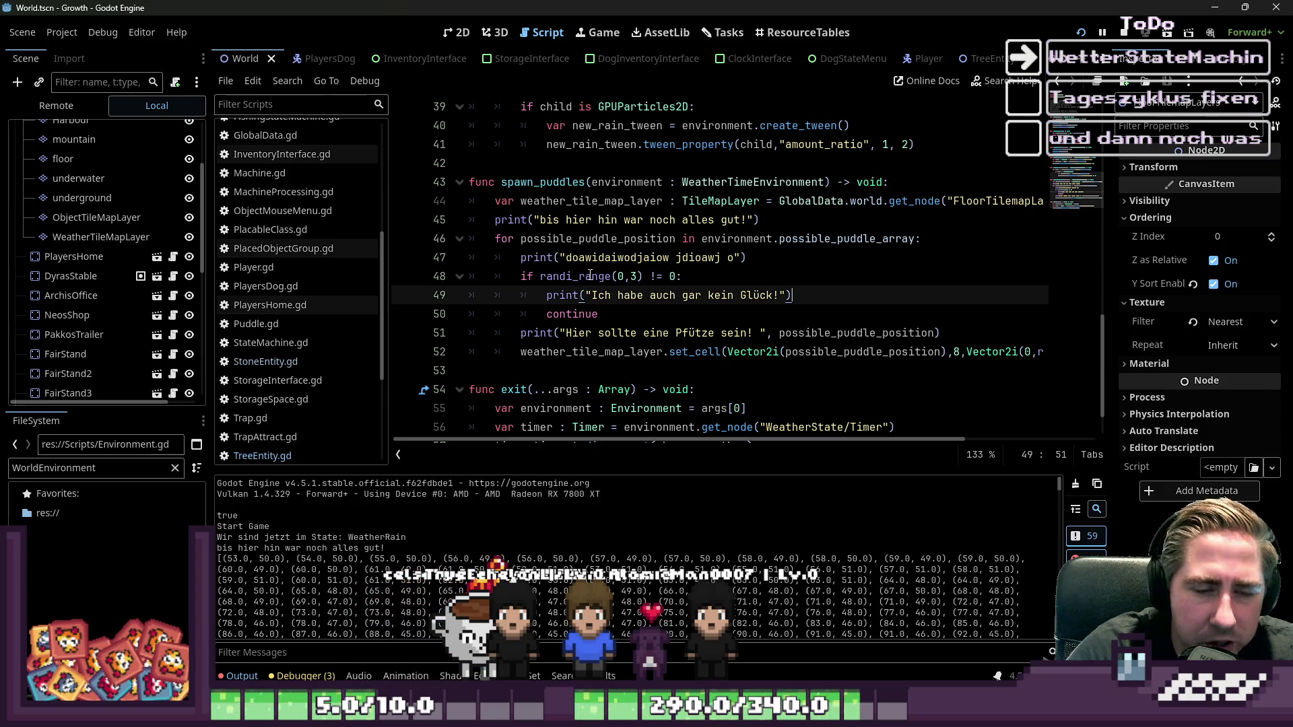
mouse_move(590, 275)
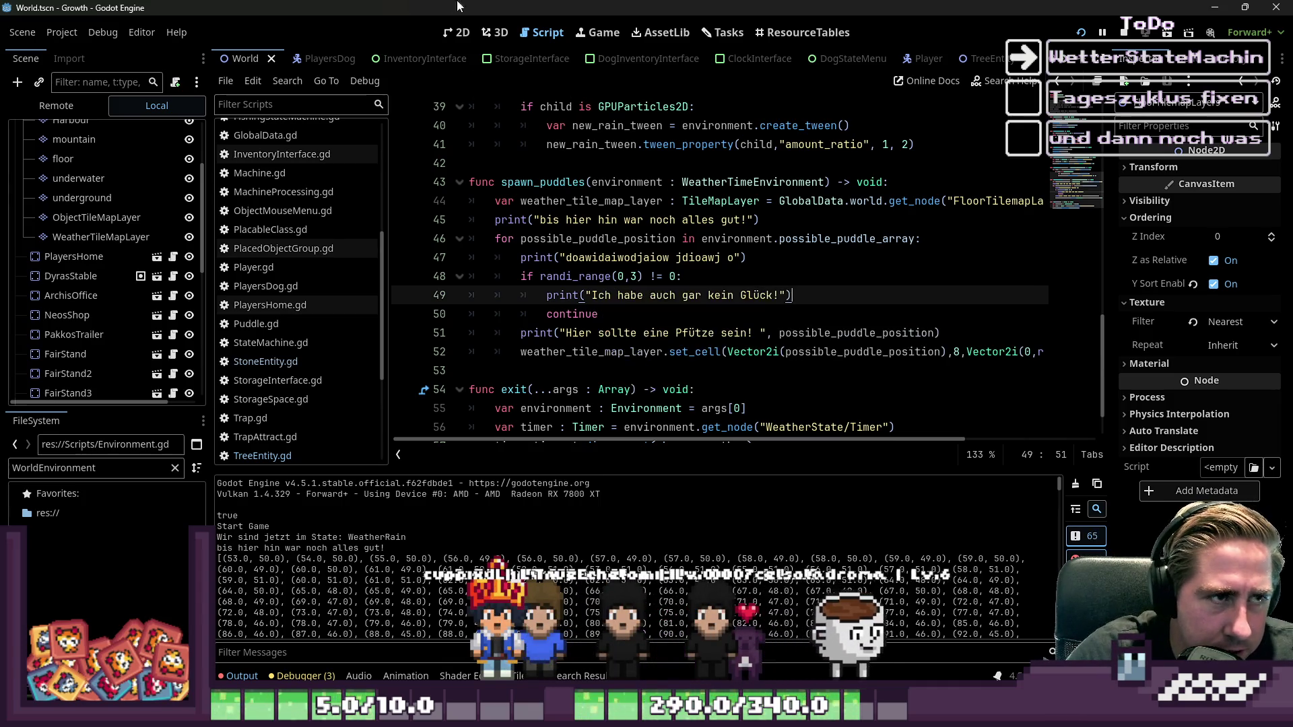
click(458, 33)
scroll(721, 324, down, 2)
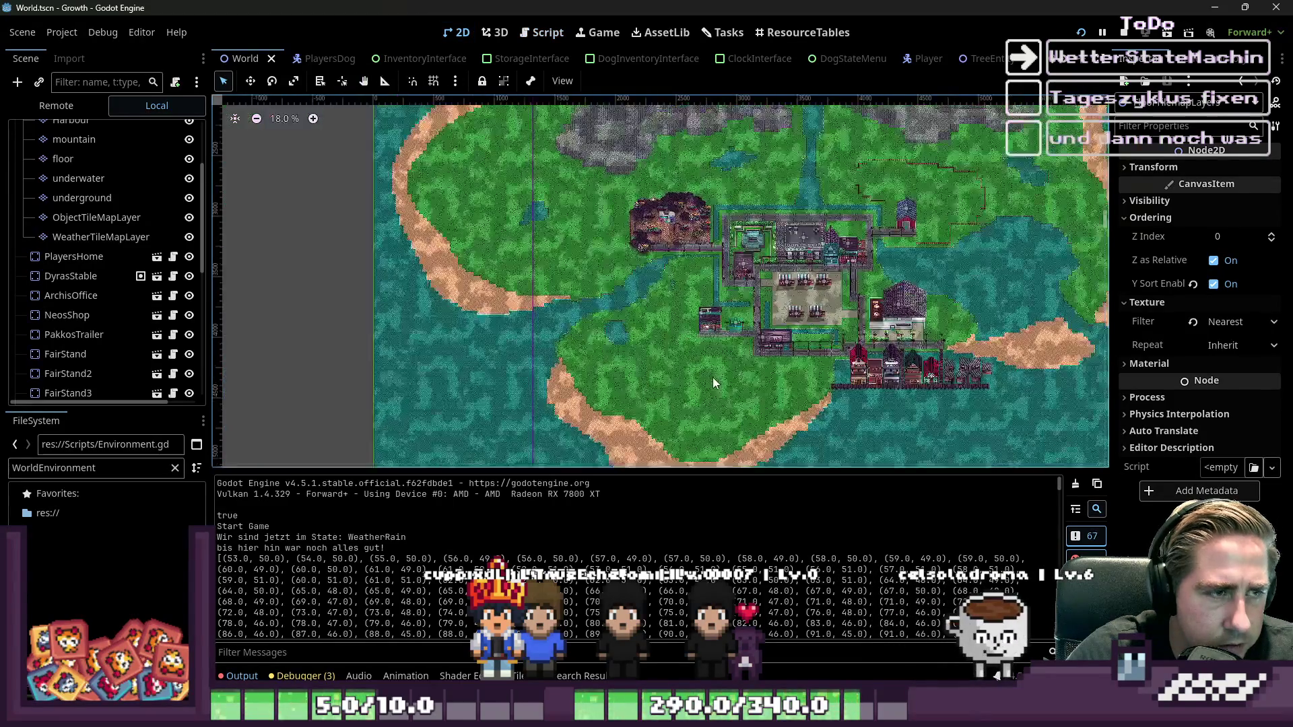
scroll(712, 381, down, 2)
scroll(563, 196, down, 3)
scroll(647, 209, up, 6)
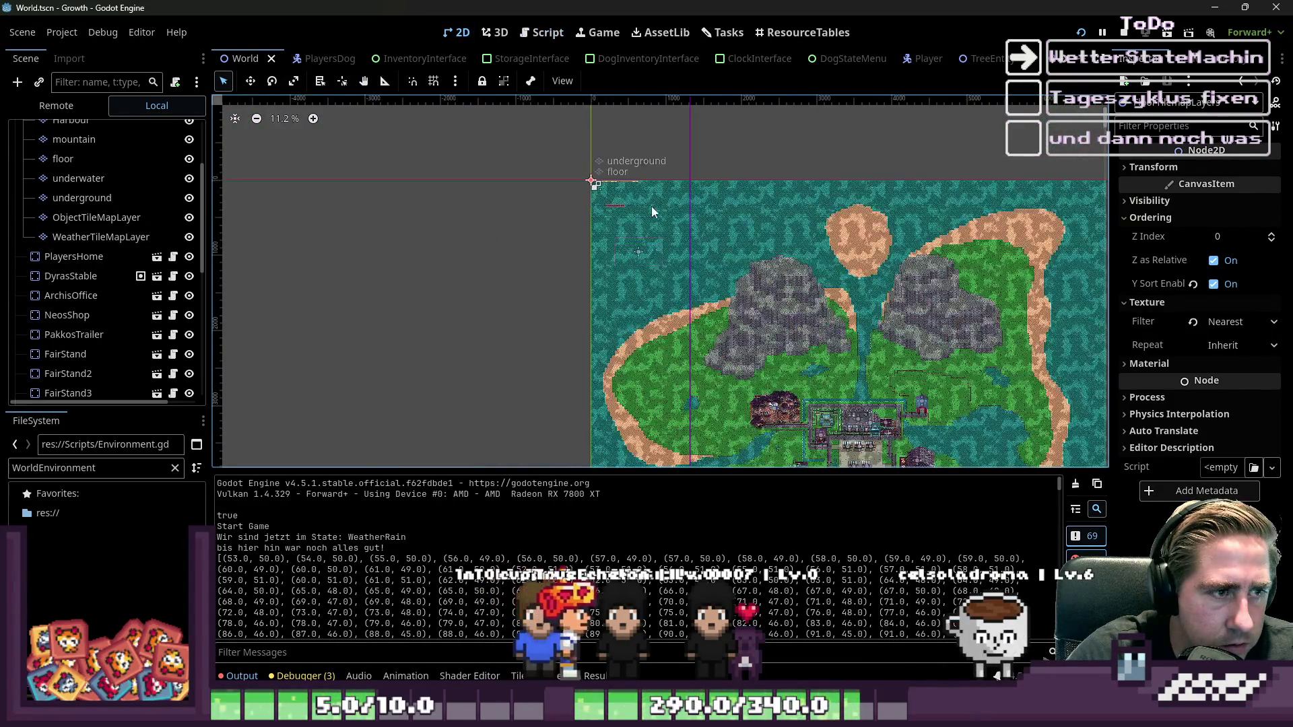
scroll(645, 269, up, 15)
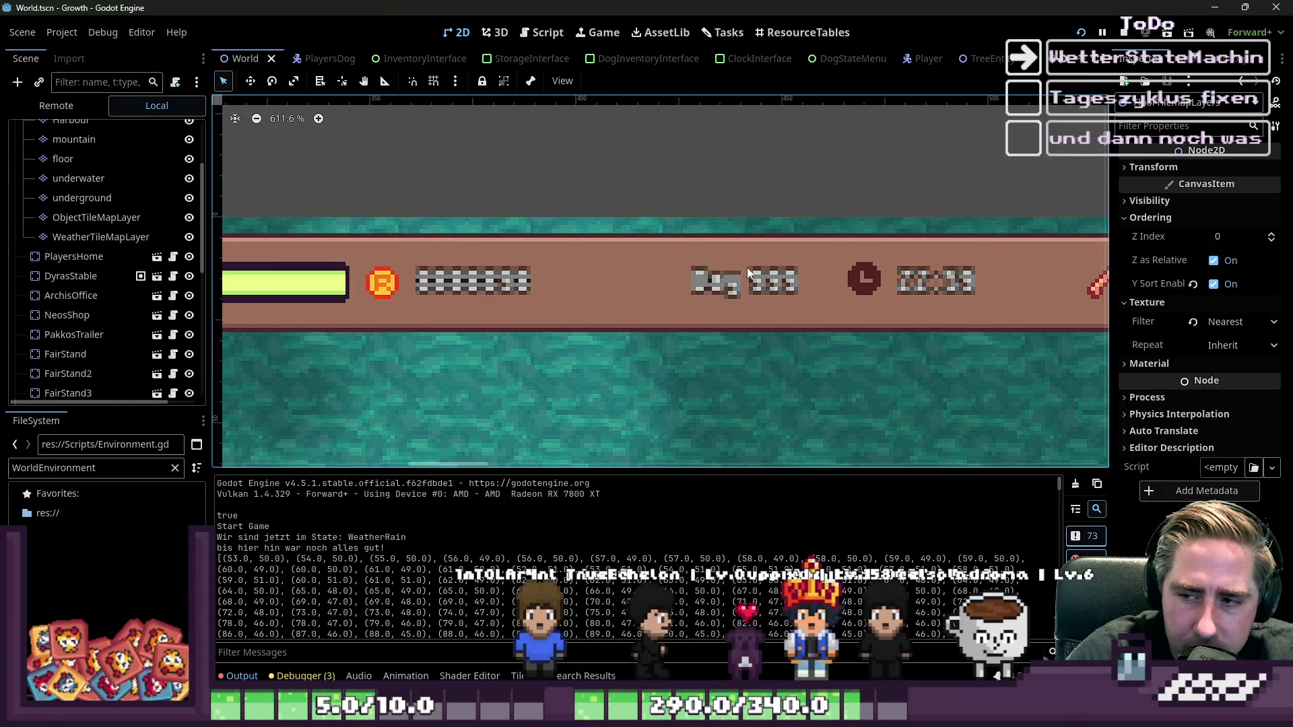
scroll(651, 210, down, 5)
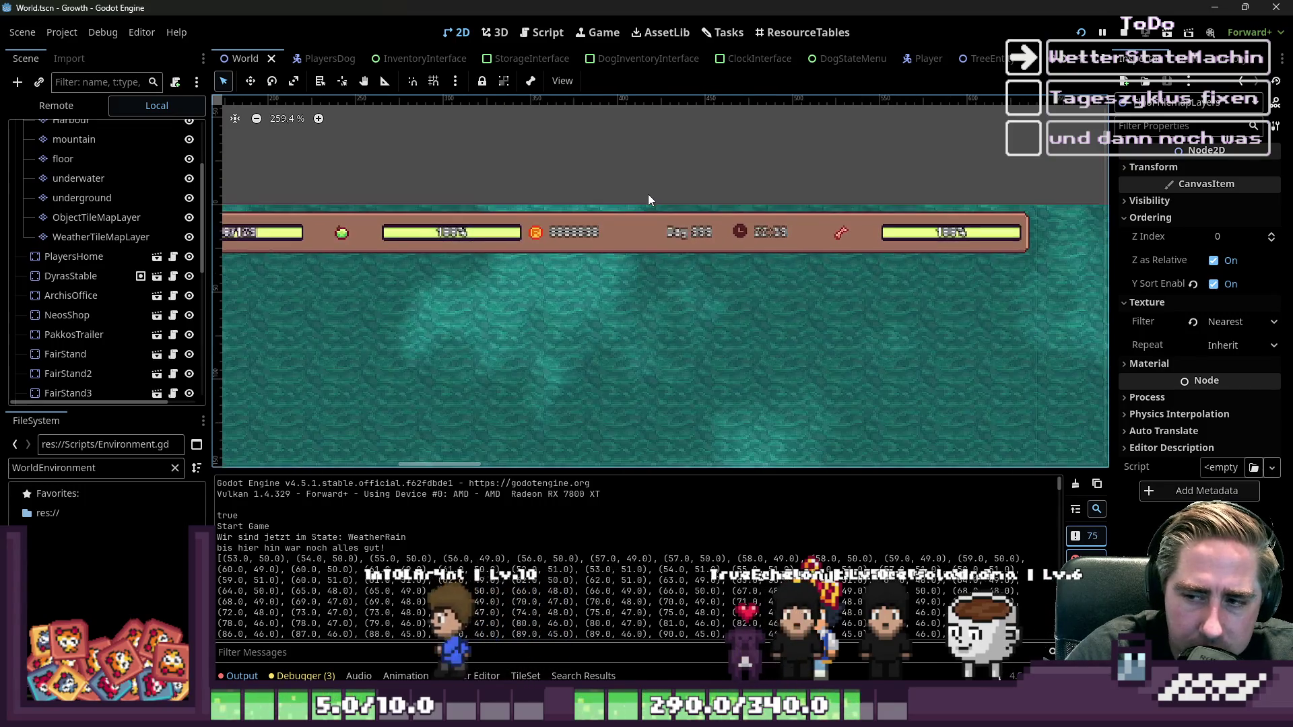
click(542, 32)
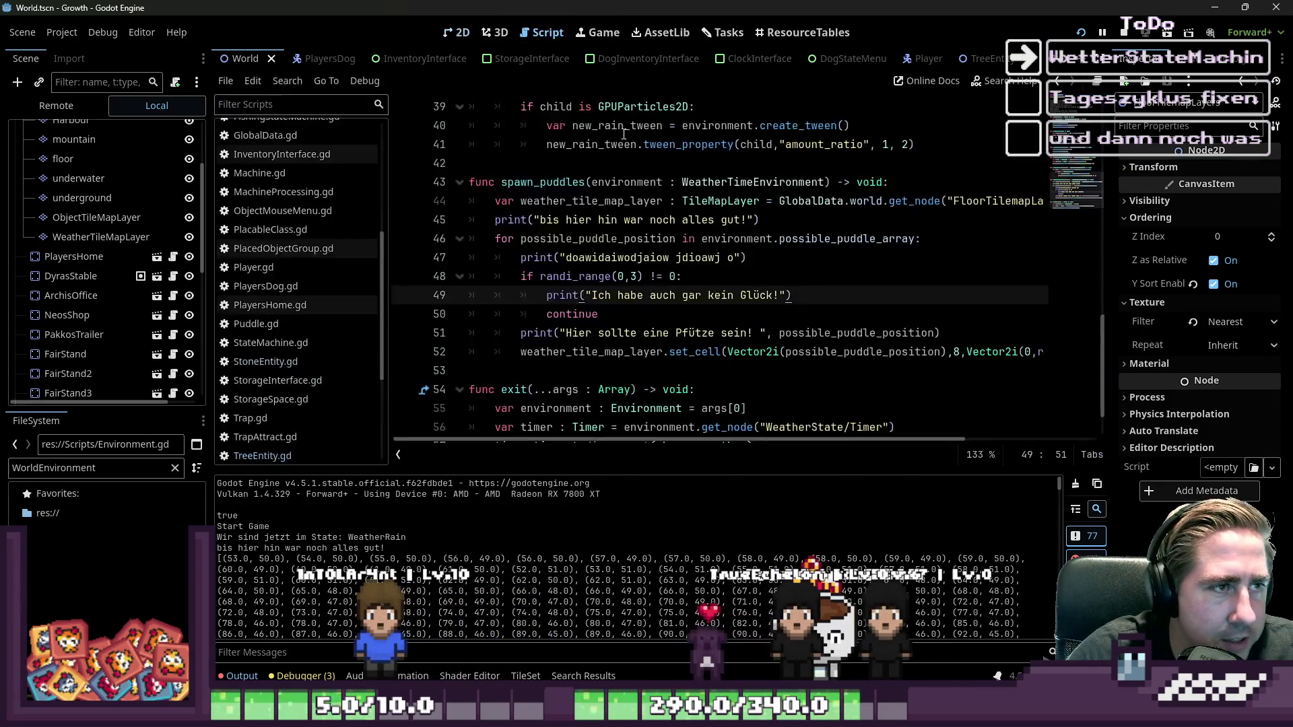
- Look through the current script around the rain_start function
scroll(579, 246, down, 1)
scroll(580, 247, up, 1)
scroll(542, 210, up, 5)
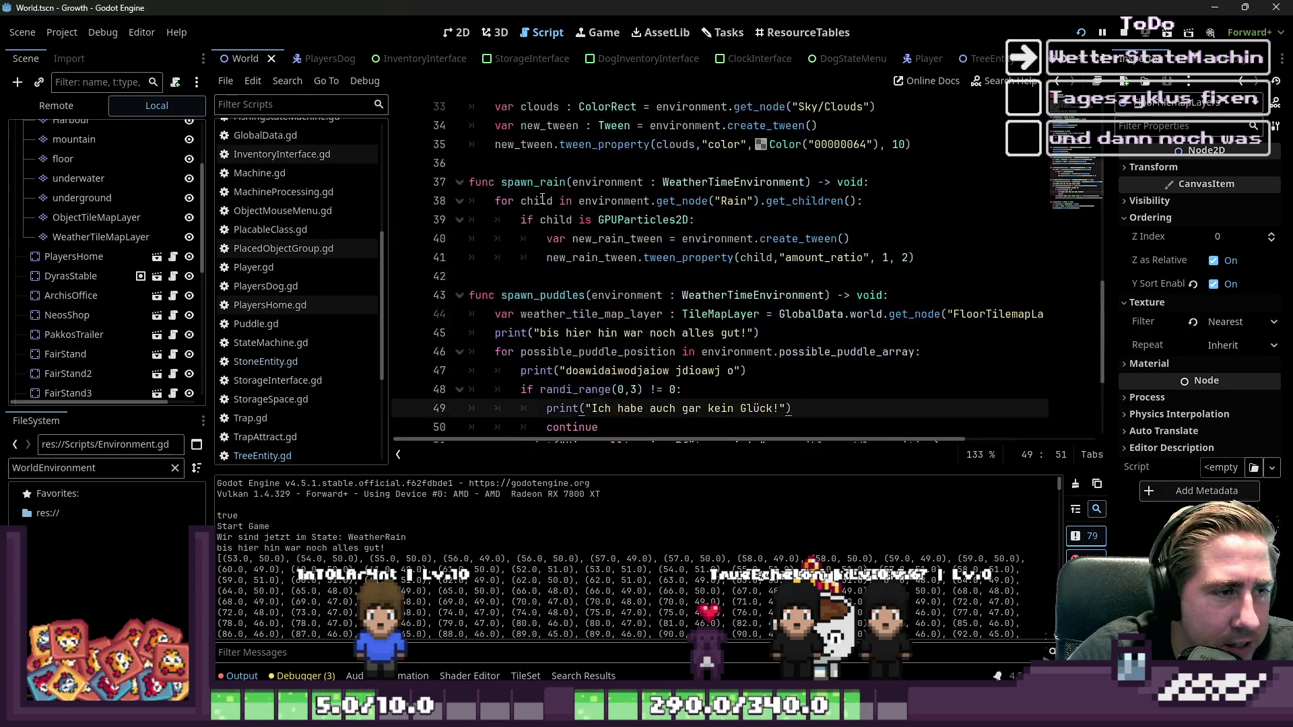
click(703, 233)
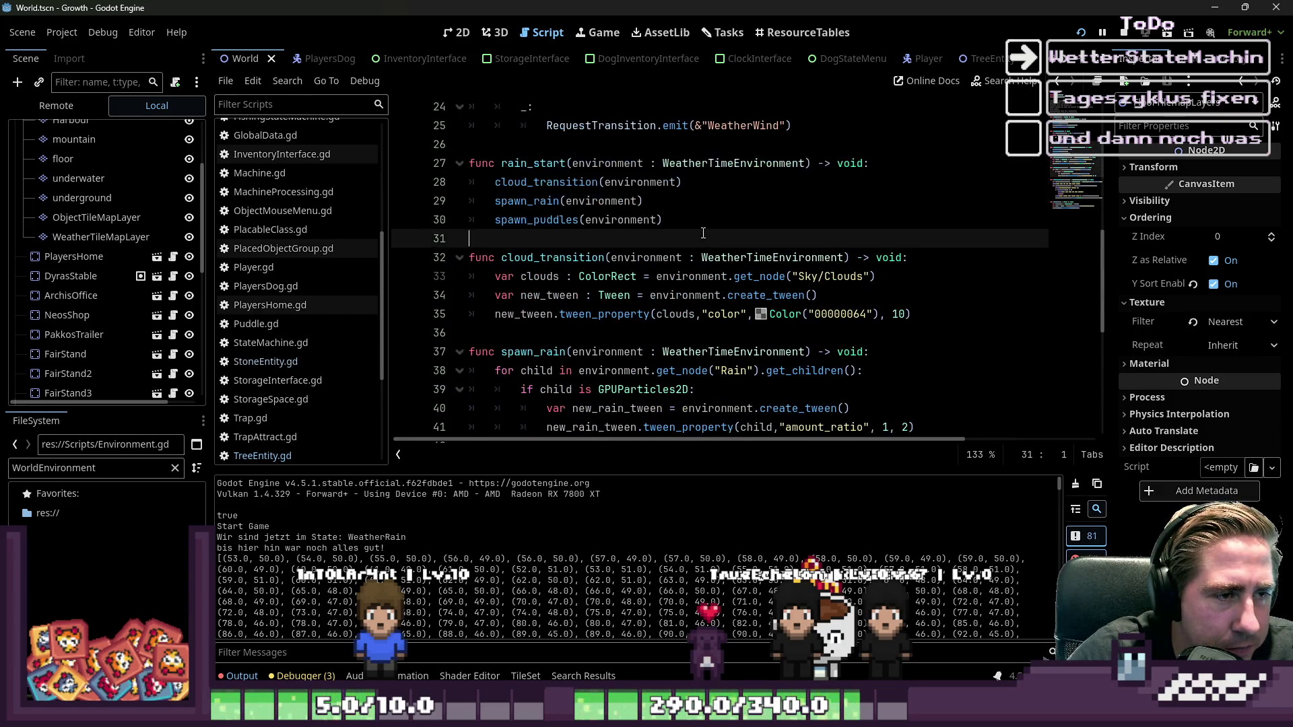
scroll(310, 396, up, 5)
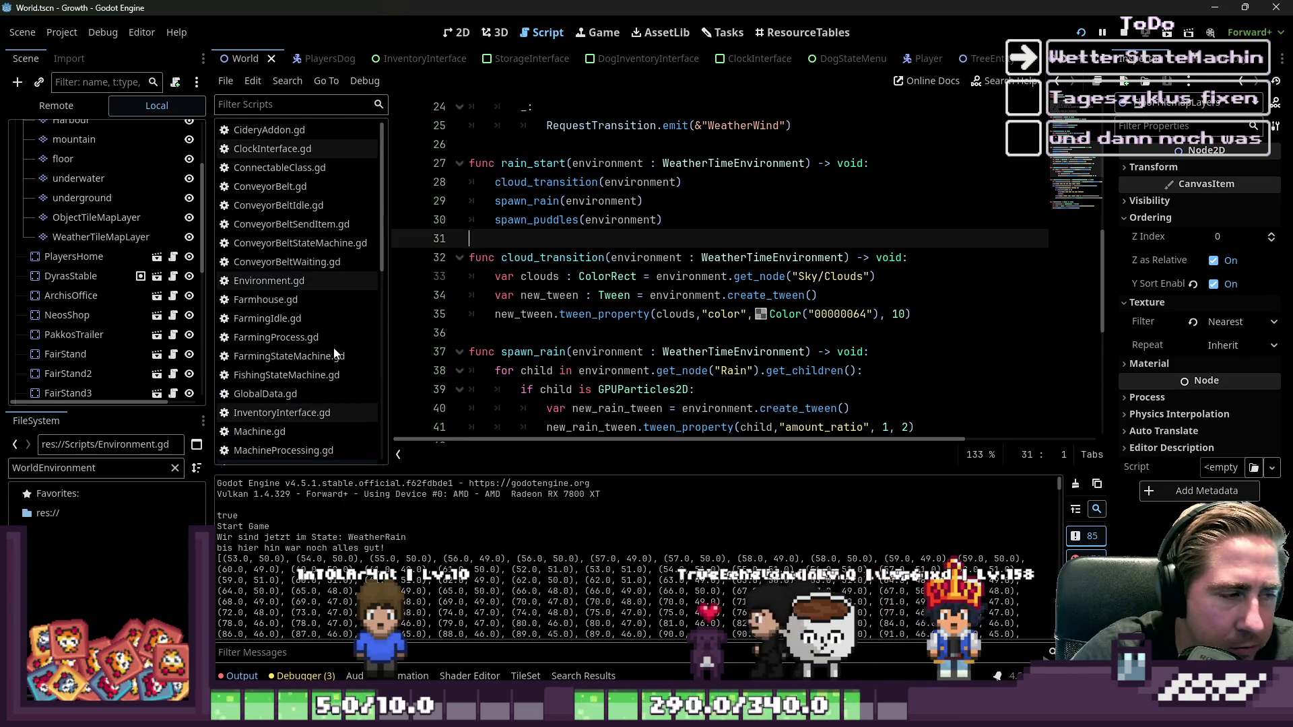
scroll(281, 346, down, 7)
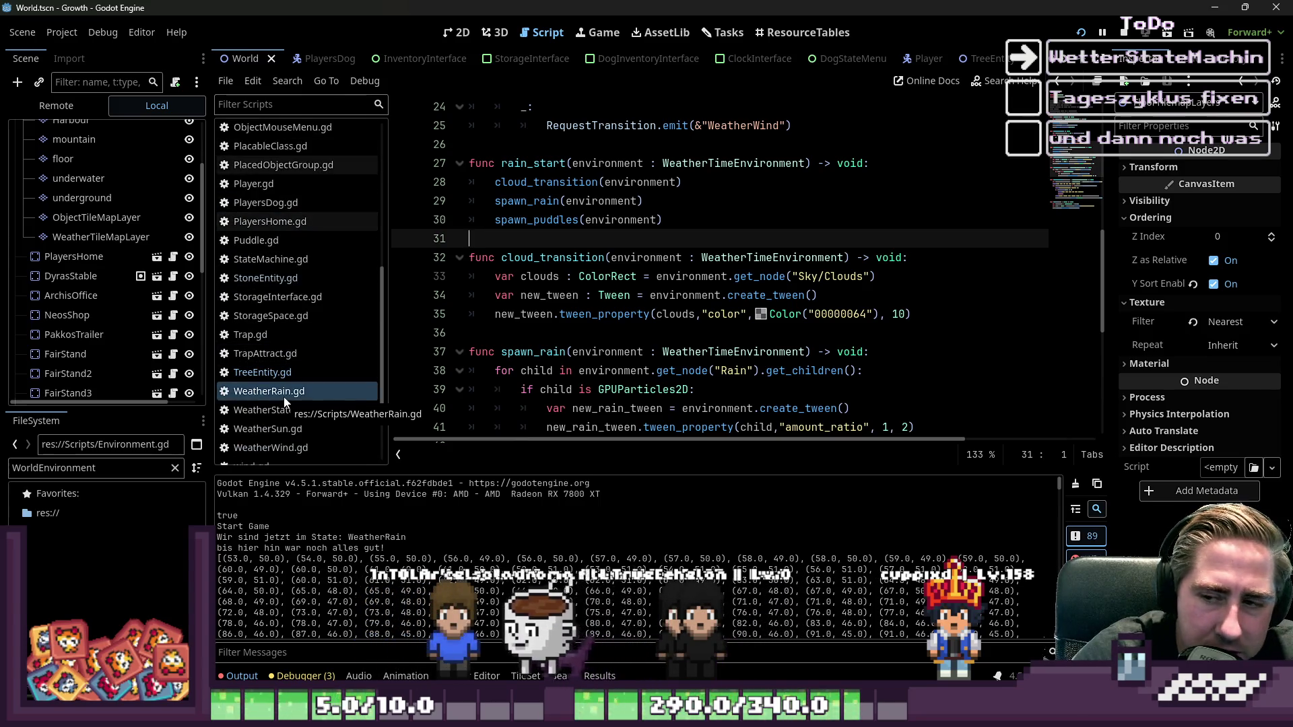
scroll(284, 402, down, 3)
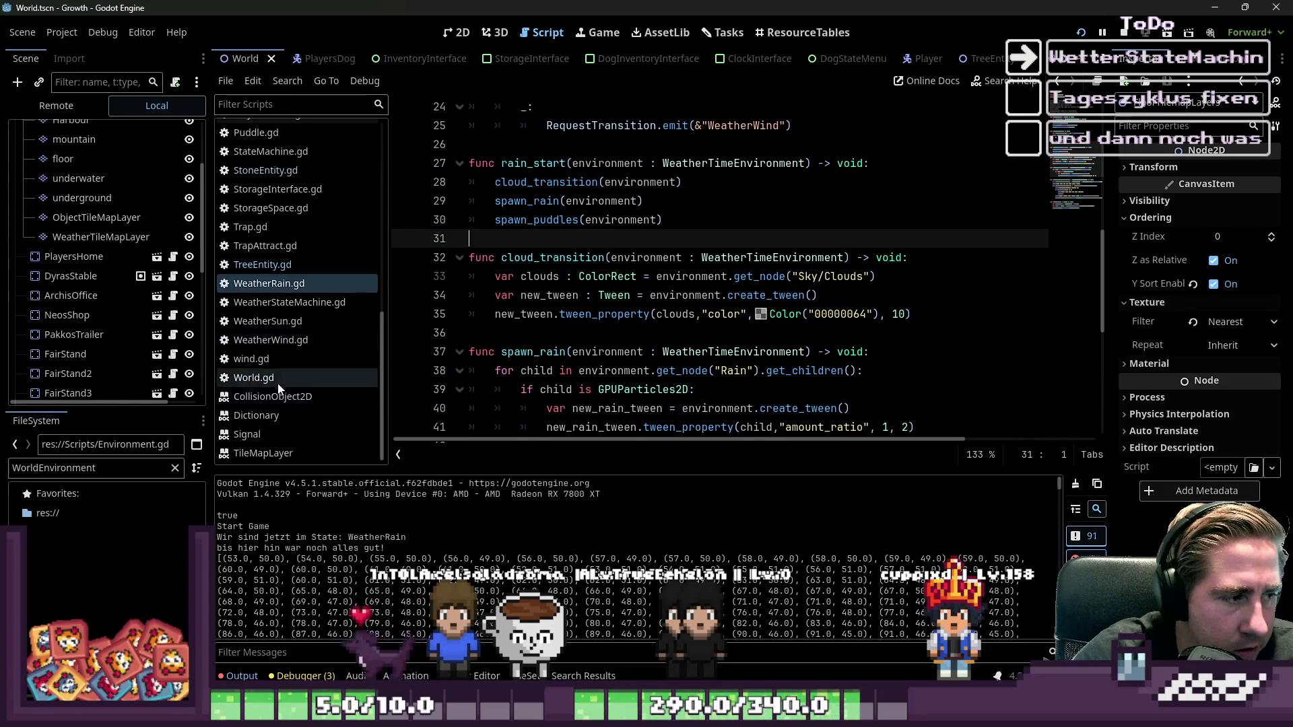
- Open World.gd and scroll through its quest-spawning code
click(276, 379)
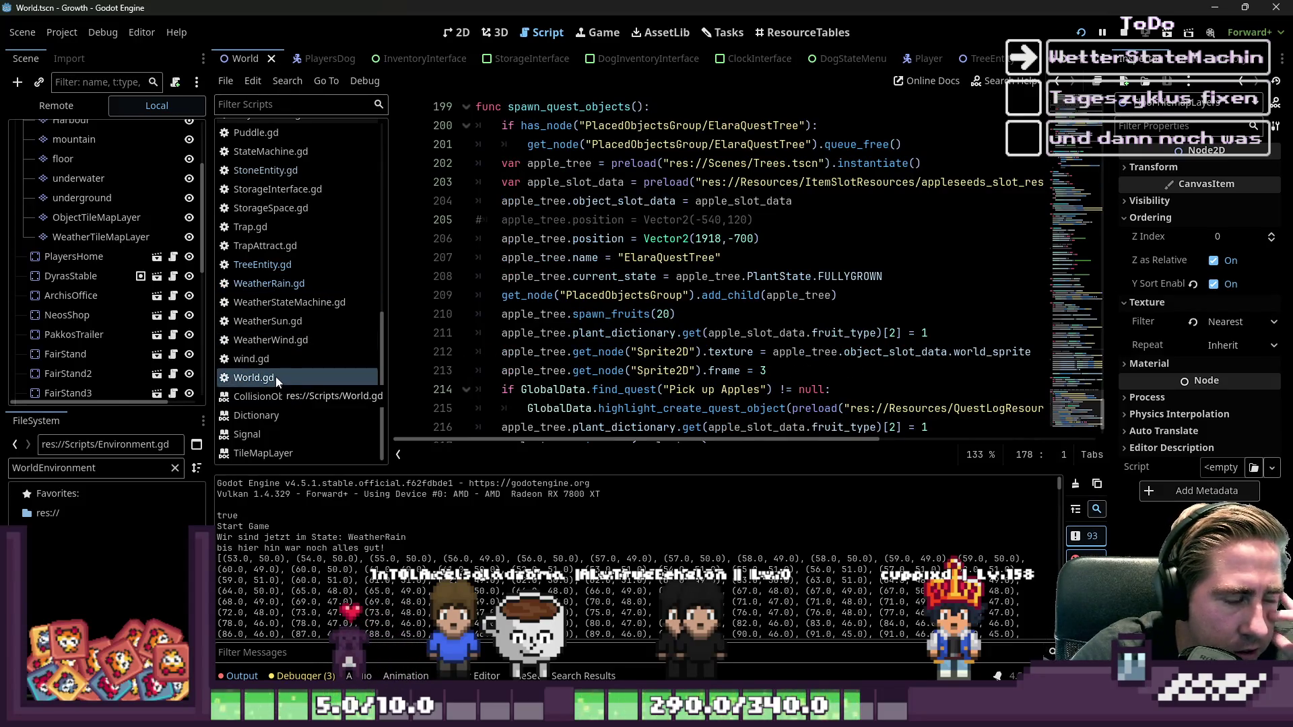
scroll(276, 377, up, 1)
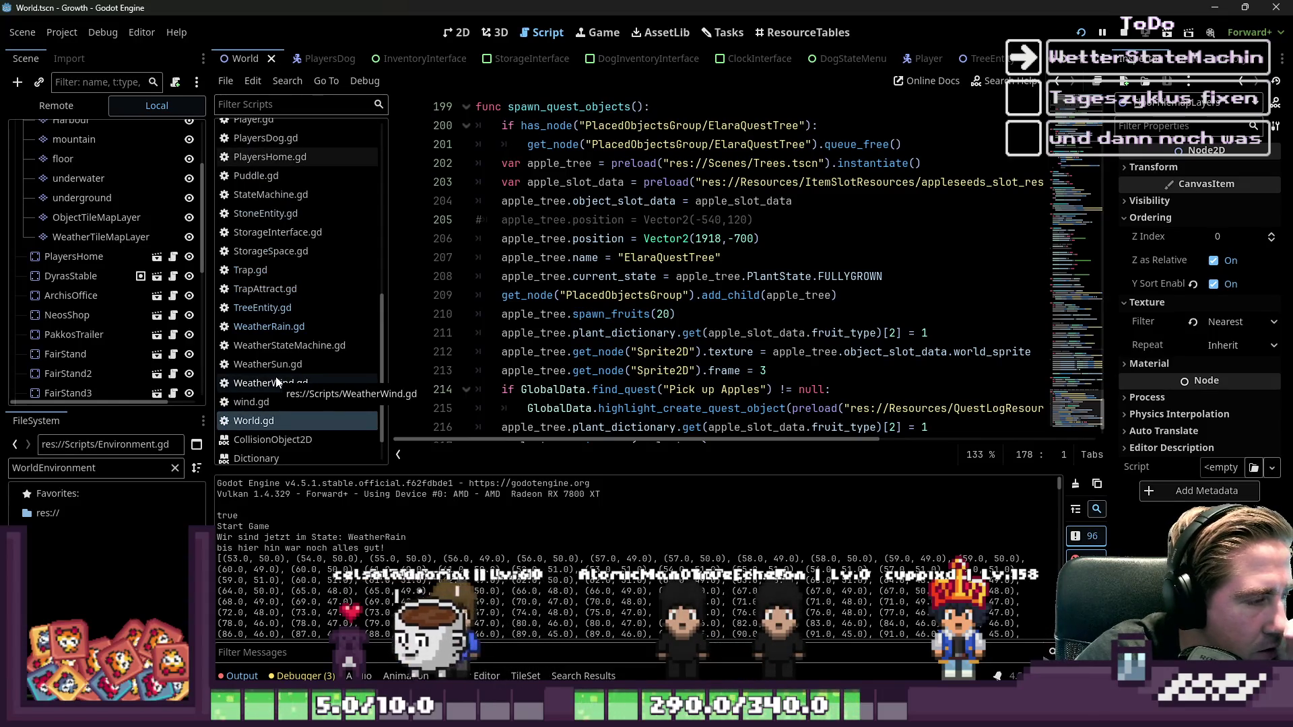
scroll(276, 382, up, 2)
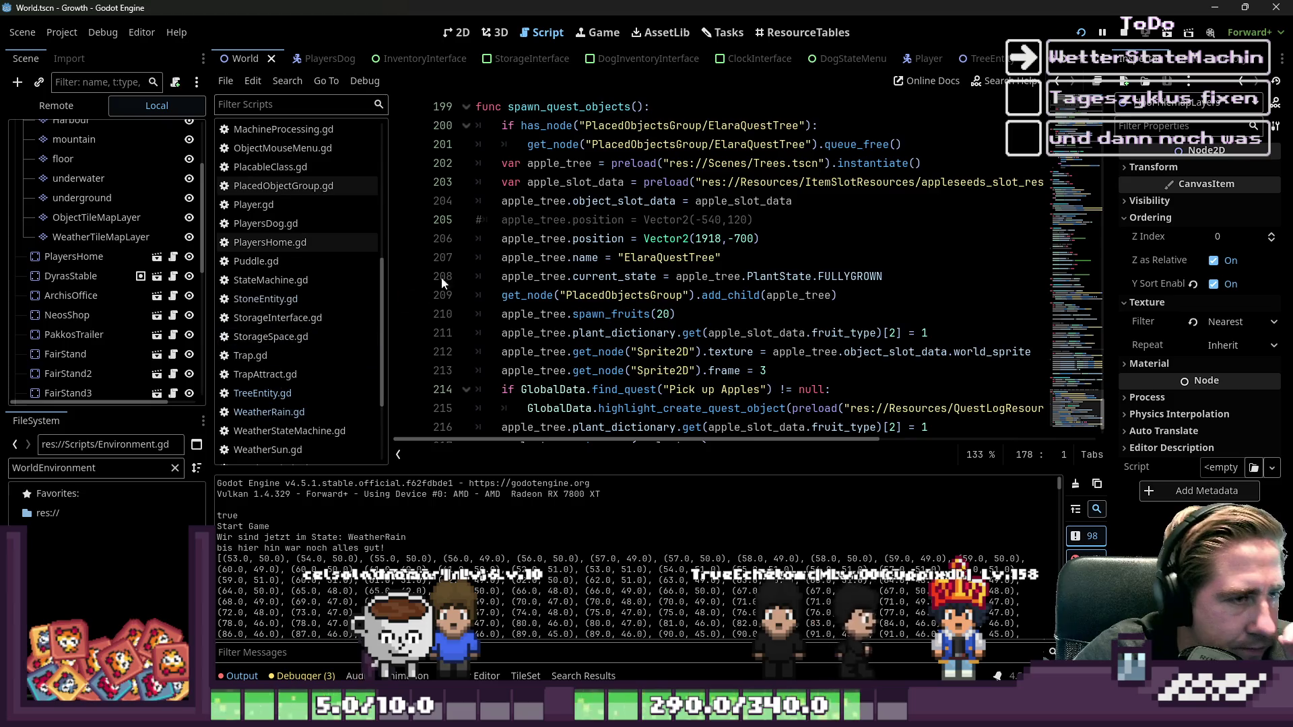
scroll(559, 235, up, 3)
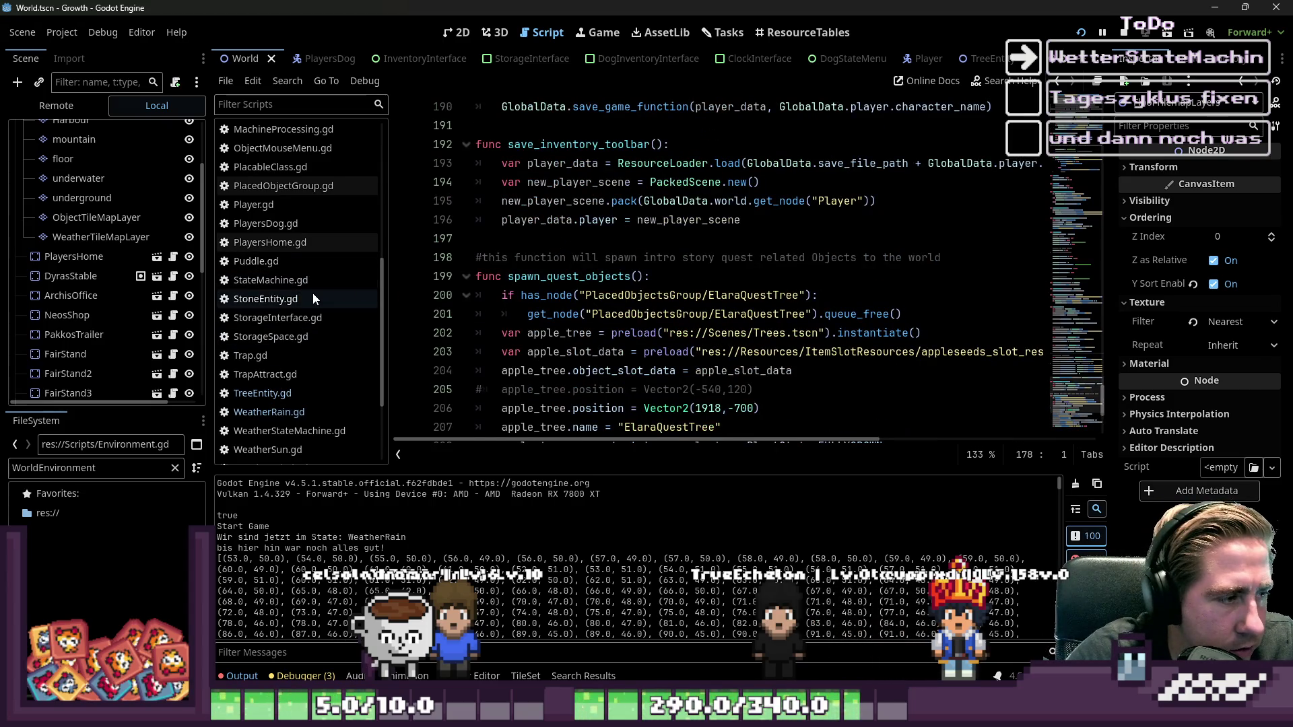
scroll(337, 343, up, 6)
scroll(72, 273, up, 3)
scroll(73, 273, up, 1)
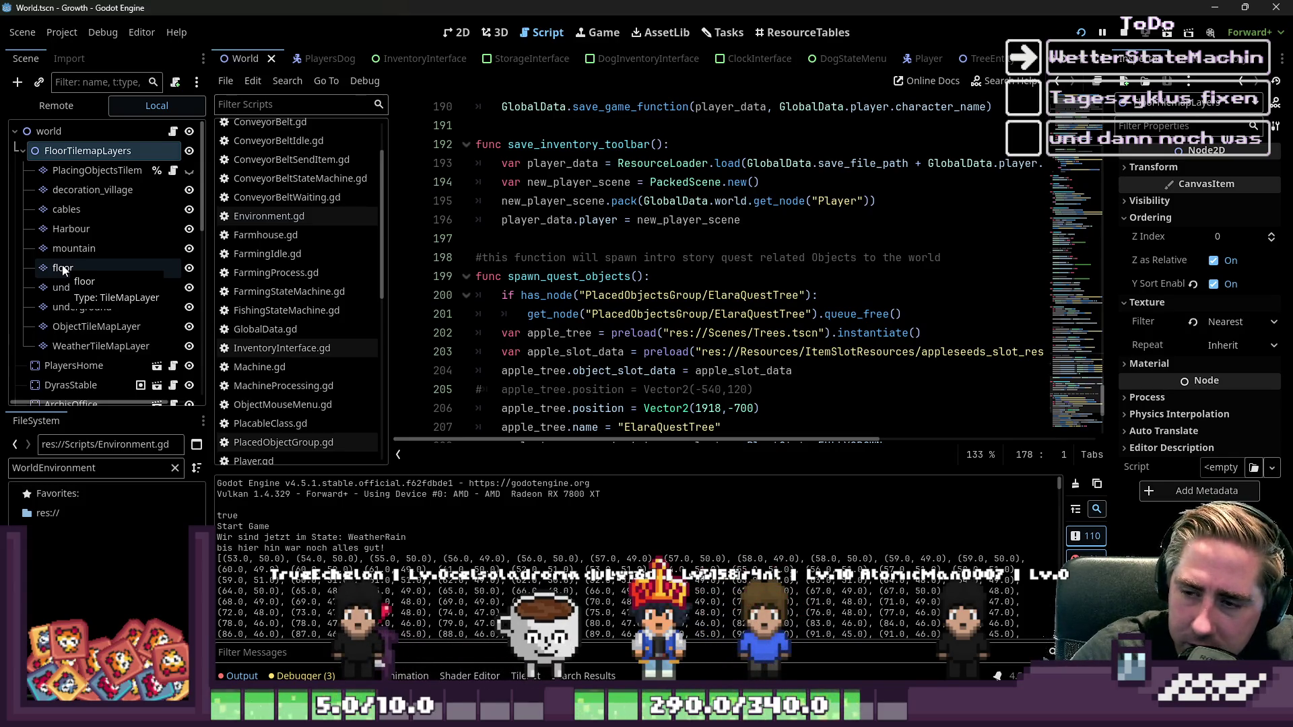
scroll(332, 320, down, 3)
scroll(332, 316, down, 2)
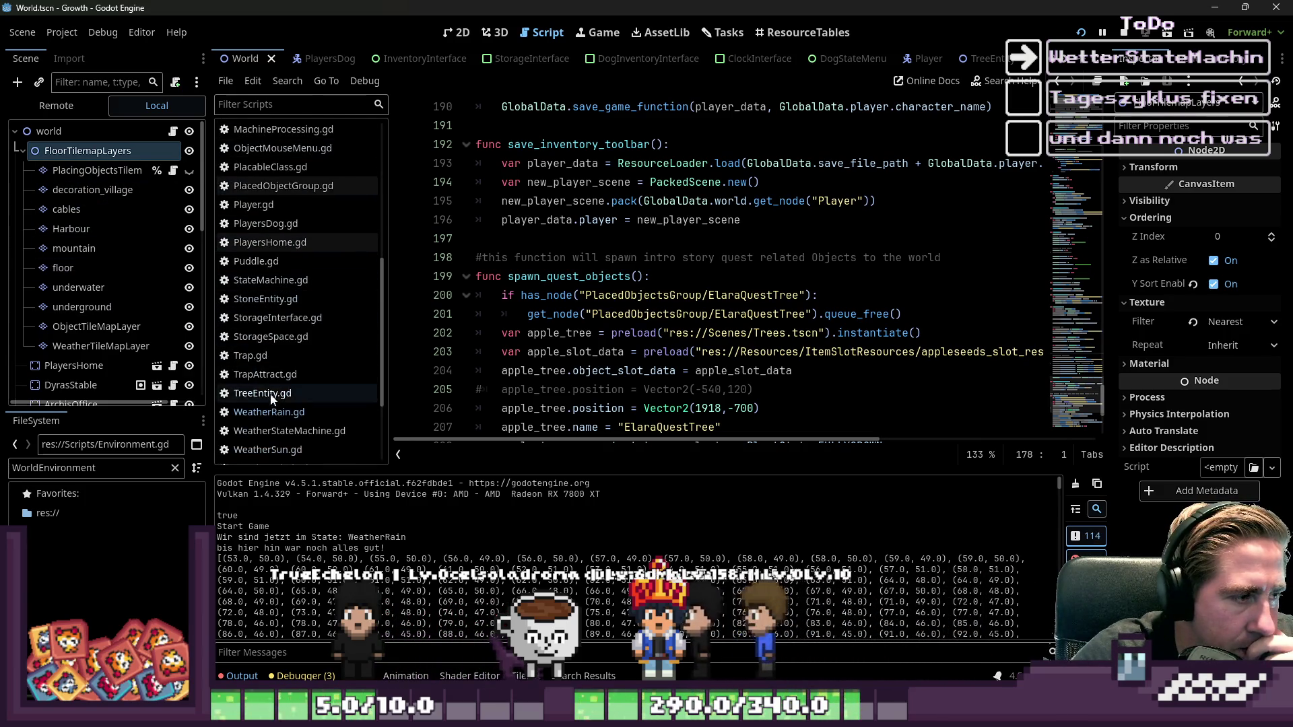
scroll(301, 387, up, 6)
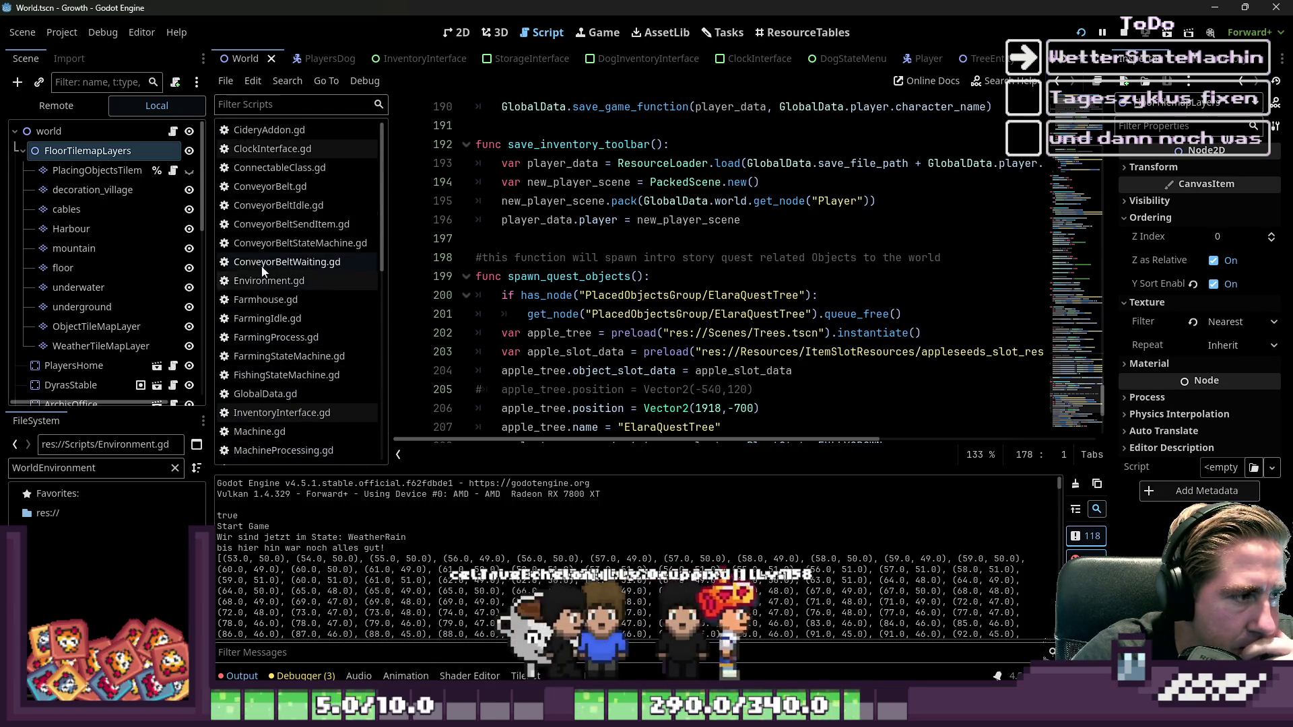
- In Environment.gd, remove the array initializer from the possible_puddle_array declaration on line 4
click(270, 280)
scroll(782, 298, up, 1)
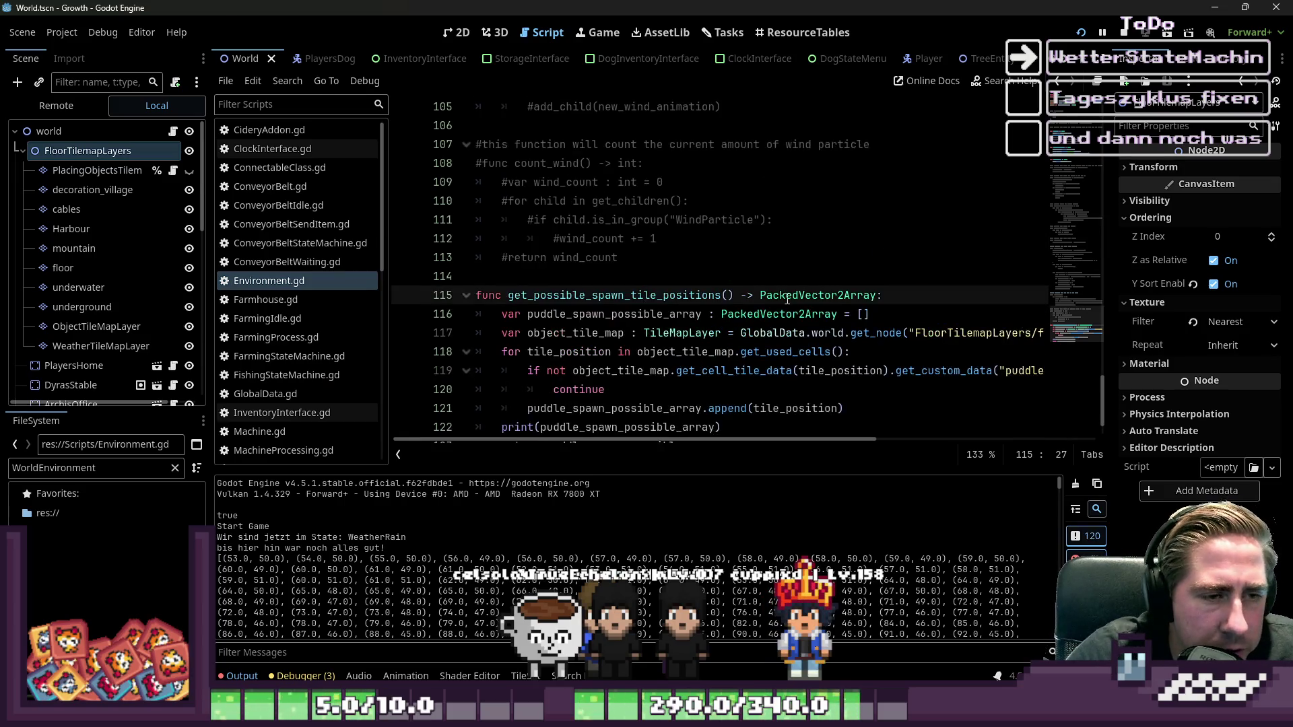
scroll(719, 303, up, 2)
scroll(581, 264, down, 3)
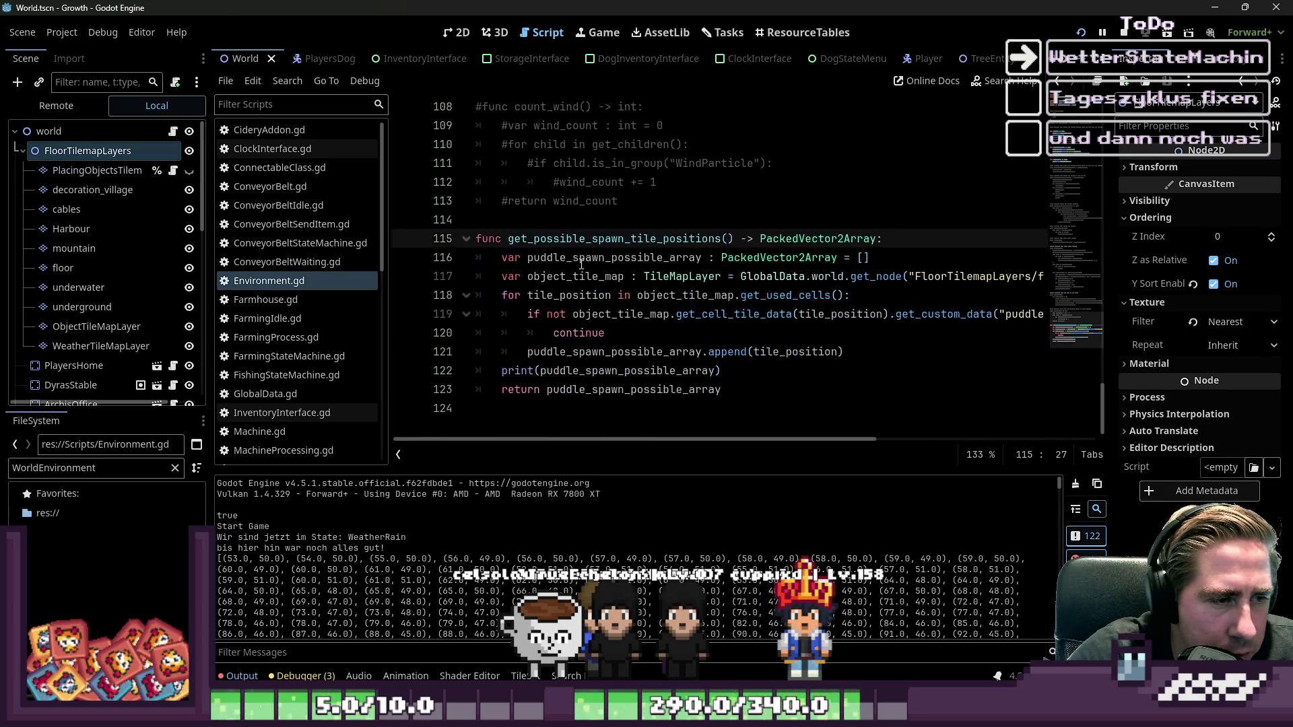
scroll(795, 267, up, 20)
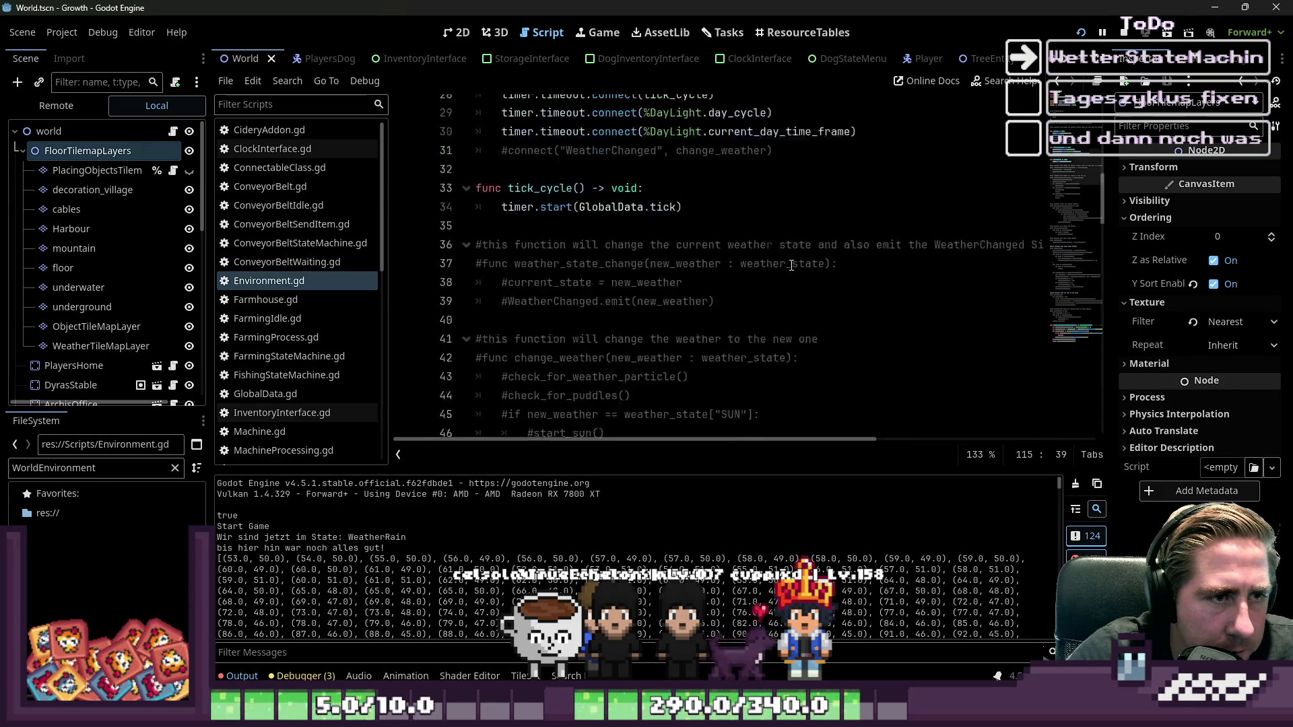
drag(851, 164, 1017, 165)
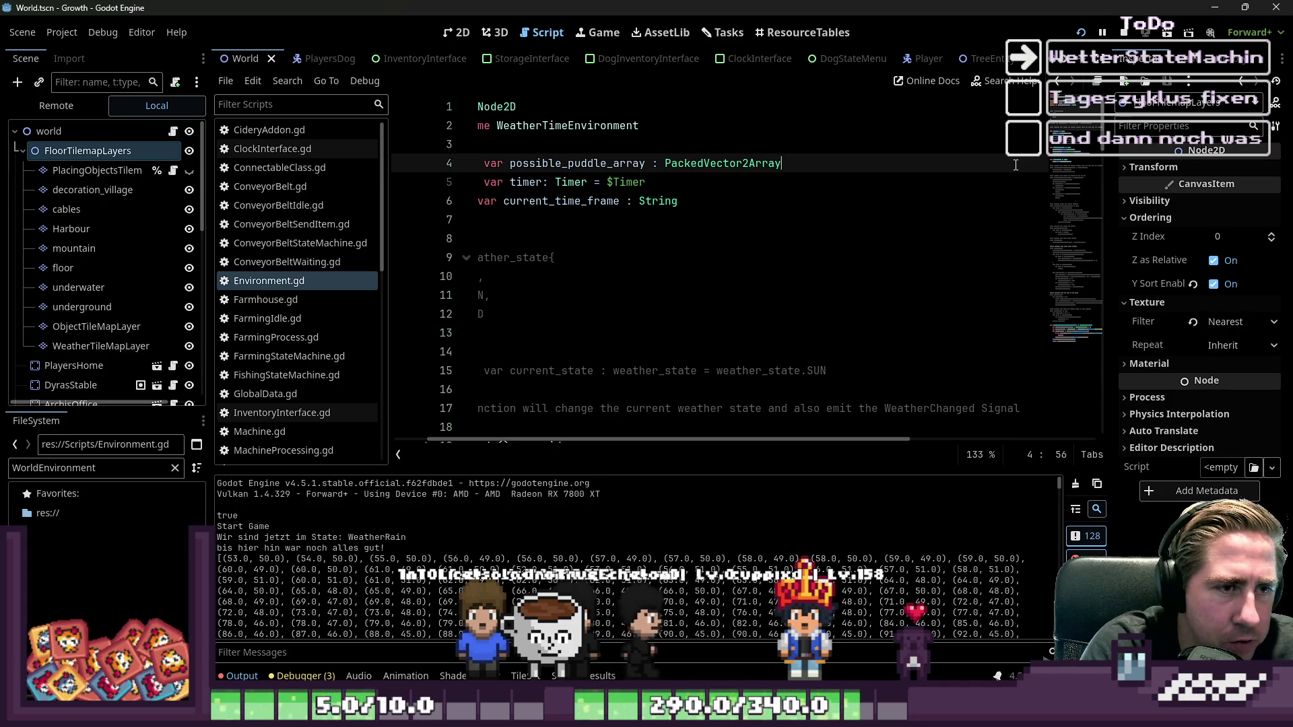
key(Down)
key(Down)
key(Down)
- Add a new func _enter_tree() above the enum block
key(Up)
key(Up)
key(Up)
key(Down)
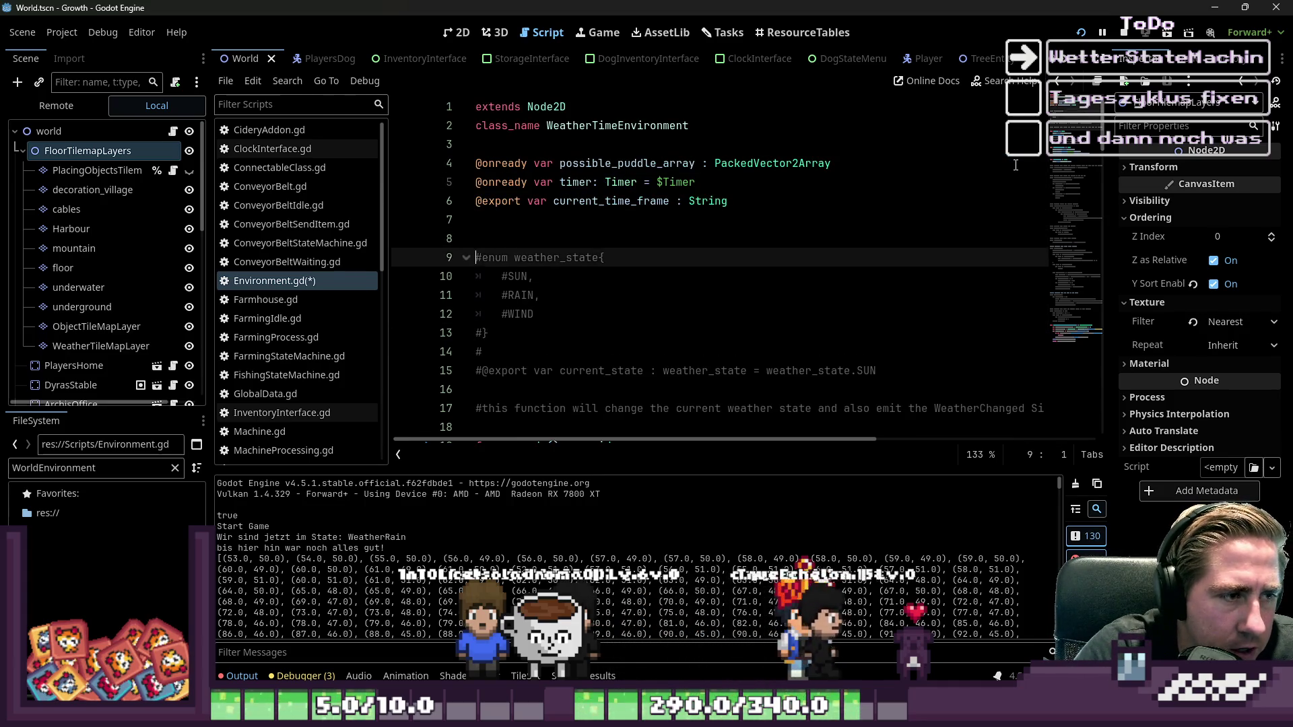
key(Return)
key(Up)
key(Up)
text(func)
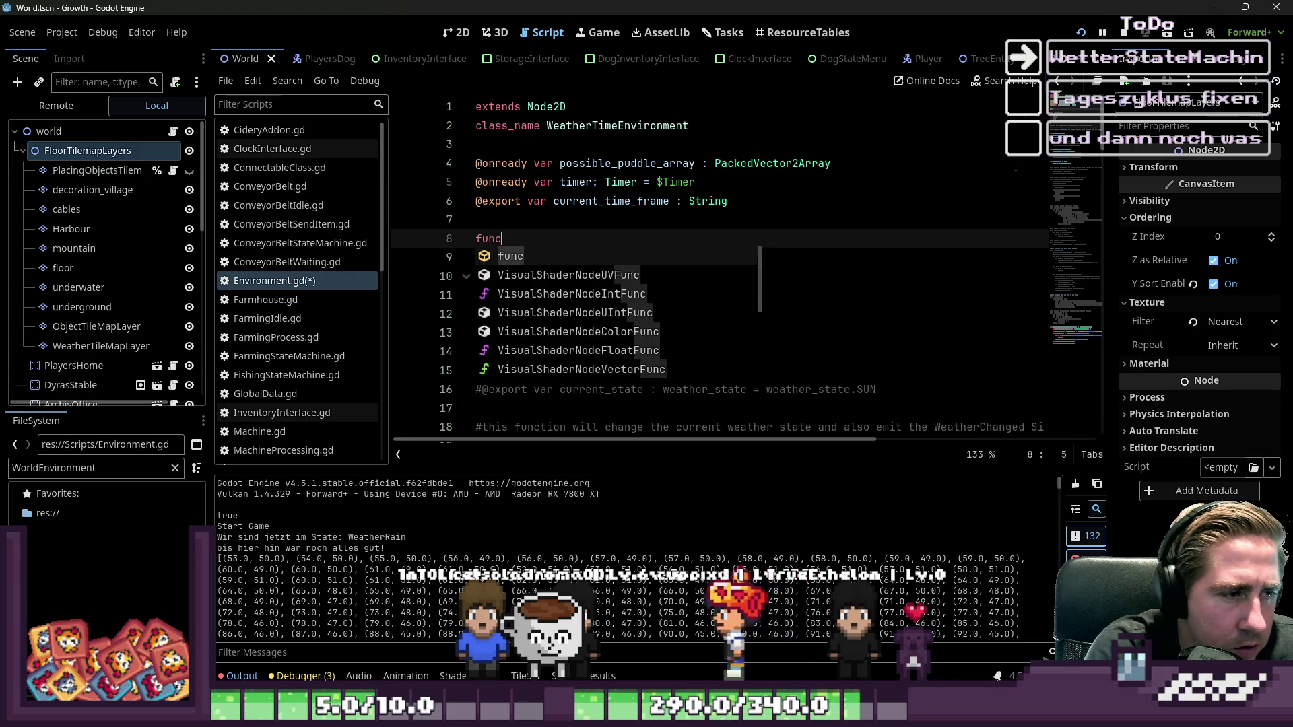
text( _)
key(Up)
key(Down)
key(Down)
key(Return)
key(Return)
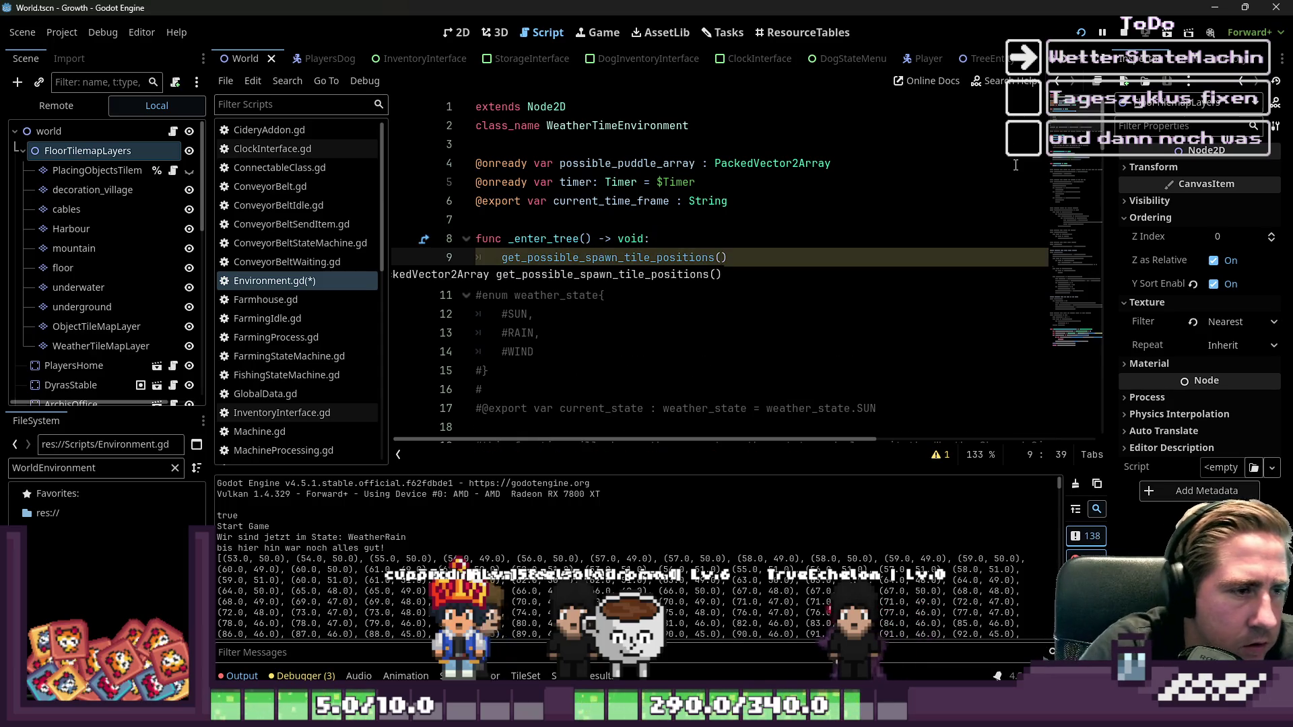
- Make _enter_tree assign possible_puddle_array = get_possible_spawn_tile_positions(), then rerun the game
double_click(606, 163)
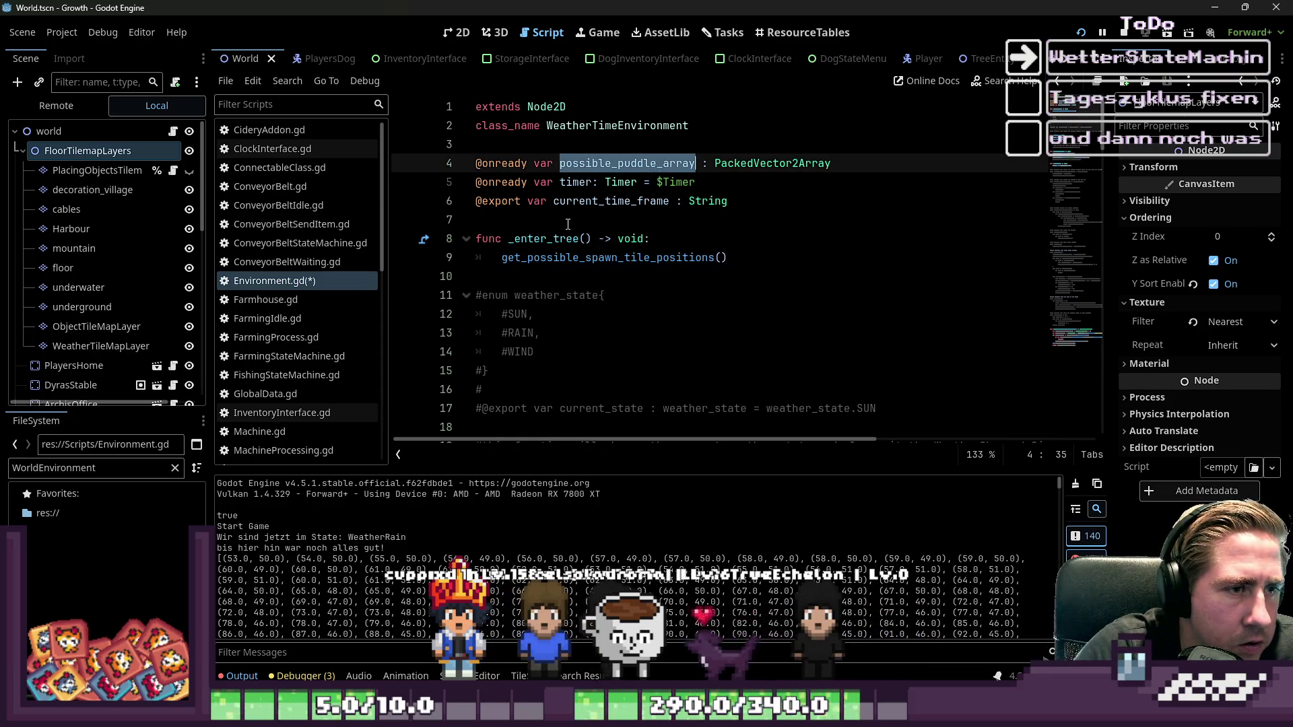
click(500, 257)
key(Escape)
key(Up)
key(Up)
click(1079, 32)
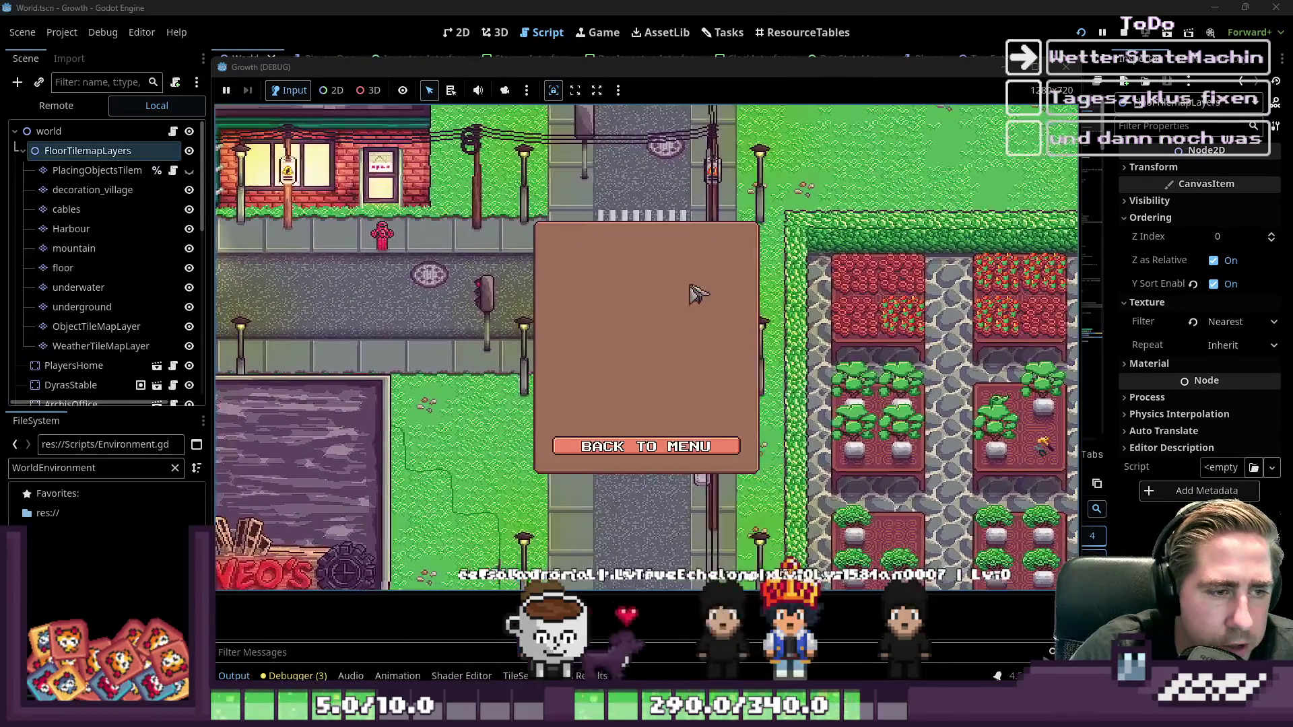
- Start a new game as 'asd' and inspect the get_node-on-Nil error near connect_signals
text(asd)
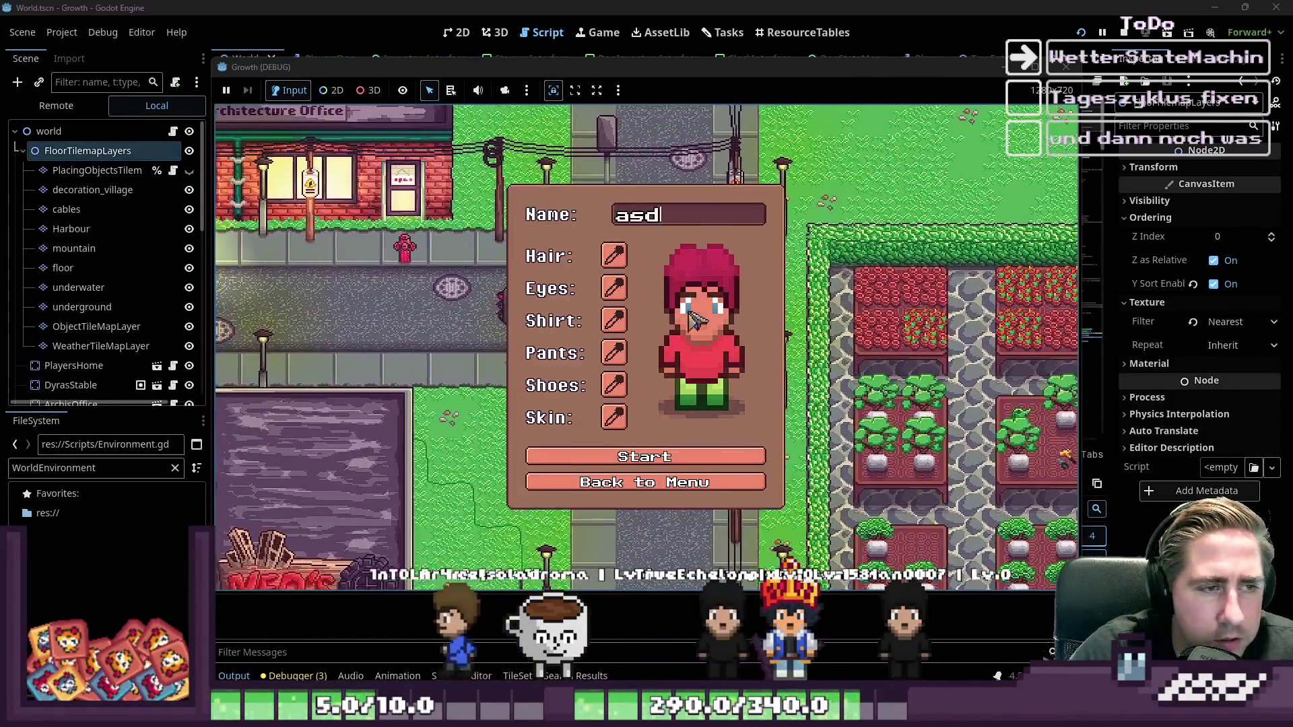
click(644, 456)
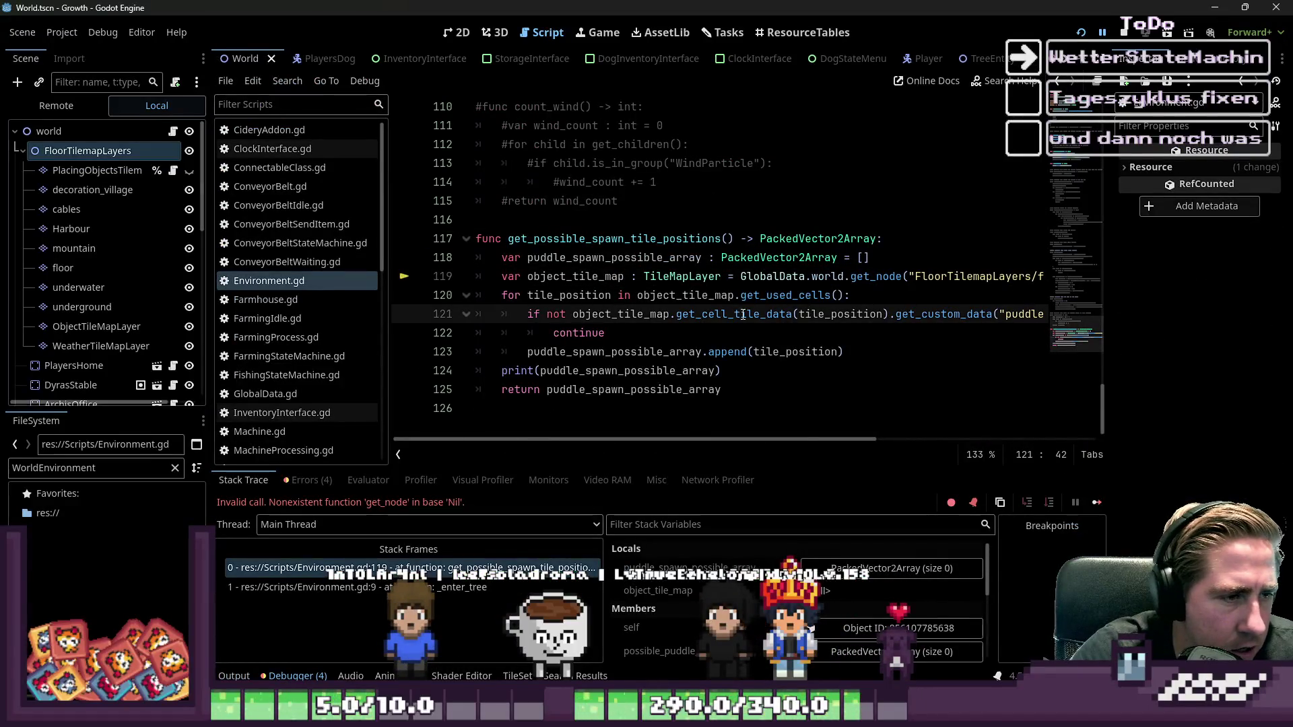
mouse_move(743, 315)
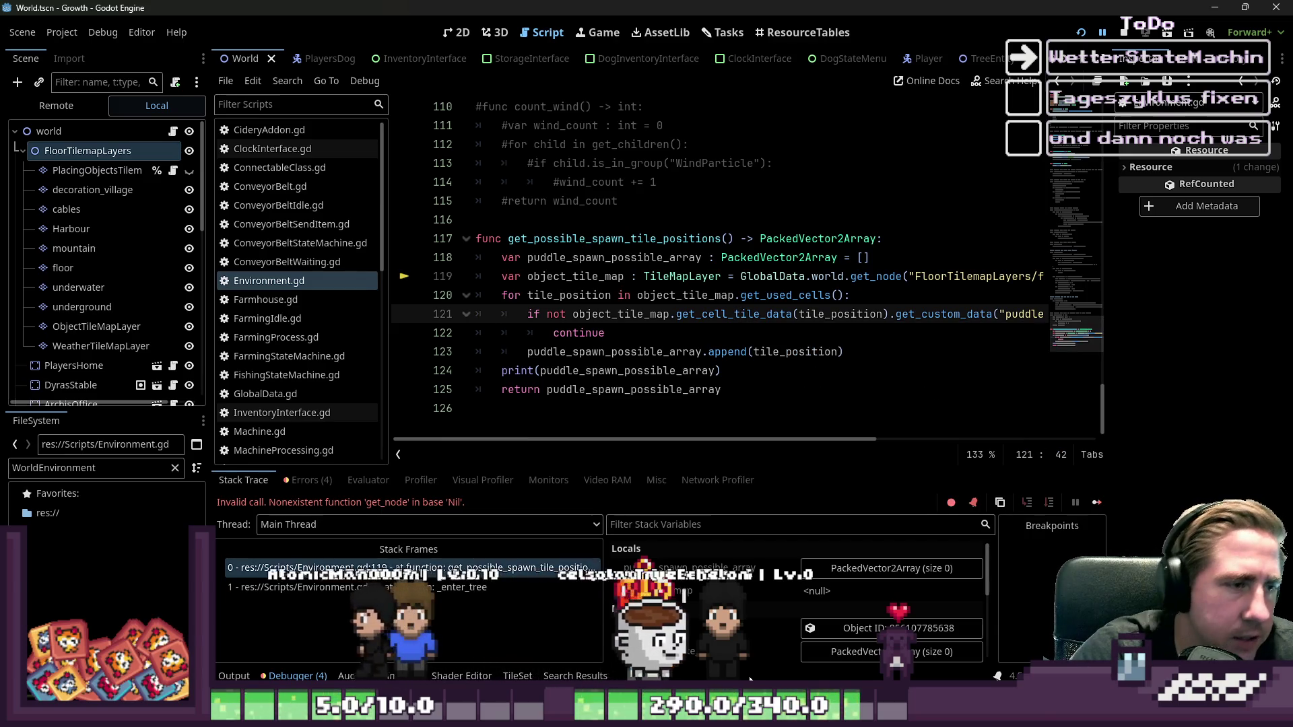
scroll(731, 297, up, 20)
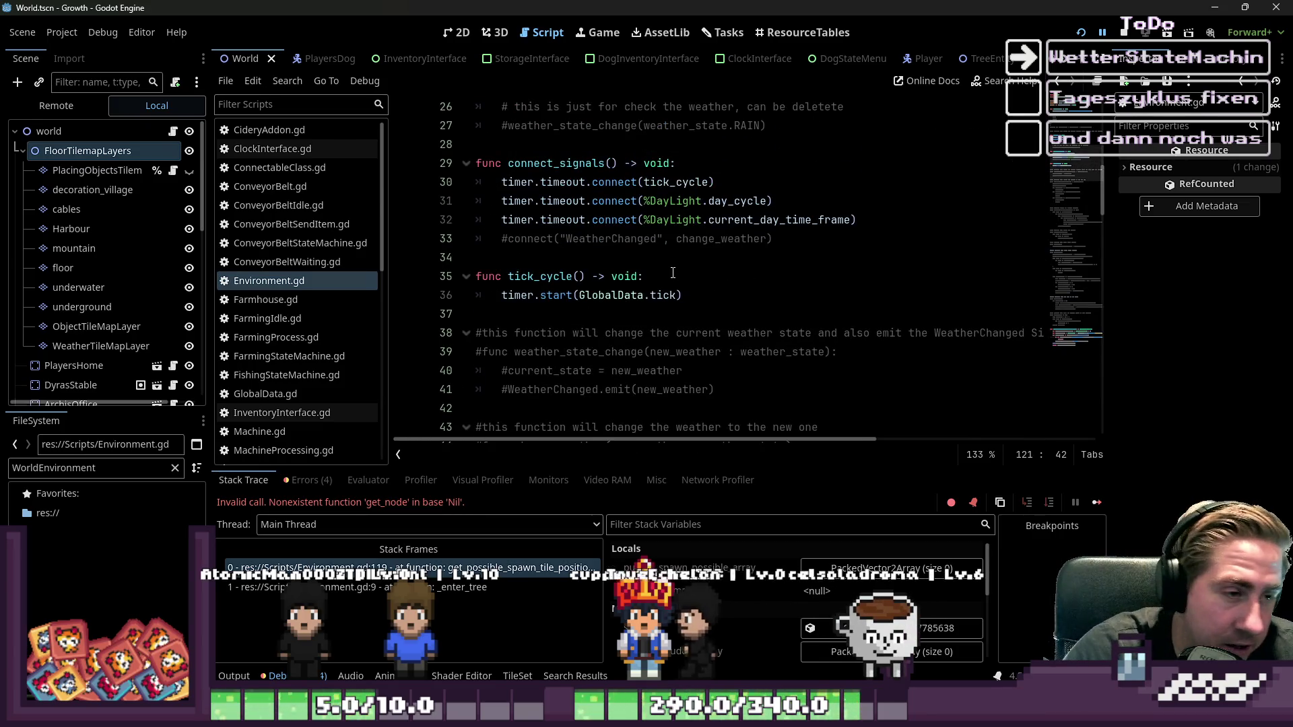
scroll(673, 272, up, 3)
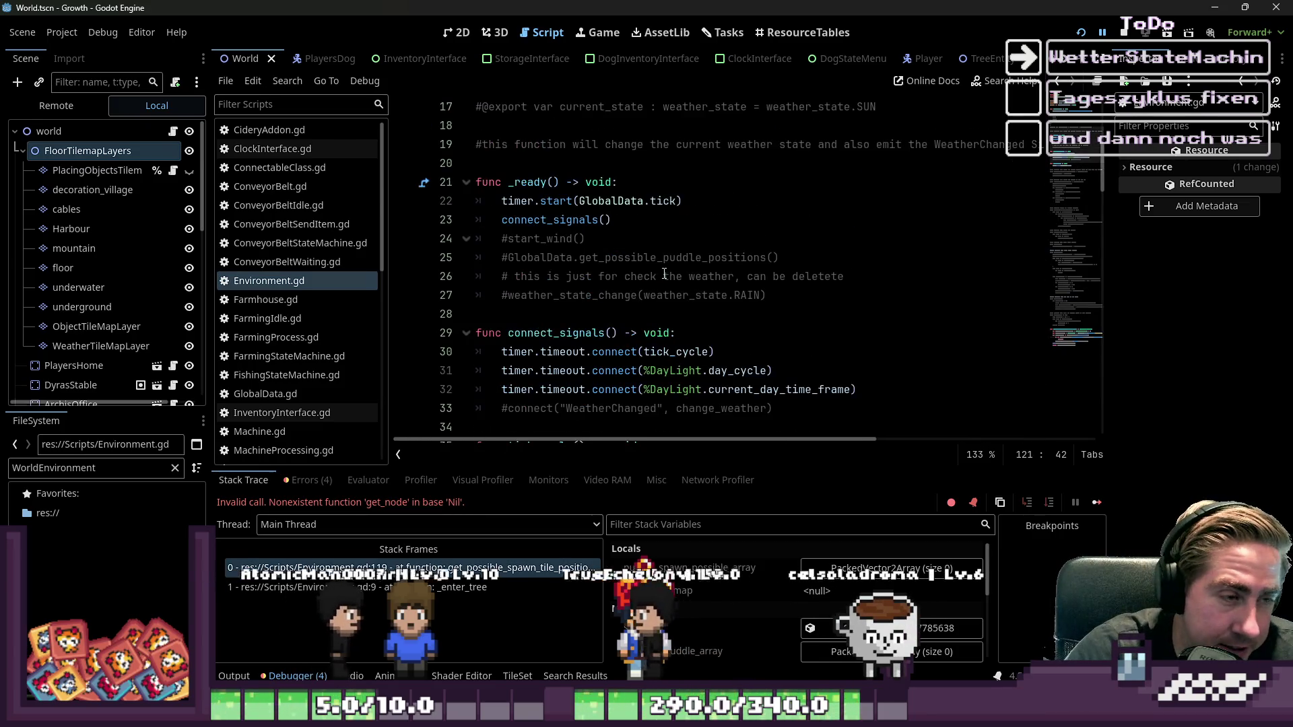
double_click(520, 329)
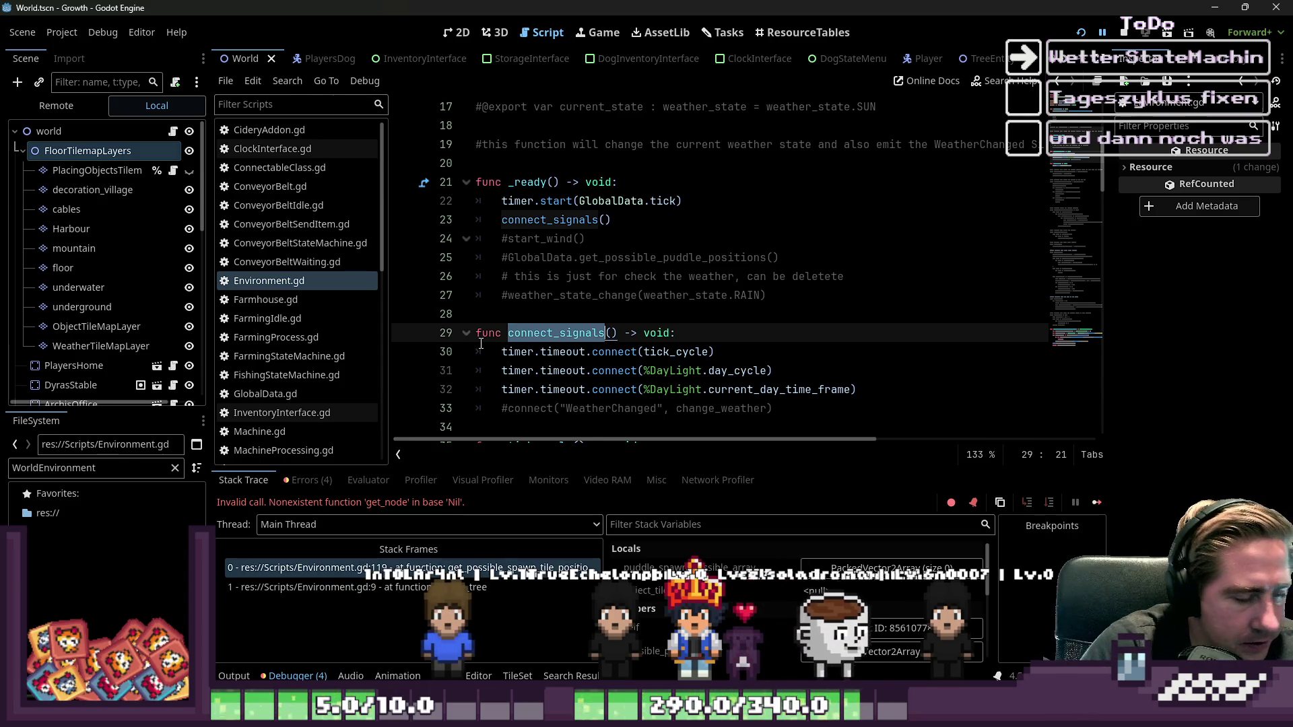
scroll(642, 298, down, 8)
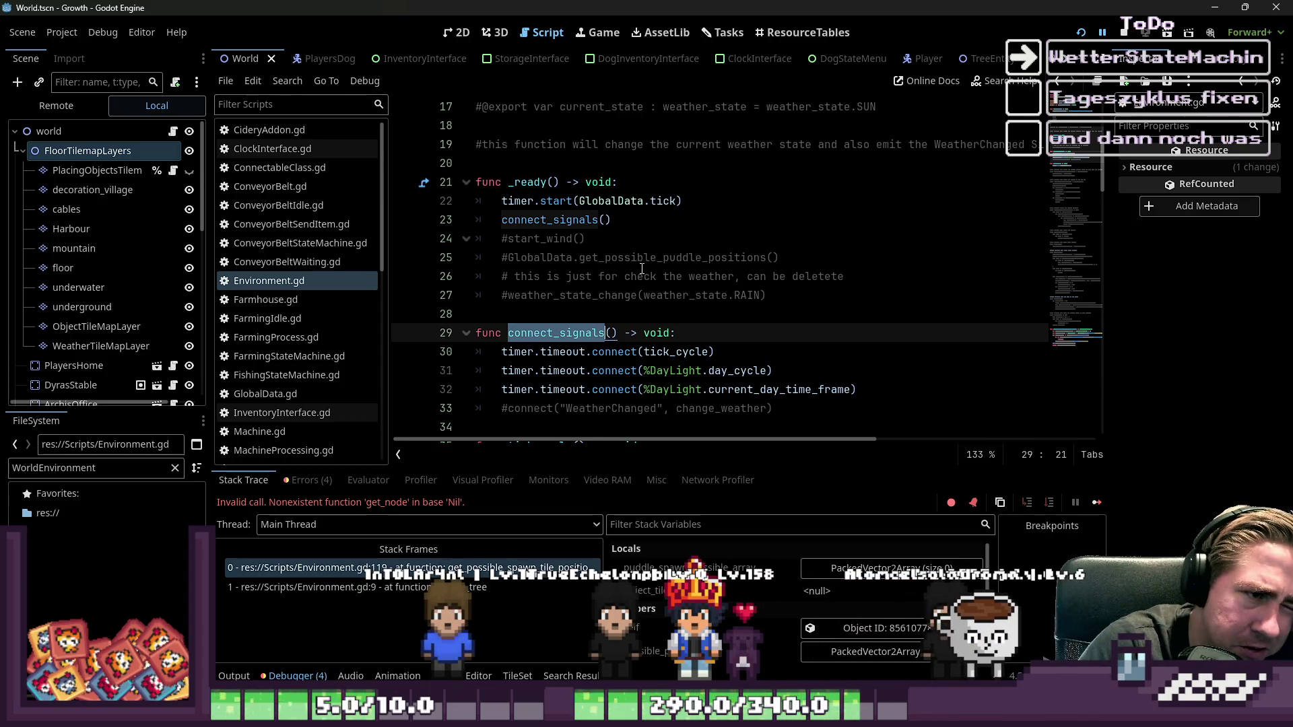
- Delete the _enter_tree function from Environment.gd and save
scroll(642, 268, up, 13)
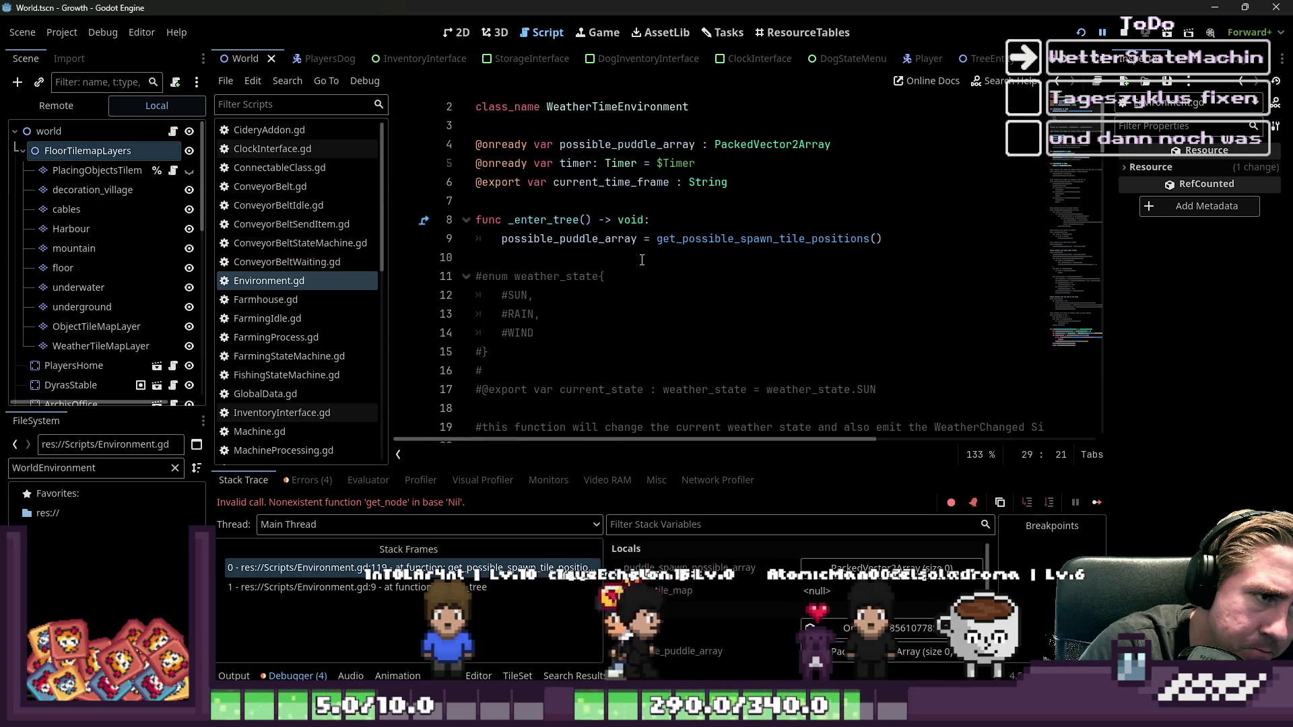
mouse_move(631, 266)
mouse_down()
mouse_move(512, 278)
mouse_move(426, 239)
mouse_move(438, 226)
mouse_up()
key(ctrl+c)
key(BackSpace)
key(BackSpace)
key(BackSpace)
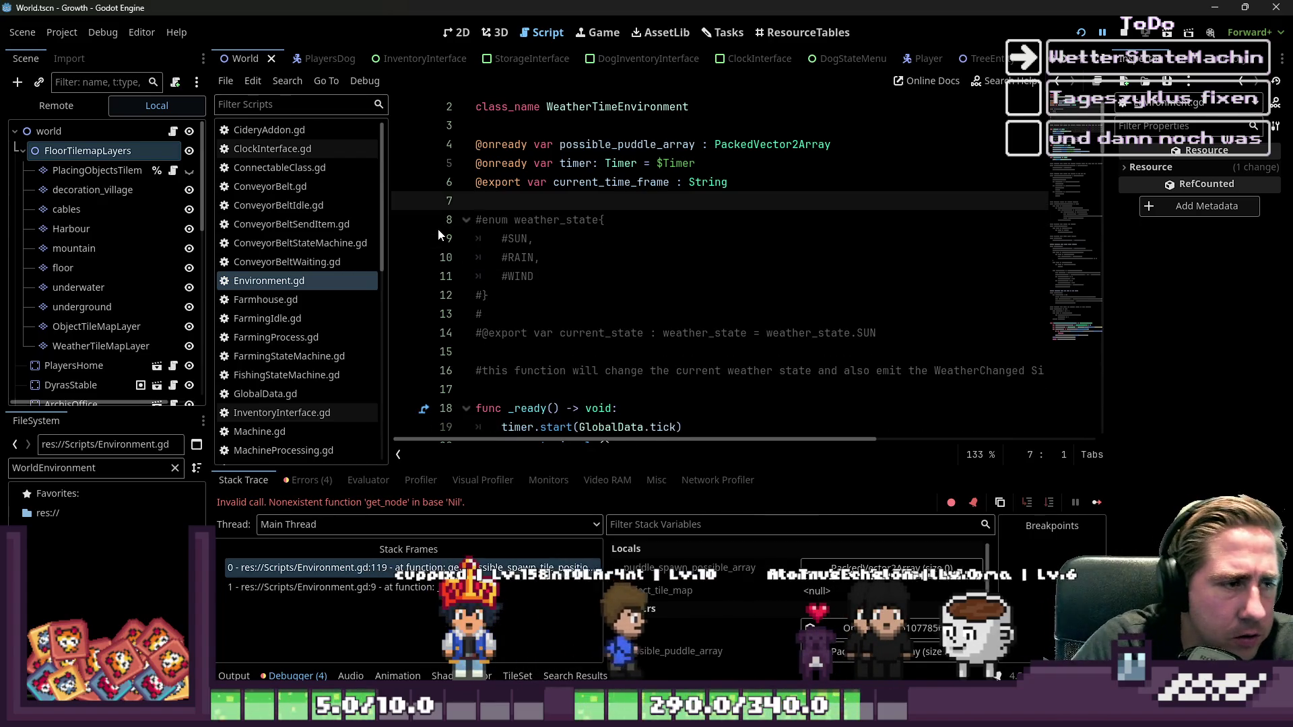
key(ctrl+s)
- Open WeatherRain.gd and draft, then discard, a line after rain_start's spawn_rain call
scroll(408, 349, up, 1)
scroll(311, 292, down, 10)
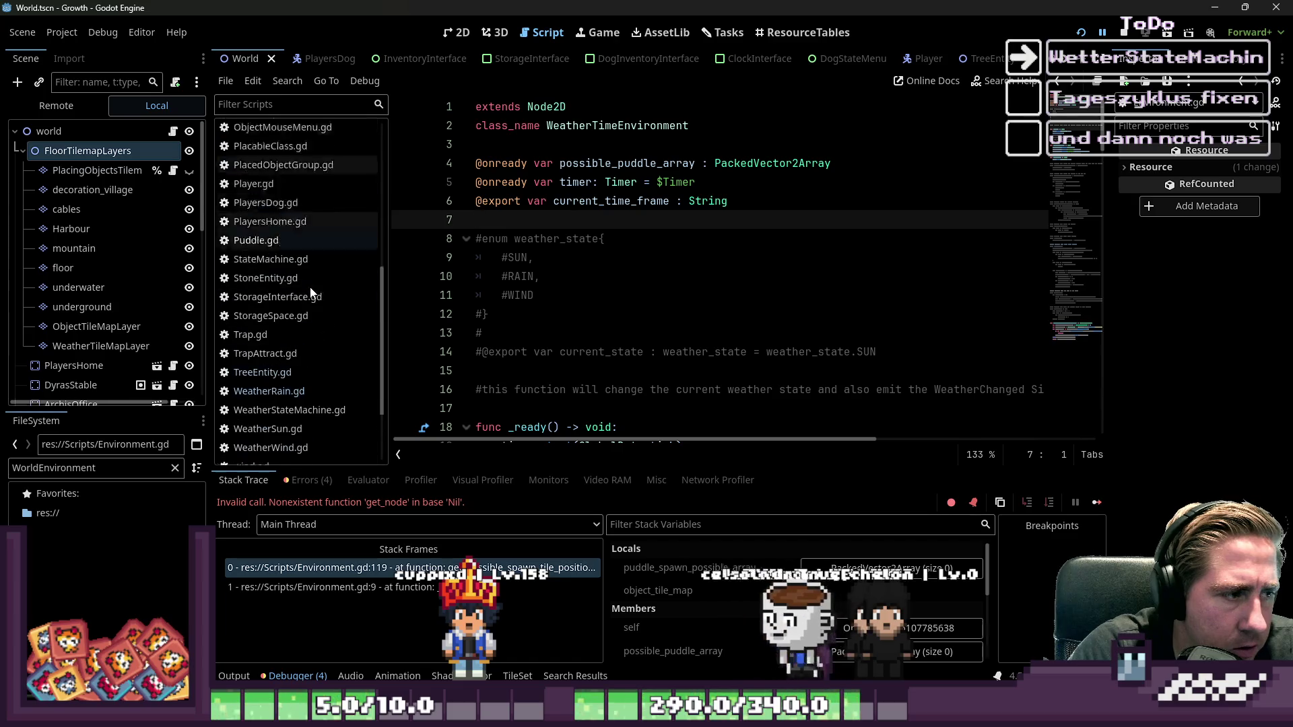
click(296, 348)
click(563, 295)
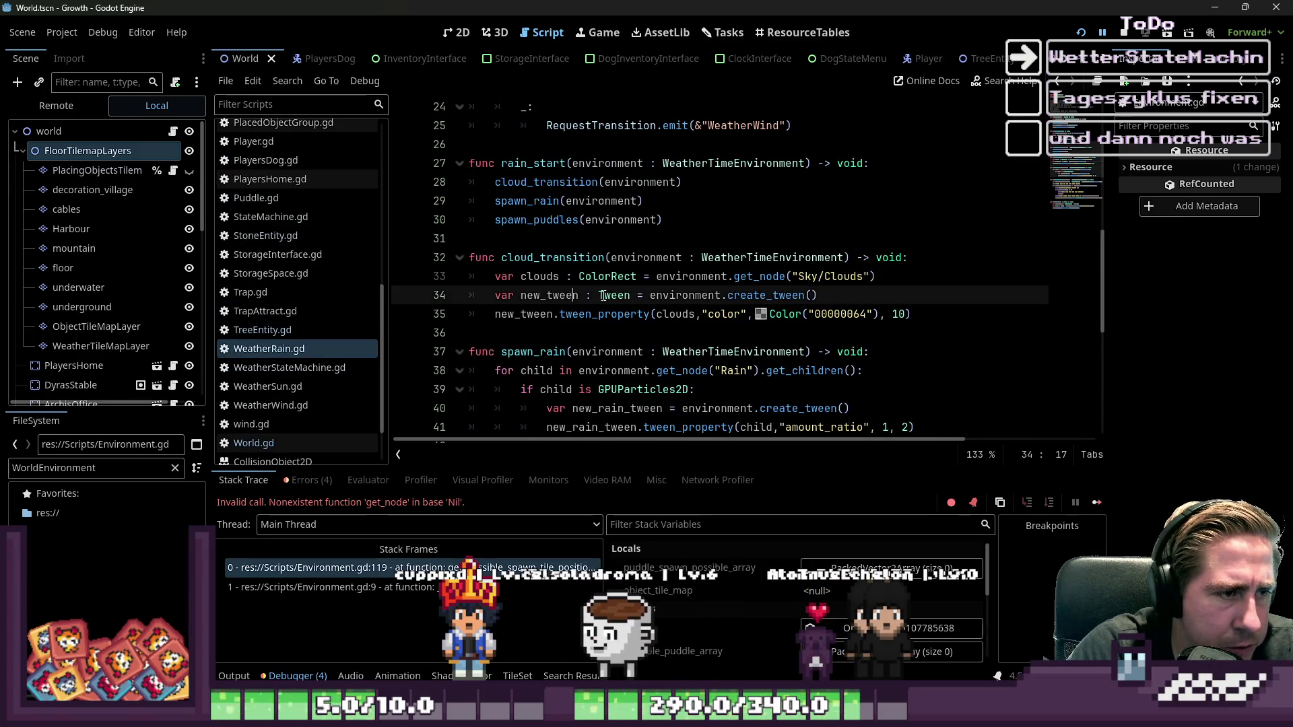
click(615, 224)
click(701, 203)
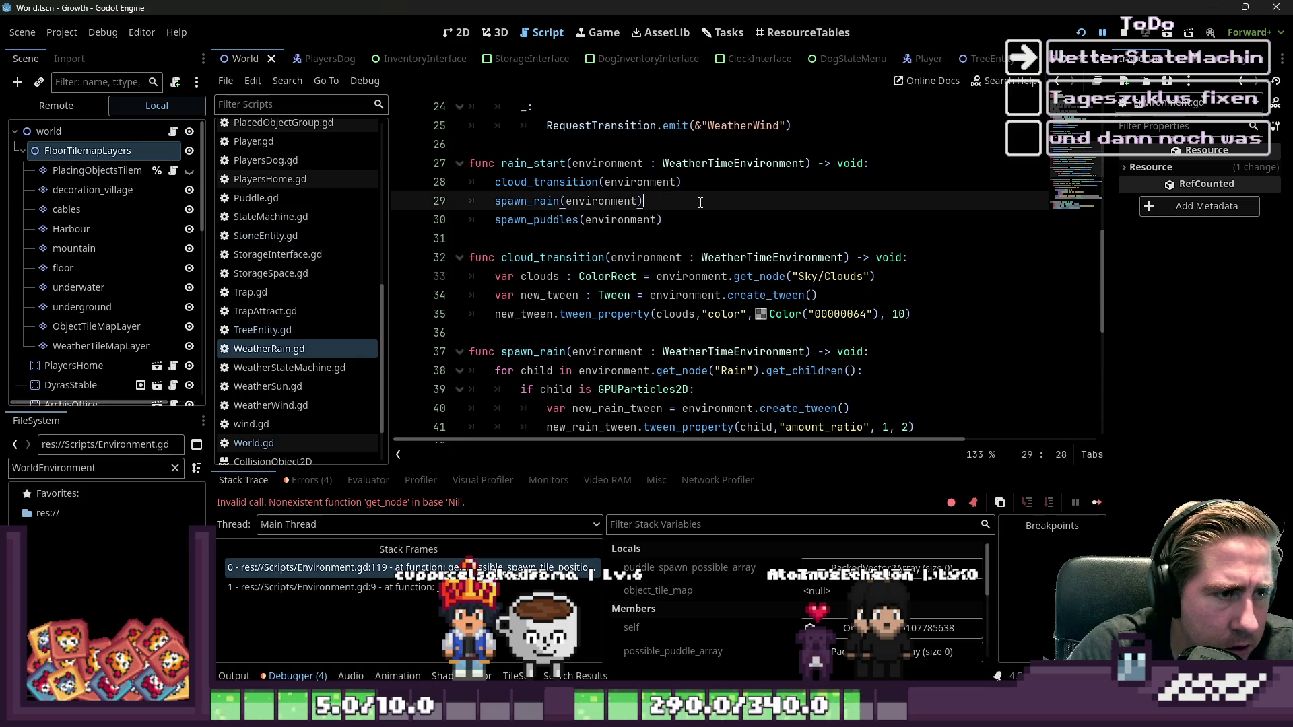
key(Return)
text(environment.)
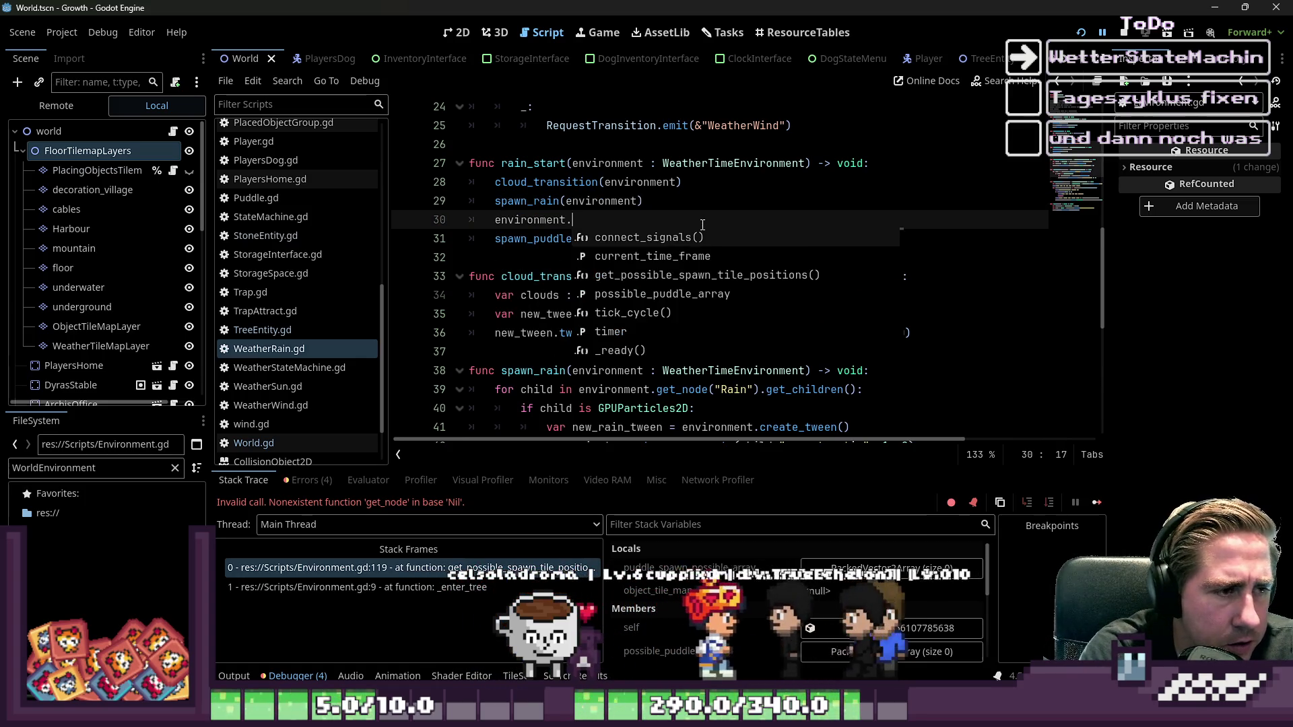
key(BackSpace)
key(BackSpace)
key(BackSpace)
text(if)
key(BackSpace)
key(BackSpace)
key(BackSpace)
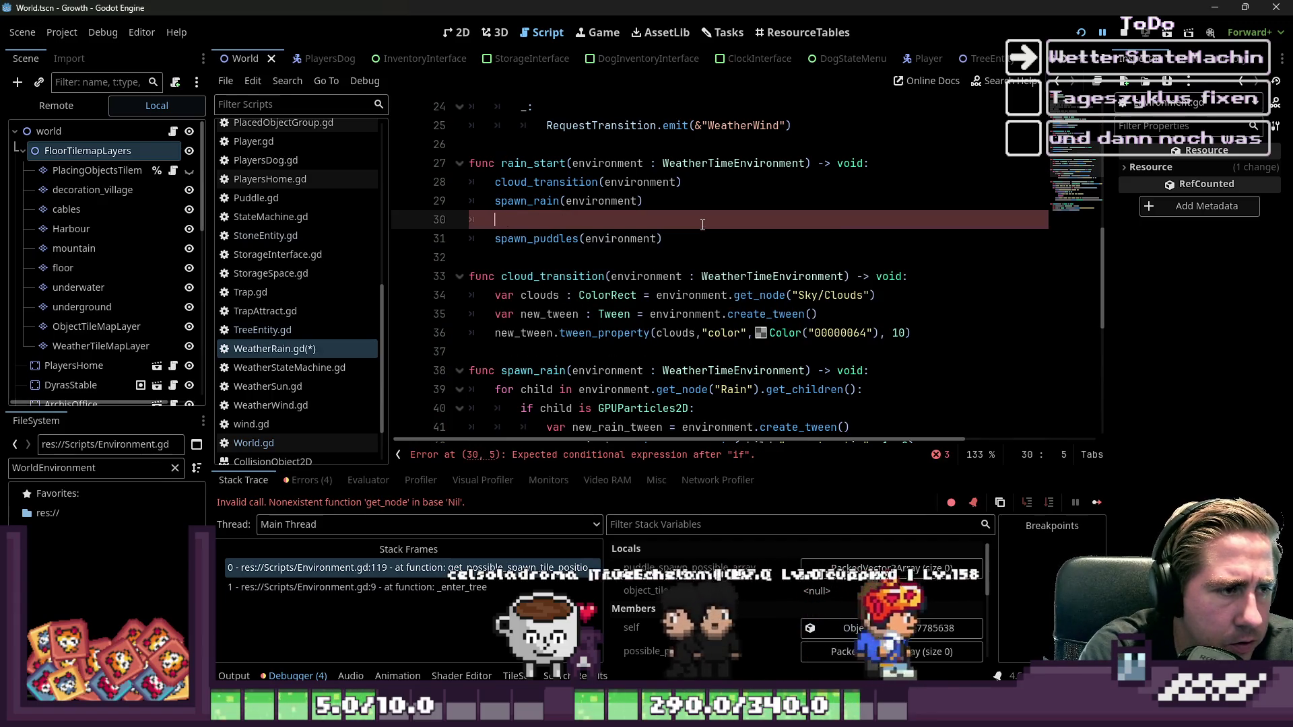
- Add 'if environment.possible_puddle_array.is_empty():' at the top of rain_start
key(Up)
key(Up)
key(End)
key(Return)
text(if environment.)
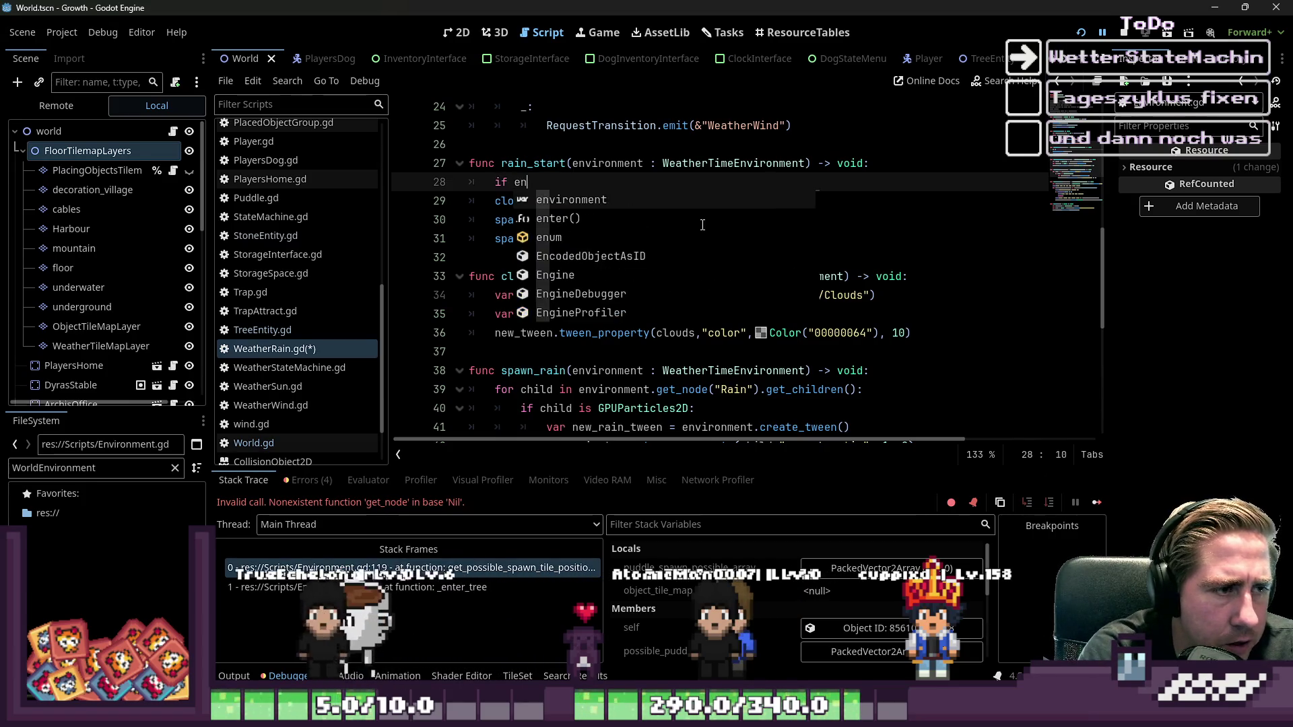
key(ctrl+v)
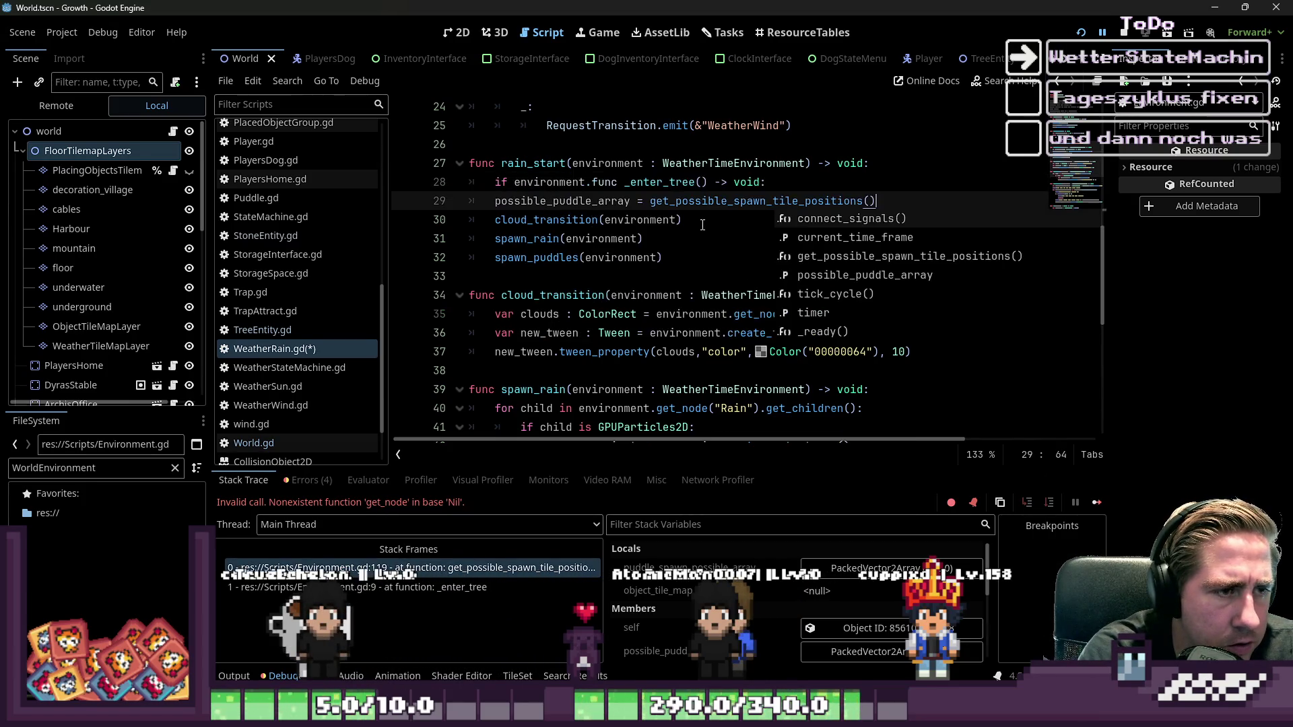
key(ctrl+z)
text(pos)
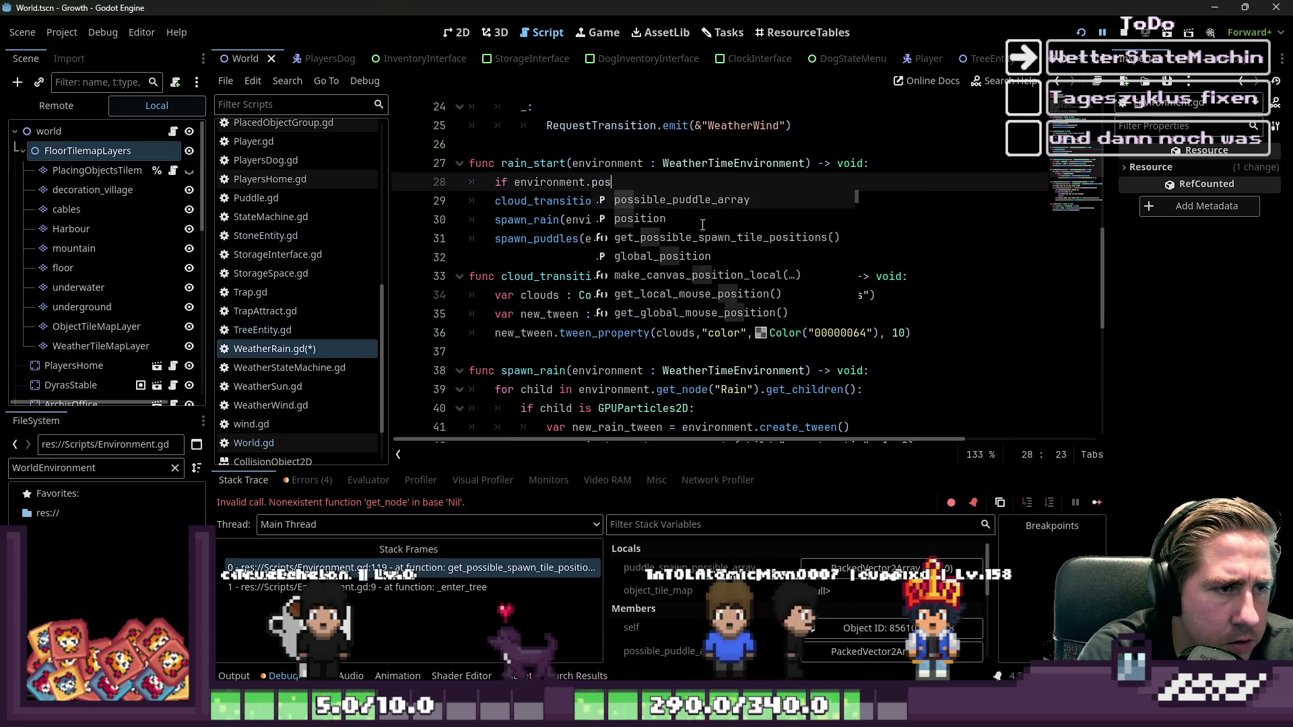
text(sible_puddle_array.)
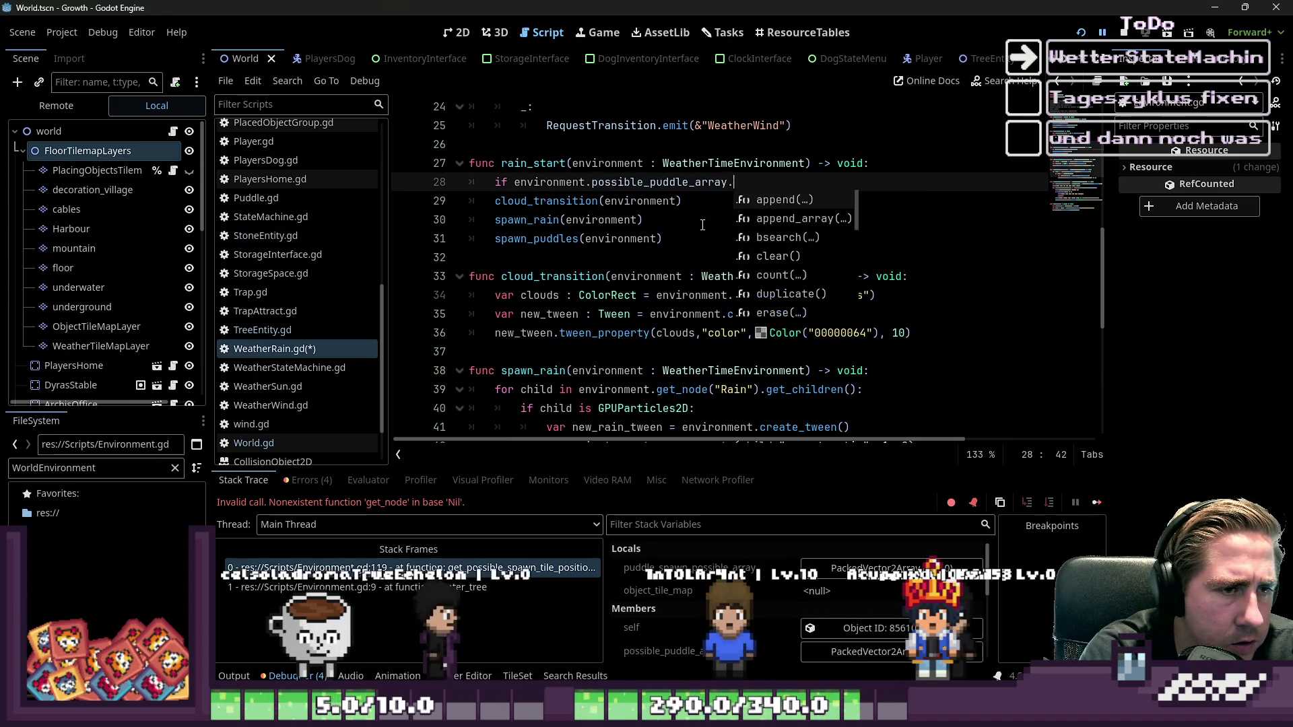
text(is_empty():)
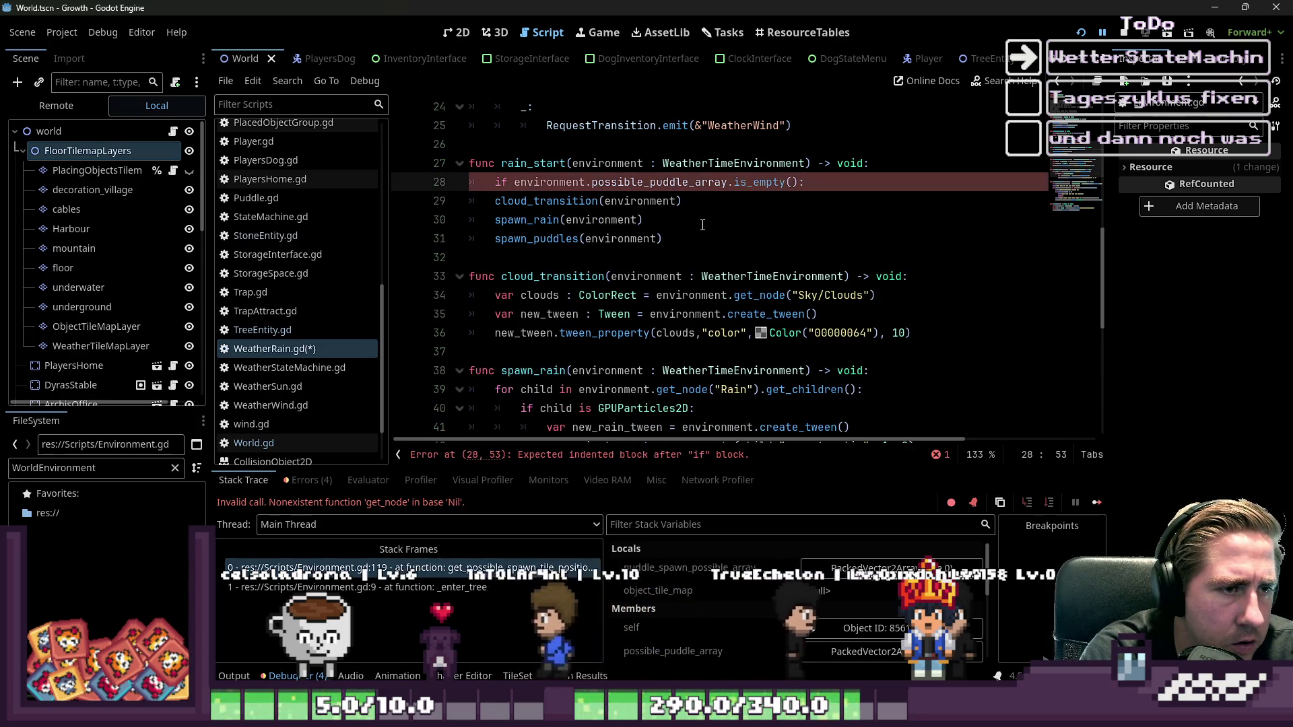
key(Return)
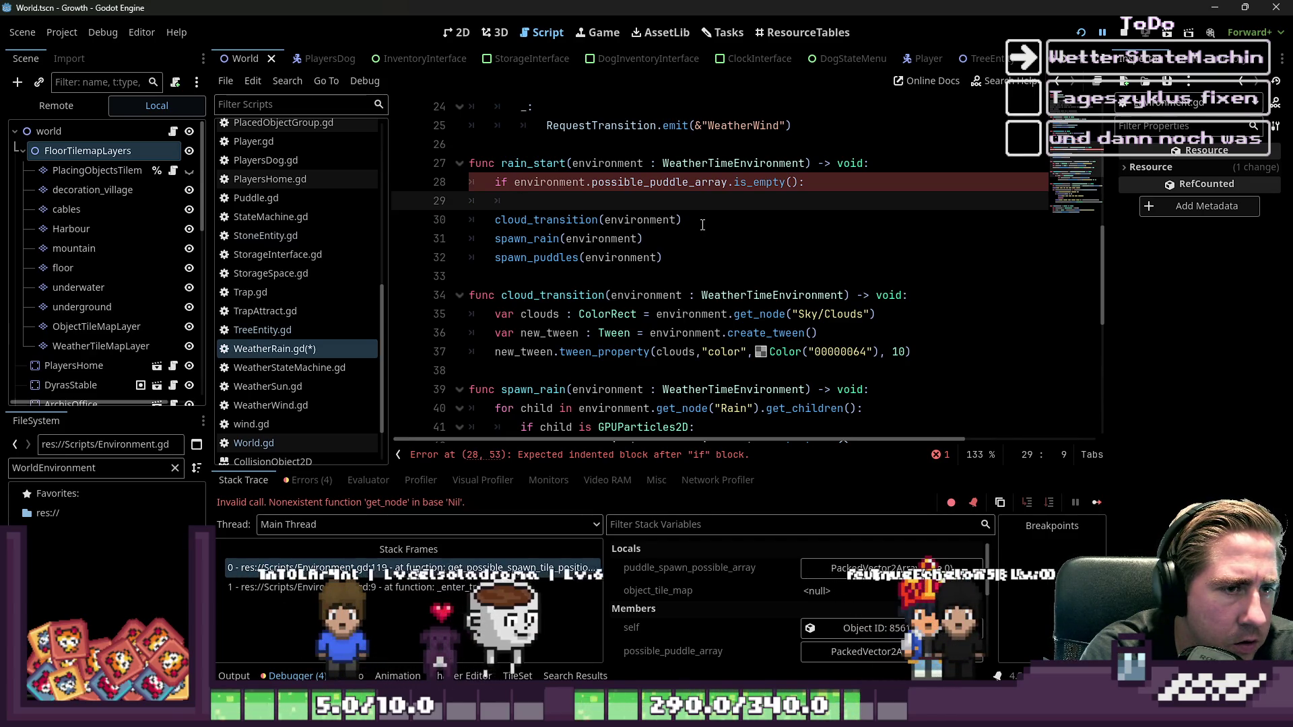
- Under the if, assign possible_puddle_array from environment.get_possible_spawn_tile_positions()
key(Up)
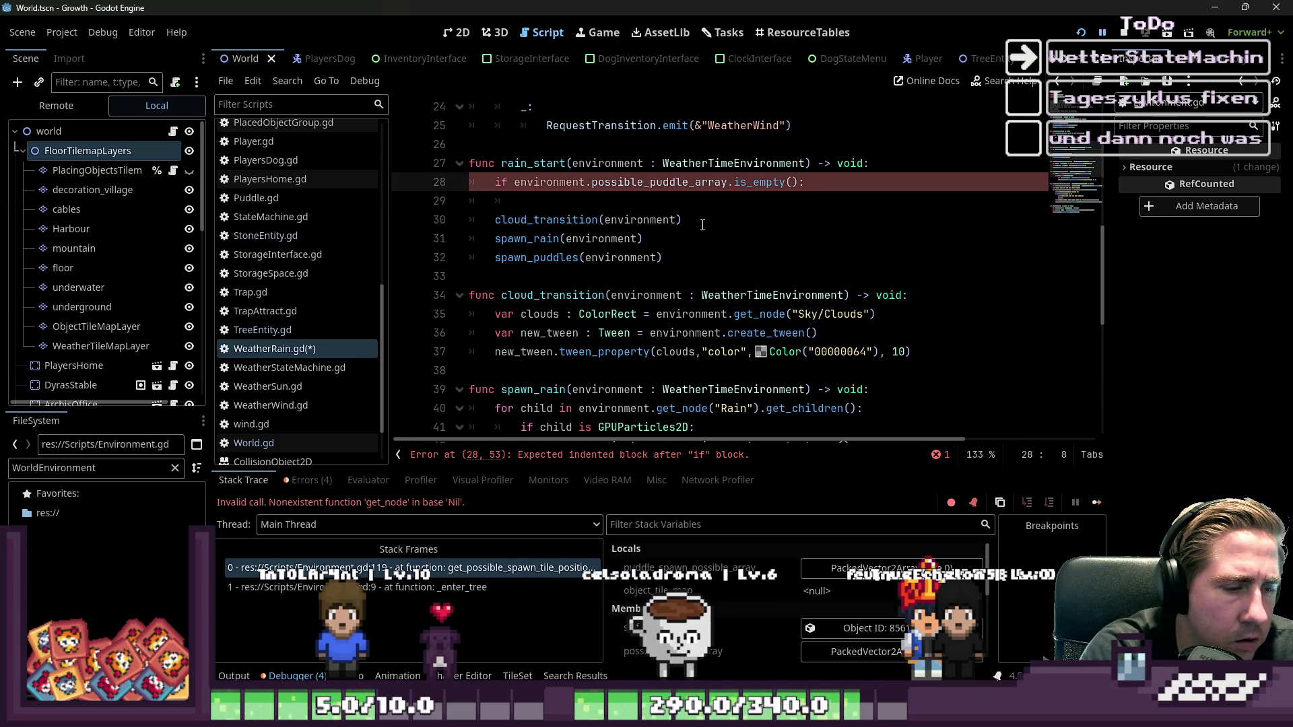
key(Delete)
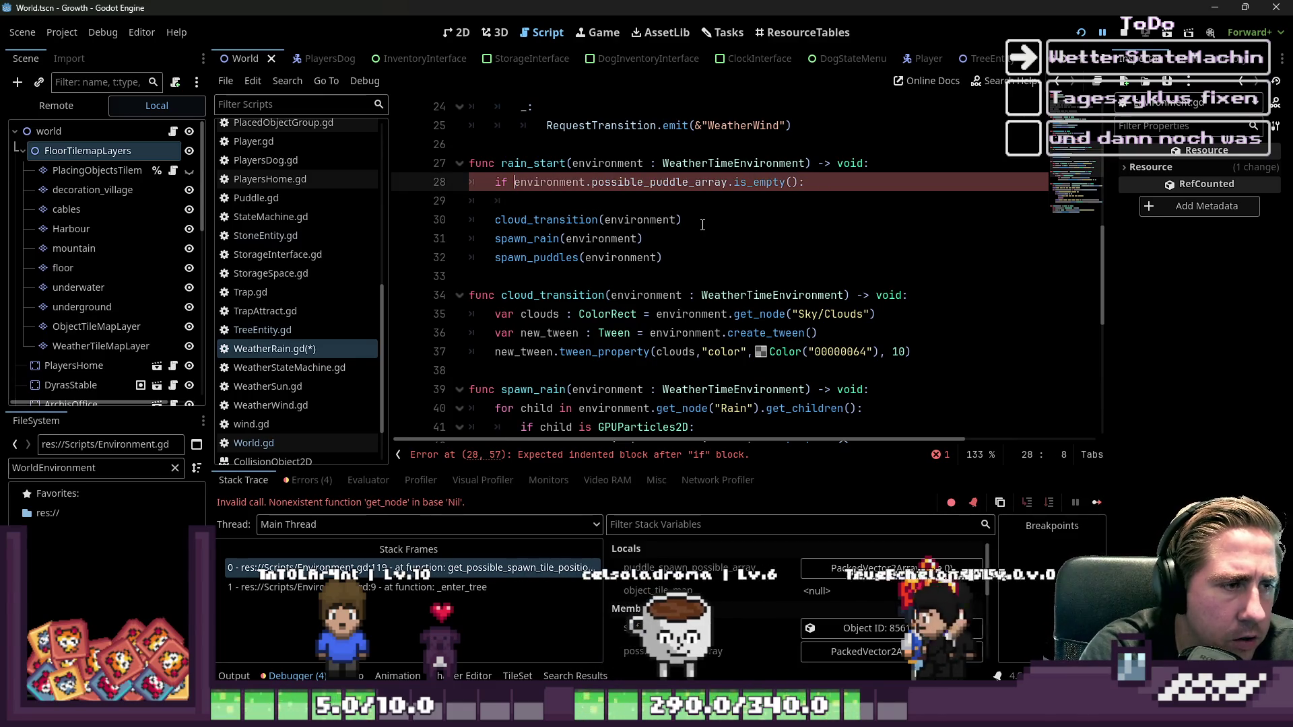
key(End)
key(Return)
text(func _enter_tree() -> void: 	possible_puddle_array = get_possible_spawn_tile_positions())
key(Up)
key(shift+Home)
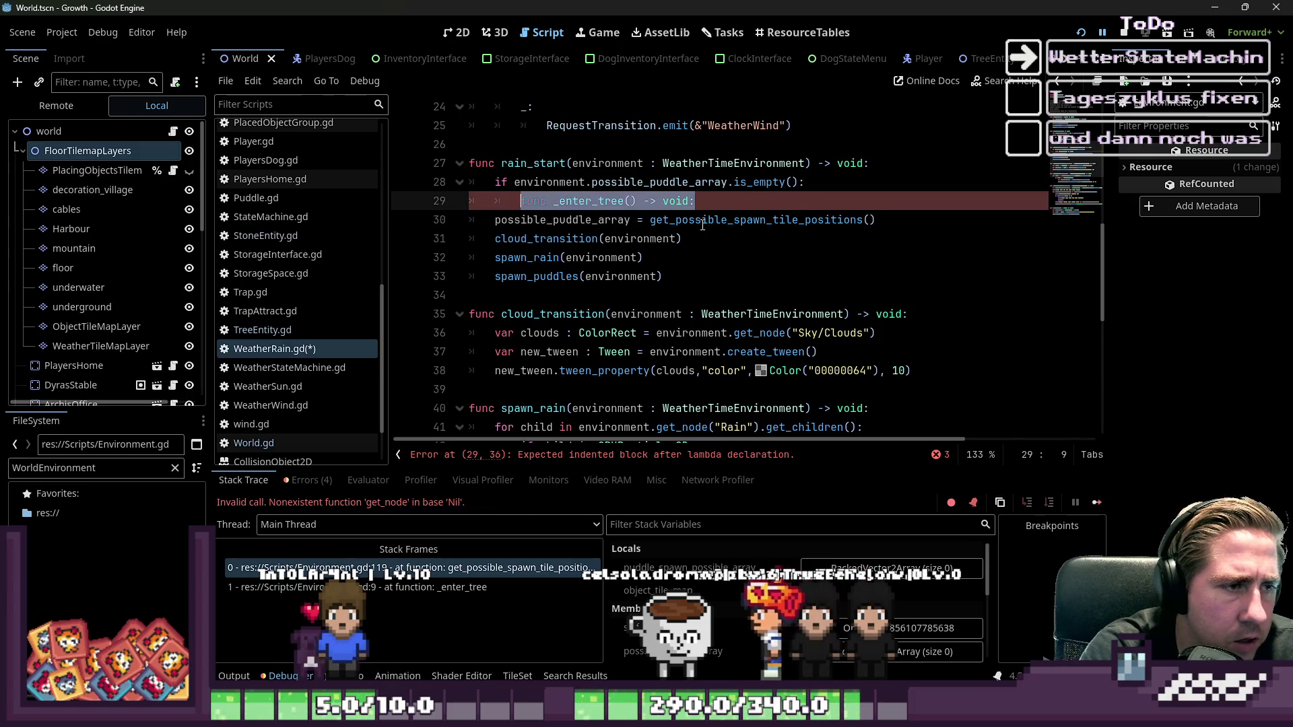
key(BackSpace)
key(Delete)
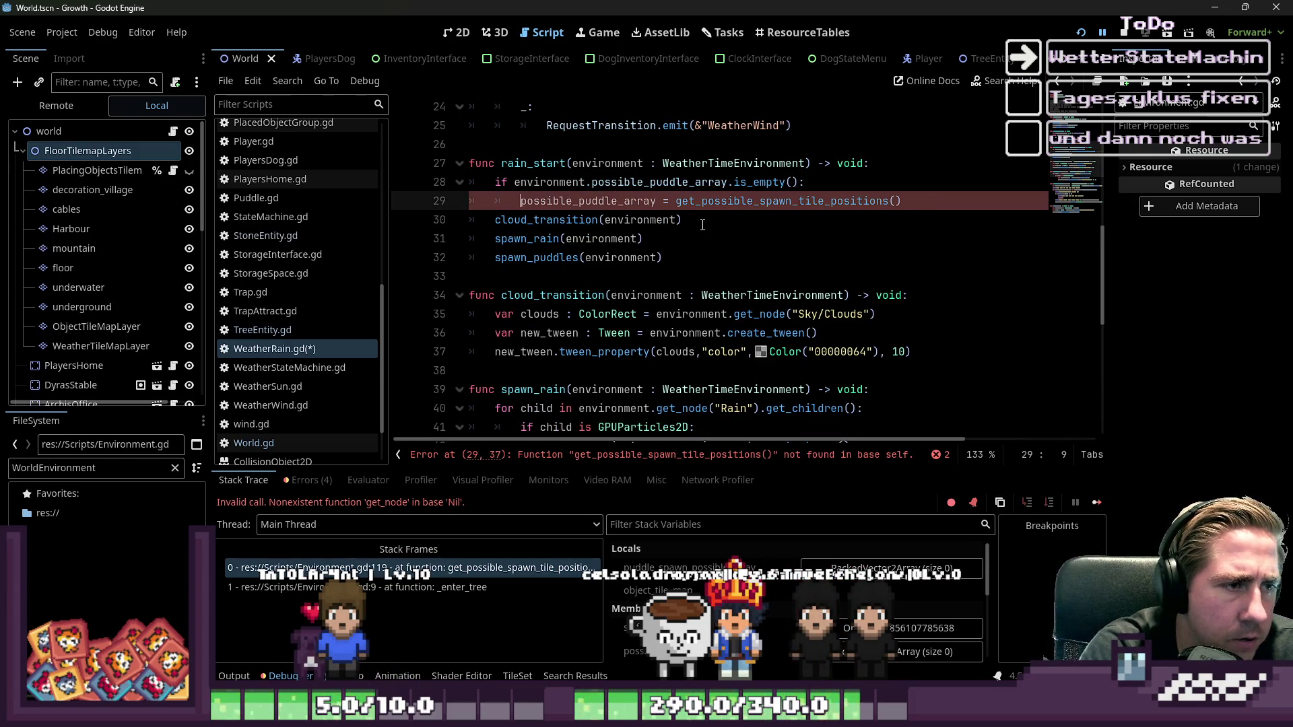
text(environme)
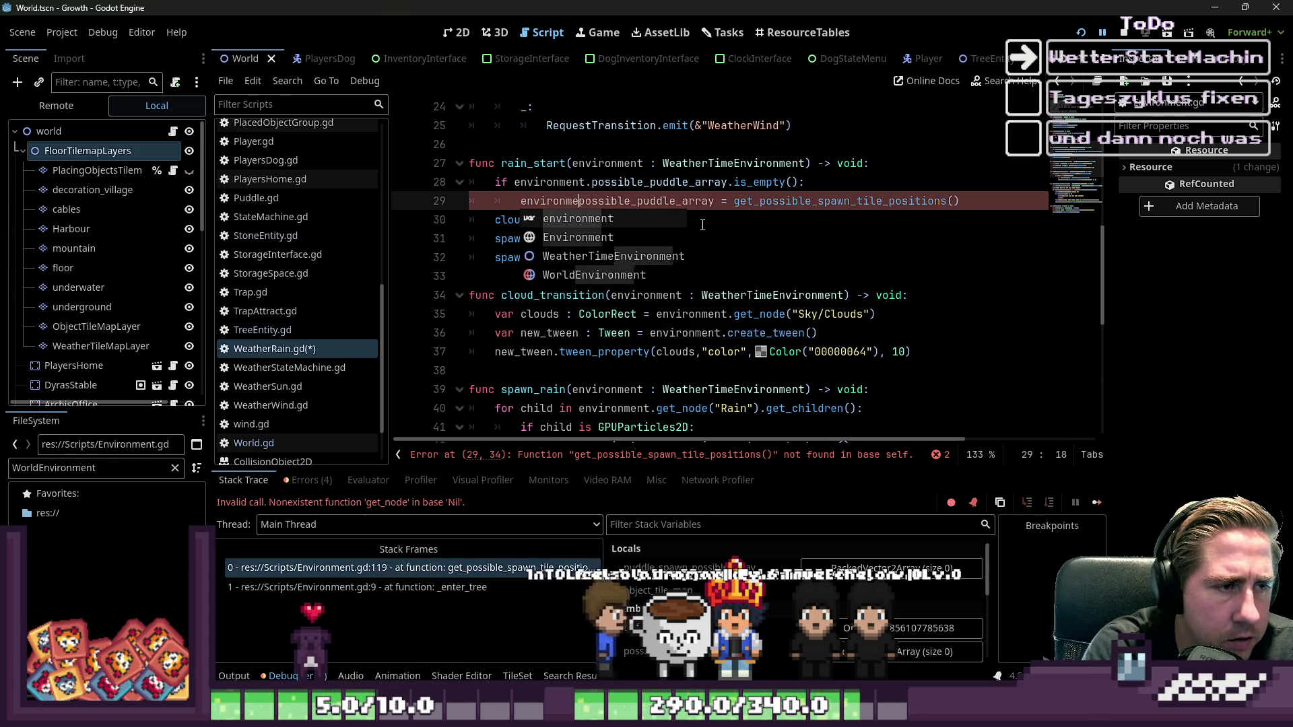
key(Return)
text(.)
key(shift+Home)
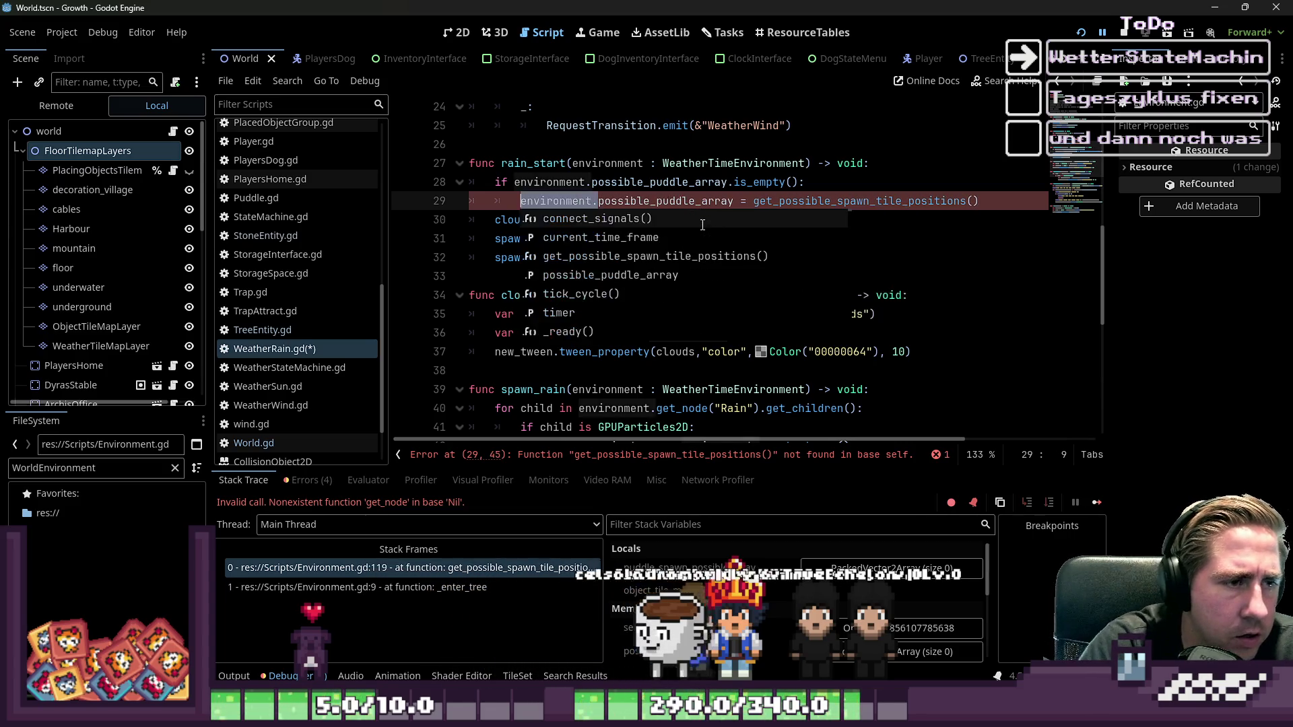
key(ctrl+c)
key(ctrl+Right)
key(ctrl+Right)
key(ctrl+Right)
key(ctrl+v)
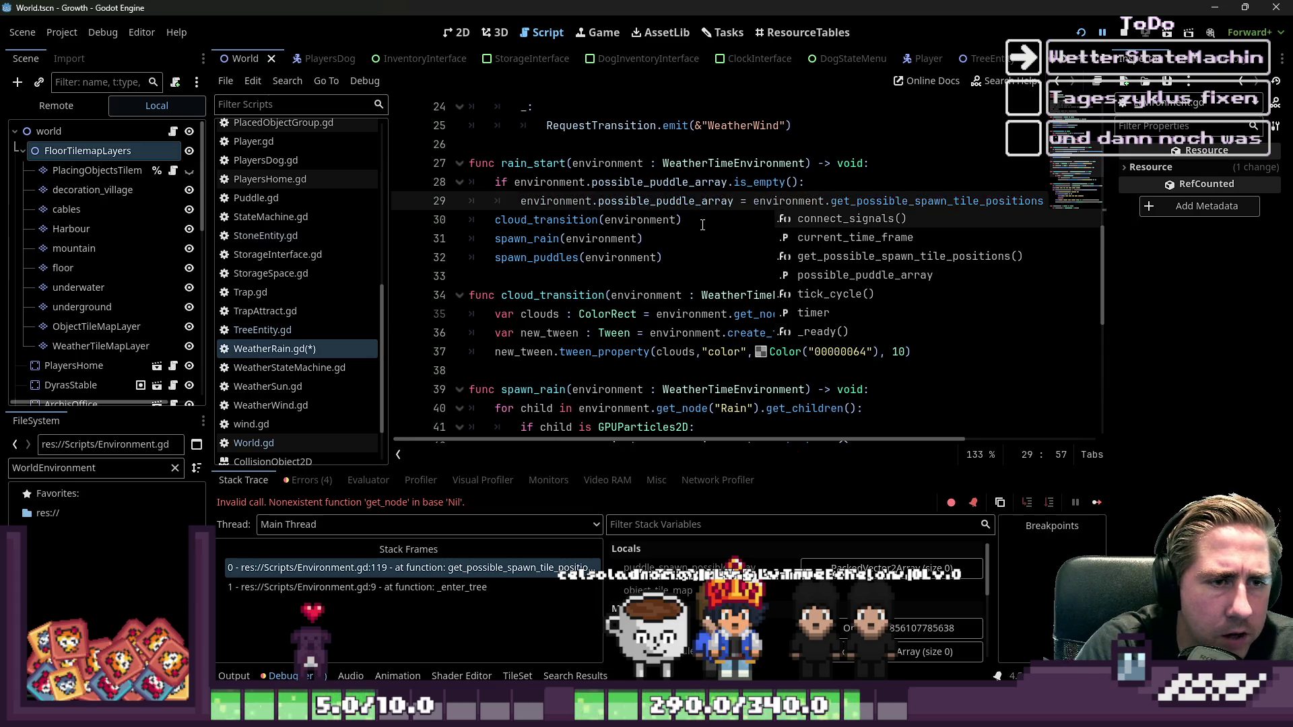
- Save WeatherRain.gd and run the game
key(Up)
key(Up)
key(ctrl+s)
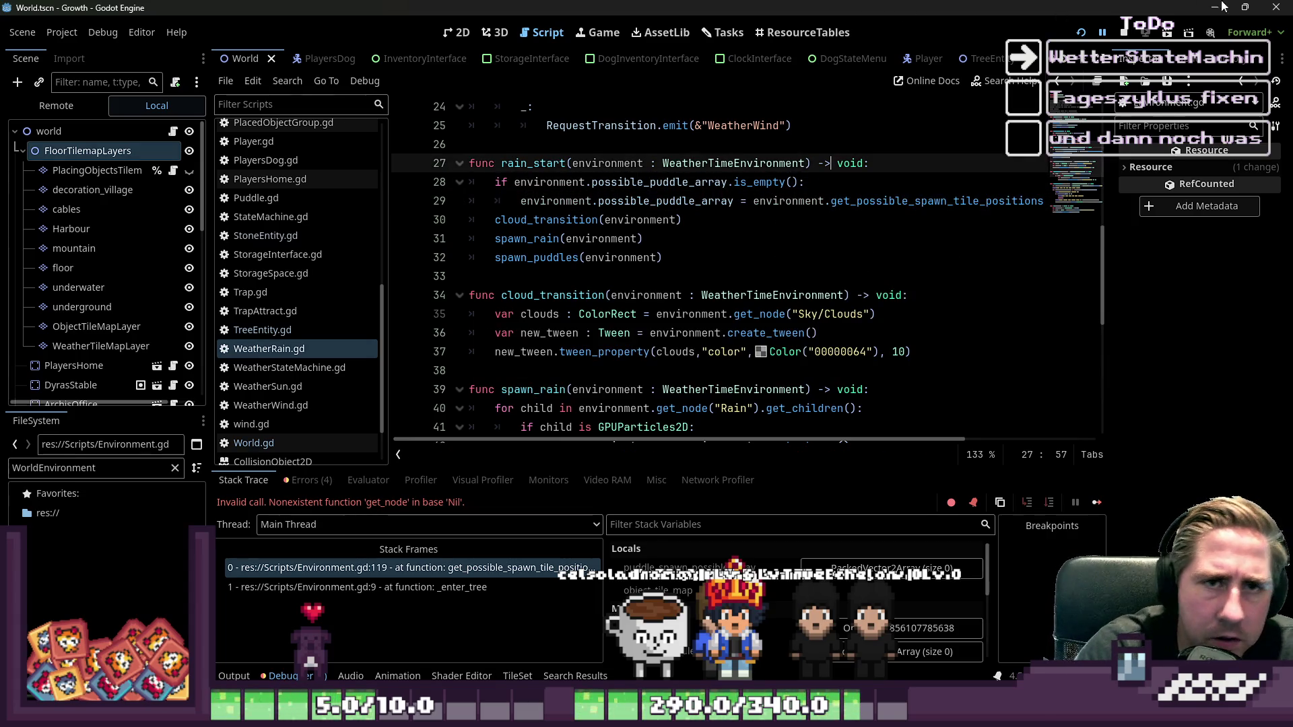
click(1125, 34)
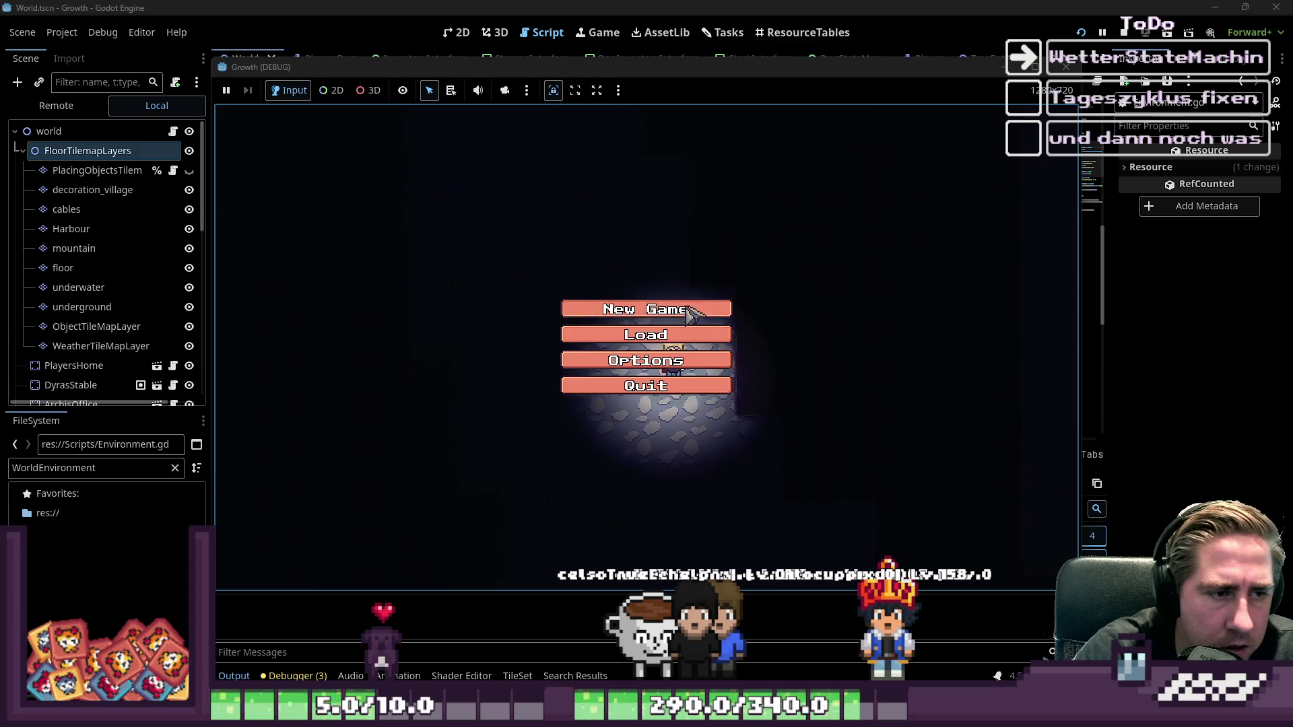
- Start a new game as 'das' and walk north through the rainy forest checking puddles
click(691, 311)
click(671, 216)
text(das)
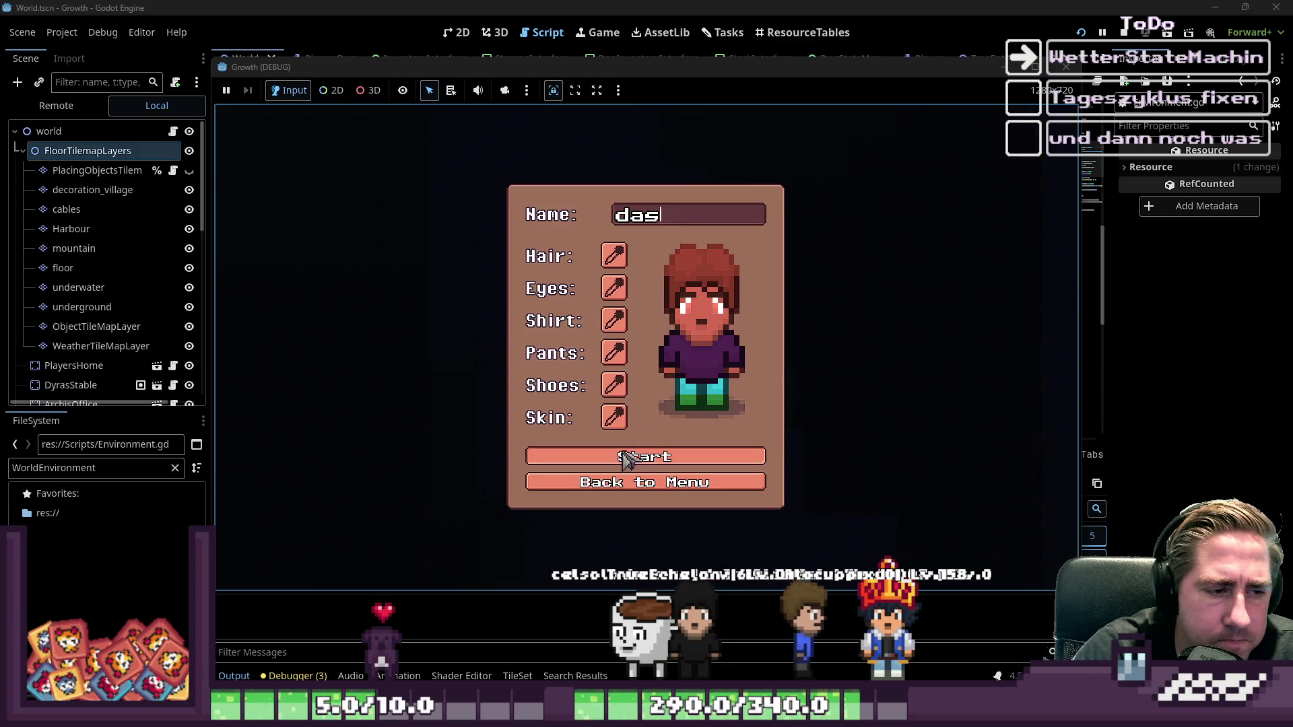
click(624, 458)
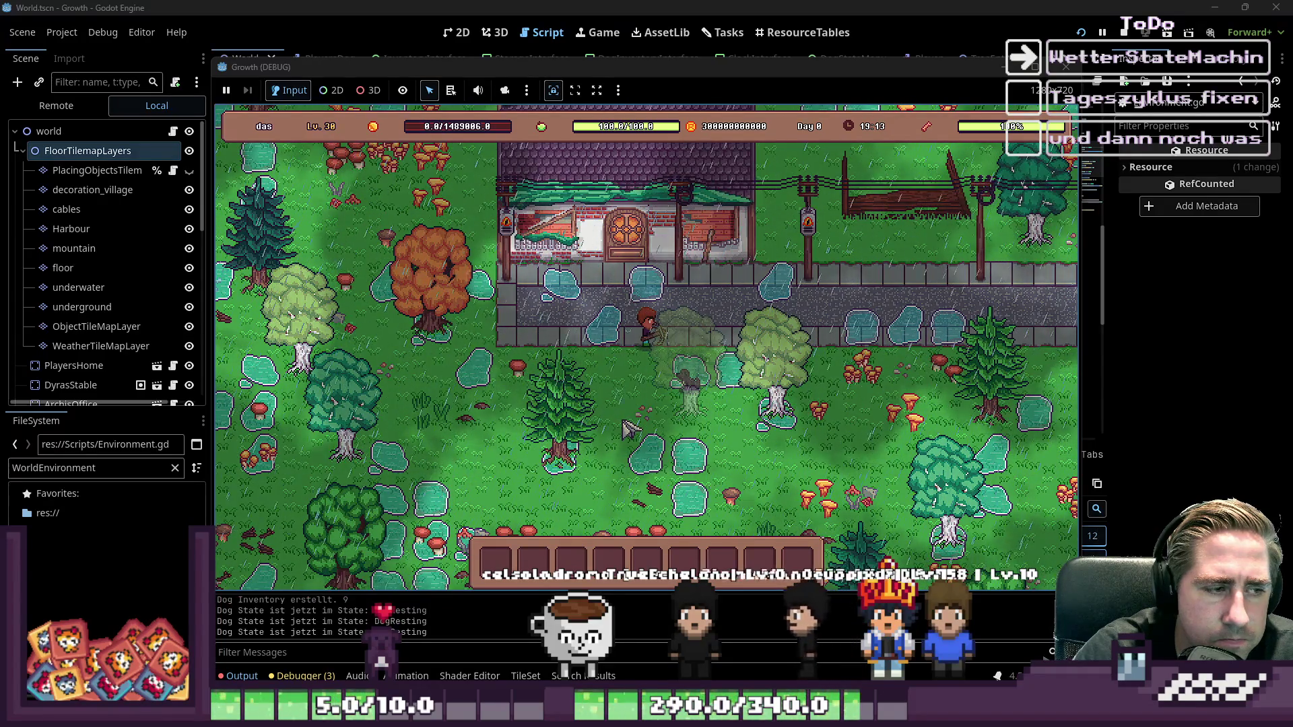
key(a)
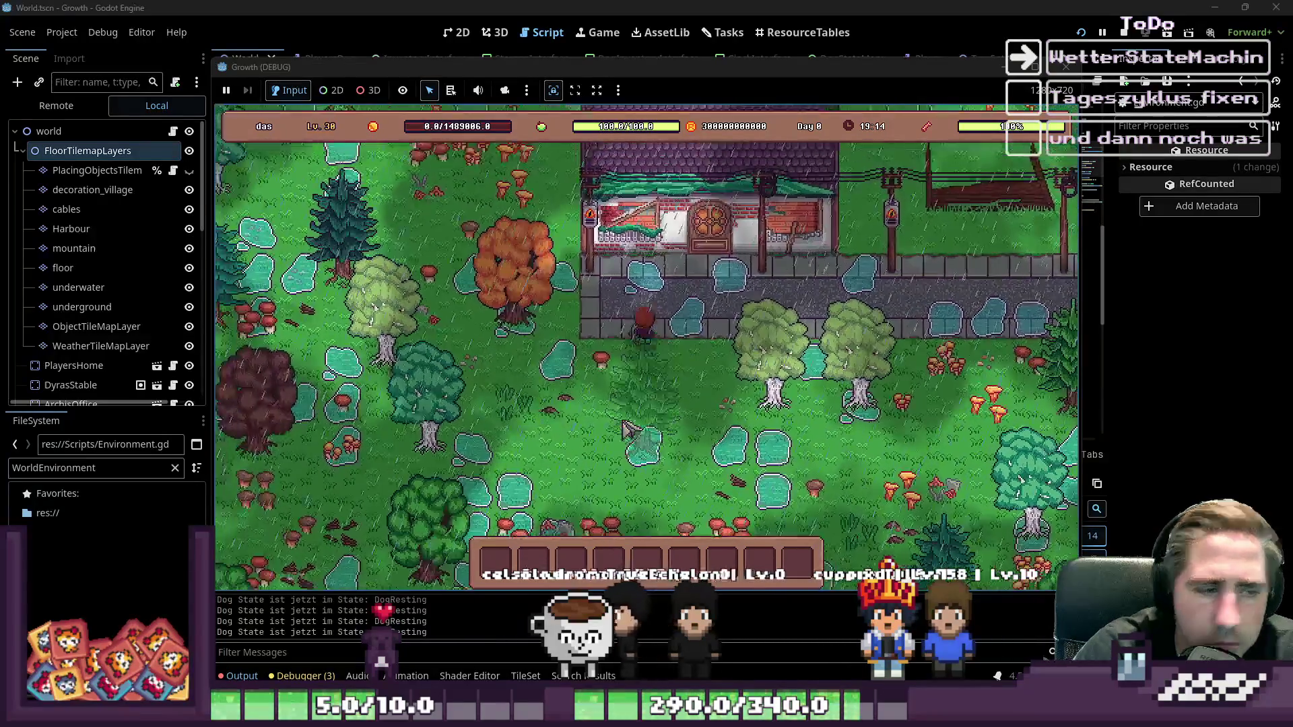
key(w)
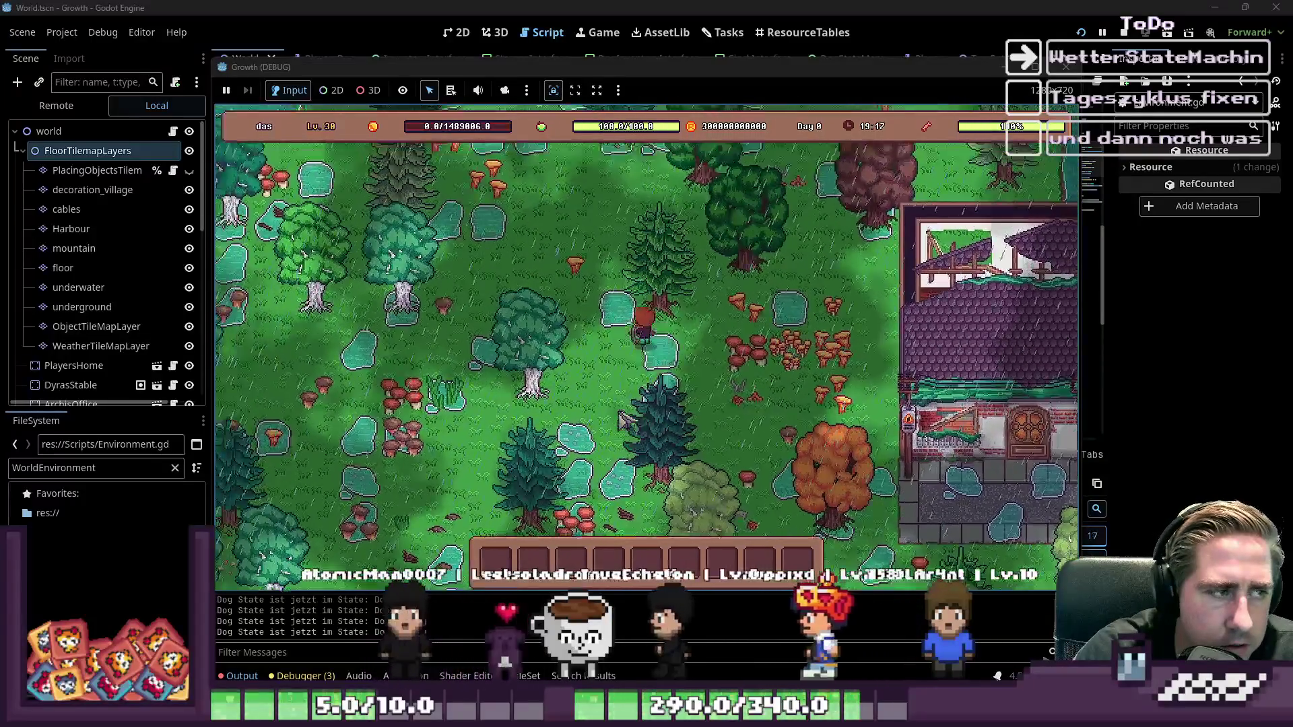
key(a)
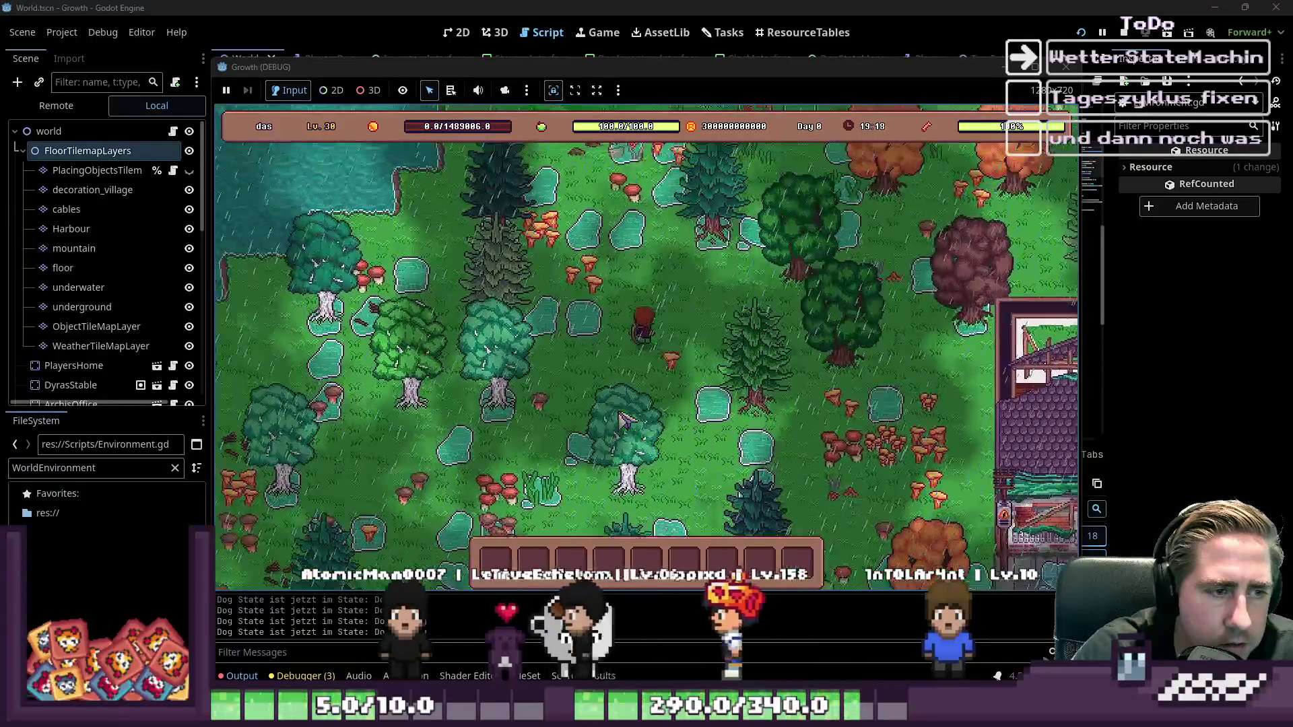
key(w)
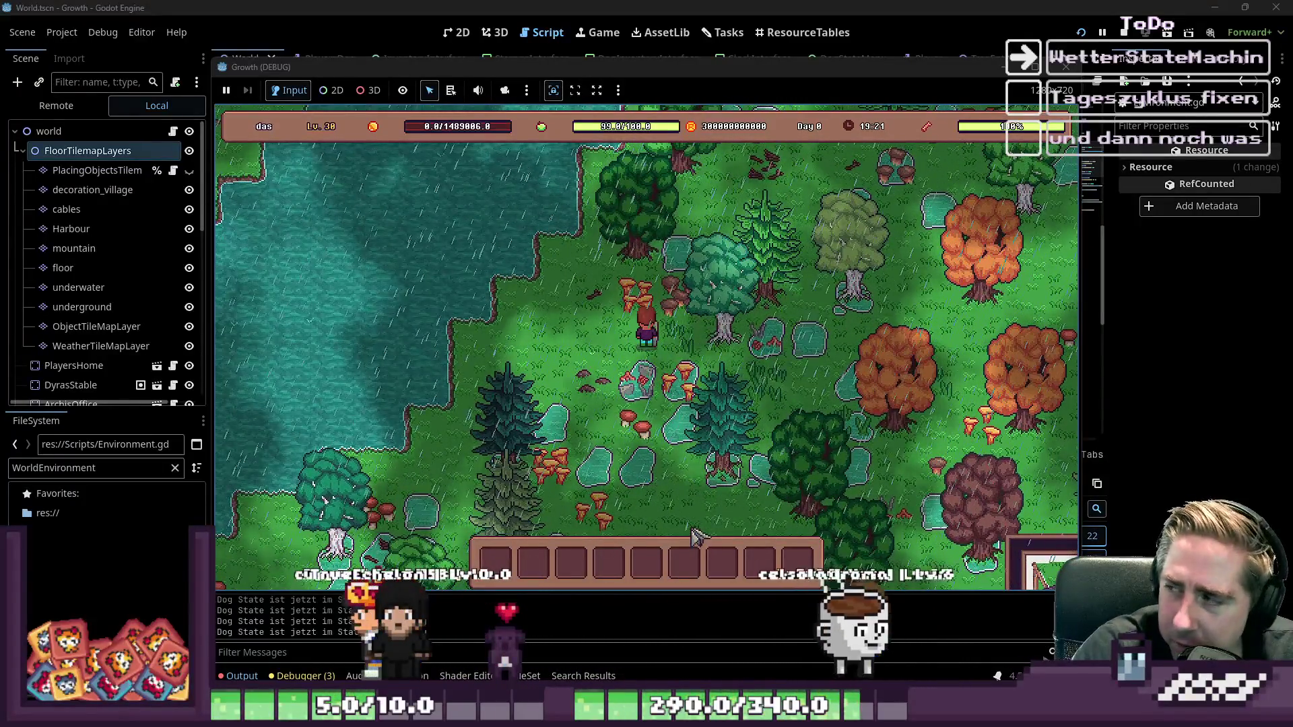
key(w)
key(d)
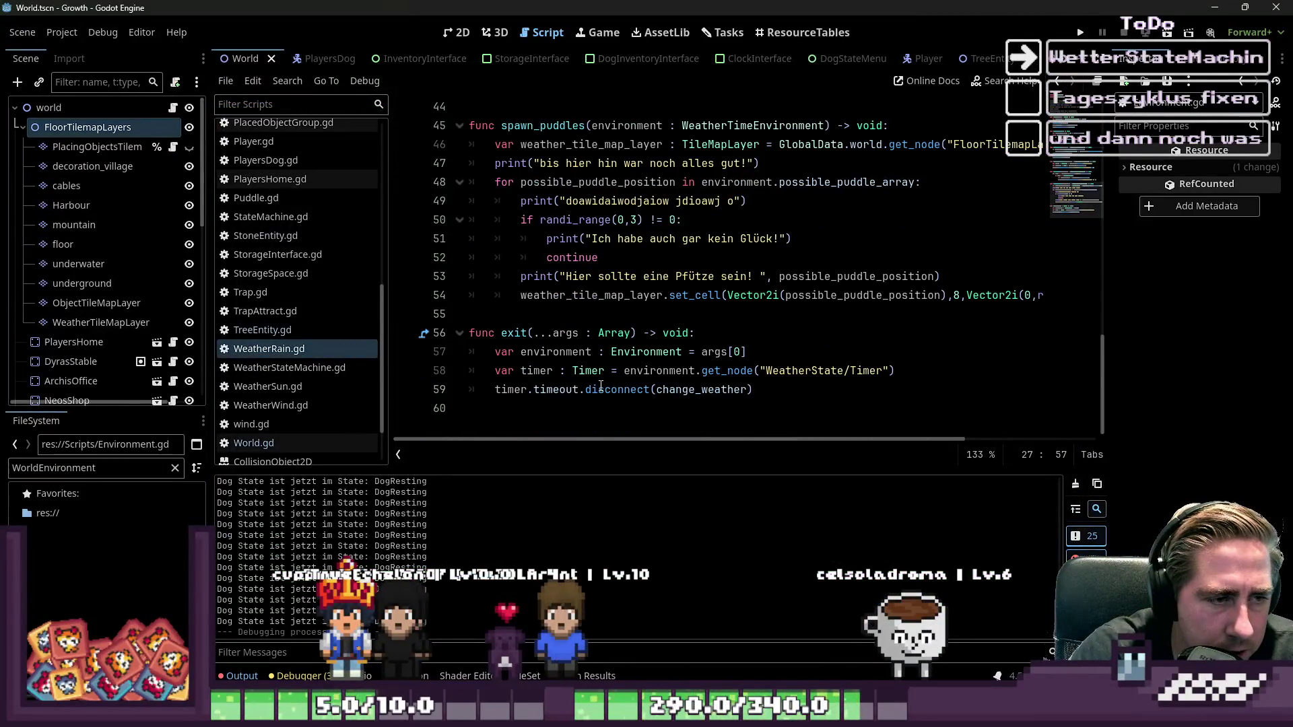
- Find spawn_puddles in WeatherRain.gd and delete the Pfütze debug print line
click(687, 370)
scroll(650, 318, up, 6)
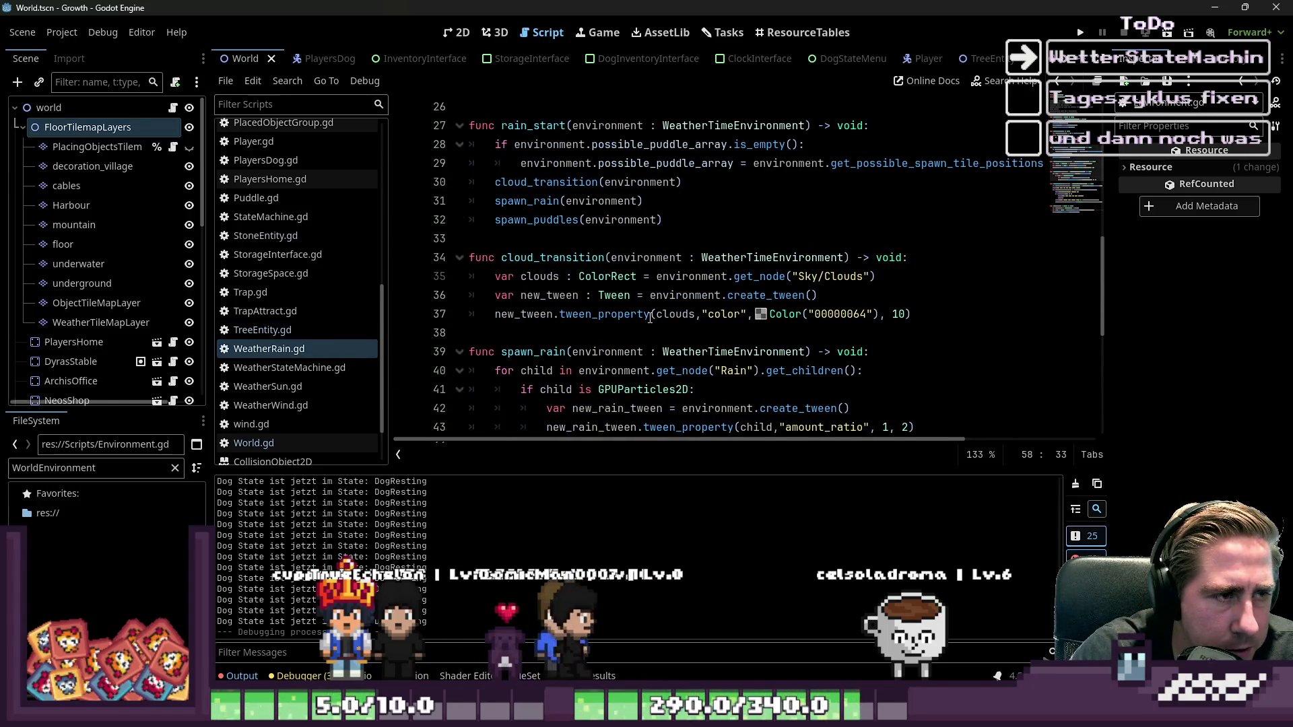
scroll(650, 318, up, 2)
scroll(660, 269, down, 5)
scroll(673, 213, up, 2)
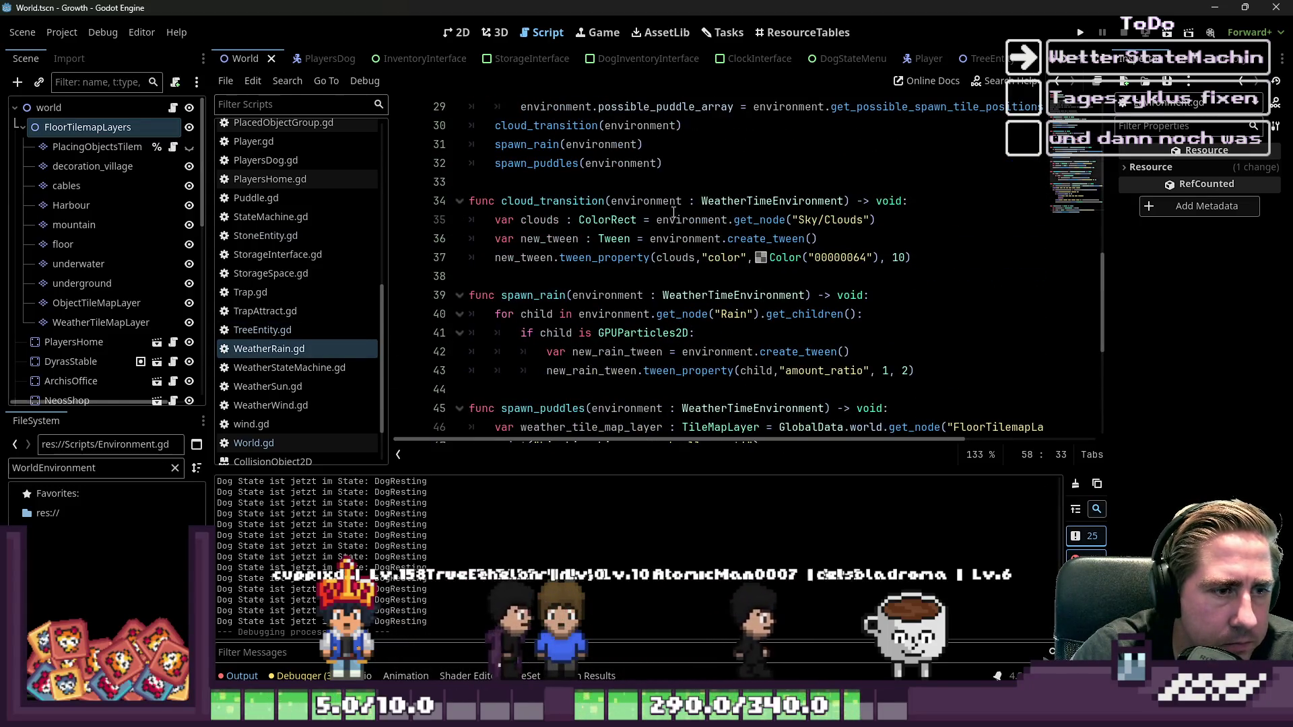
double_click(532, 295)
scroll(754, 314, down, 2)
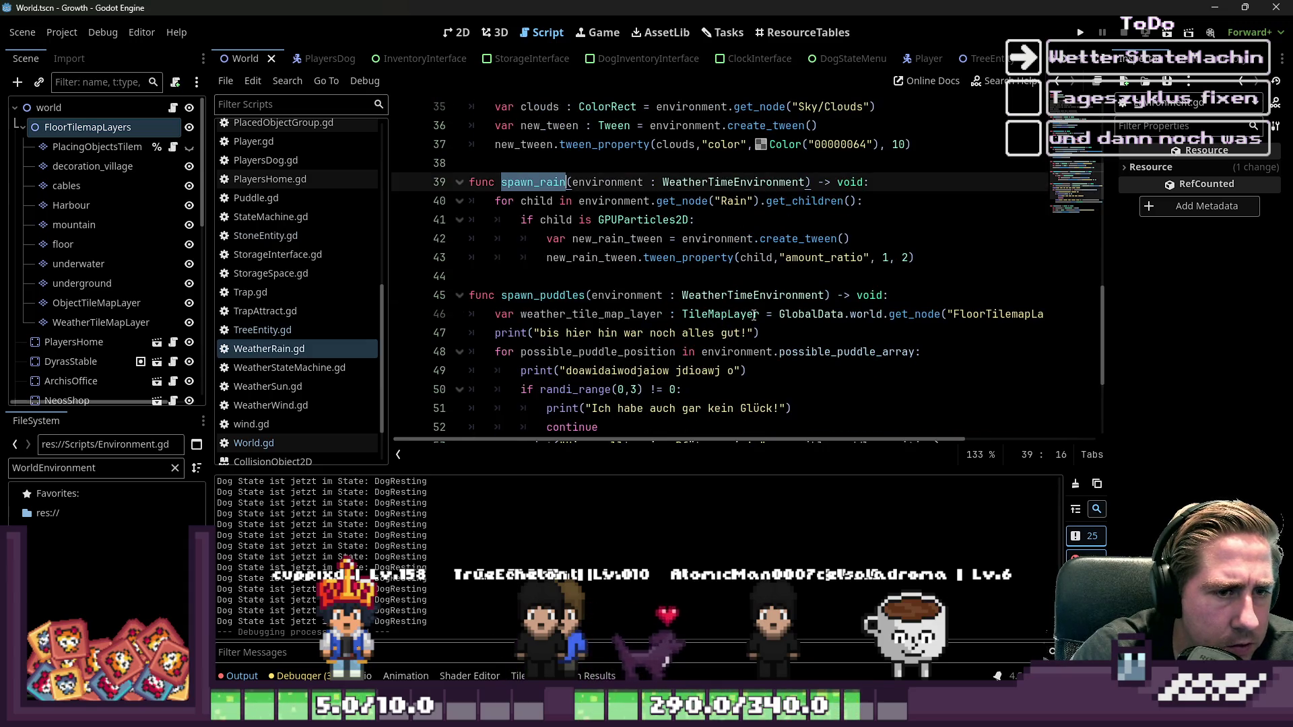
scroll(755, 314, up, 3)
scroll(768, 306, down, 6)
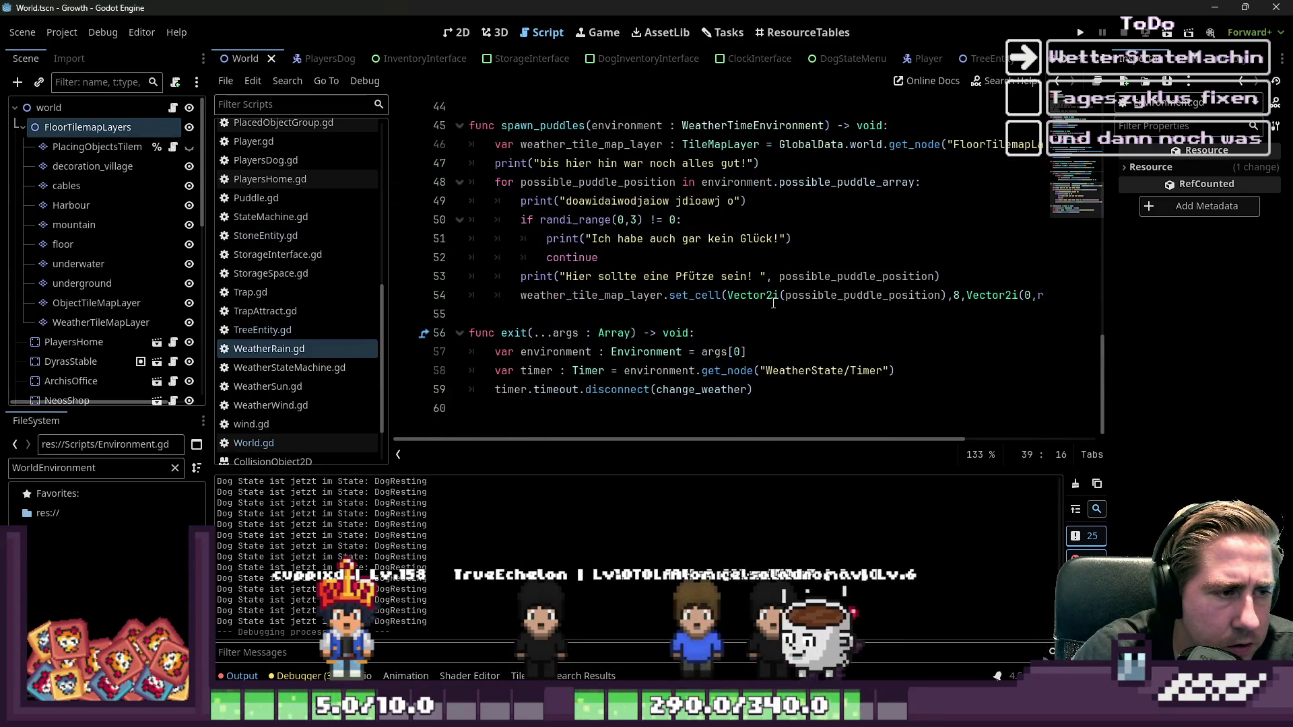
drag(943, 278, 677, 260)
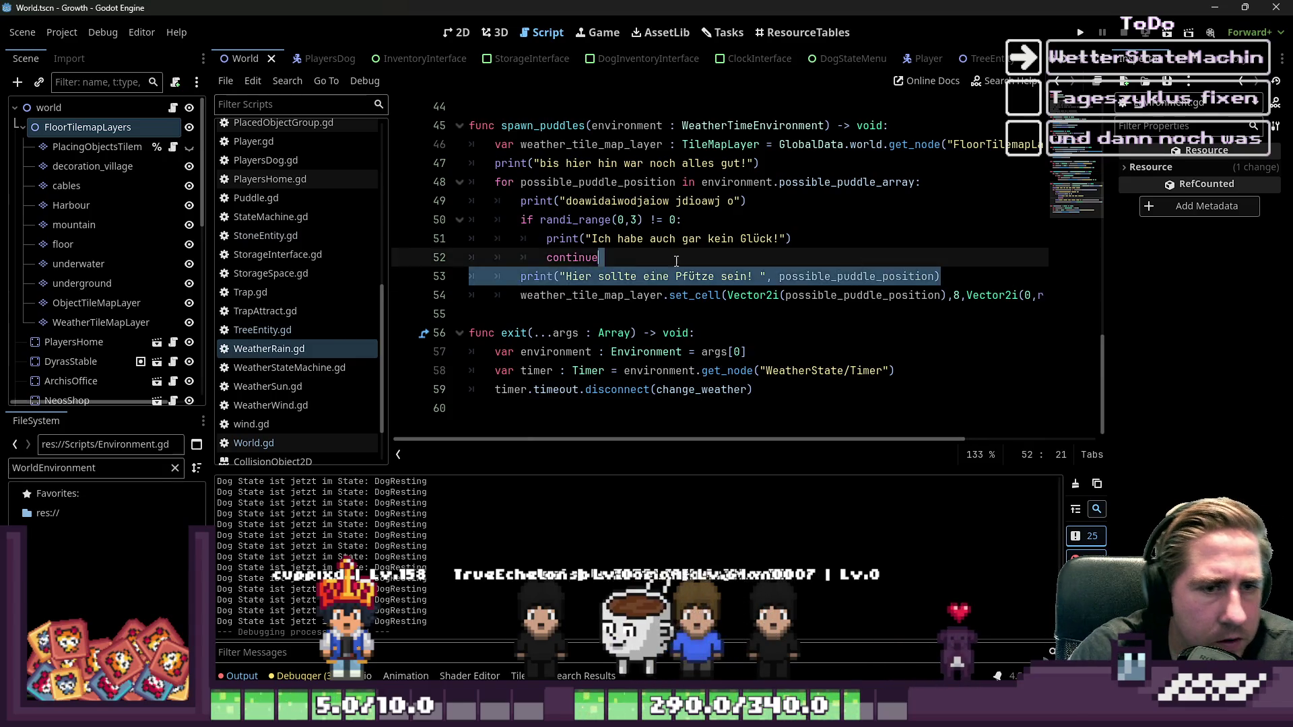
key(Delete)
- Delete the remaining debug print lines in spawn_puddles
key(Home)
key(Home)
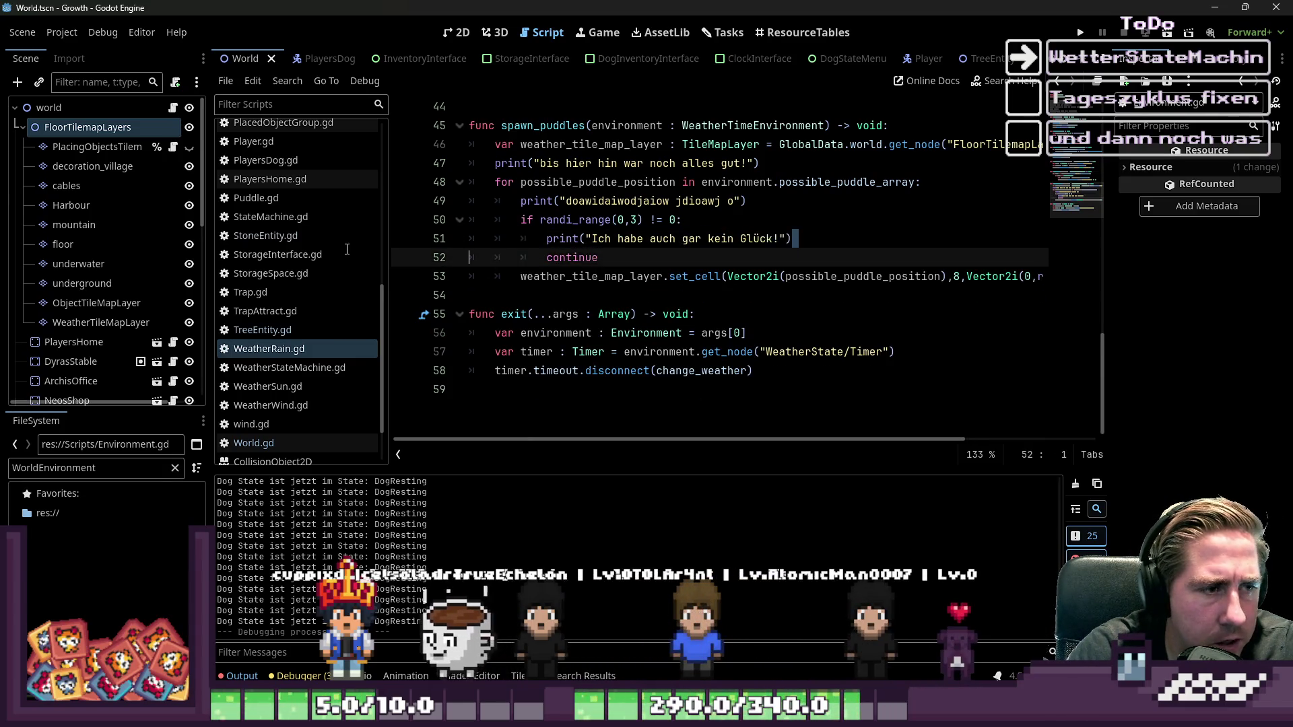
key(shift+Up)
key(BackSpace)
key(Up)
key(shift+Up)
key(BackSpace)
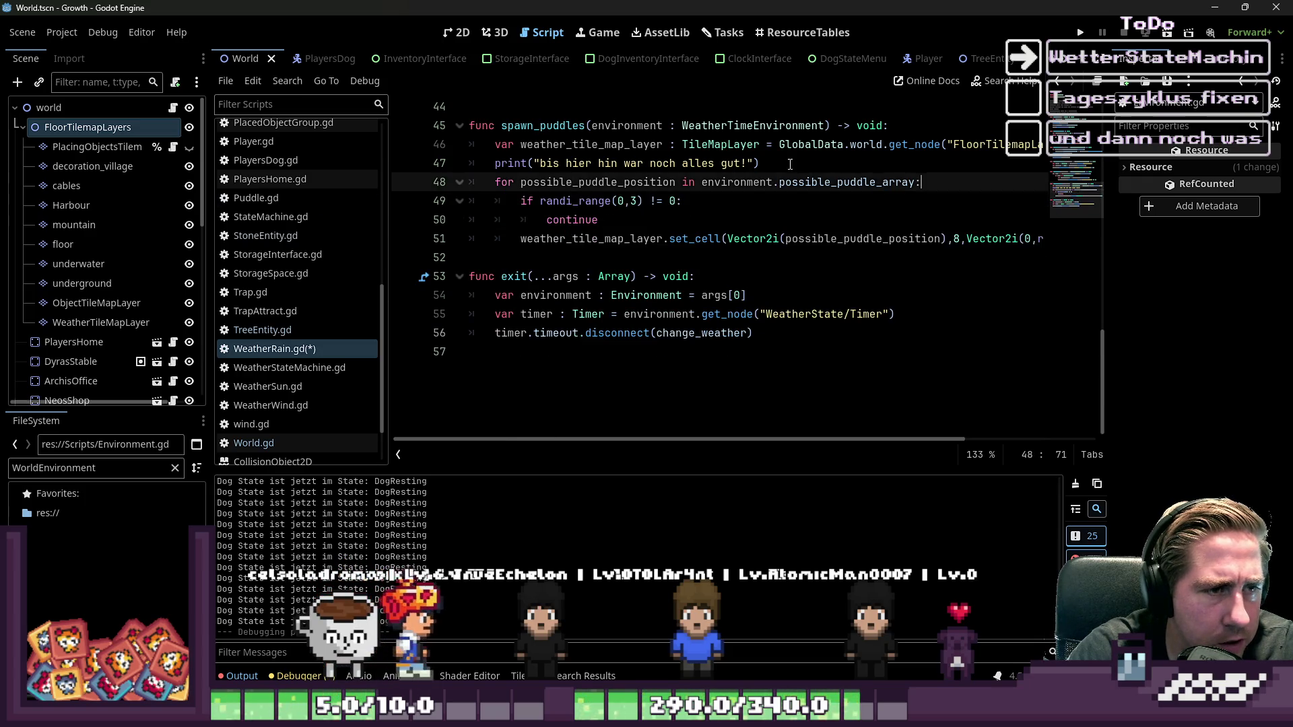
triple_click(790, 164)
key(BackSpace)
- Change randi_range(0,3) to randi_range(0,10) and relaunch the game with F5
scroll(740, 270, up, 2)
drag(598, 276, 469, 257)
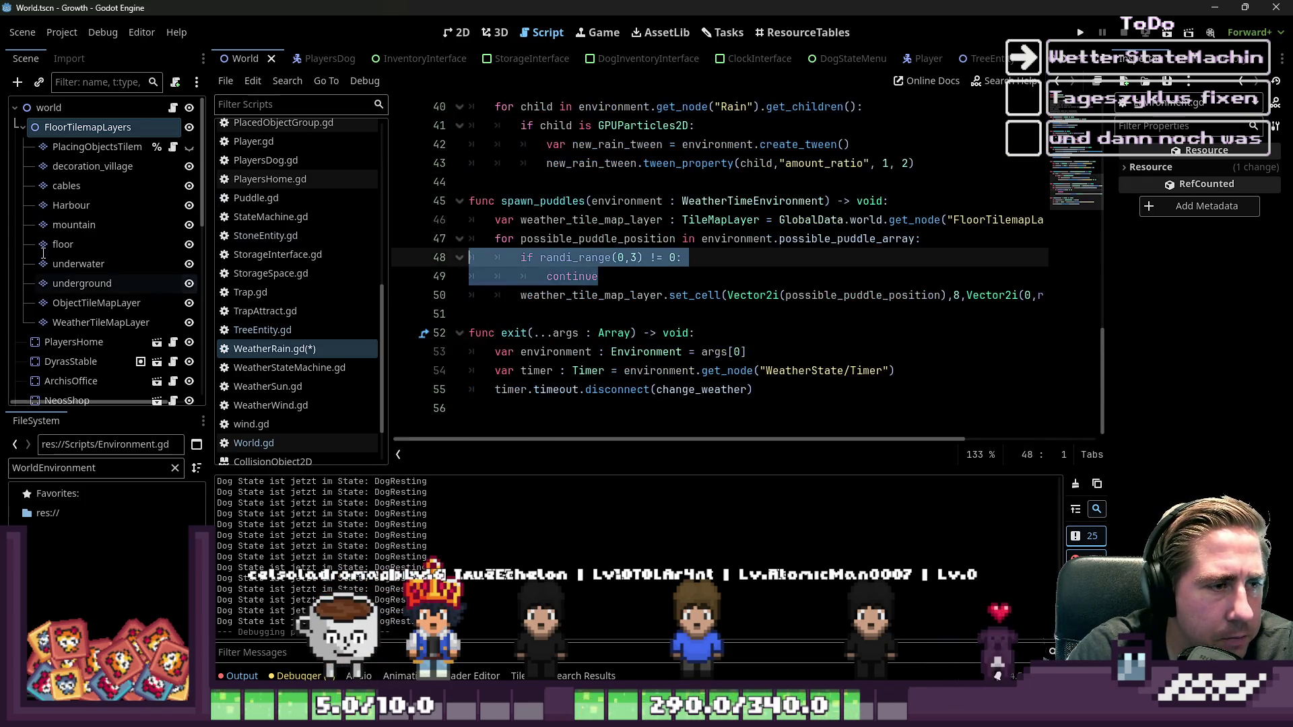
click(579, 258)
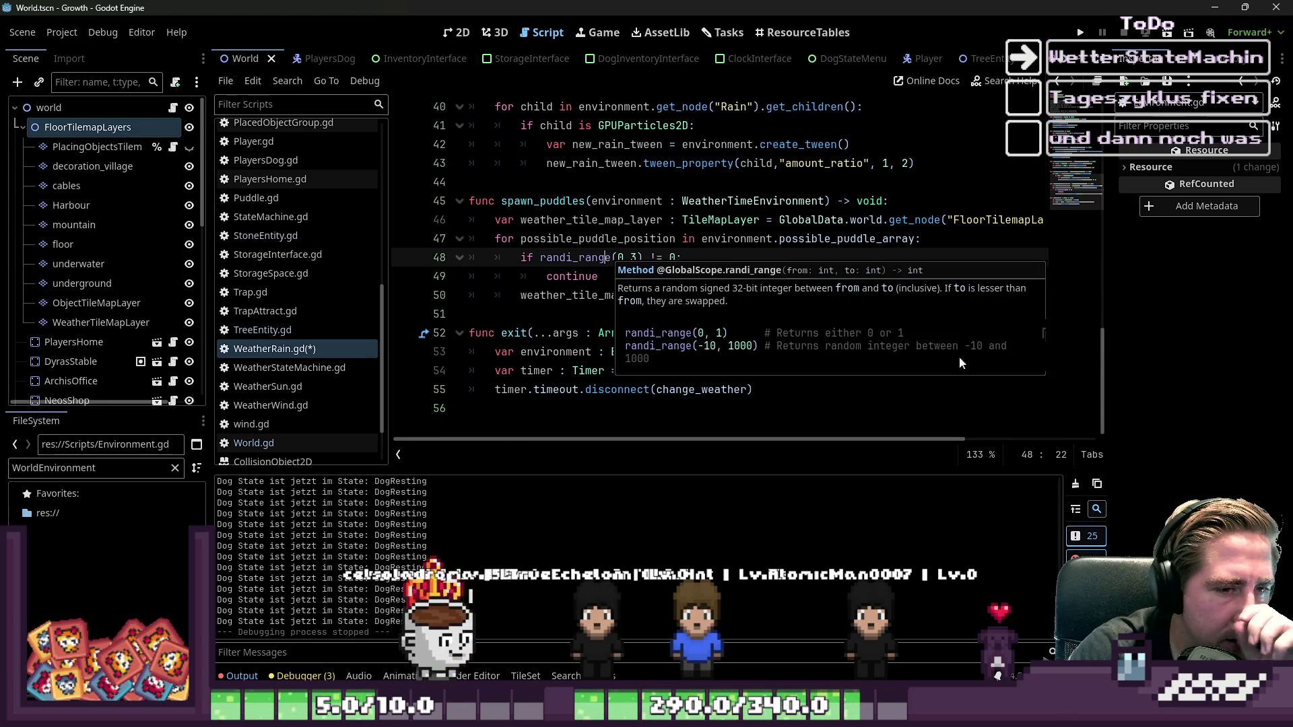
click(534, 201)
click(635, 263)
text(10)
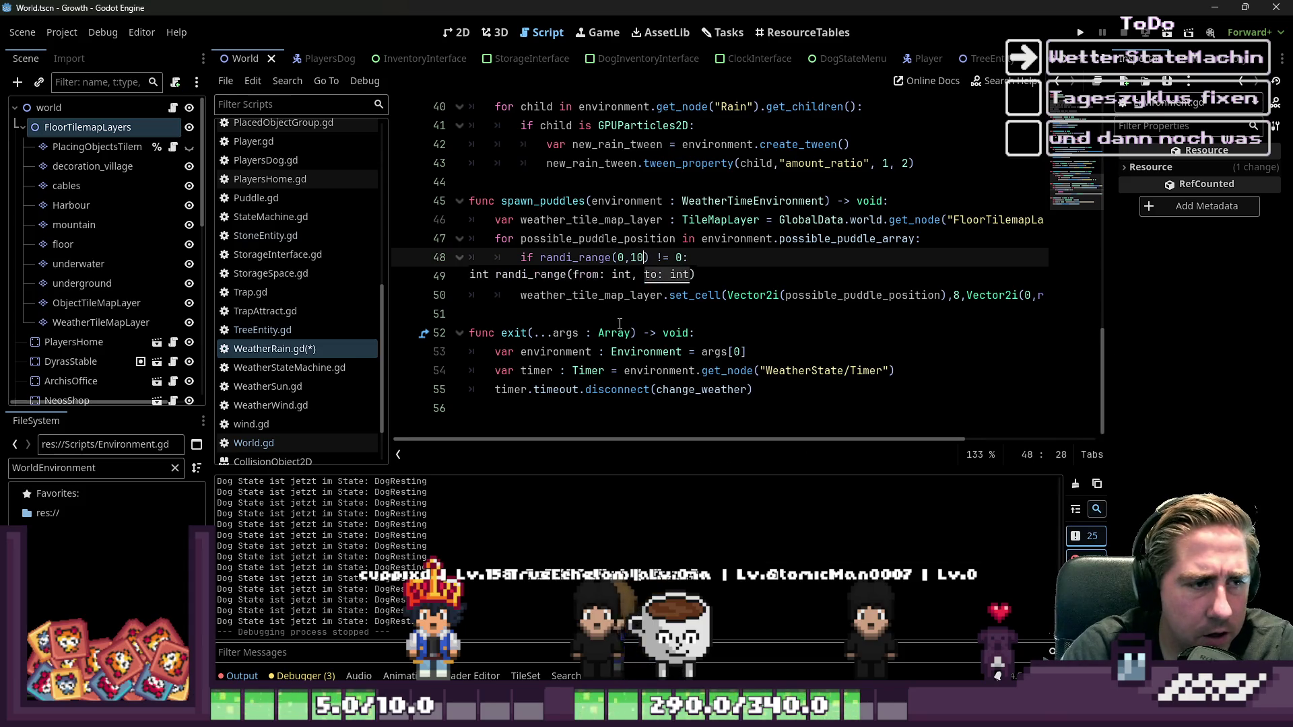
key(F5)
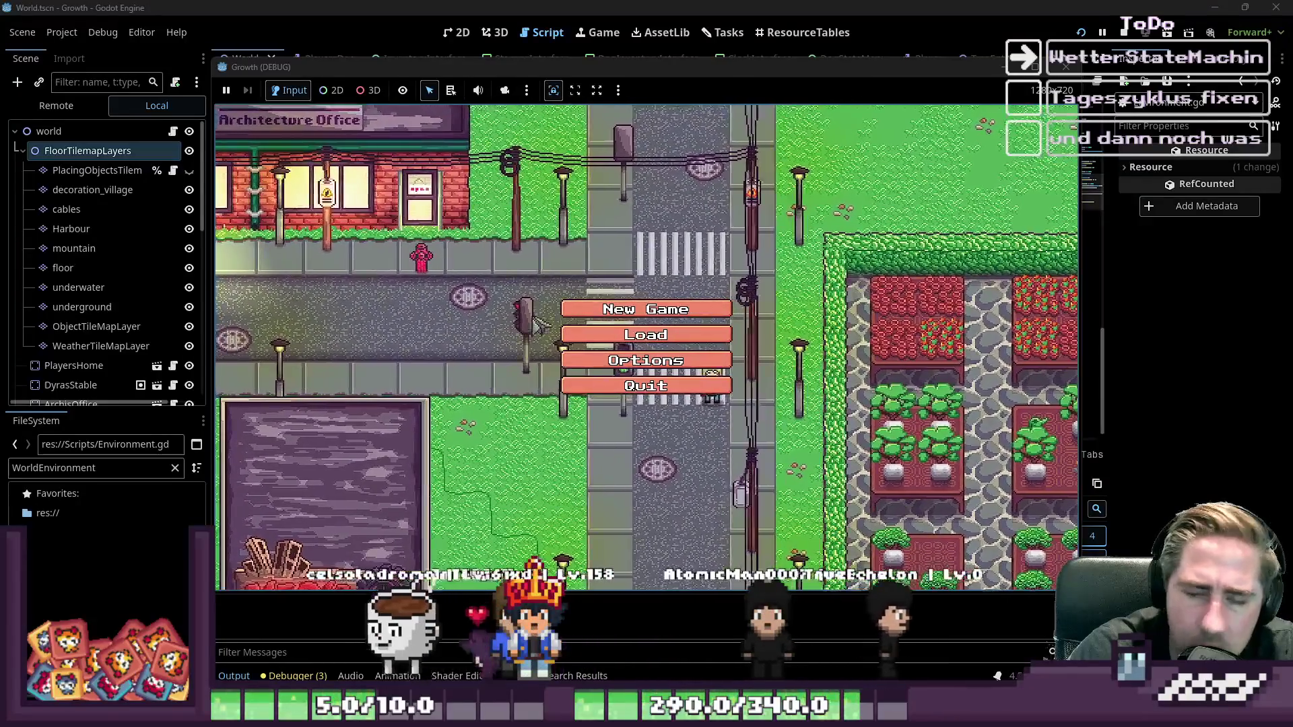
- Play as 'daw', walk left and up through the puddled rainy forest, then stop with F8
click(659, 307)
text(daw)
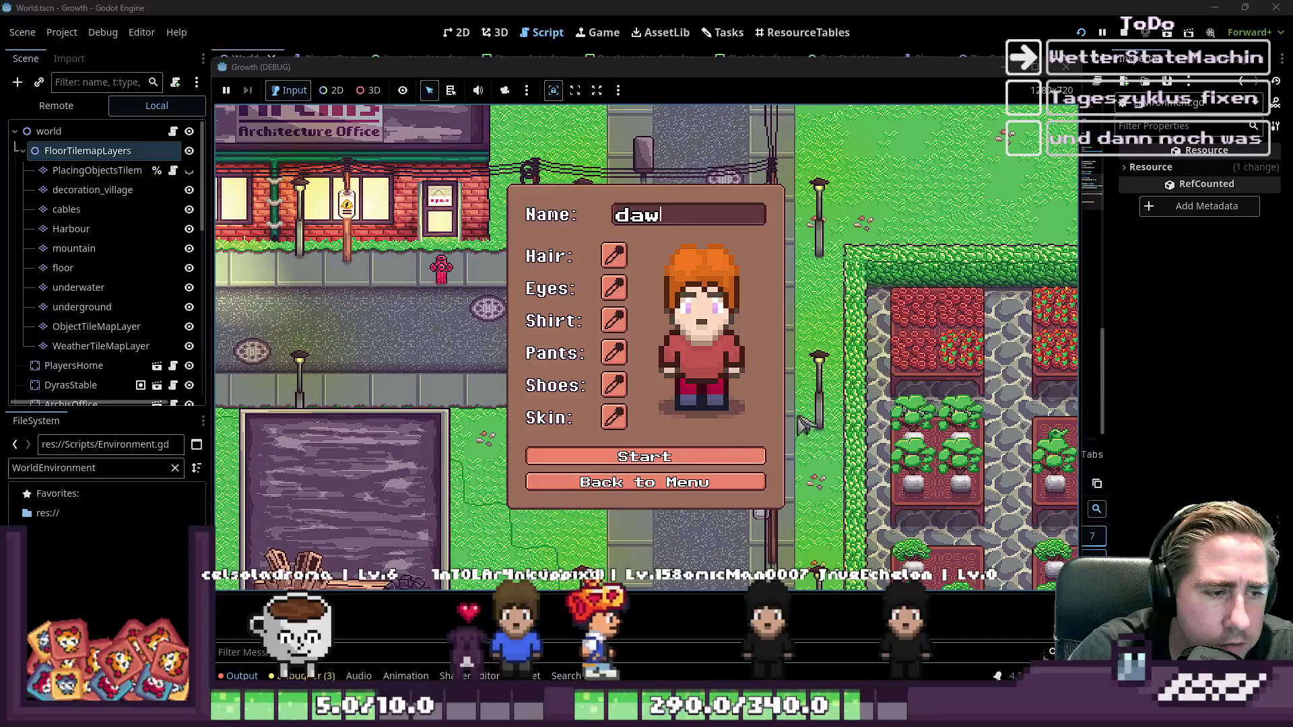
click(644, 465)
key(a)
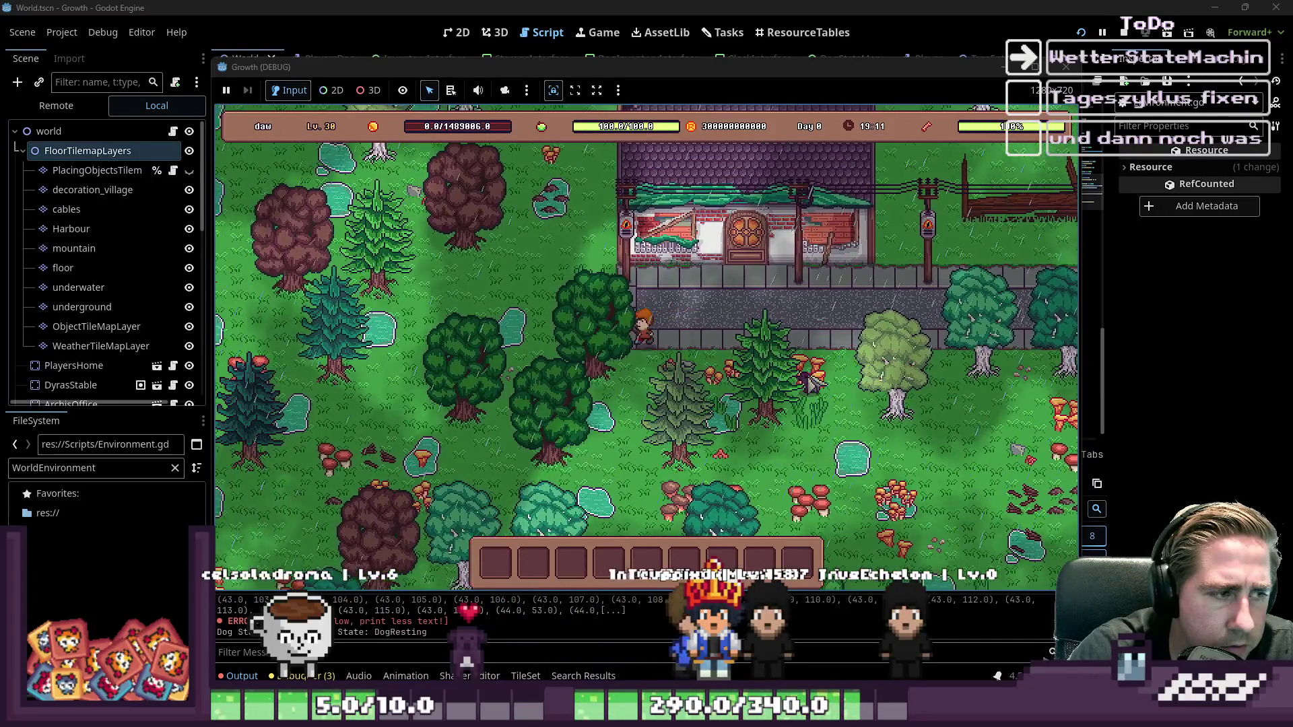
key(w)
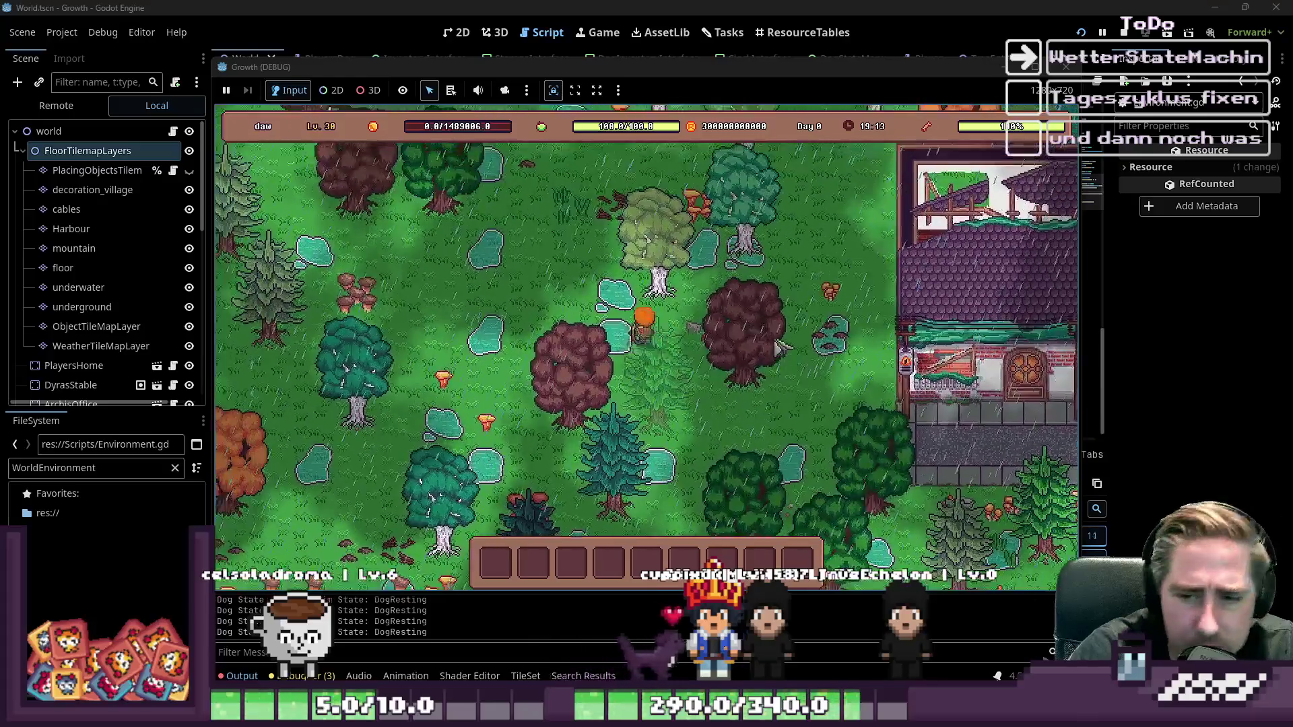
key(a)
key(w)
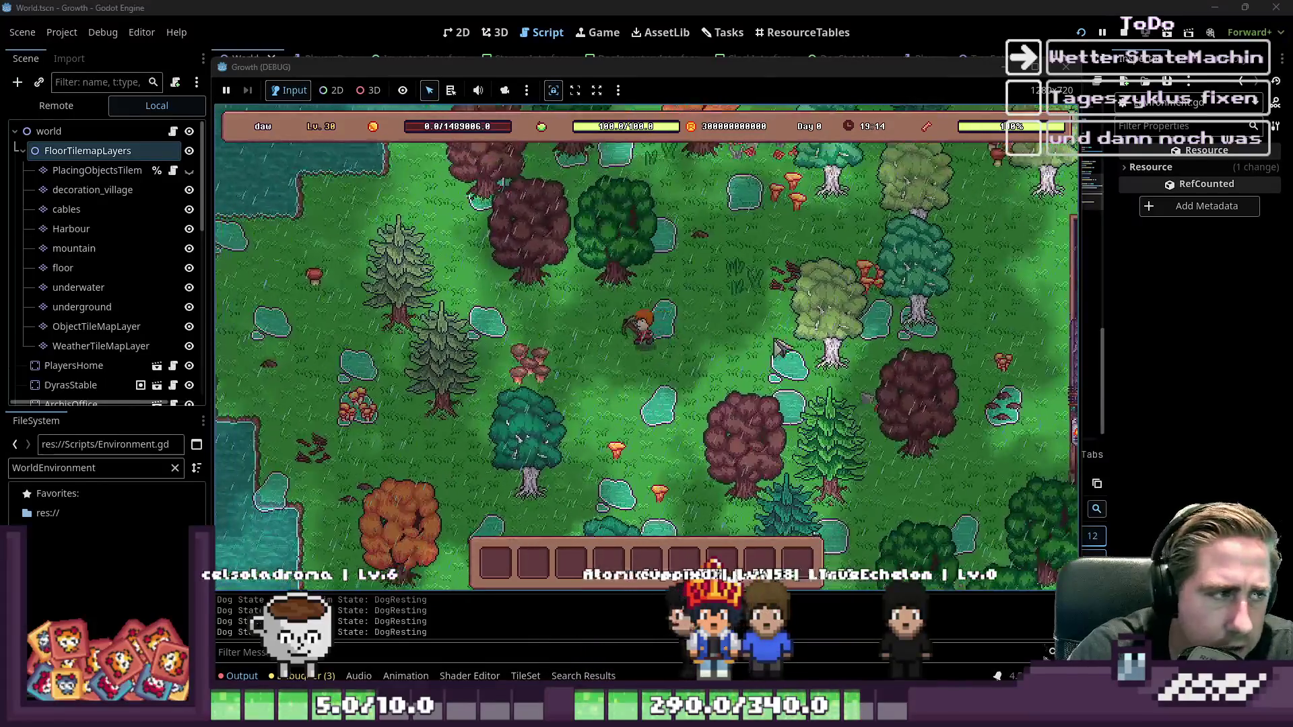
key(a)
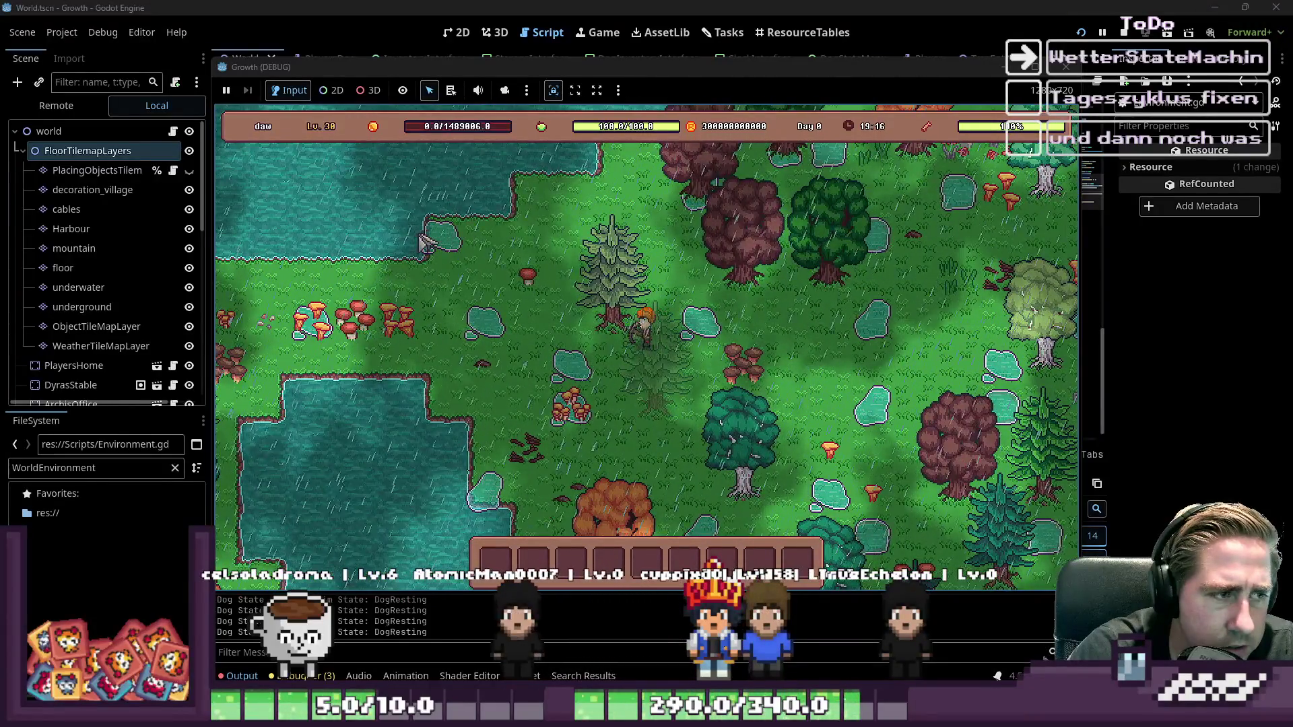
key(a)
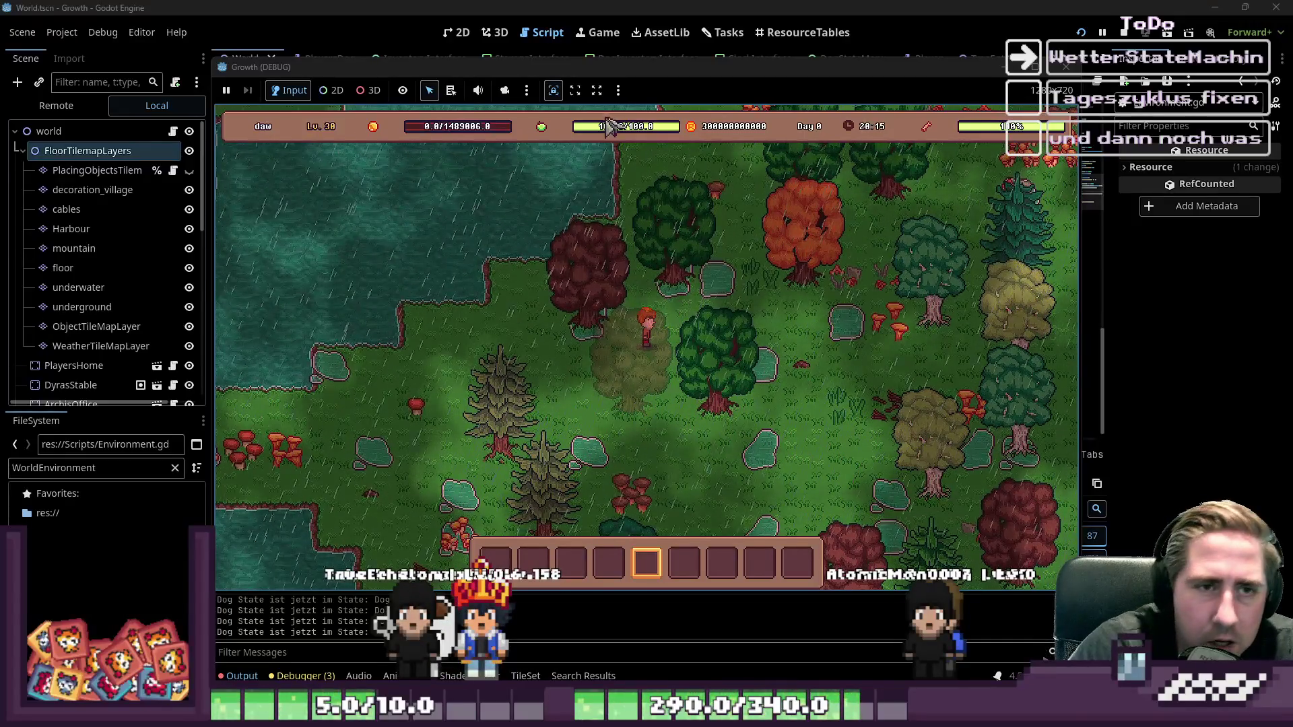
key(F8)
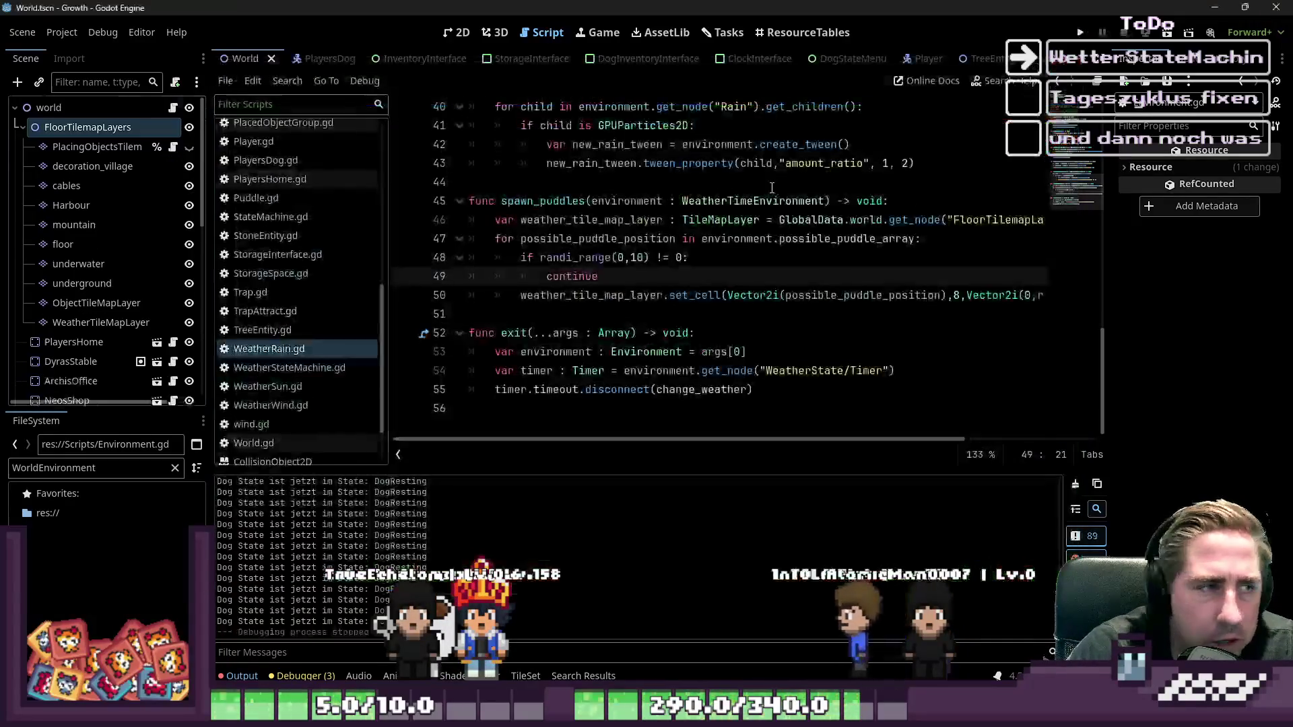
- Switch to the 2D view and select the floor TileMapLayer in the World scene
click(458, 32)
scroll(666, 226, down, 3)
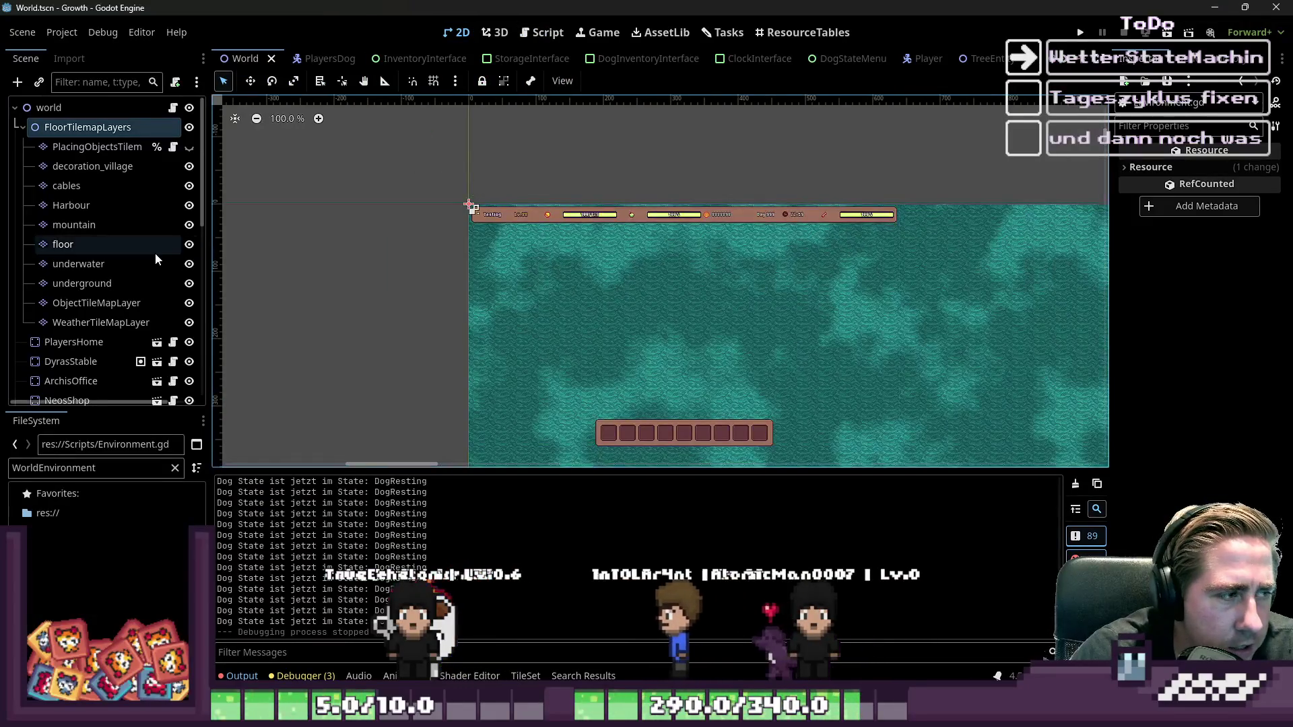
click(74, 245)
- Zoom around the island's water areas and enlarge the bottom TileMap panel
scroll(380, 215, down, 10)
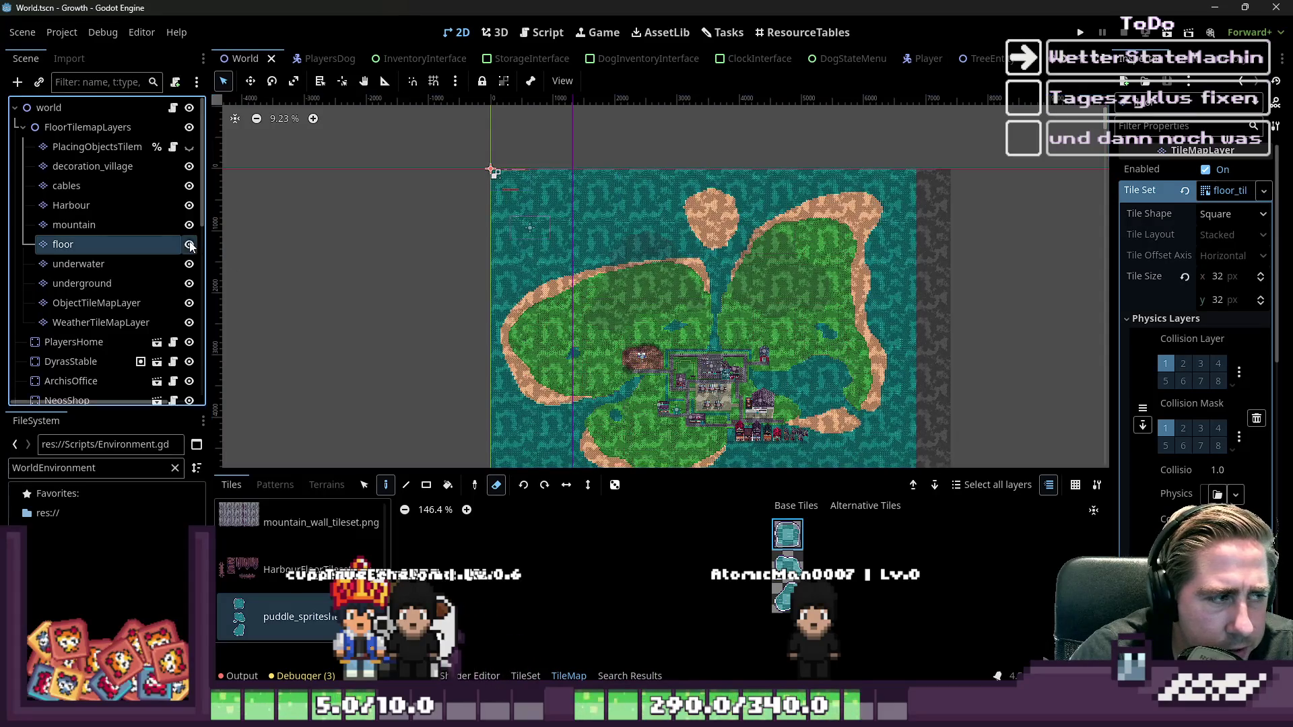
scroll(555, 389, up, 3)
scroll(556, 390, up, 14)
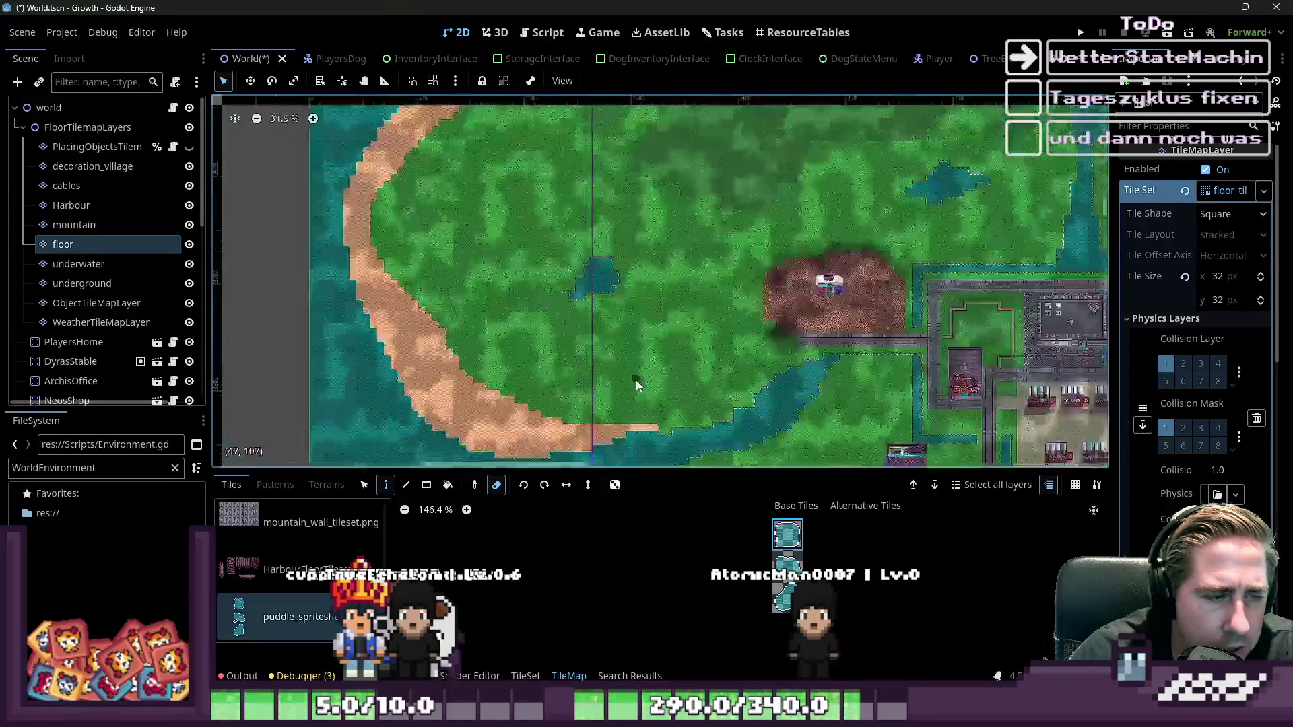
scroll(562, 307, up, 15)
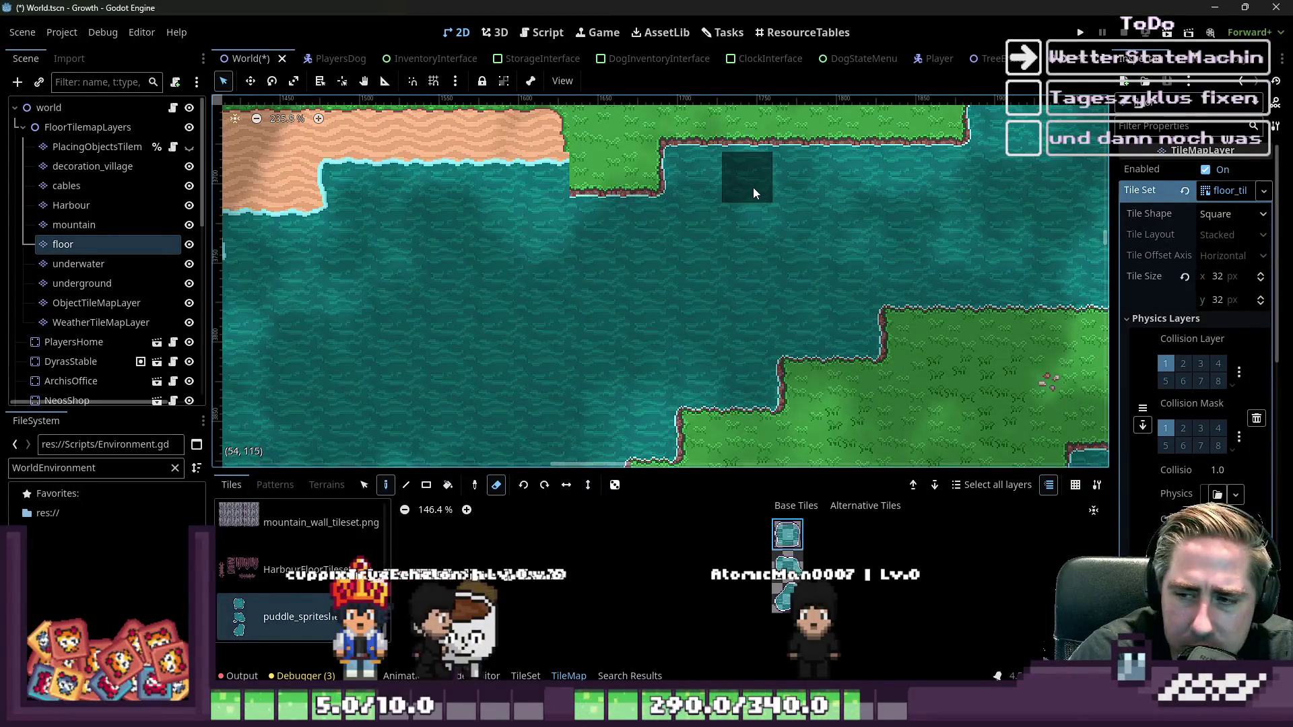
scroll(748, 188, down, 9)
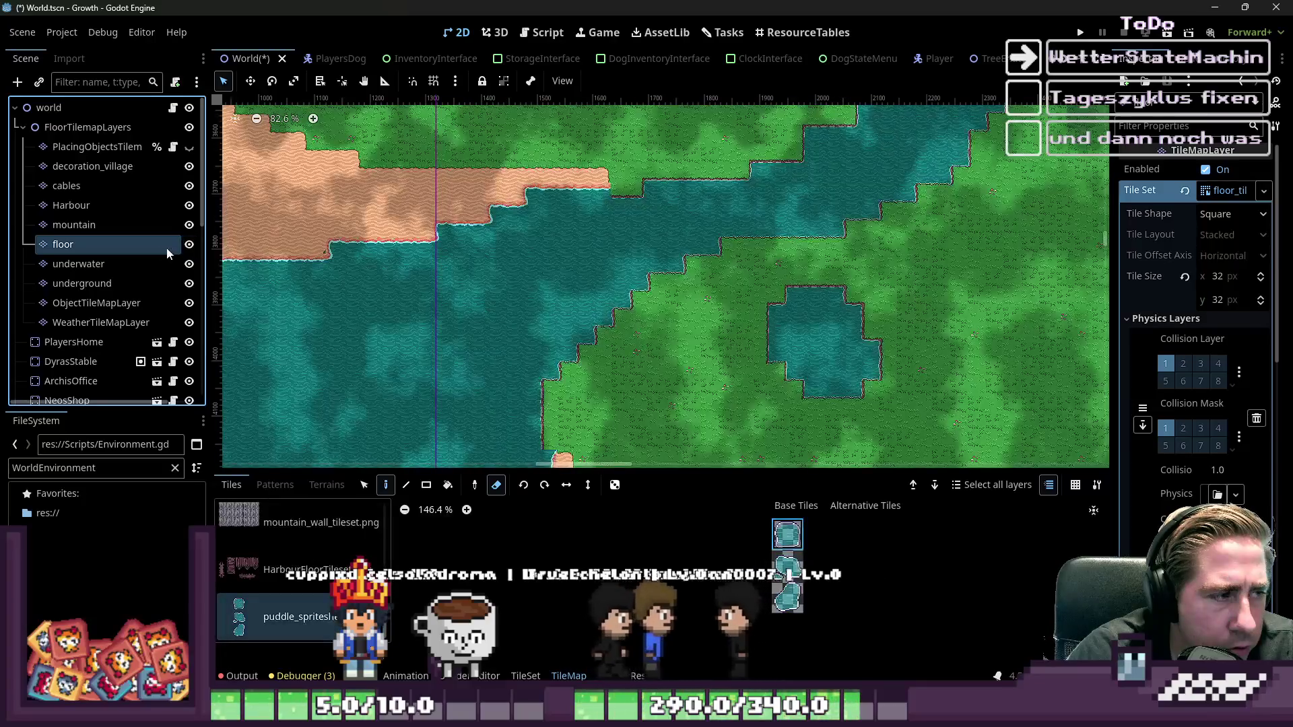
scroll(718, 471, right, 5)
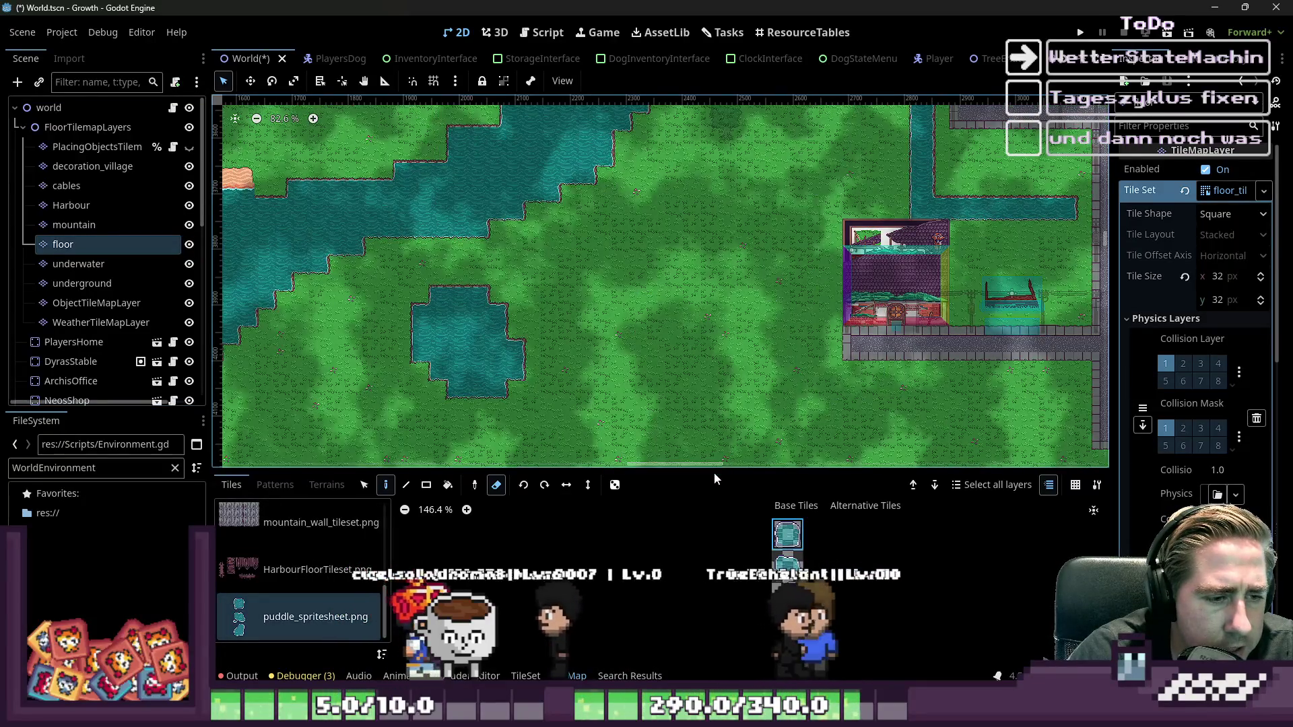
drag(714, 471, 700, 376)
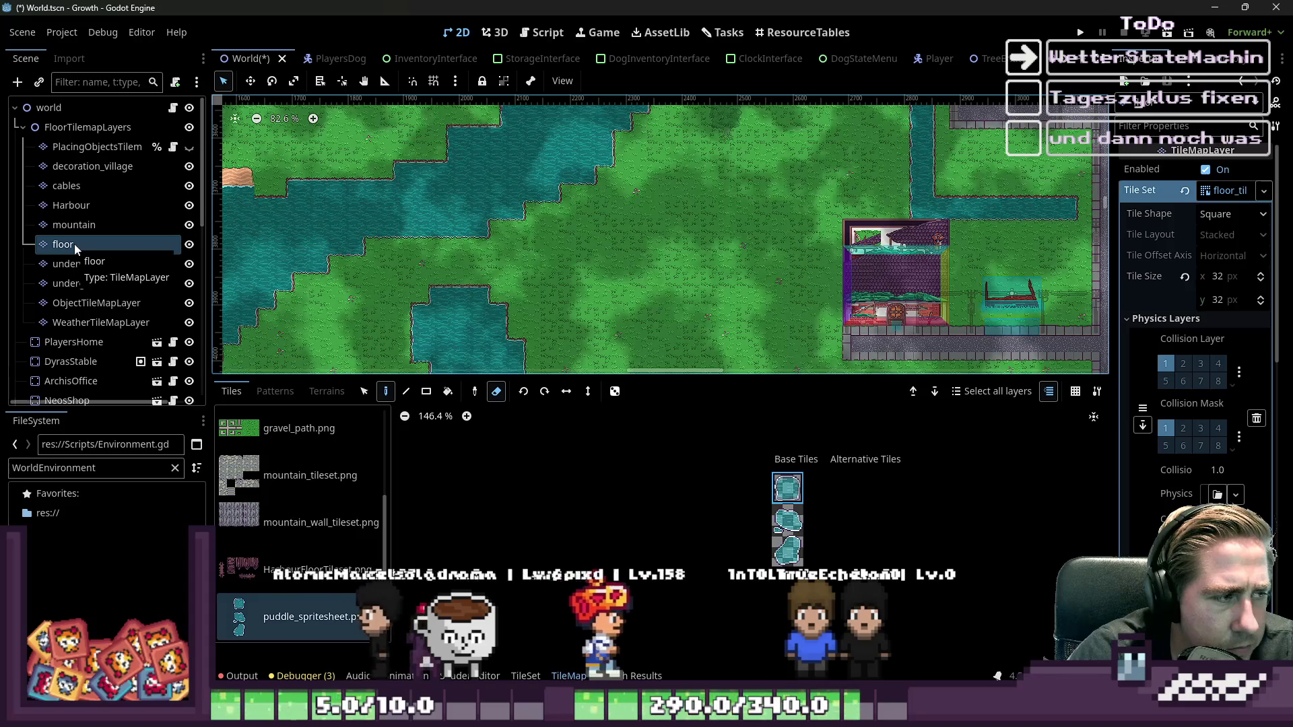
click(574, 675)
- In the TileSet panel, choose puddle_possible as the paint property with floor_tileset.png shown
click(525, 675)
scroll(299, 528, up, 5)
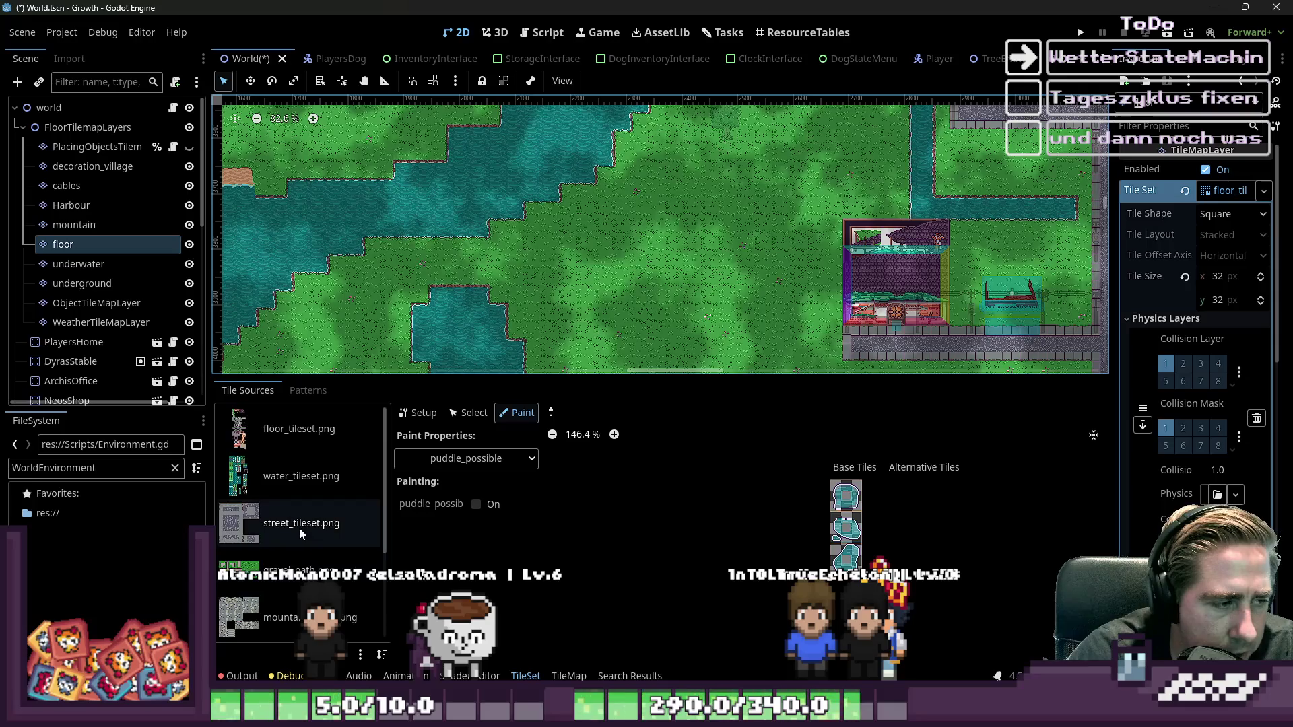
click(301, 431)
click(472, 458)
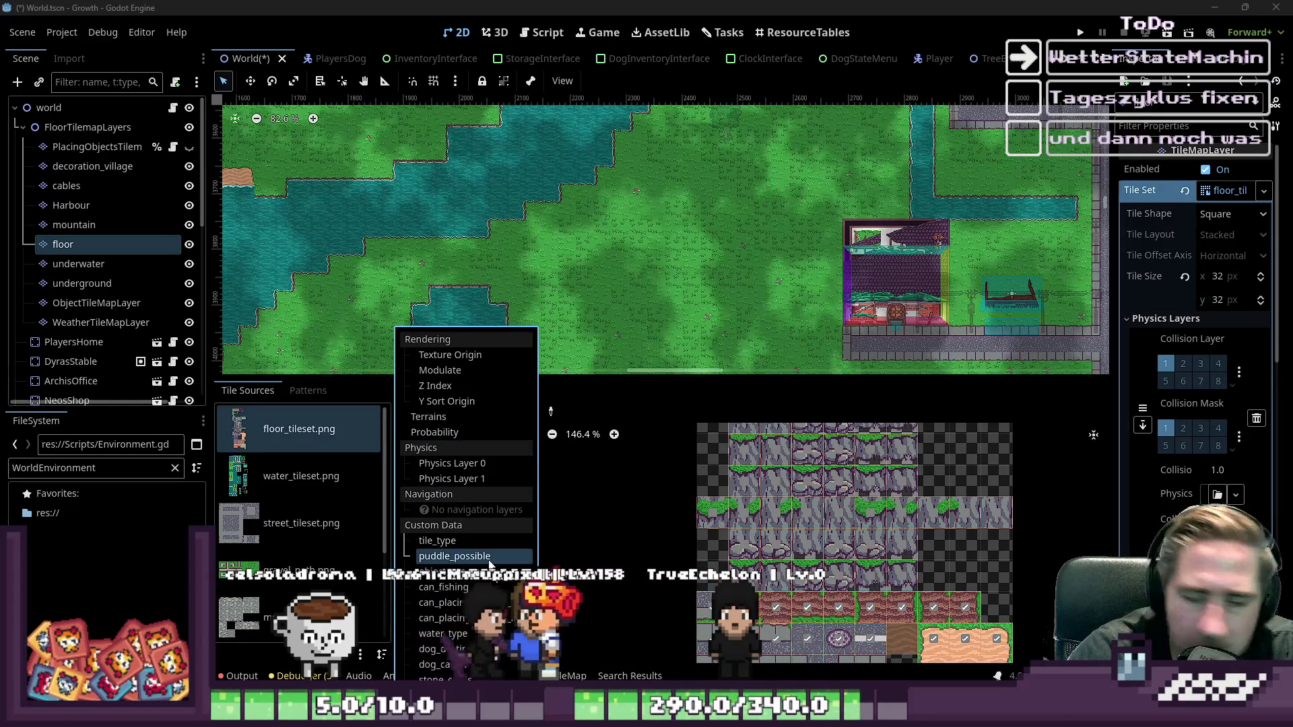
click(519, 558)
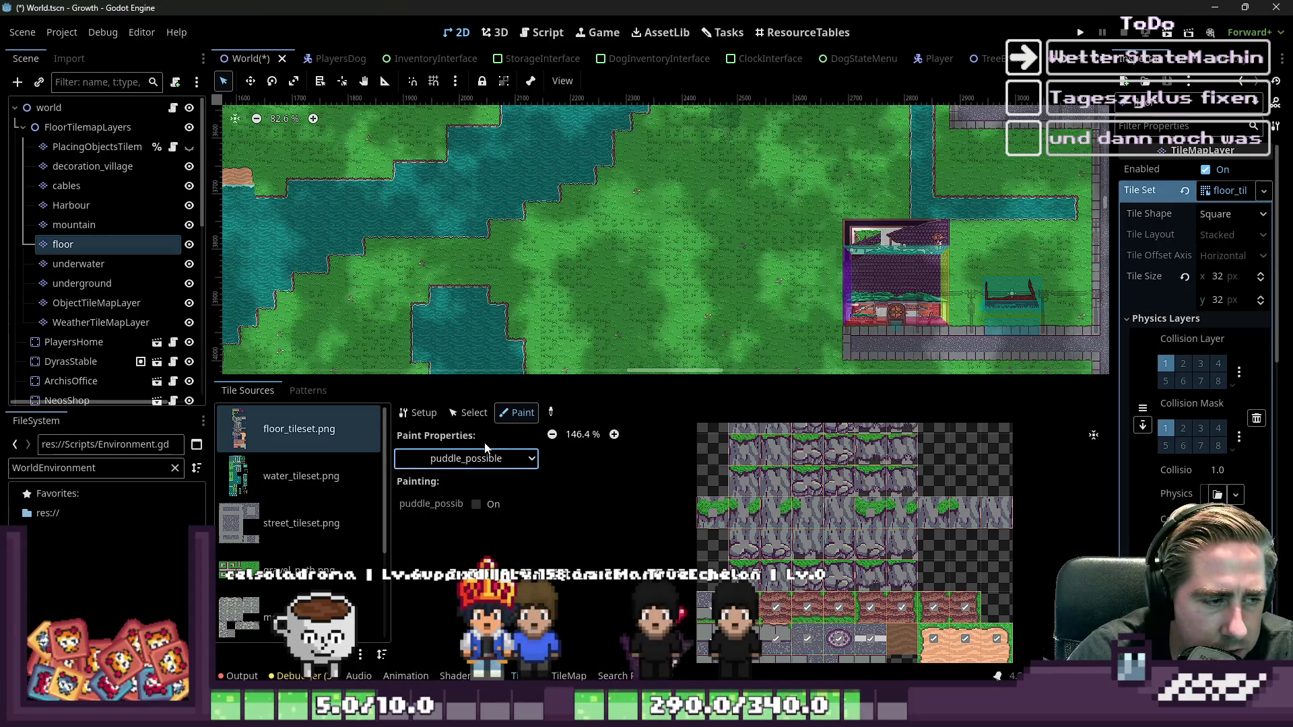
- Switch the tile atlas to water_tileset.png
scroll(835, 637, down, 2)
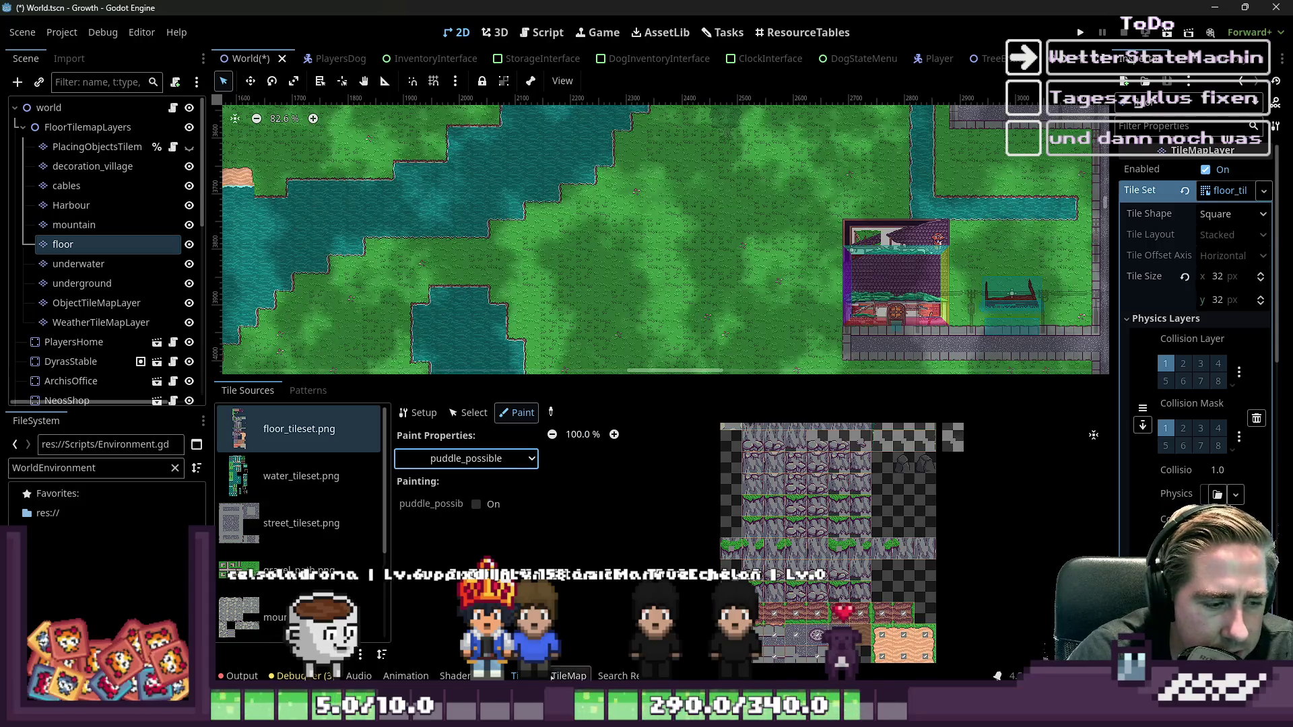
scroll(877, 562, down, 2)
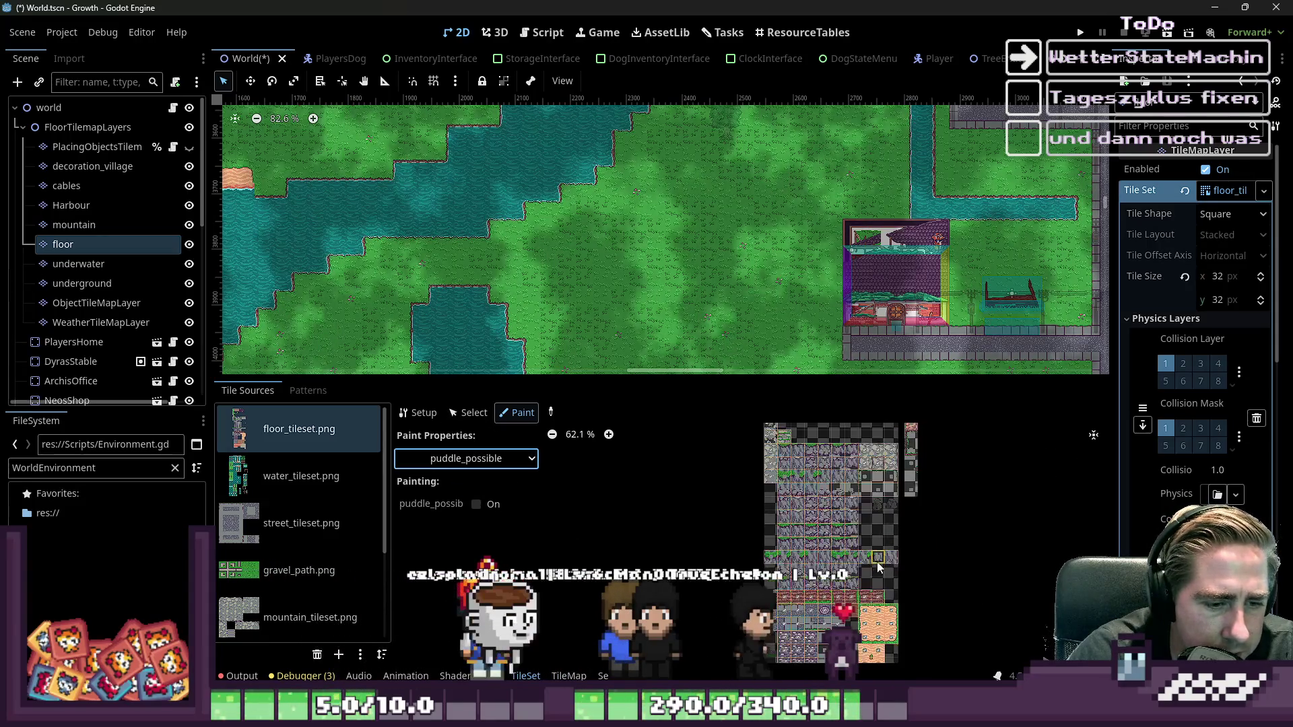
scroll(906, 543, up, 6)
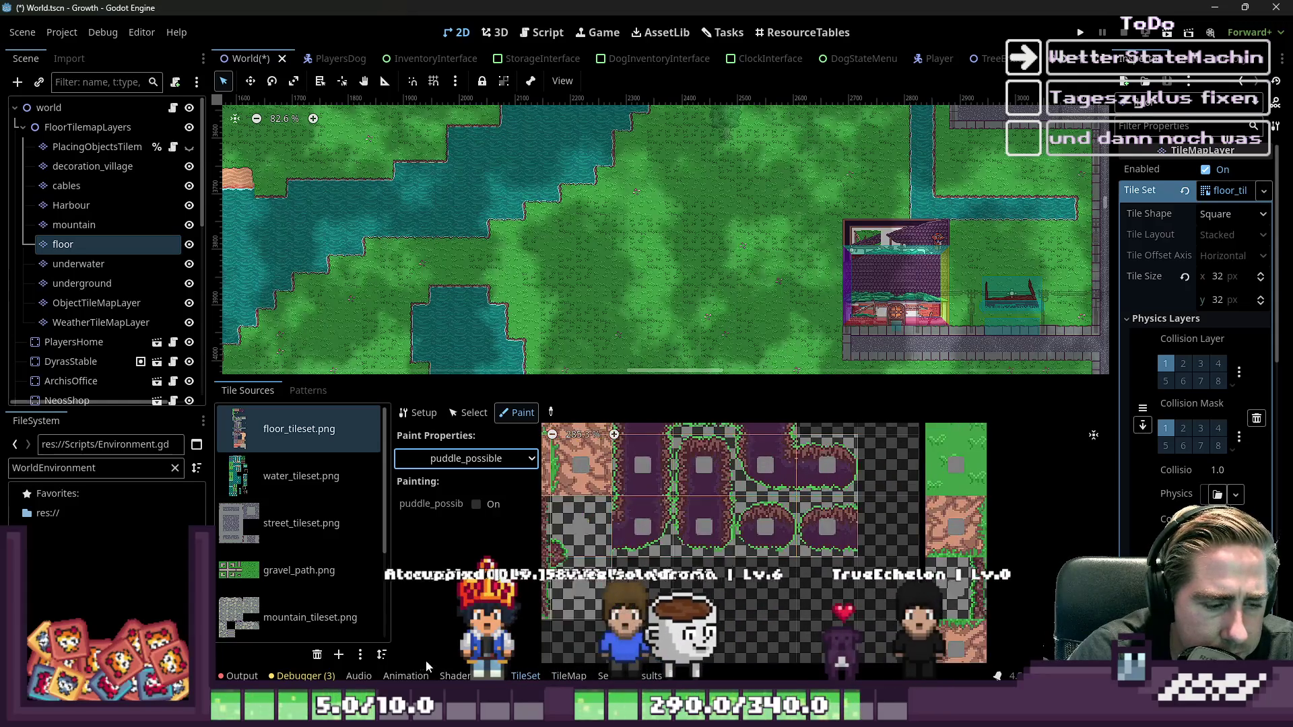
click(290, 478)
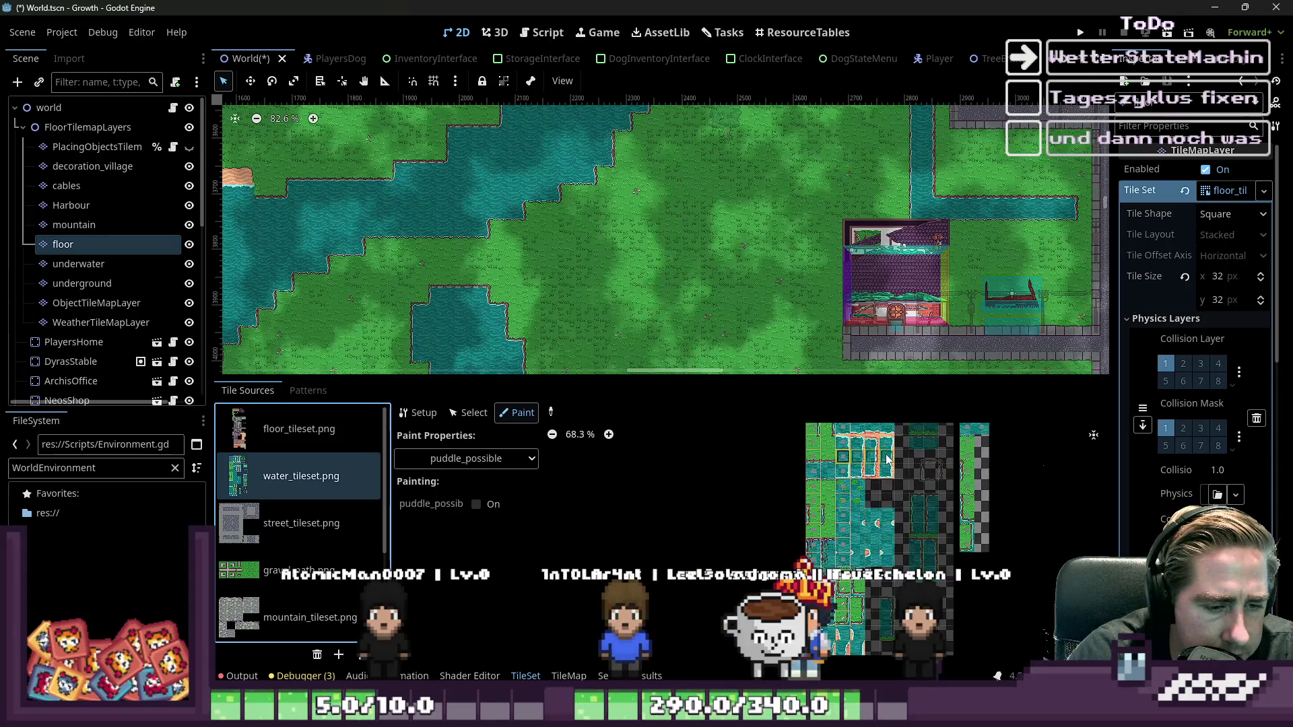
- Select a row of four water tiles in the water_tileset.png atlas
scroll(887, 460, up, 3)
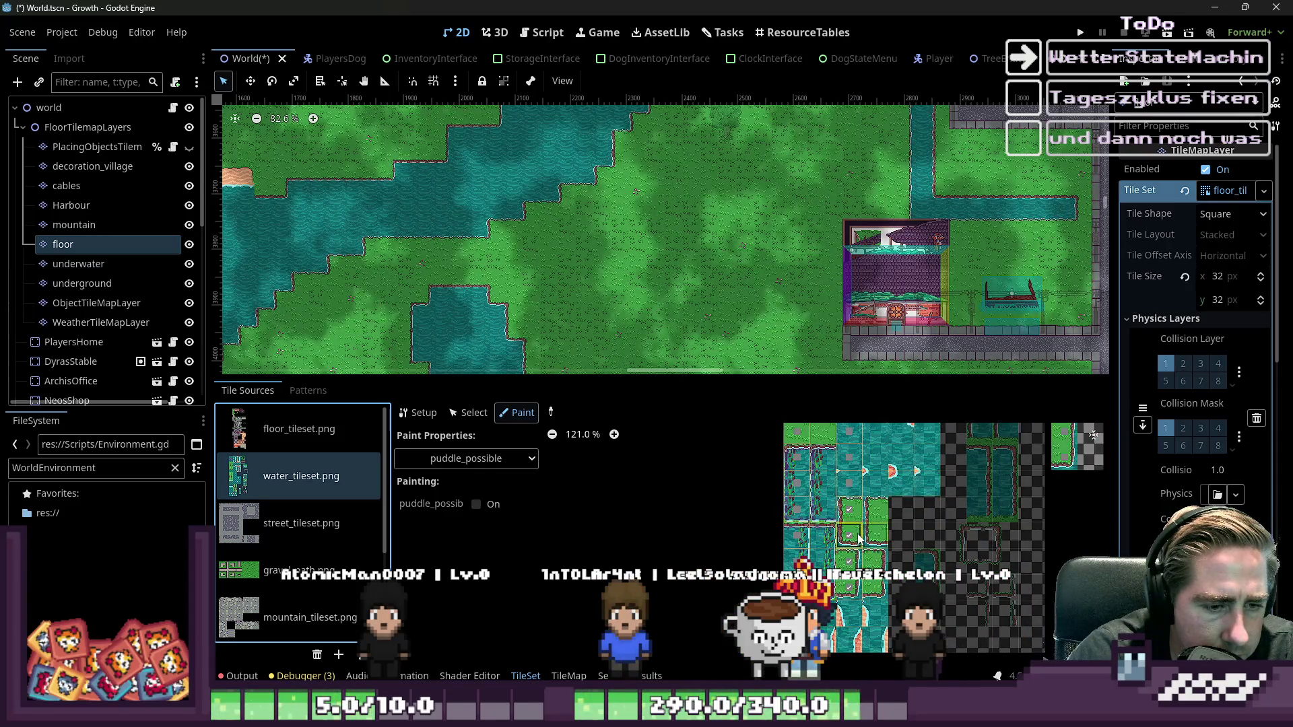
scroll(858, 536, up, 4)
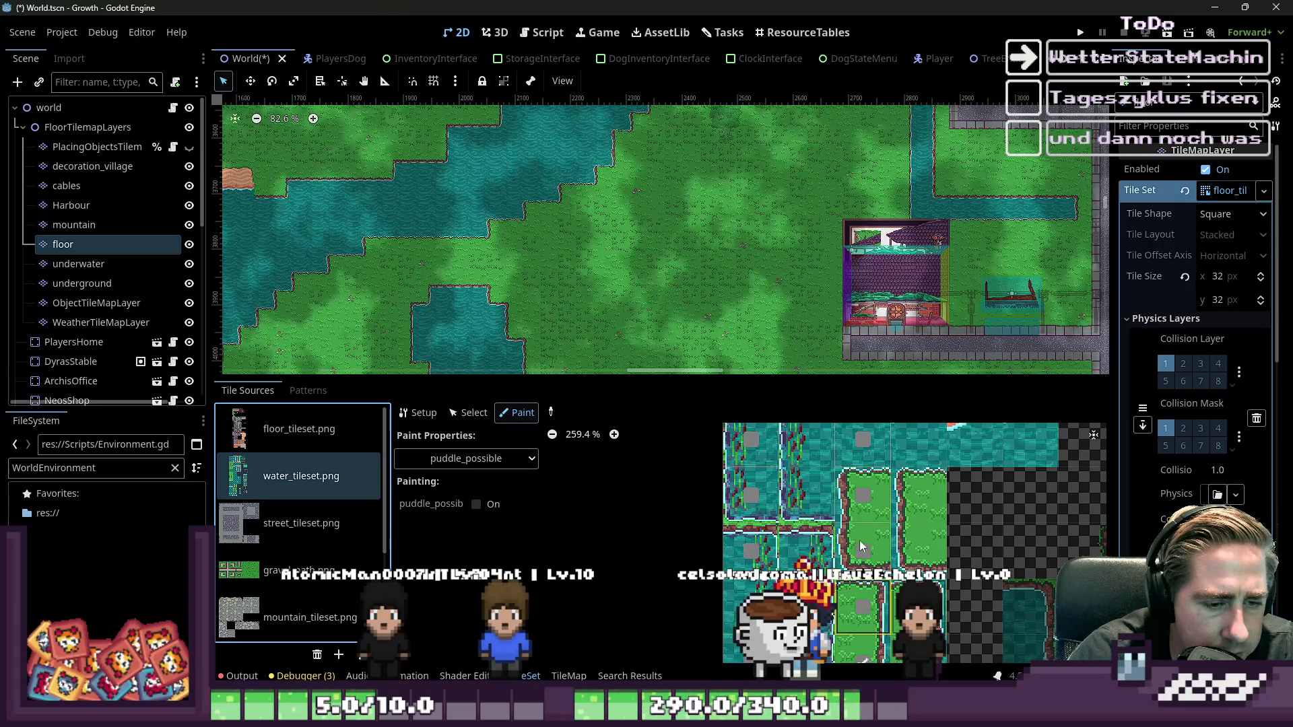
scroll(862, 579, down, 3)
scroll(868, 598, down, 7)
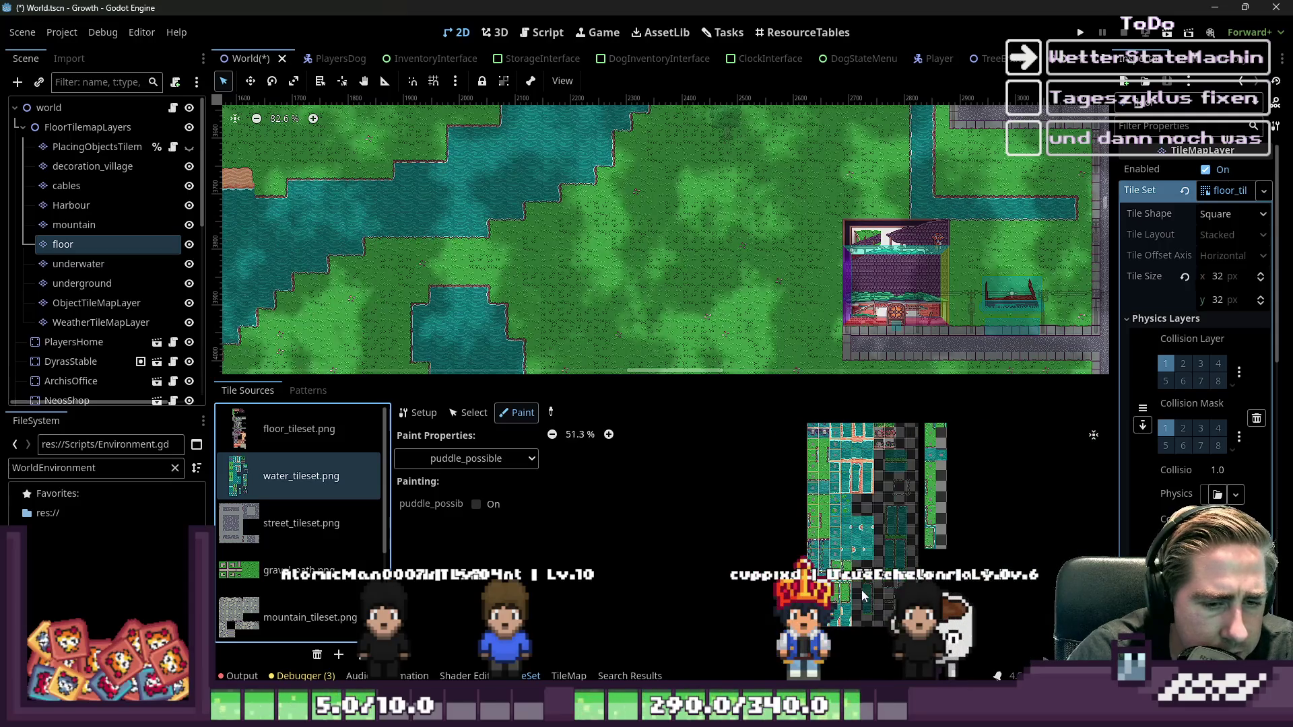
scroll(875, 471, up, 5)
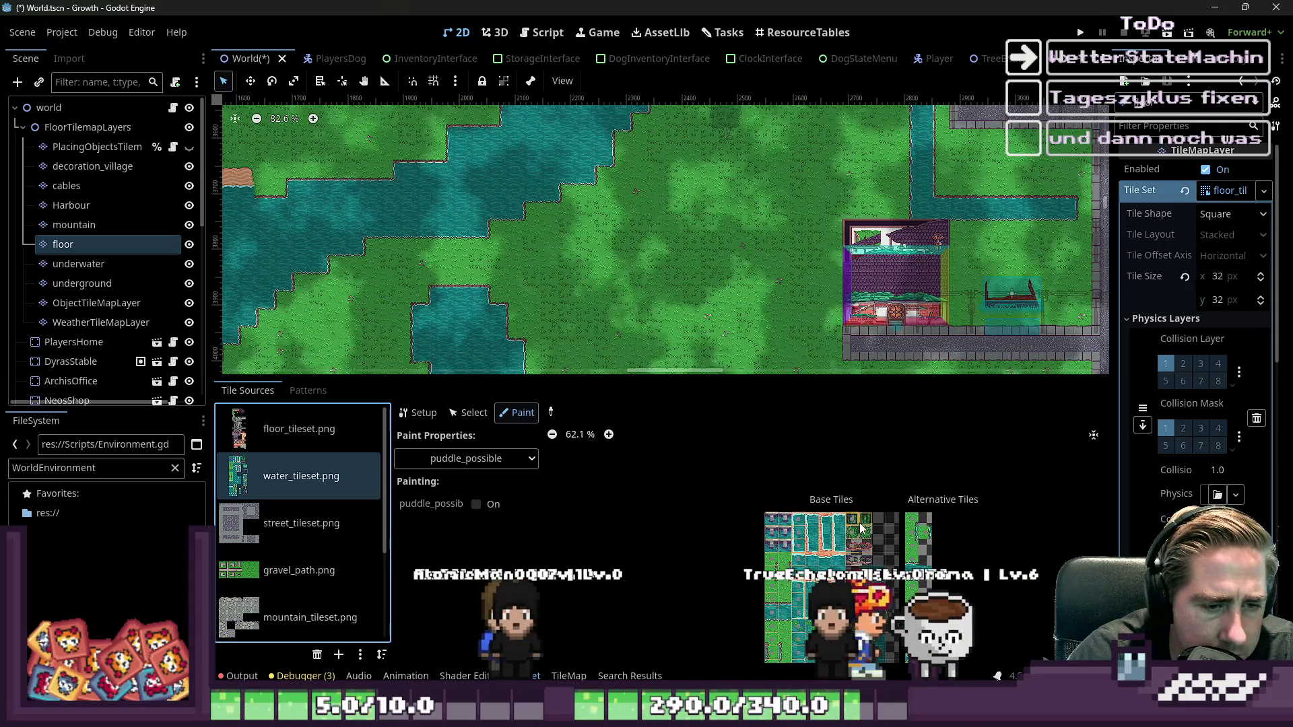
scroll(876, 431, up, 1)
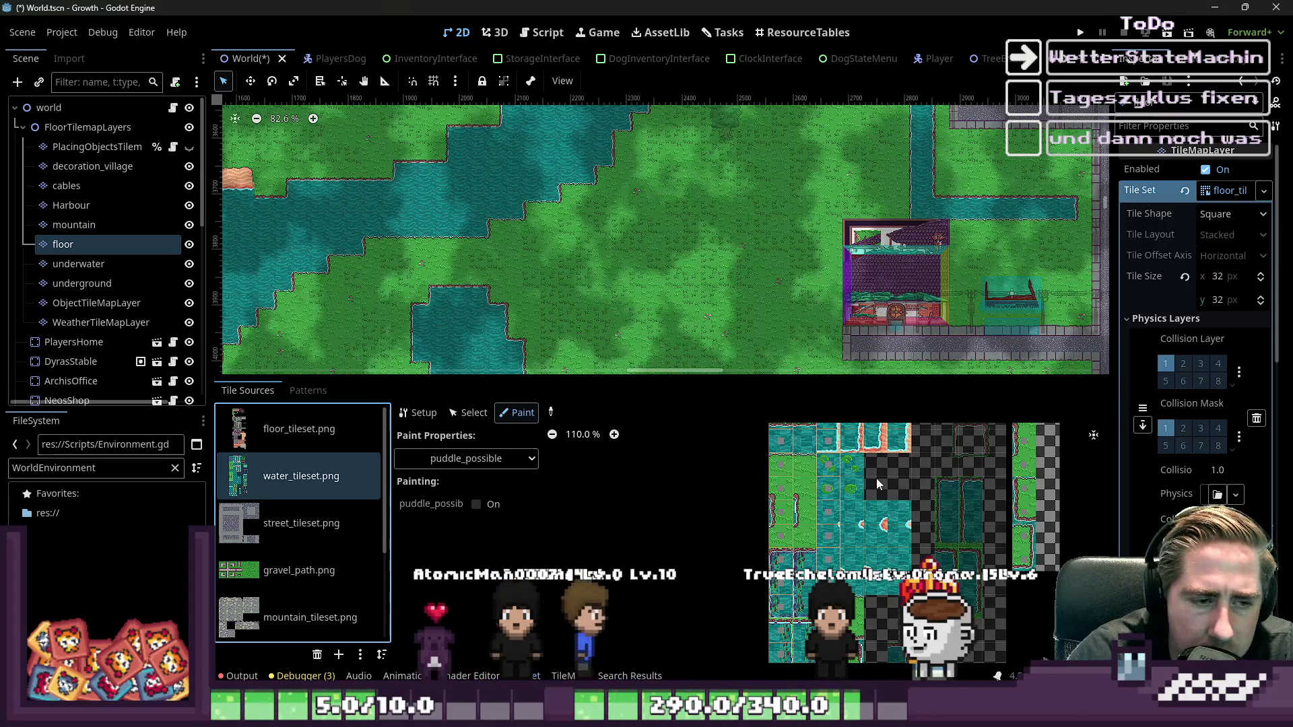
drag(828, 511, 899, 512)
scroll(809, 485, up, 5)
scroll(822, 451, up, 3)
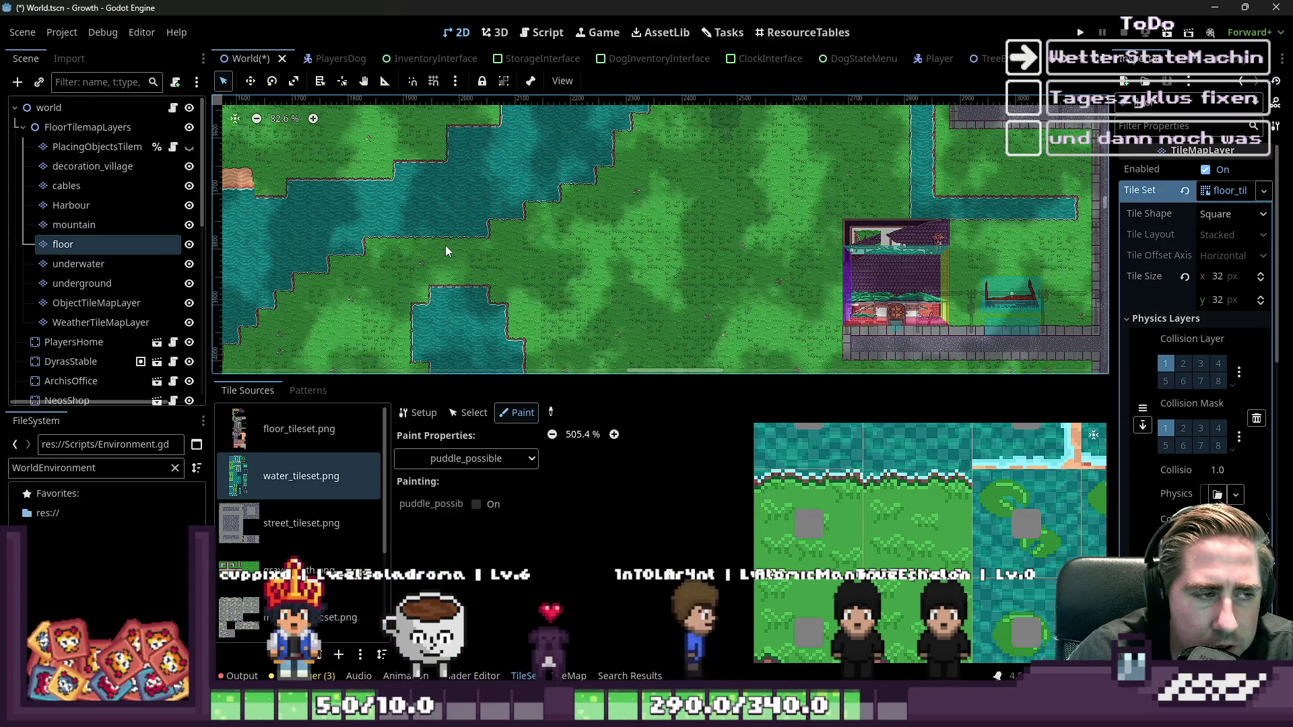
scroll(736, 262, down, 4)
- Briefly paint puddle_possible On onto a water tile, then set the painting value back off
scroll(886, 532, down, 3)
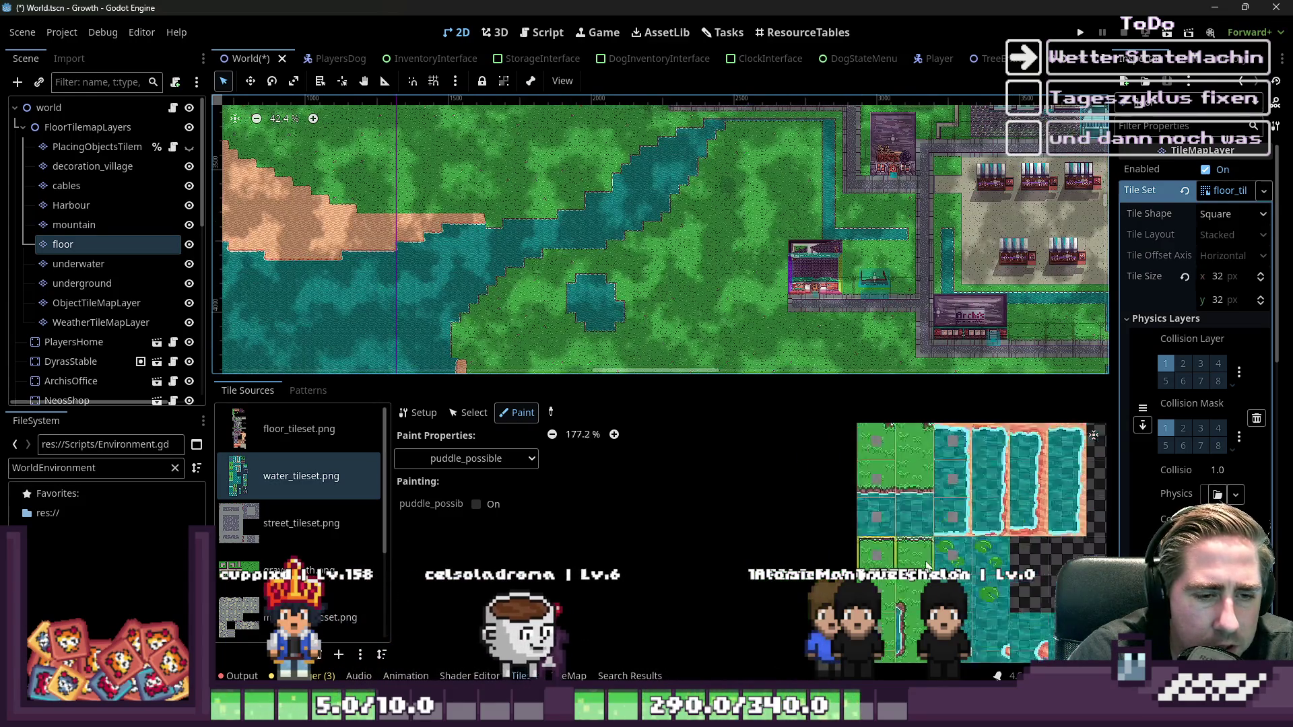
click(476, 504)
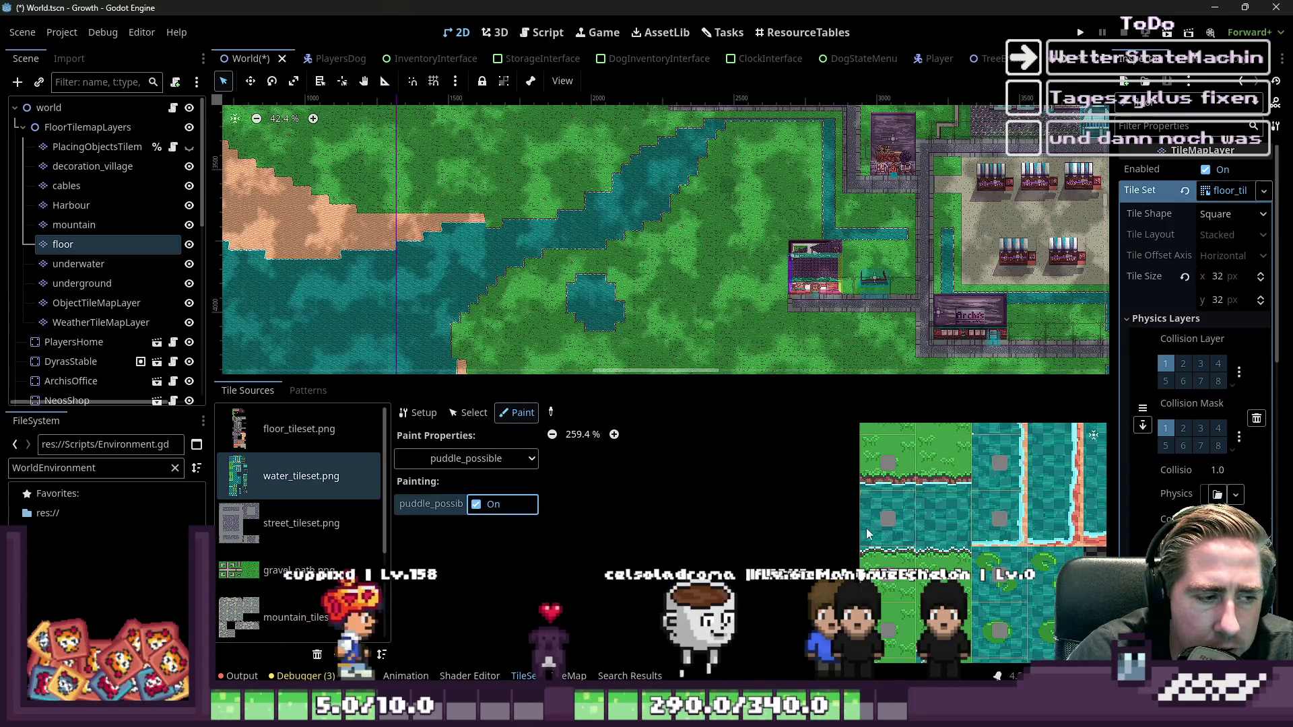
scroll(903, 480, down, 1)
scroll(899, 498, up, 2)
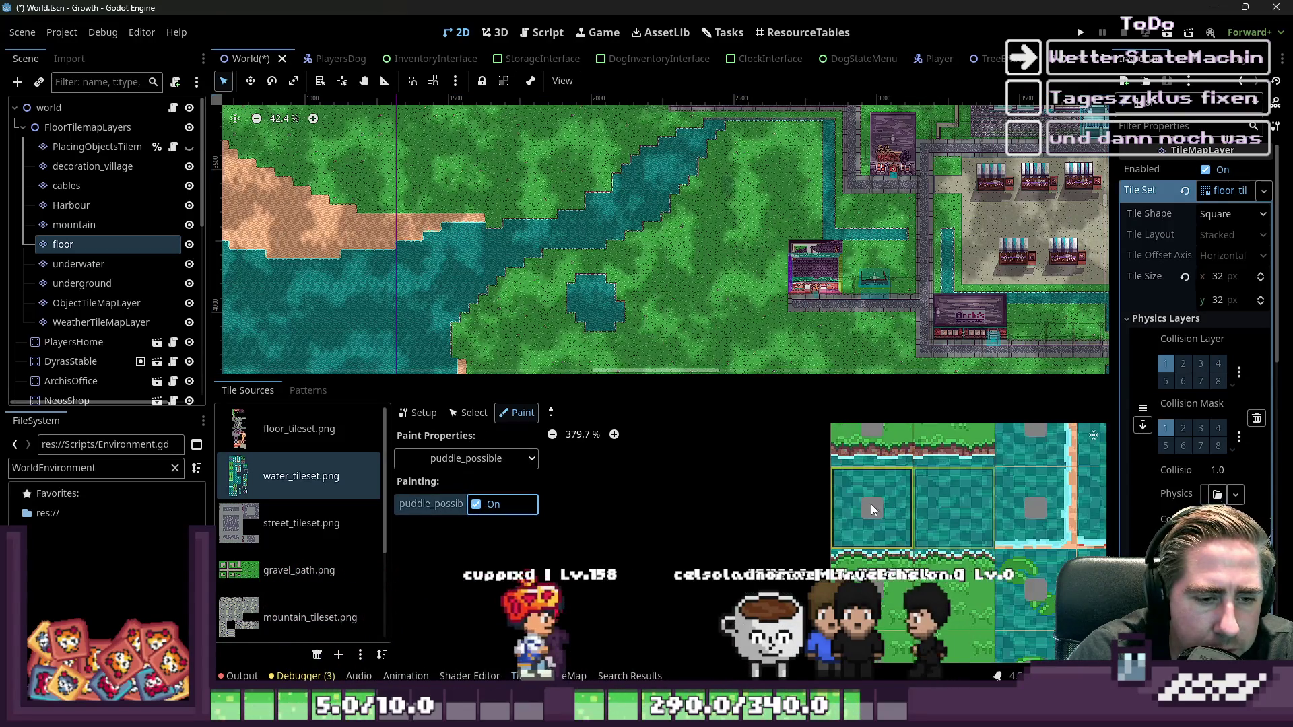
click(870, 504)
scroll(747, 261, up, 2)
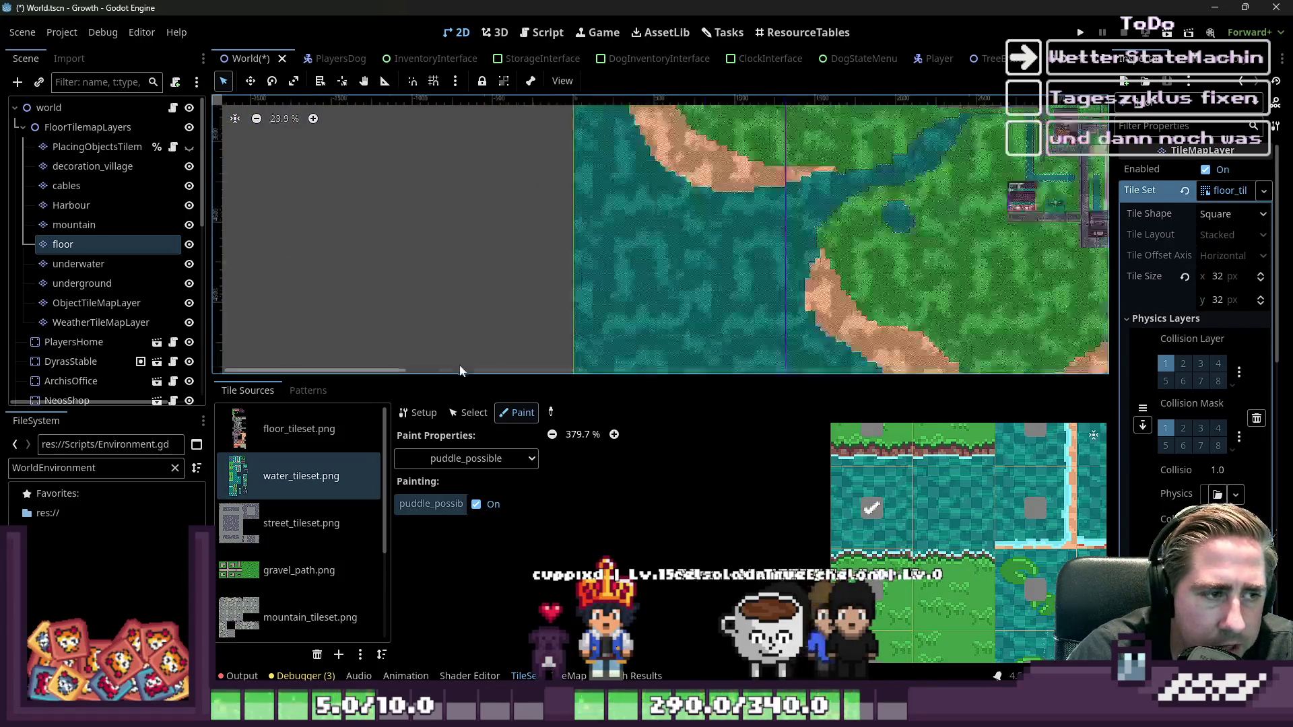
scroll(700, 285, left, 10)
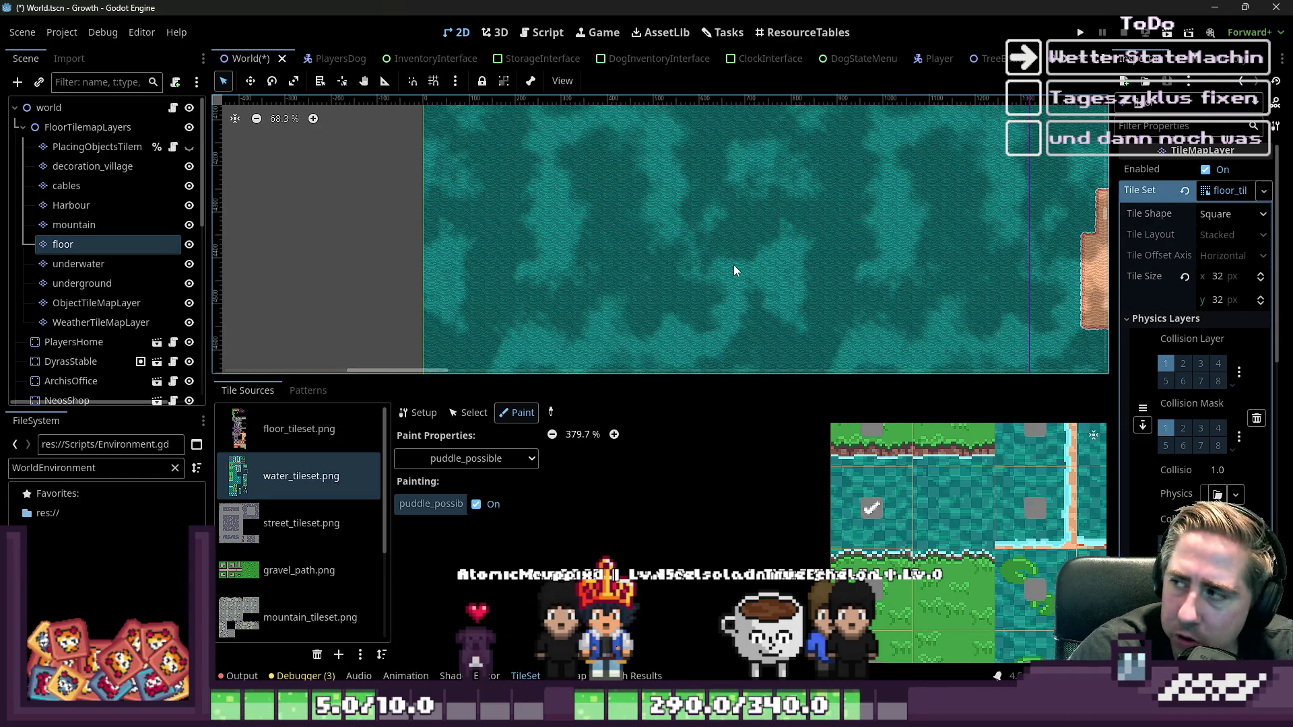
click(476, 505)
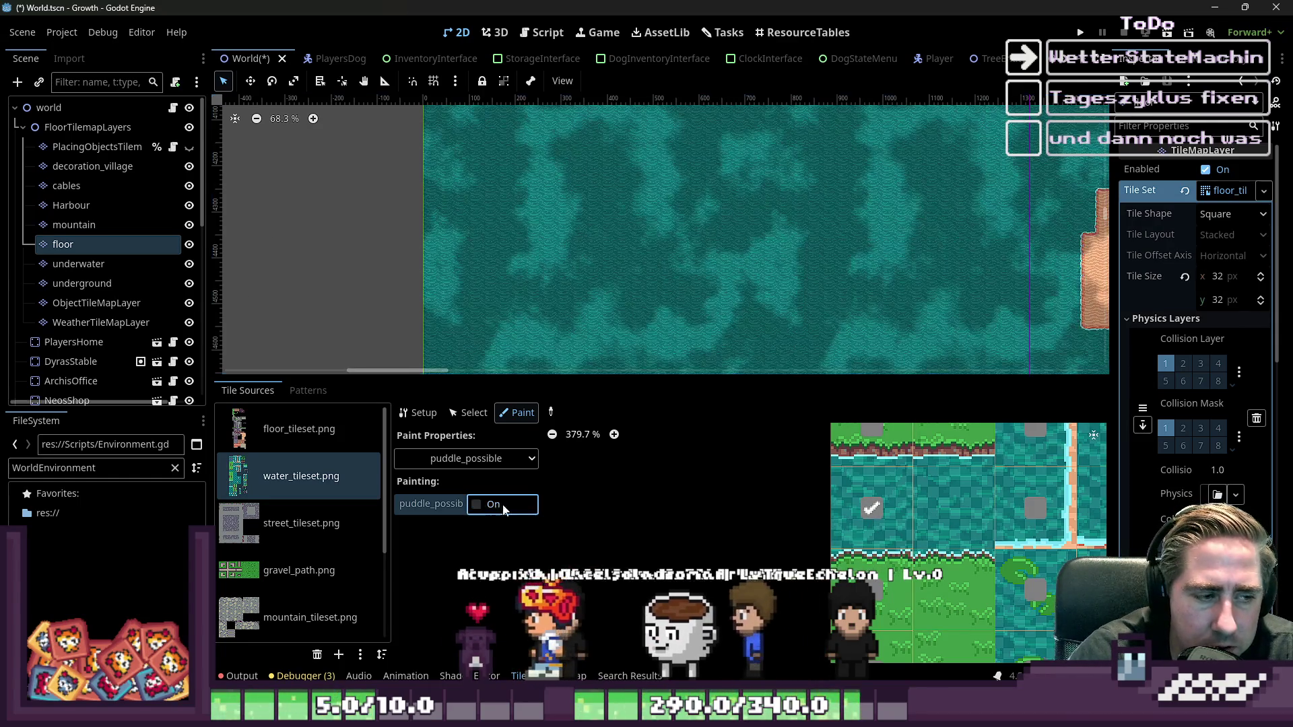
- Drag the bottom panel divider down to enlarge the 2D map and zoom around the island
scroll(663, 309, down, 6)
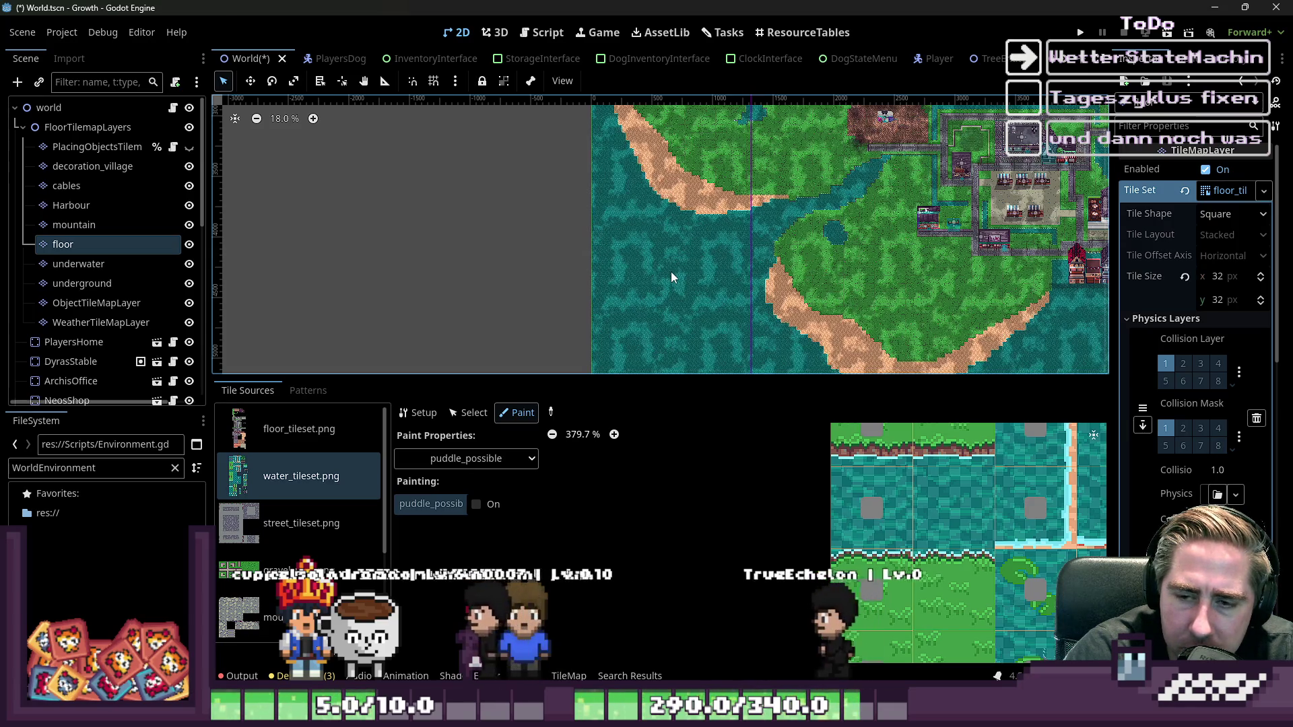
scroll(666, 240, down, 2)
scroll(667, 241, down, 1)
drag(707, 375, 730, 590)
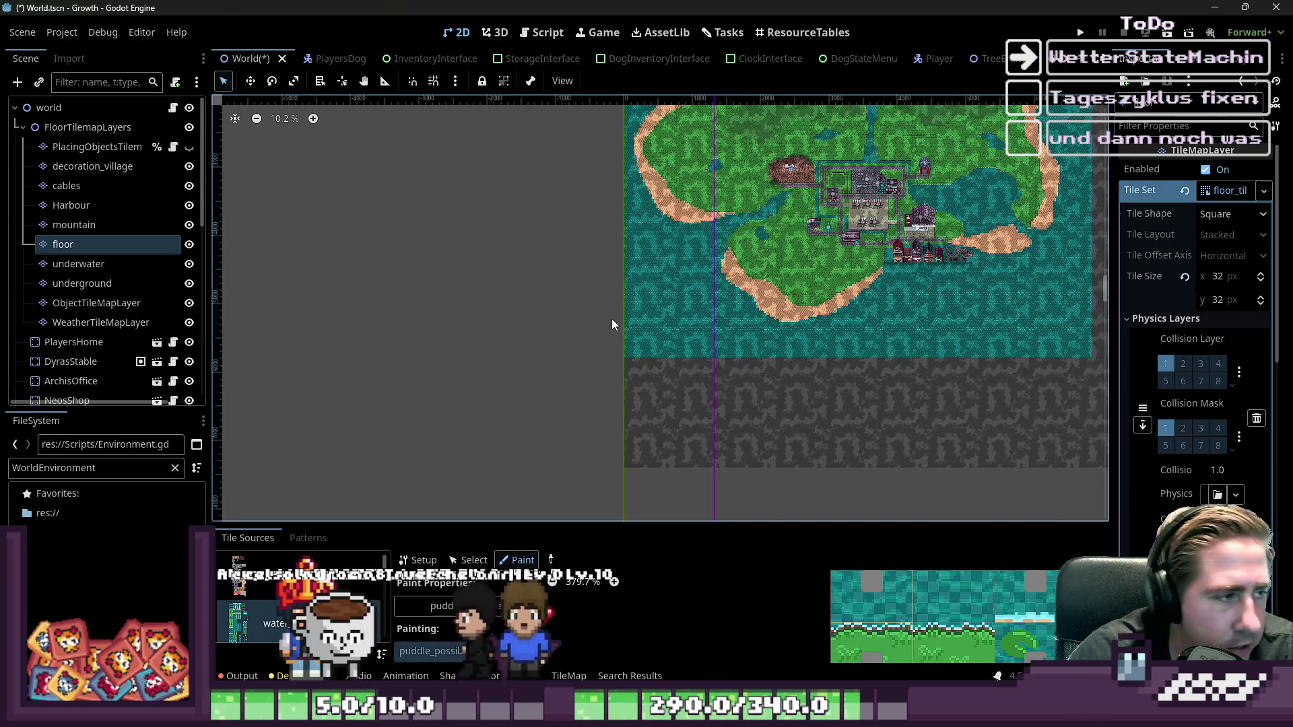
scroll(721, 208, up, 7)
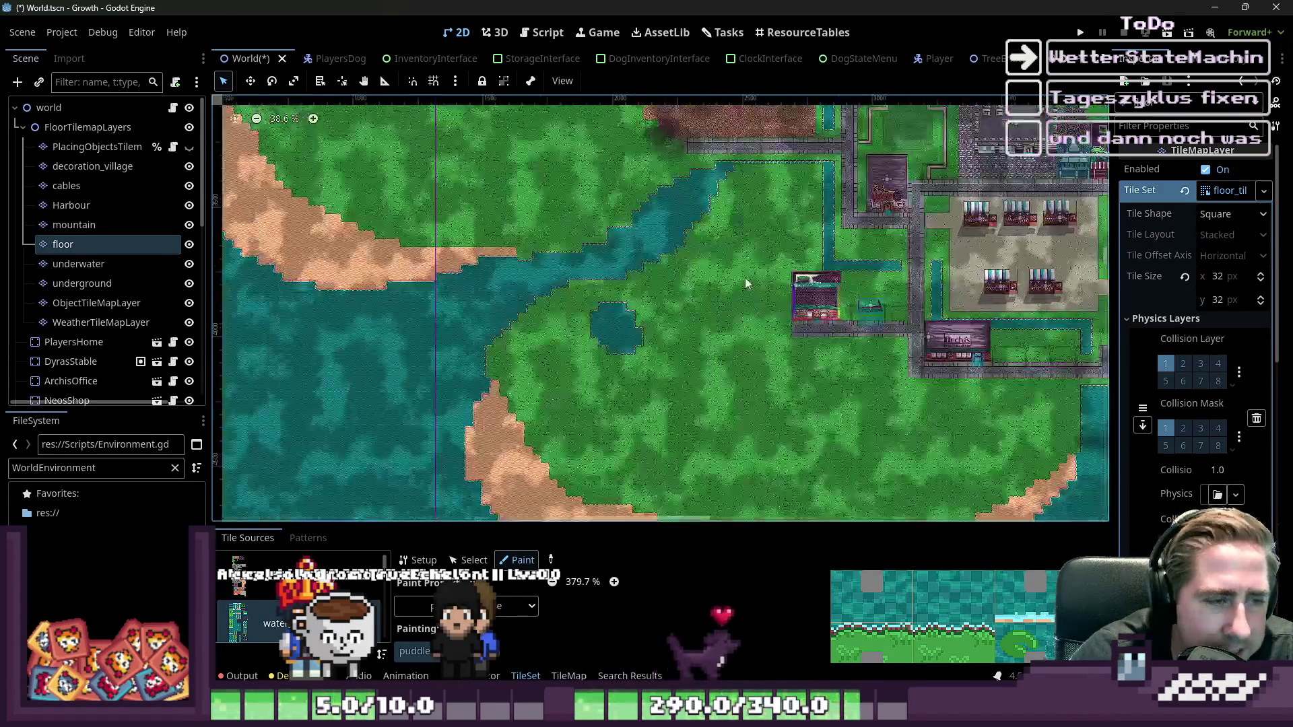
scroll(662, 299, up, 2)
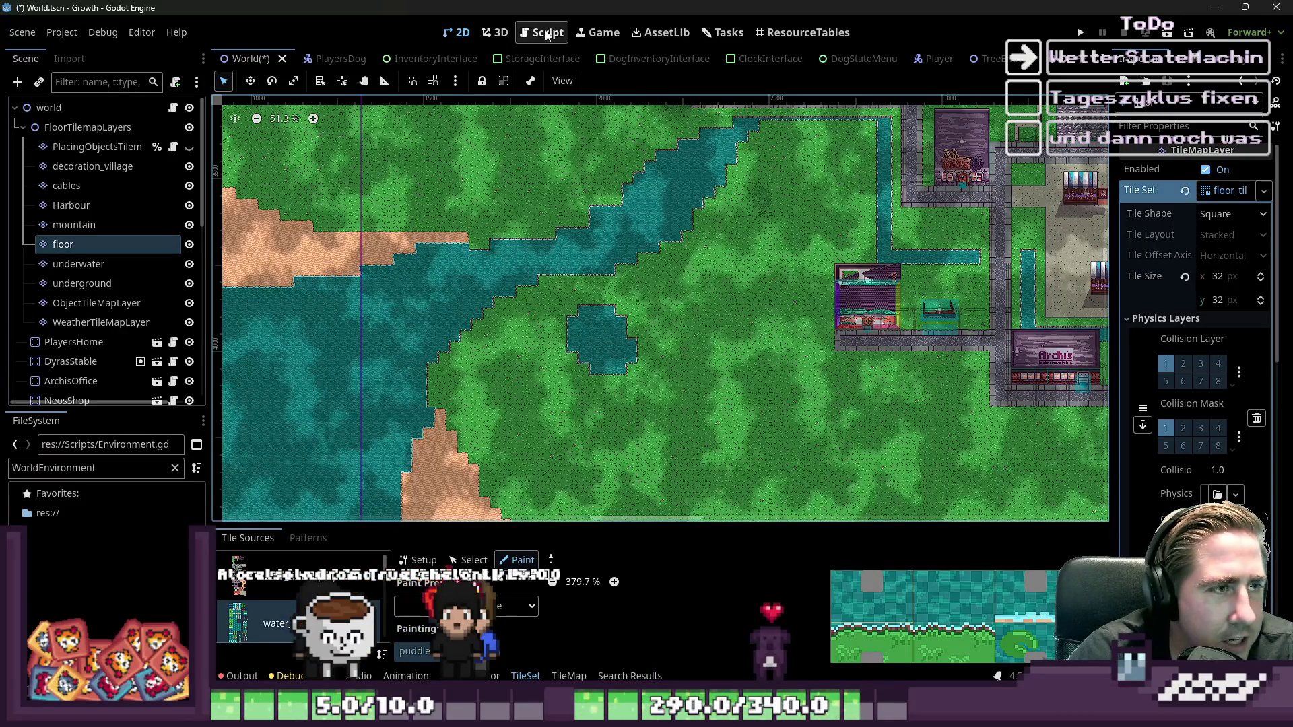
- In the Script workspace, look over TreeEntity.gd and Environment.gd
click(546, 35)
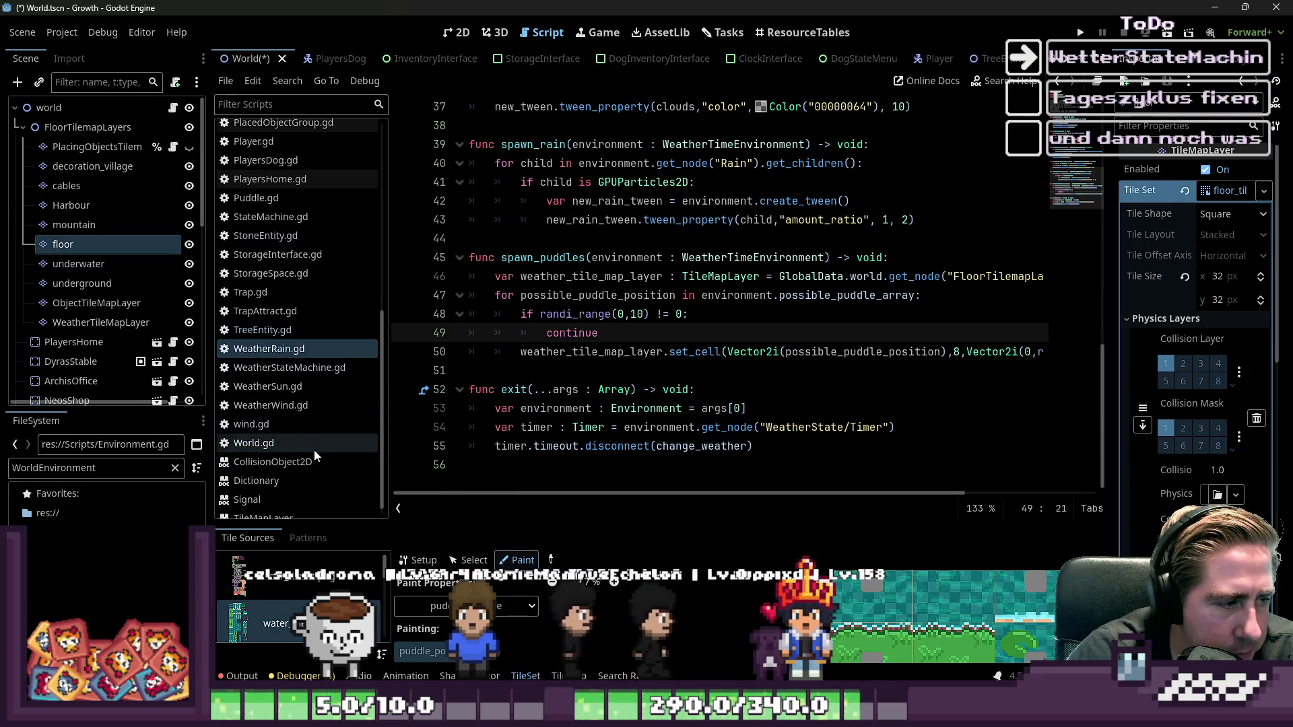
click(239, 331)
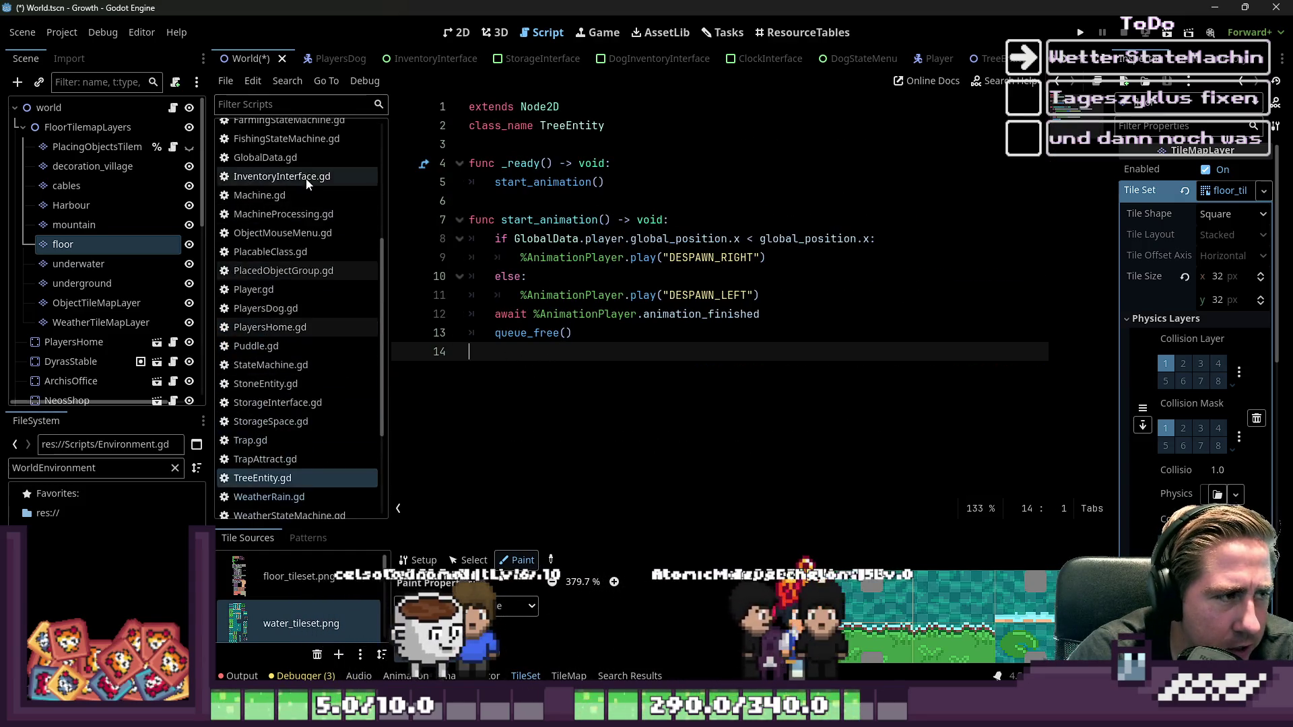
scroll(296, 182, up, 5)
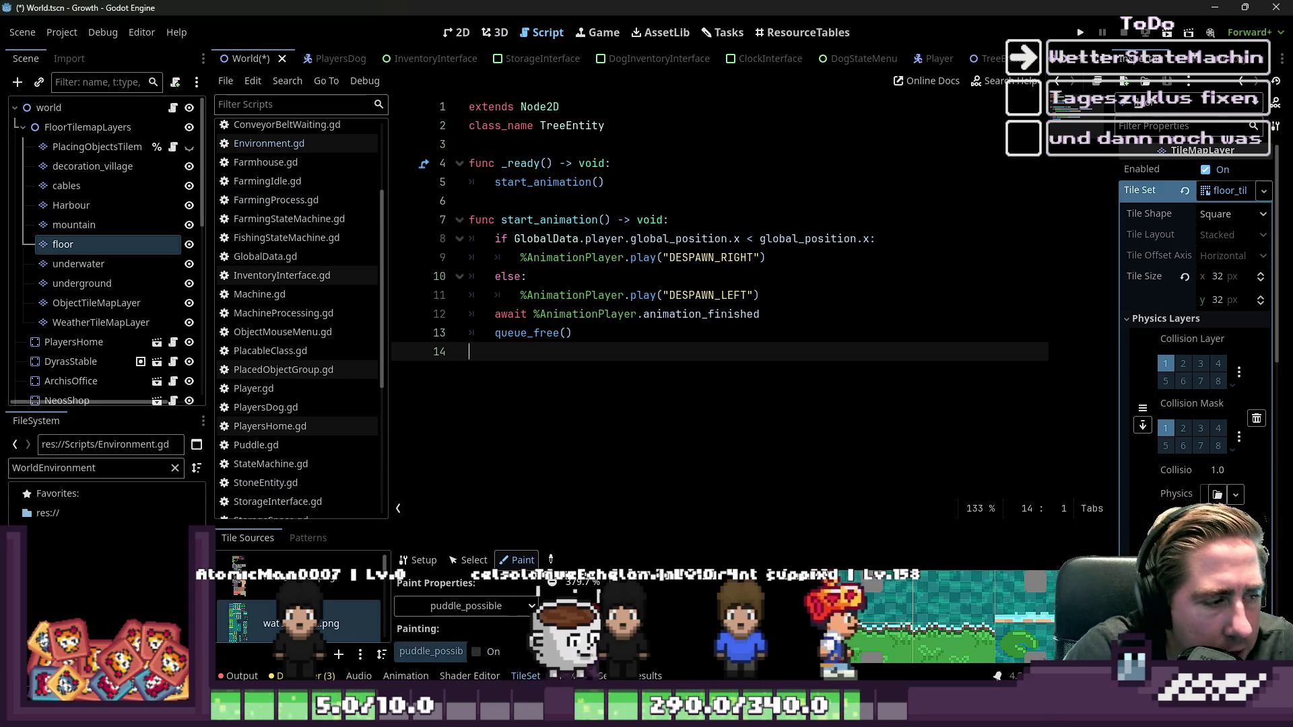
click(258, 144)
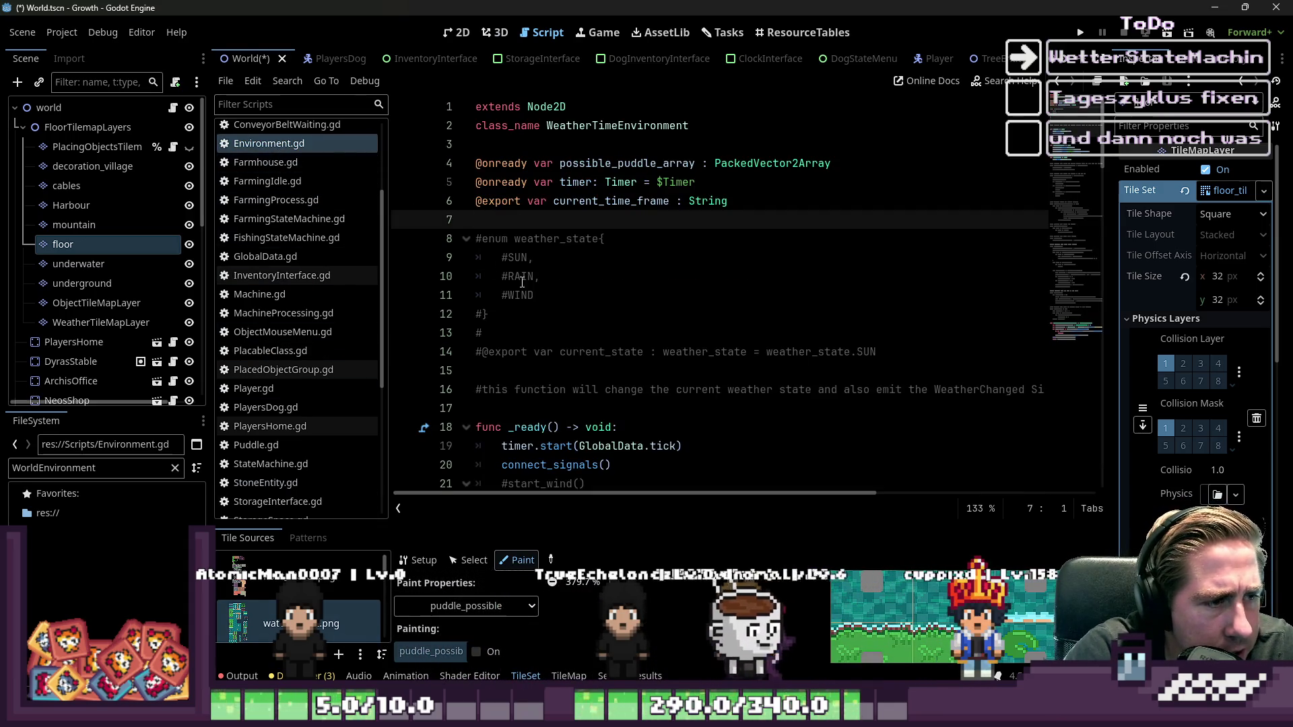
scroll(356, 335, down, 5)
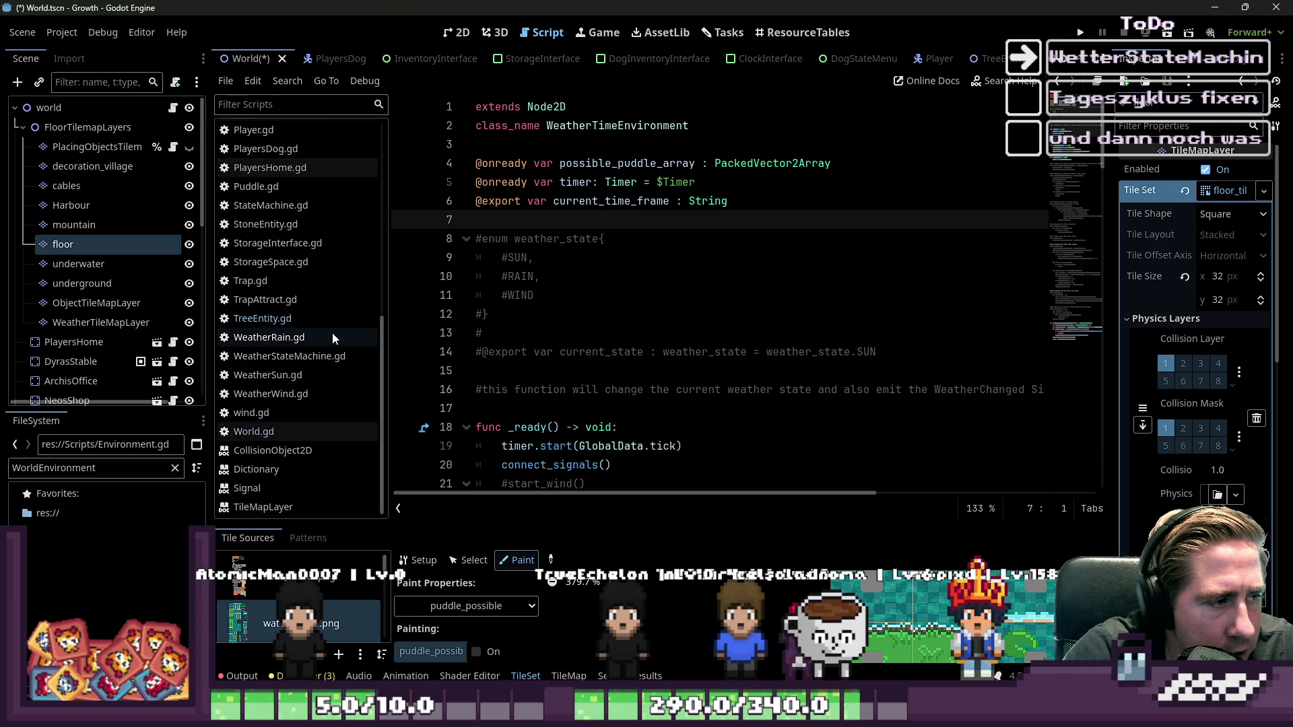
- Open WeatherRain.gd, glance at WeatherStateMachine.gd, and return to WeatherRain's rain_start
click(333, 337)
scroll(674, 315, up, 10)
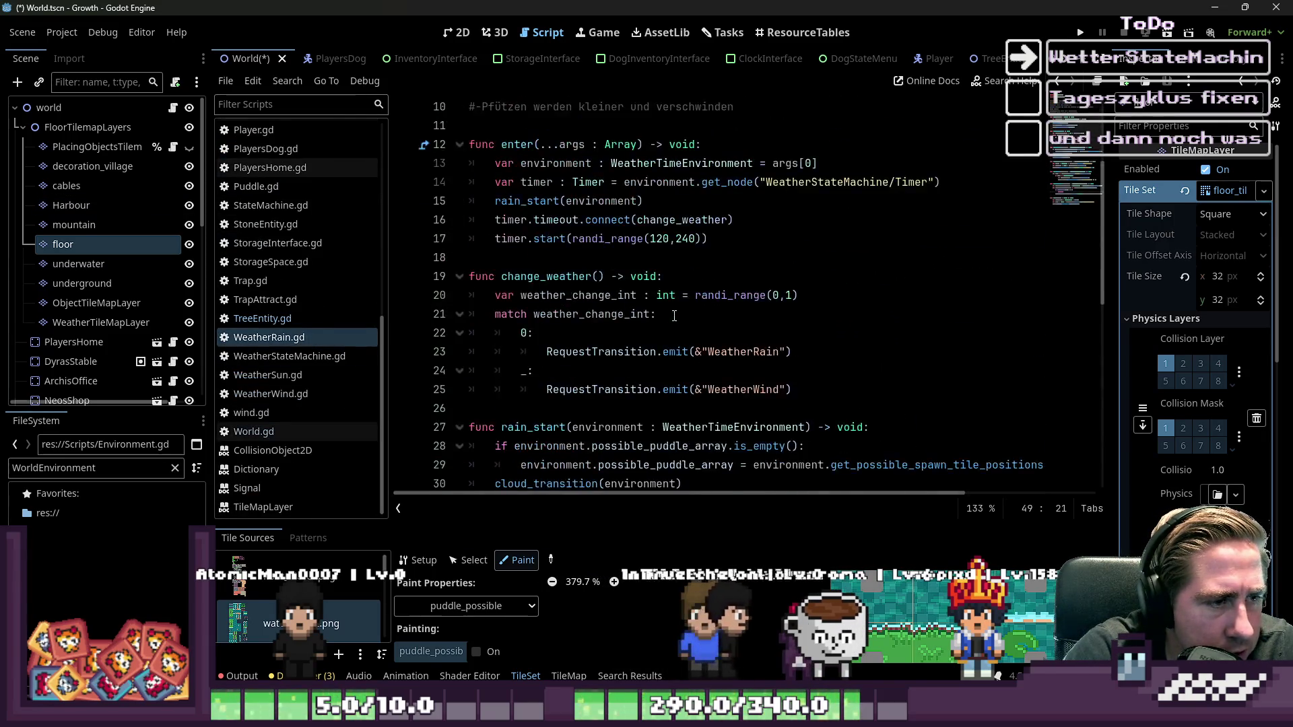
click(674, 315)
scroll(676, 312, down, 4)
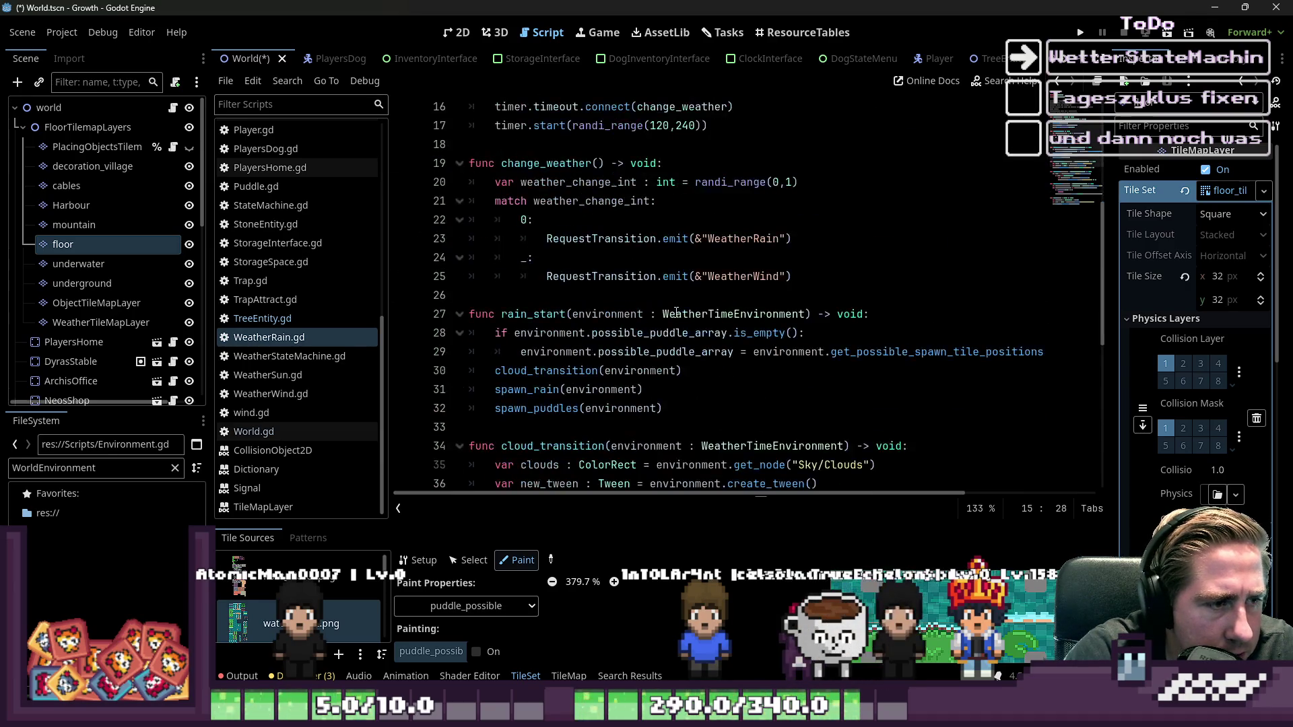
scroll(676, 312, up, 2)
scroll(677, 312, down, 2)
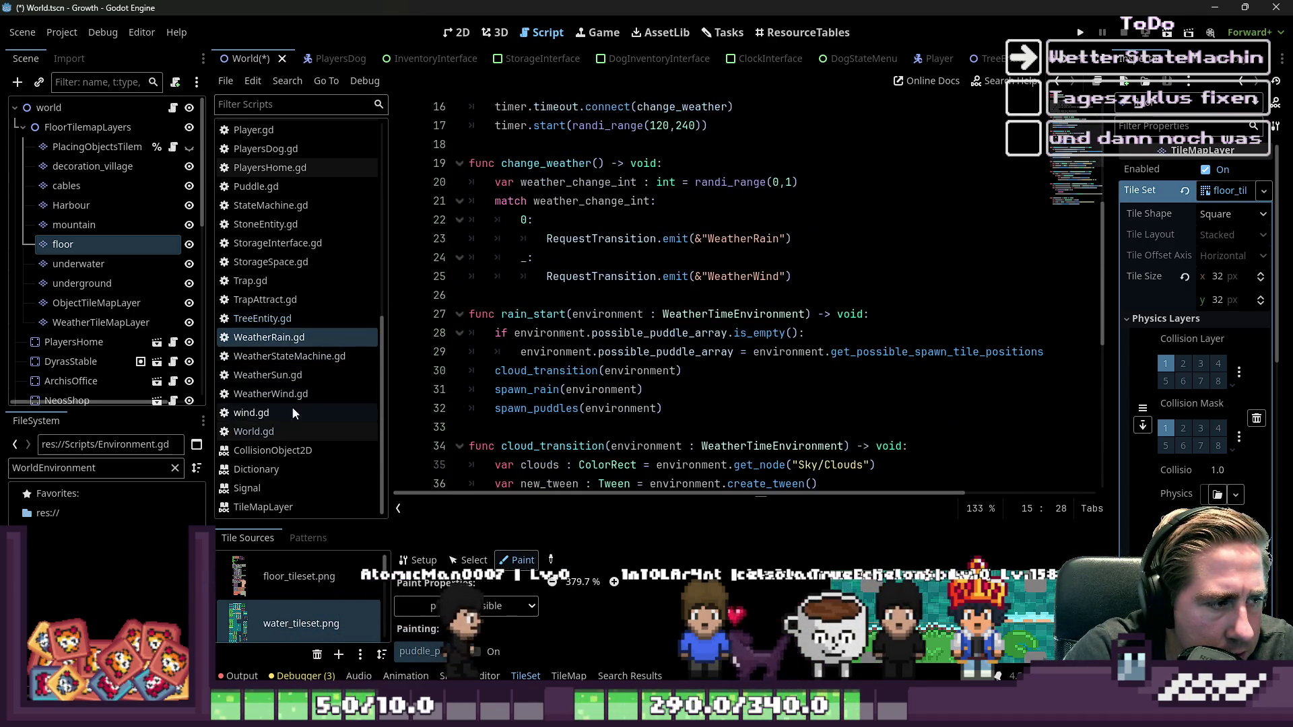
click(292, 352)
click(292, 339)
scroll(1021, 295, down, 3)
- Delete rain_start's is_empty check and cut the possible_puddle_array assignment line
drag(401, 296, 397, 282)
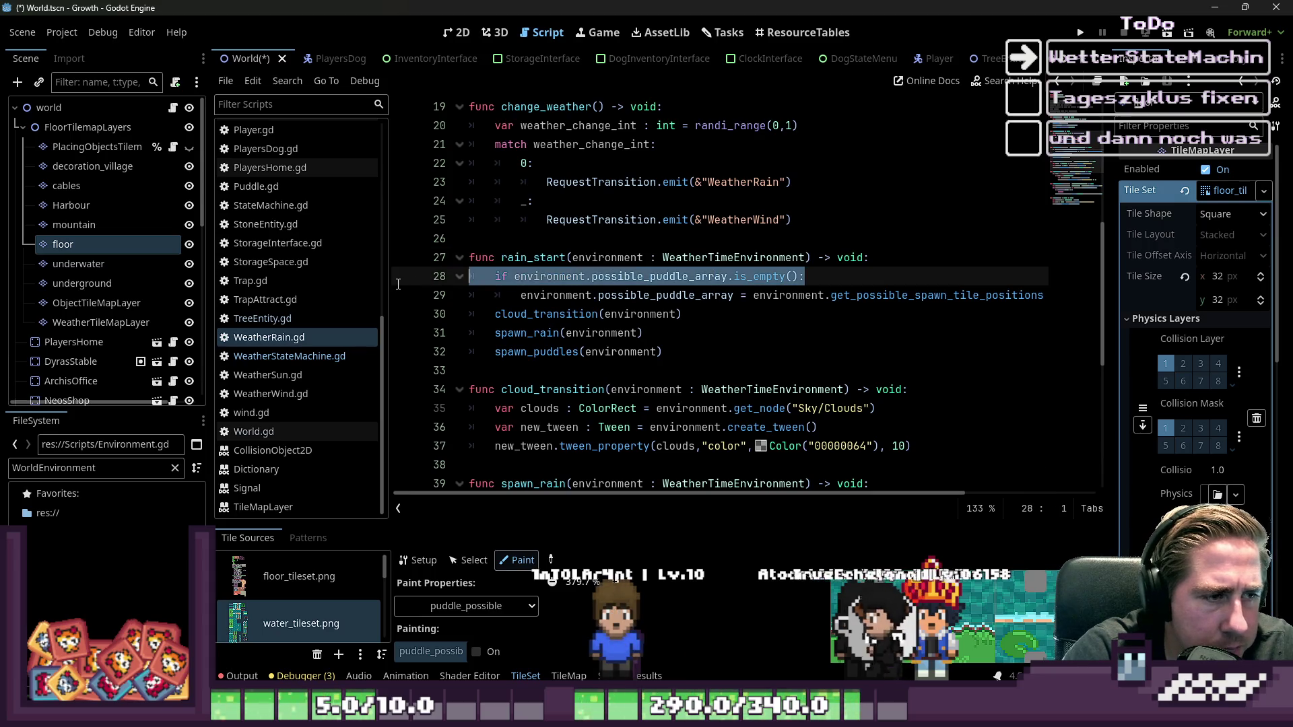
key(Delete)
key(Delete)
key(shift+Tab)
drag(499, 277, 1107, 281)
key(ctrl+c)
key(Delete)
key(BackSpace)
key(BackSpace)
- Paste the possible_puddle_array assignment as the first line of spawn_puddles
key(Down)
key(Down)
key(Down)
key(Down)
key(Down)
key(Down)
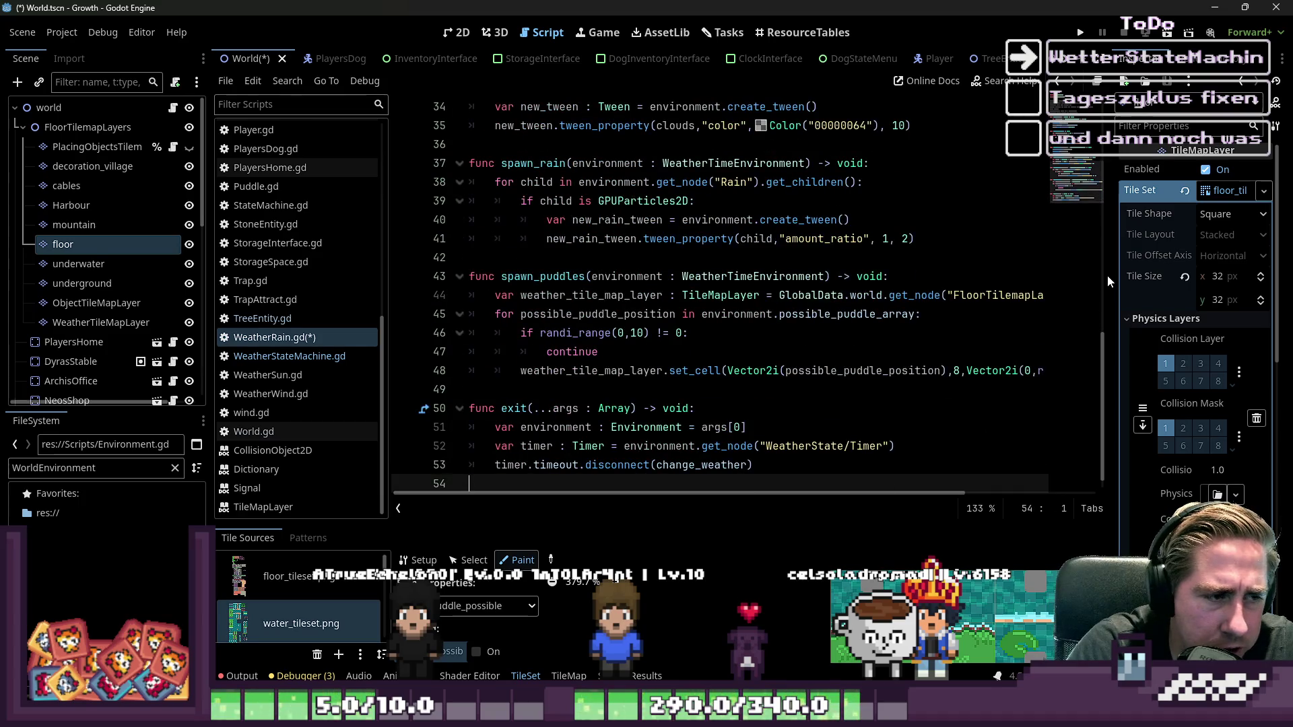
key(Down)
key(End)
key(Return)
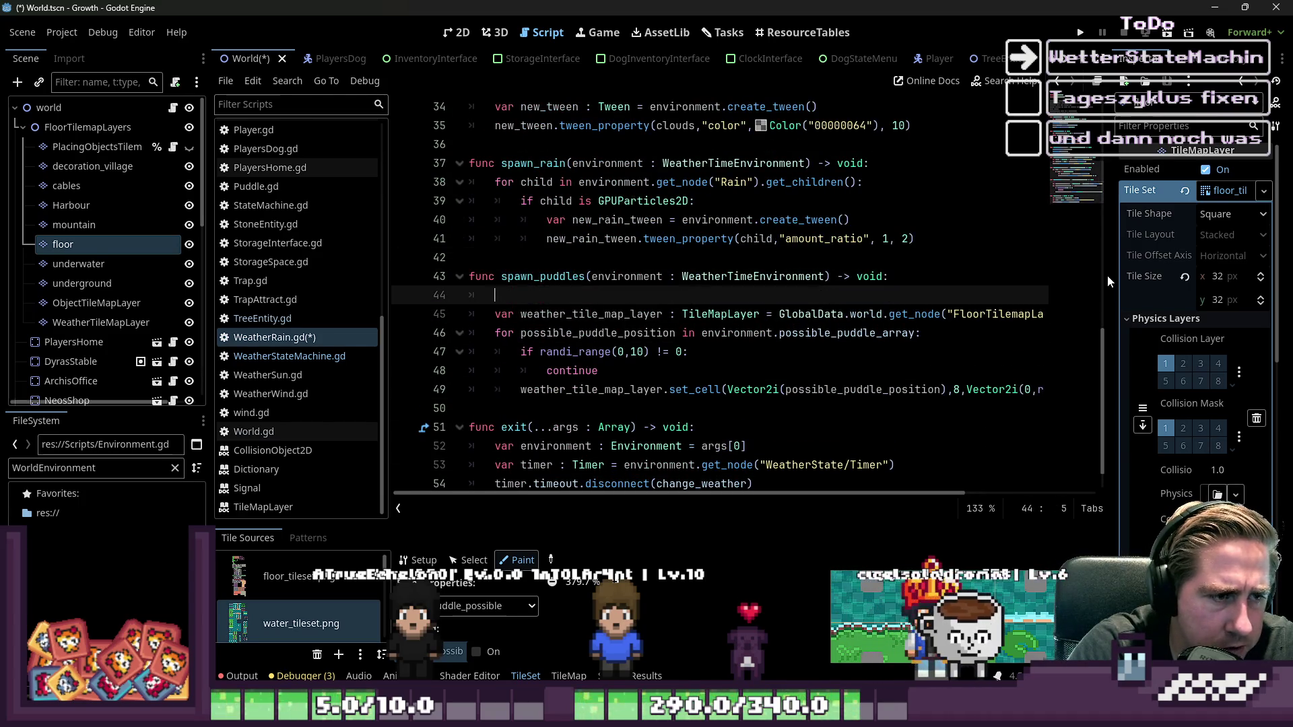
key(ctrl+v)
key(Return)
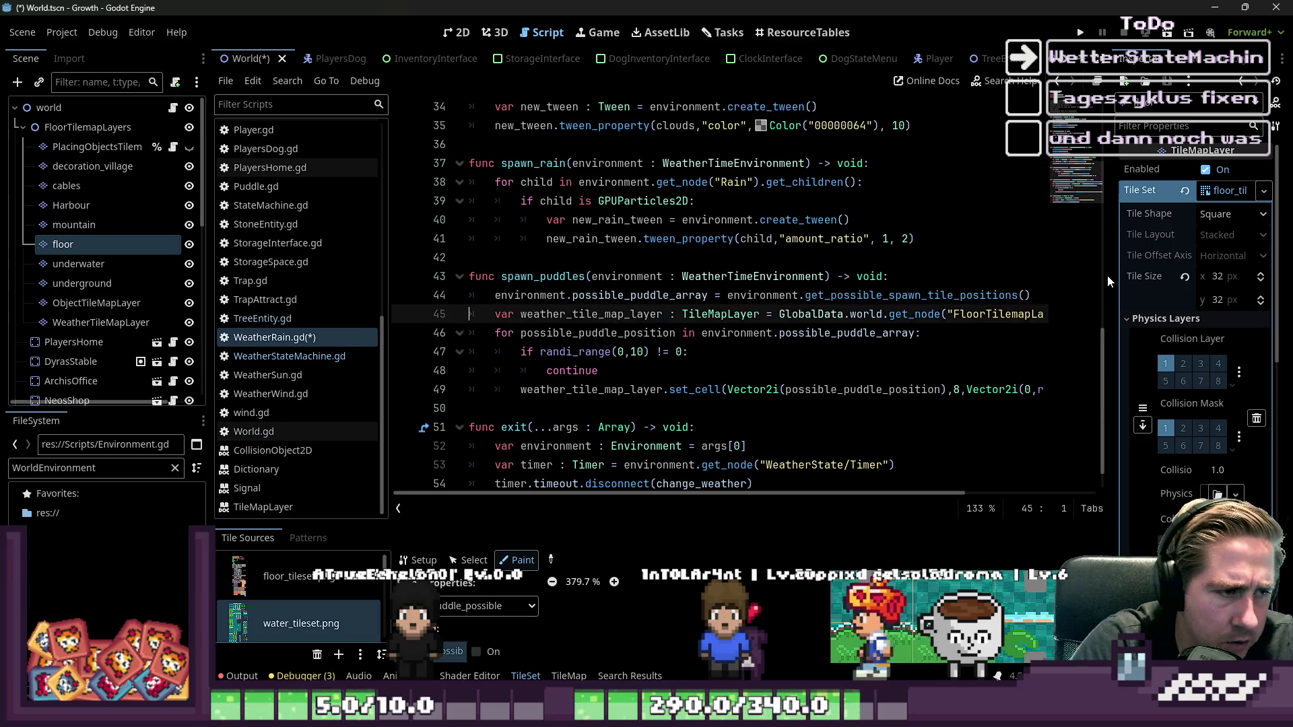
key(Up)
- Jump from the assignment to the get_possible_spawn_tile_positions definition in Environment.gd
key(shift+Down)
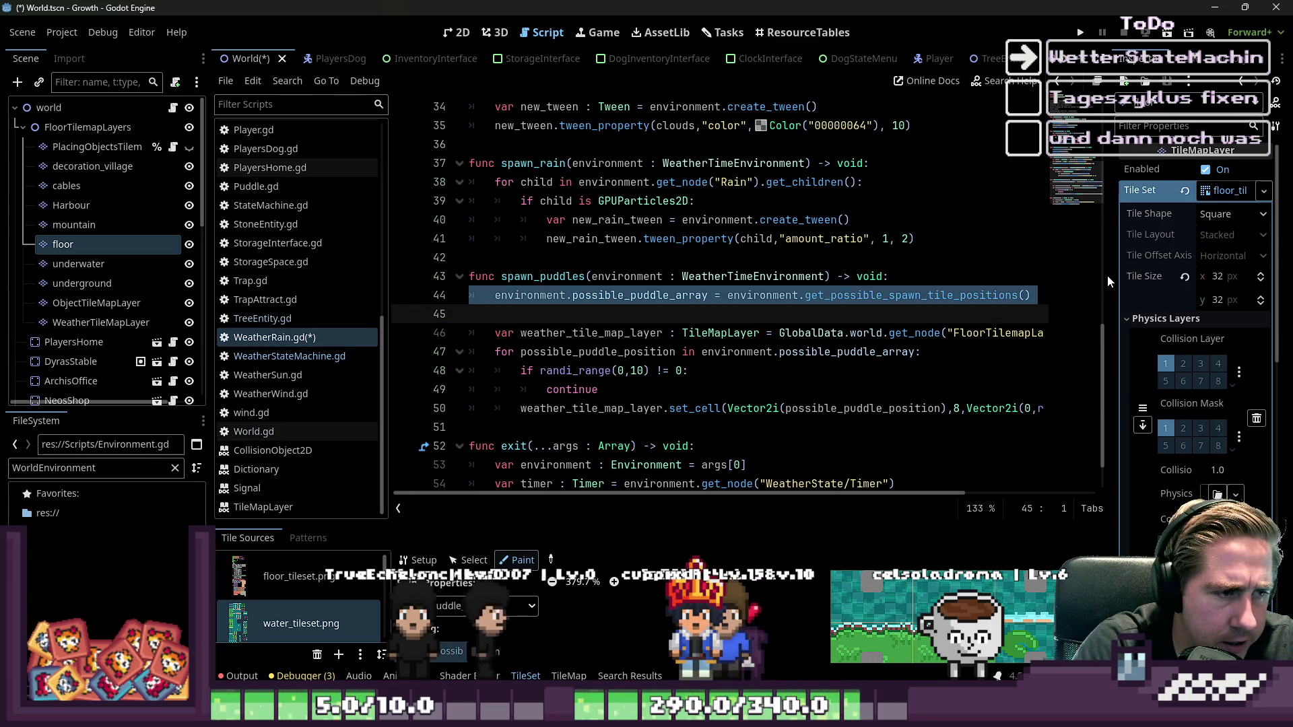
key(Up)
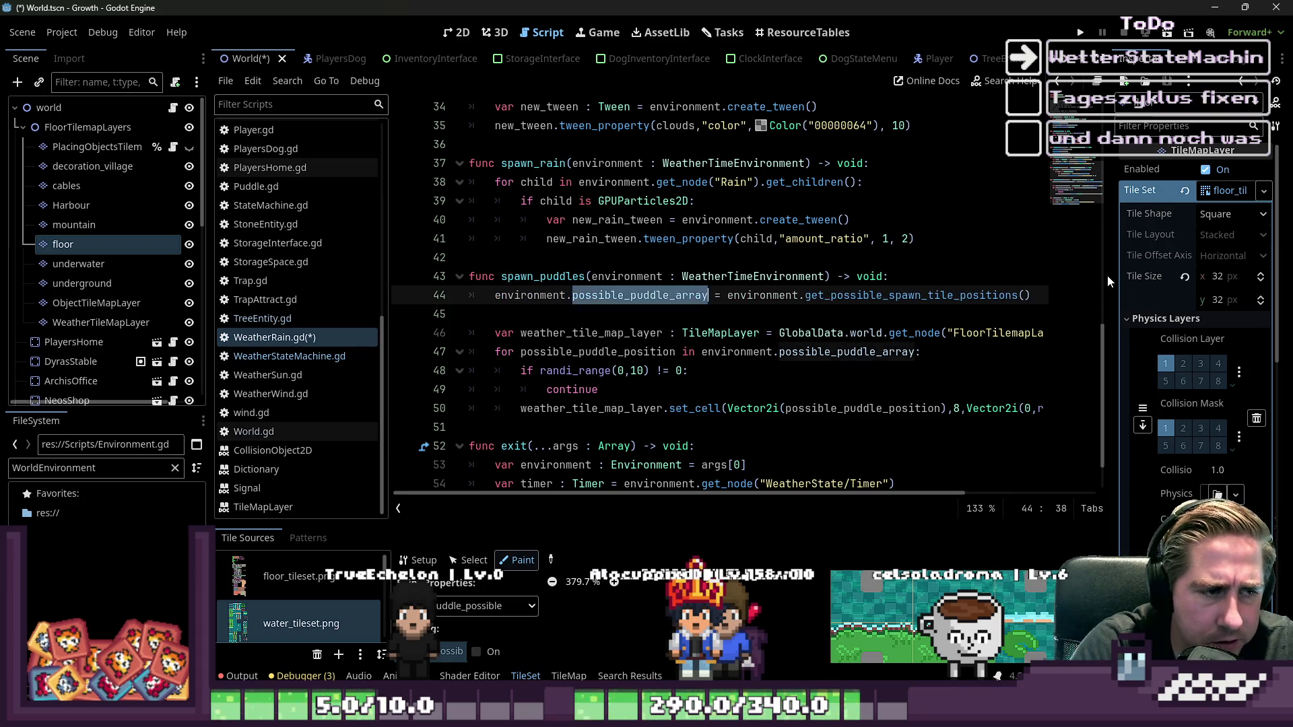
key(ctrl+Right)
key(ctrl+Right)
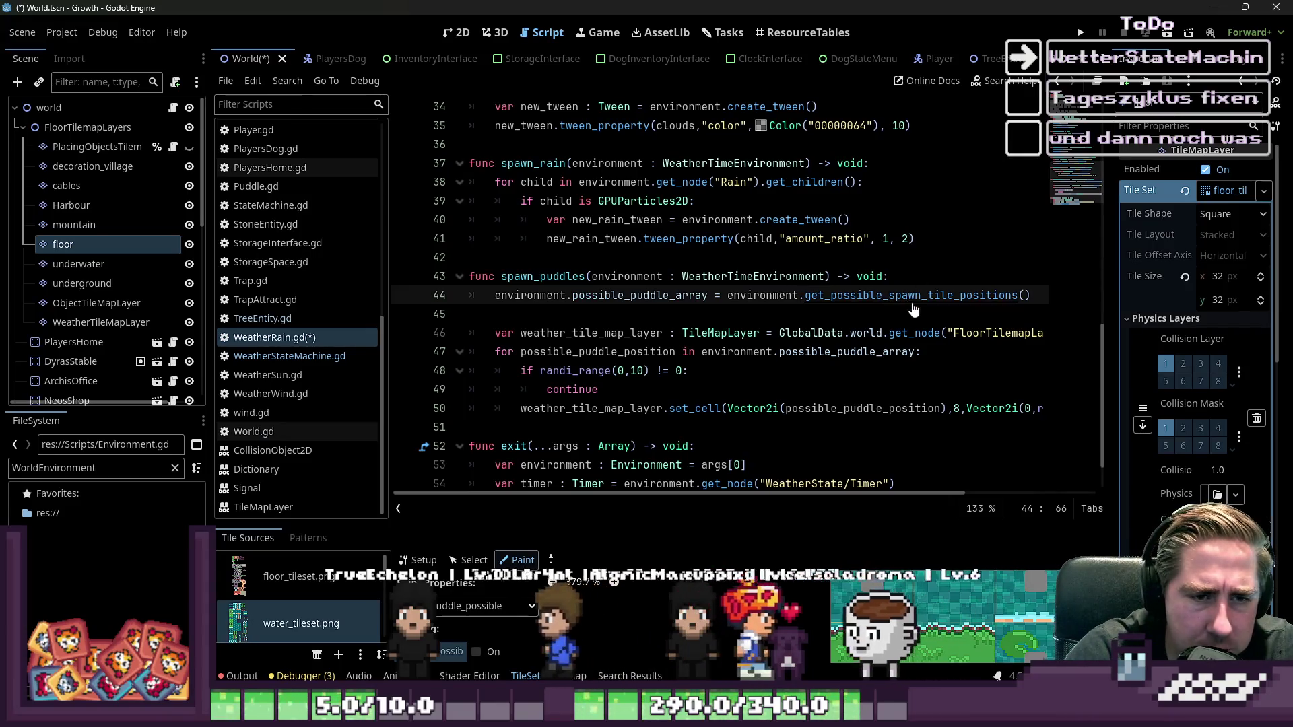
ctrl+click(889, 295)
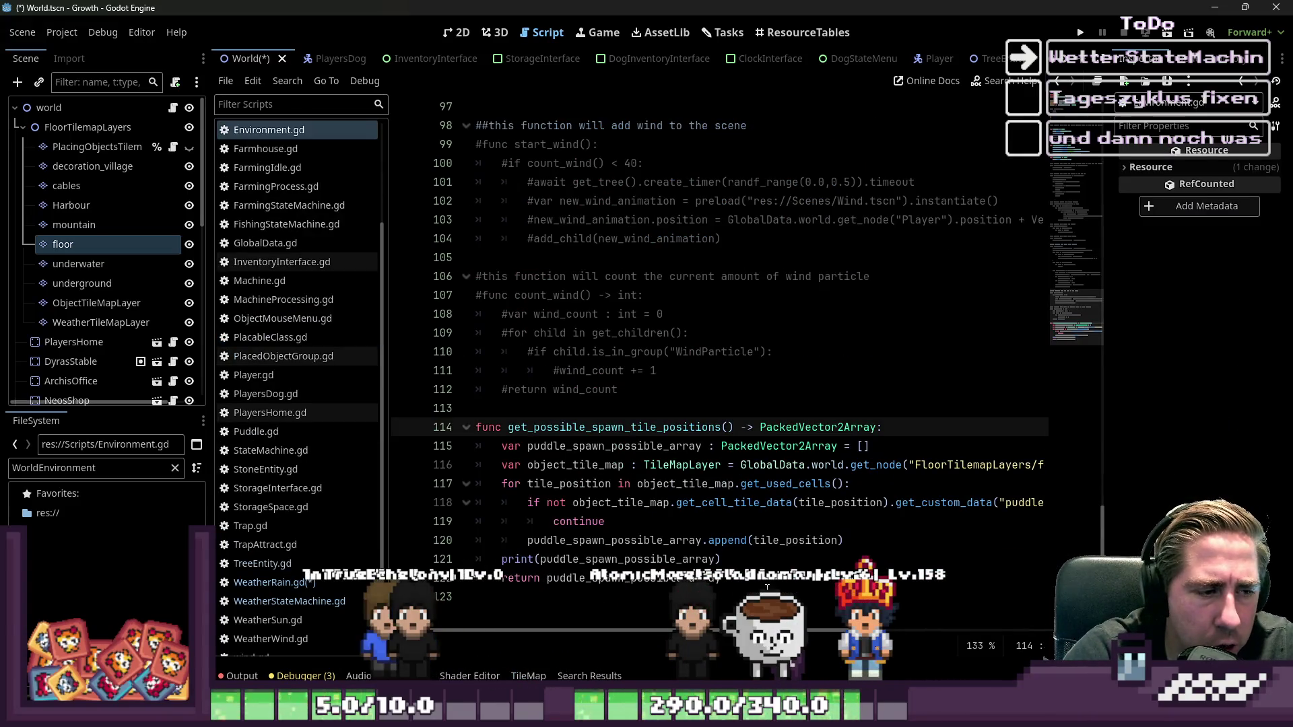
- In get_possible_spawn_tile_positions, add a line after the append and delete the debug print
click(635, 522)
click(936, 541)
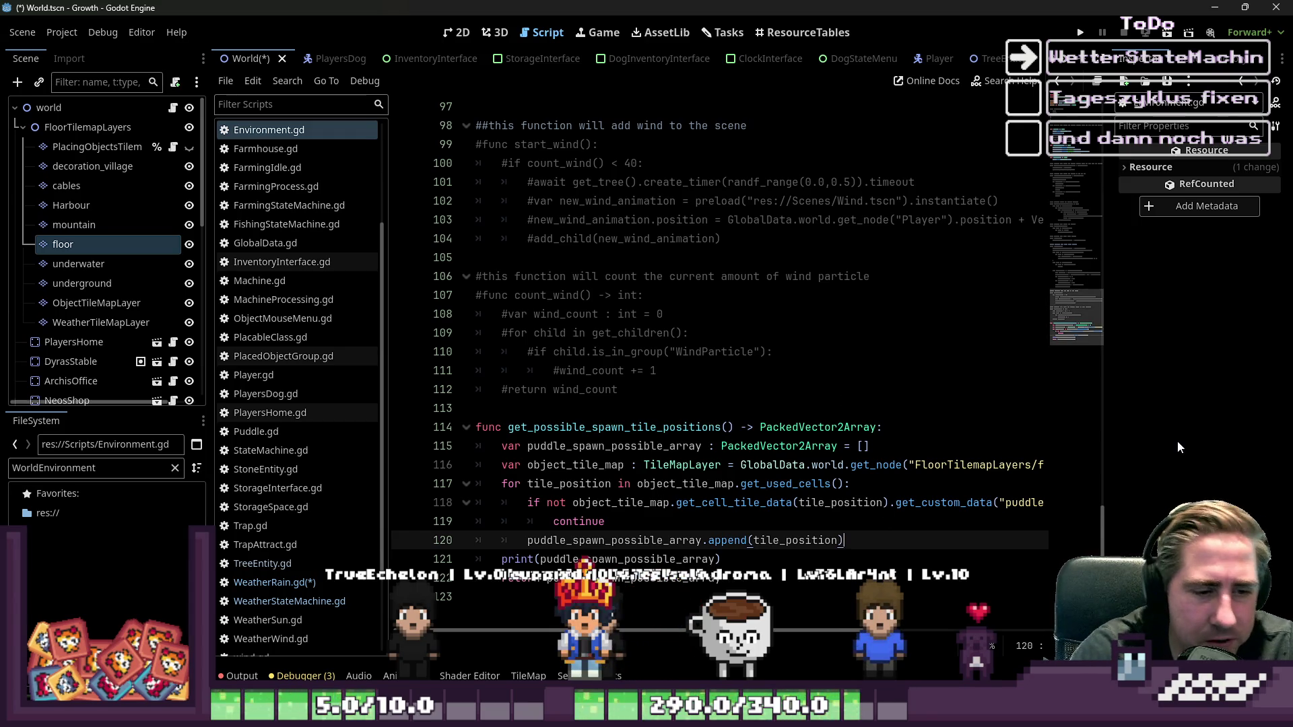
key(Return)
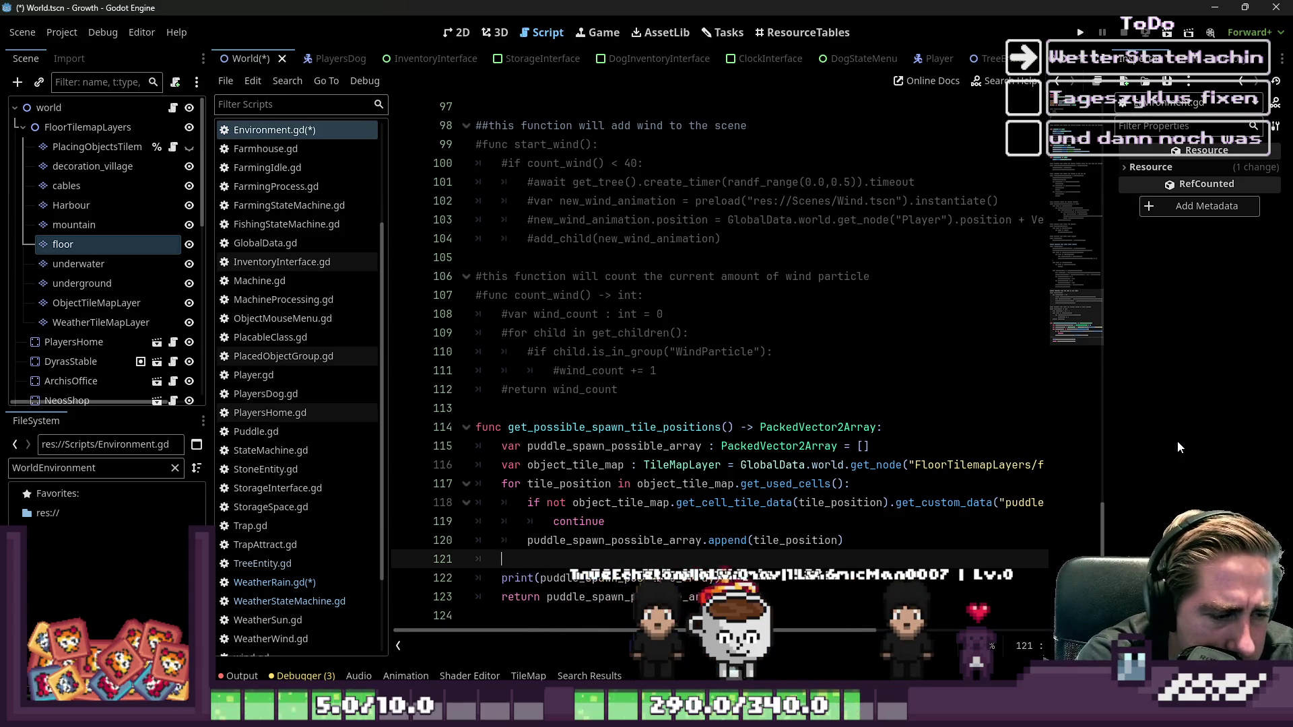
key(Down)
key(shift+End)
key(BackSpace)
key(BackSpace)
key(BackSpace)
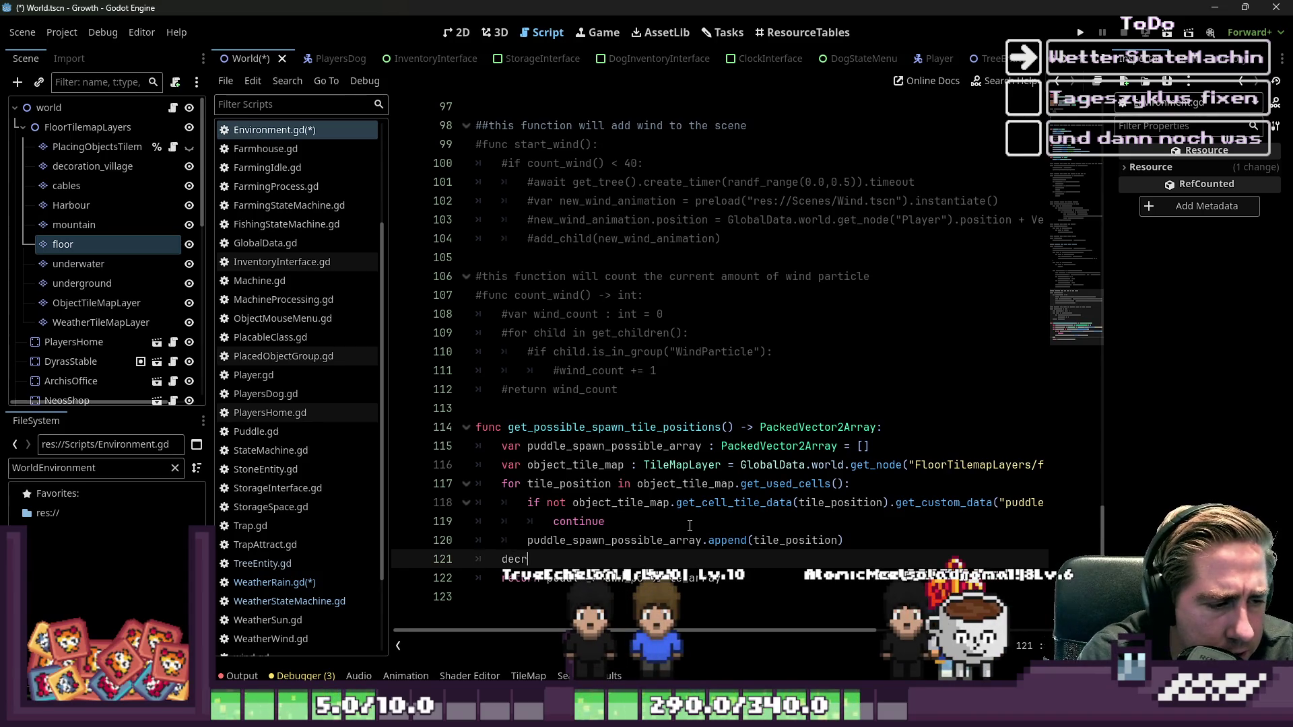
- Make the function return delete_tree_postions_from(puddle_spawn_possible_array) instead of the raw array
key(BackSpace)
key(BackSpace)
key(BackSpace)
text(lete_tree_postions_from)
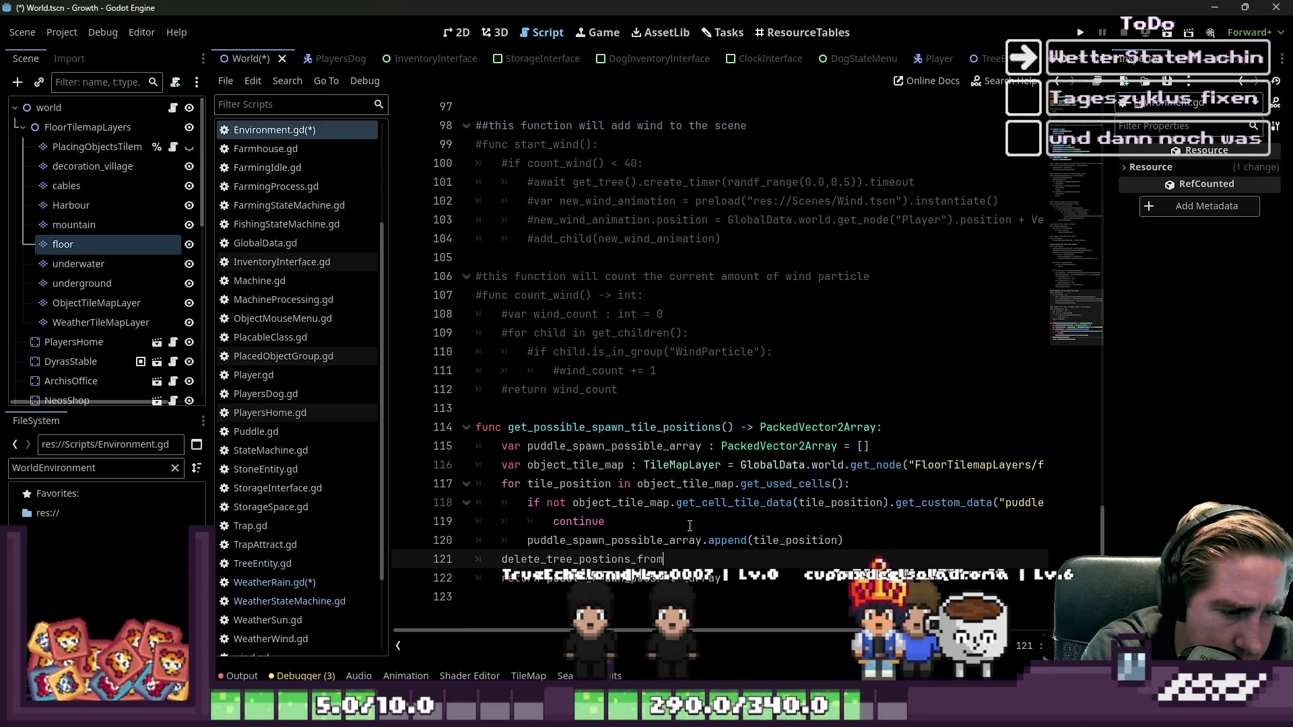
text(ar)
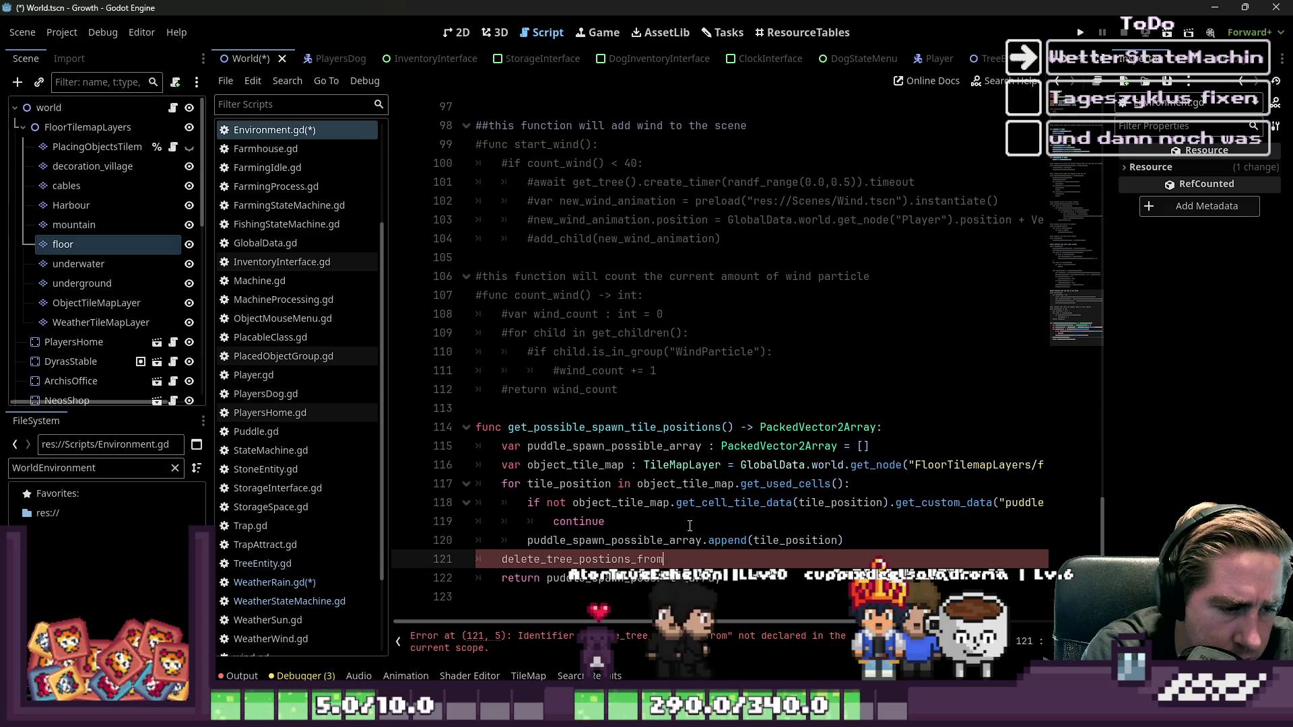
text(_)
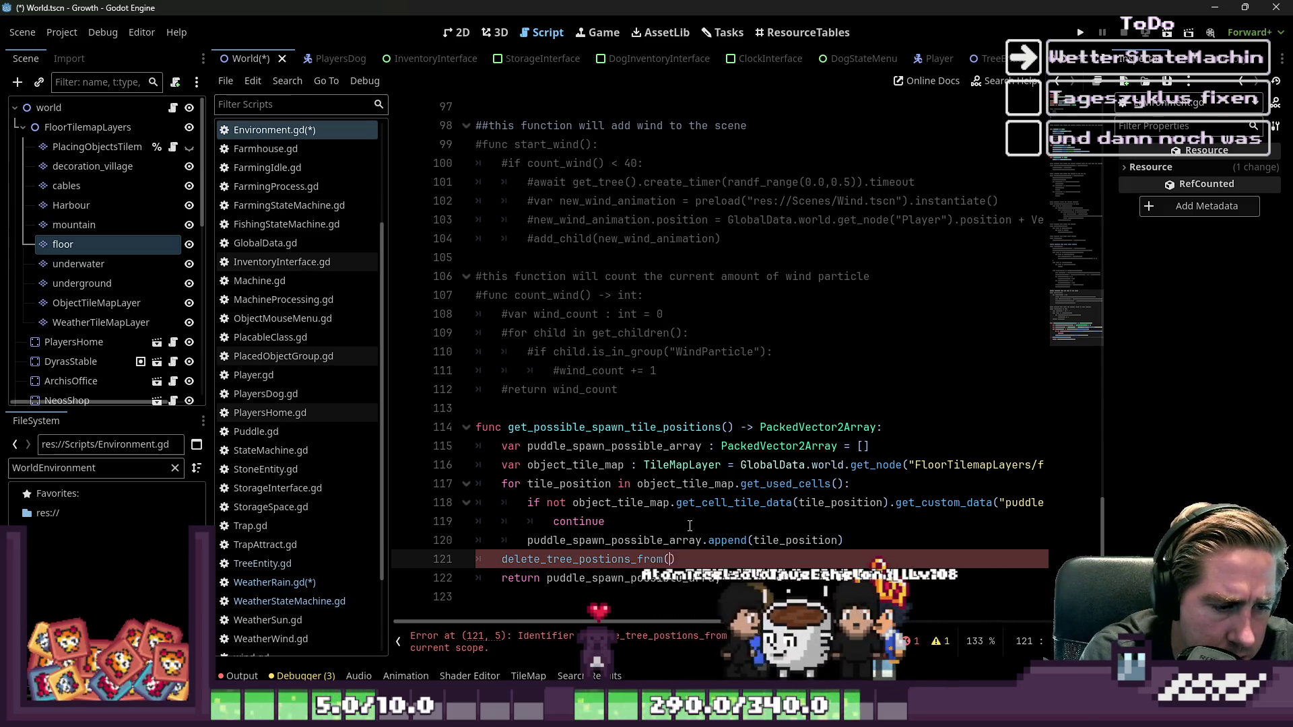
text(uddle)
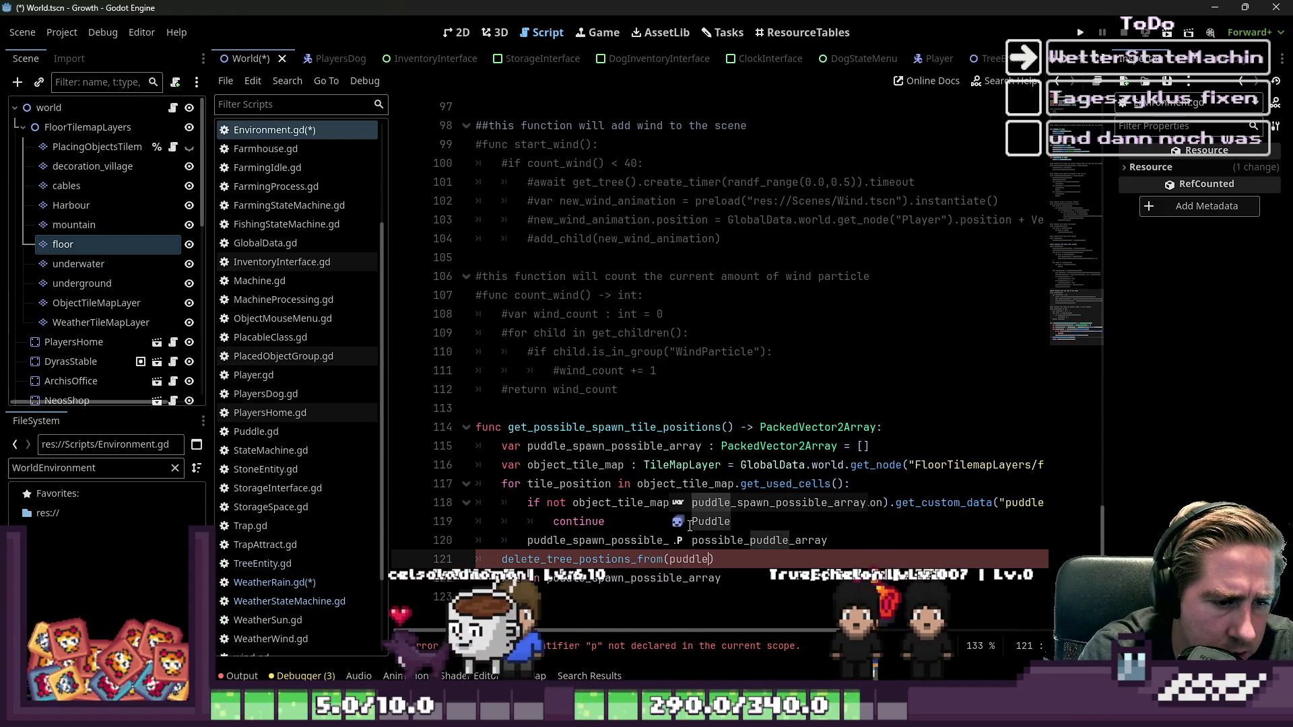
key(Return)
key(End)
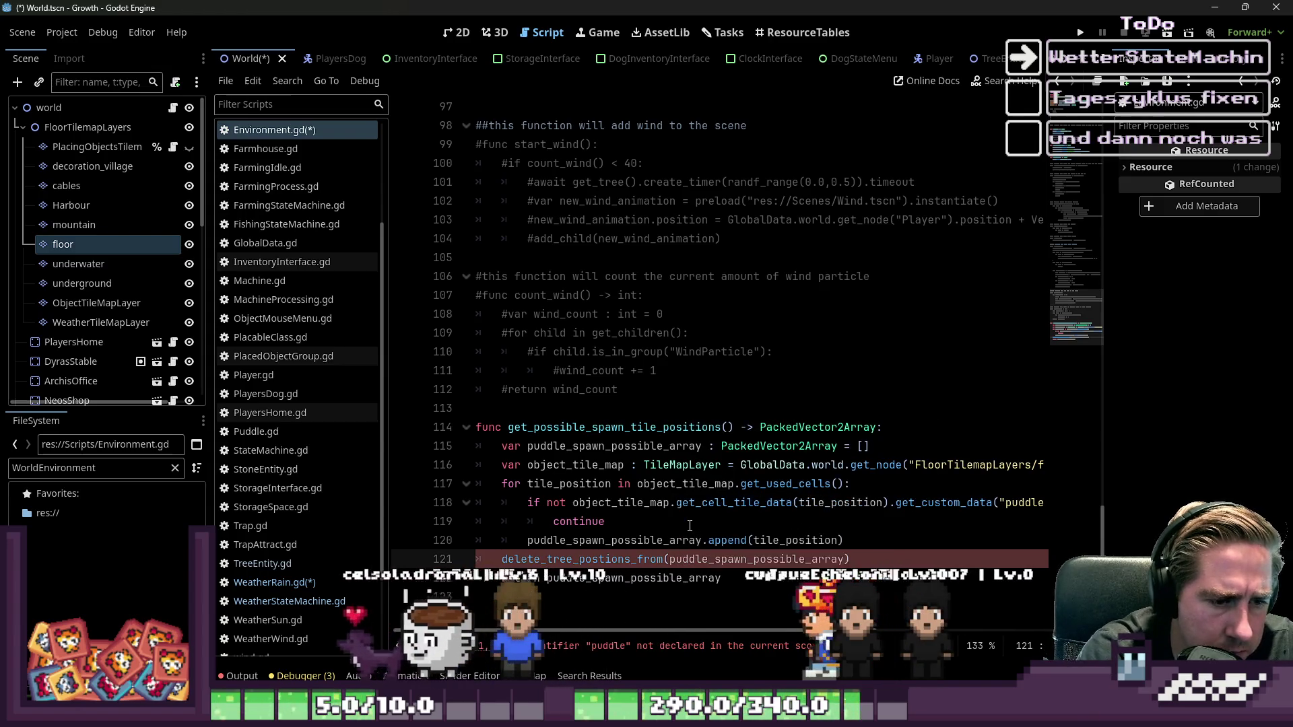
key(ctrl+shift+Left)
key(ctrl+shift+Left)
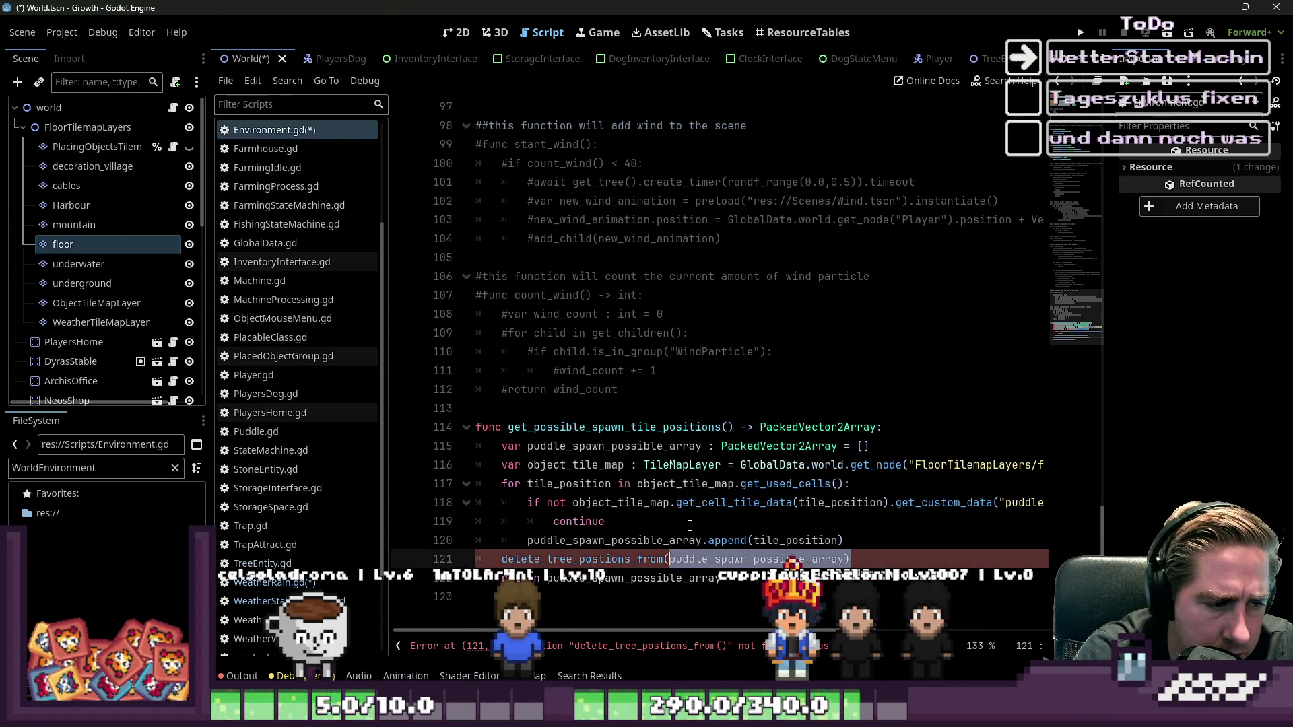
key(Down)
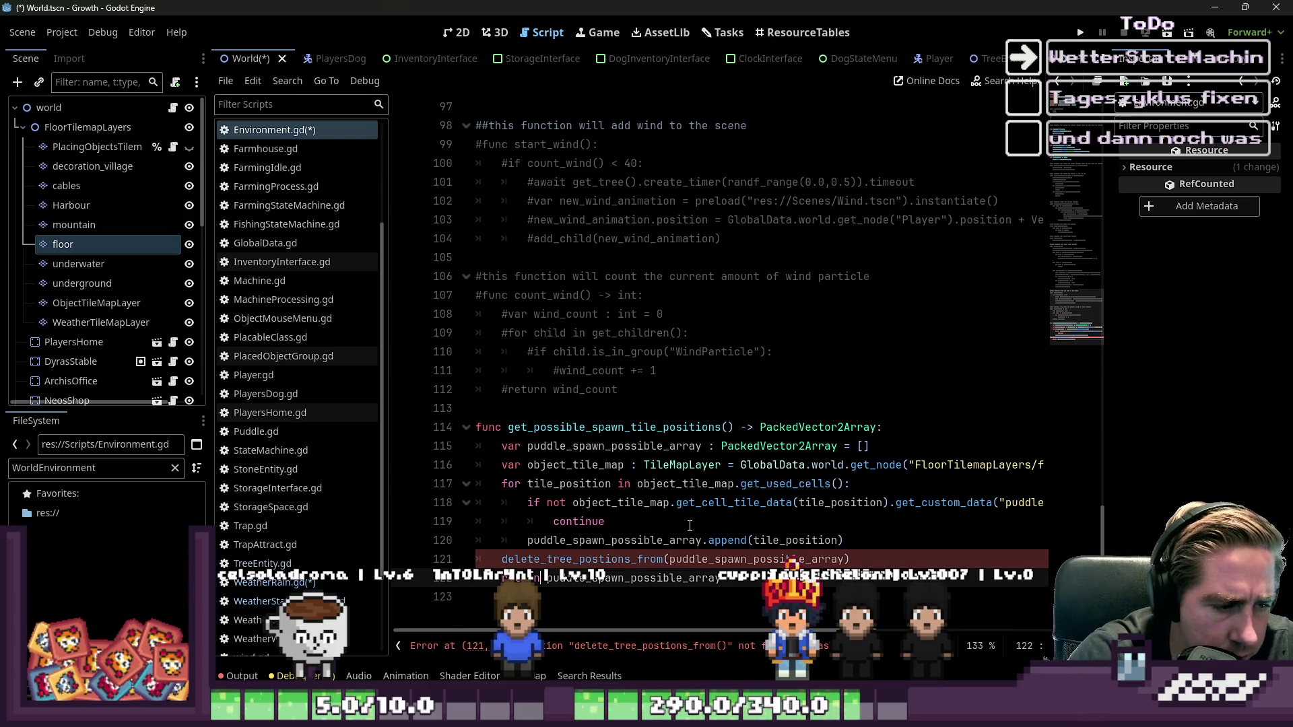
key(shift+End)
key(Up)
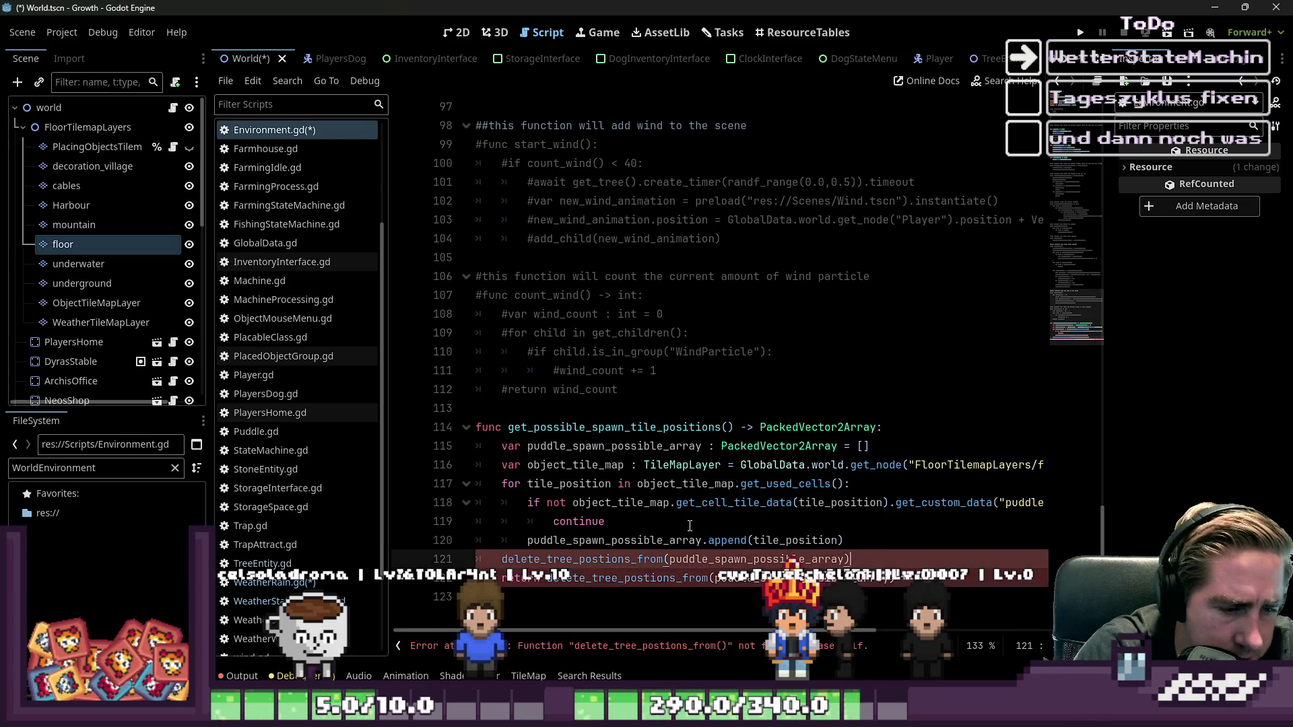
key(shift+Home)
key(Delete)
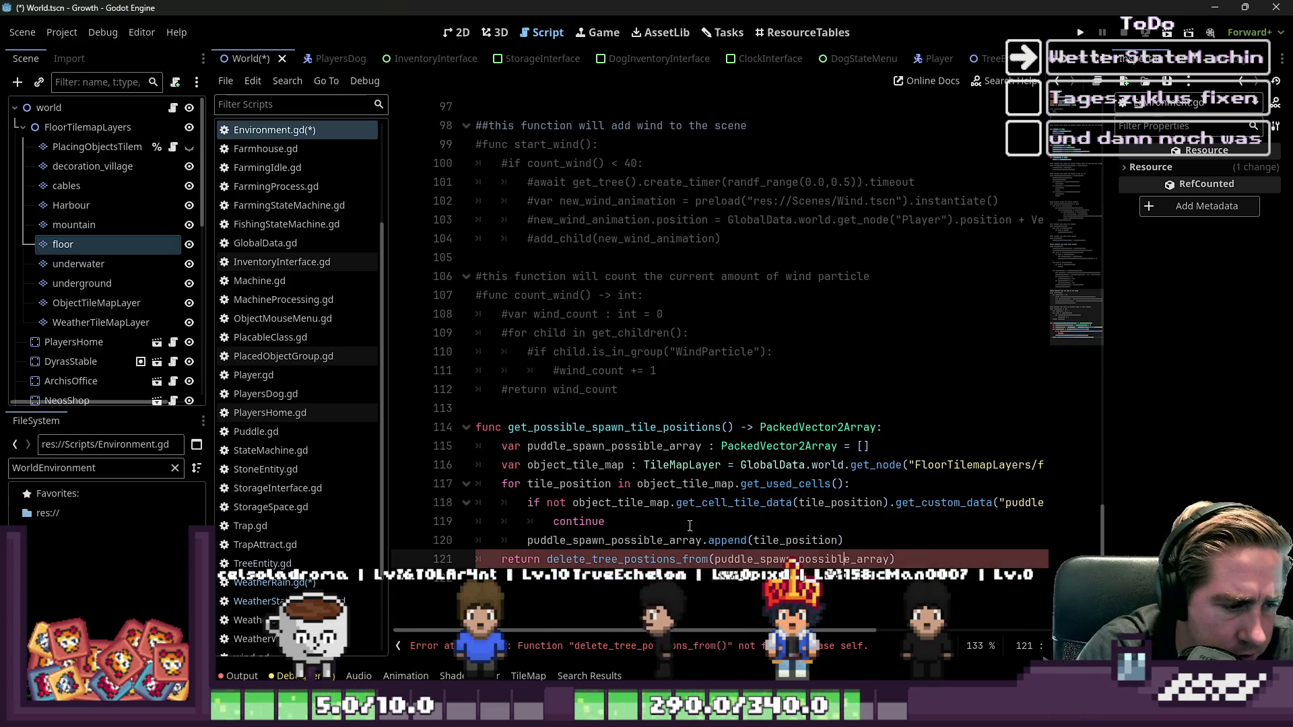
- Define delete_tree_postions_from(puddle_spawn_possible_array : PackedVector2Array) -> PackedVector2Array, returning the array unchanged
text(func delete_tree_postions_from(puddle_spawn_possible_array) -> Packed)
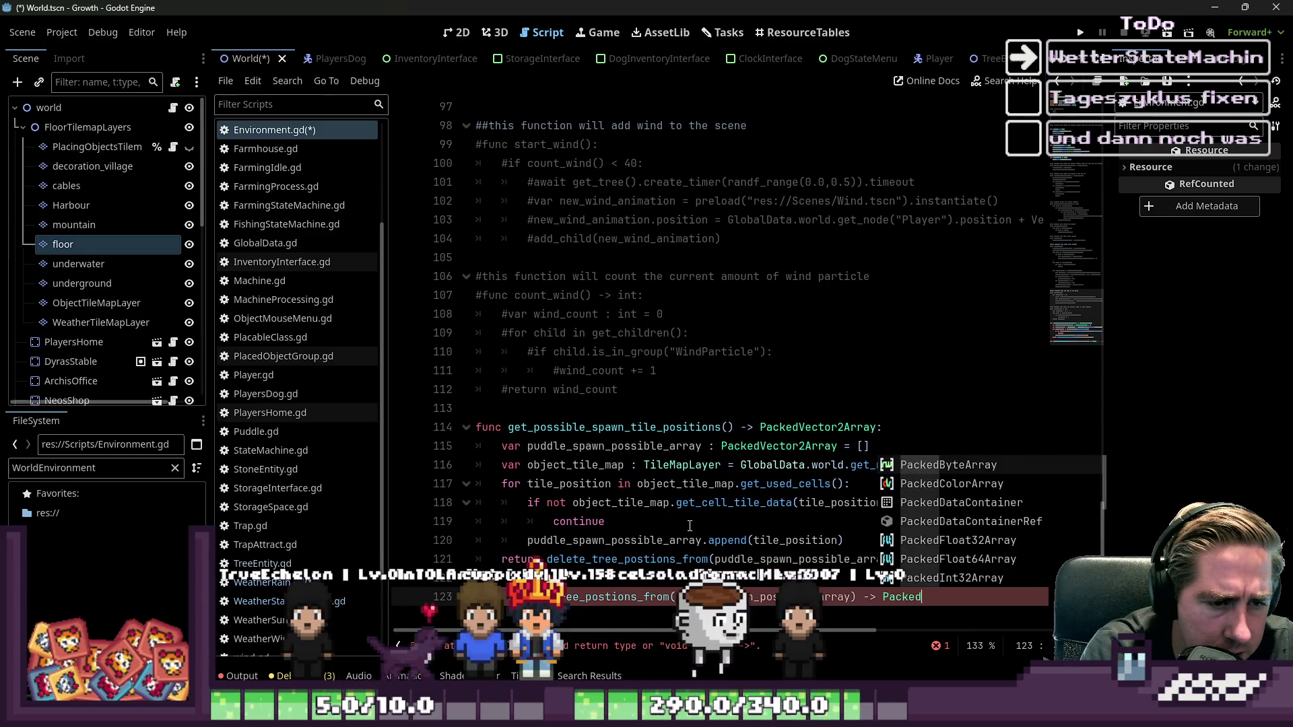
key(Return)
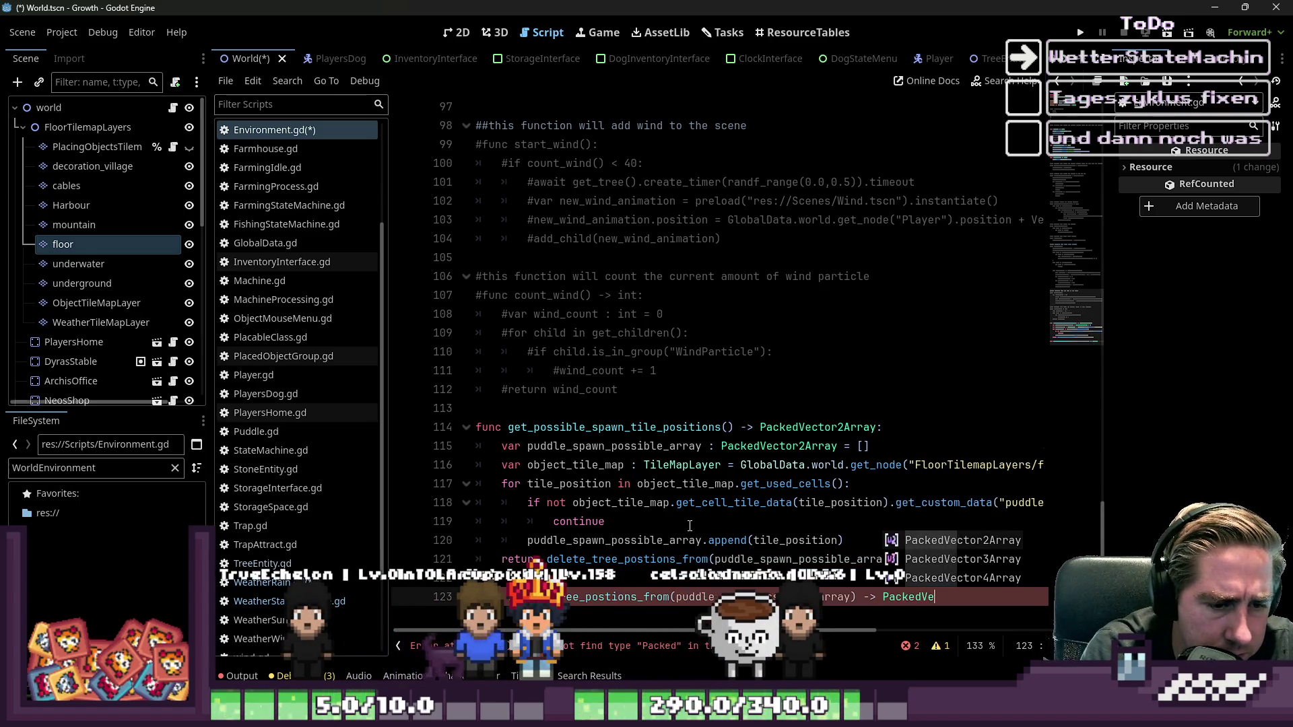
key(Return)
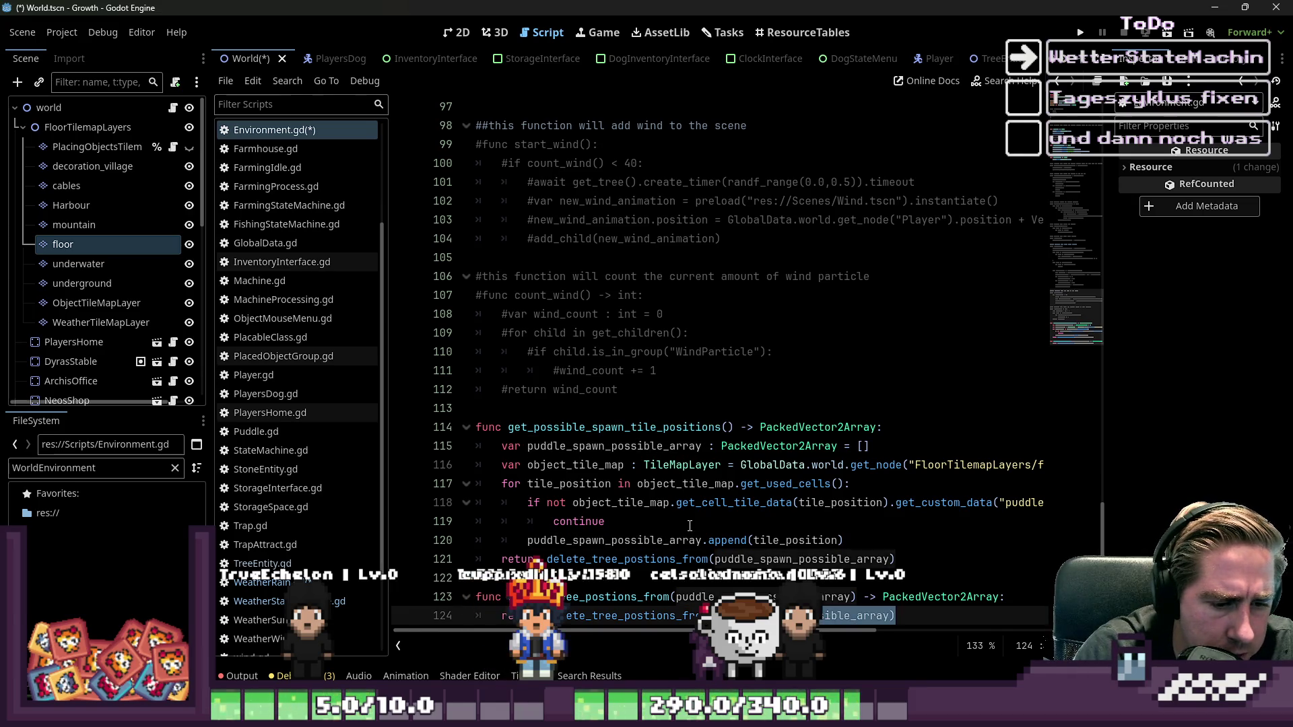
key(ctrl+z)
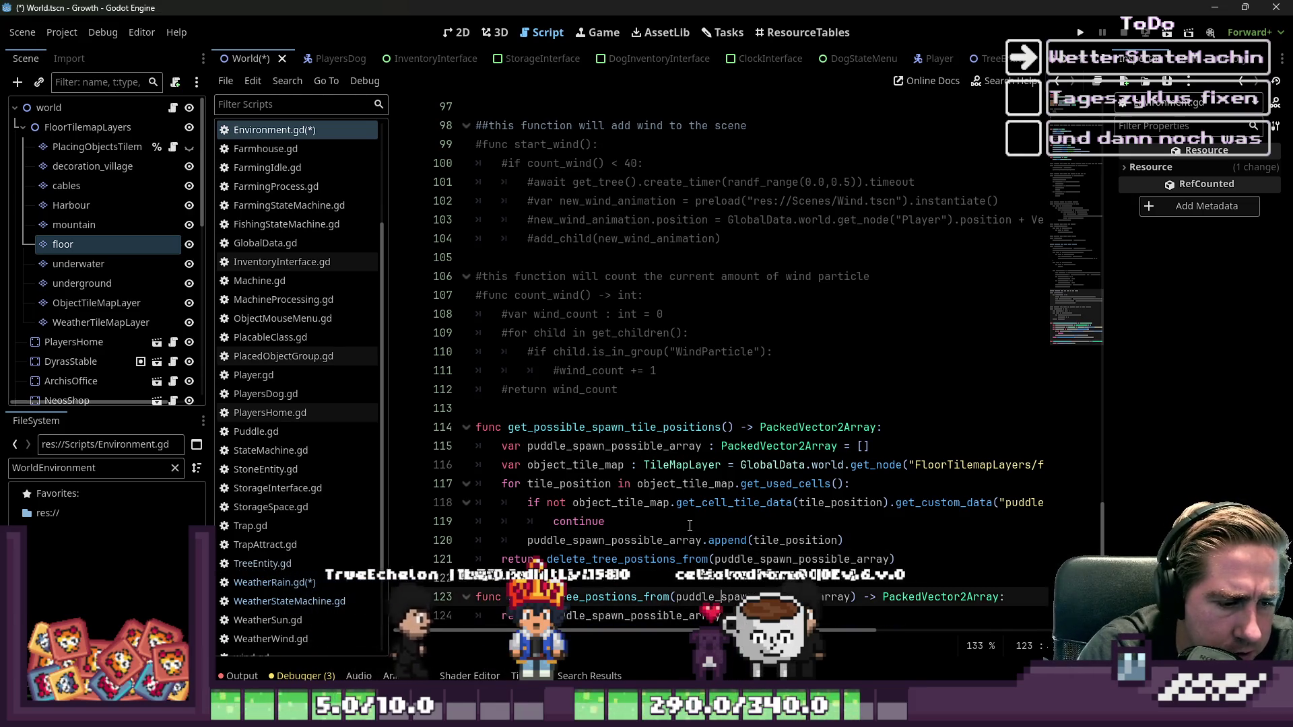
text(: PackedVector2Array)
key(Return)
key(Down)
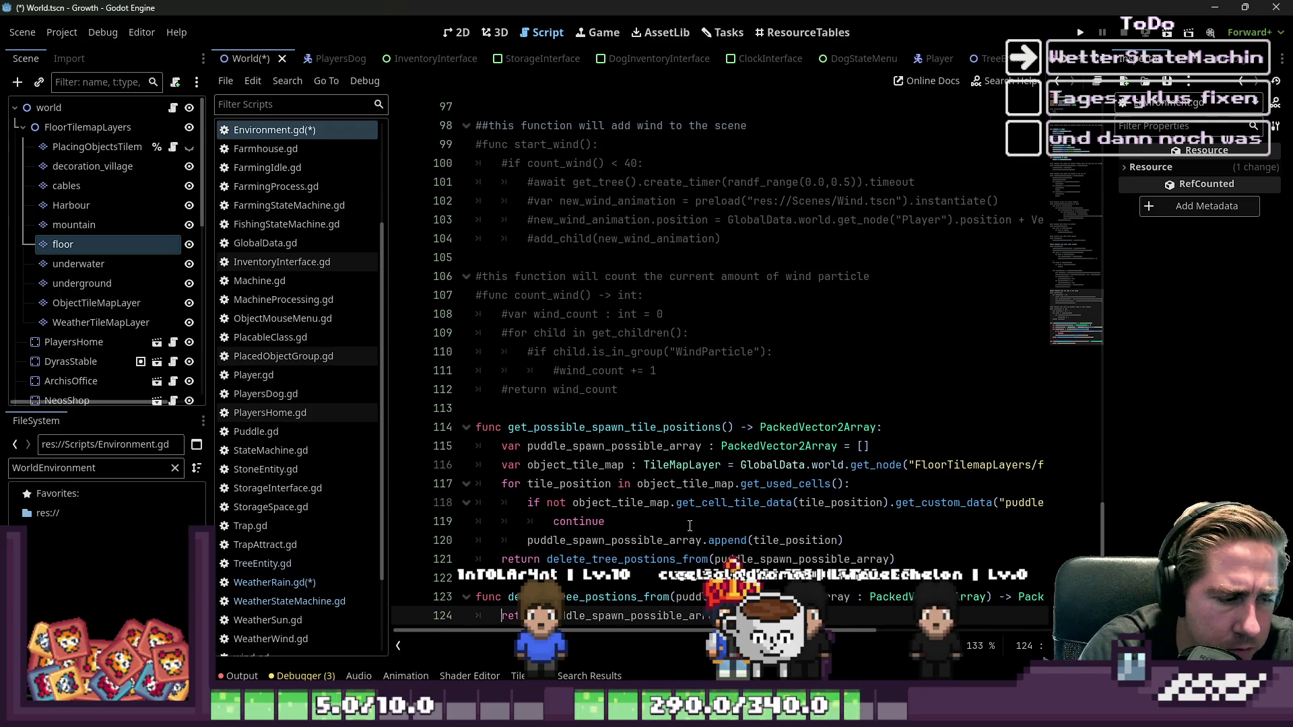
key(Return)
key(Up)
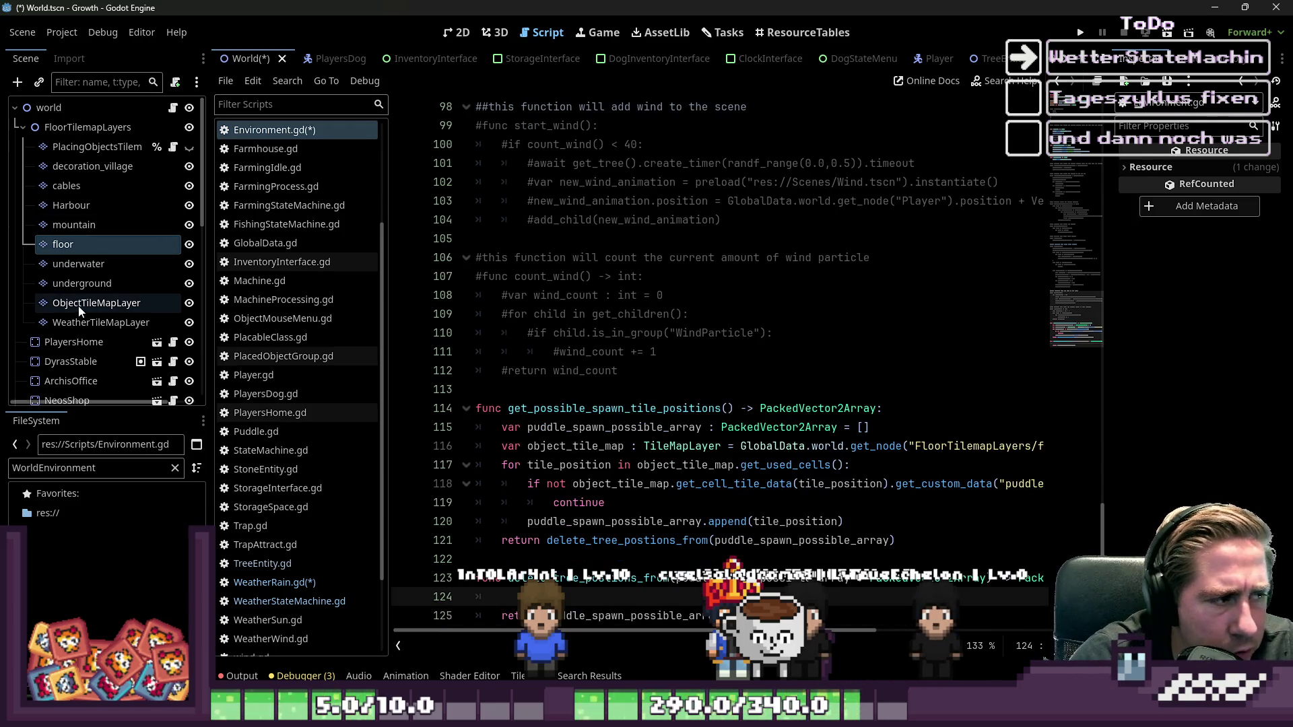
- Copy the object_tile_map declaration from line 116 into delete_tree_postions_from
click(79, 307)
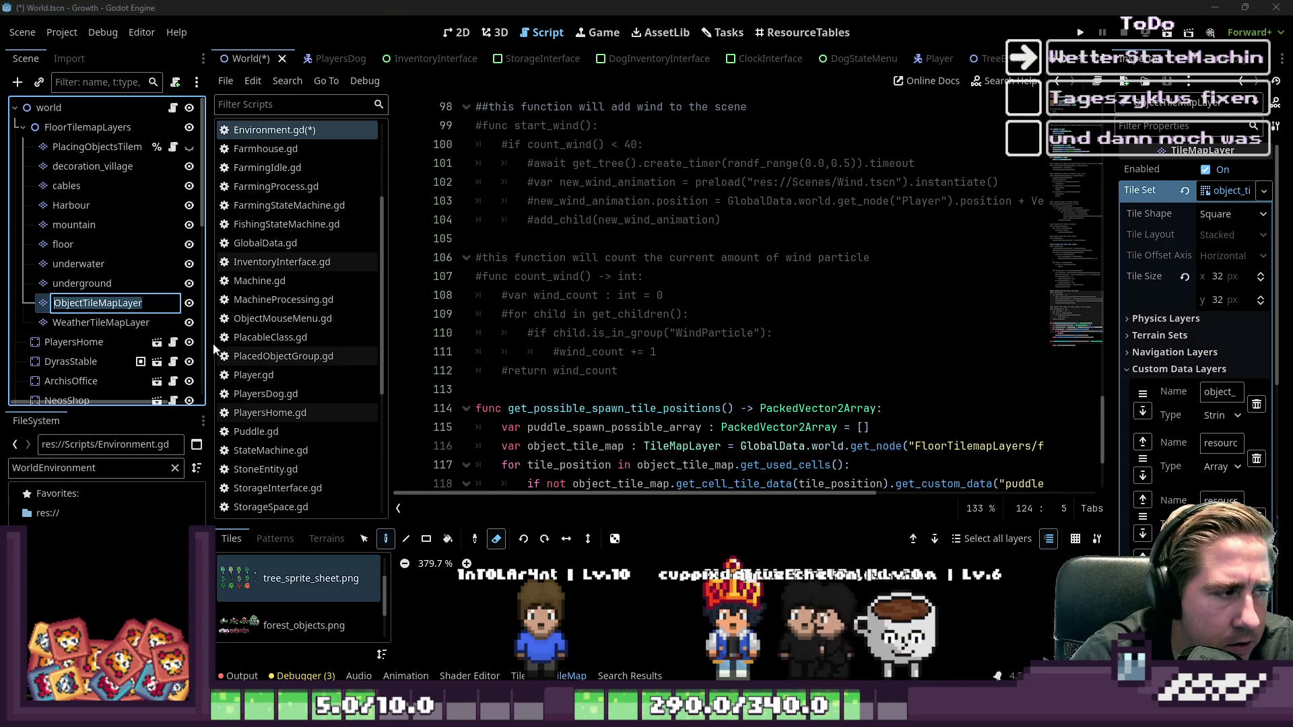
scroll(554, 326, down, 3)
mouse_move(96, 303)
mouse_down()
mouse_move(269, 377)
mouse_move(502, 446)
mouse_up()
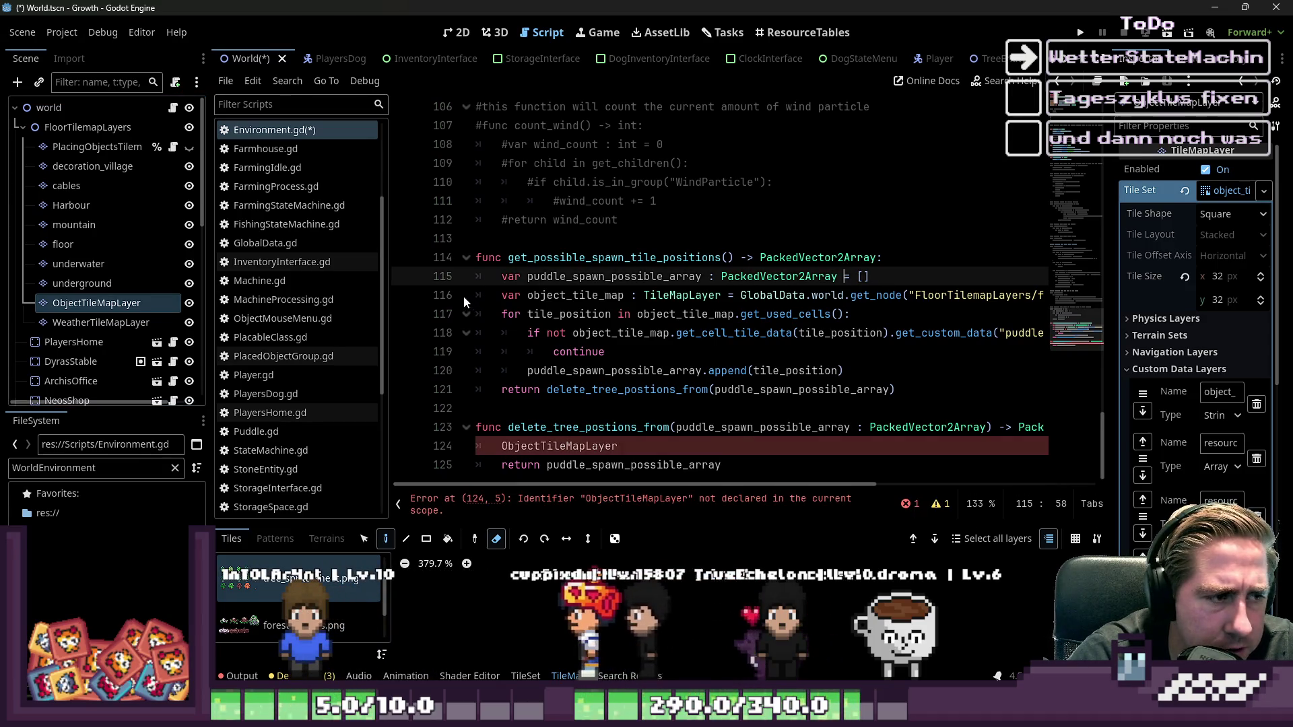
drag(501, 295, 568, 295)
key(shift+End)
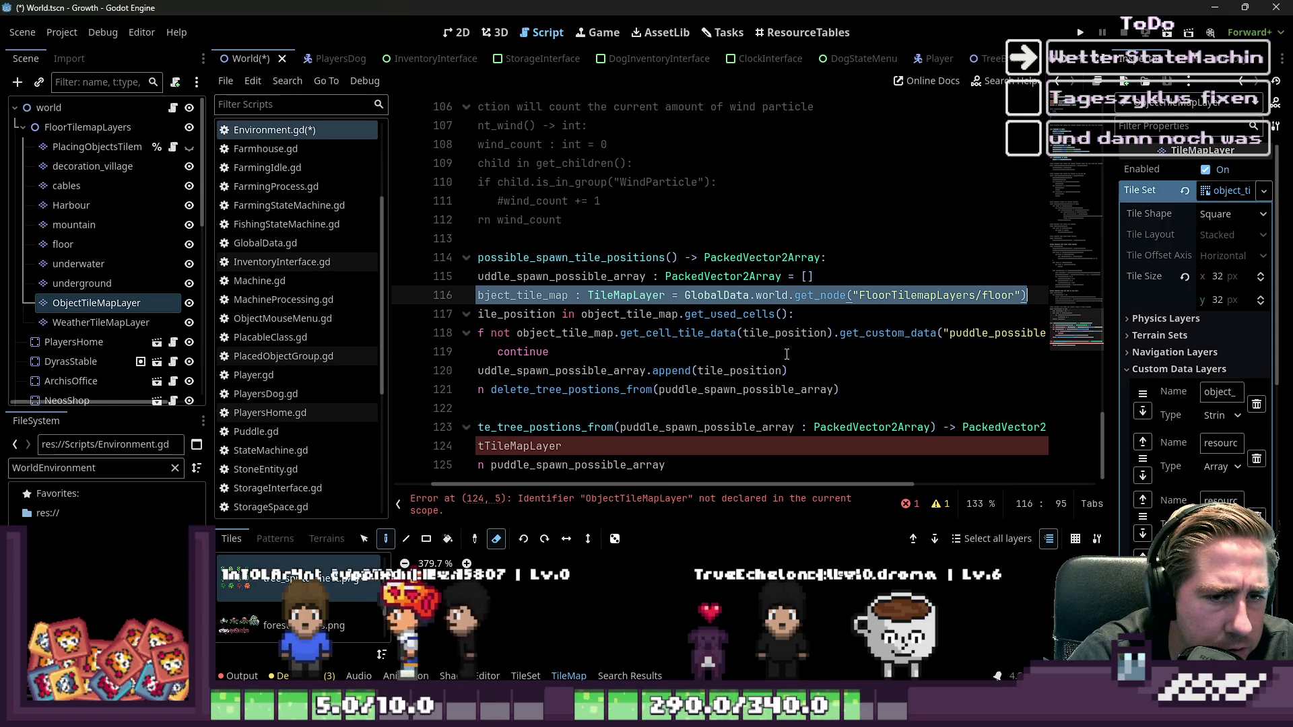
click(507, 446)
key(Home)
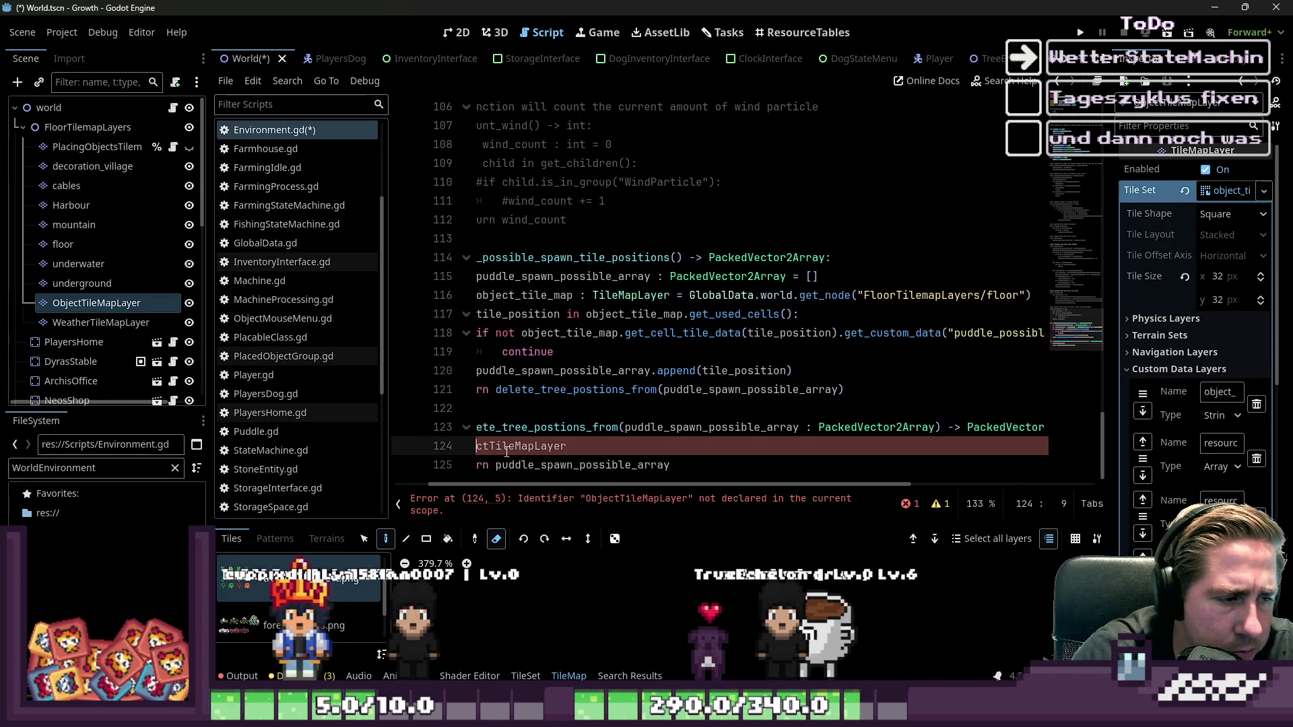
key(Return)
key(Return)
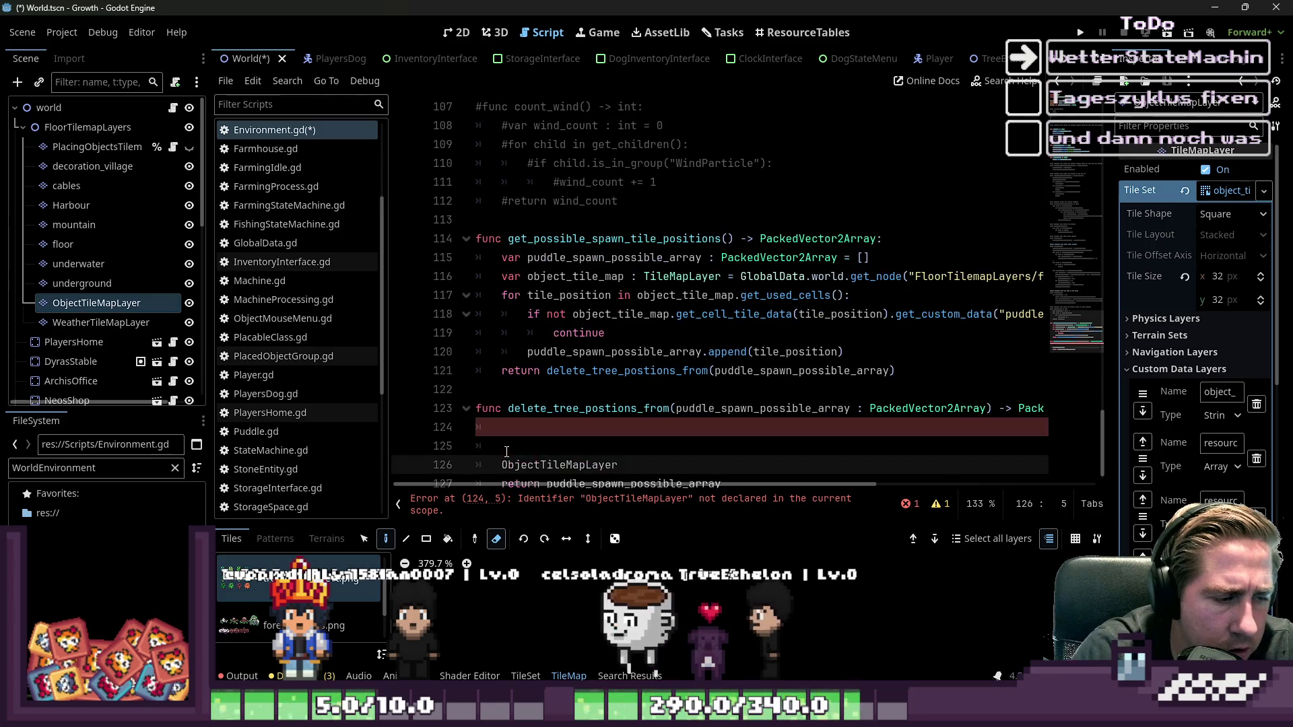
key(Up)
key(Up)
text(var object_tile_map : TileMapLayer = GlobalData.world.get_node("FloorTilemapLayers/floor"))
- Remove the stray line and change floor to ObjectTileMapLayer in the node path
key(Down)
key(Down)
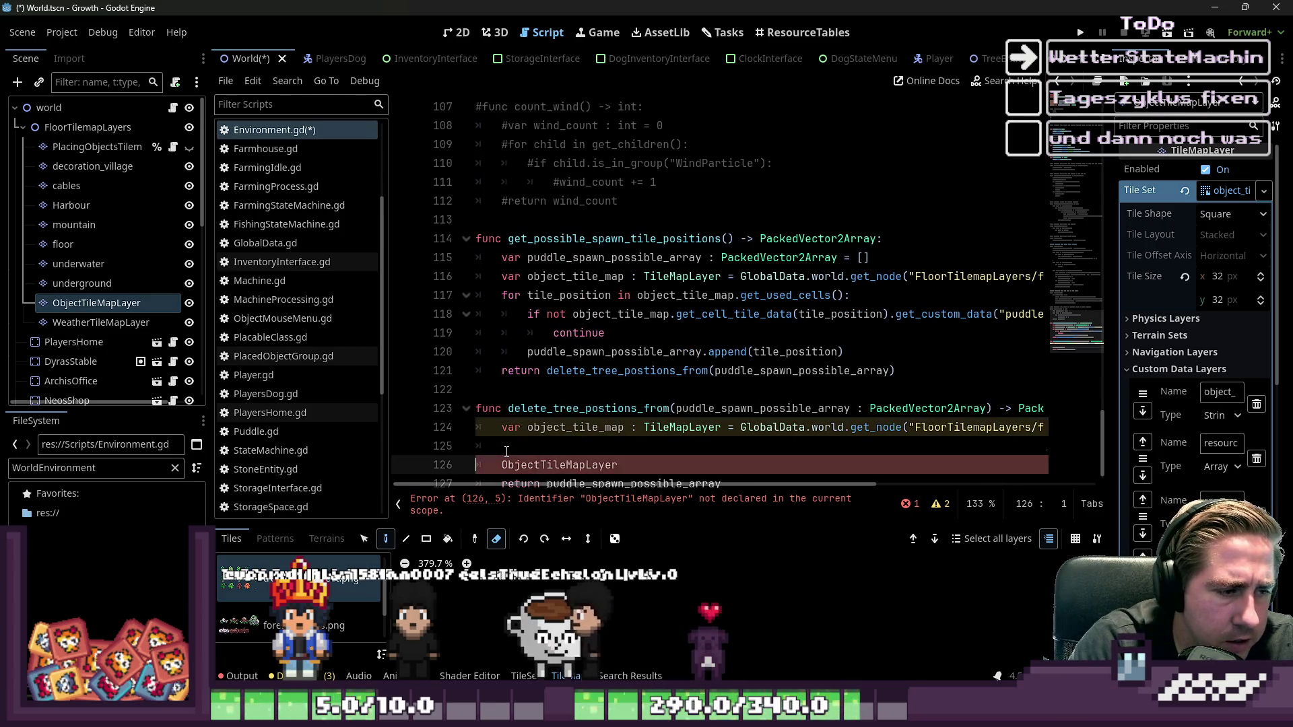
key(shift+End)
key(BackSpace)
key(BackSpace)
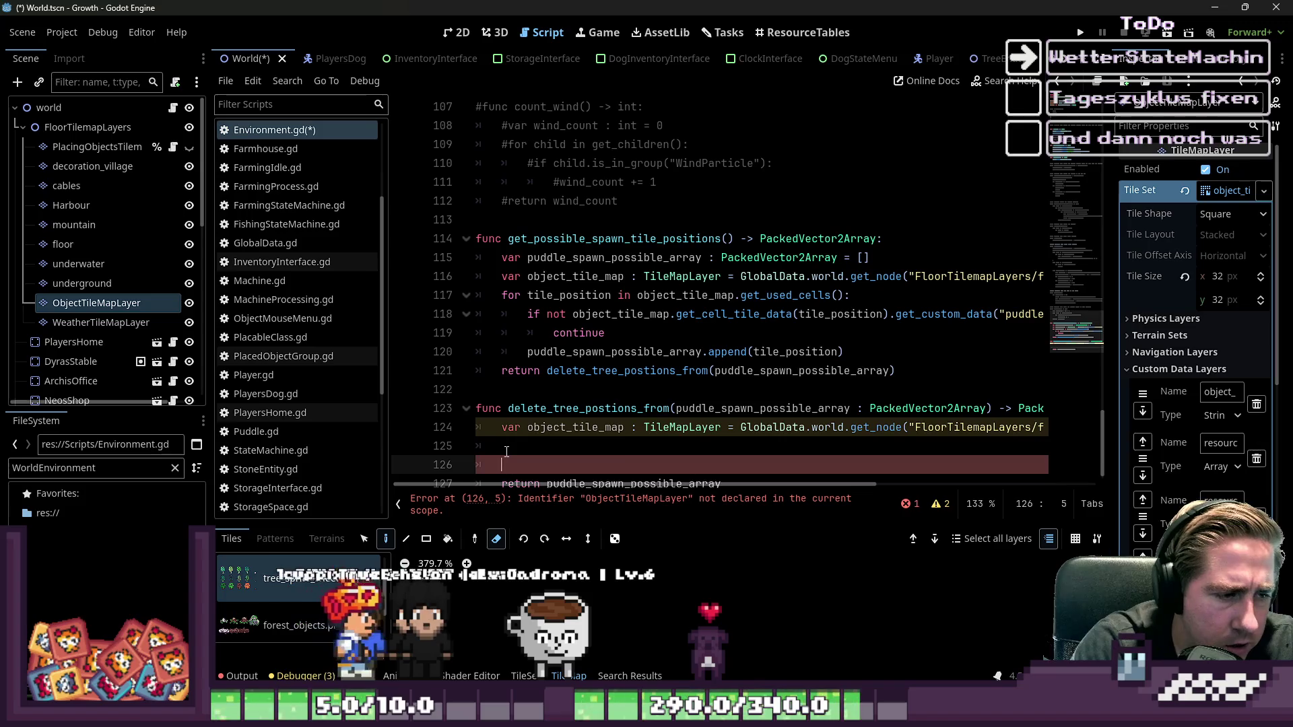
key(Up)
key(End)
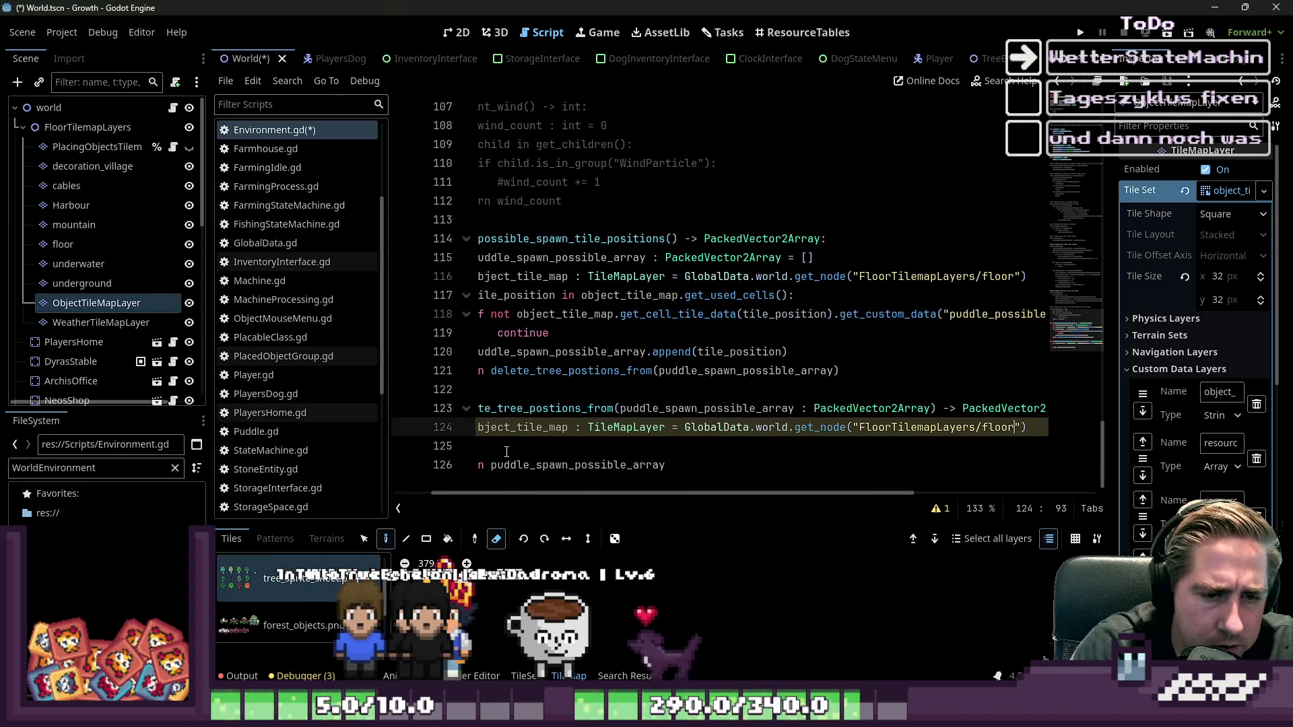
key(ctrl+BackSpace)
text(ObjectTileMapLayer)
- Add an indented blank line in the body and select the used-cells loop above
key(Down)
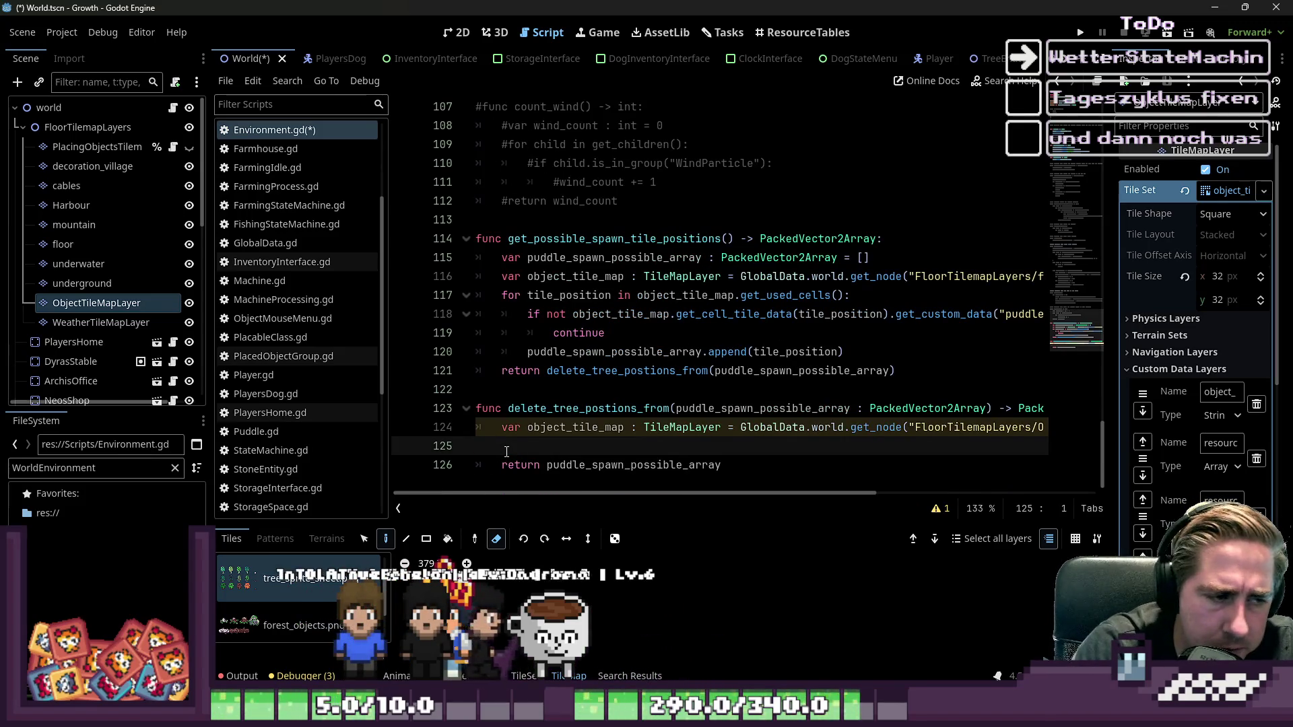
key(Return)
key(Up)
key(Tab)
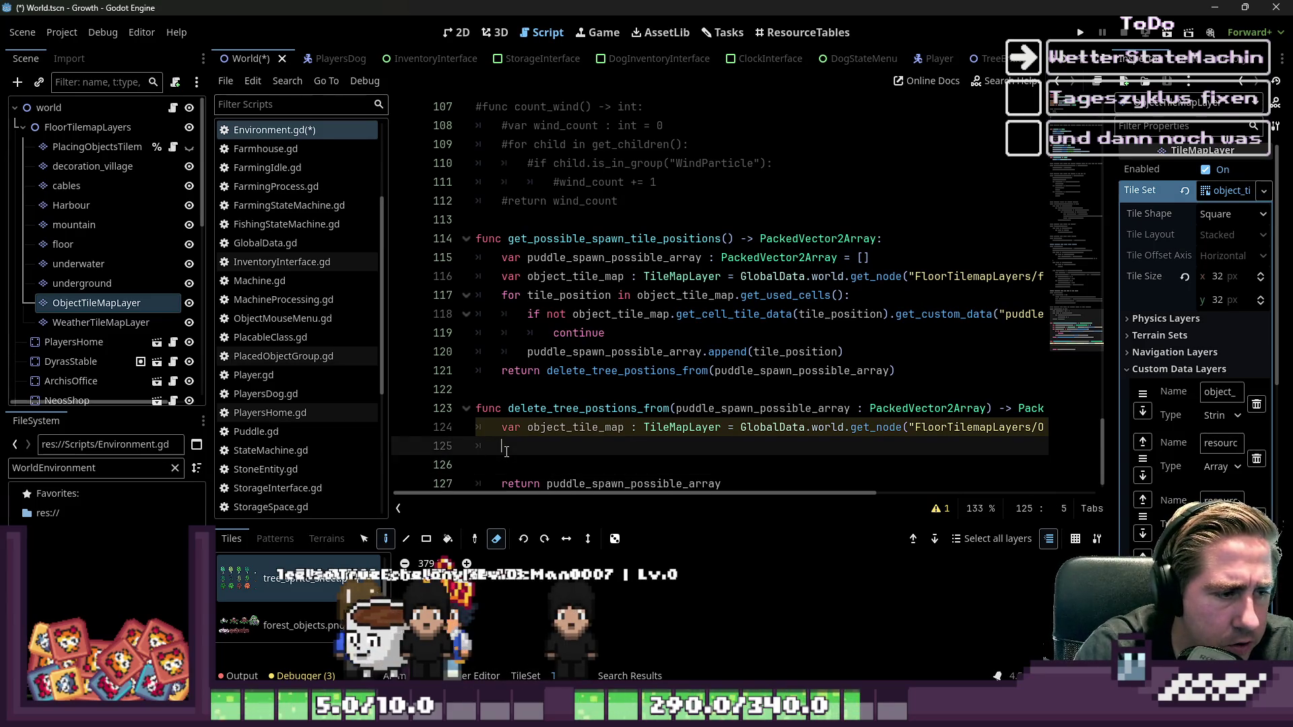
mouse_move(649, 320)
mouse_down()
mouse_move(606, 332)
mouse_move(472, 313)
mouse_move(442, 297)
mouse_up()
key(ctrl+c)
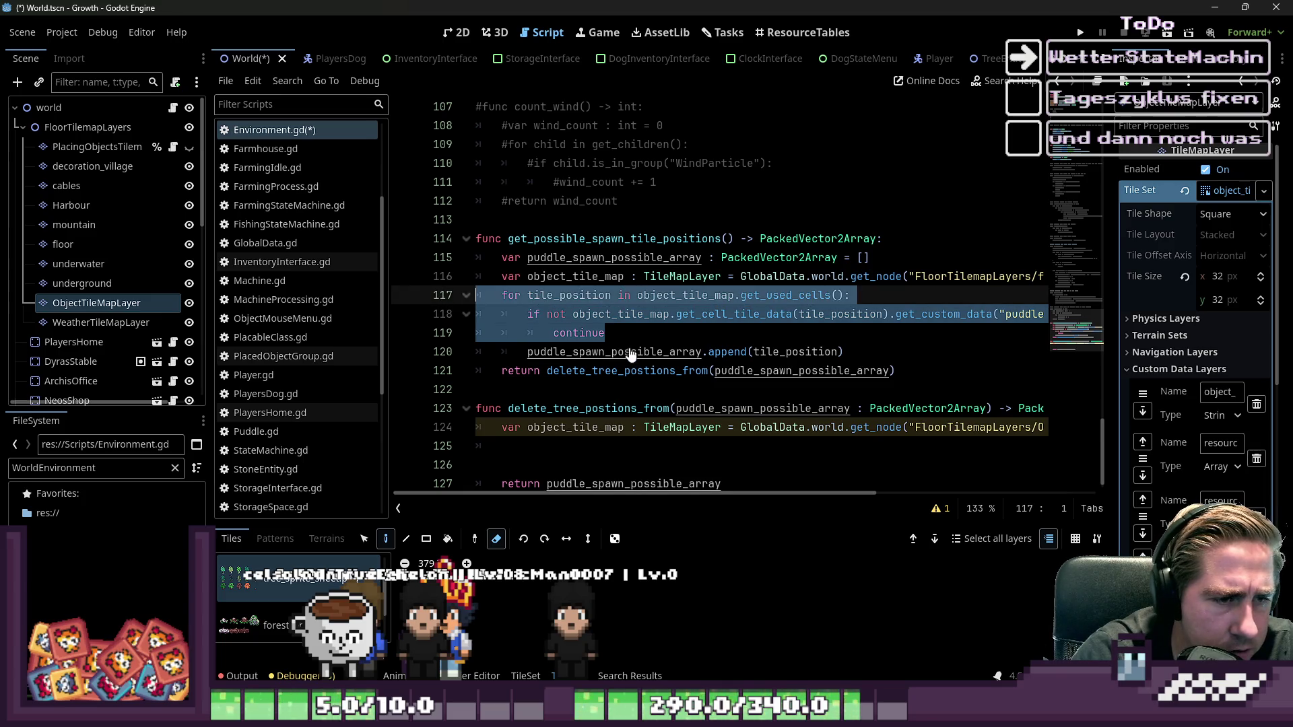
- Paste the copied used-cells loop with its puddle_possible skip check into delete_tree_postions_from
scroll(676, 341, down, 1)
drag(505, 427, 354, 432)
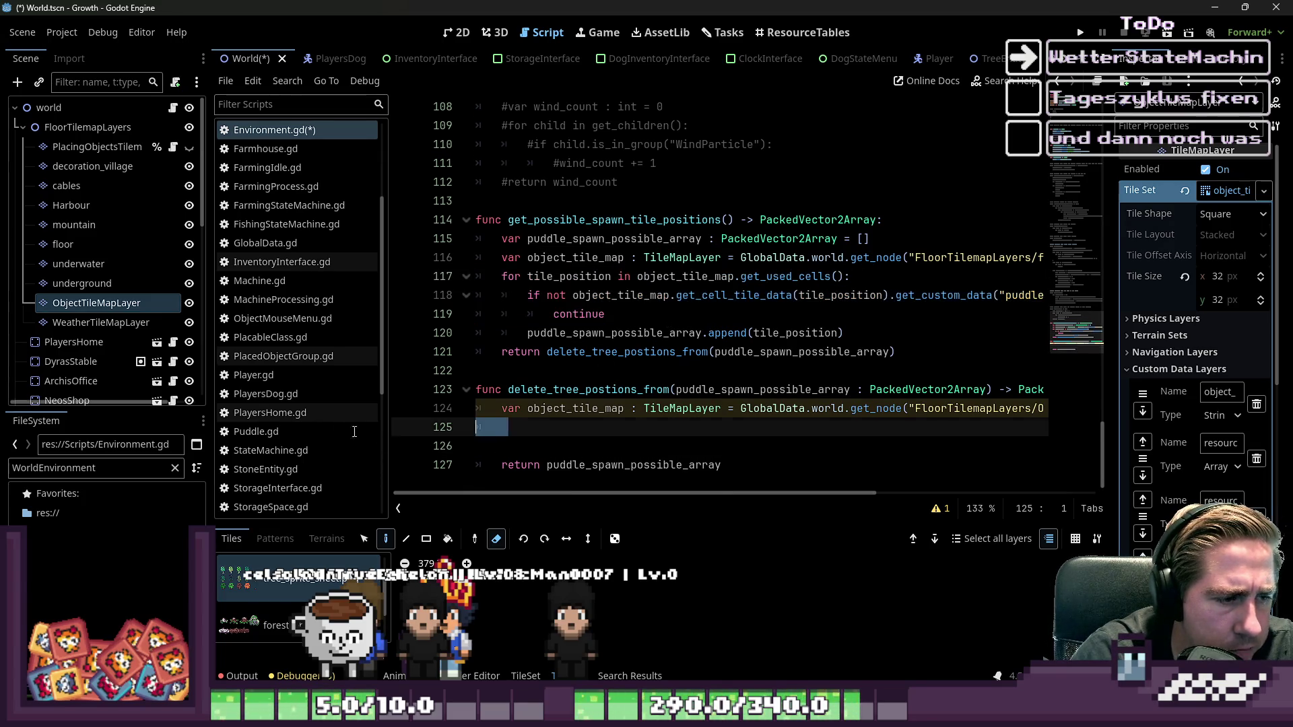
key(ctrl+v)
- Check the pasted loop's tile_position, object_tile_map and puddle_possible names
double_click(564, 406)
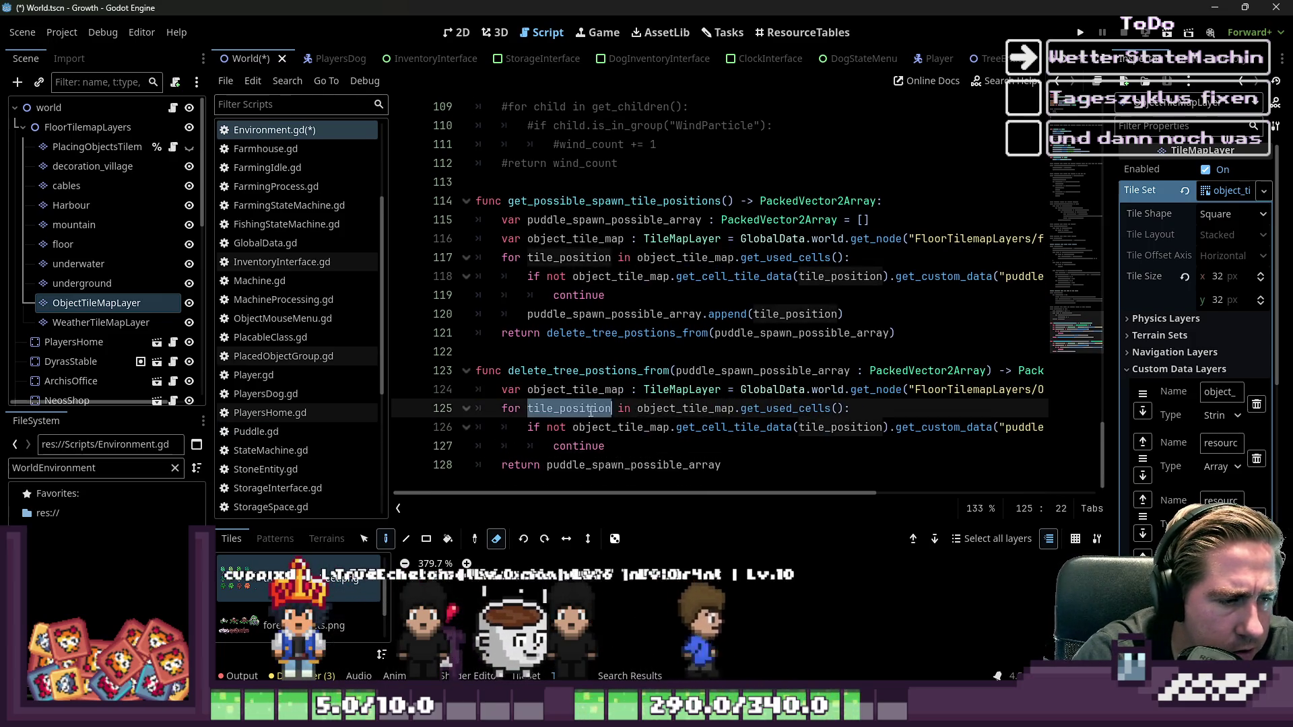
click(600, 391)
double_click(686, 408)
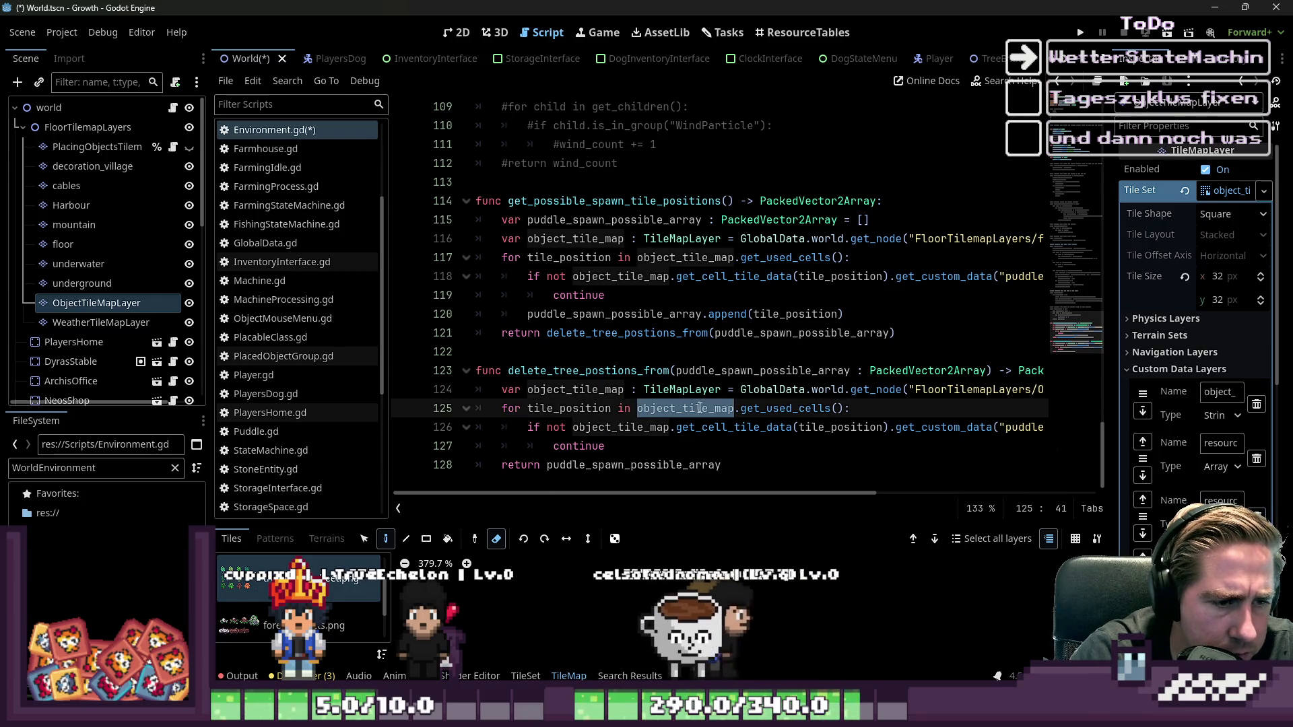
click(753, 427)
click(627, 428)
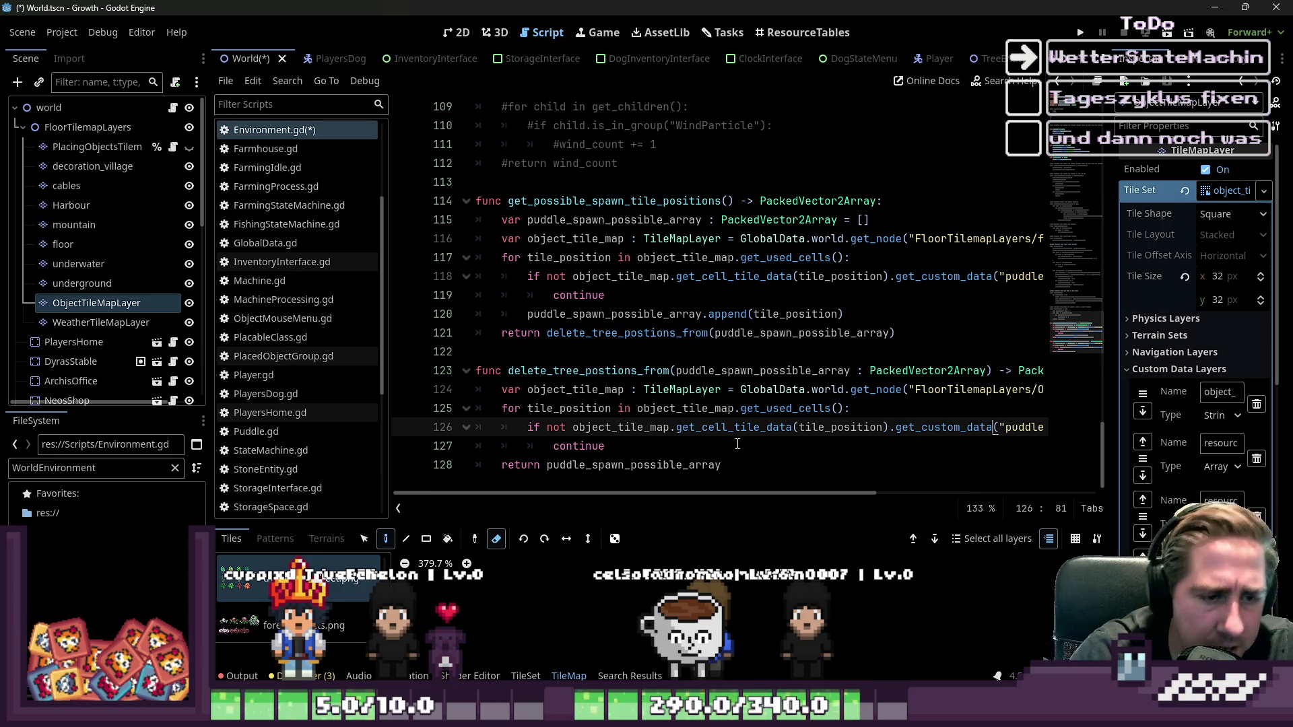
key(ctrl+Right)
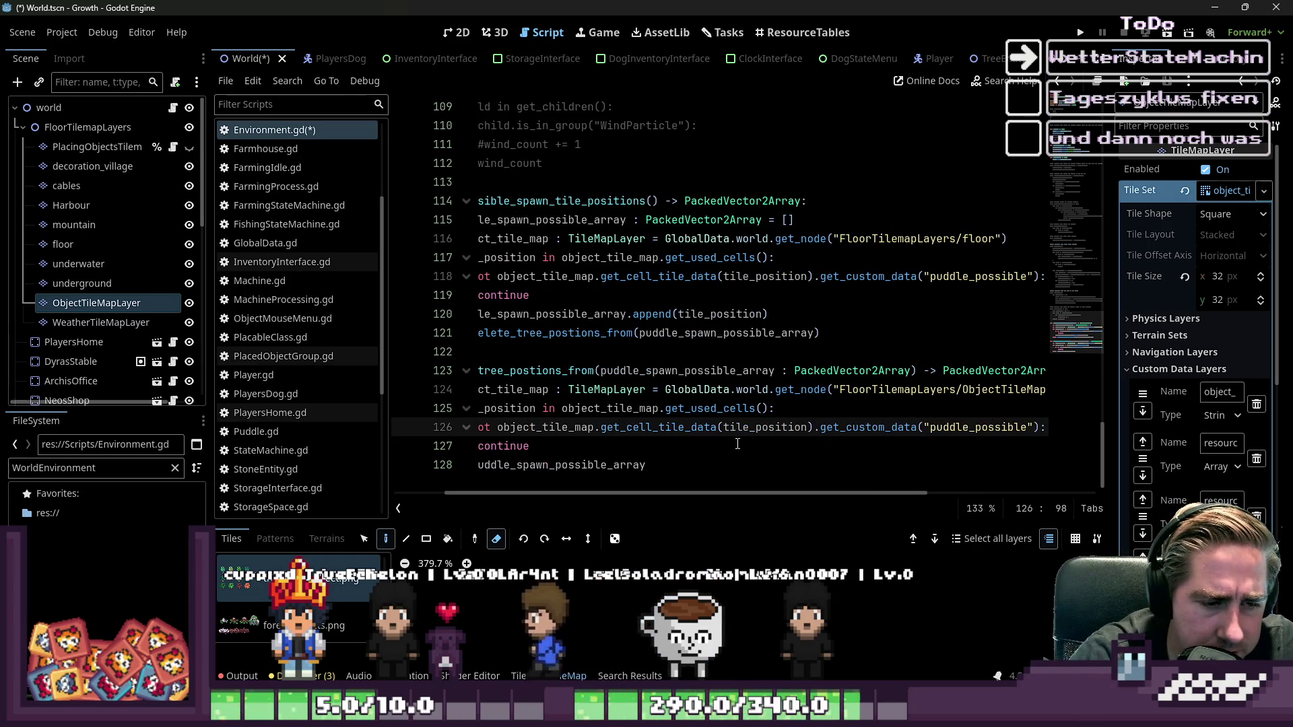
key(ctrl+shift+Left)
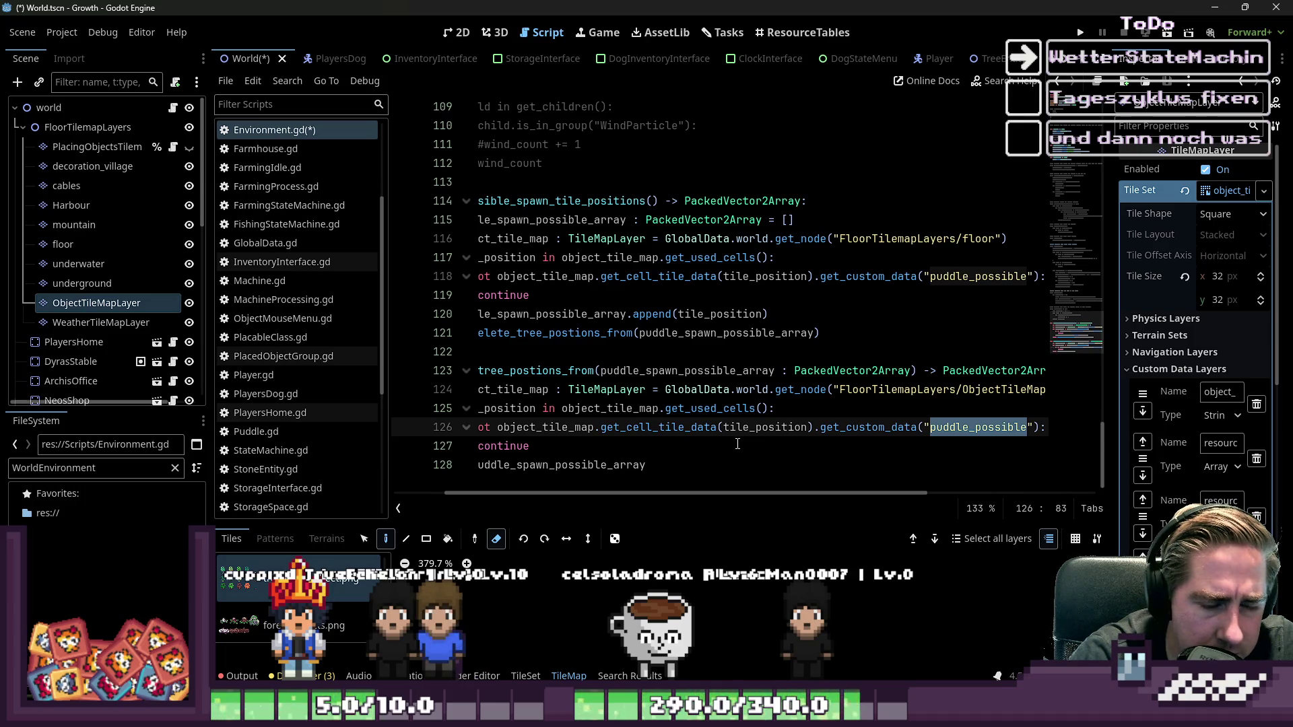
- Review the loop header's get_used_cells() call against the puddle_spawn_possible_array parameter
key(Up)
key(Up)
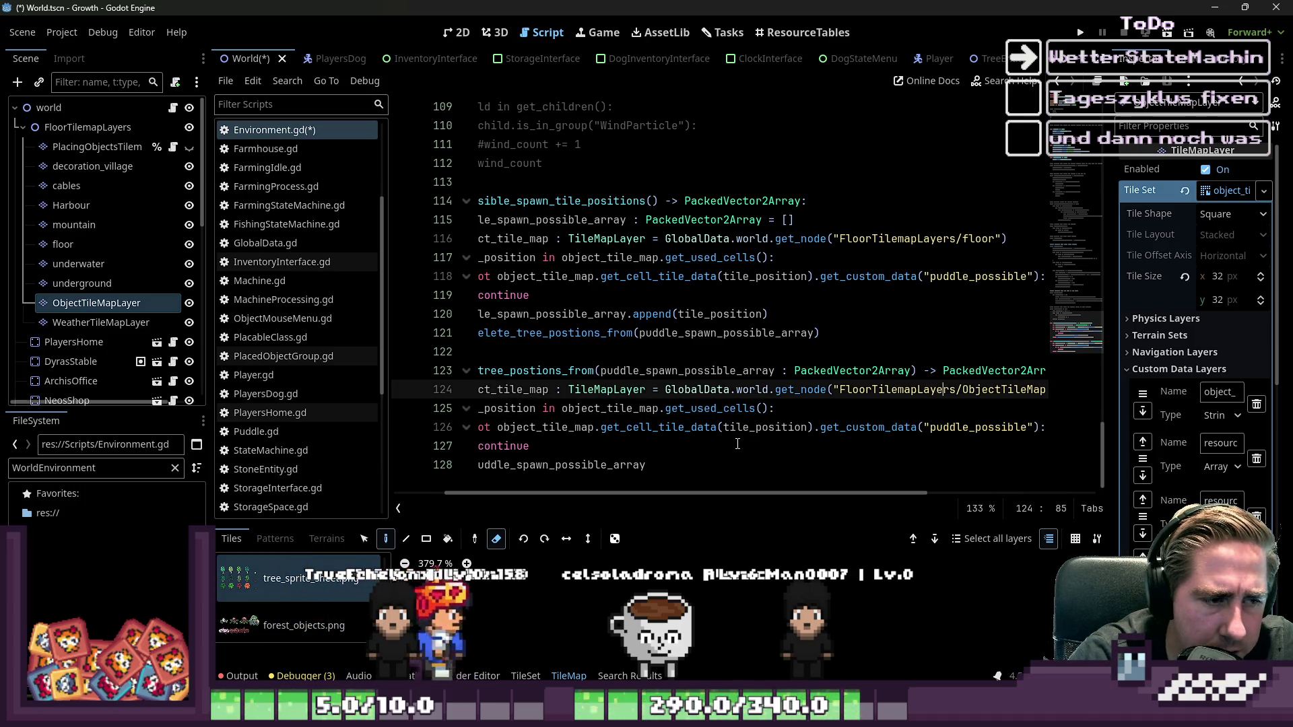
key(Up)
key(Up)
key(Down)
key(Down)
key(Down)
key(Up)
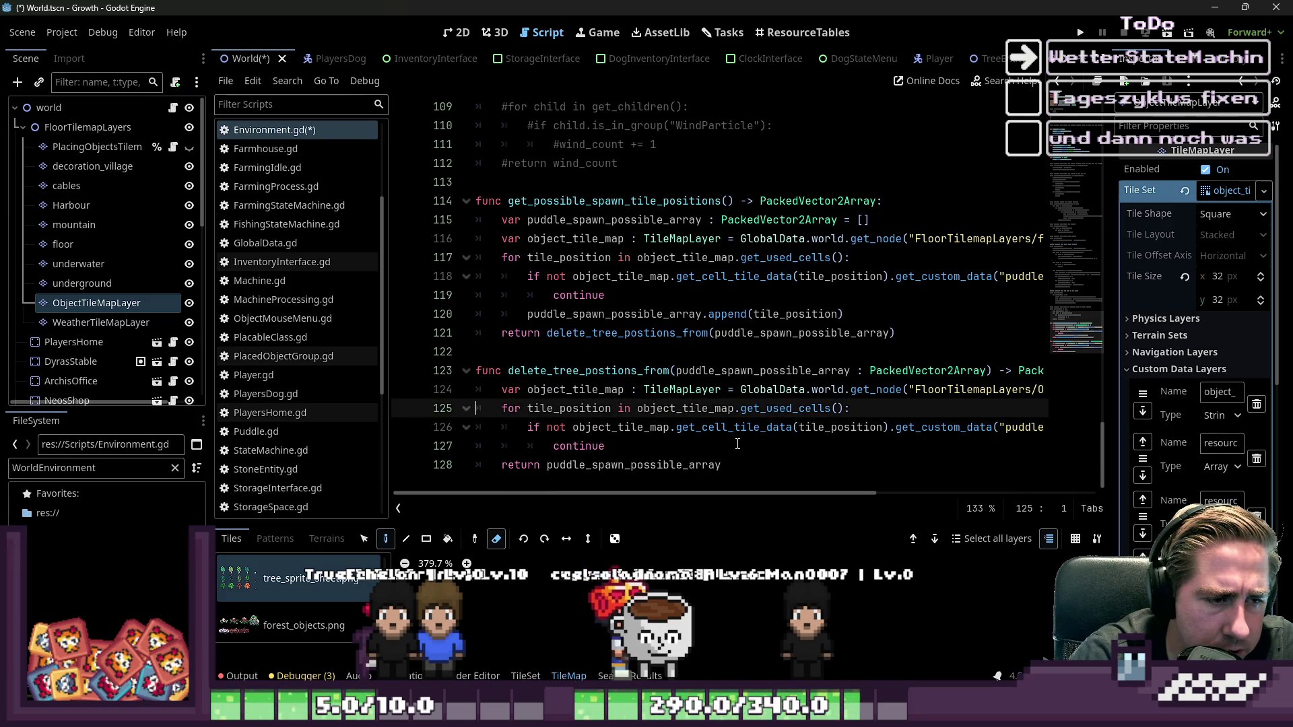
key(End)
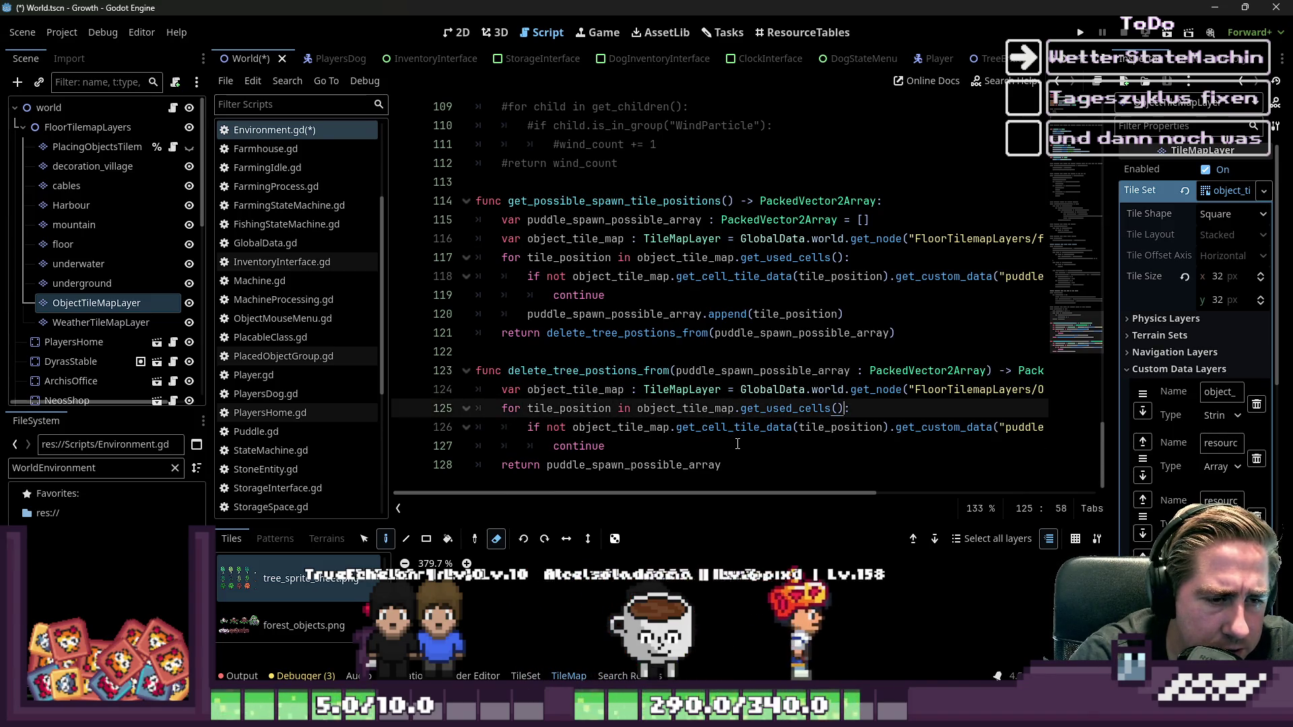
key(ctrl+shift+Left)
key(ctrl+shift+Left)
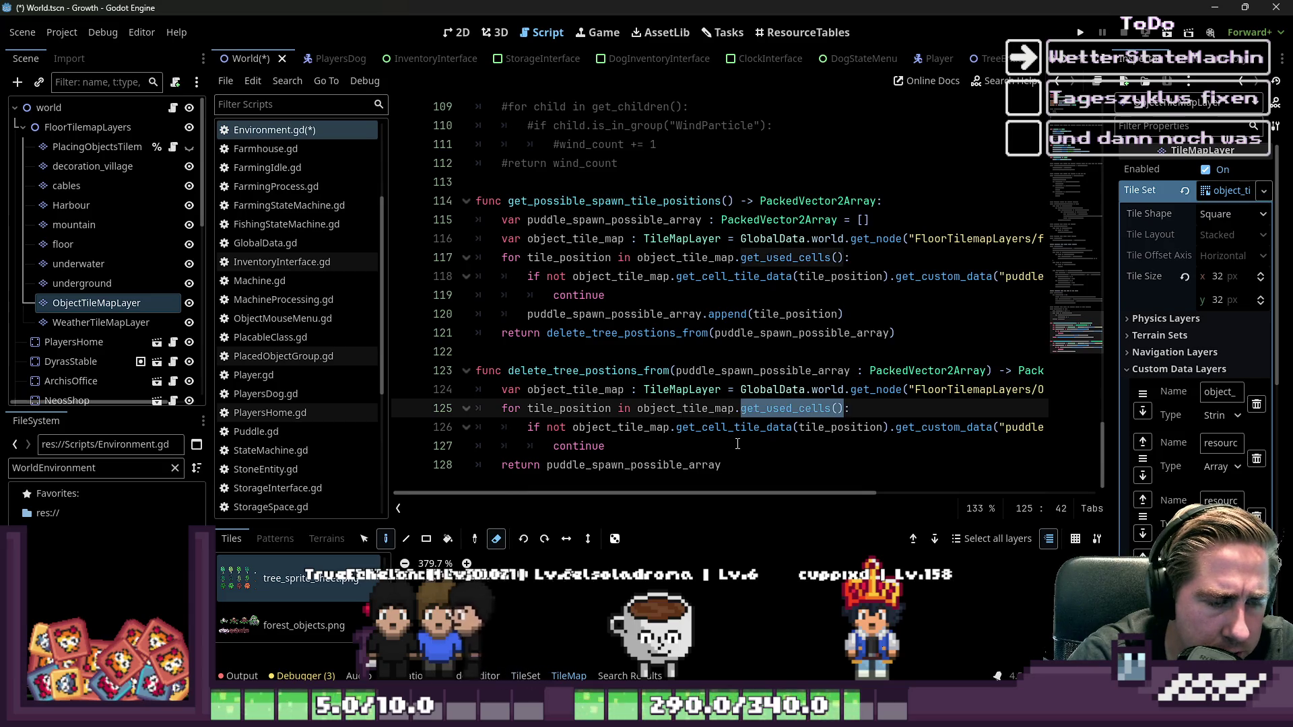
key(Up)
key(Up)
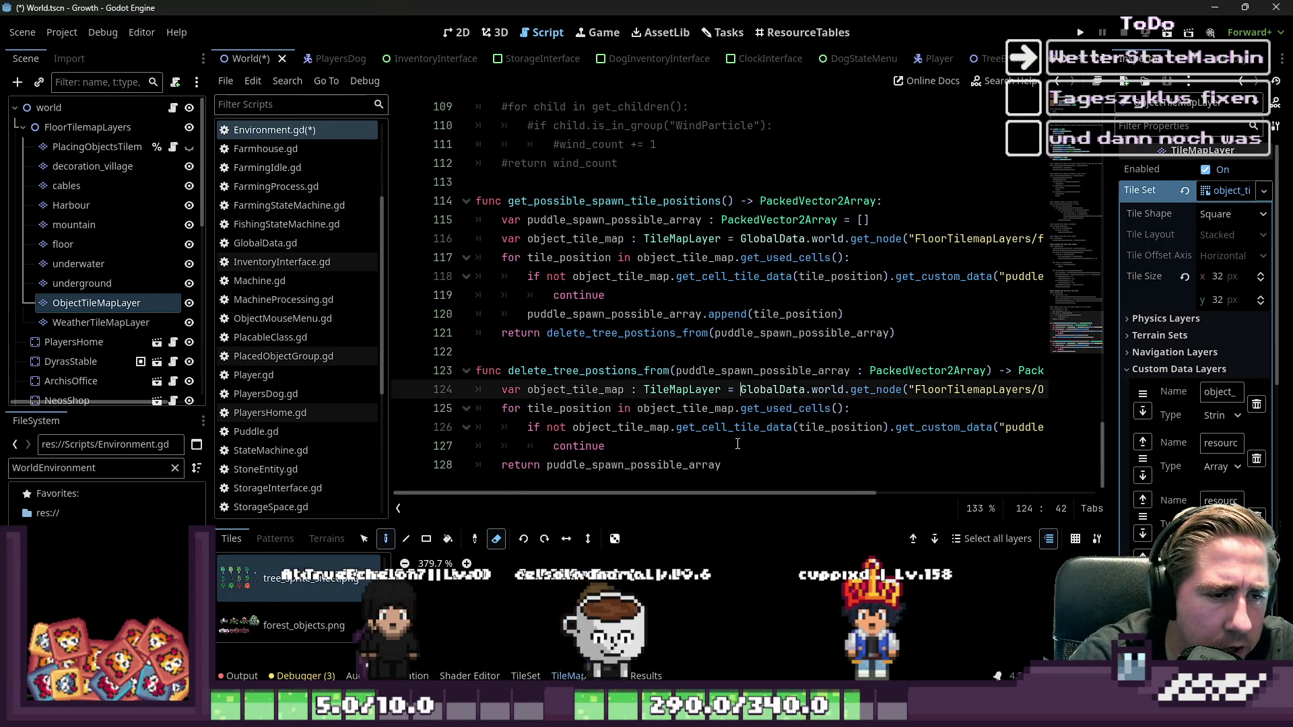
key(ctrl+shift+Left)
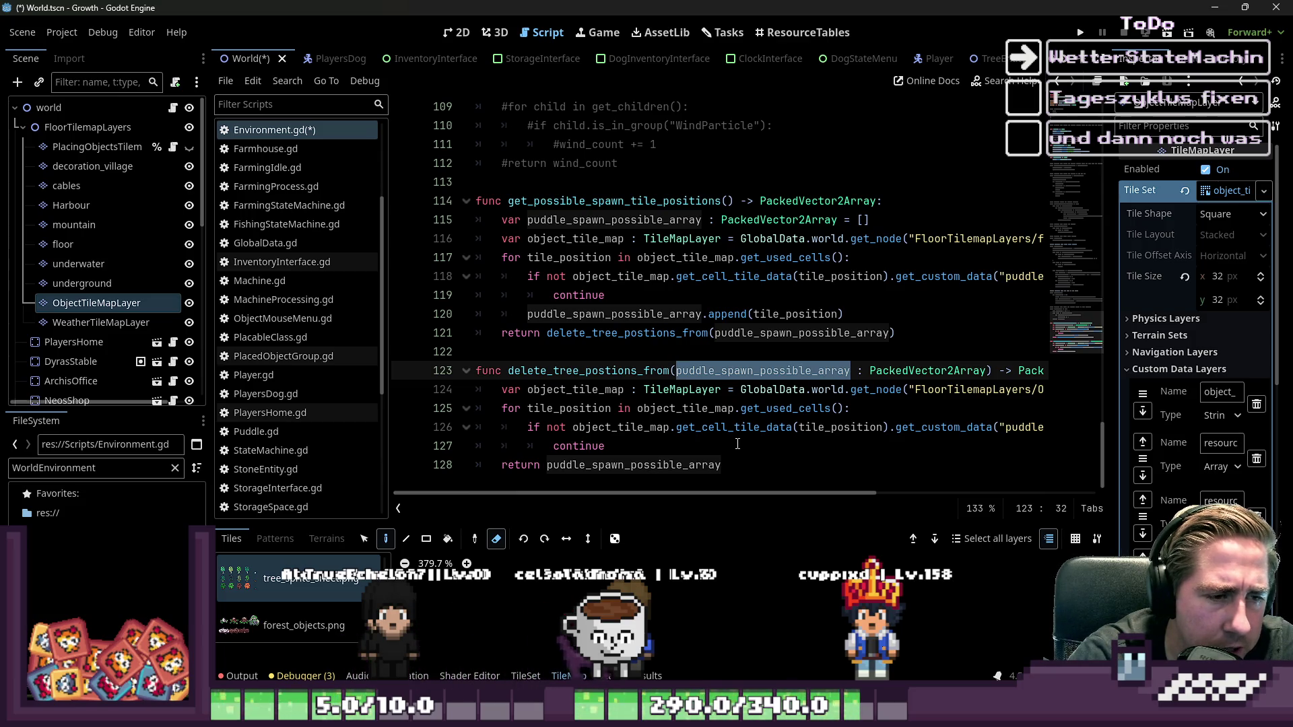
key(Down)
key(Down)
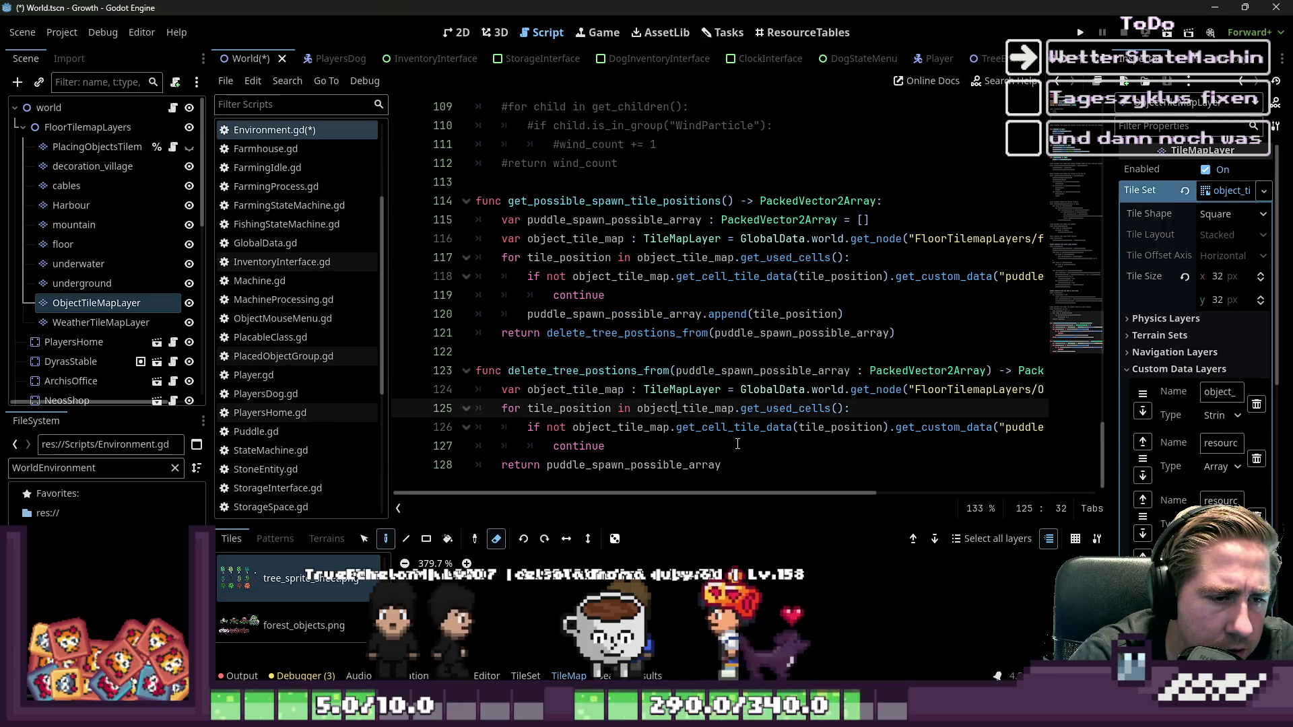
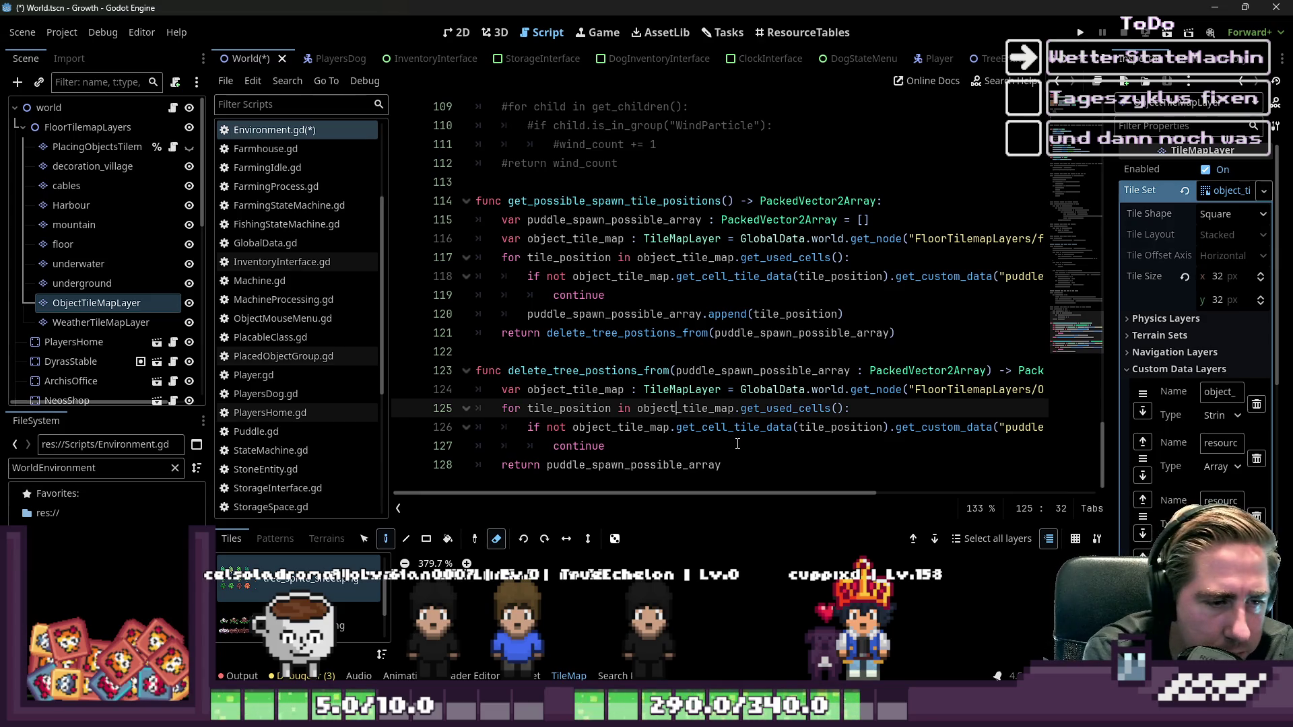
- Find and open the WeatherRain.gd script from the script list
key(ctrl+Right)
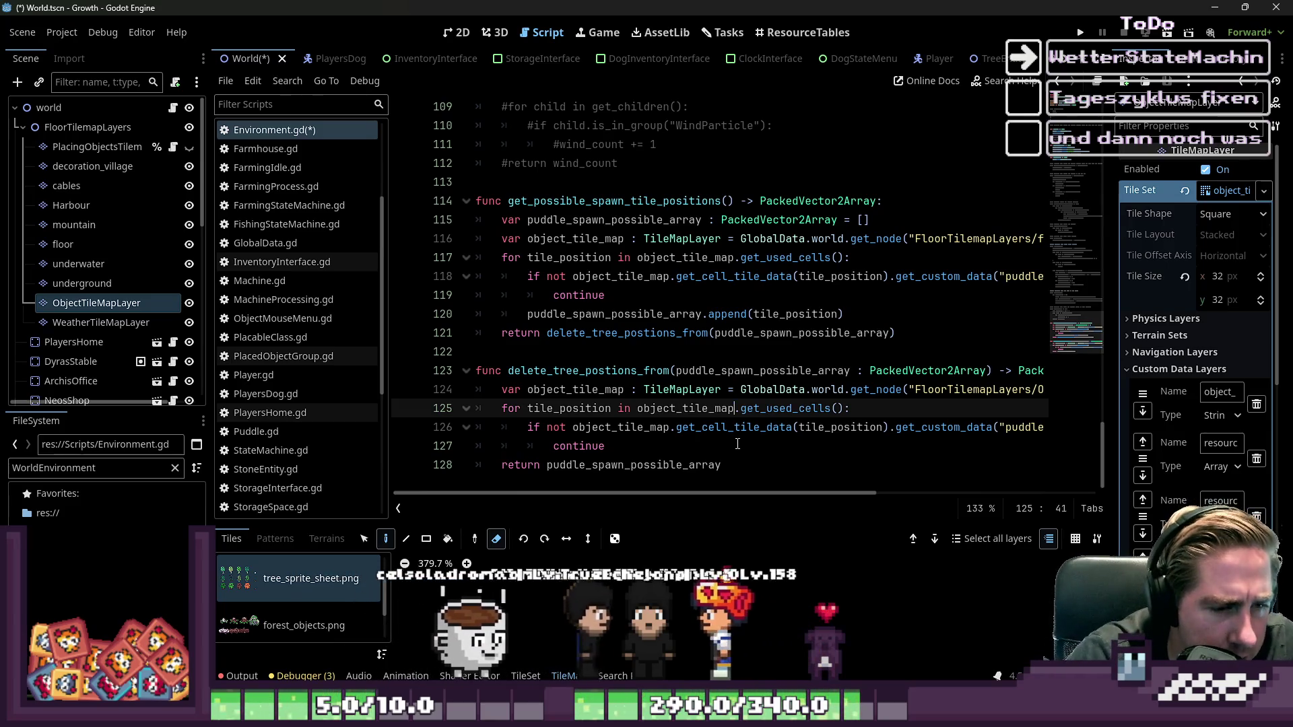
key(Up)
key(Up)
key(ctrl+Right)
key(Up)
key(Up)
key(Up)
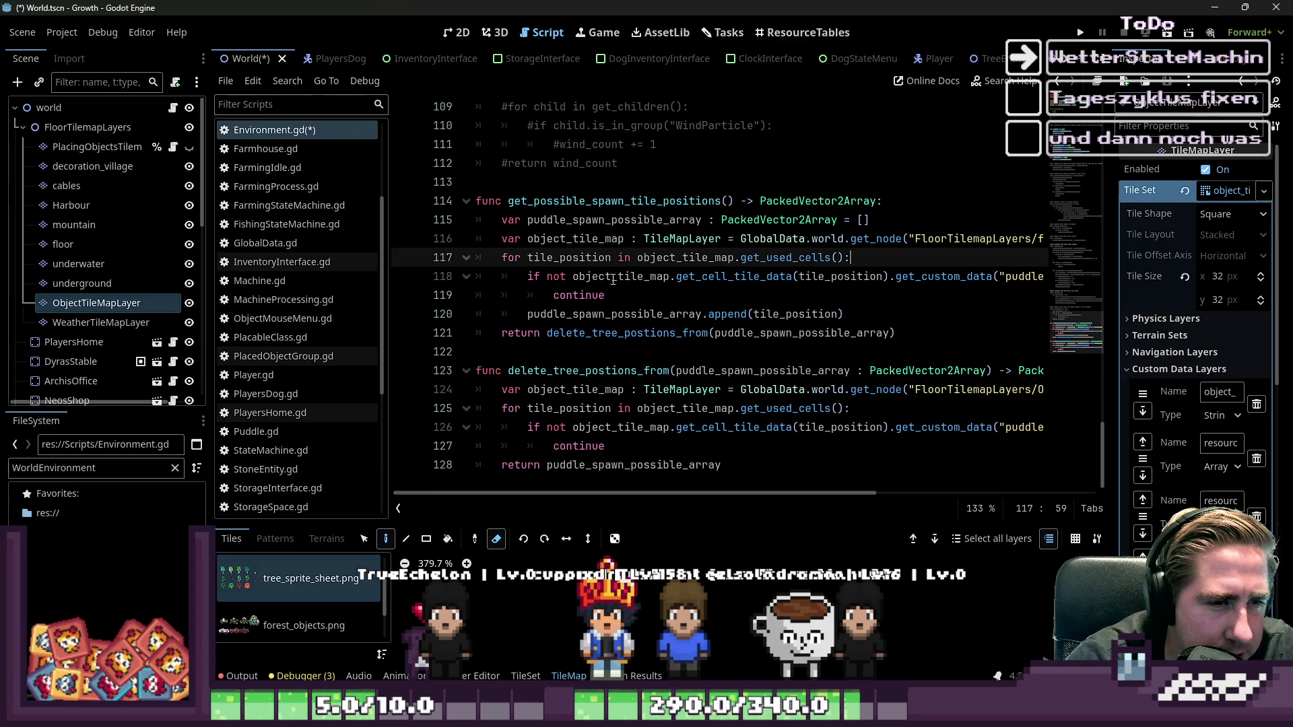
scroll(339, 347, up, 4)
scroll(269, 378, down, 4)
click(270, 356)
click(270, 412)
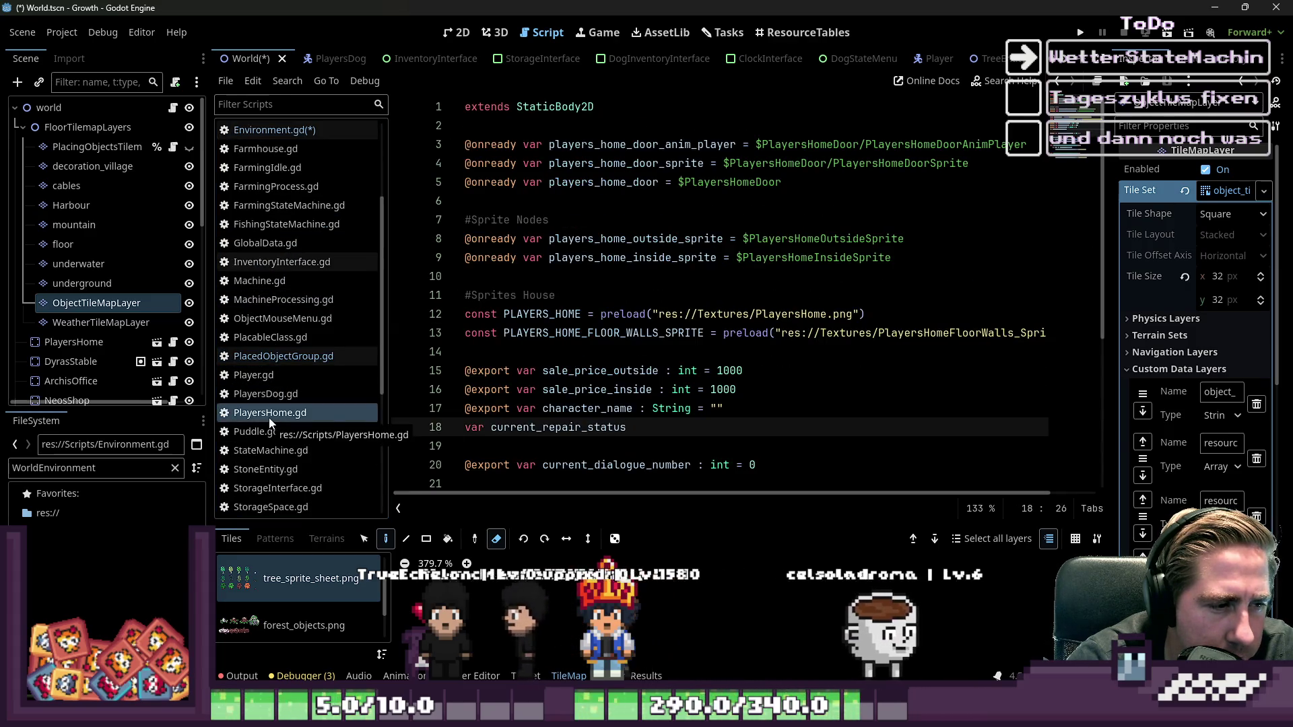
scroll(288, 384, down, 5)
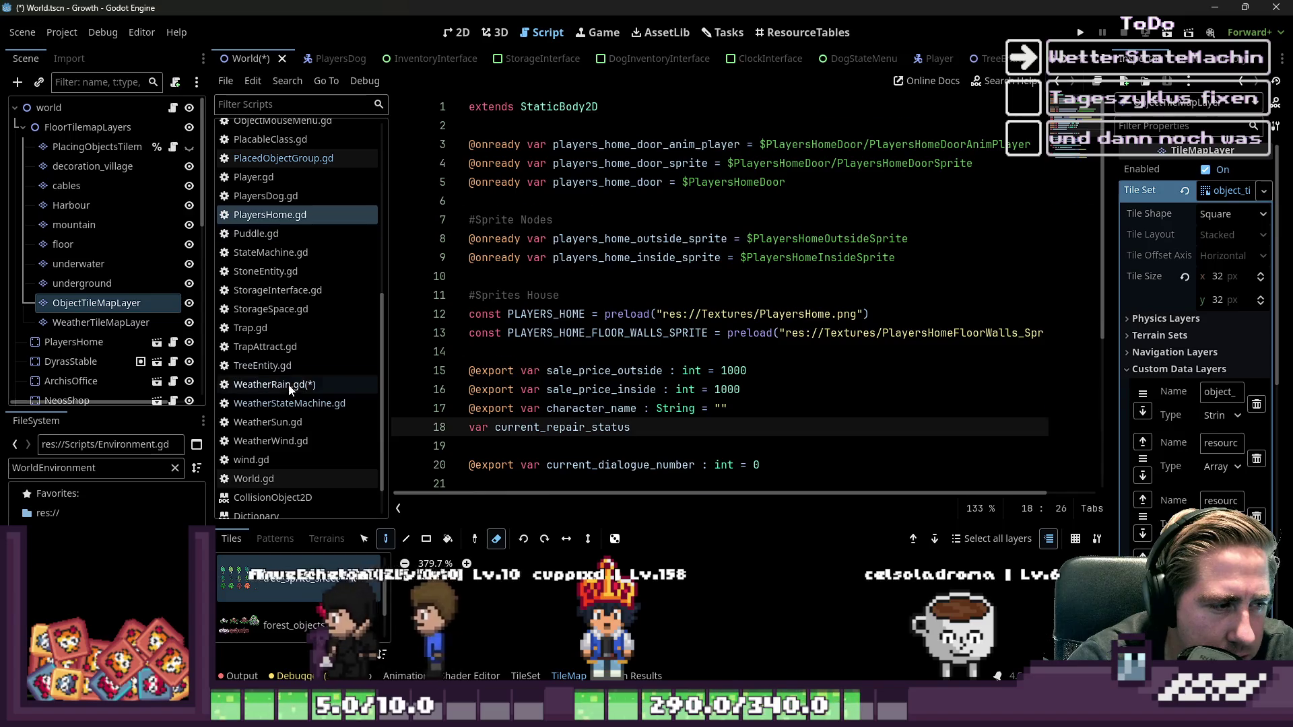
click(289, 386)
click(551, 336)
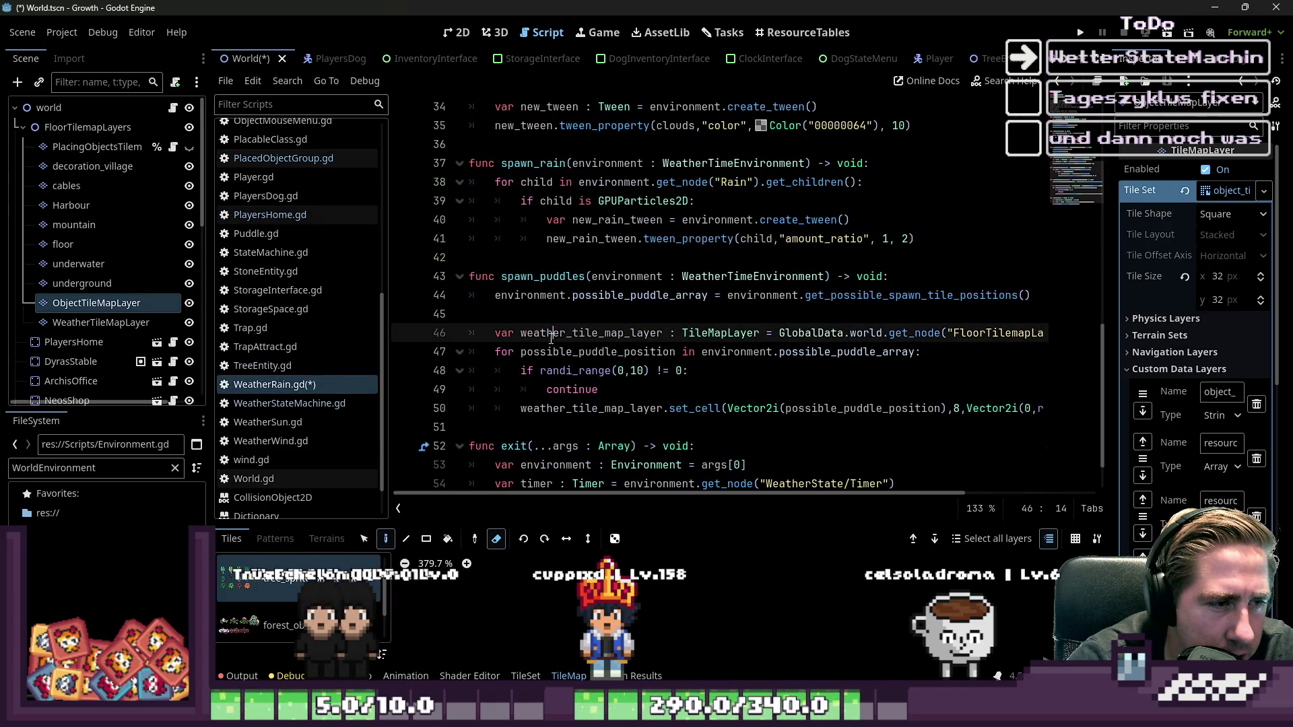
- Cut the randi_range skip check (lines 48–49) from the puddle loop and save WeatherRain.gd
click(592, 184)
scroll(683, 332, down, 1)
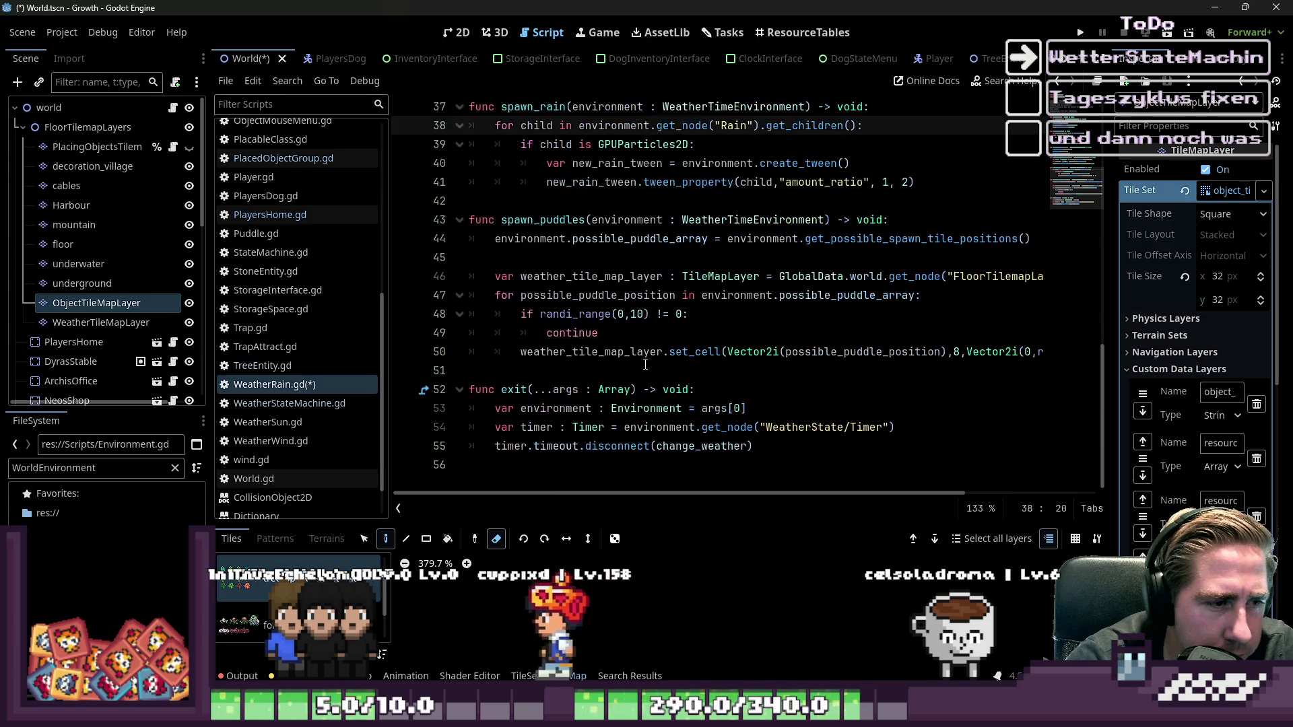
mouse_move(600, 333)
mouse_down()
mouse_move(522, 315)
mouse_move(434, 318)
mouse_up()
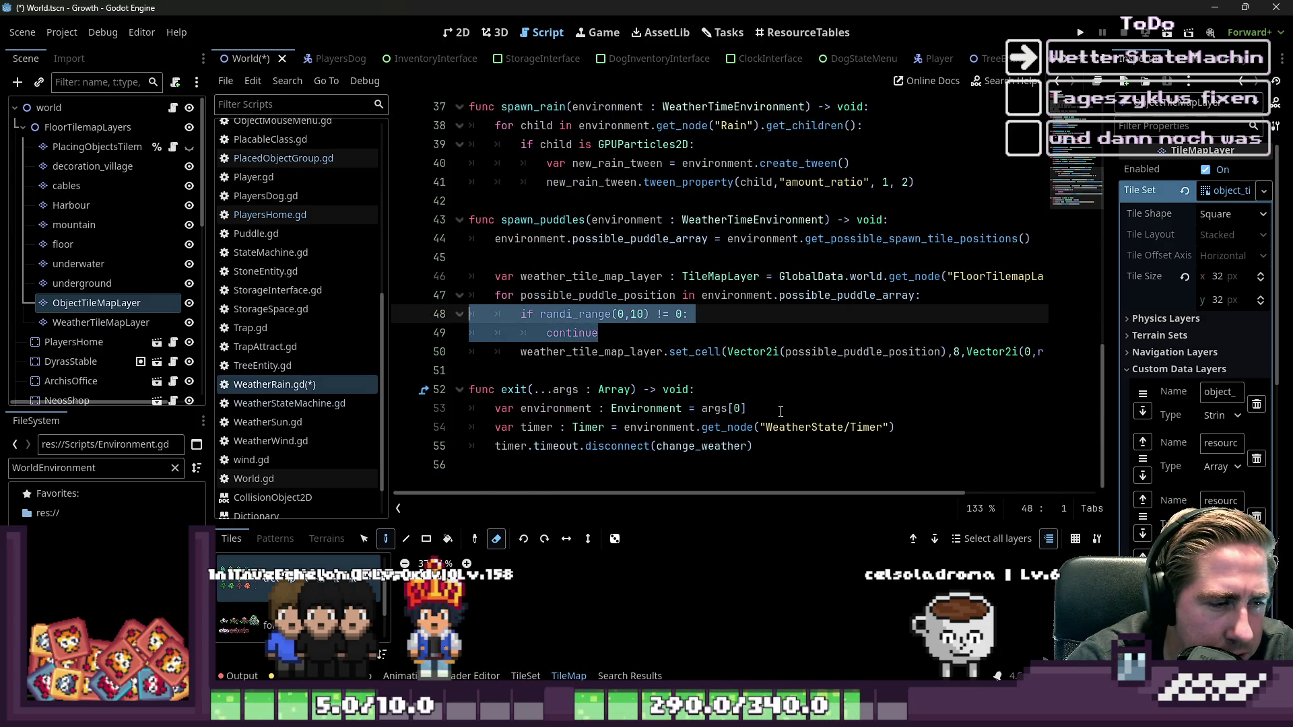
key(BackSpace)
key(BackSpace)
key(Down)
key(Down)
key(Down)
key(Up)
key(ctrl+s)
scroll(336, 229, up, 6)
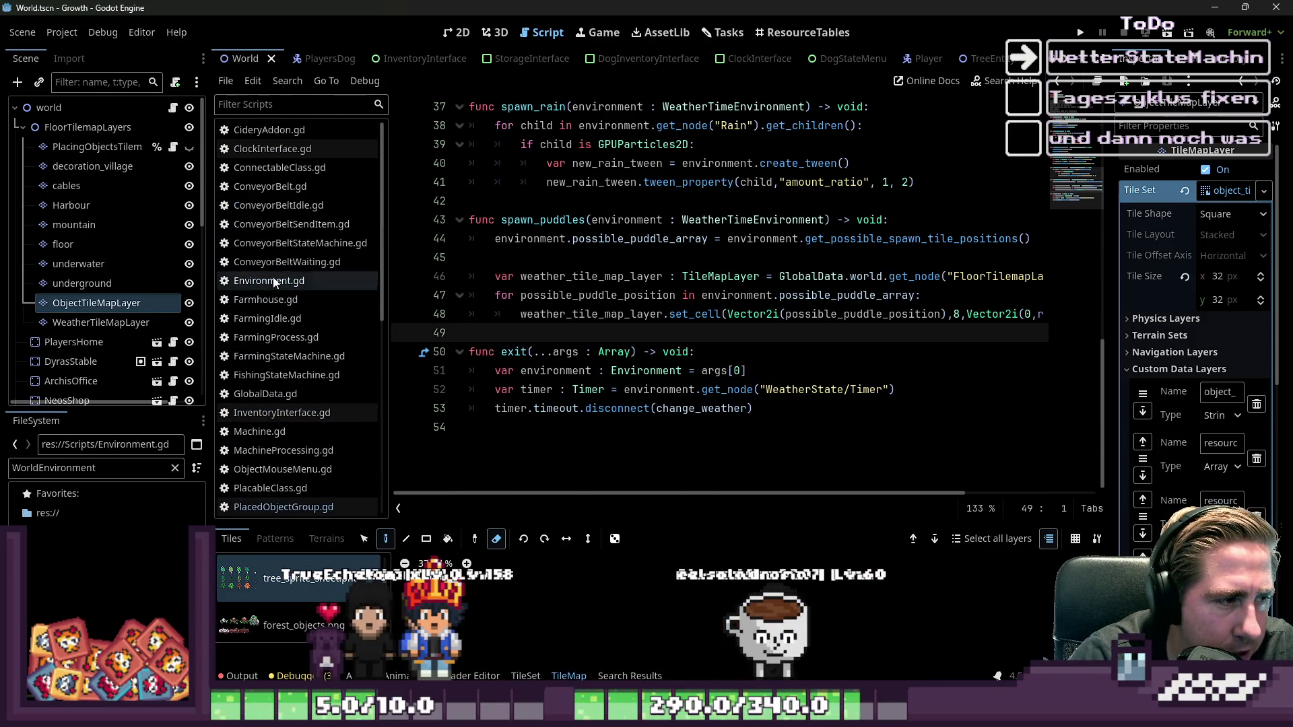
click(271, 281)
- Paste the randi_range(0,10) skip check below line 119 and unindent it into the loop
click(654, 315)
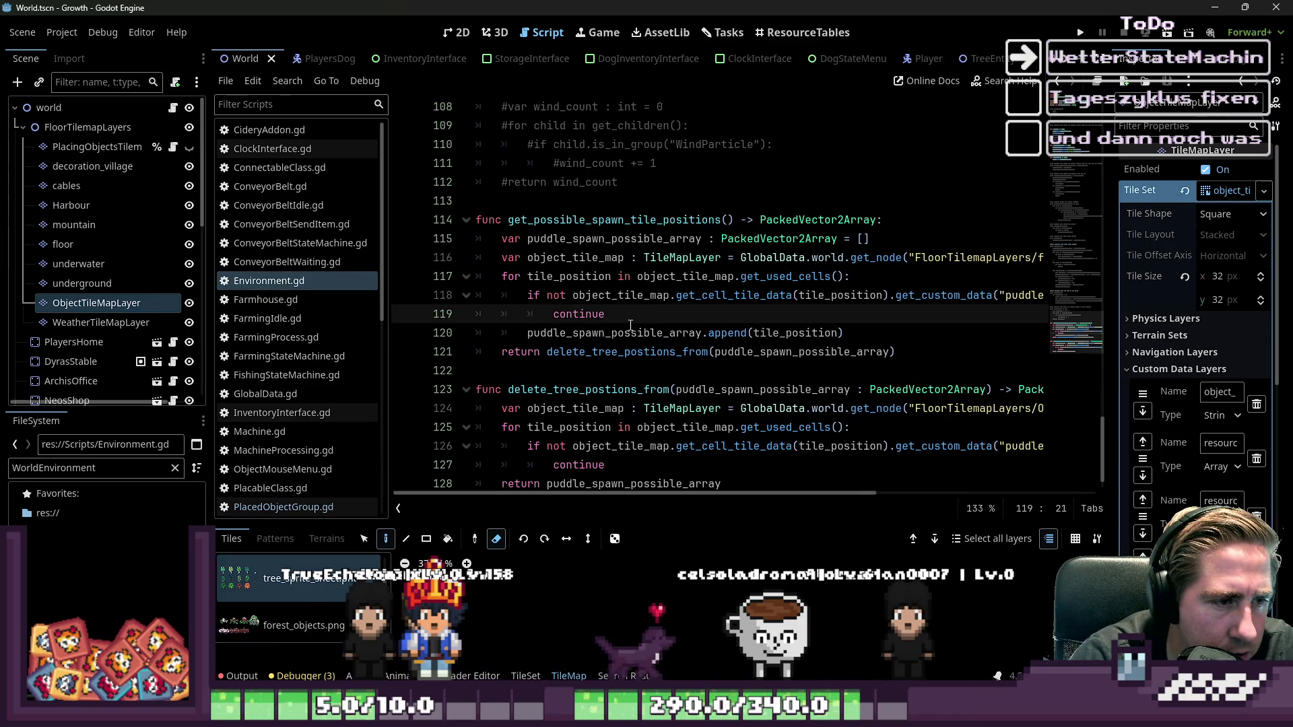
key(ctrl+z)
key(ctrl+z)
key(ctrl+z)
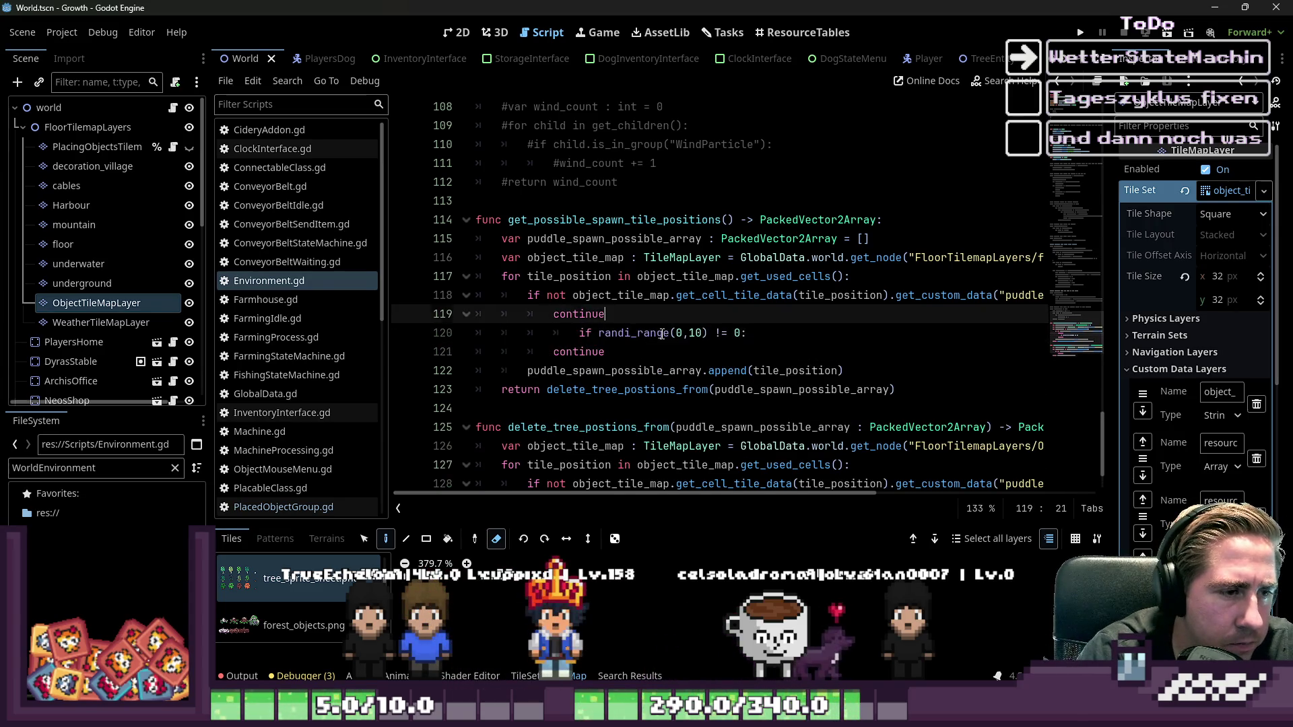
key(Down)
key(shift+Tab)
key(shift+Tab)
key(Down)
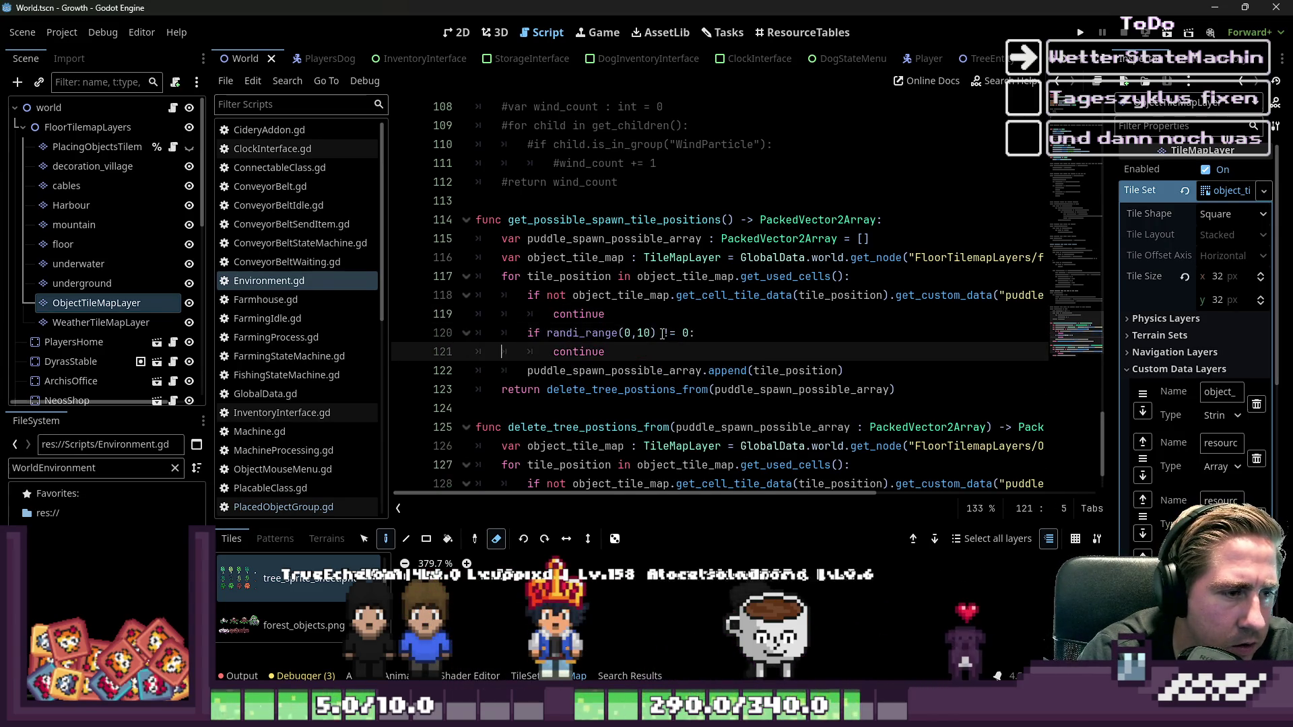
key(Down)
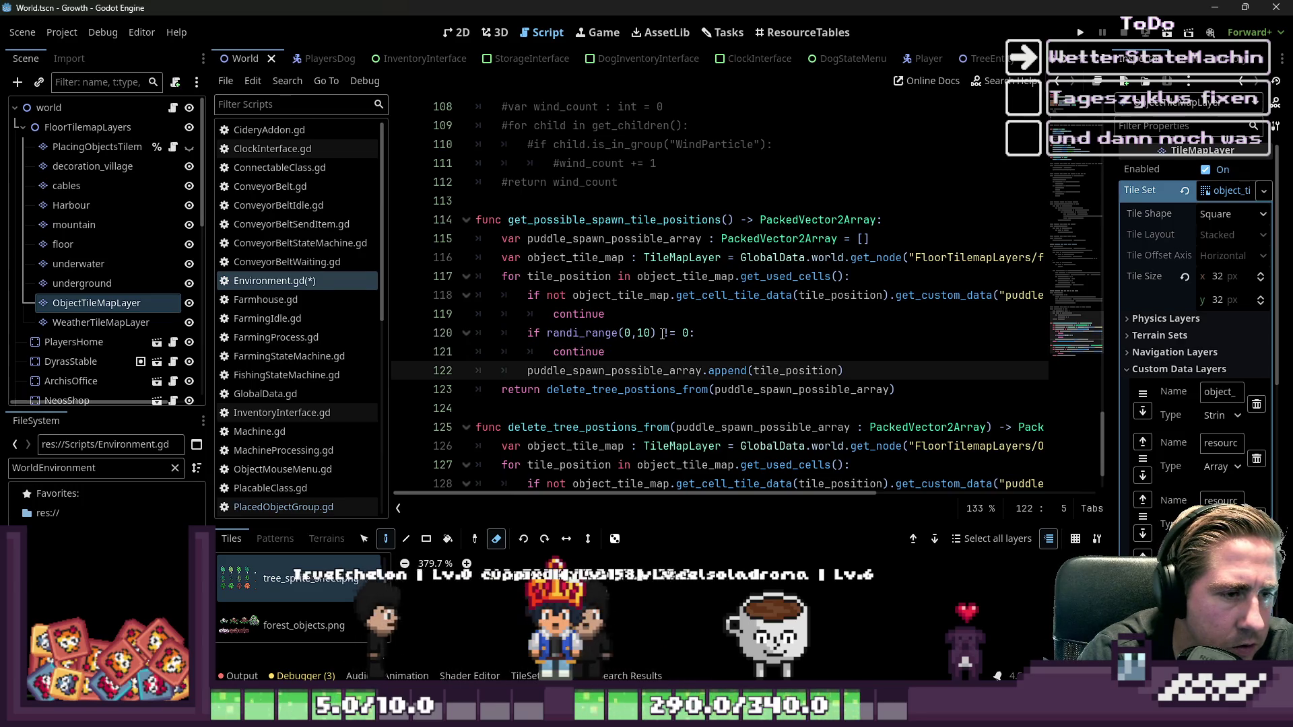
key(Up)
key(Up)
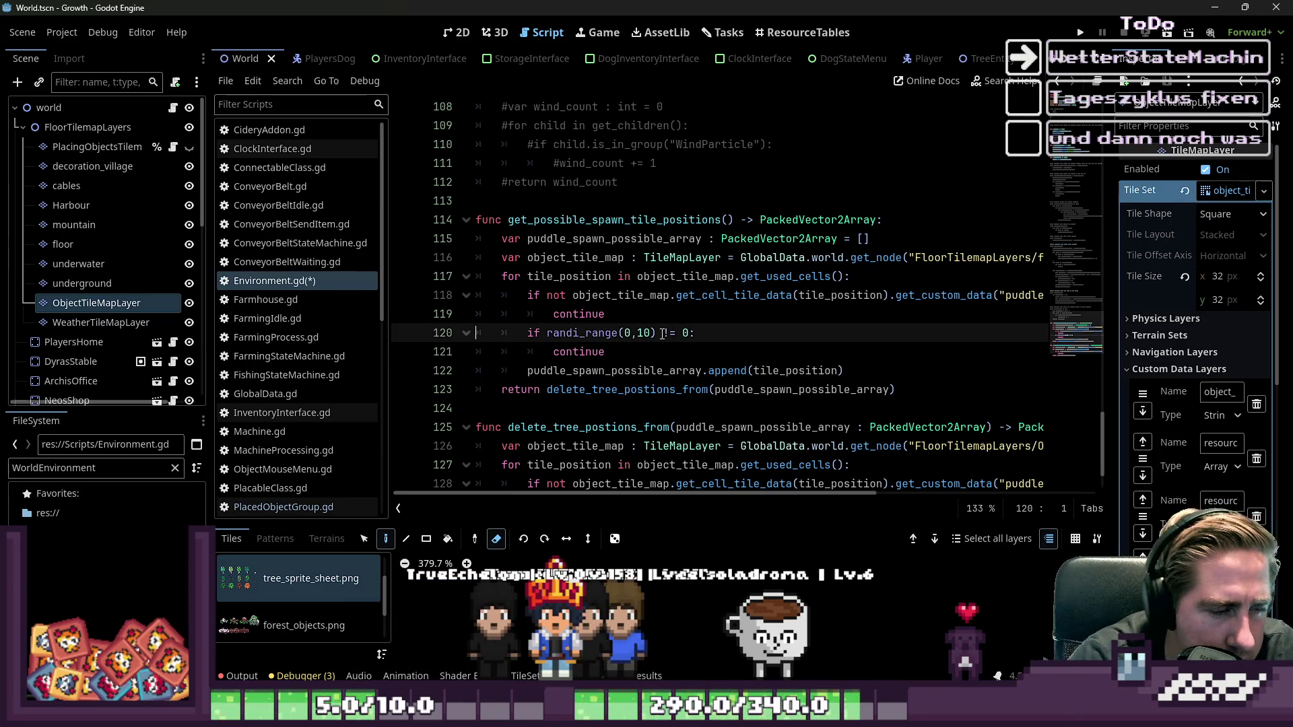
key(shift+End)
key(shift+Down)
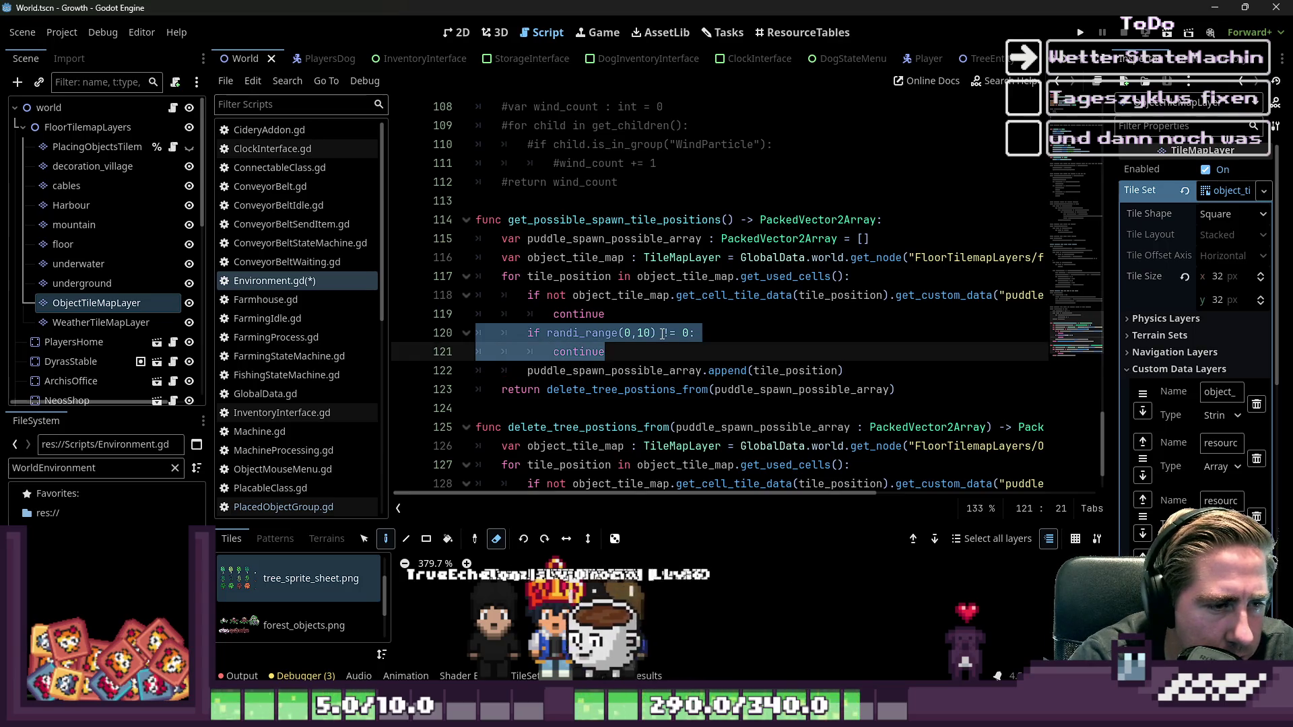
- Review the randi_range arguments, the append call and the delete_tree_postions_from return line
key(Up)
key(Right)
key(Right)
key(Right)
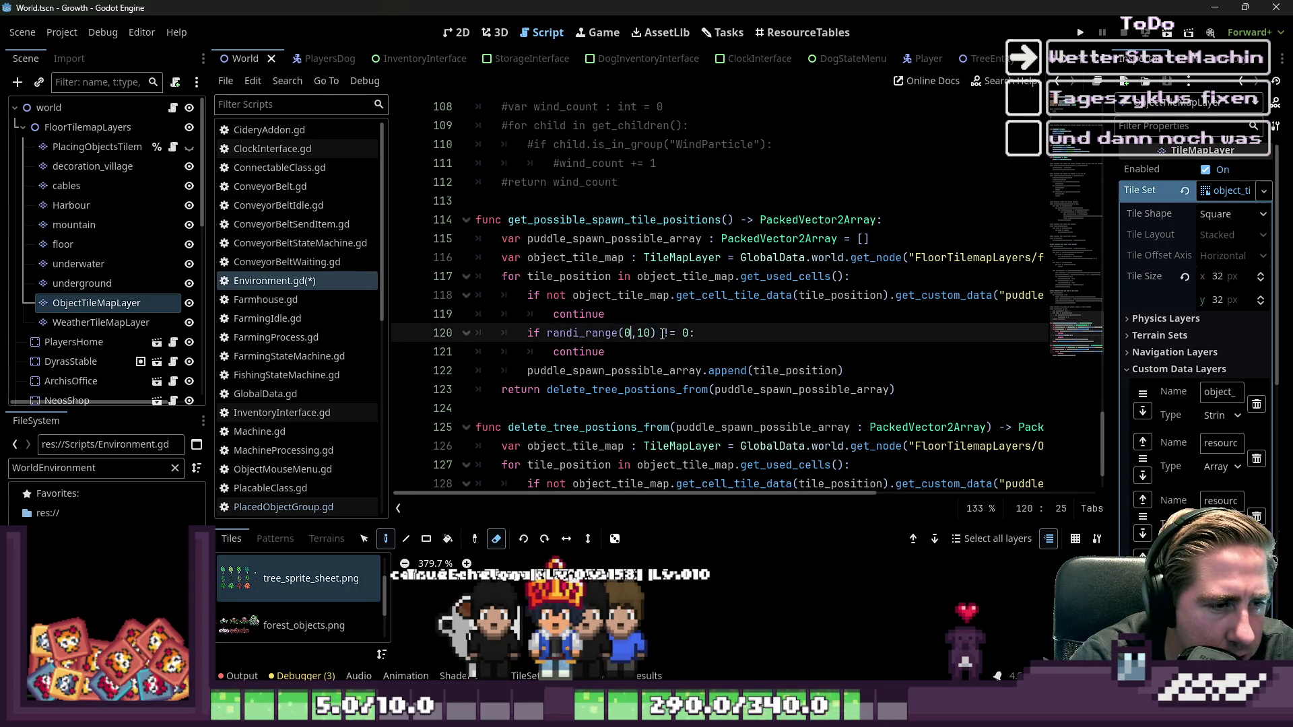
key(Down)
key(Down)
key(ctrl+Right)
key(ctrl+Right)
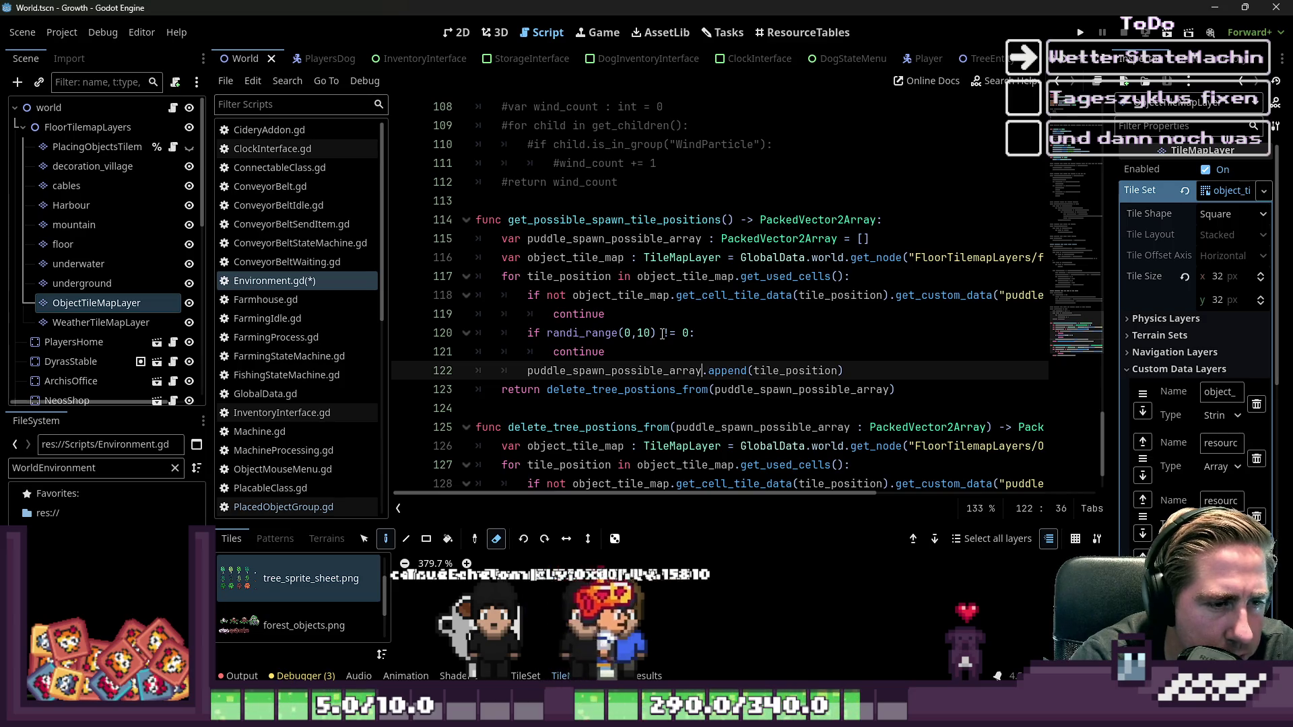
key(Down)
key(Home)
key(Home)
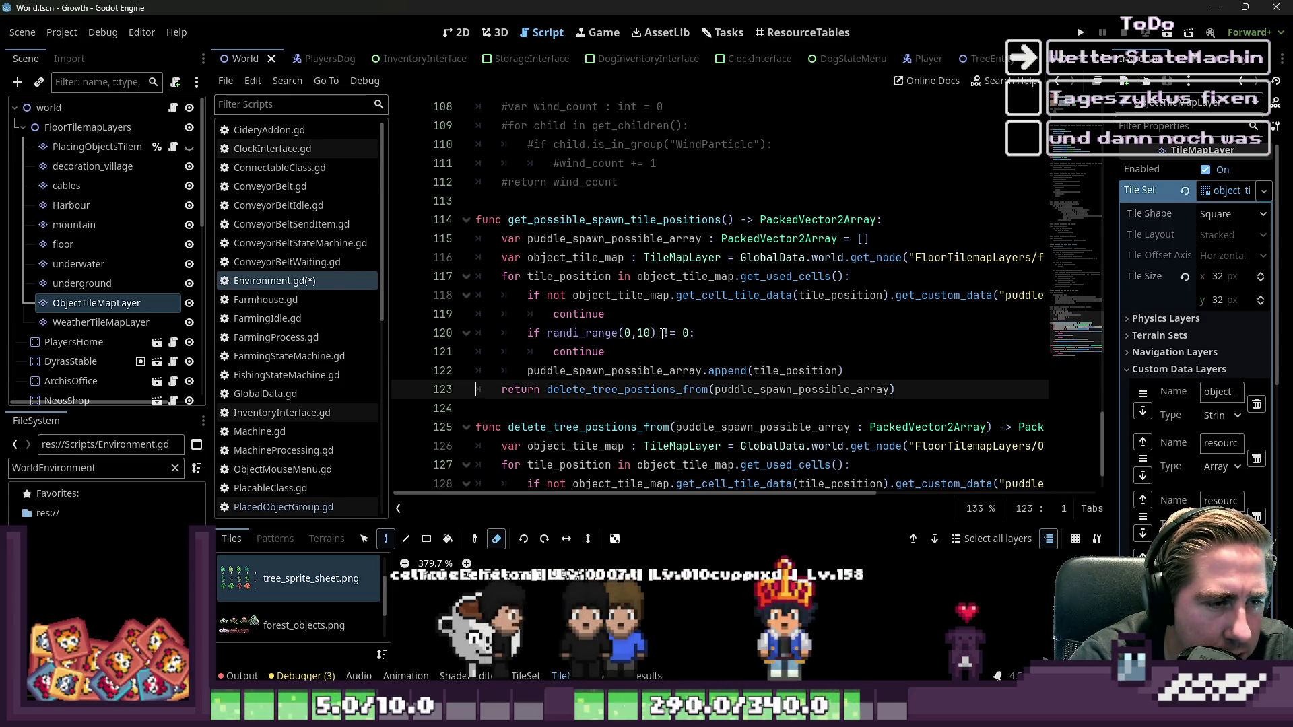
key(ctrl+Right)
key(ctrl+Right)
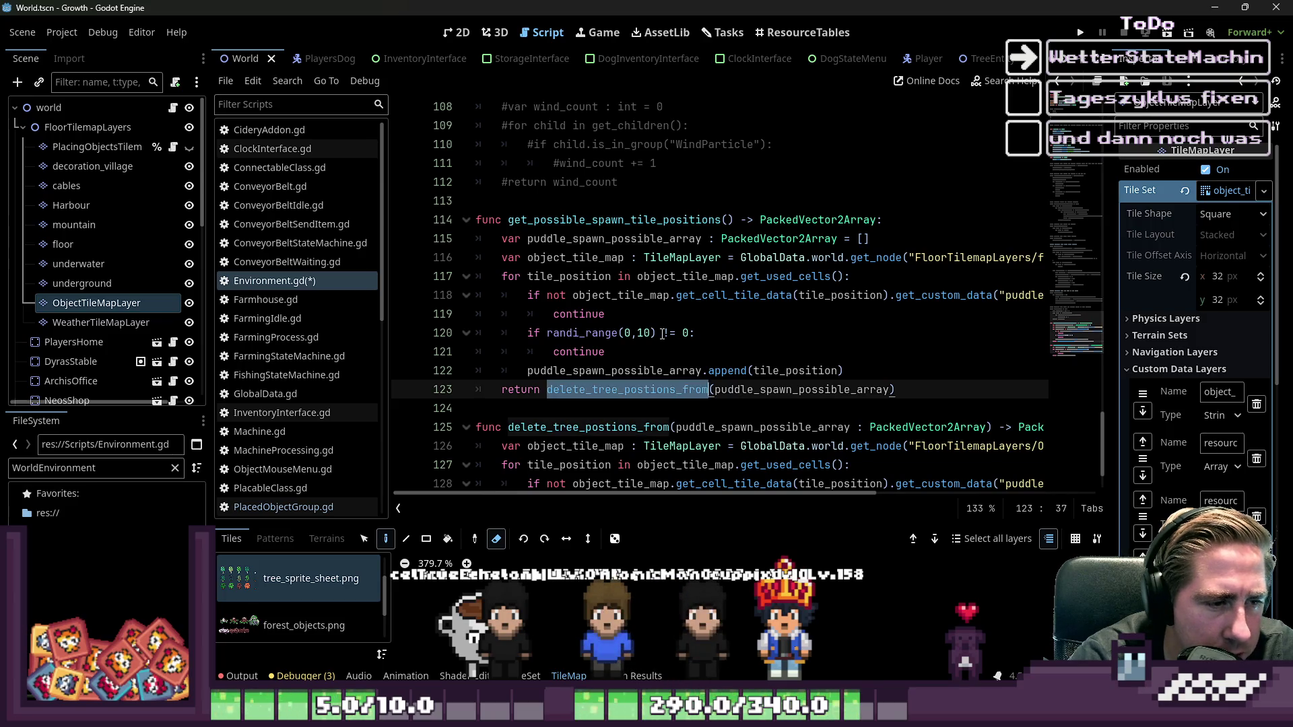
key(Down)
key(Down)
key(Down)
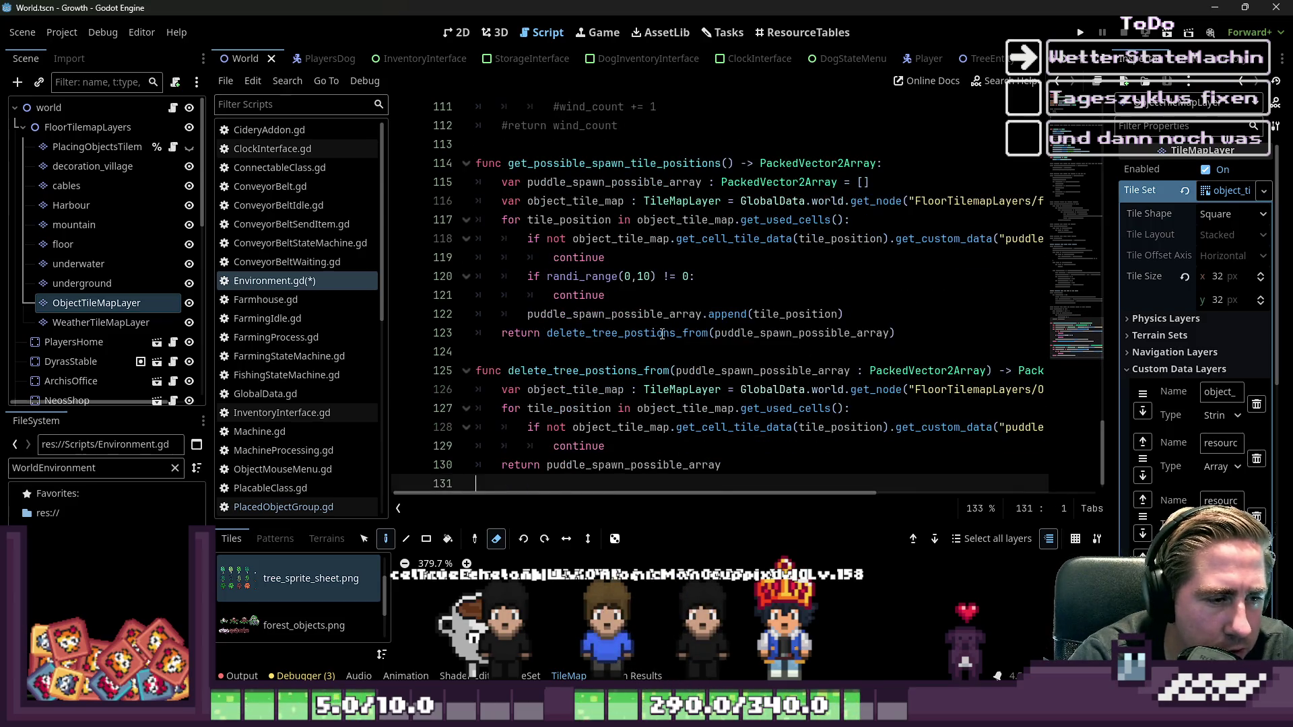
- Make the line 127 loop iterate over puddle_spawn_possible_array instead of the used-cells call
key(Up)
key(Up)
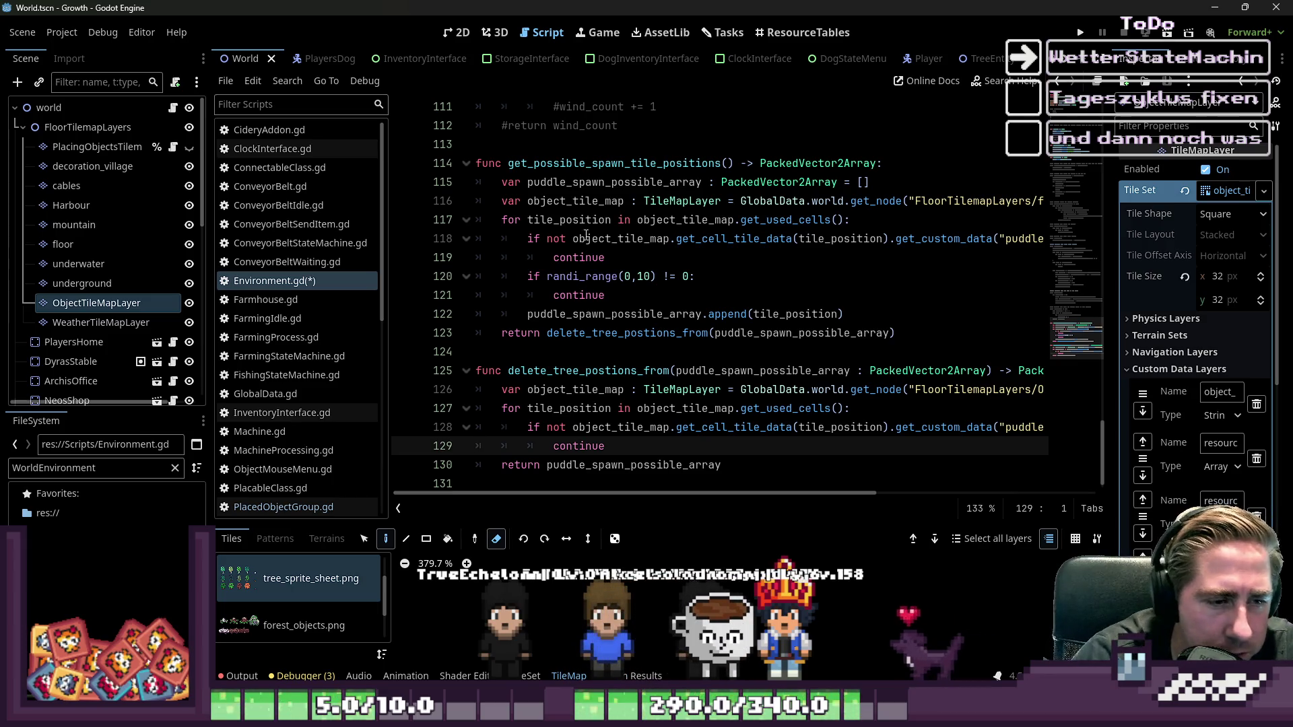
click(715, 390)
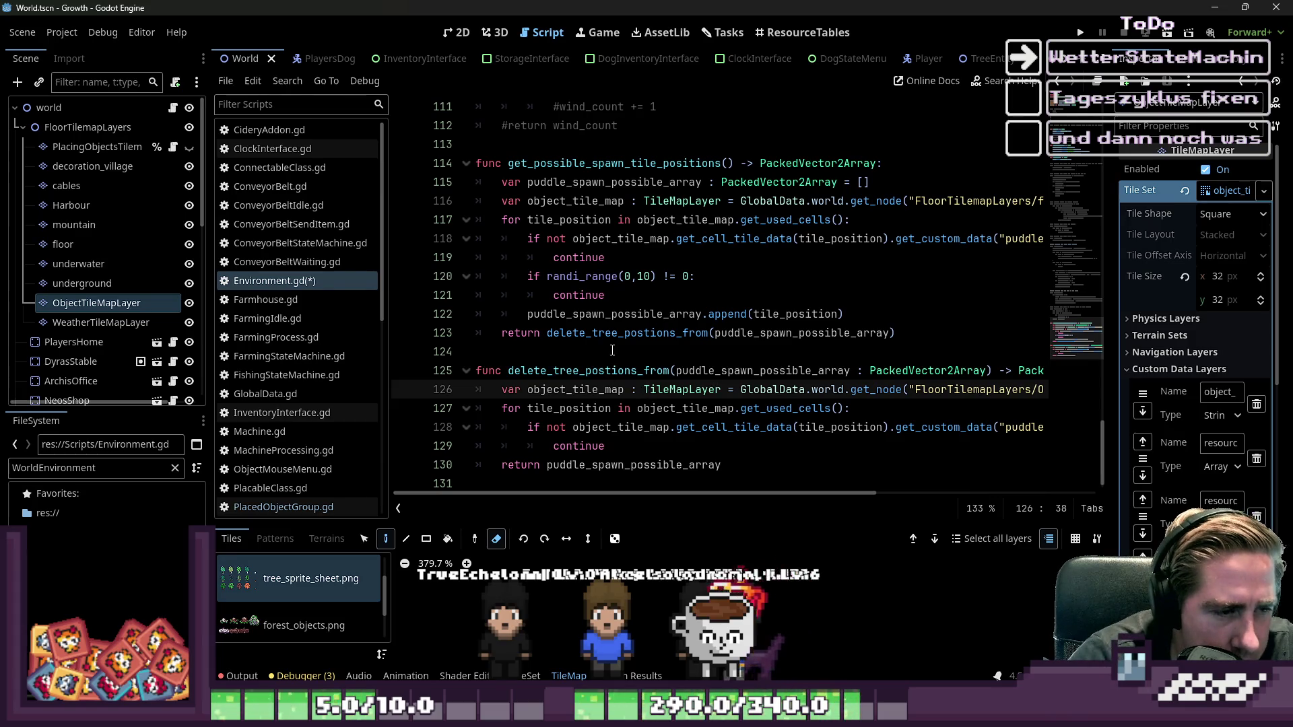
click(606, 317)
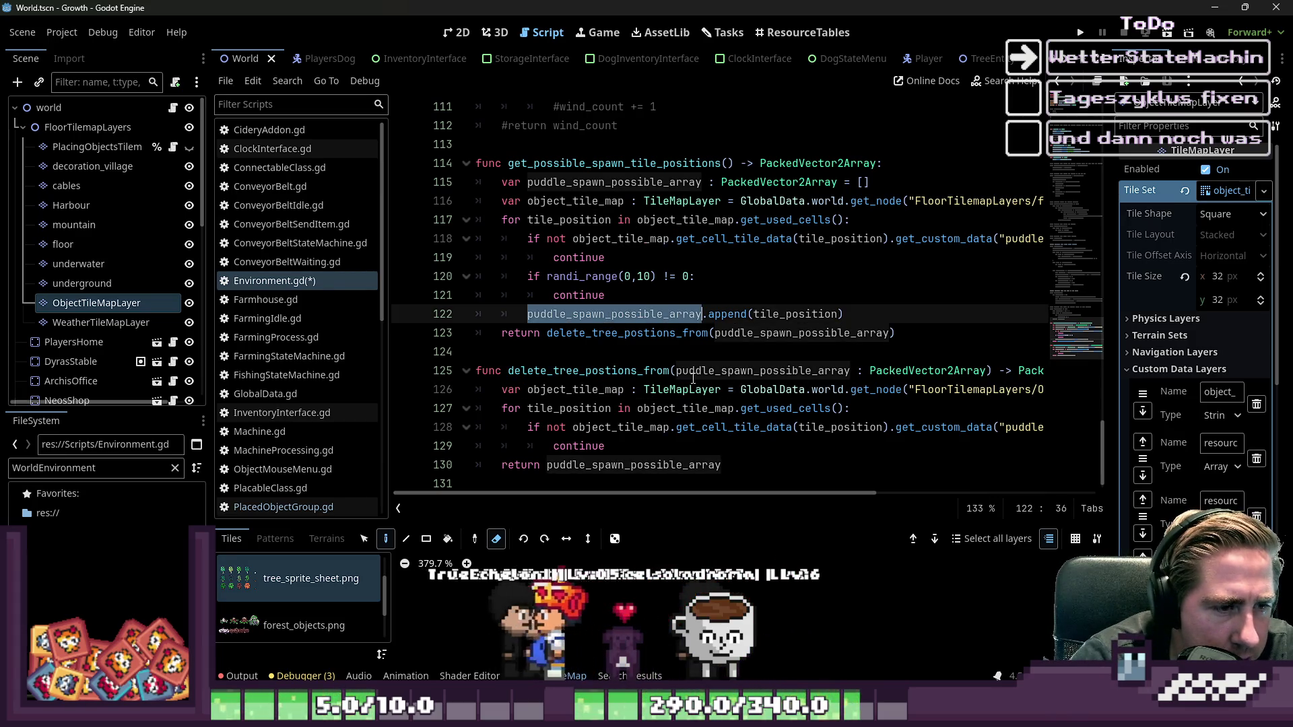
click(724, 372)
double_click(726, 372)
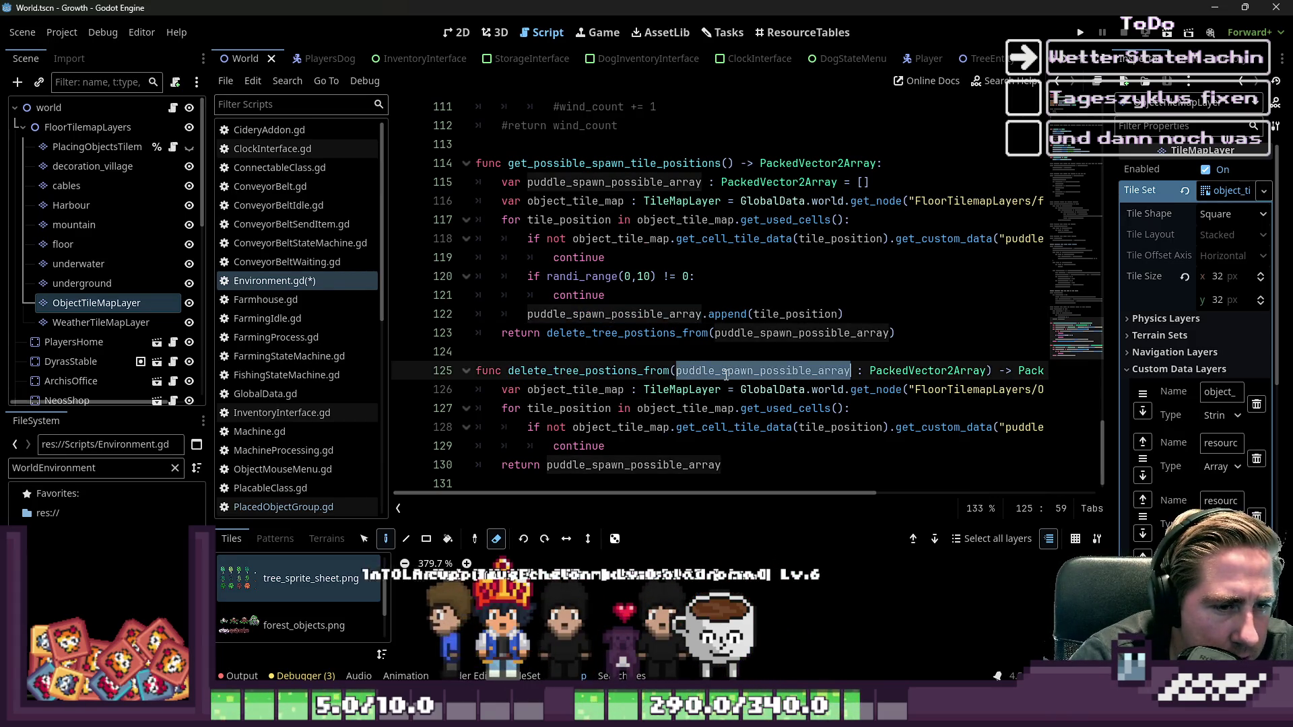
click(694, 408)
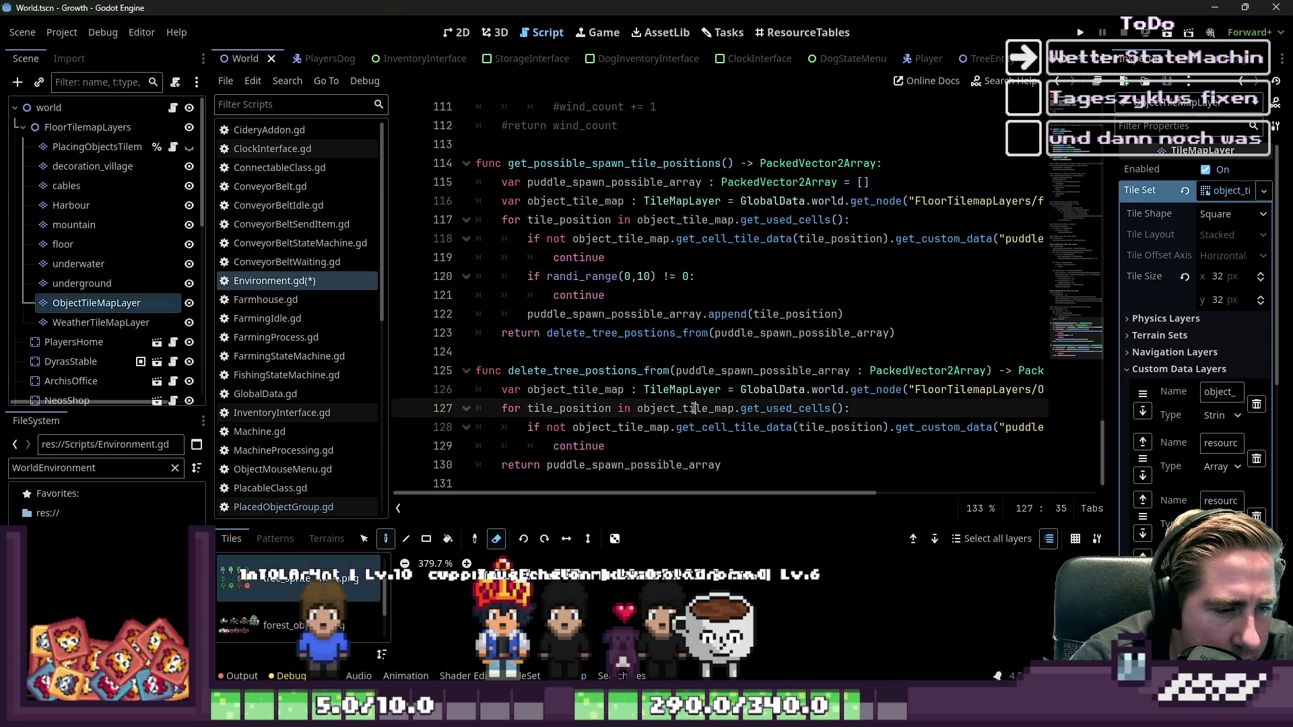
click(528, 409)
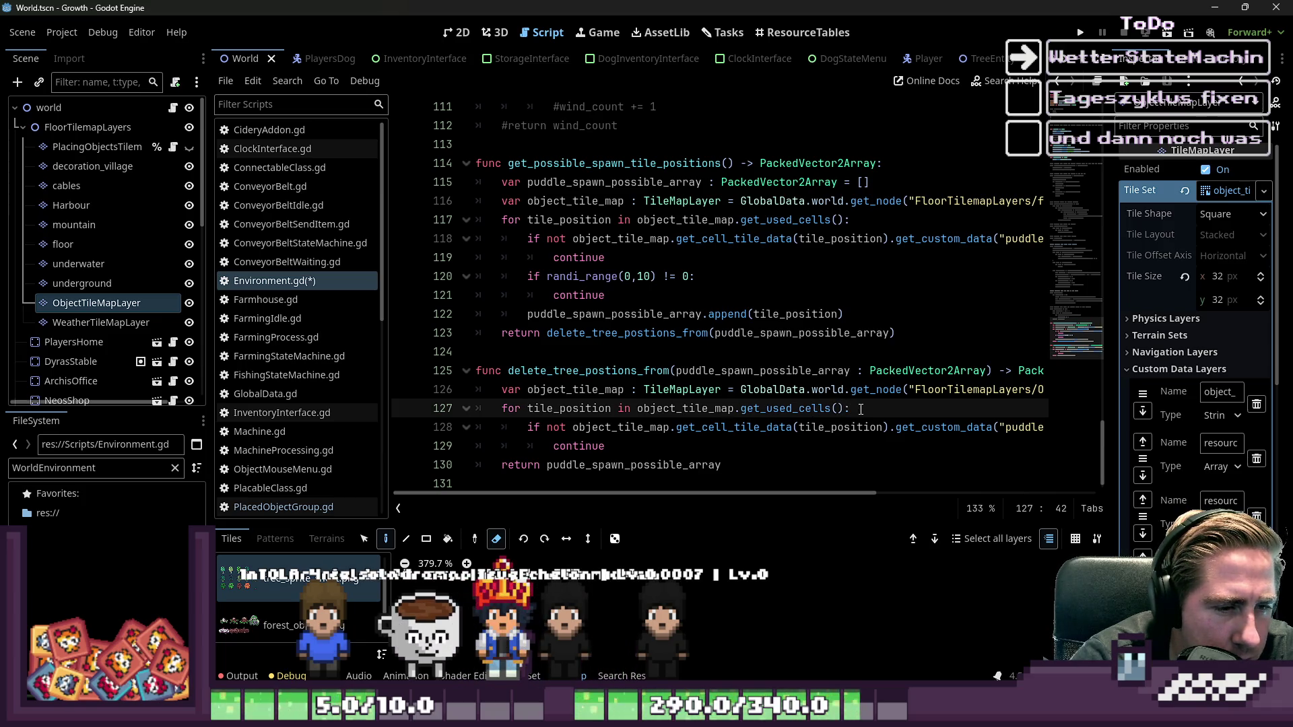
click(568, 408)
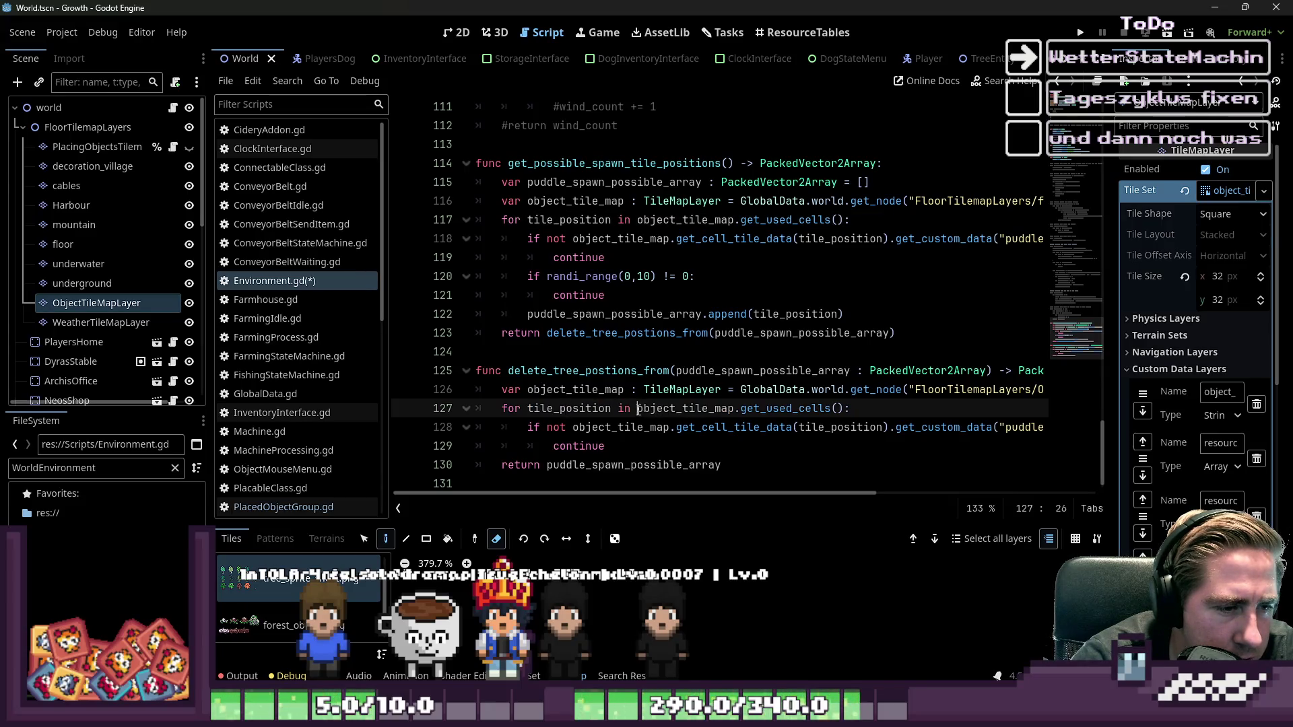
drag(639, 408, 837, 409)
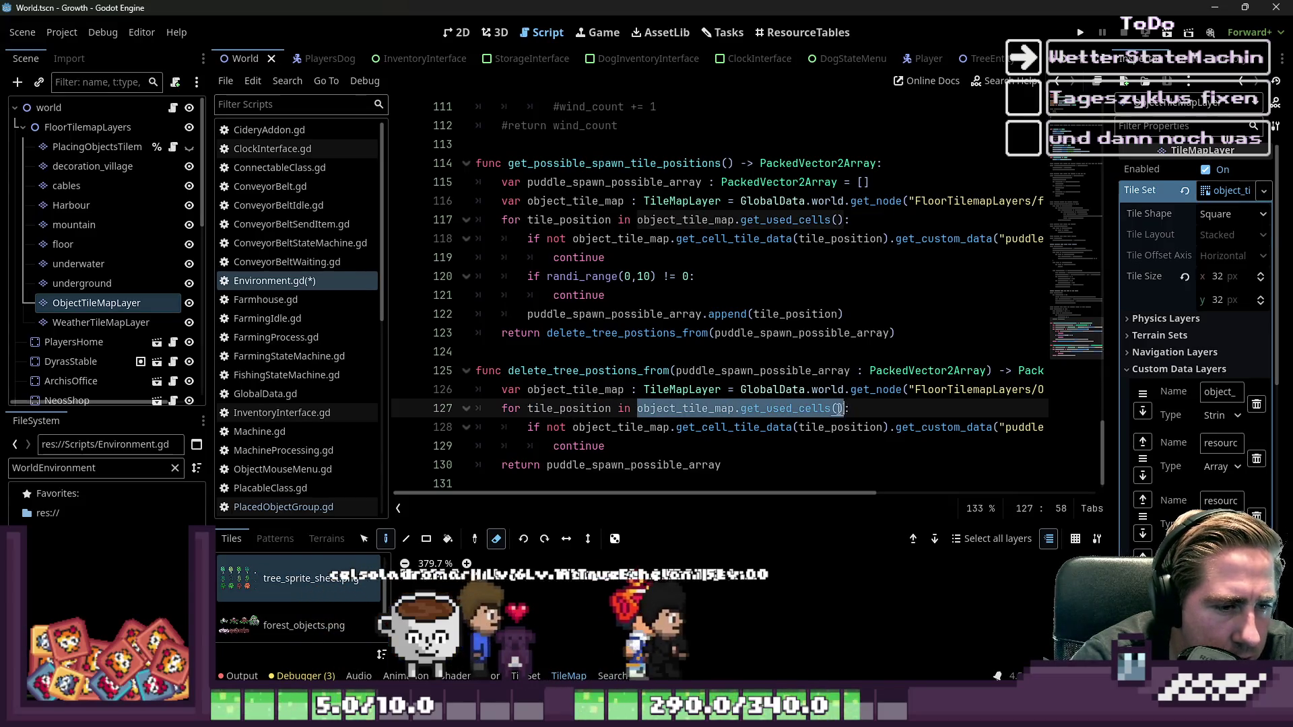
text(puddle_spawn_possible_array)
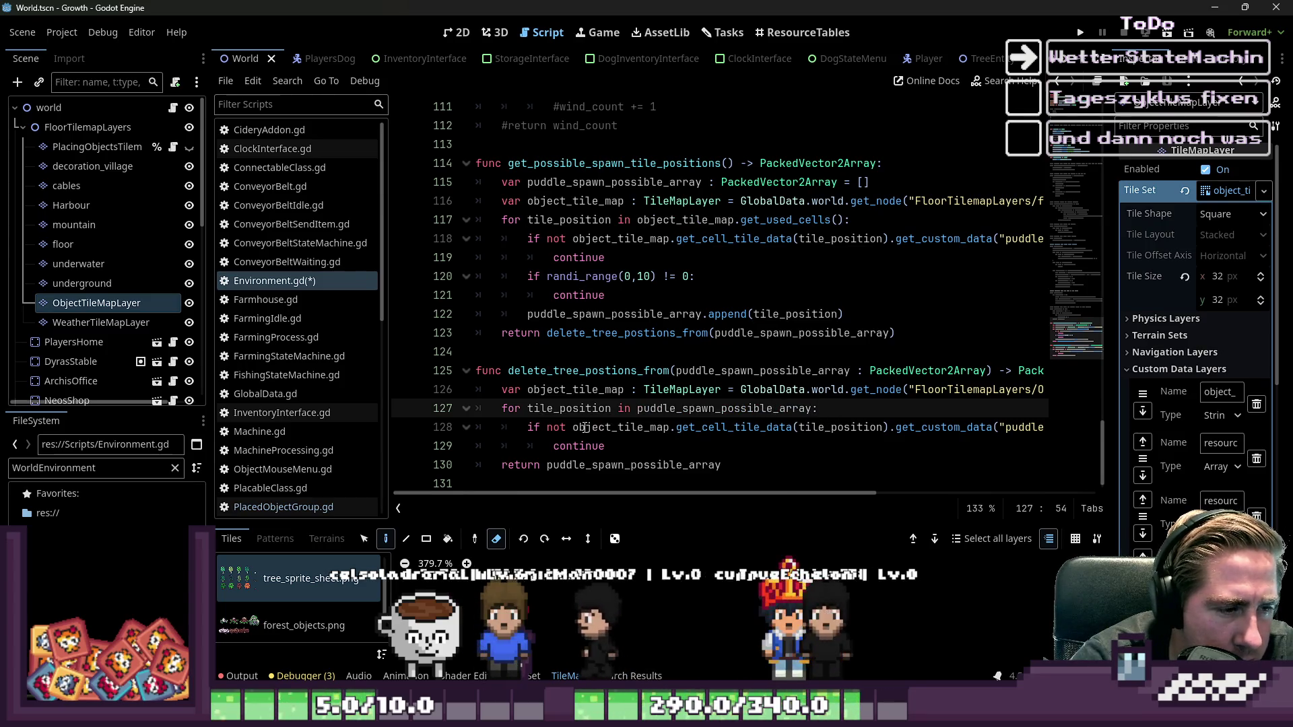
- Delete 'not' from the line 128 puddle_possible check, undoing an accidental deletion of the call
double_click(556, 427)
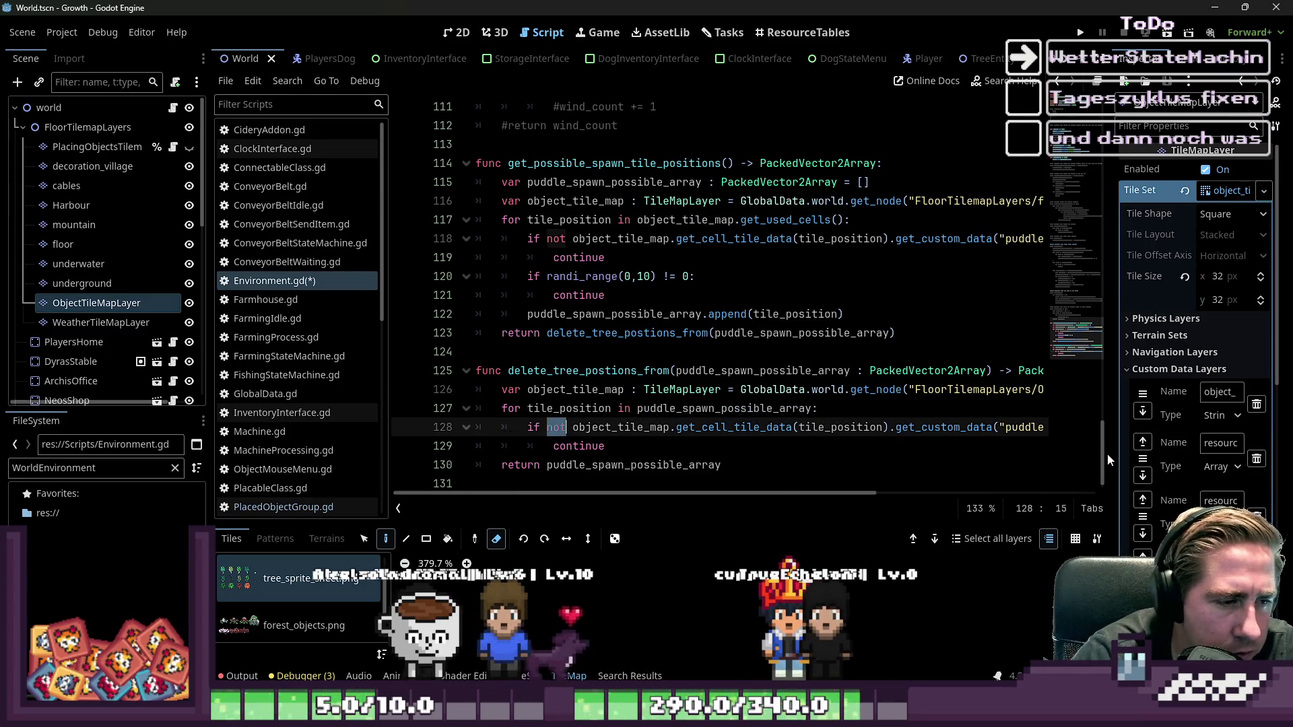
key(Delete)
key(Delete)
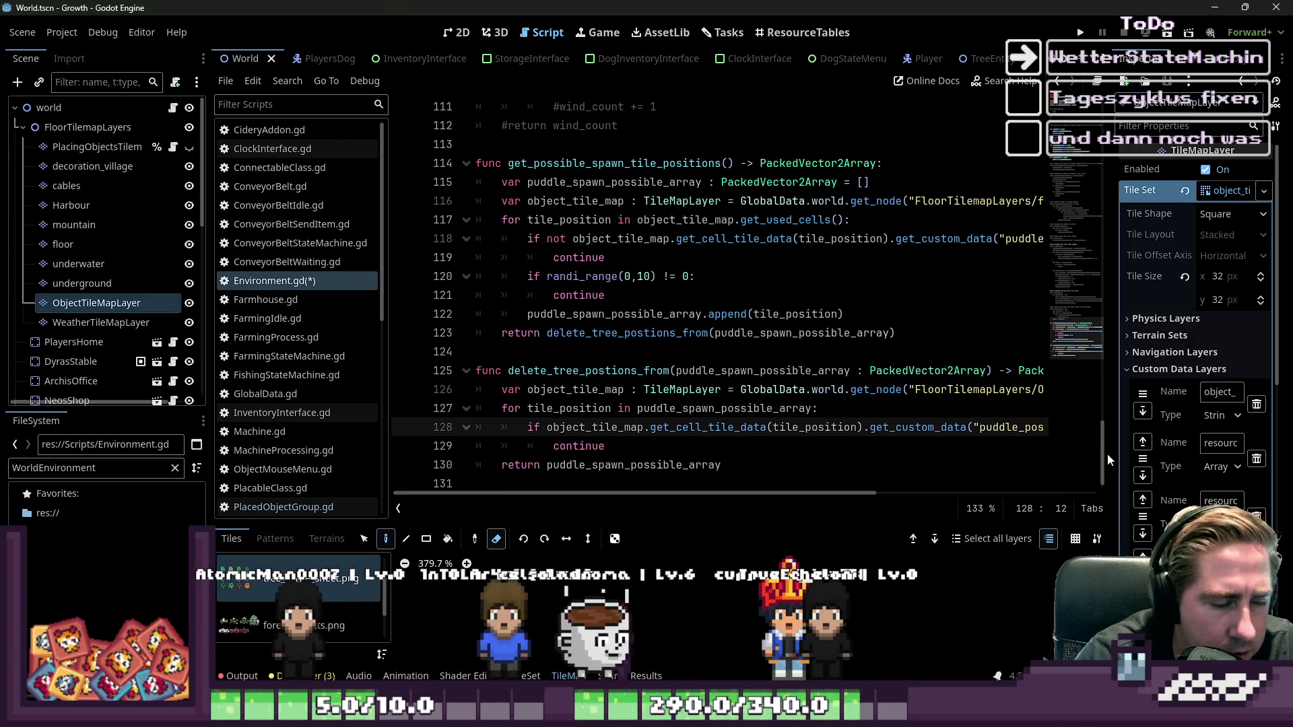
key(Up)
key(Up)
key(ctrl+d)
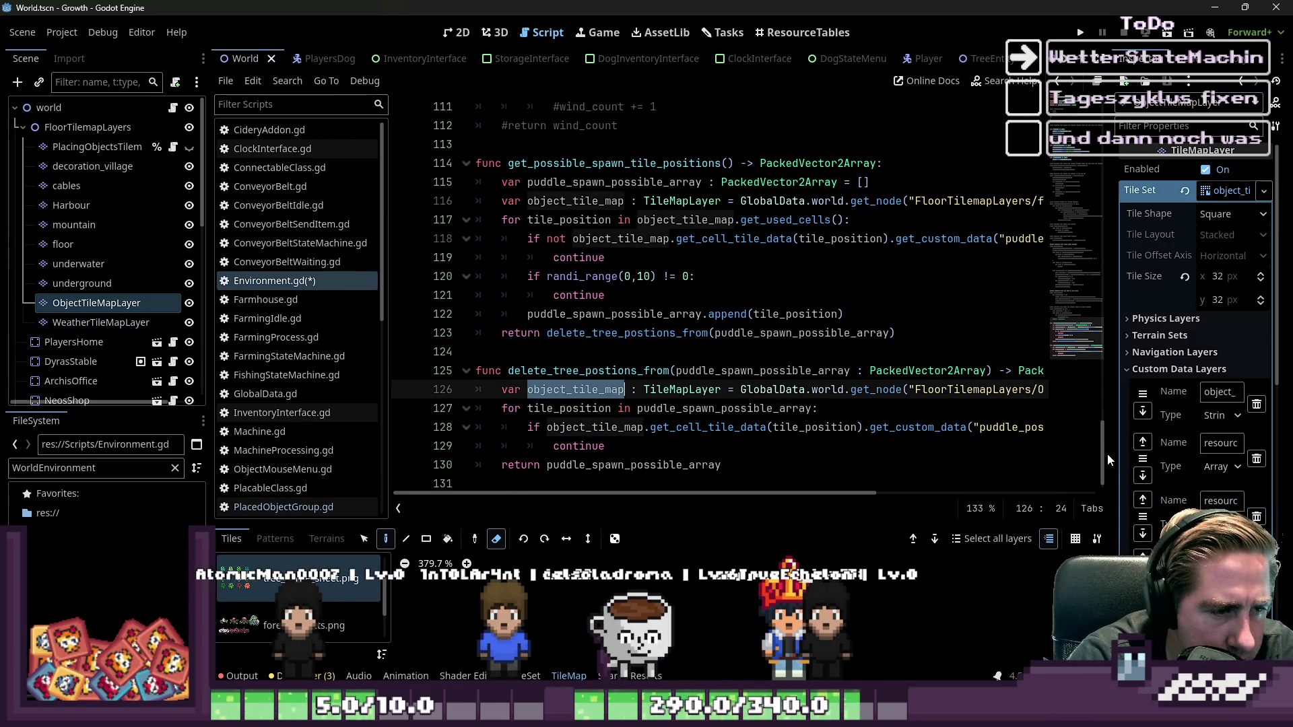
key(ctrl+d)
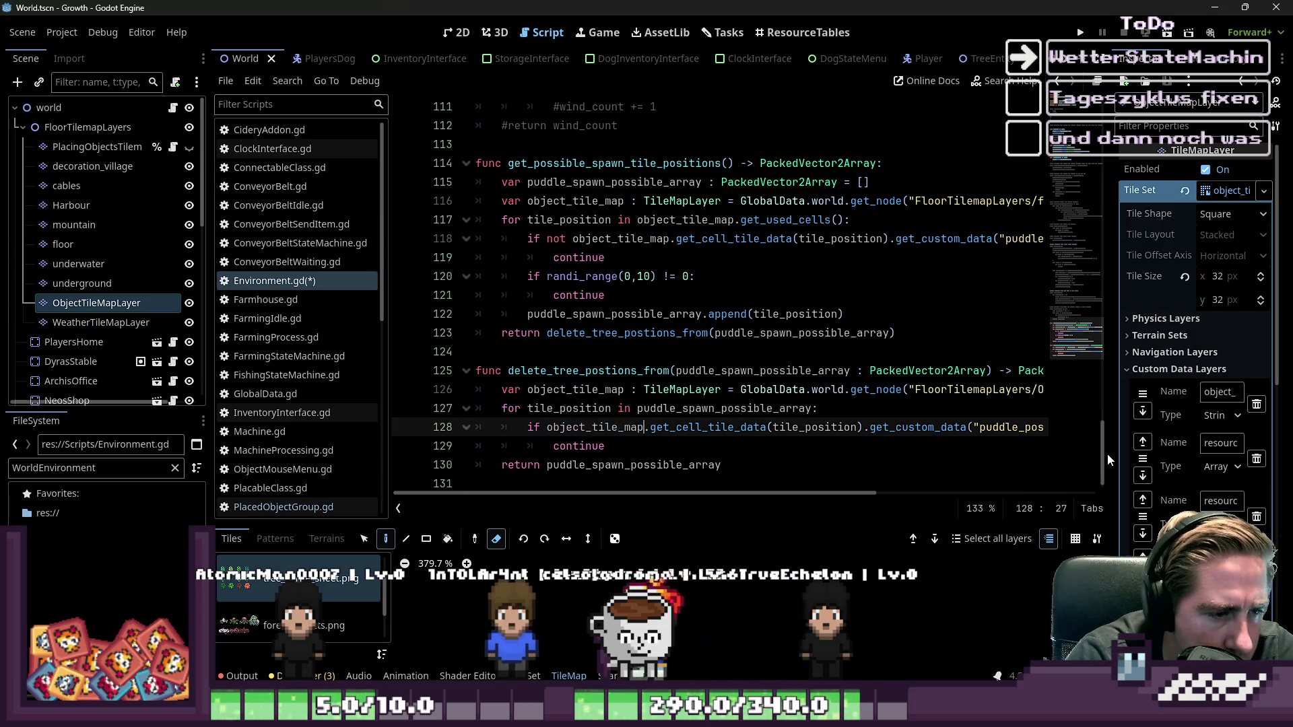
key(ctrl+shift+Right)
key(shift+End)
key(shift+Down)
key(shift+Home)
key(BackSpace)
text(g)
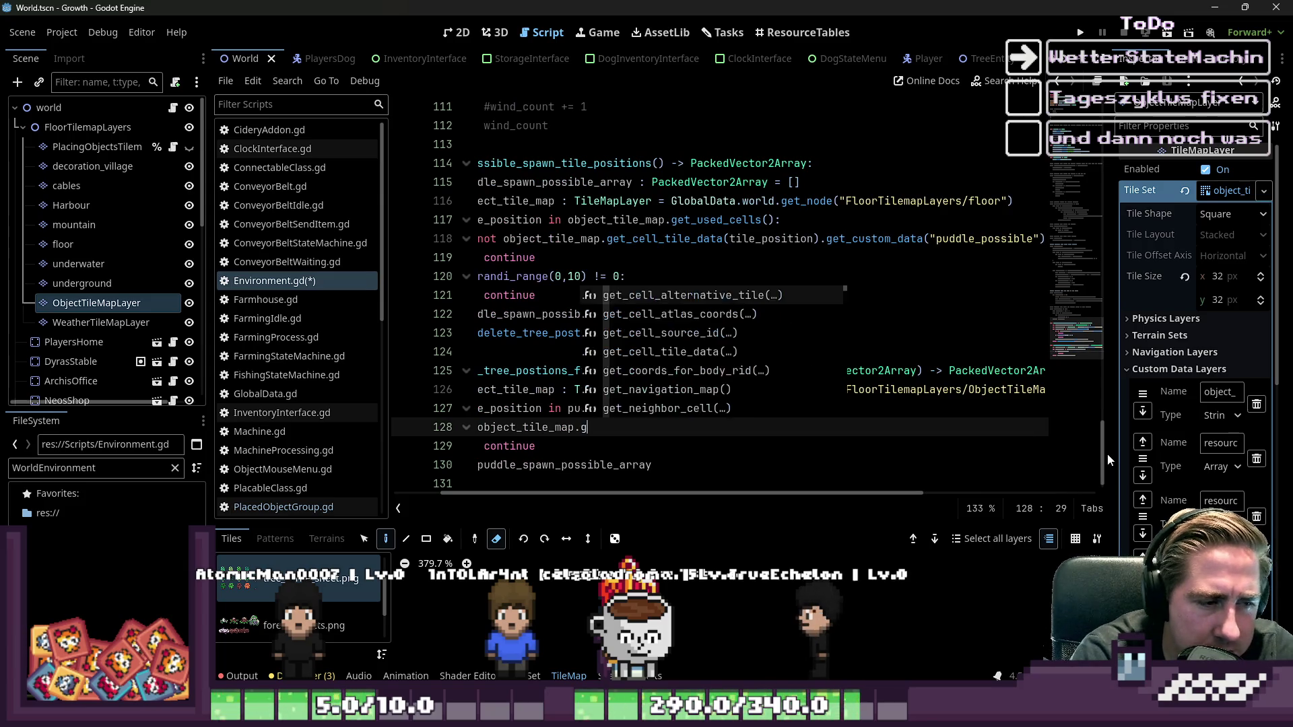
text(e)
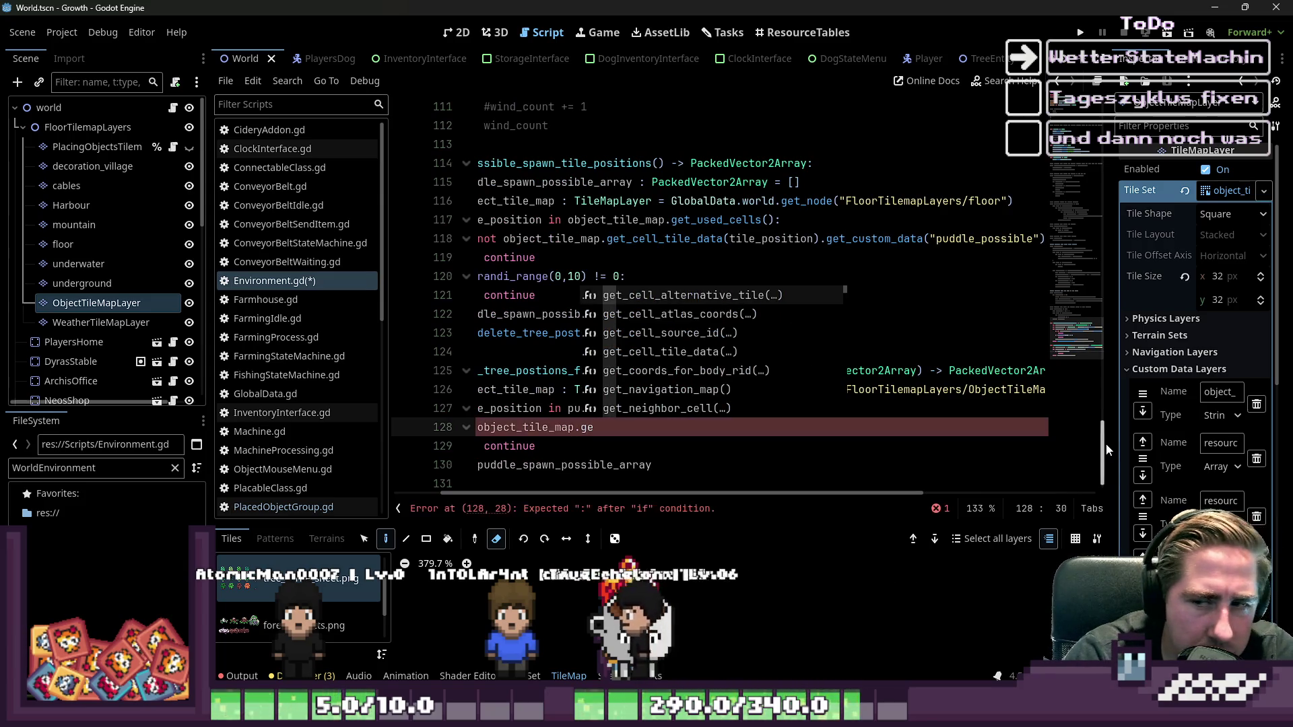
key(ctrl+z)
key(ctrl+z)
click(757, 442)
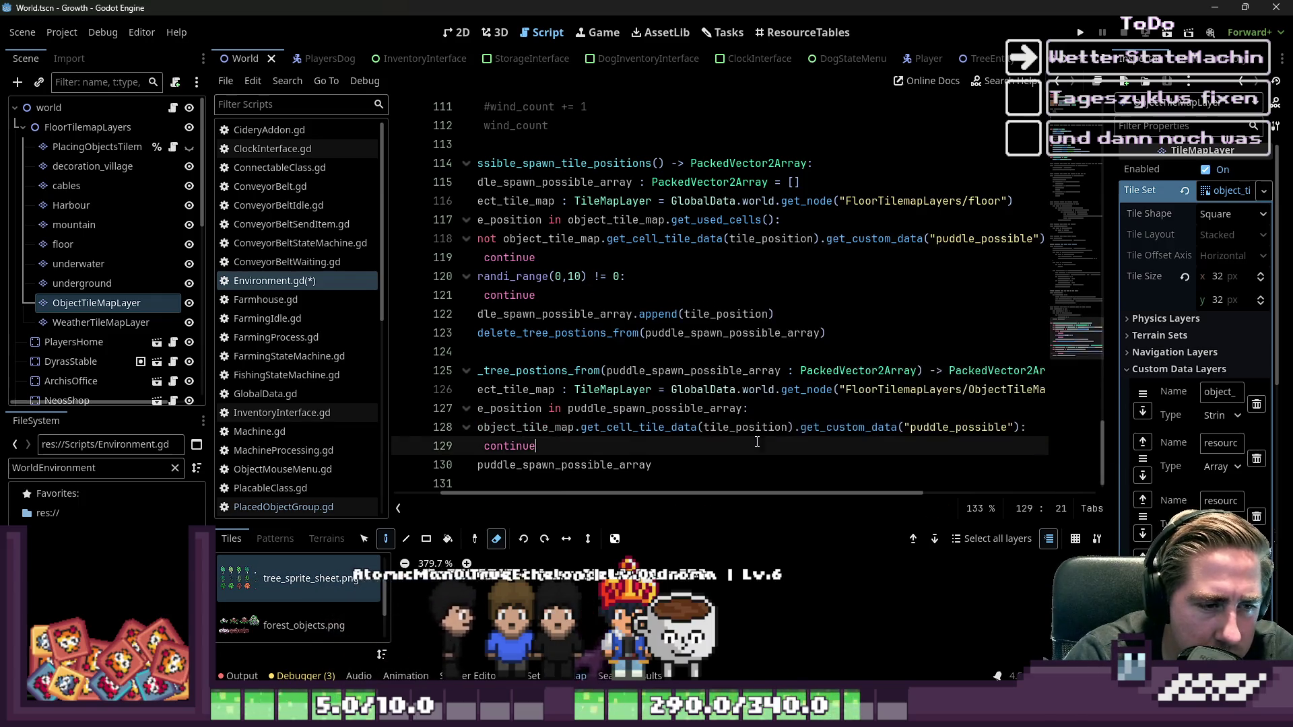
ctrl+click(669, 429)
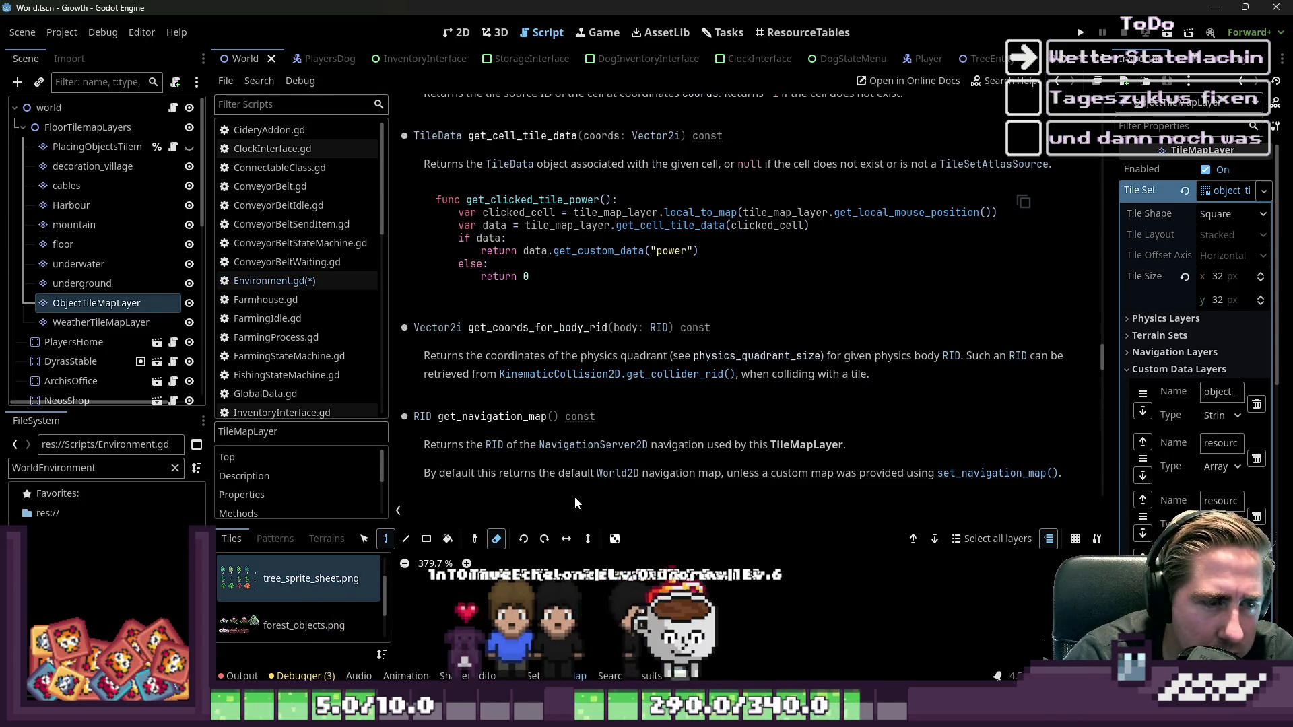
- Read the get_cell_tile_data entry and custom-data example in the TileMapLayer docs
scroll(595, 414, up, 2)
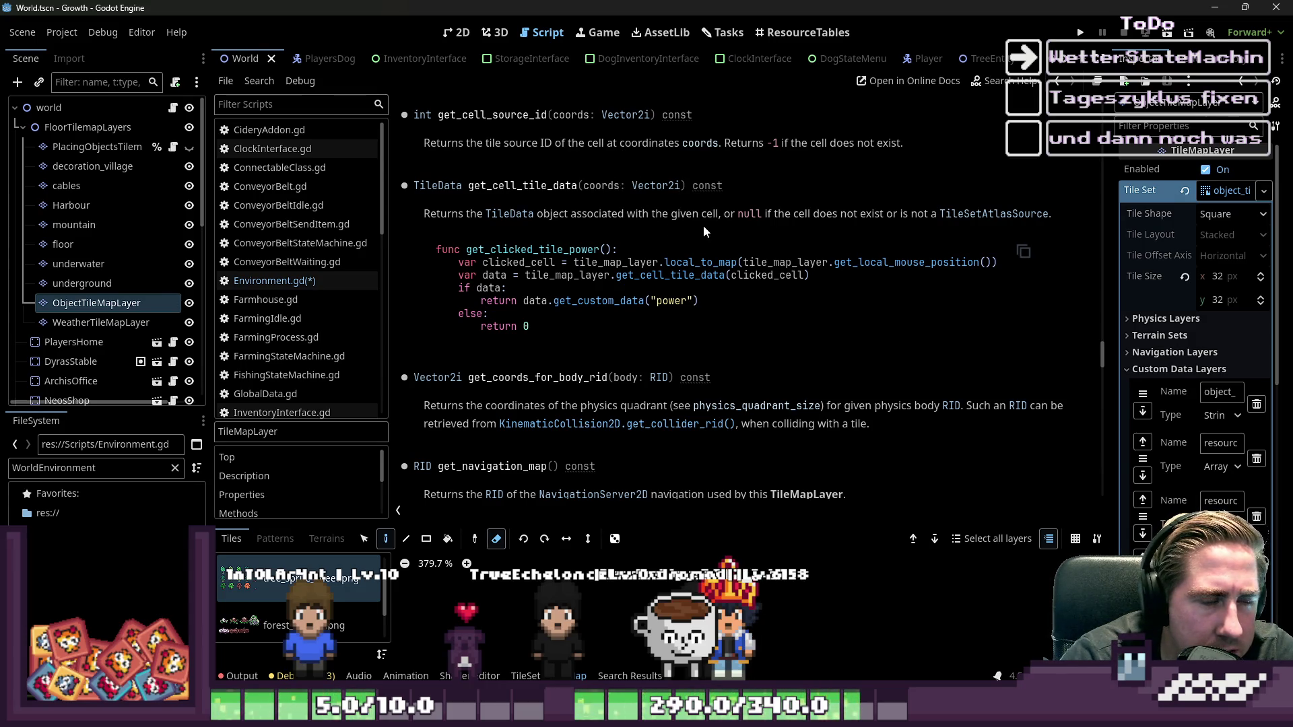
click(331, 318)
- Remove the puddle_possible custom data lookup from line 128 and add a blank line before the return
click(333, 299)
click(334, 281)
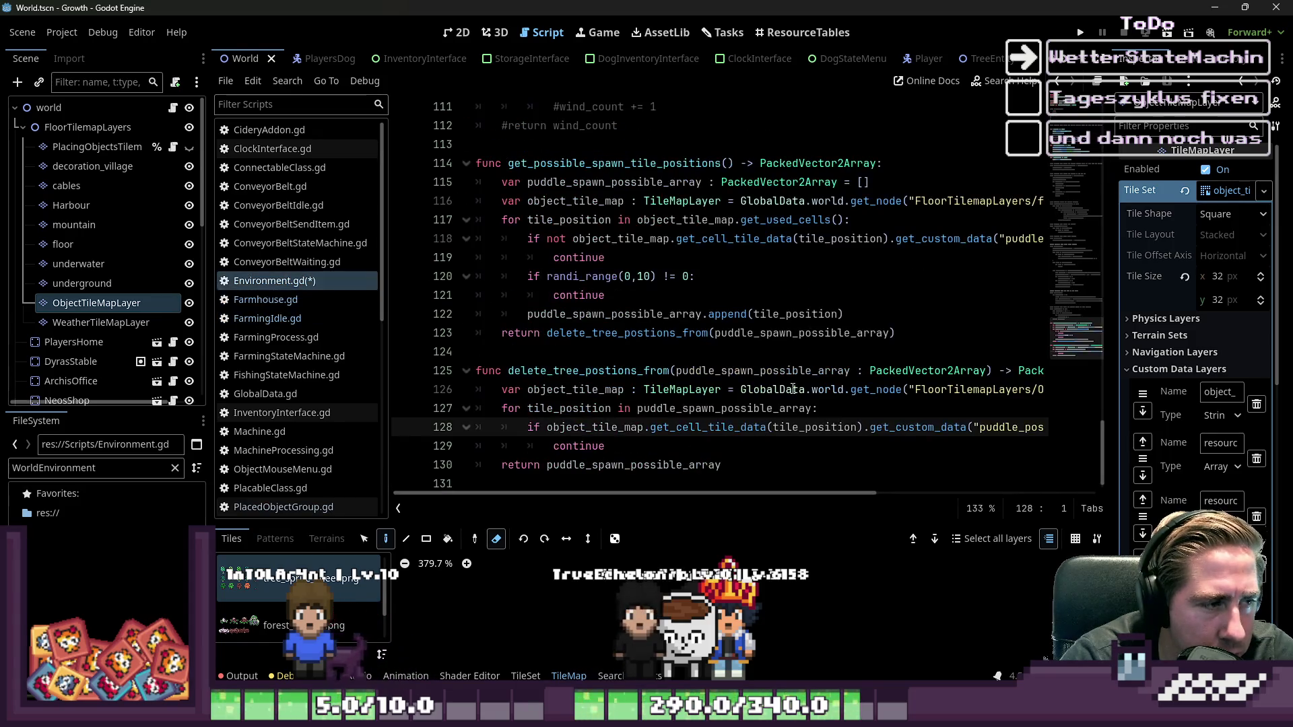
scroll(751, 404, down, 1)
click(766, 409)
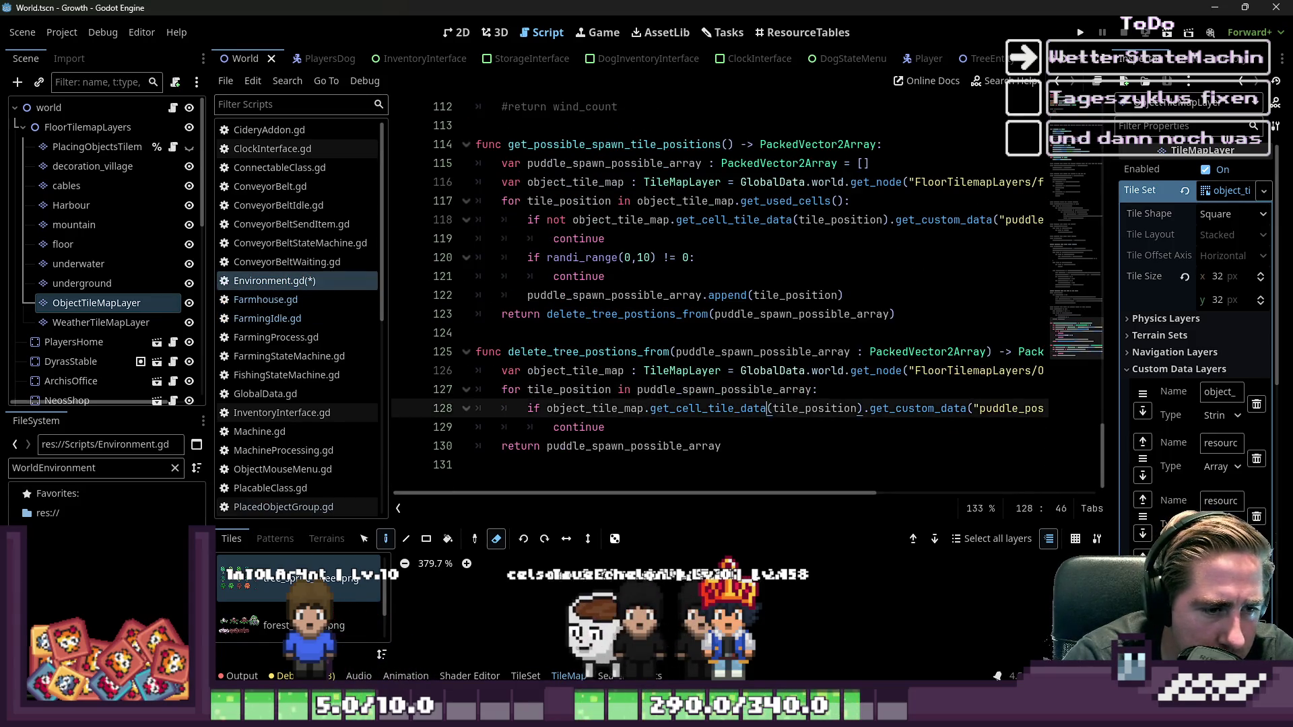
double_click(815, 408)
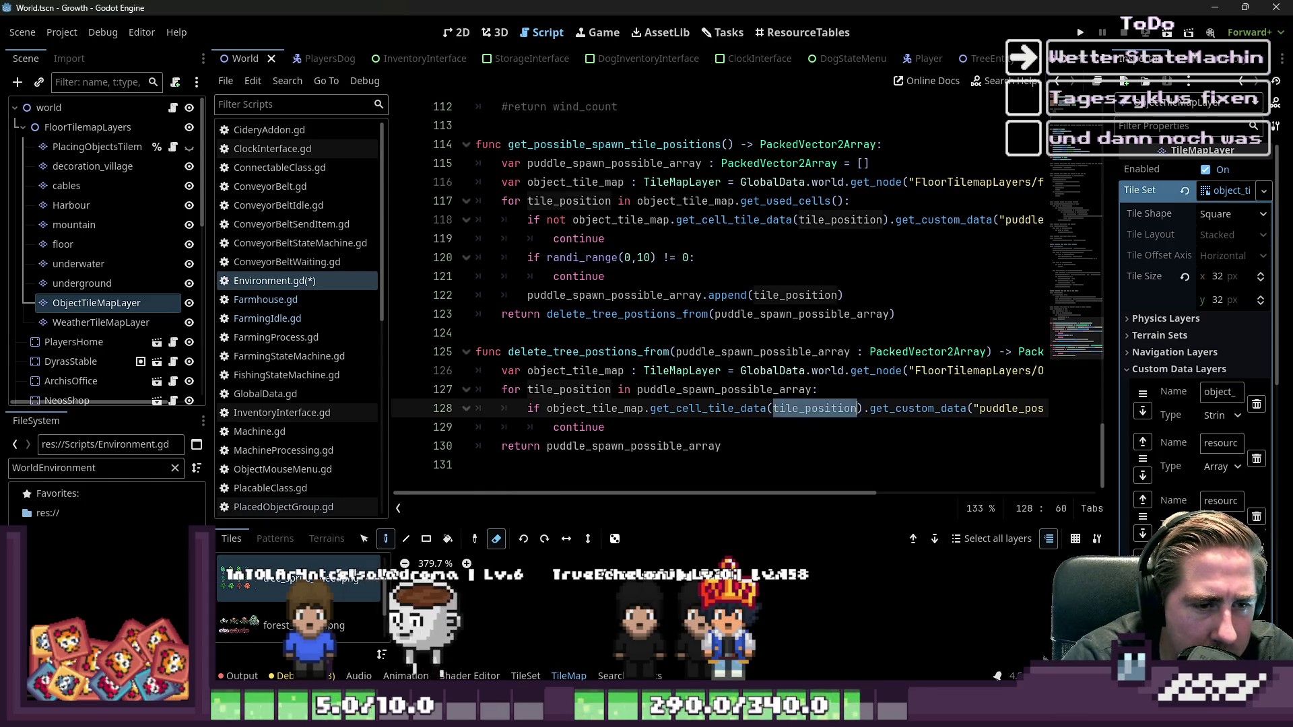
click(969, 409)
drag(865, 408, 1029, 408)
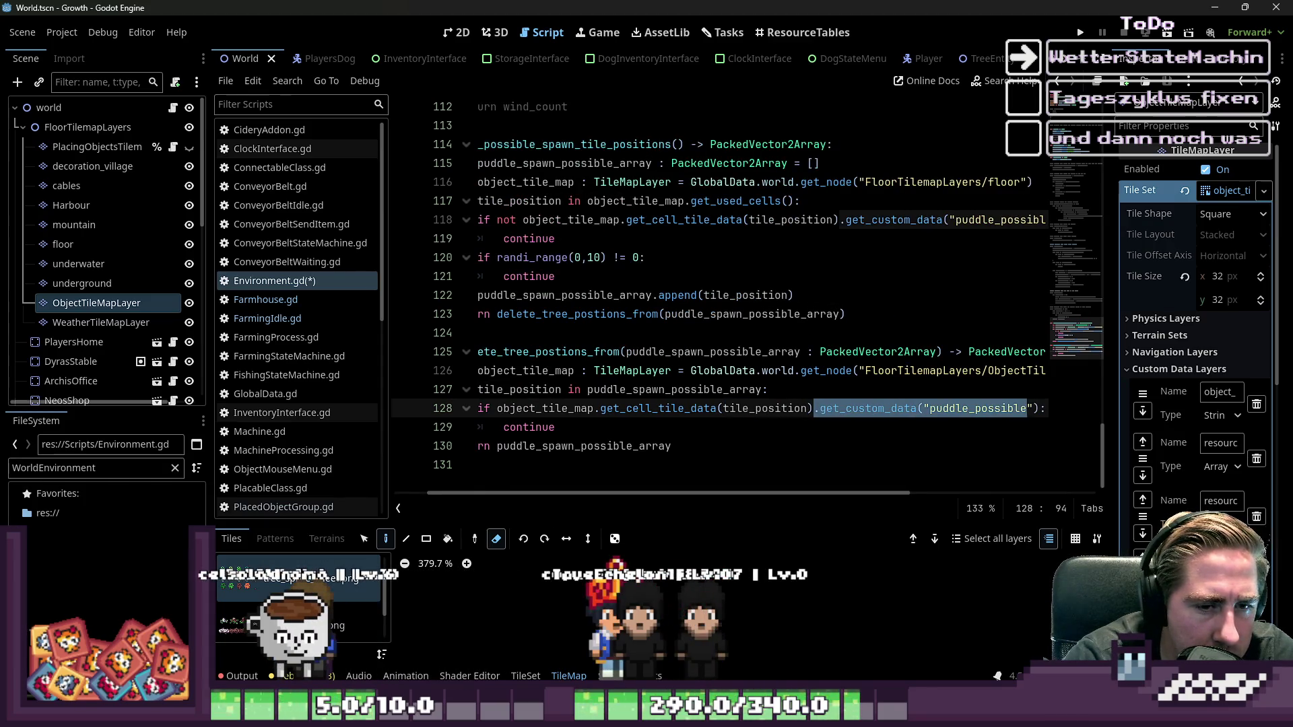
key(BackSpace)
key(Home)
key(Home)
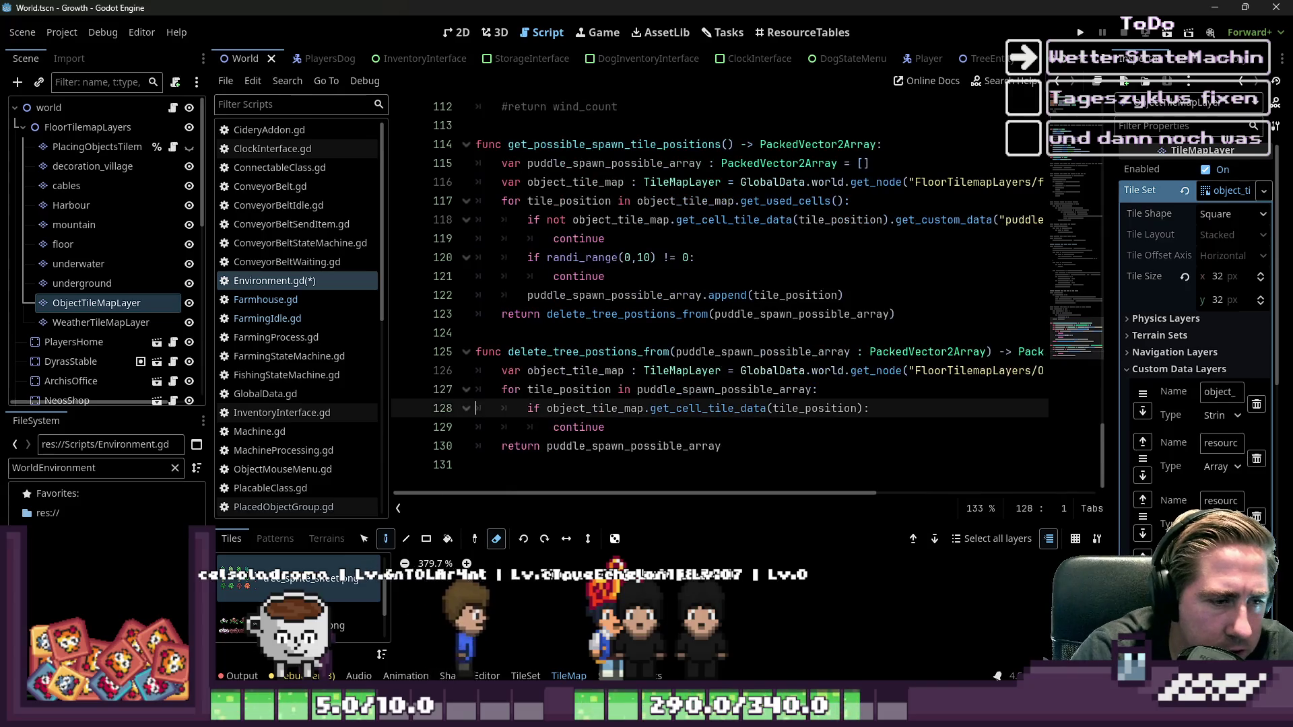
key(Down)
key(Down)
key(Return)
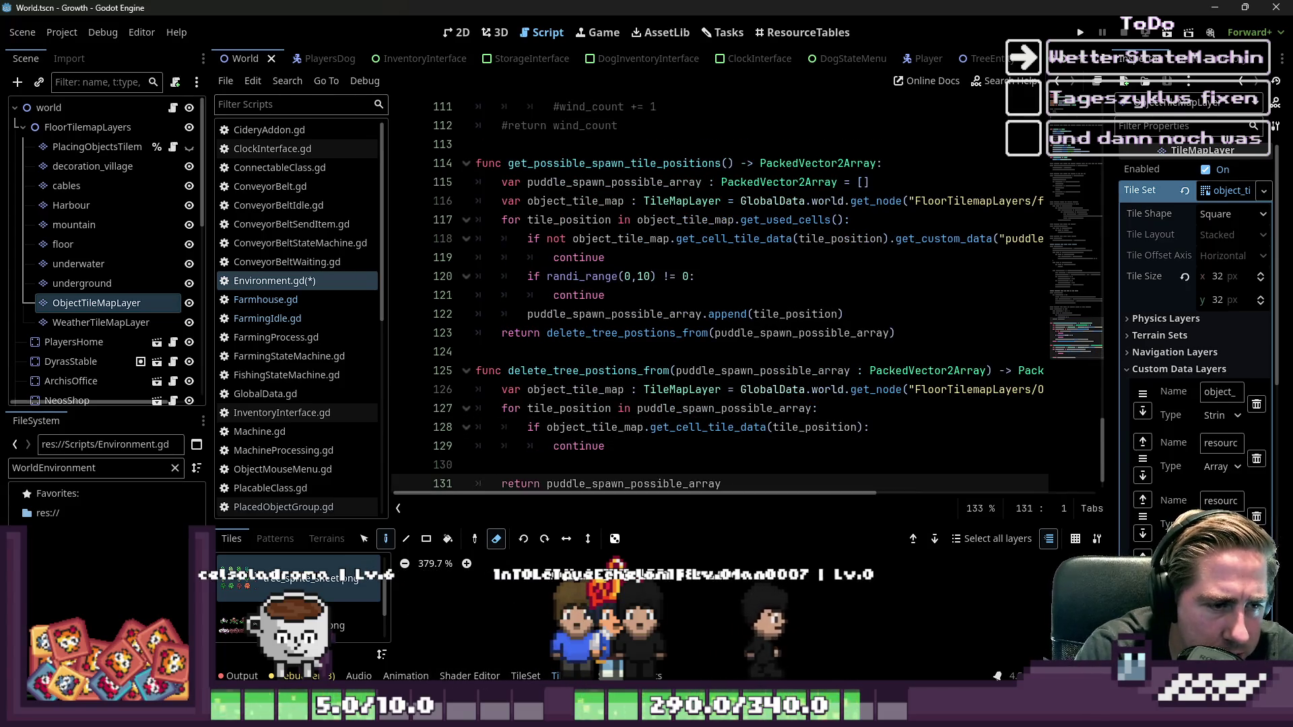
key(Up)
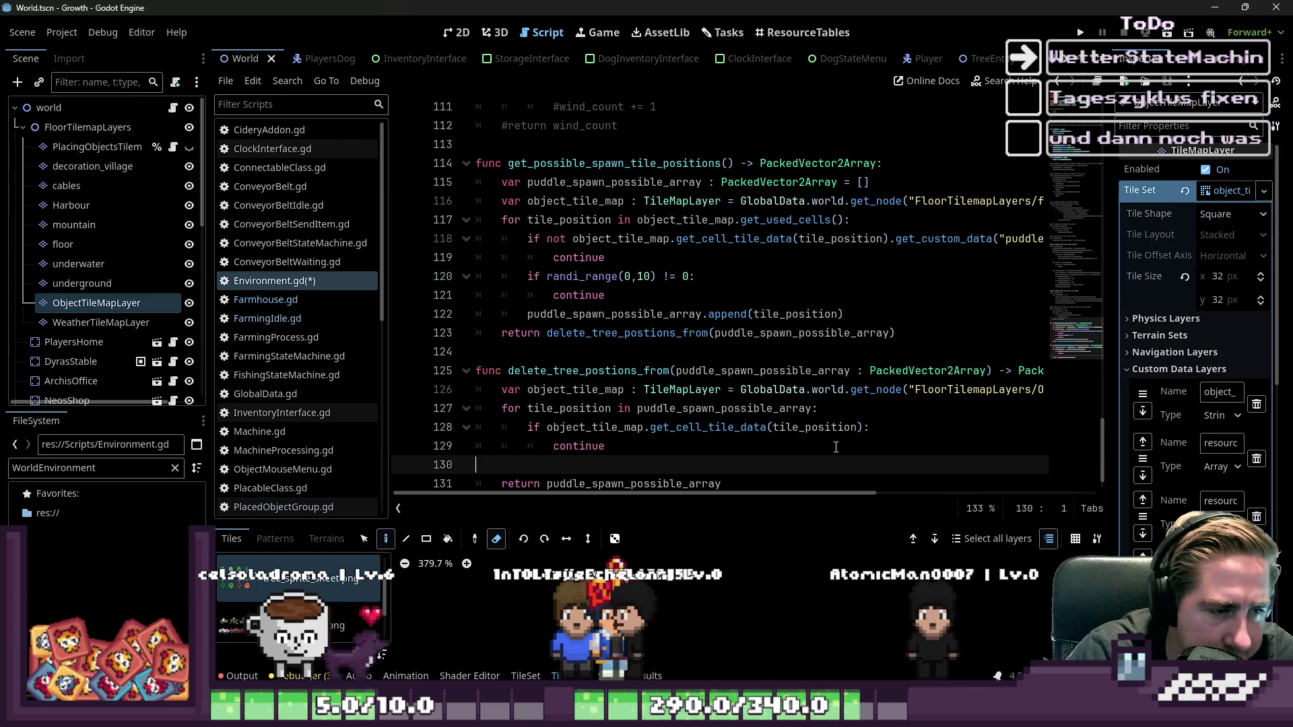
- Change line 128 to 'if not' so empty object tiles are skipped, then start a line after continue
scroll(585, 378, down, 1)
click(546, 390)
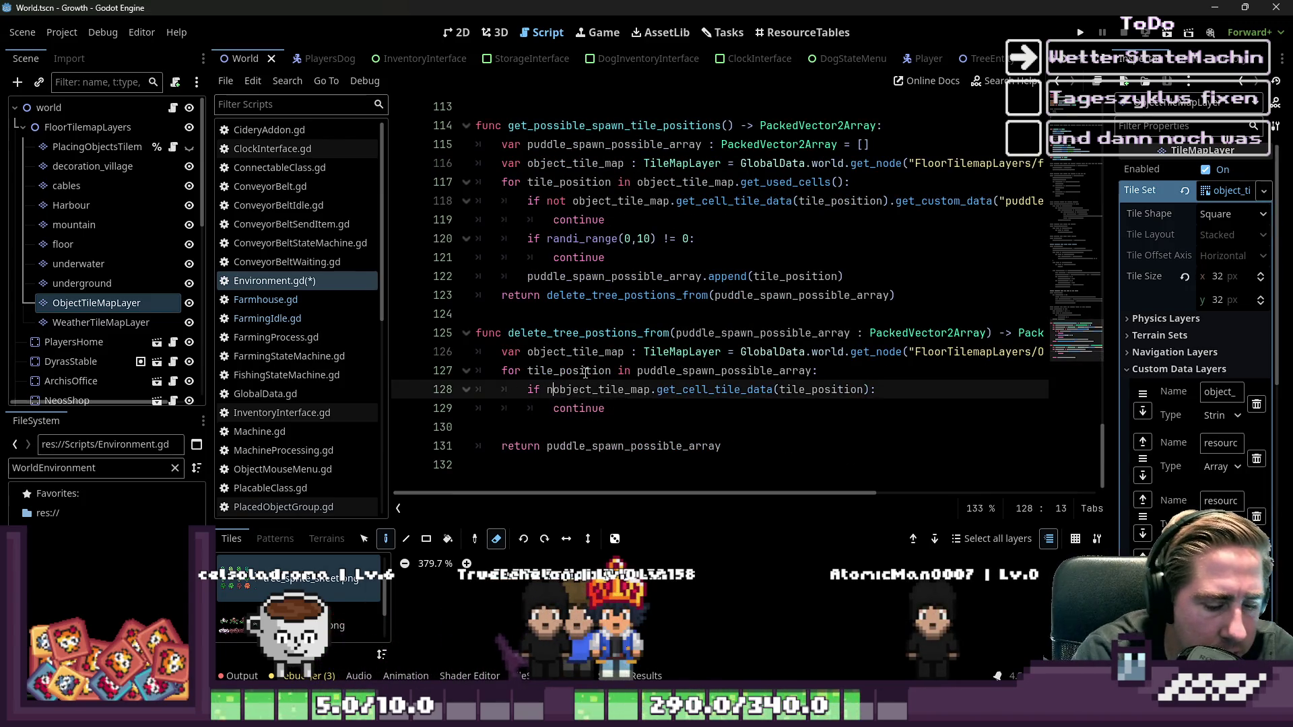
text(not)
key(Down)
key(Down)
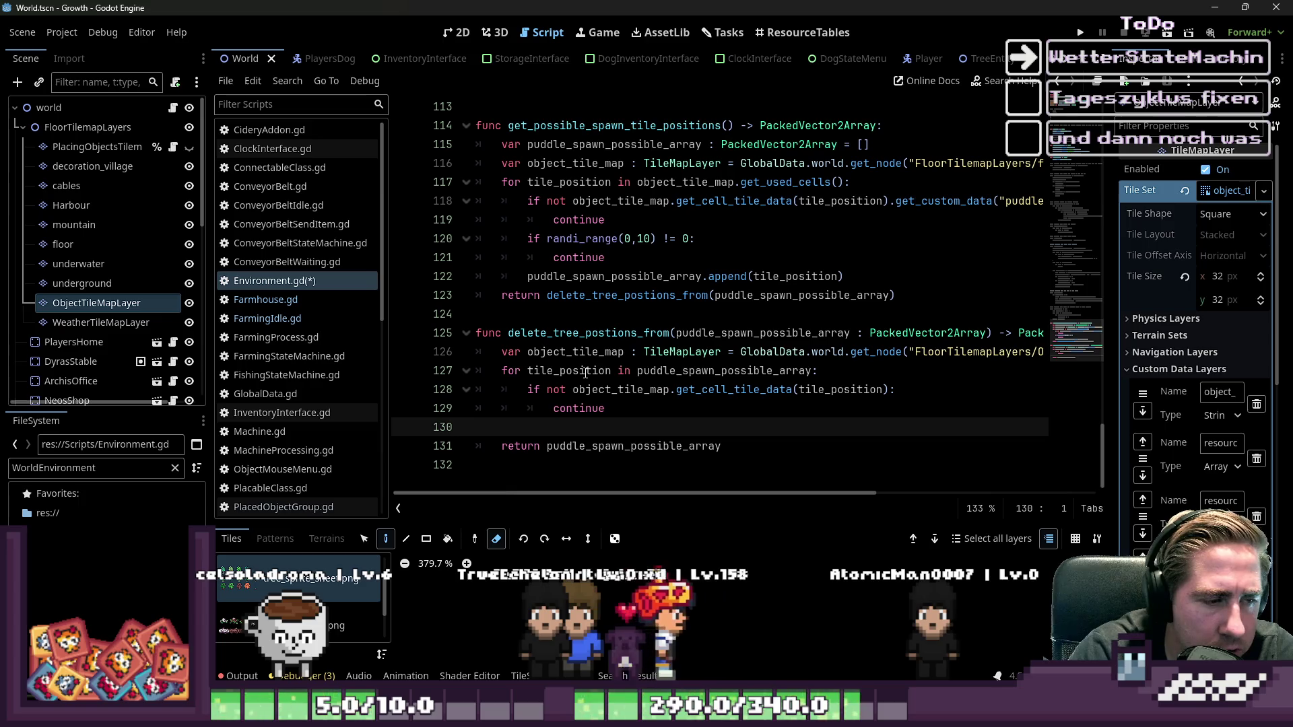
key(Tab)
key(Tab)
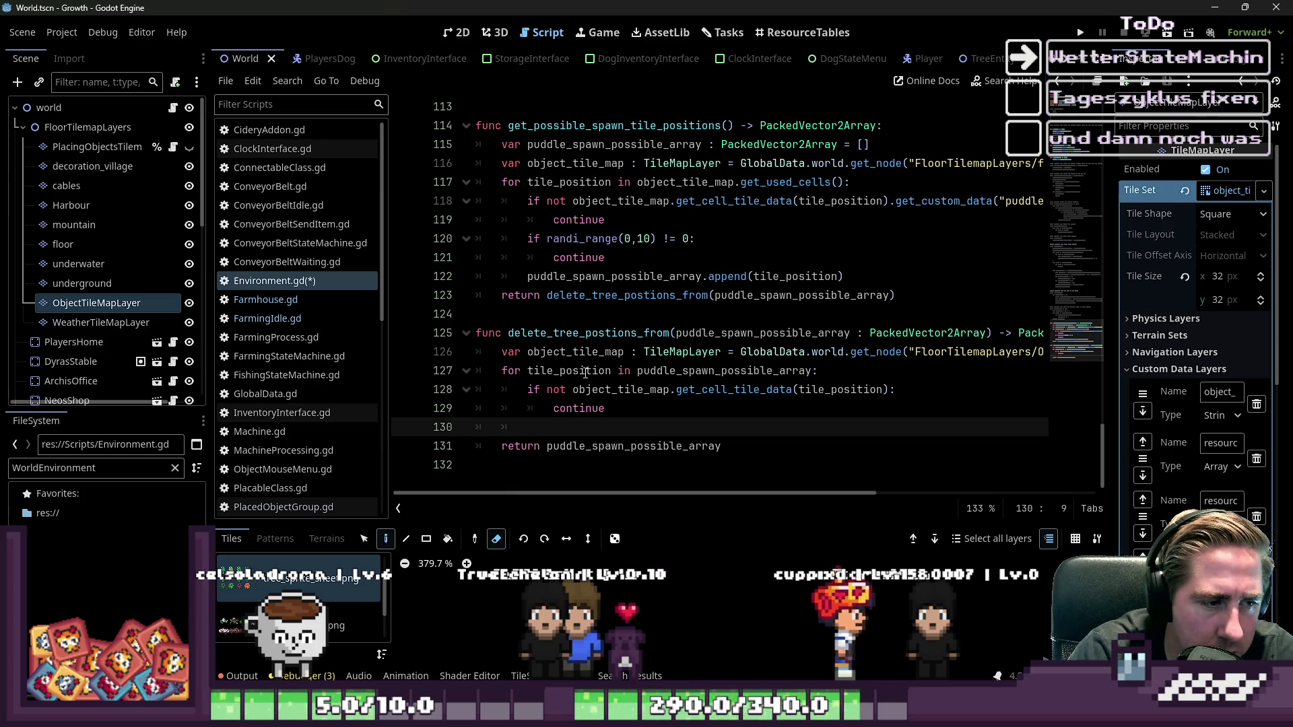
key(Return)
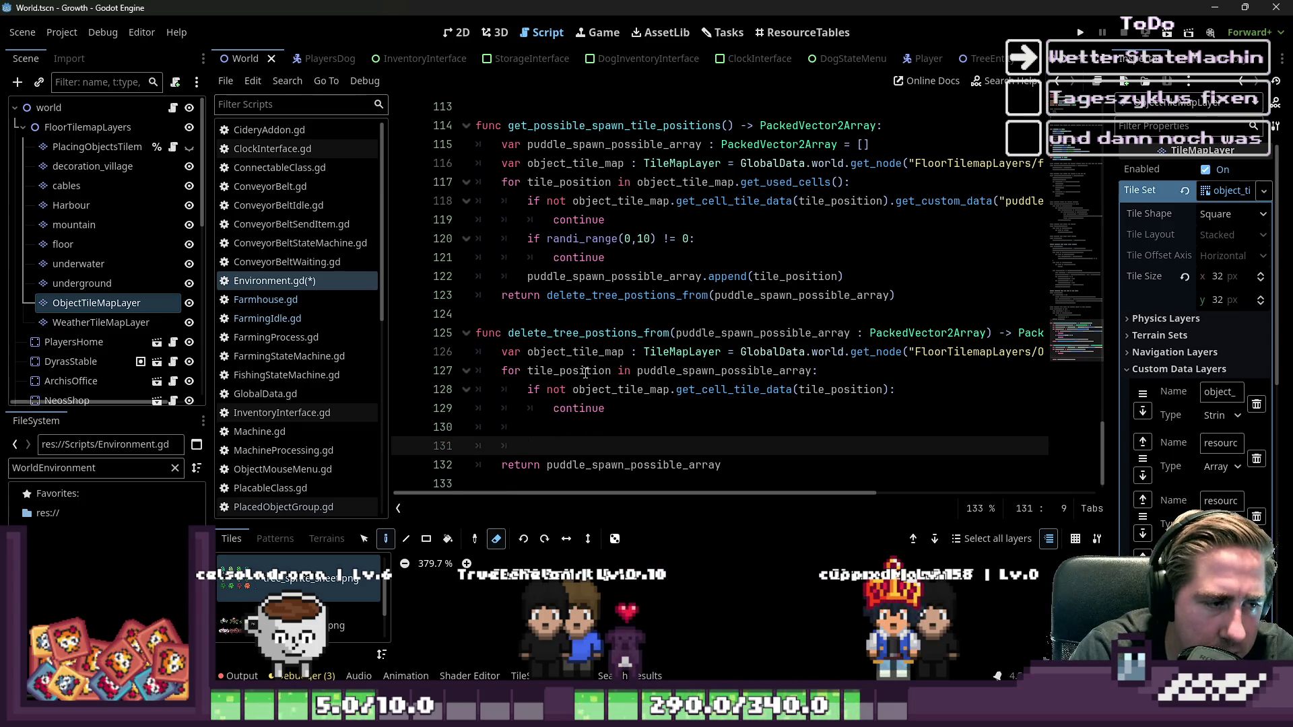
key(BackSpace)
key(Up)
key(End)
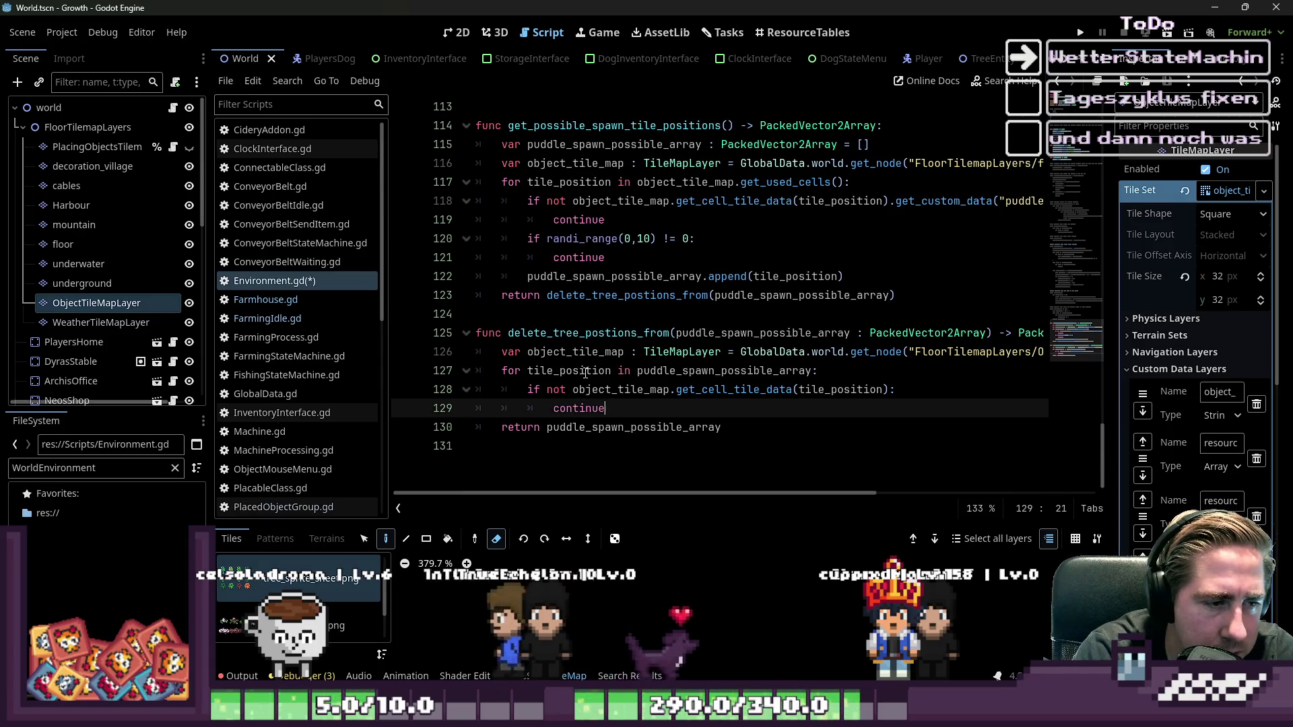
key(Return)
text(if)
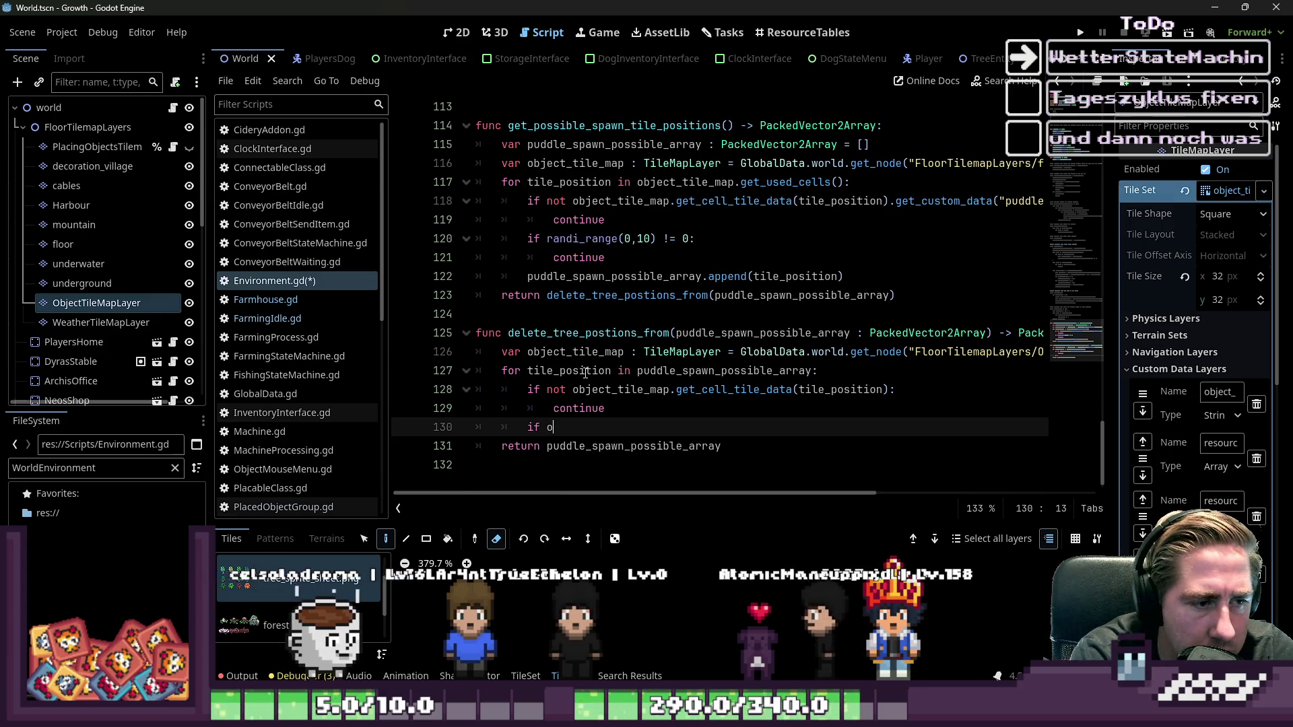
- Write the check object_tile_map.get_cell_tile_data(tile_position).get_custom_data("object_type") == "tree": on line 130
text(object_tile_map,)
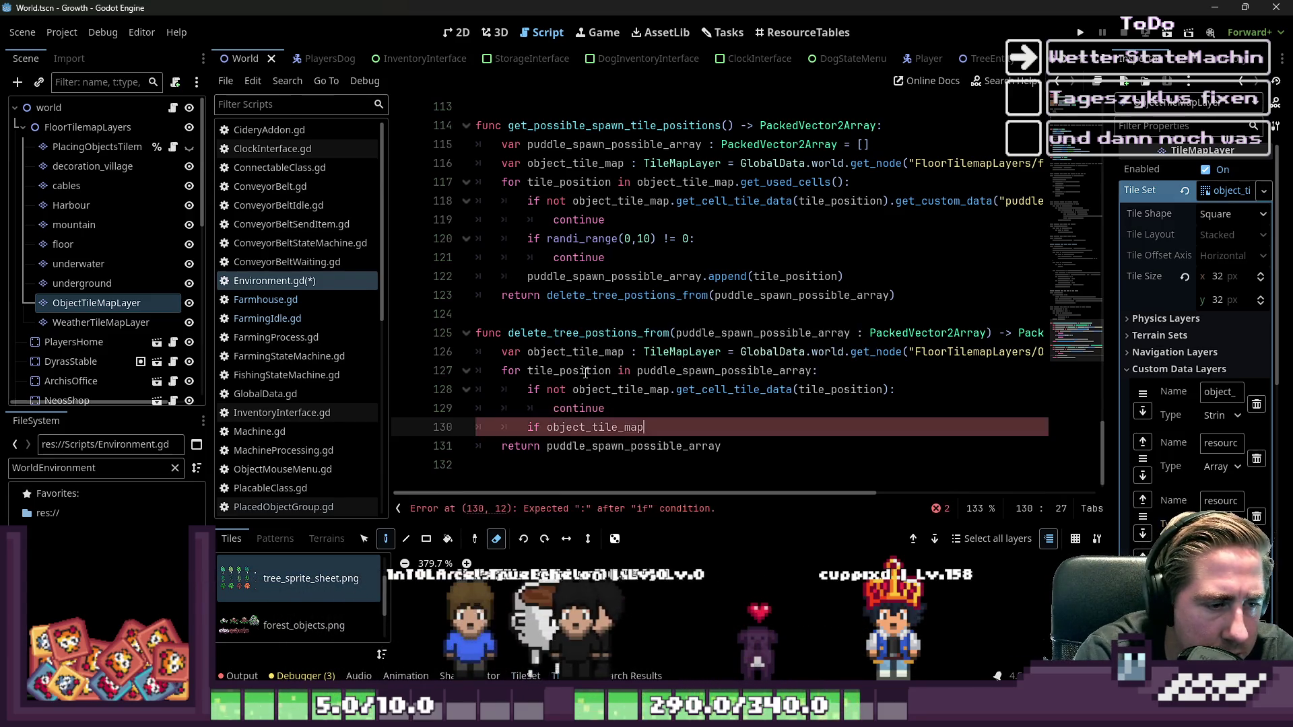
text(get_c)
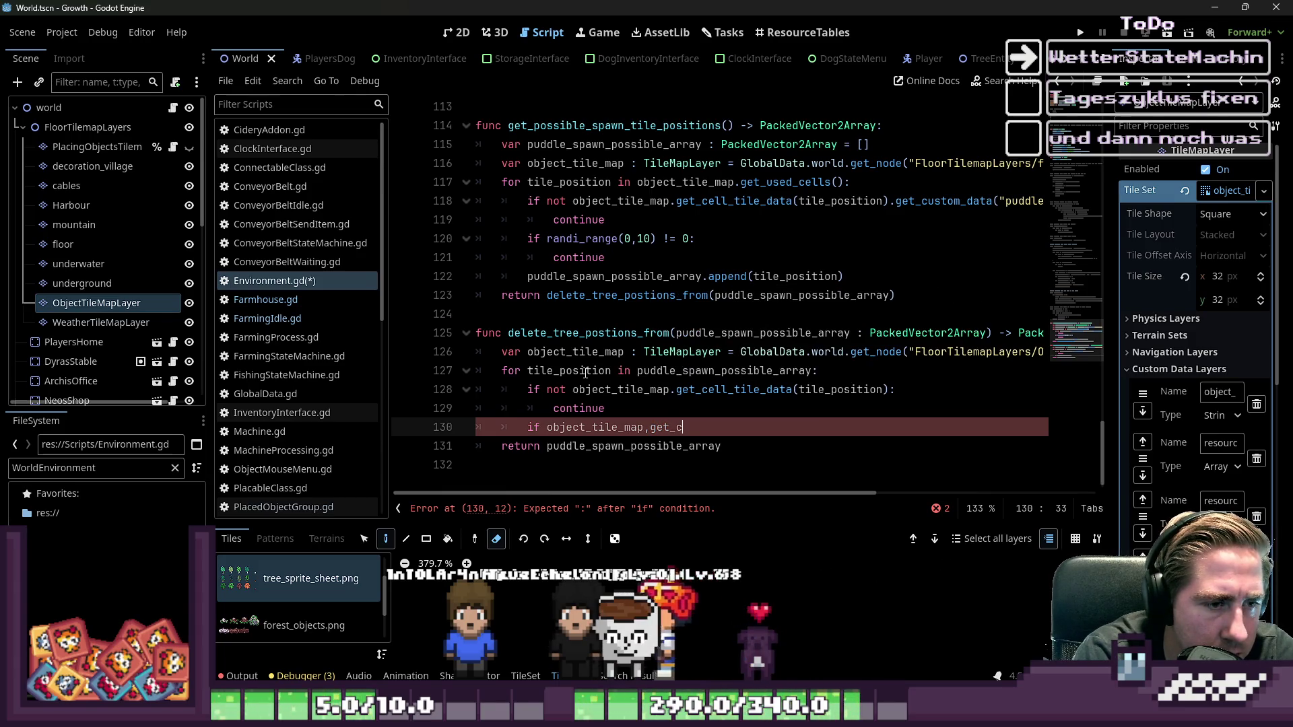
text(ell_tile_data(tile_)
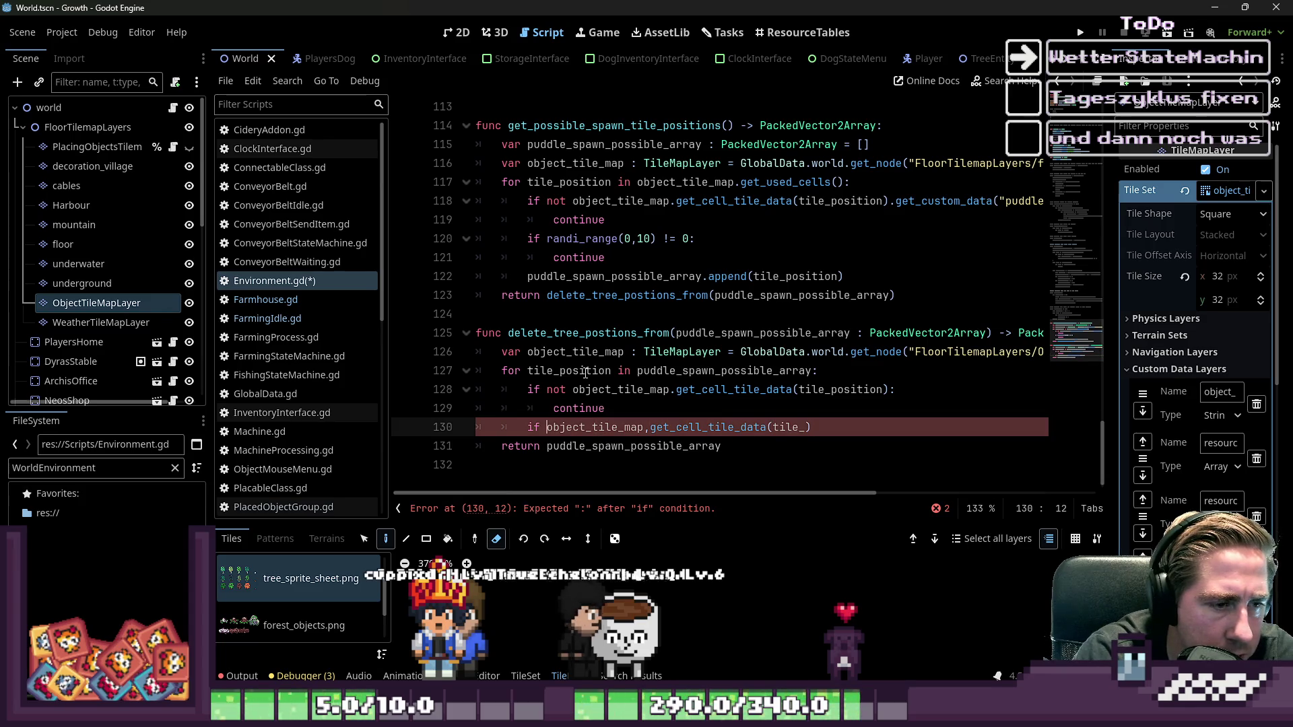
key(ctrl+Right)
key(Delete)
text(.)
key(End)
key(Left)
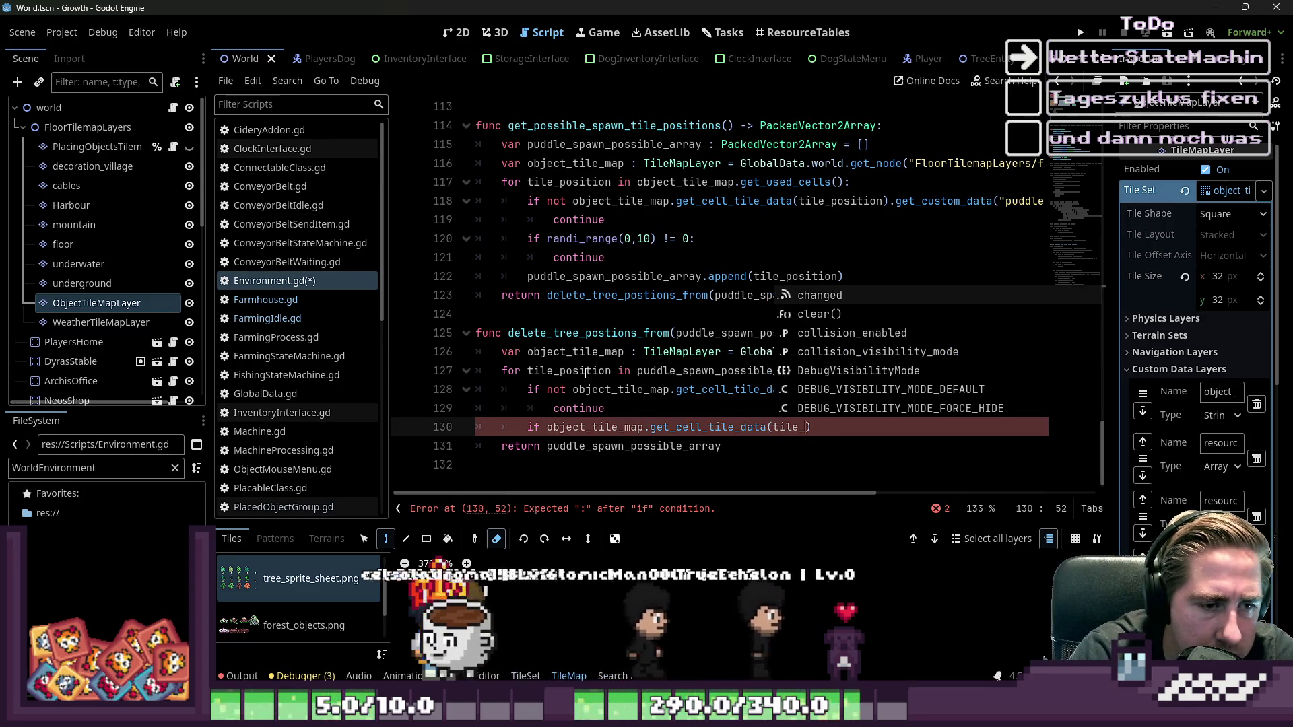
key(BackSpace)
key(BackSpace)
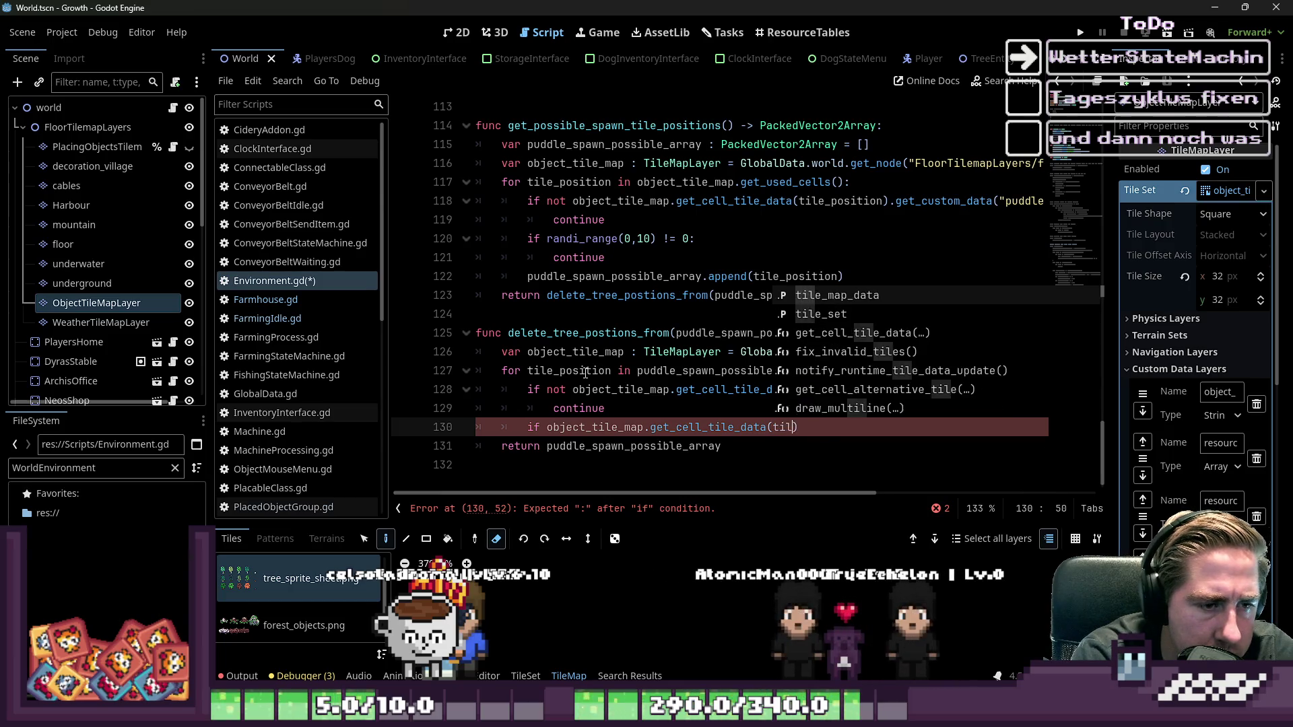
key(Return)
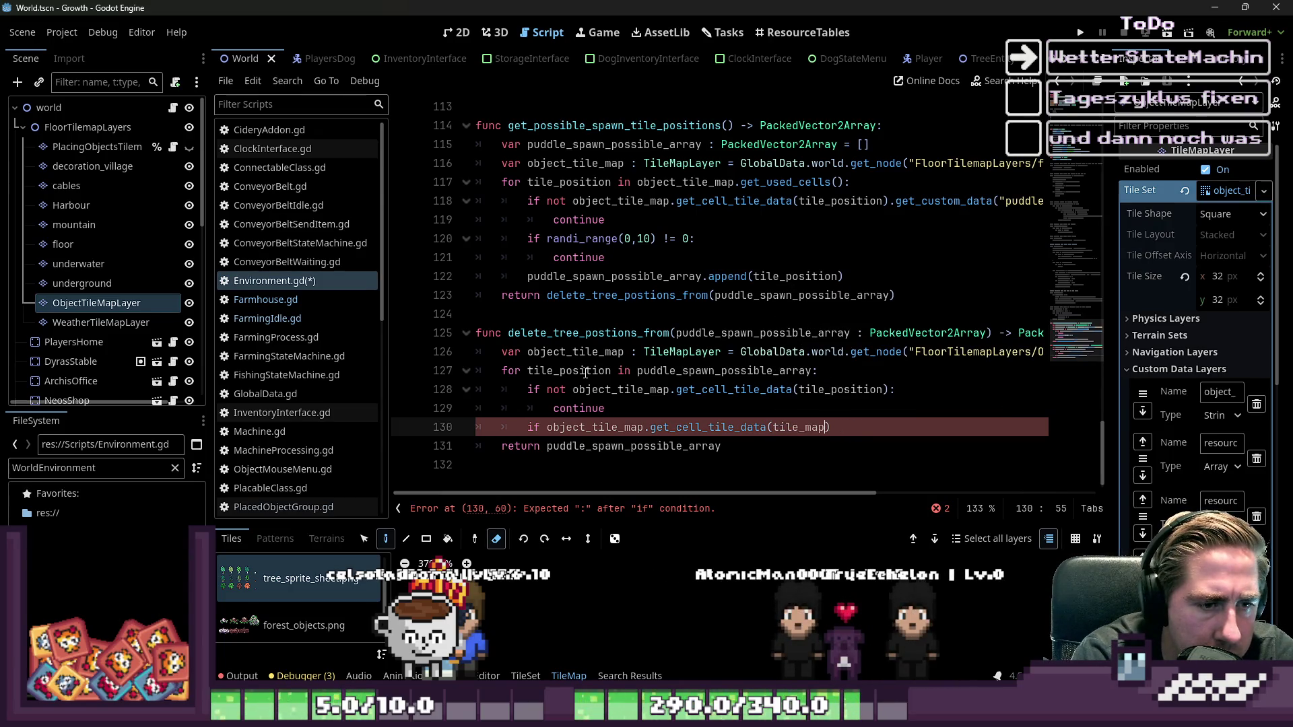
text(p)
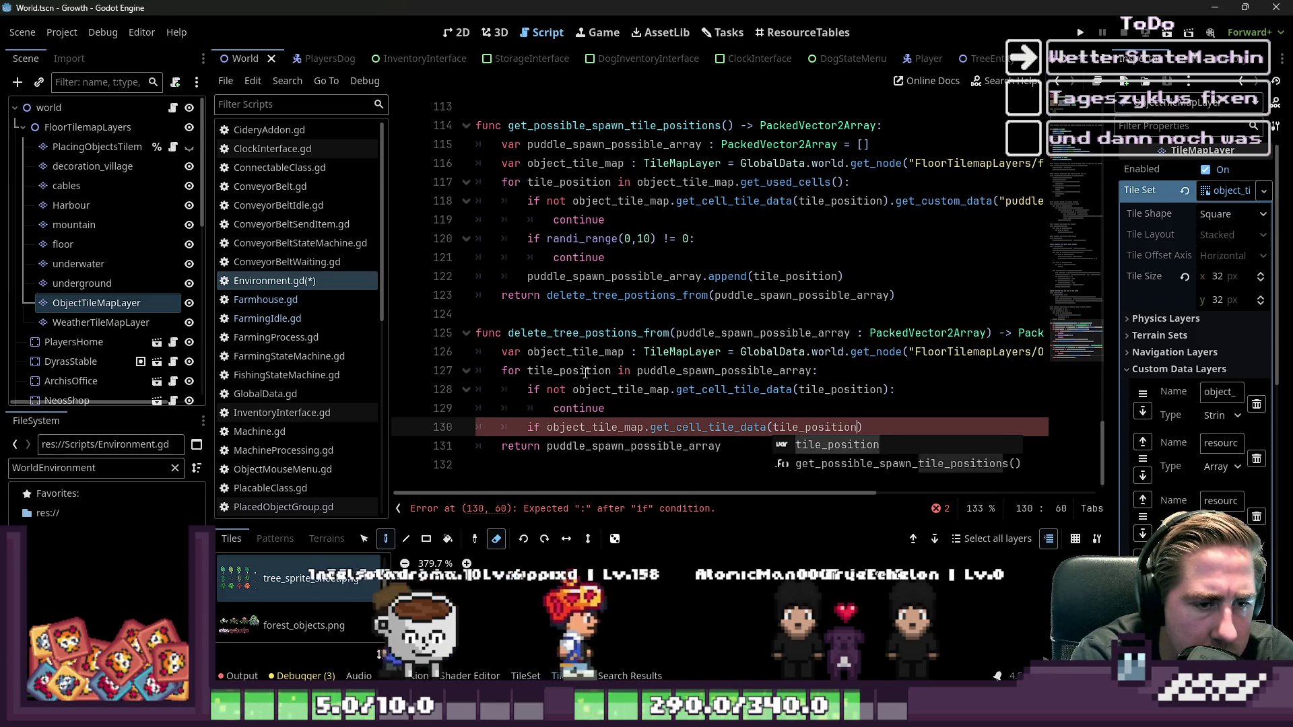
key(Return)
text(.get_)
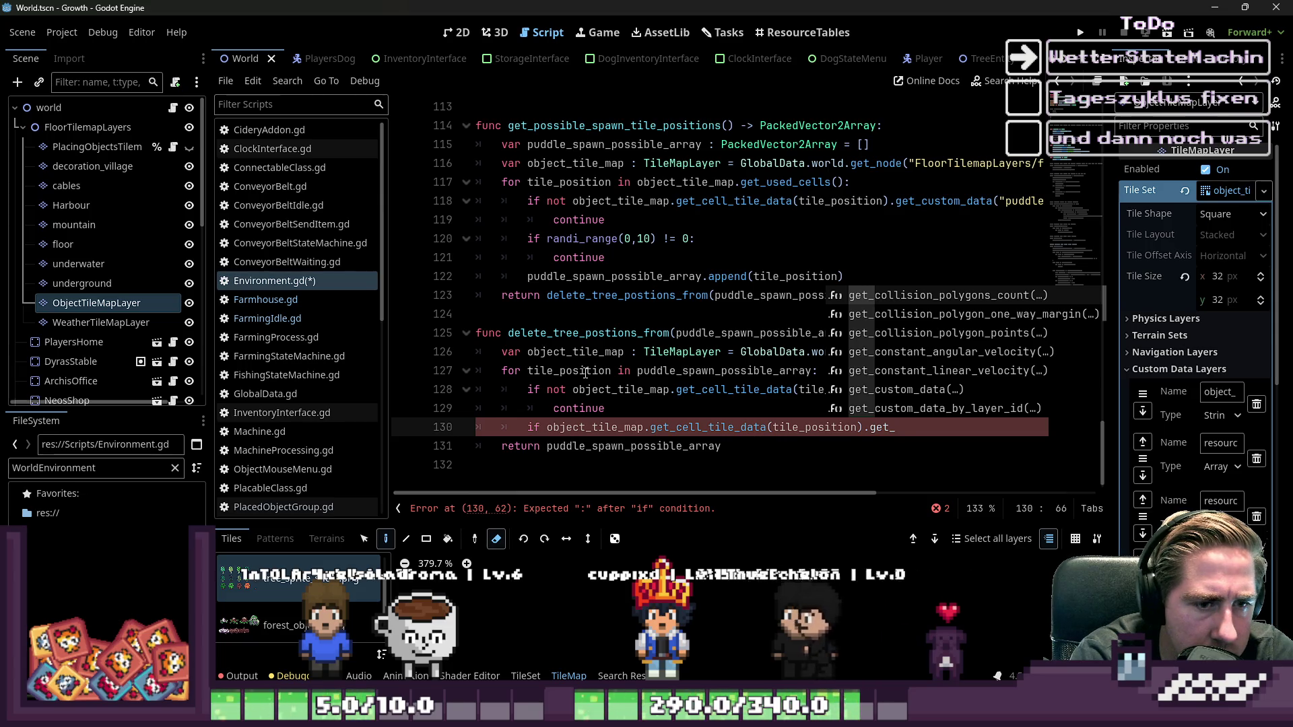
text(cu)
key(Return)
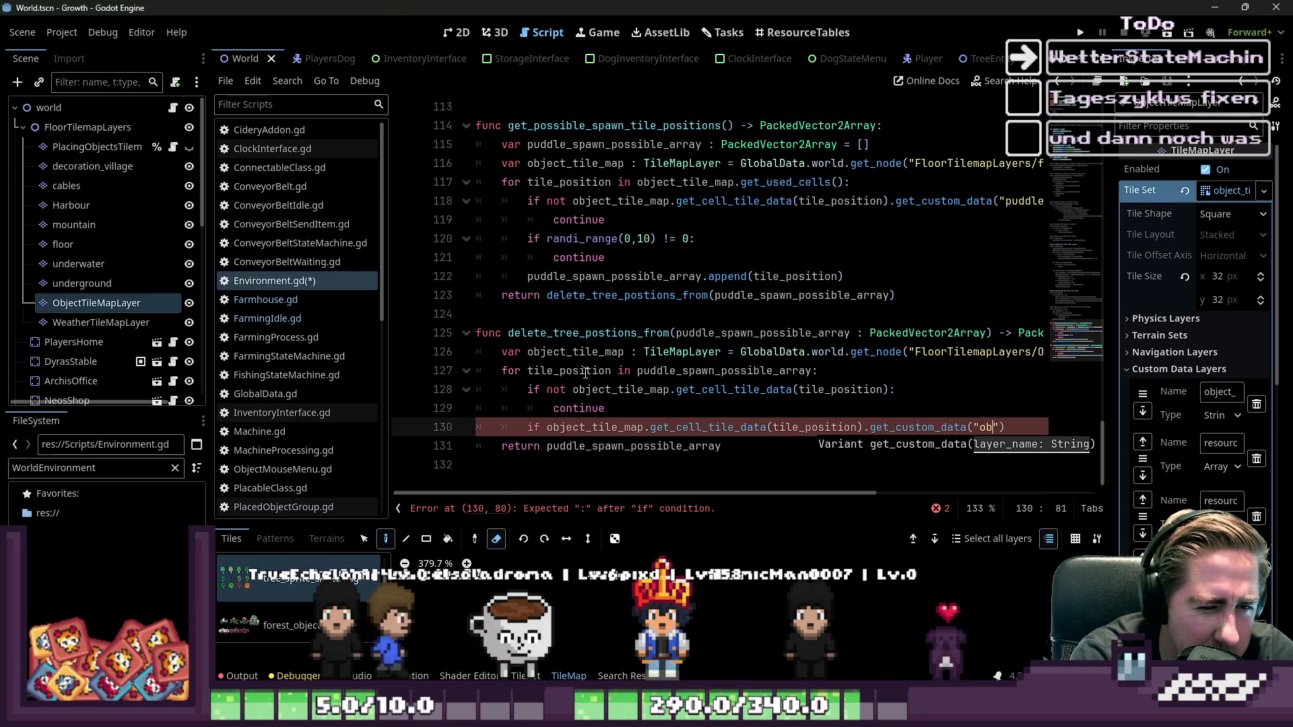
text(ject_)
text(ty)
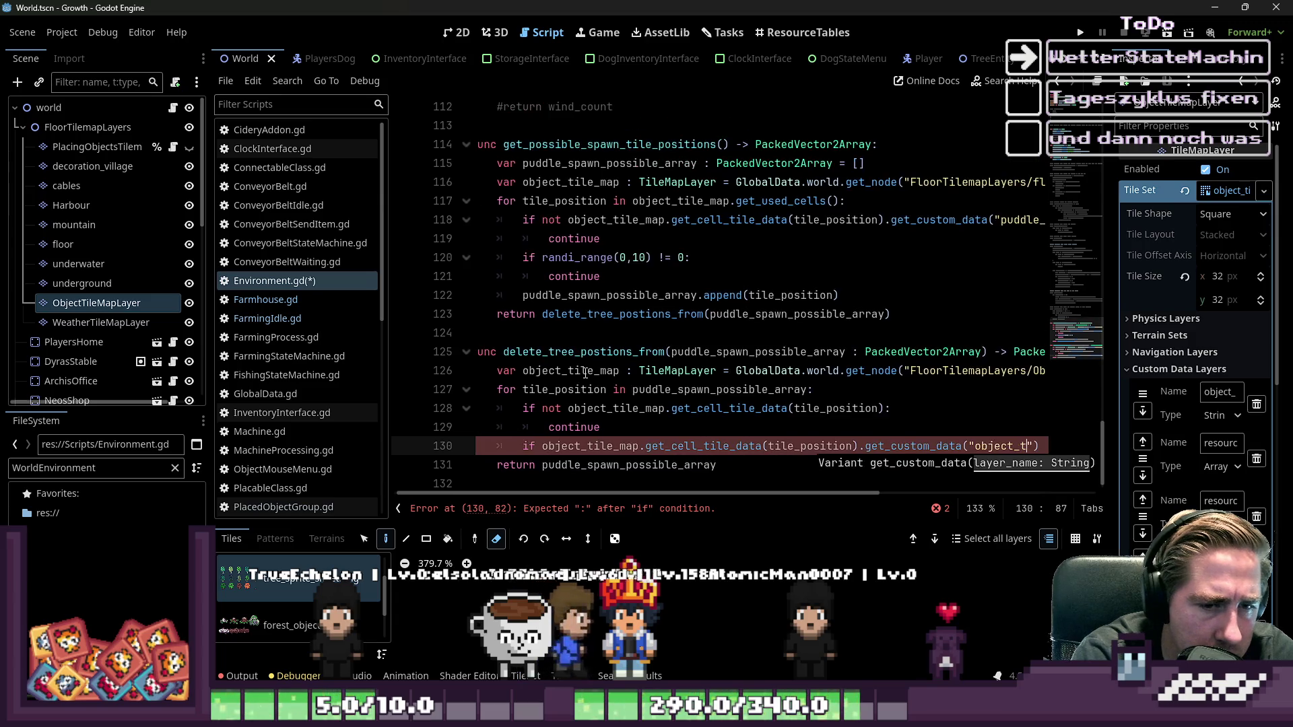
text(") == )
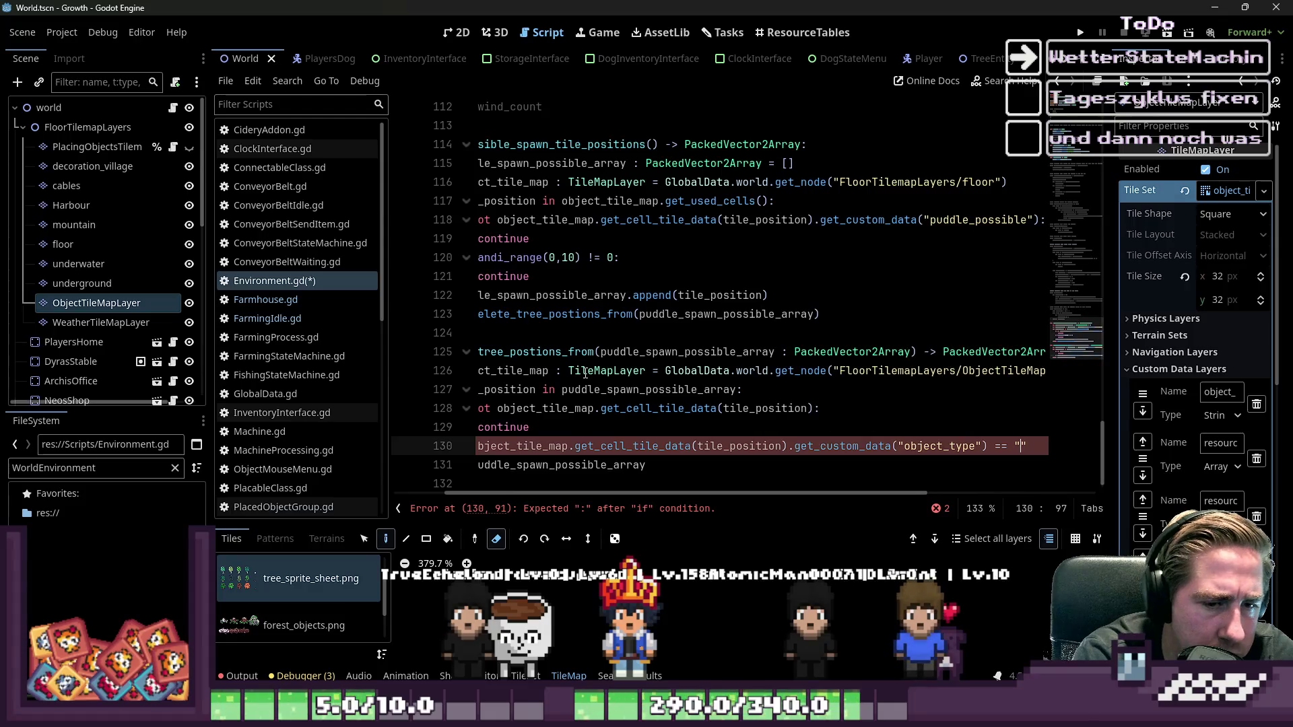
text("tree":)
key(Return)
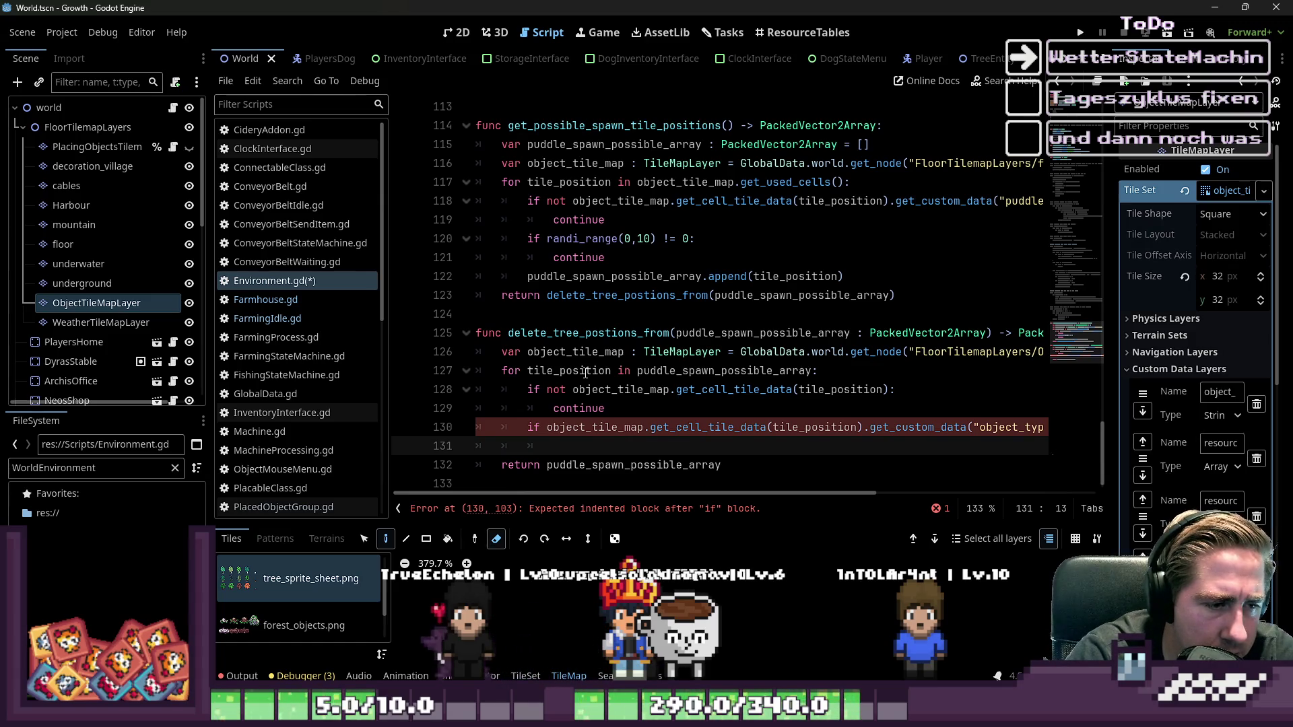
- Clear stray text and begin line 131 with puddle_spawn_possible_array.del
key(ctrl+z)
key(ctrl+z)
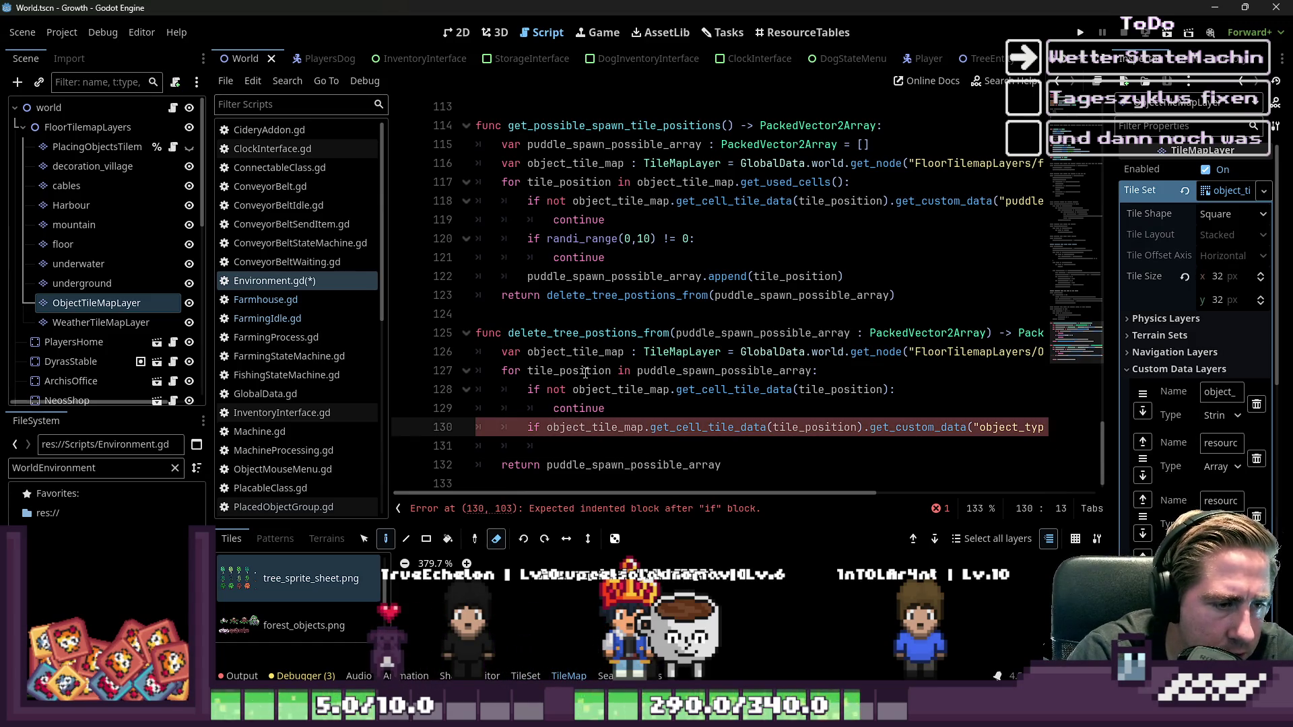
key(Down)
key(Down)
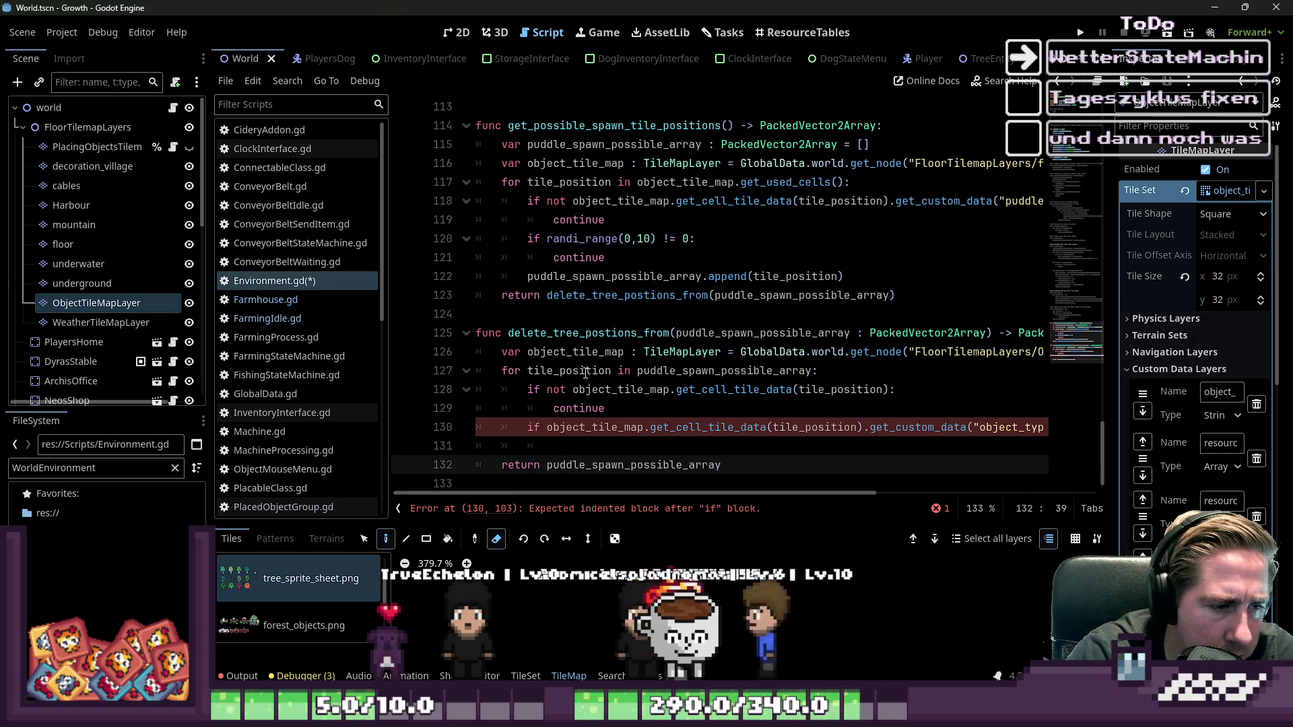
key(Up)
text(puddle_spawn_possible_array.)
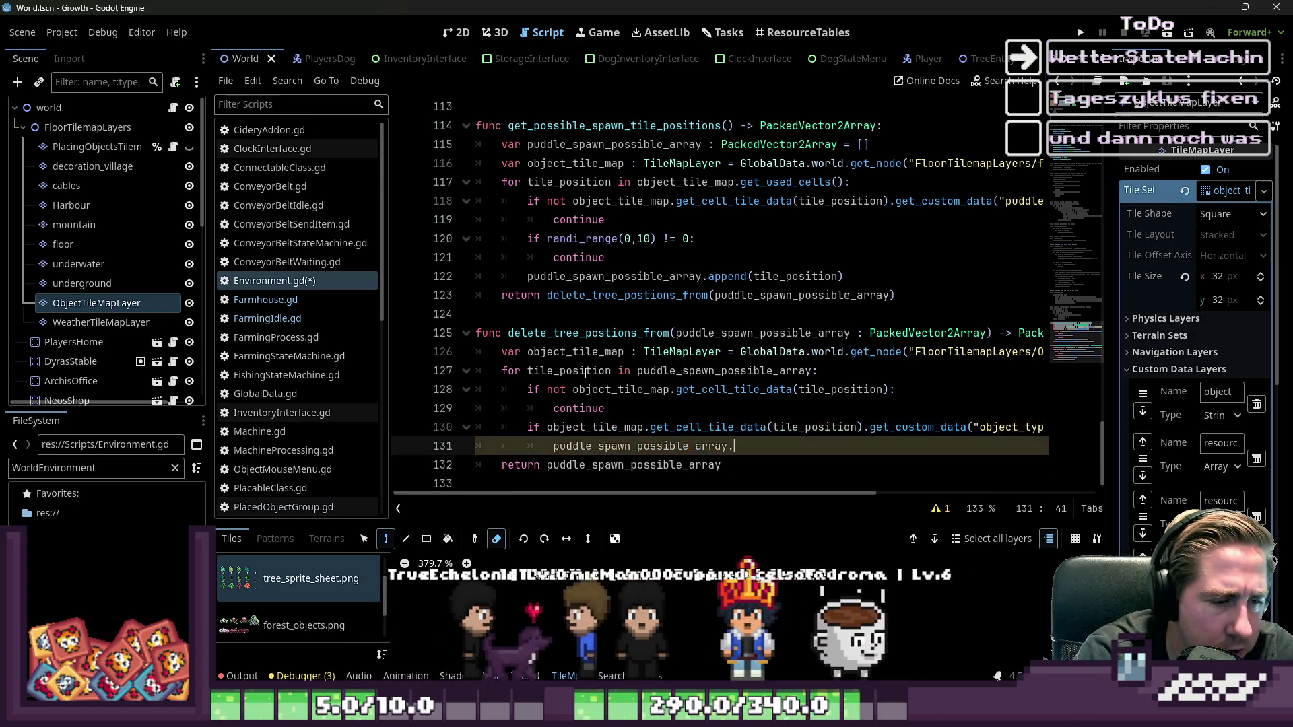
text(del)
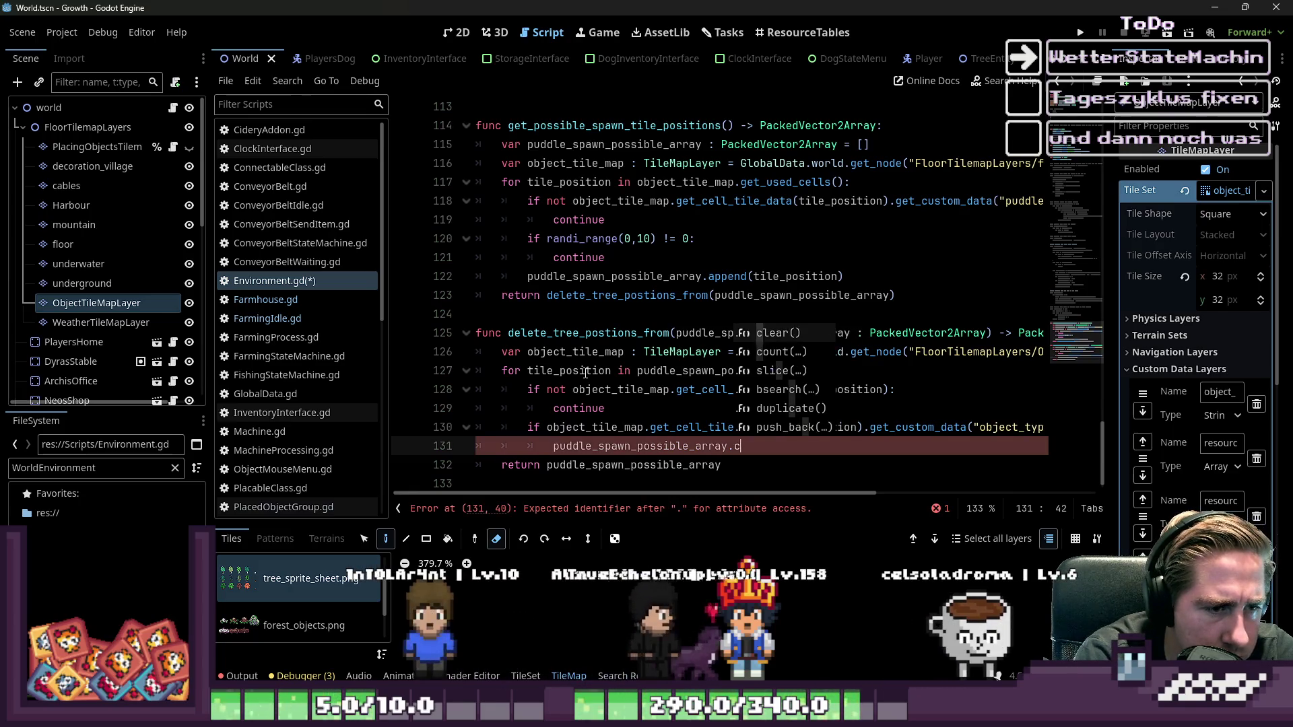
- Complete line 131 as puddle_spawn_possible_array.erase(tile_position)
key(BackSpace)
key(BackSpace)
key(BackSpace)
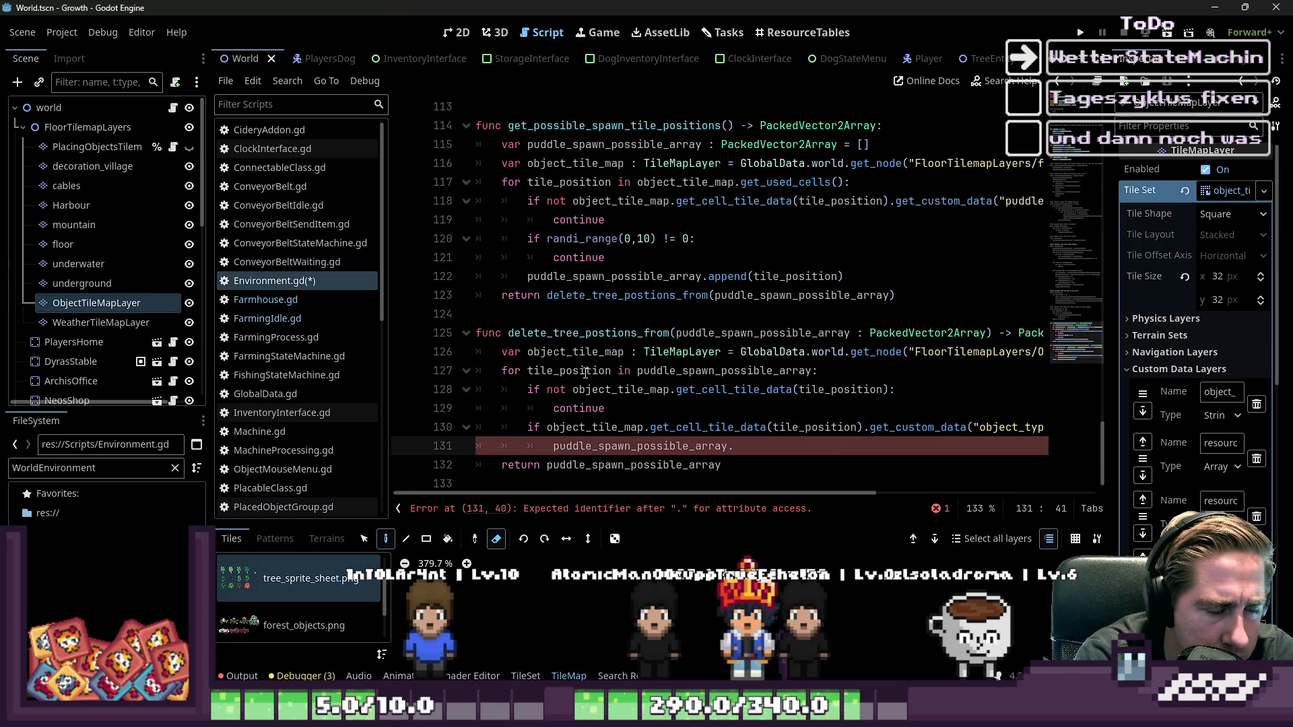
text(erase()
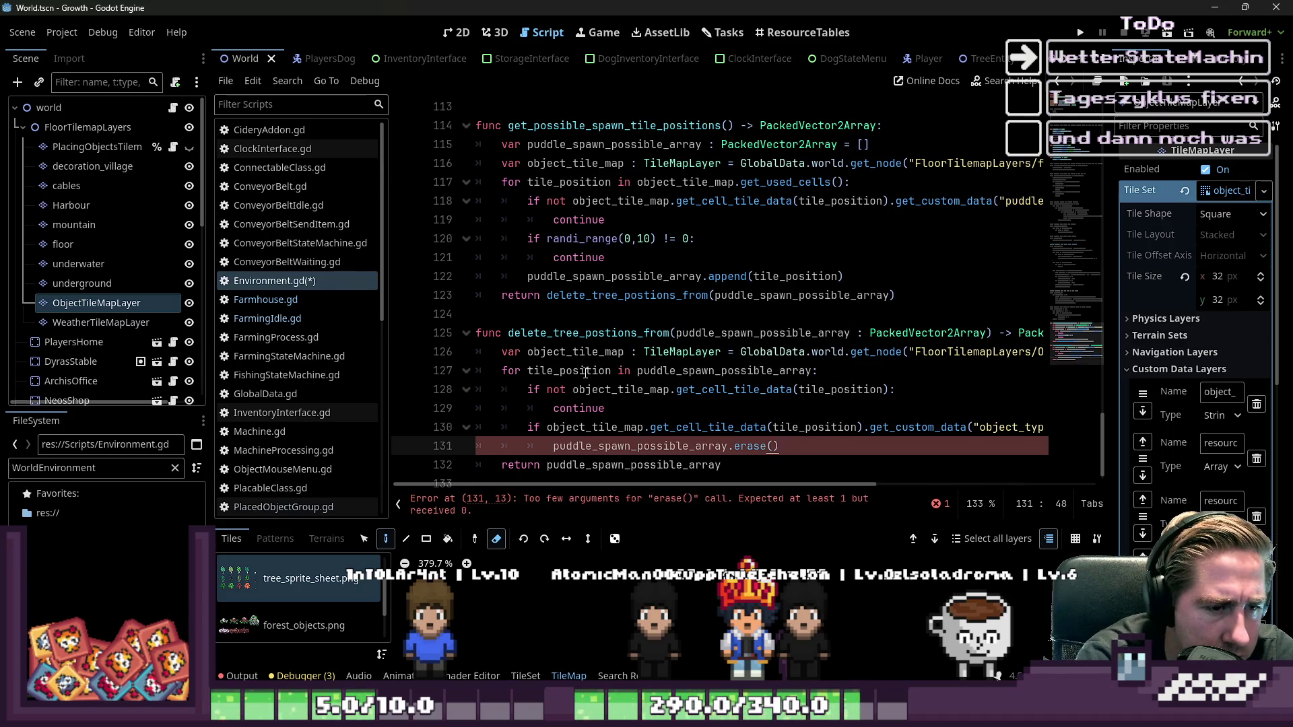
key(BackSpace)
text(()
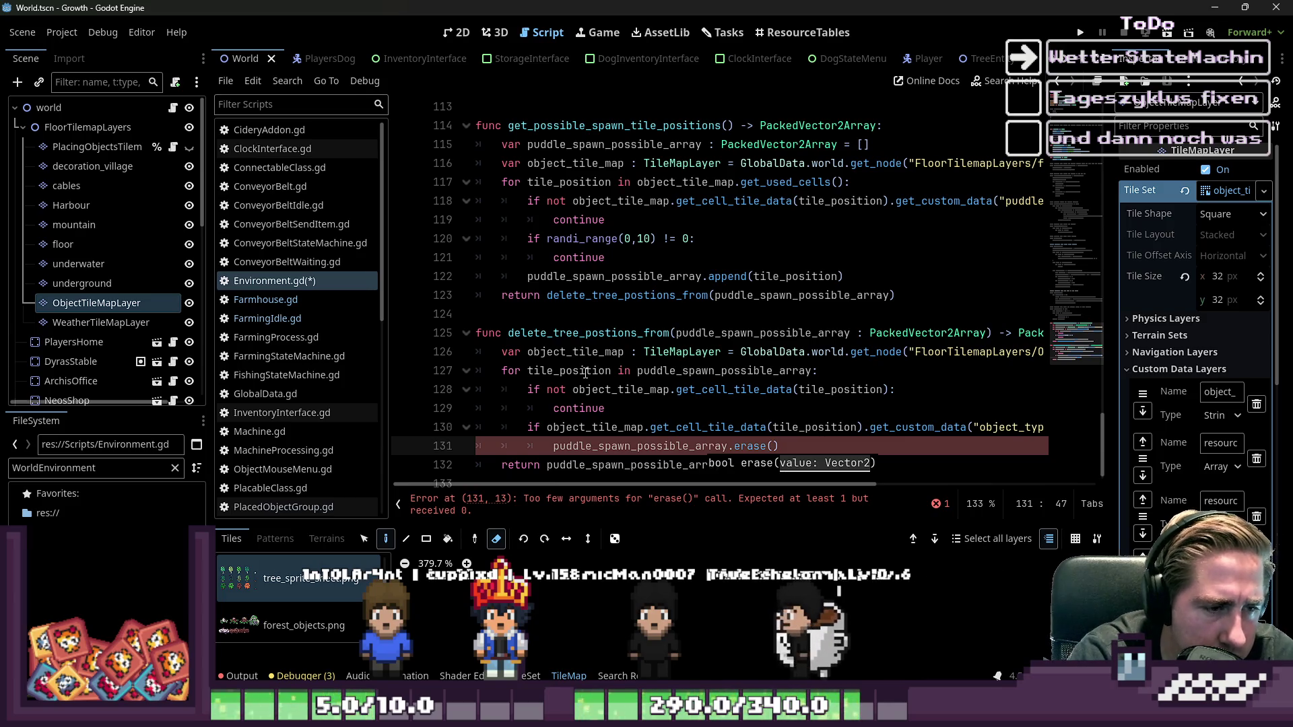
key(Up)
key(Up)
key(Up)
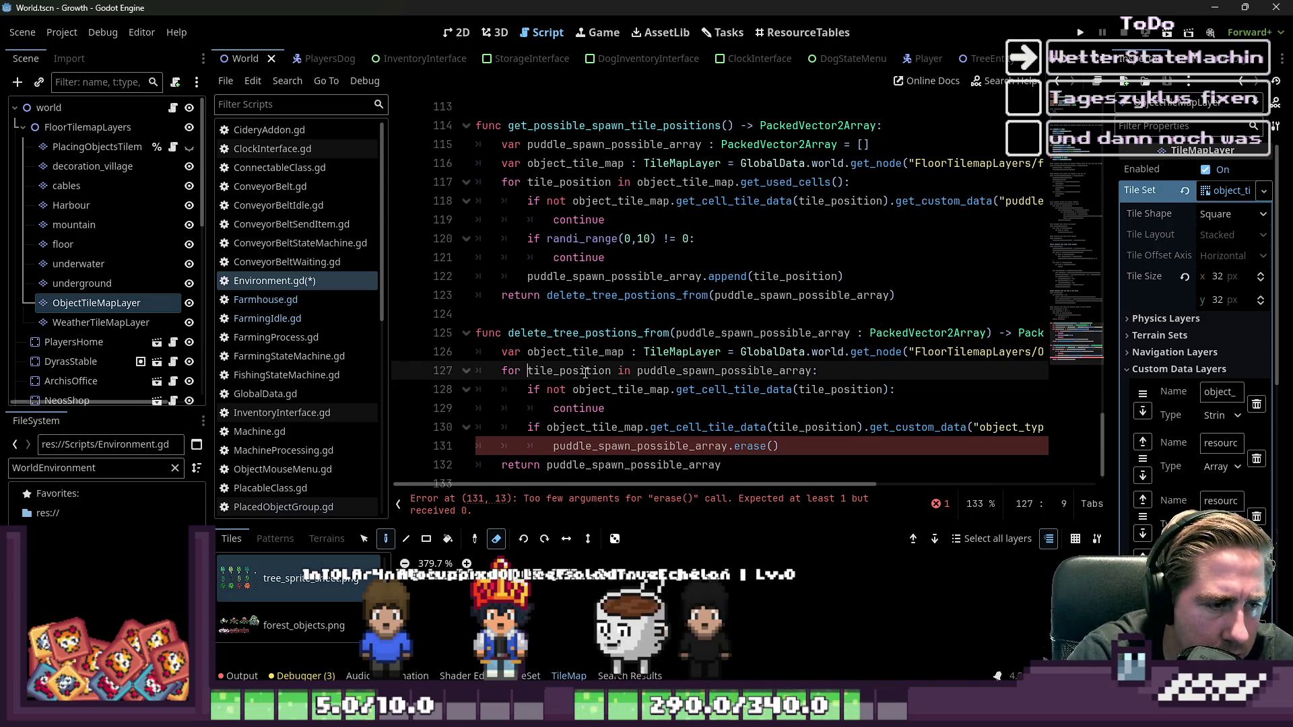
key(Down)
key(Down)
key(Down)
key(Up)
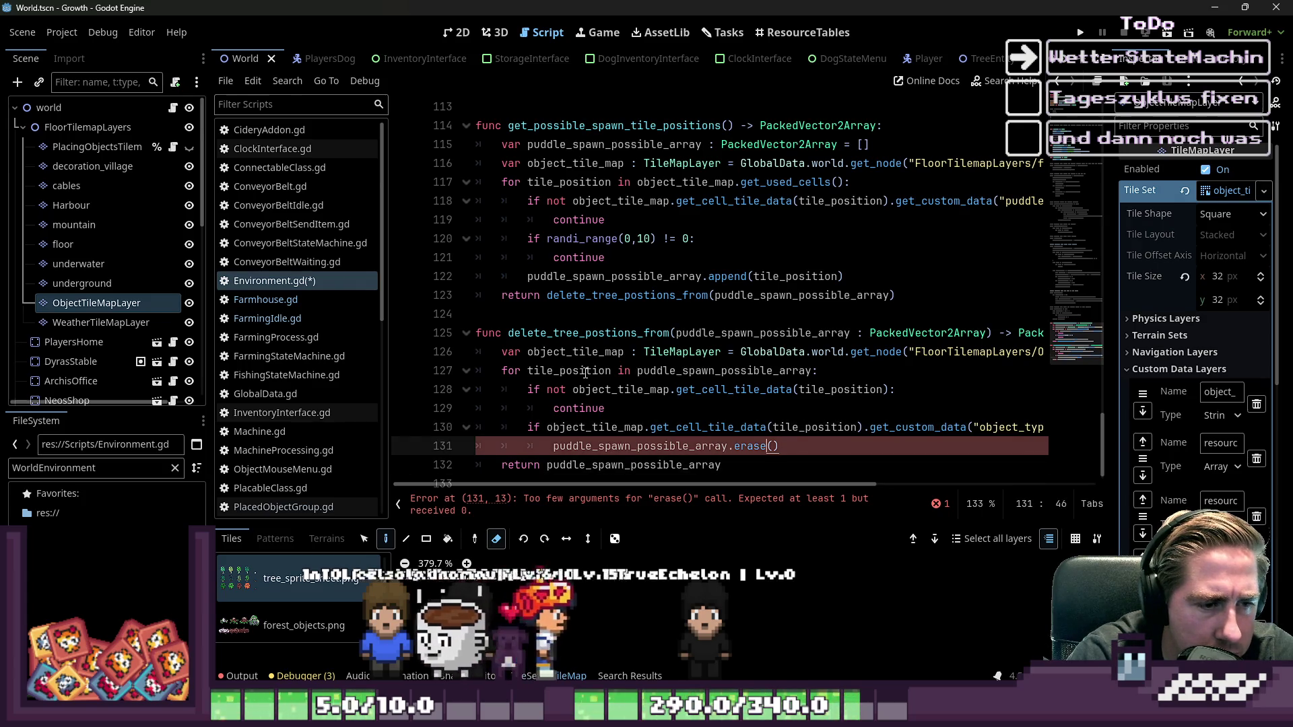
key(Right)
key(Up)
key(Up)
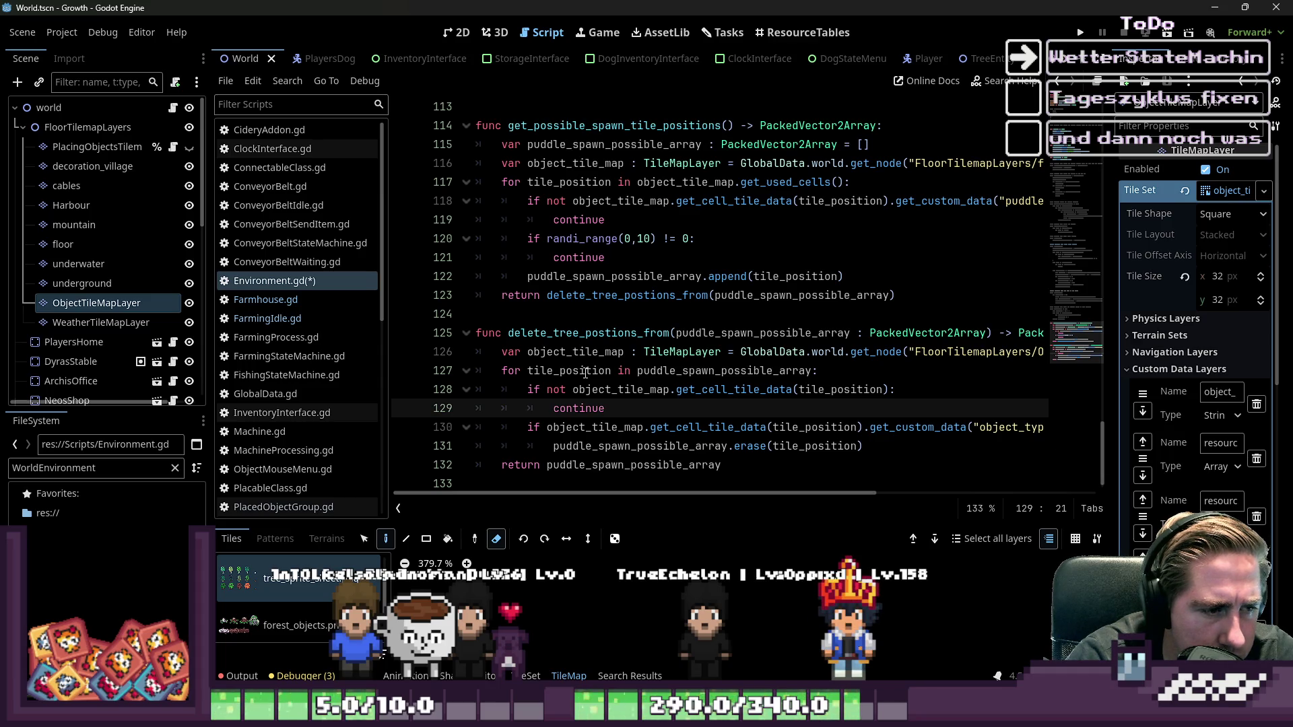
- Save Environment.gd
key(Down)
key(Down)
key(Down)
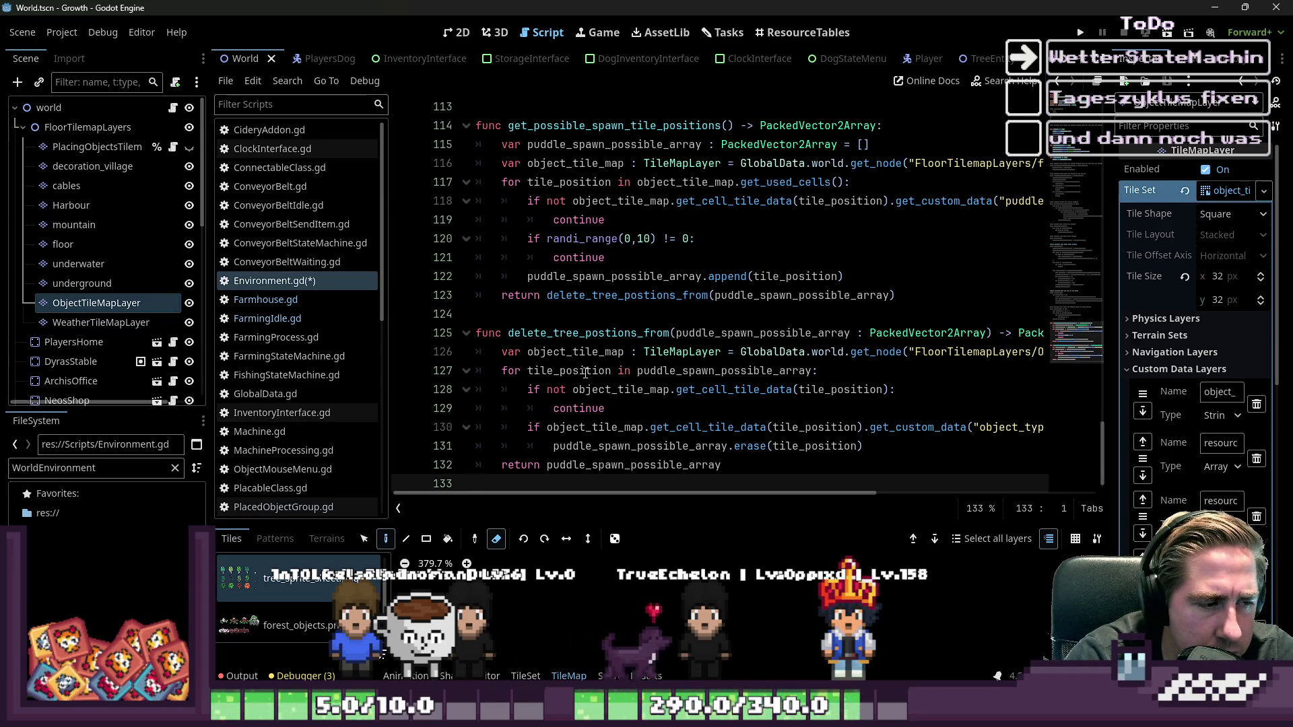
key(Up)
key(Up)
key(Up)
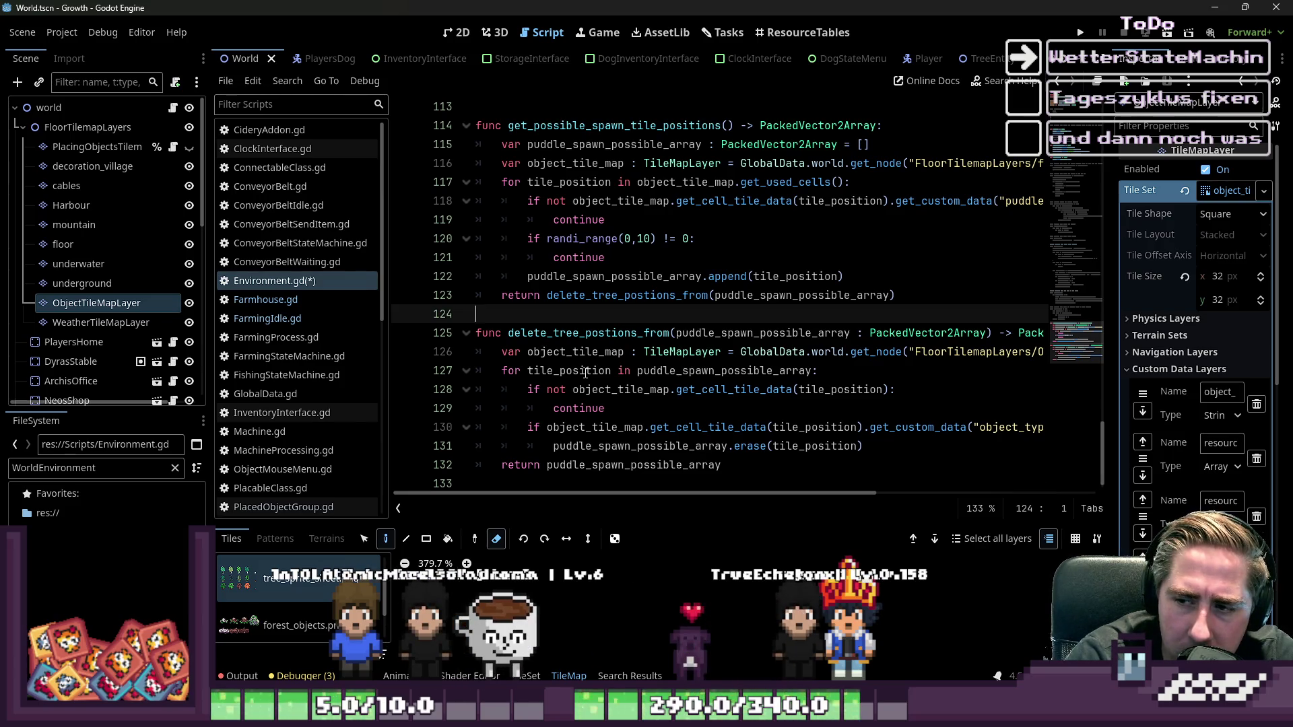
key(ctrl+s)
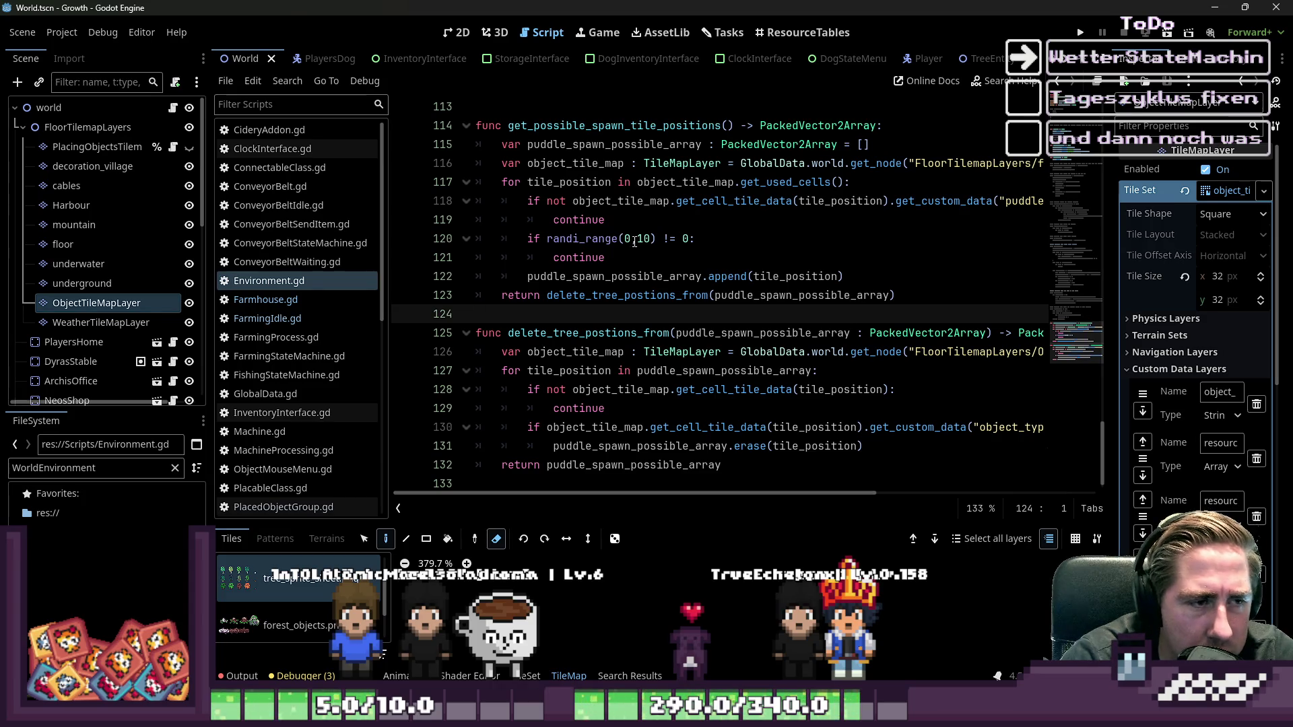
- Change the line 120 roll to randi_range(0,1) and run the project
click(636, 240)
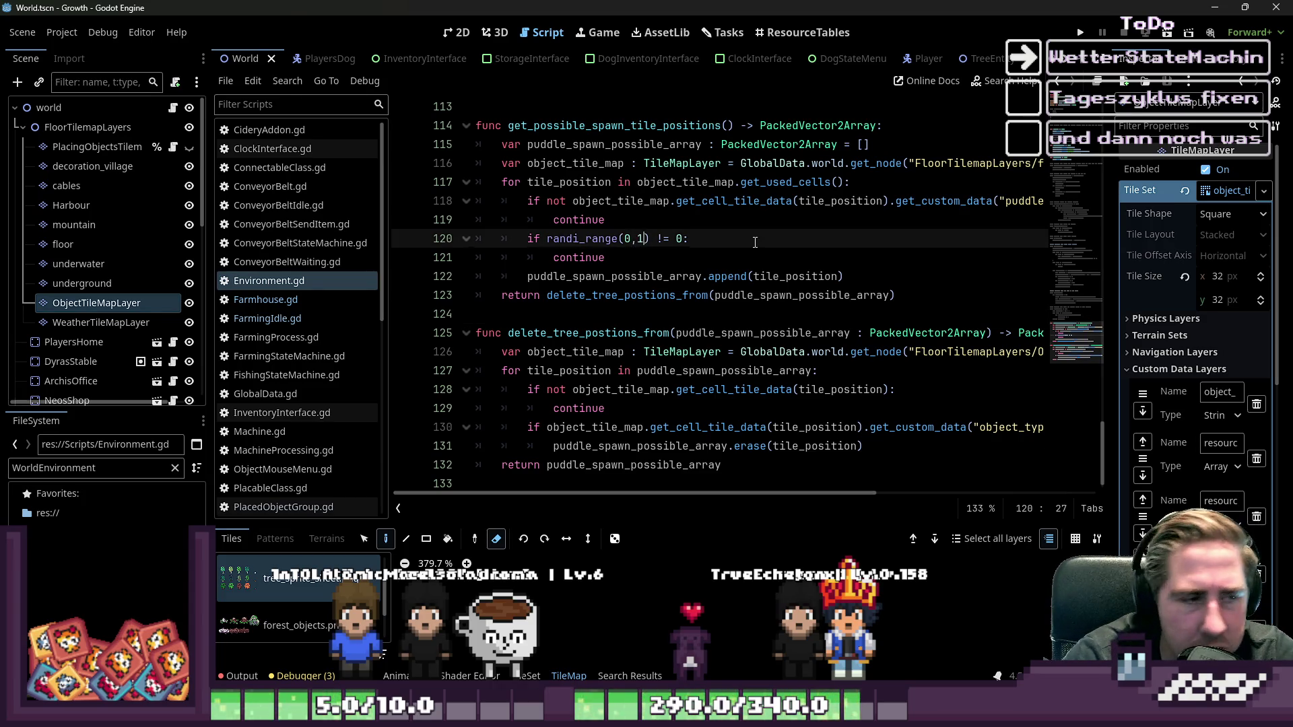
click(719, 223)
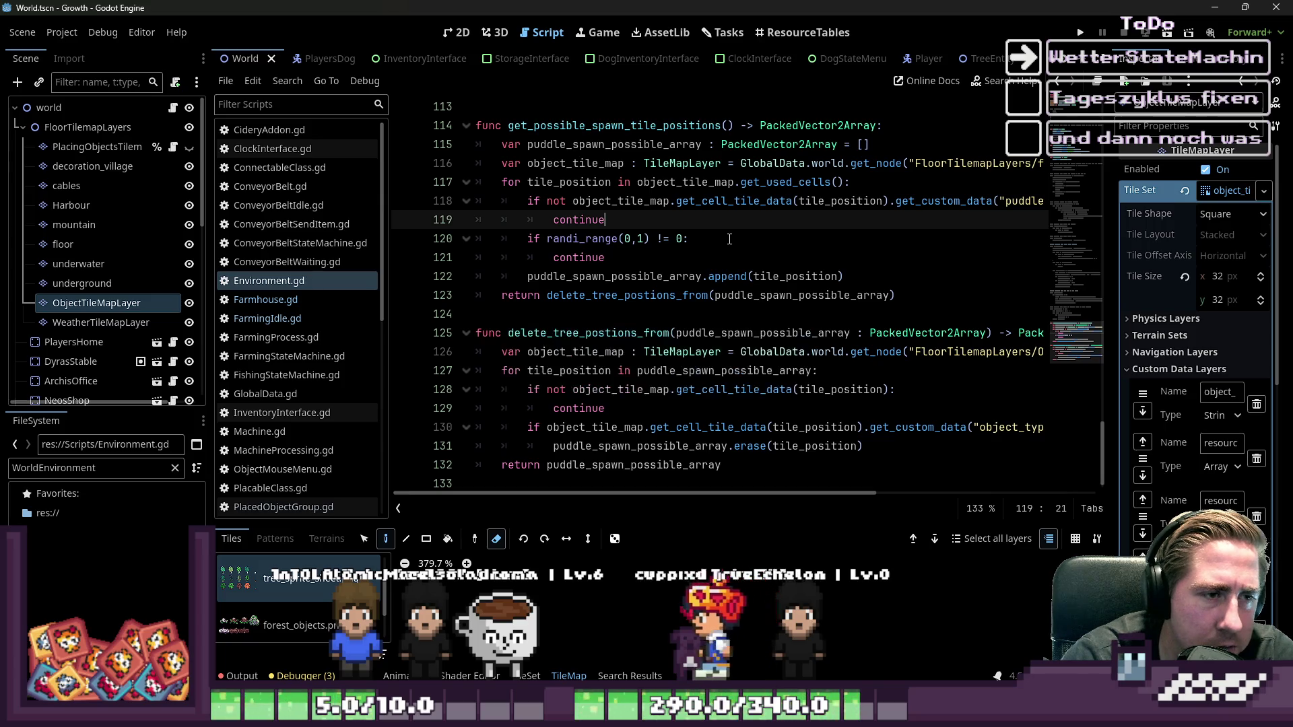
click(1080, 32)
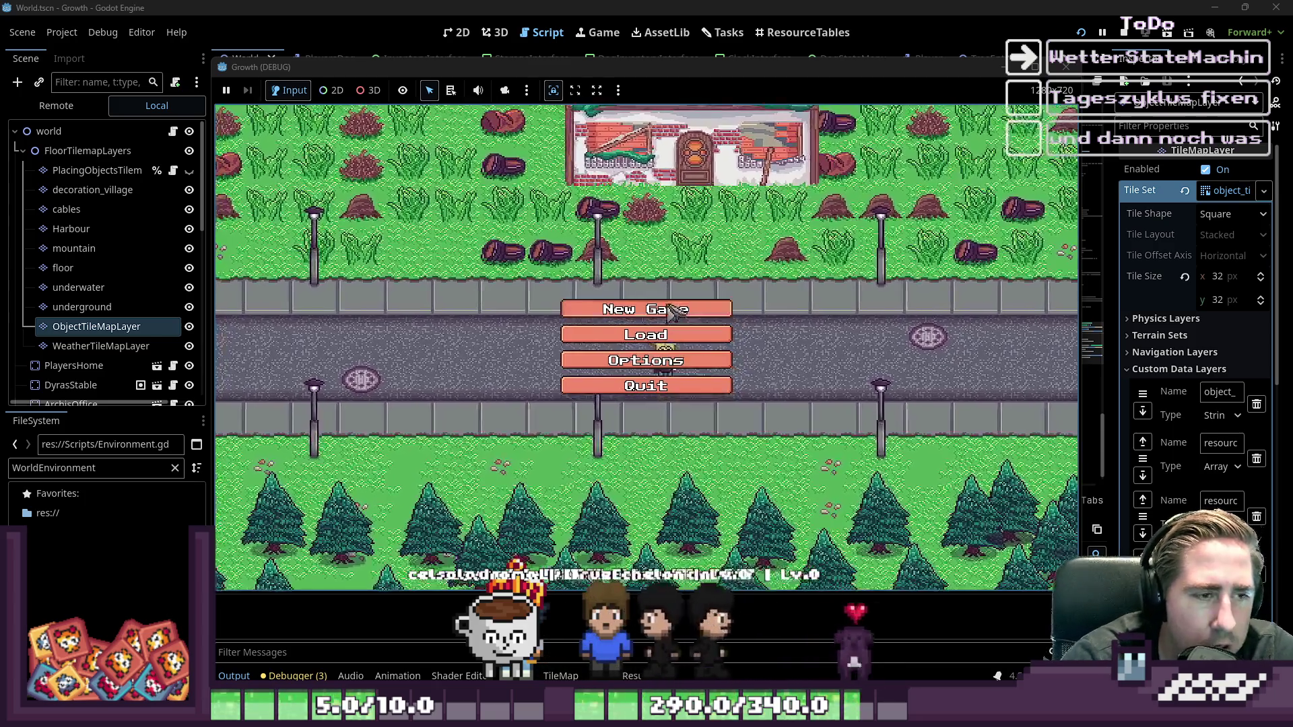
- Start a new game with a named character, walk south, stop it, and select object_type on line 130
click(673, 309)
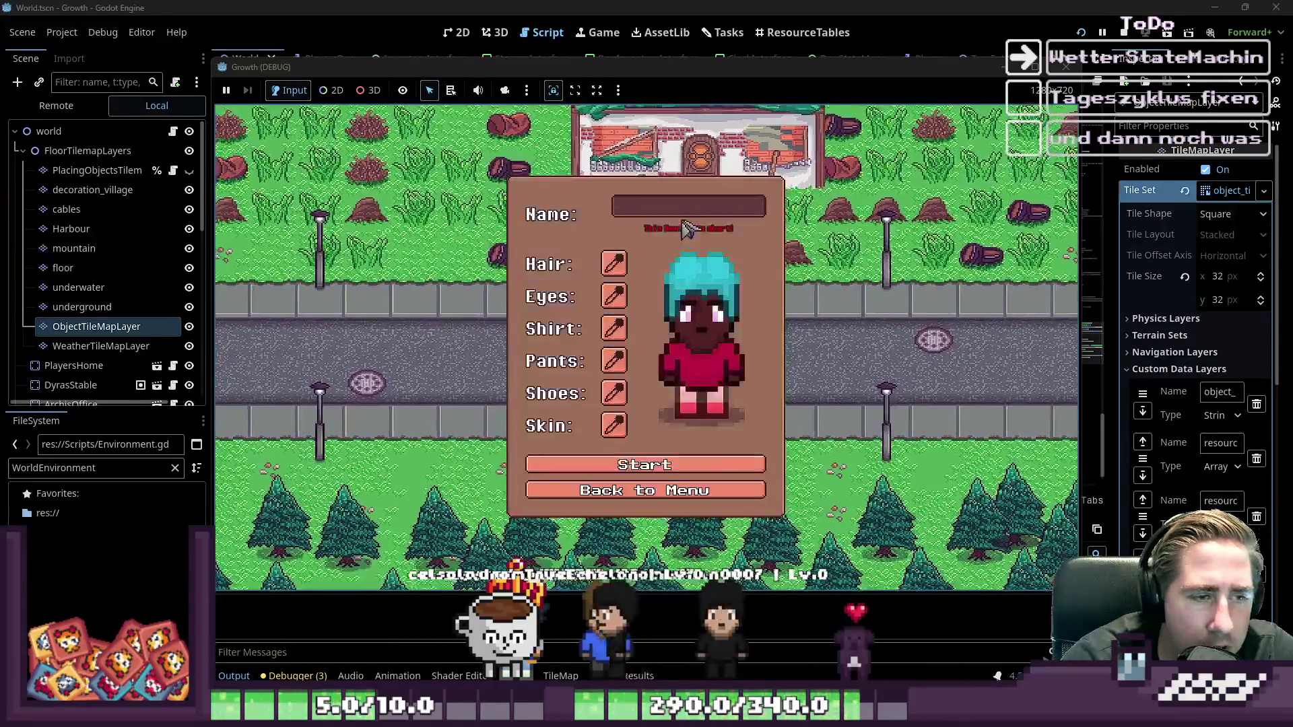
text(awe)
key(Return)
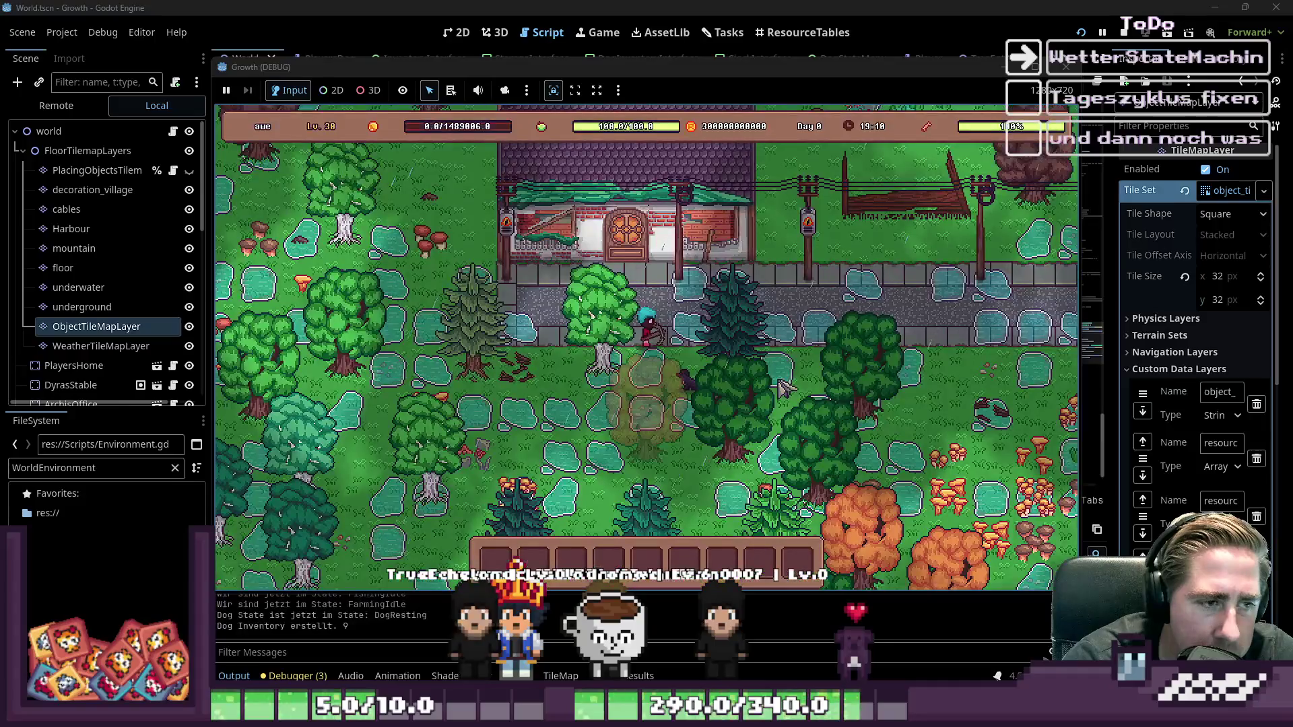
key(s)
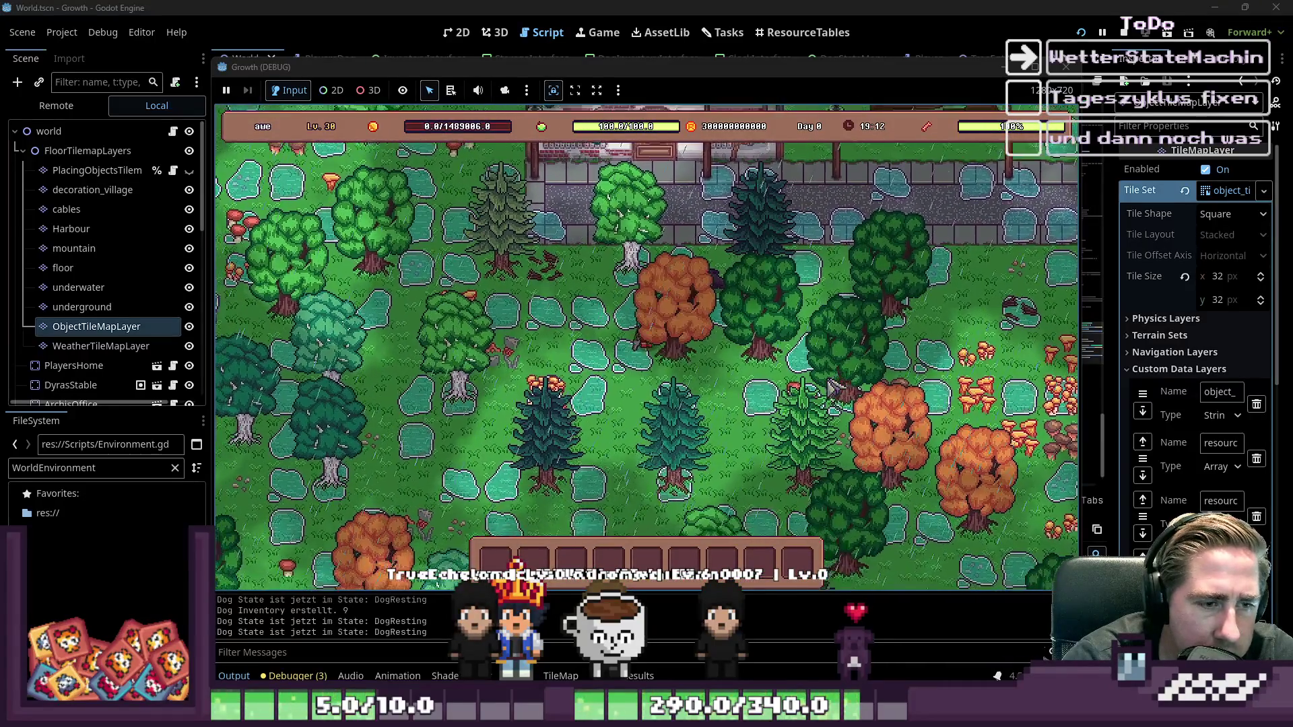
key(s)
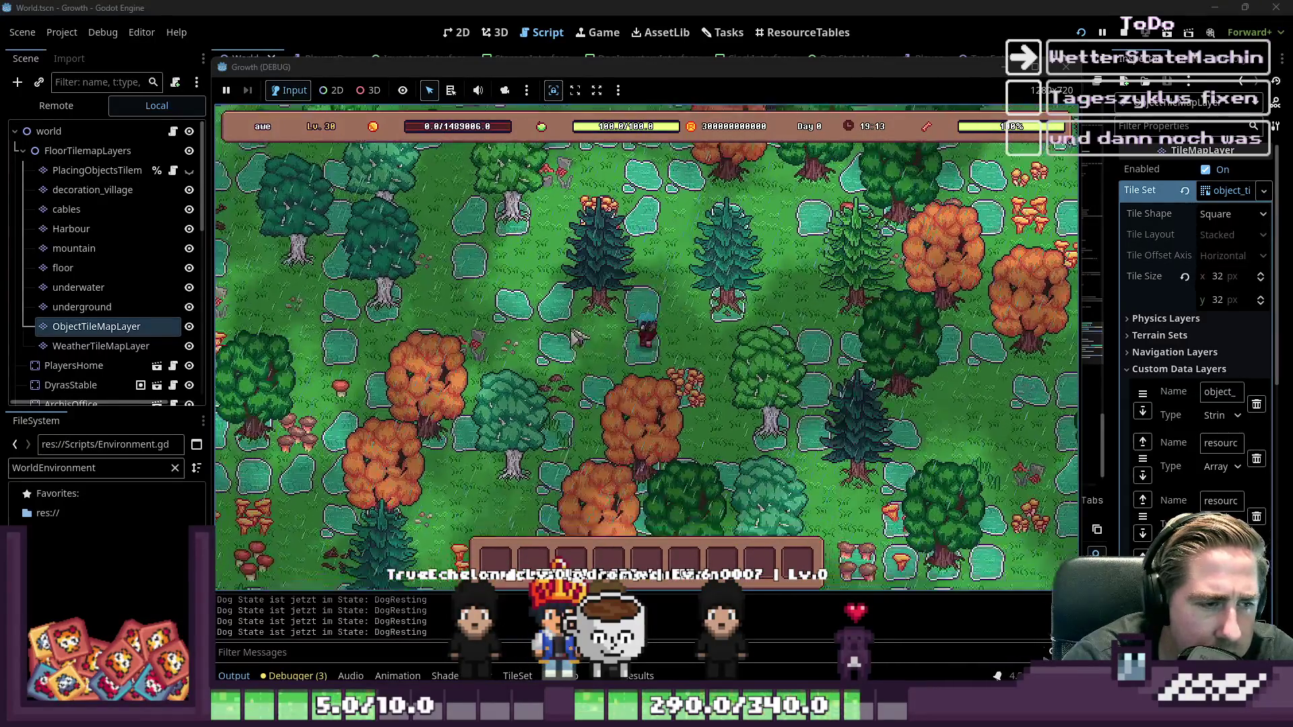
click(1067, 66)
click(693, 370)
drag(795, 427, 1058, 427)
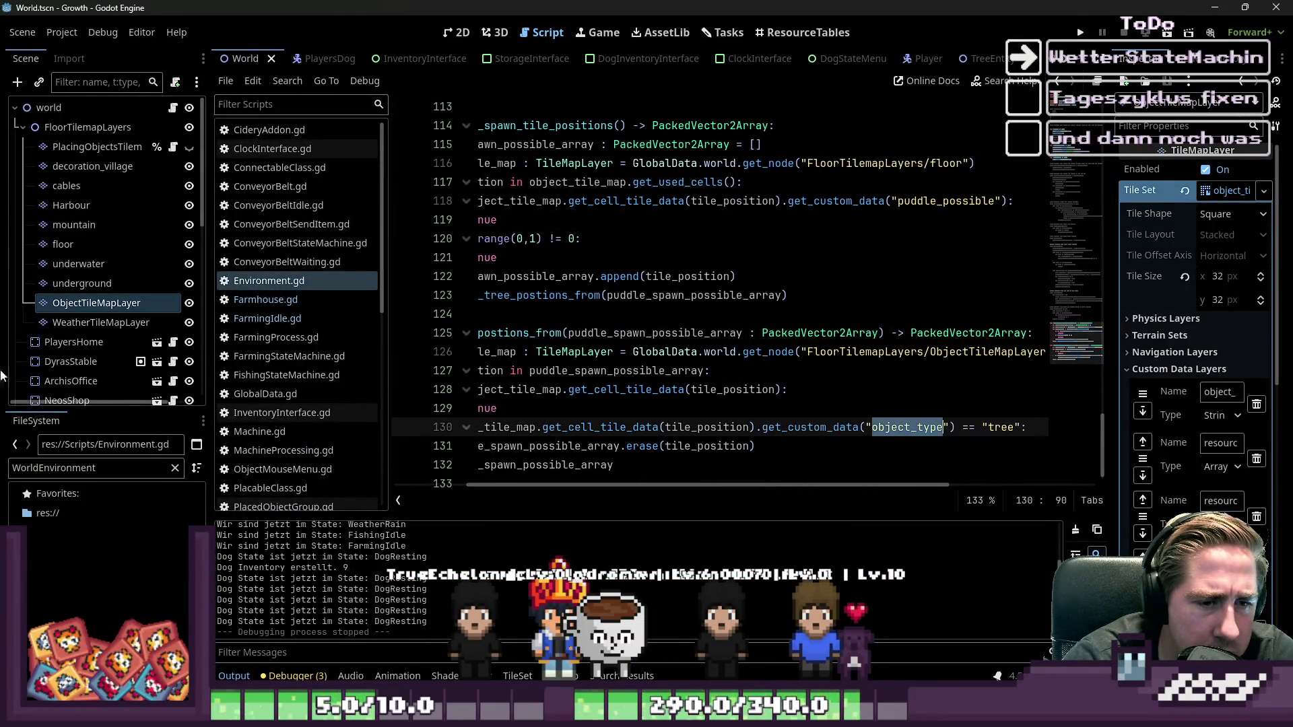
- Open the TileMap panel, select the tree_sprite_sheet.png source, and switch to the TileSet editor
click(77, 303)
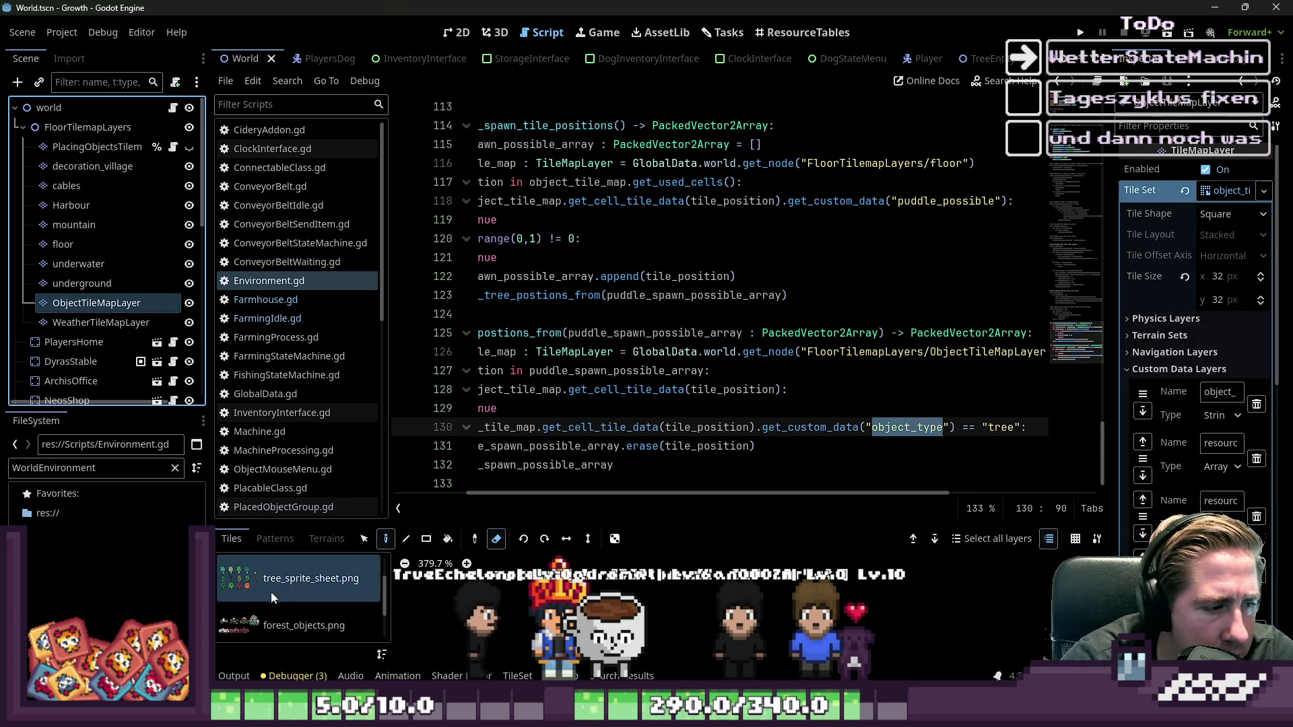
click(293, 586)
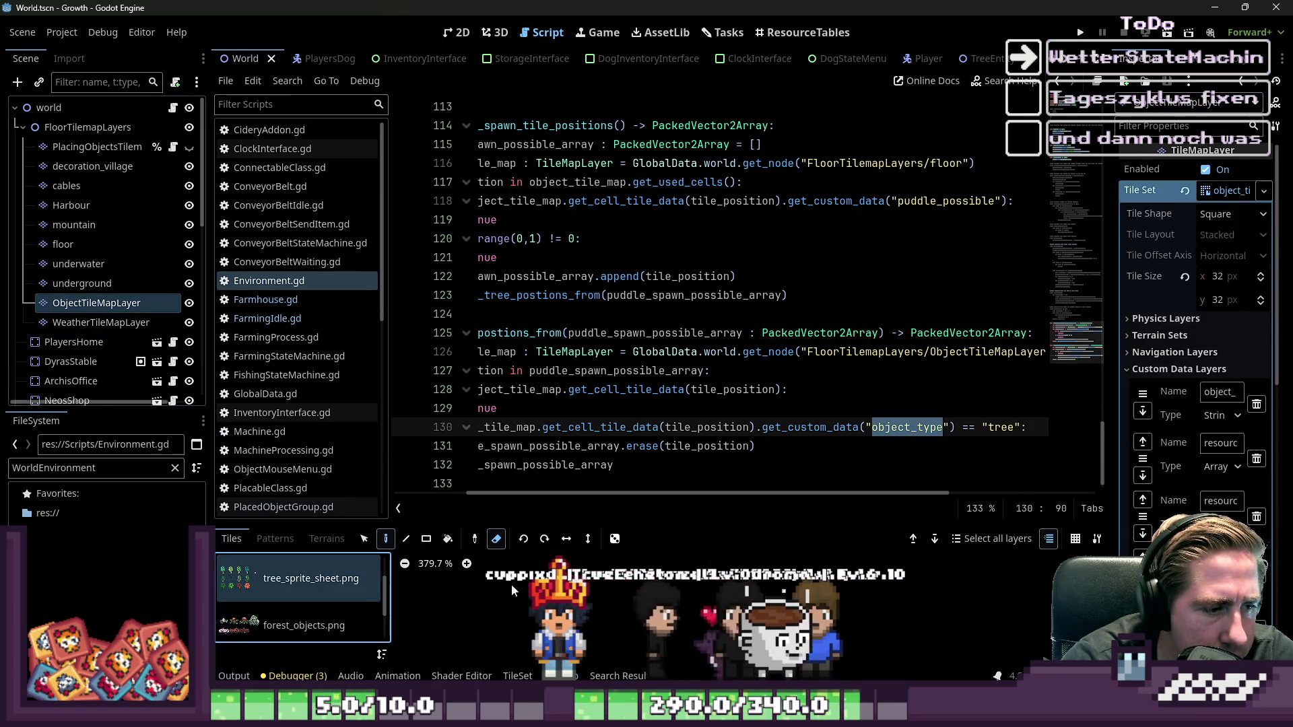
click(517, 676)
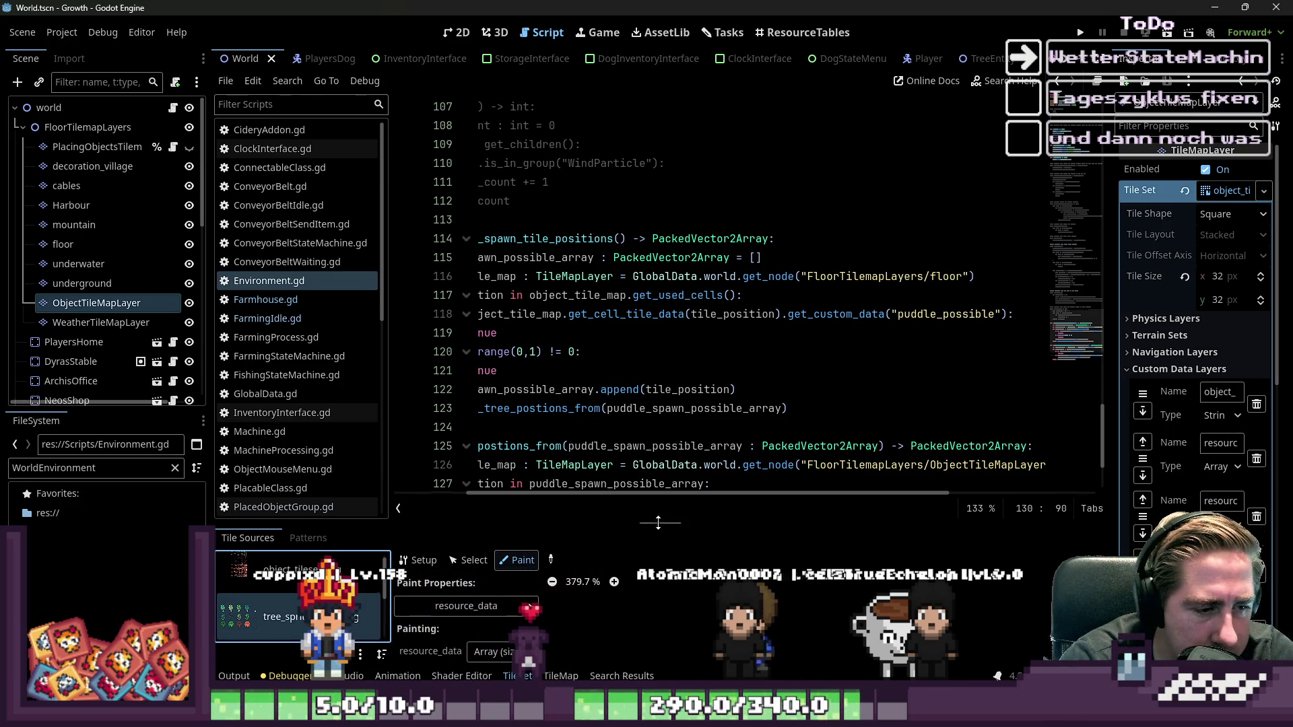
- Enlarge the panel and set Paint Properties to object_type, showing tree_sprite_sheet.png tiles tagged "tree"
drag(658, 524, 673, 305)
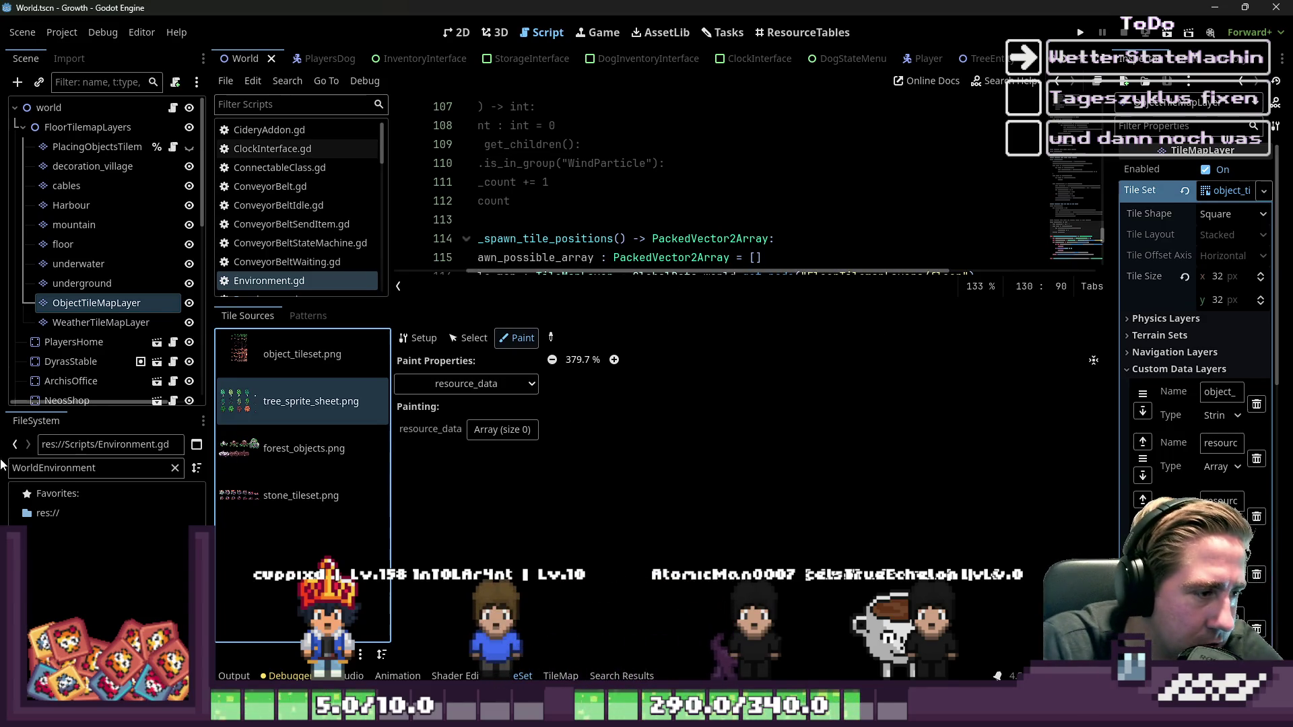
scroll(773, 438, down, 10)
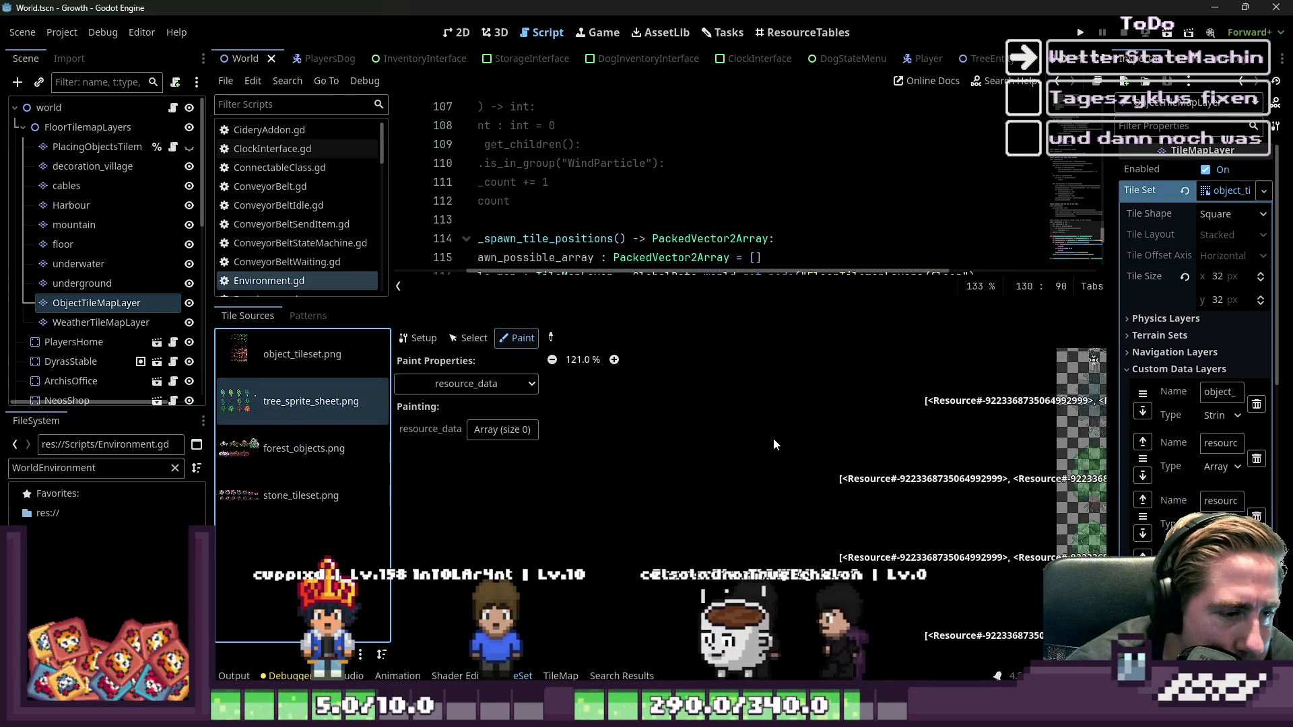
click(466, 384)
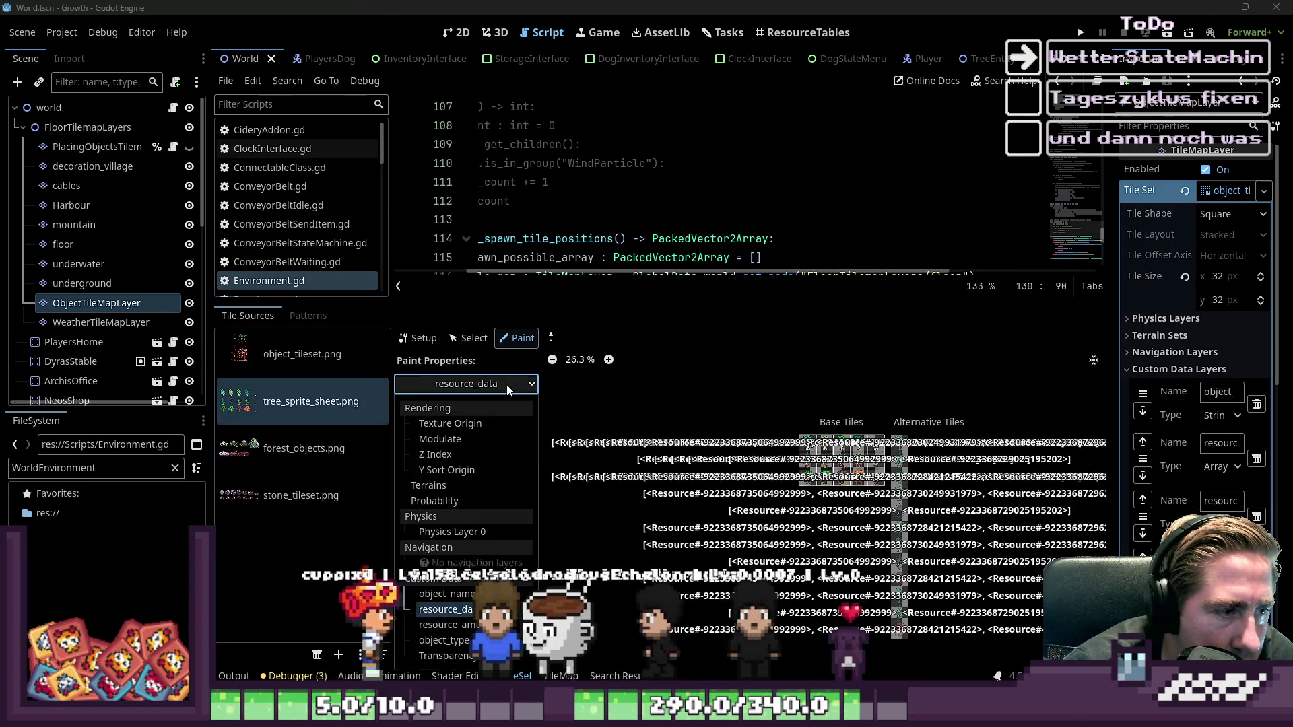
click(471, 593)
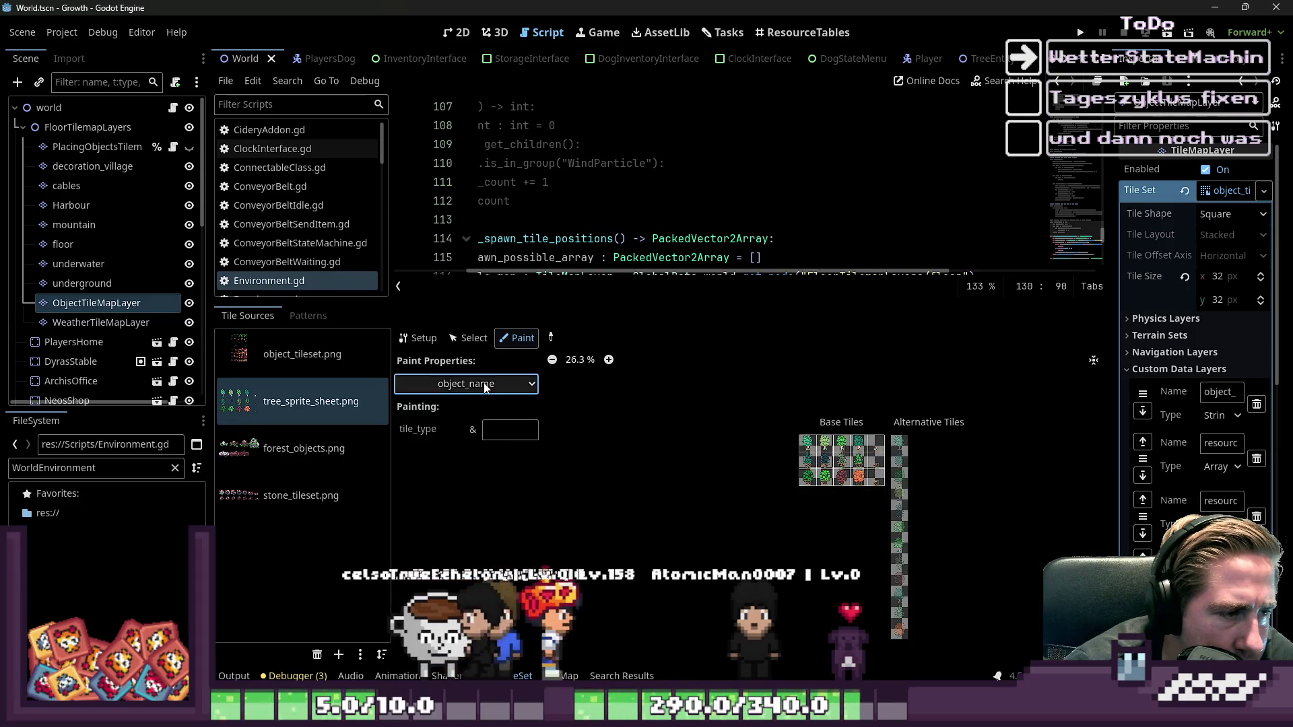
click(484, 384)
click(490, 626)
scroll(799, 402, up, 6)
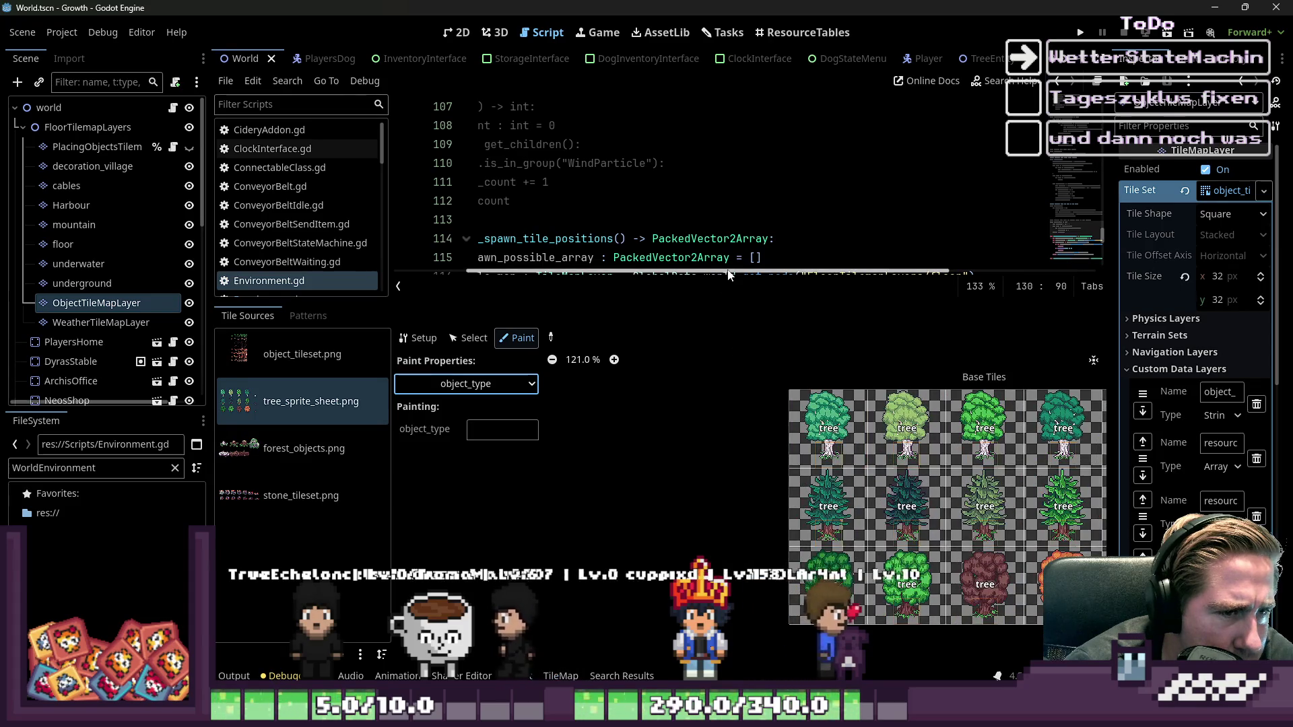
drag(662, 300, 662, 522)
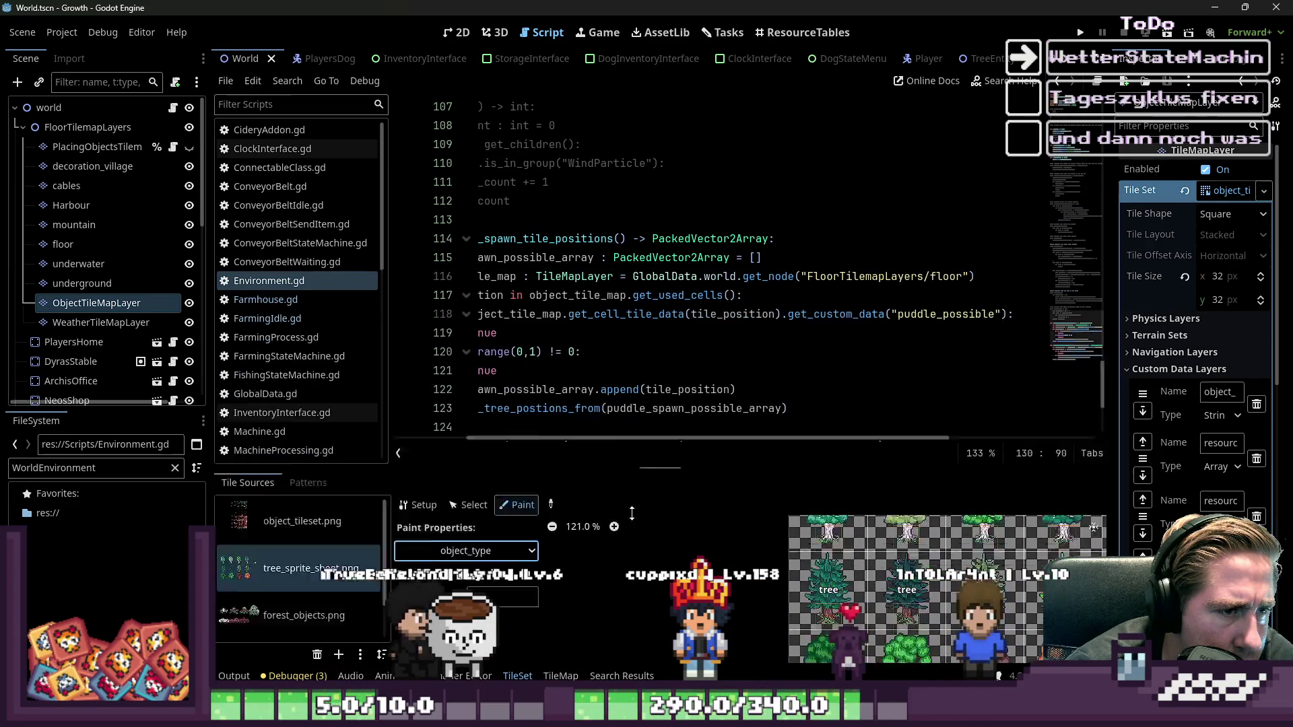
- Enlarge the code area and inspect object_tile_map and tile_position in the tree check
click(620, 409)
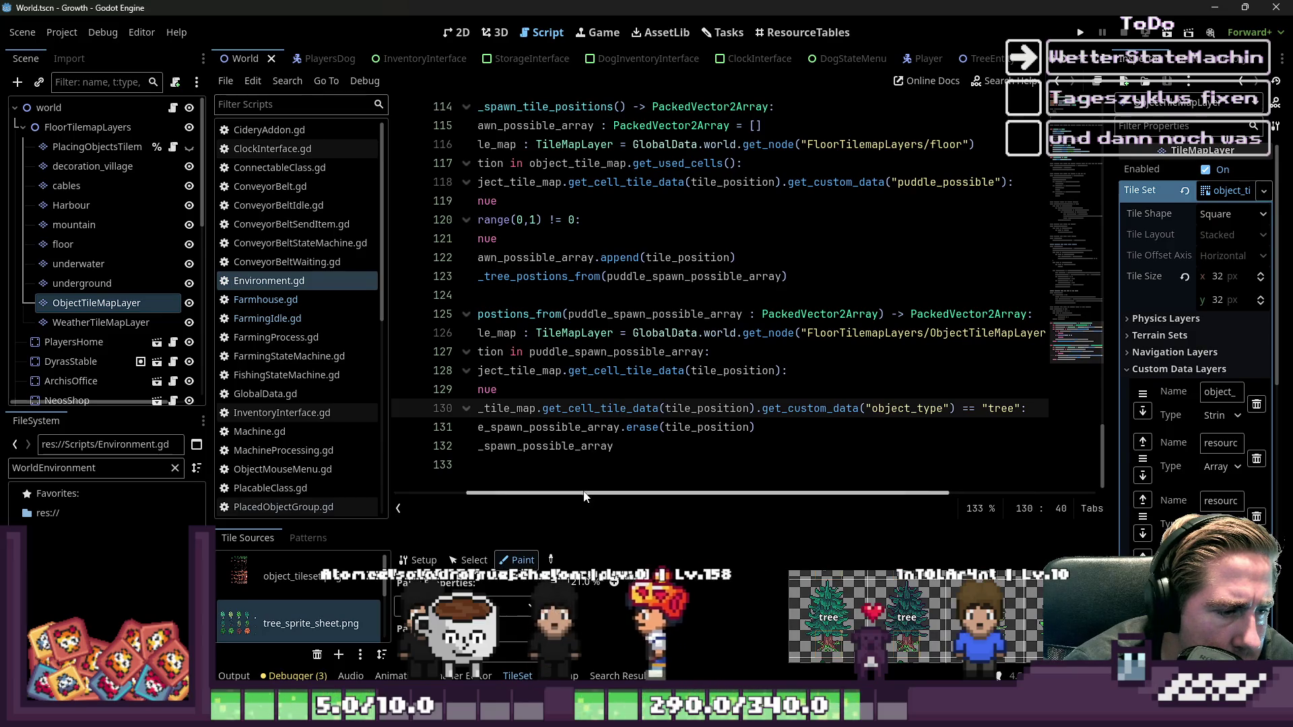
drag(578, 496, 506, 496)
double_click(607, 411)
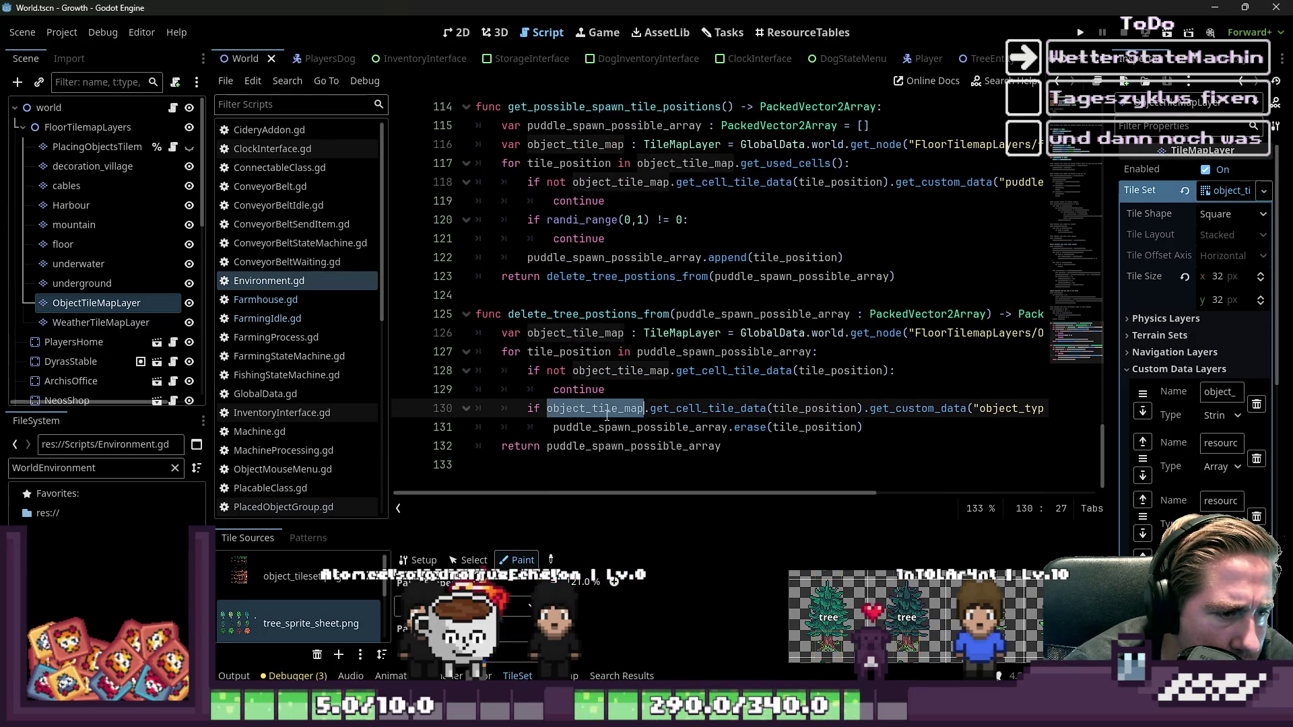
click(682, 408)
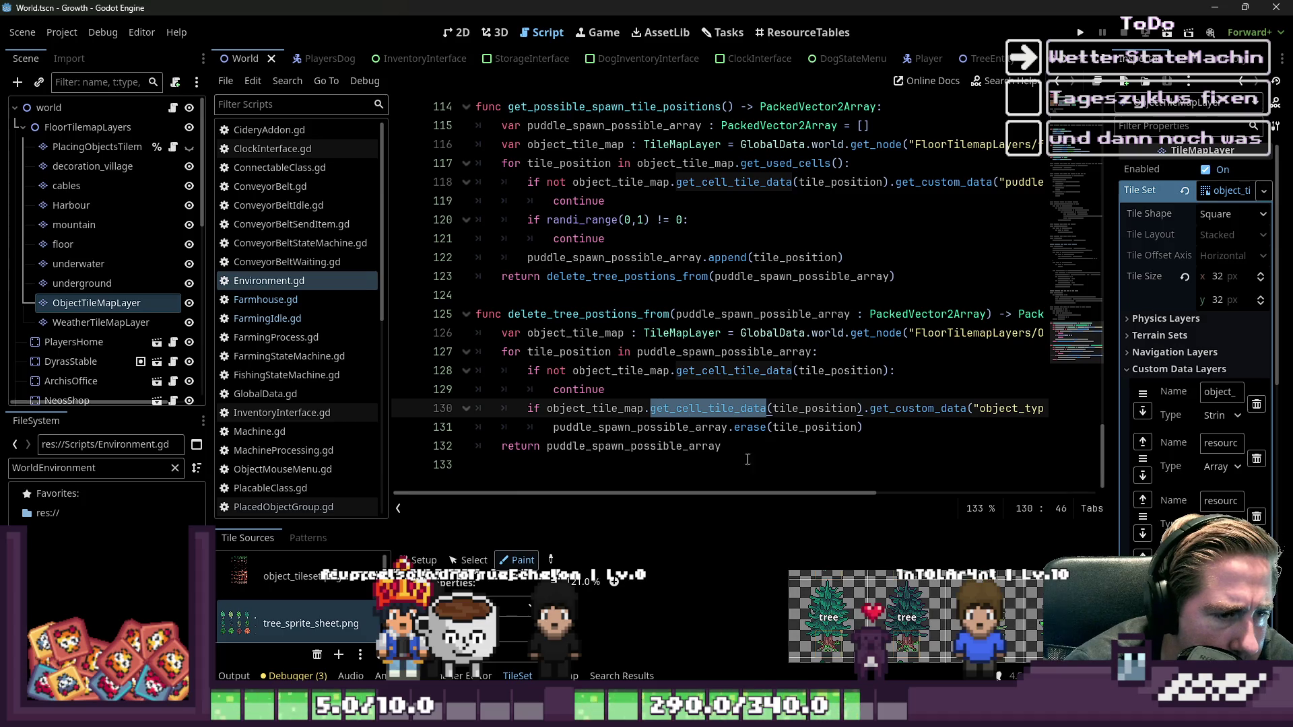
mouse_move(785, 496)
mouse_down()
mouse_move(902, 493)
mouse_move(798, 505)
mouse_up()
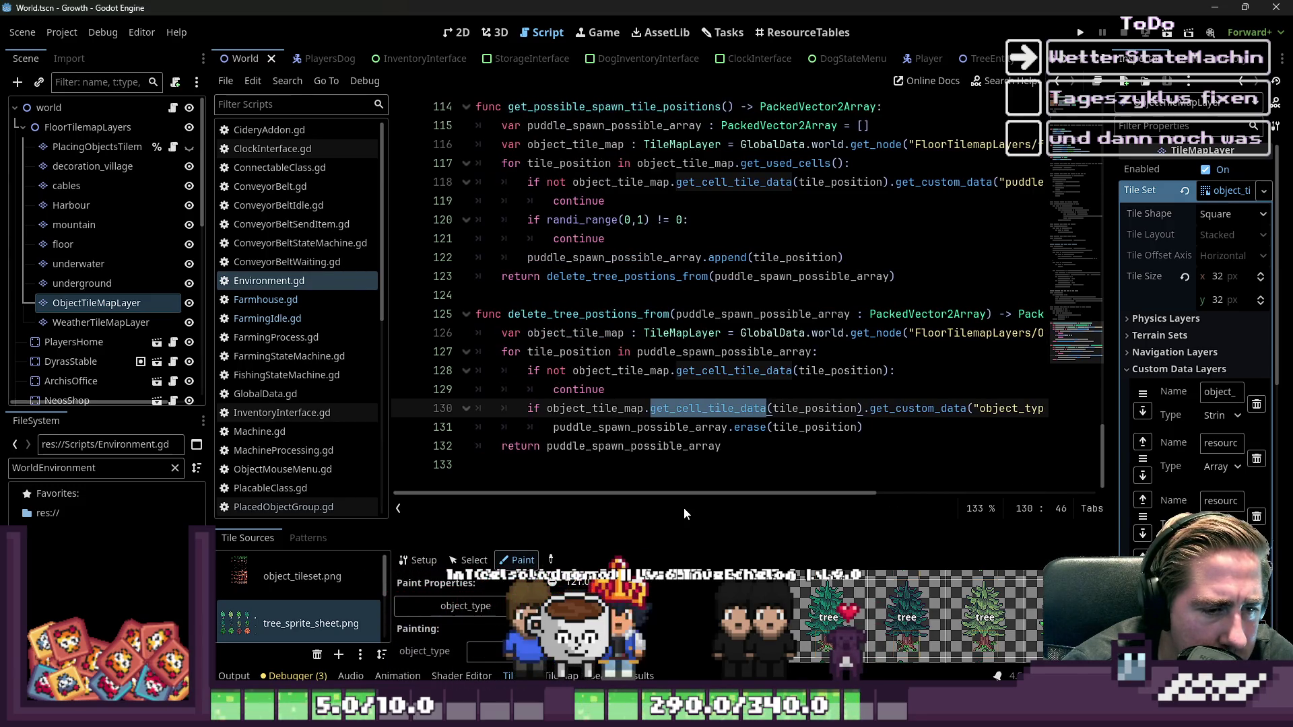
click(808, 427)
double_click(808, 427)
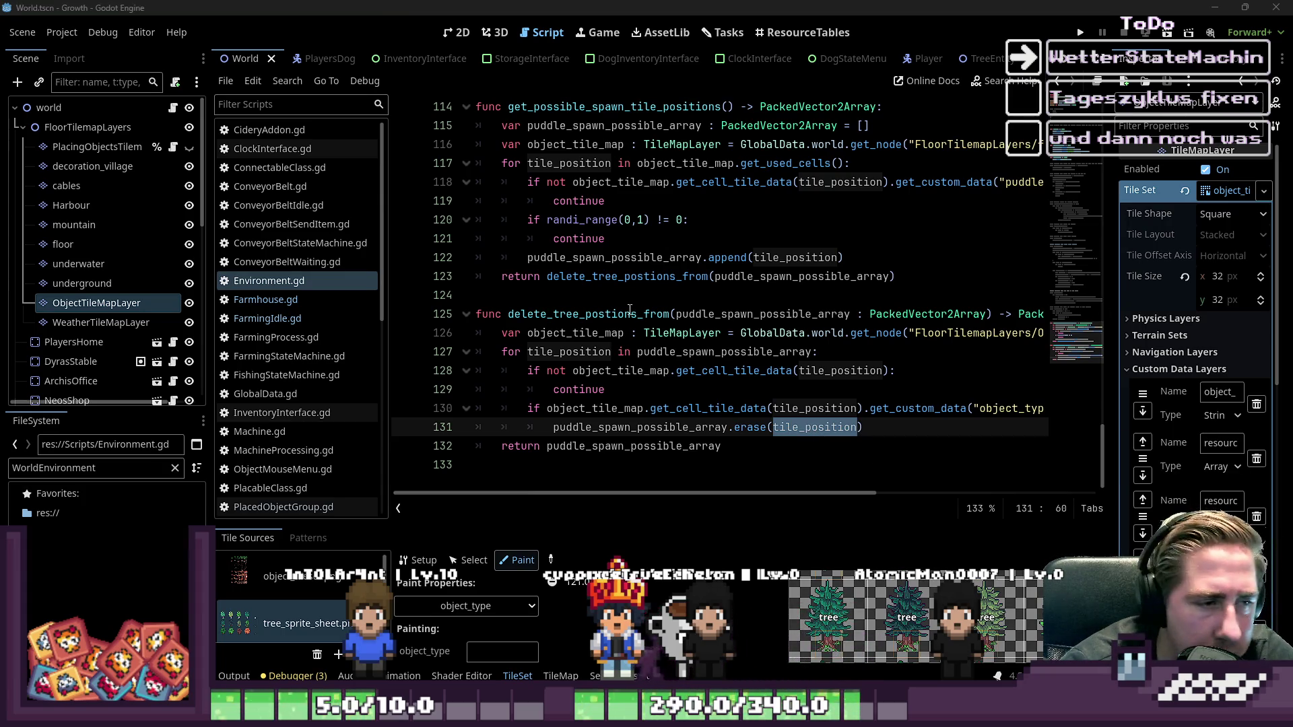
- Review the tile checks and puddle_spawn_possible_array, leaving the caret before the erase statement
click(593, 371)
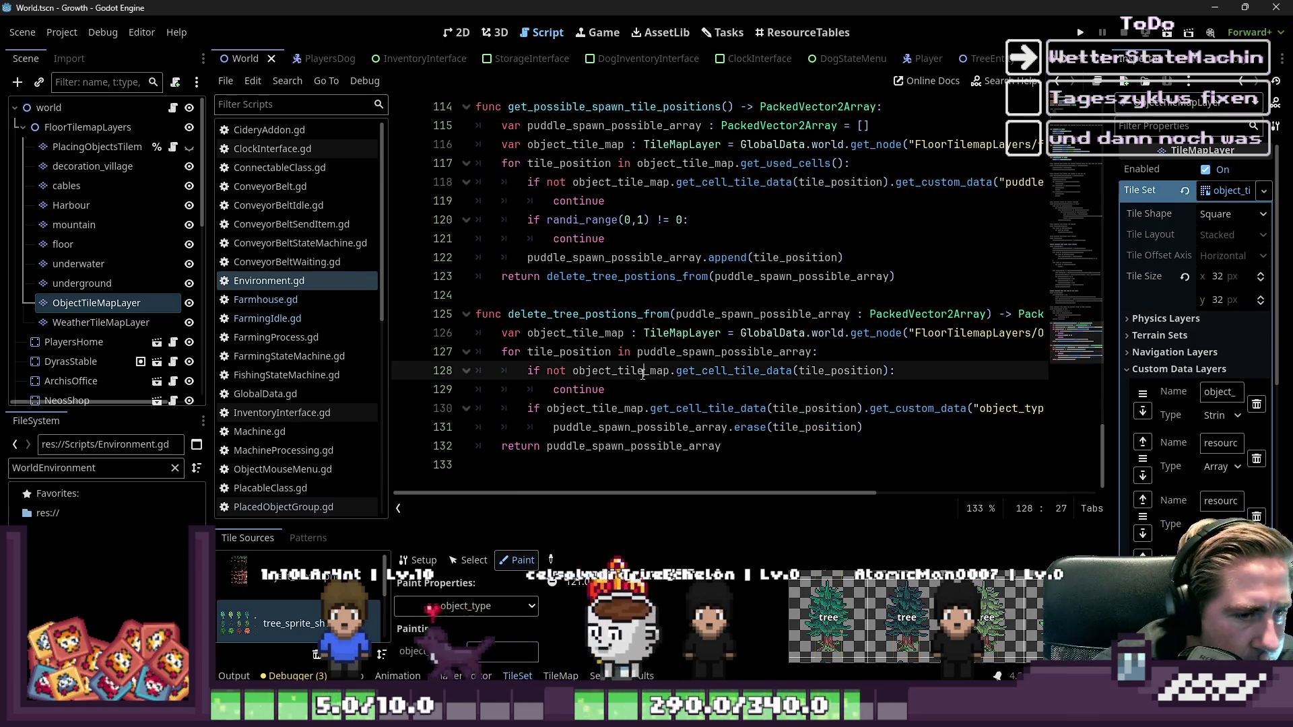
click(593, 396)
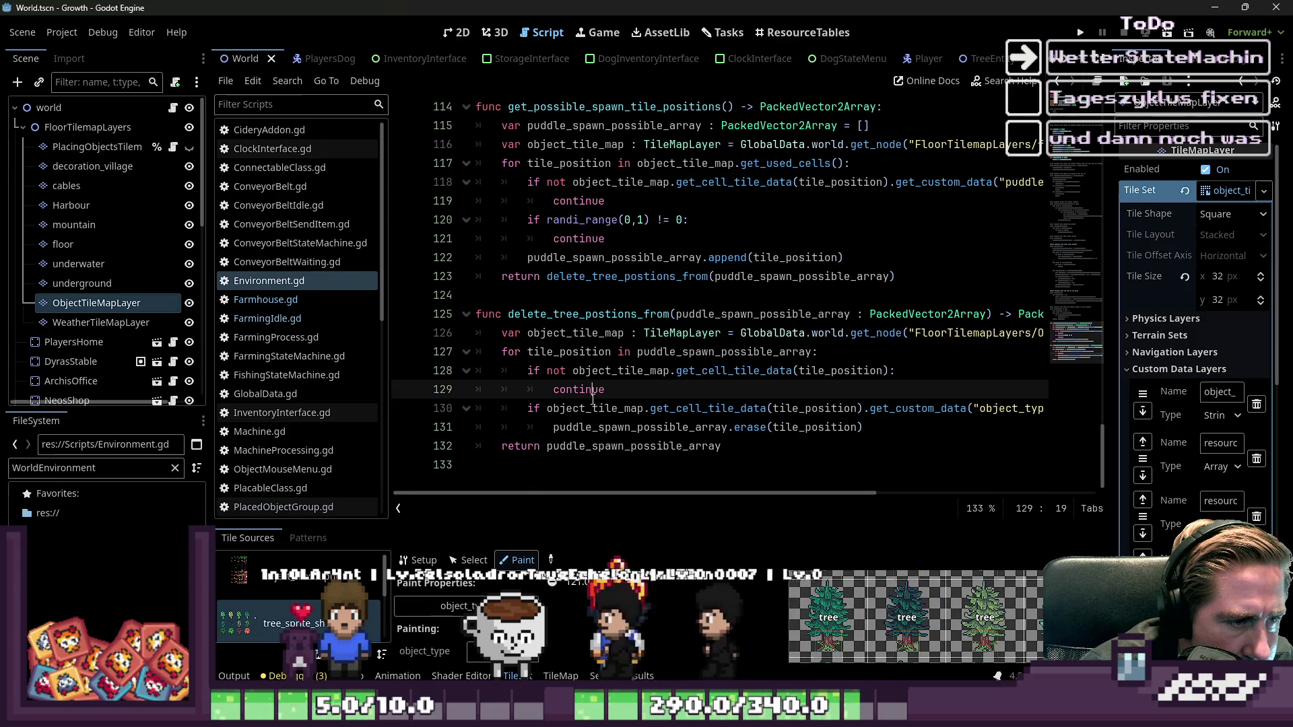
click(572, 377)
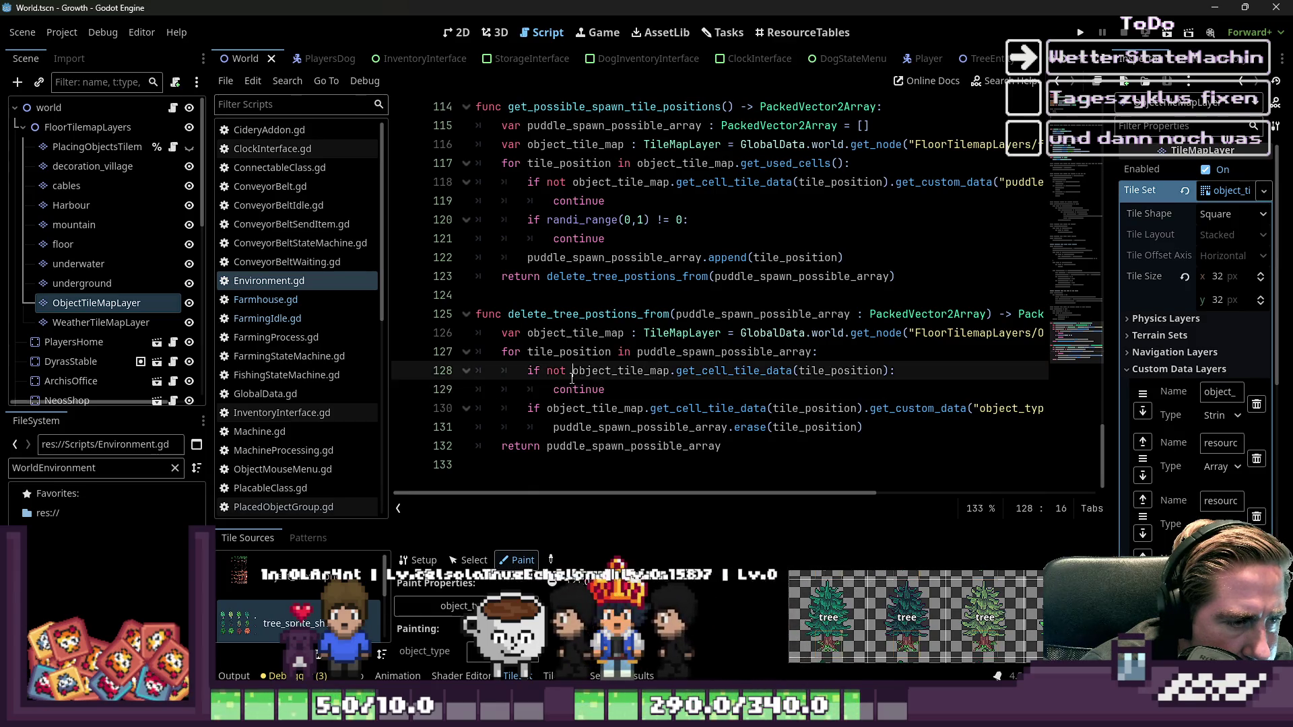
double_click(804, 369)
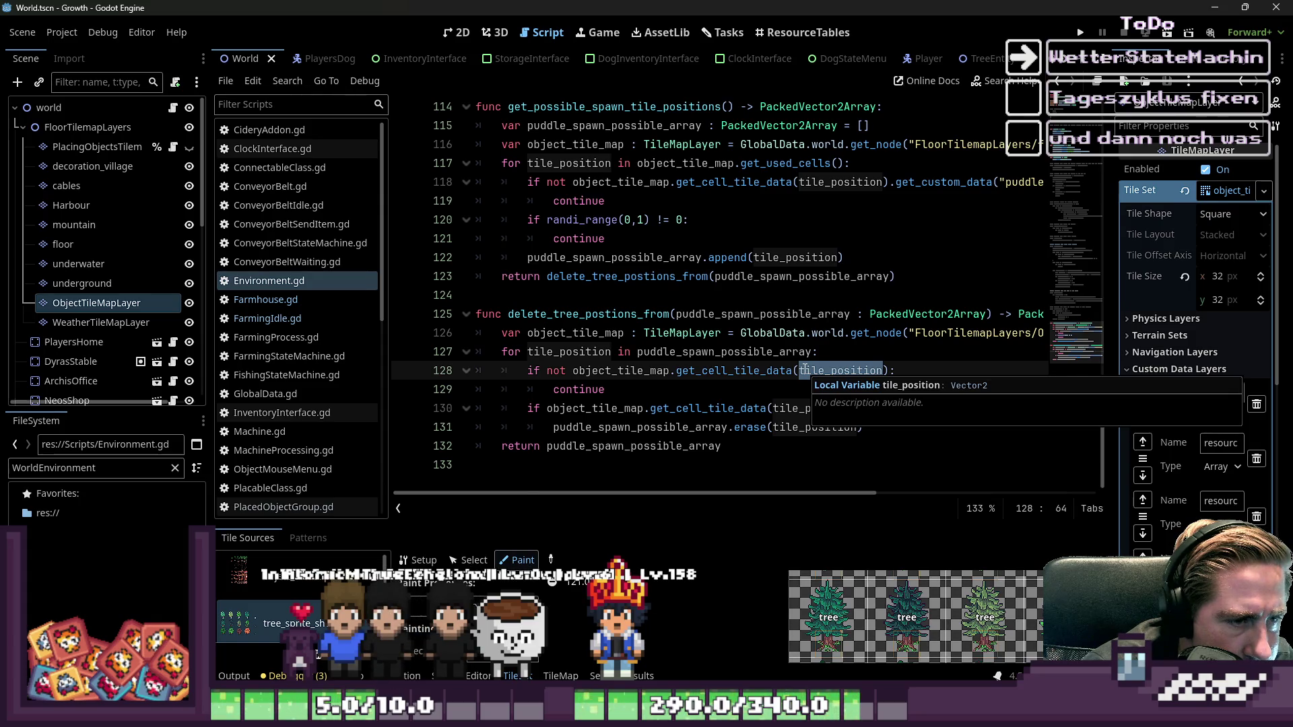
double_click(744, 354)
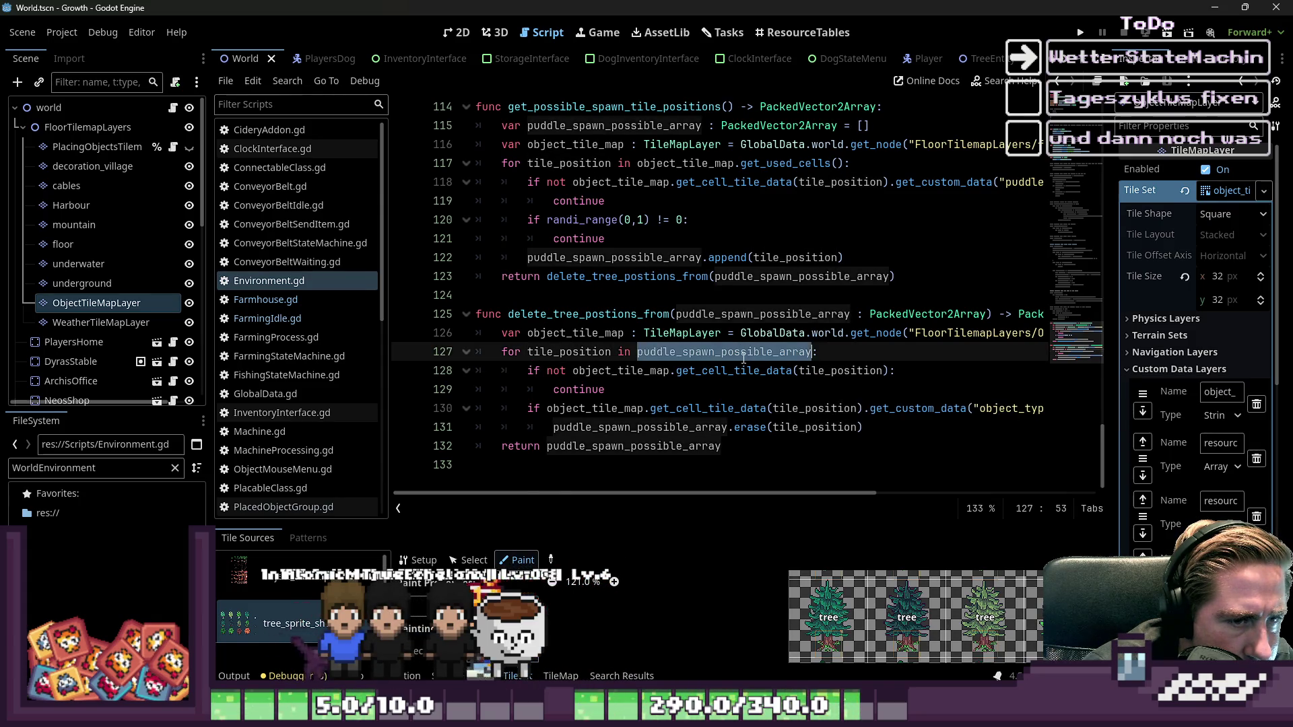
click(745, 369)
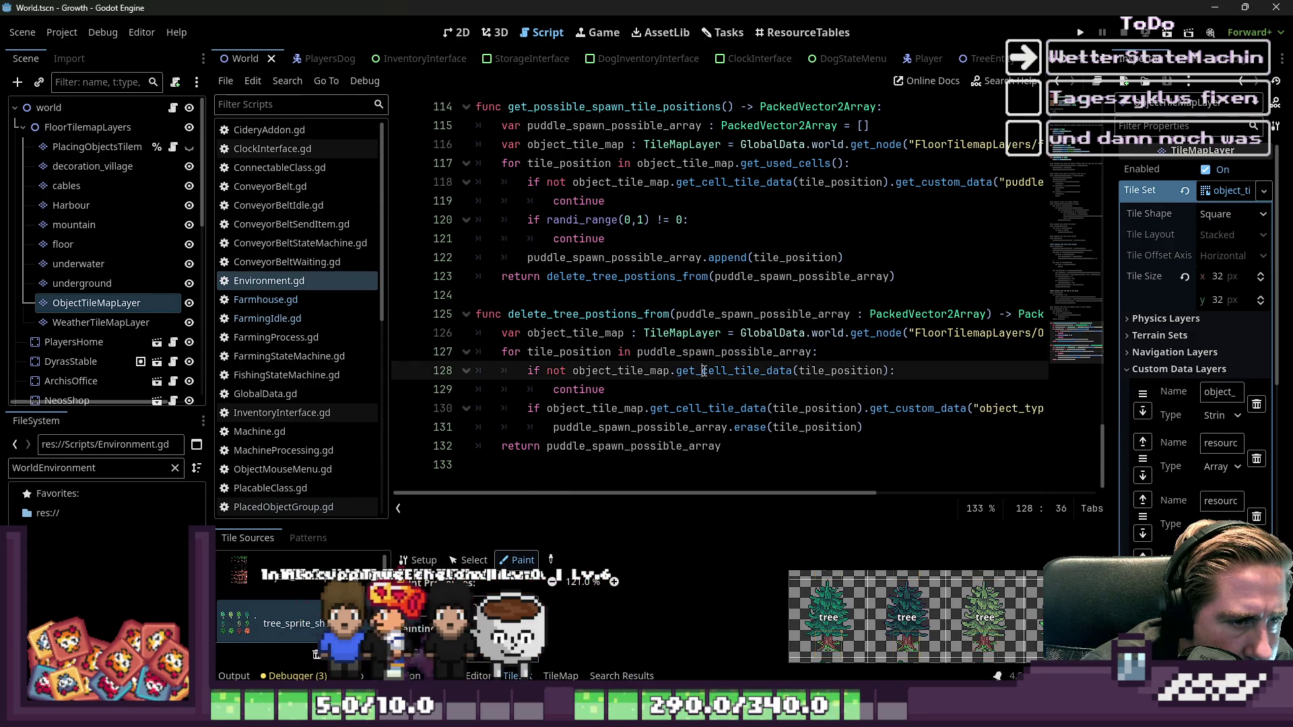
click(555, 427)
key(Left)
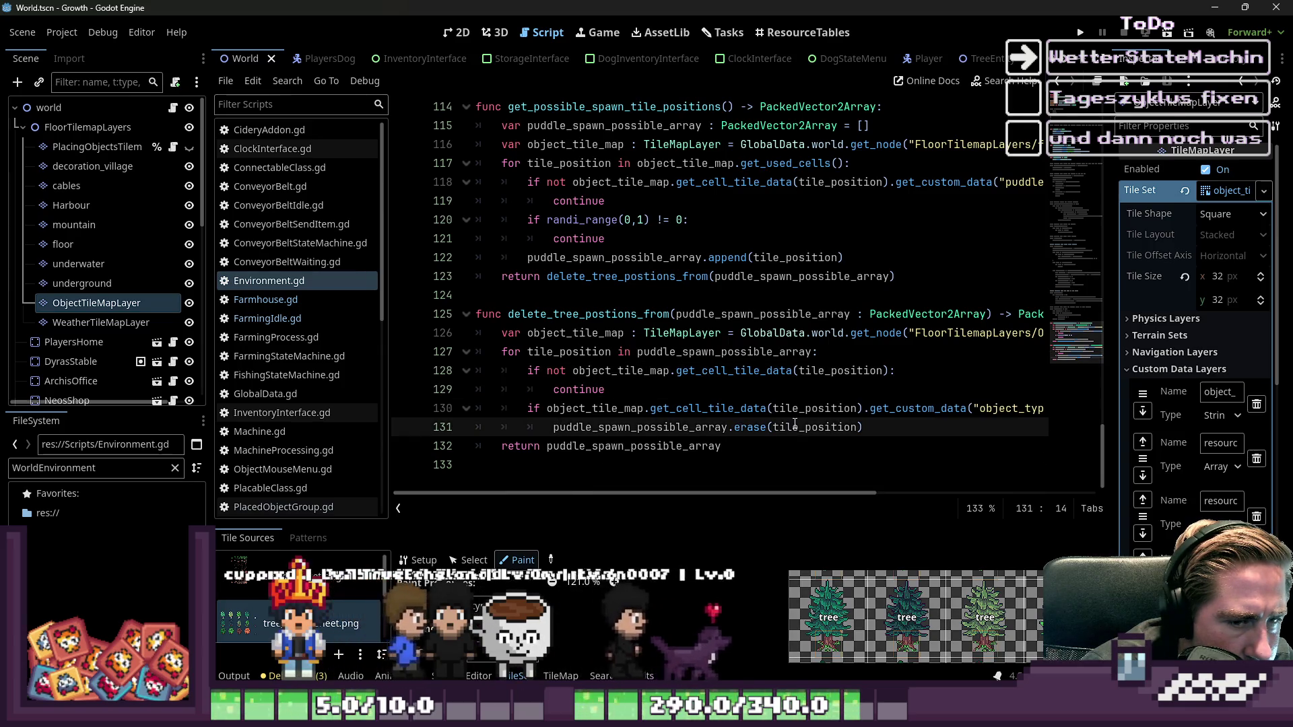
- Insert print("Hier war mal ein Baum") on a new line above the erase call
key(Return)
key(Up)
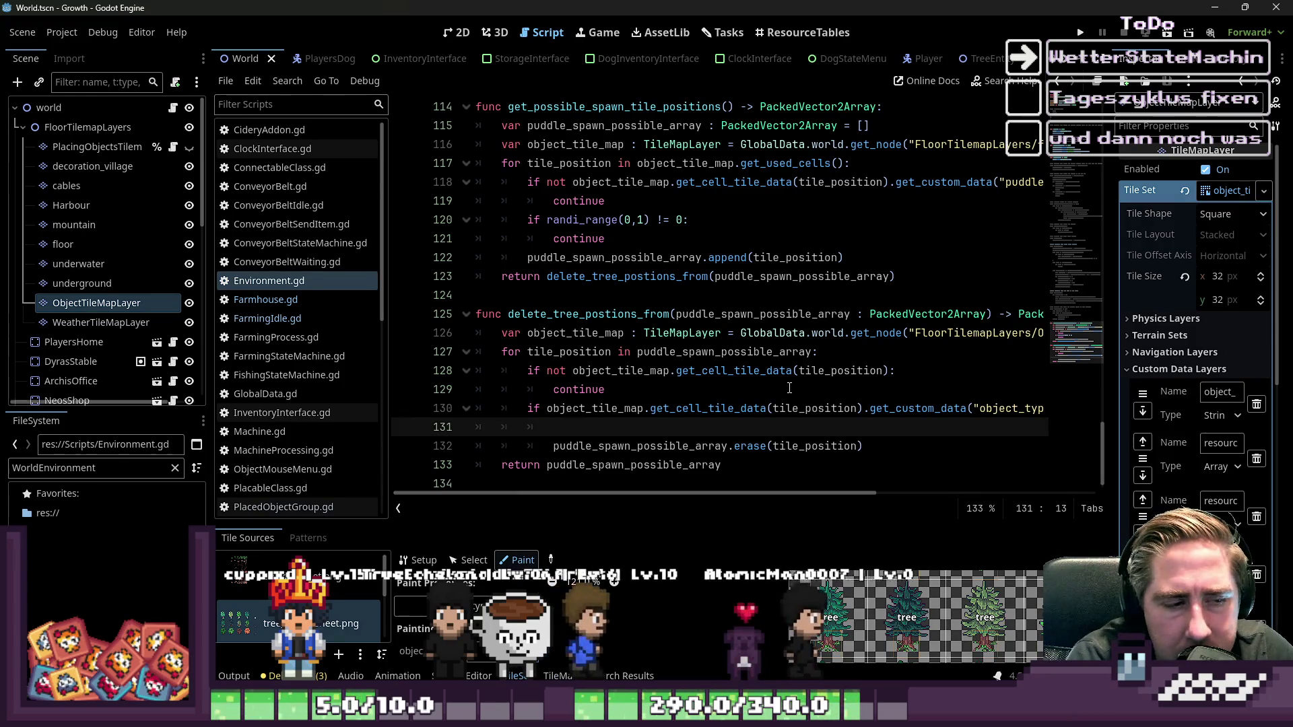
text(prui)
key(BackSpace)
key(BackSpace)
text(i)
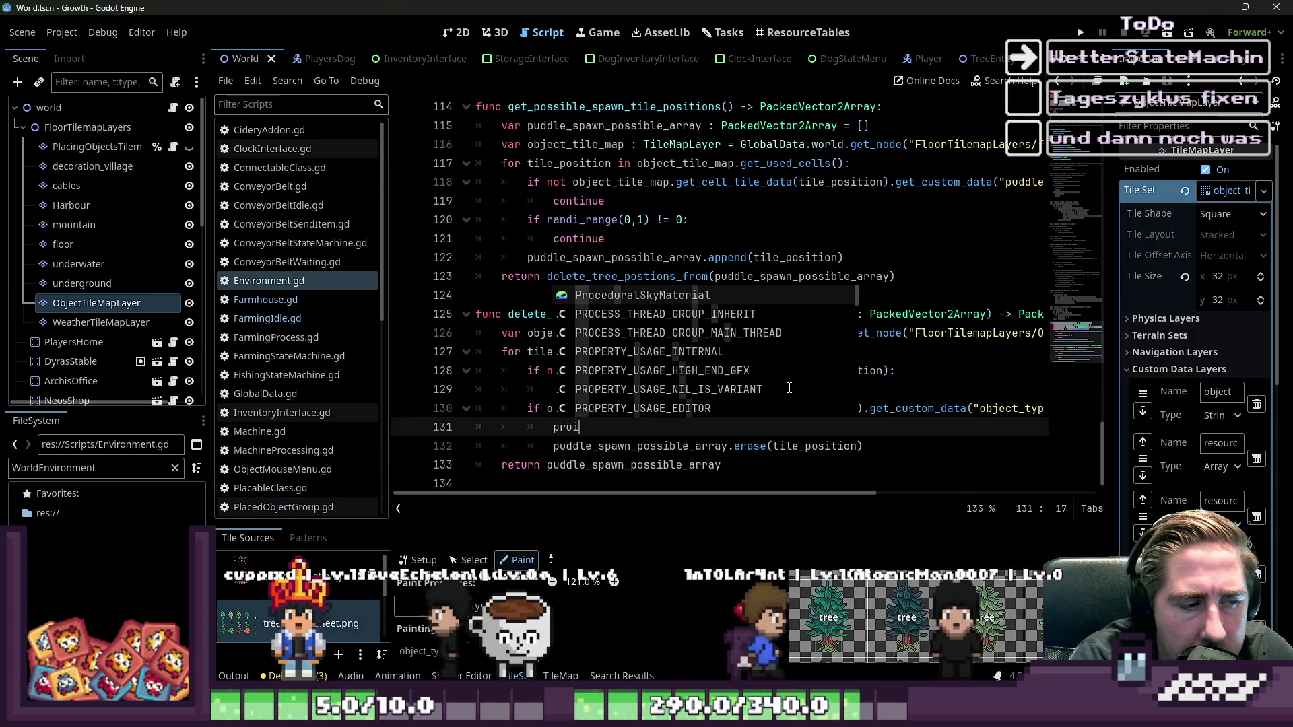
text(nt/()
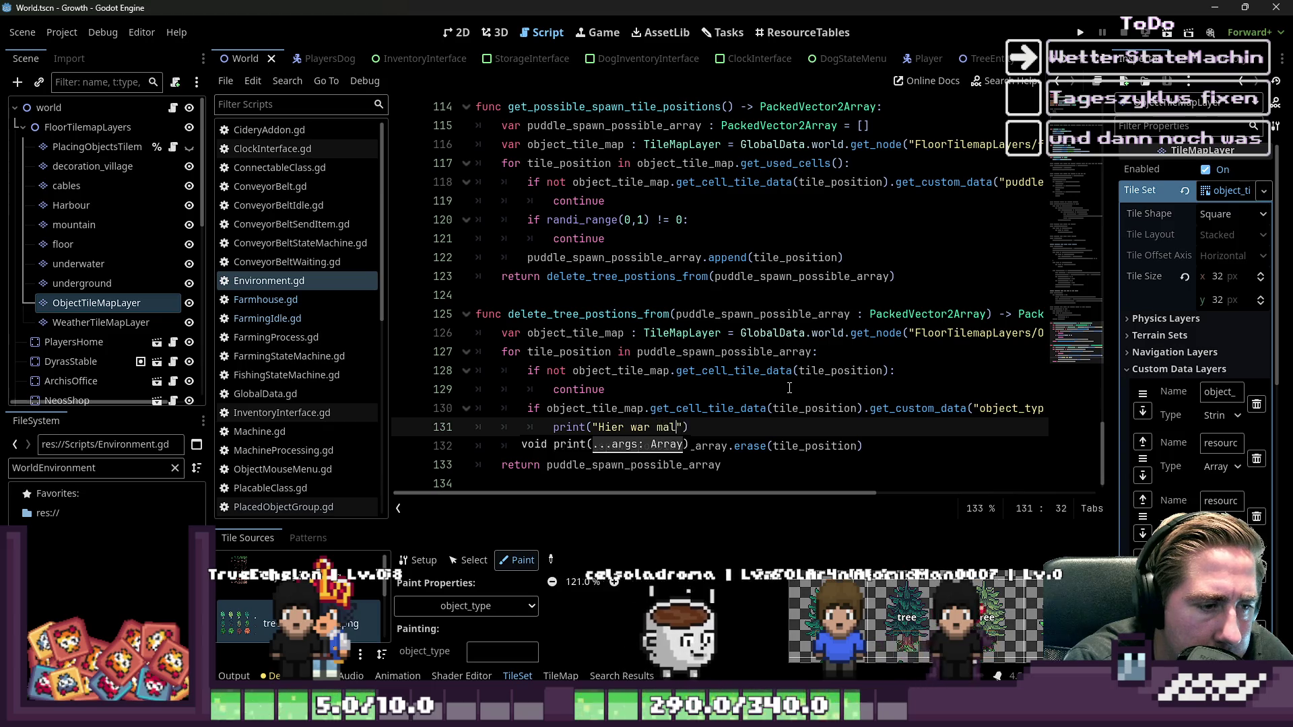
text(Baum)
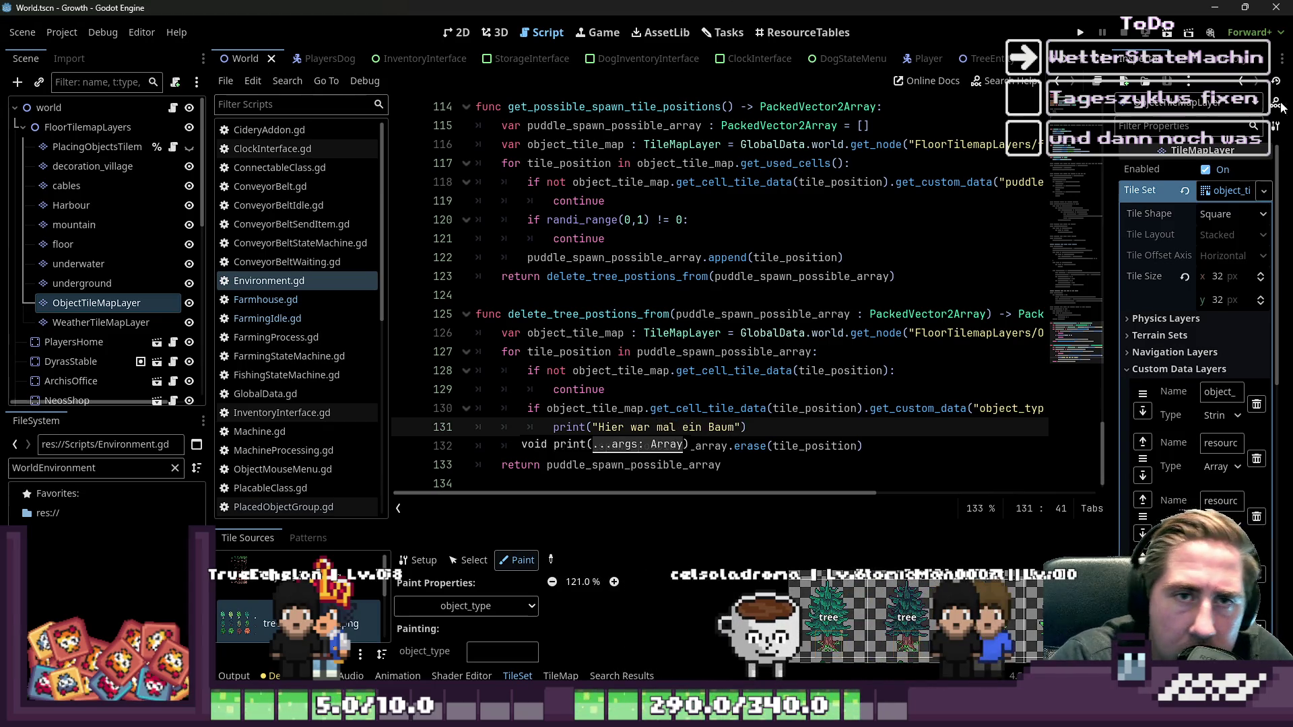
- Test-run the game with a new character, check the Output, then stop it
click(1080, 33)
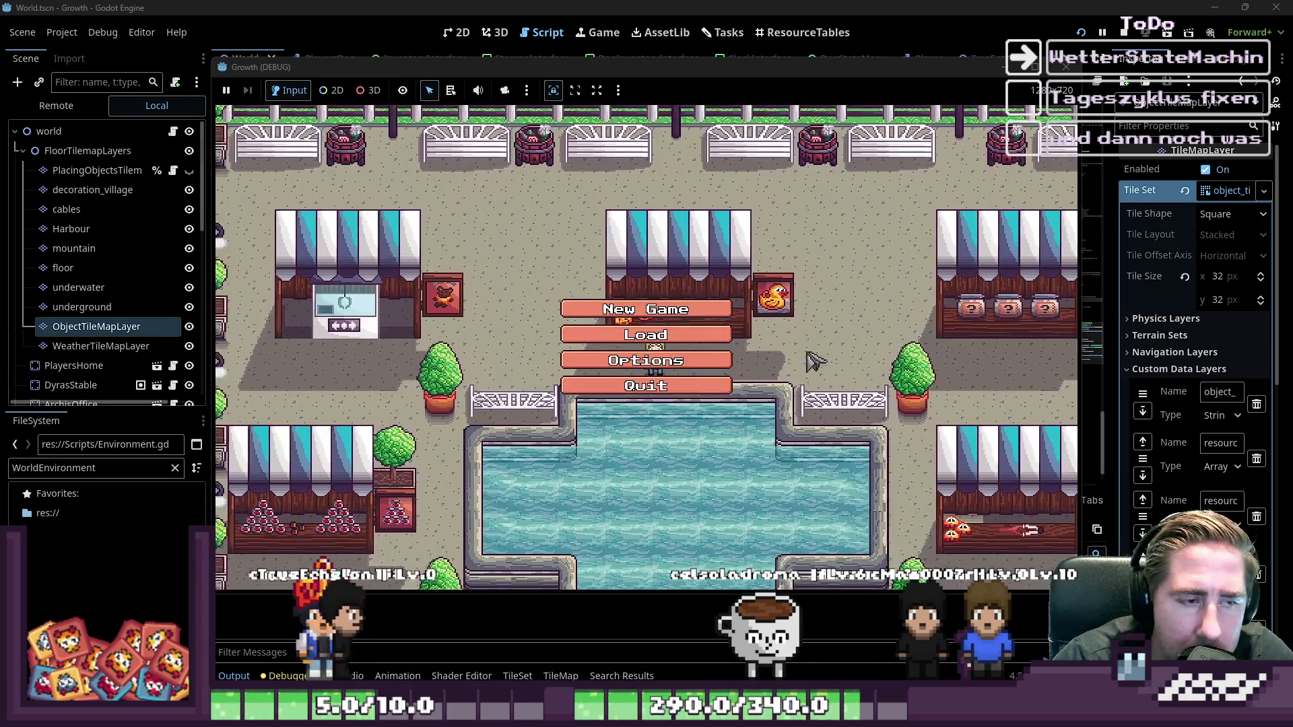
click(647, 310)
text(dawd)
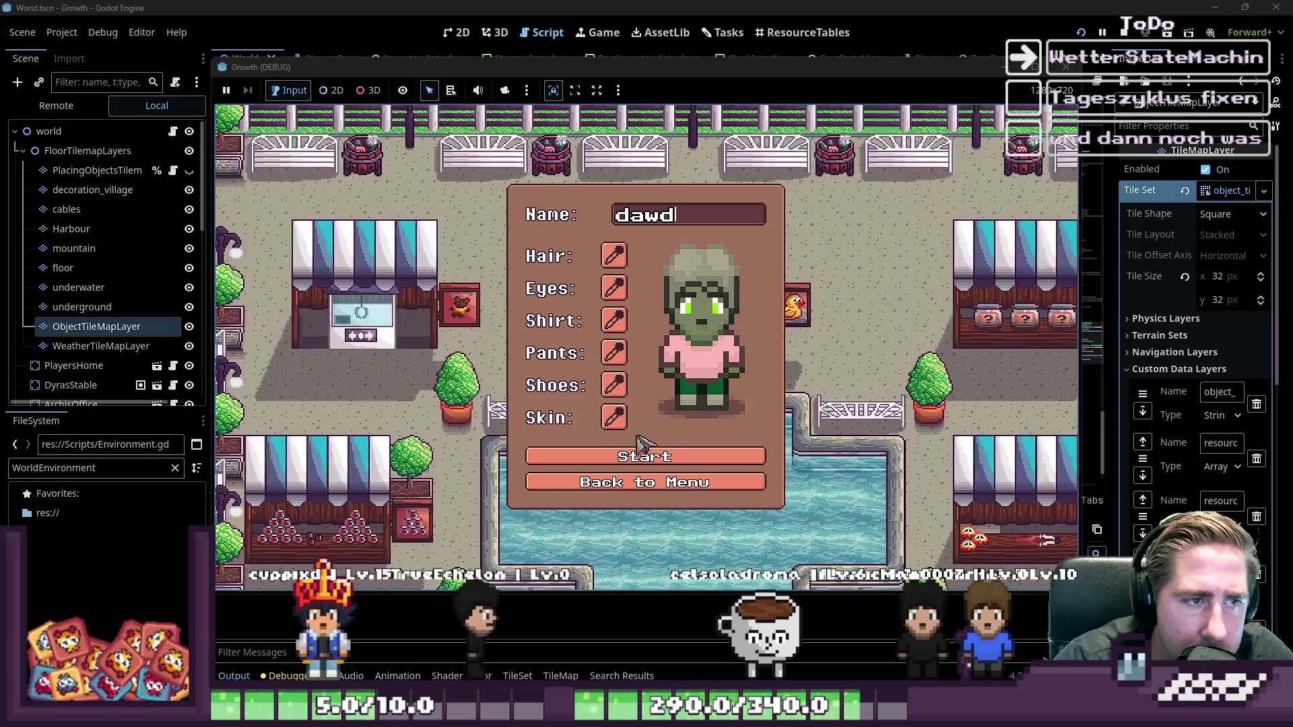
click(643, 456)
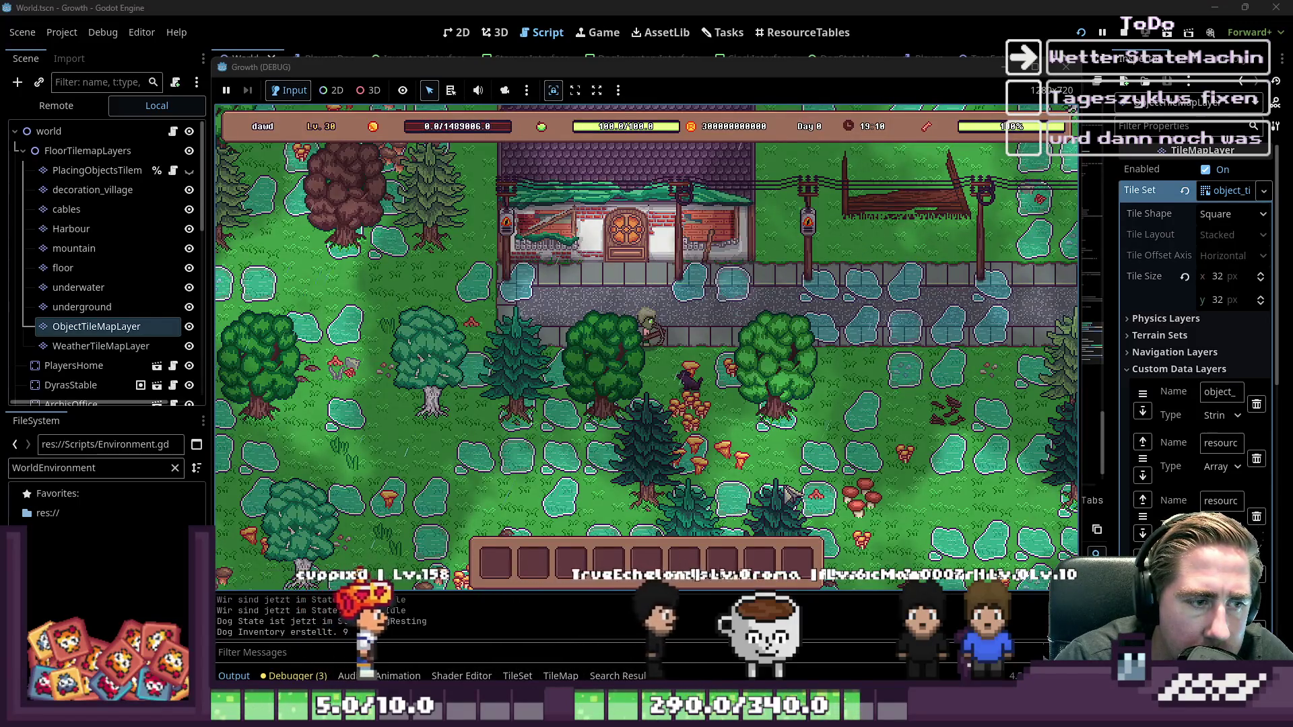
mouse_move(281, 71)
mouse_down()
mouse_move(548, 57)
mouse_move(349, 52)
mouse_up()
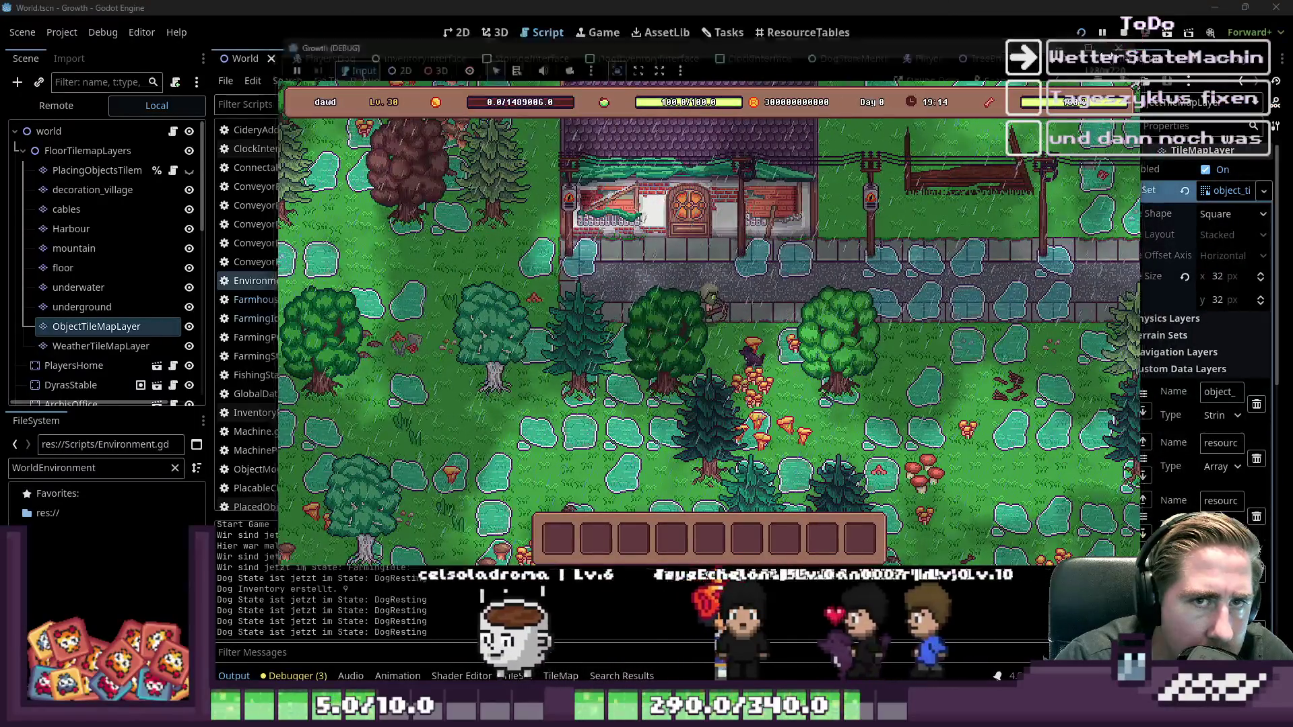
key(F8)
click(539, 37)
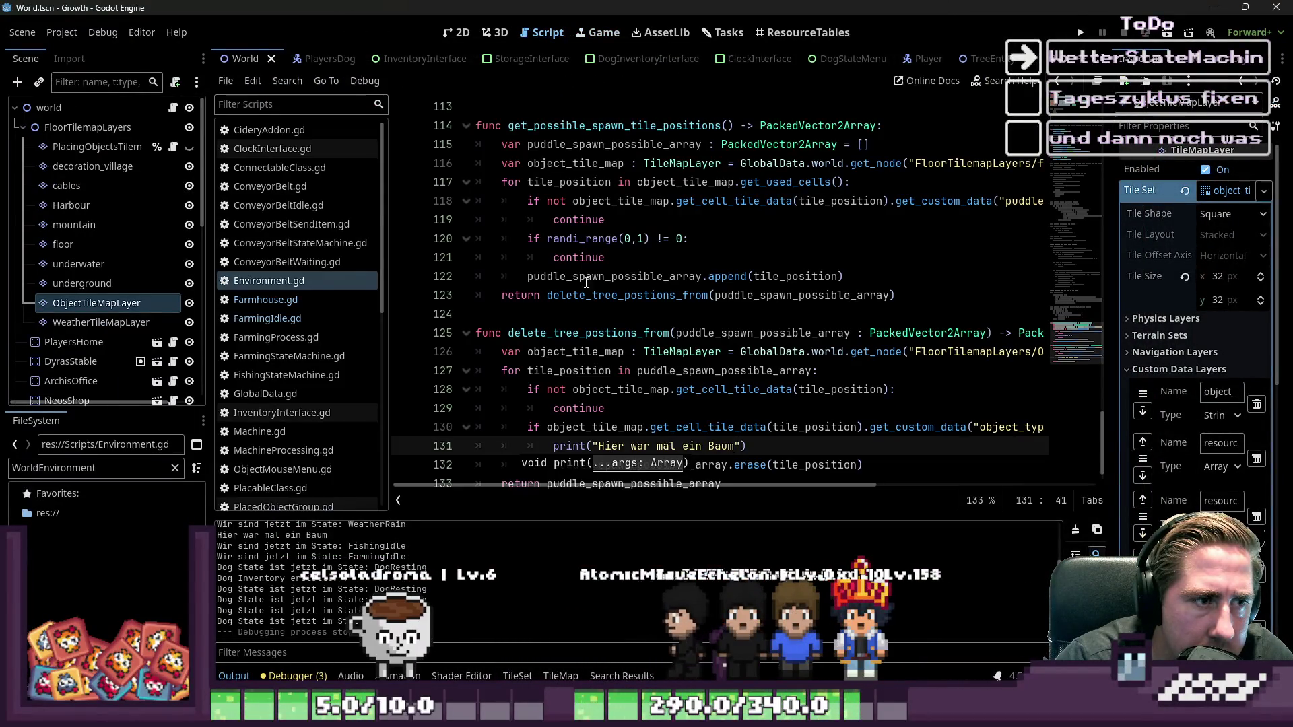
- Add print("idjoawioadjioa wjdiowajiawoj dwijaowd i") as the first line of the tile loop
double_click(547, 333)
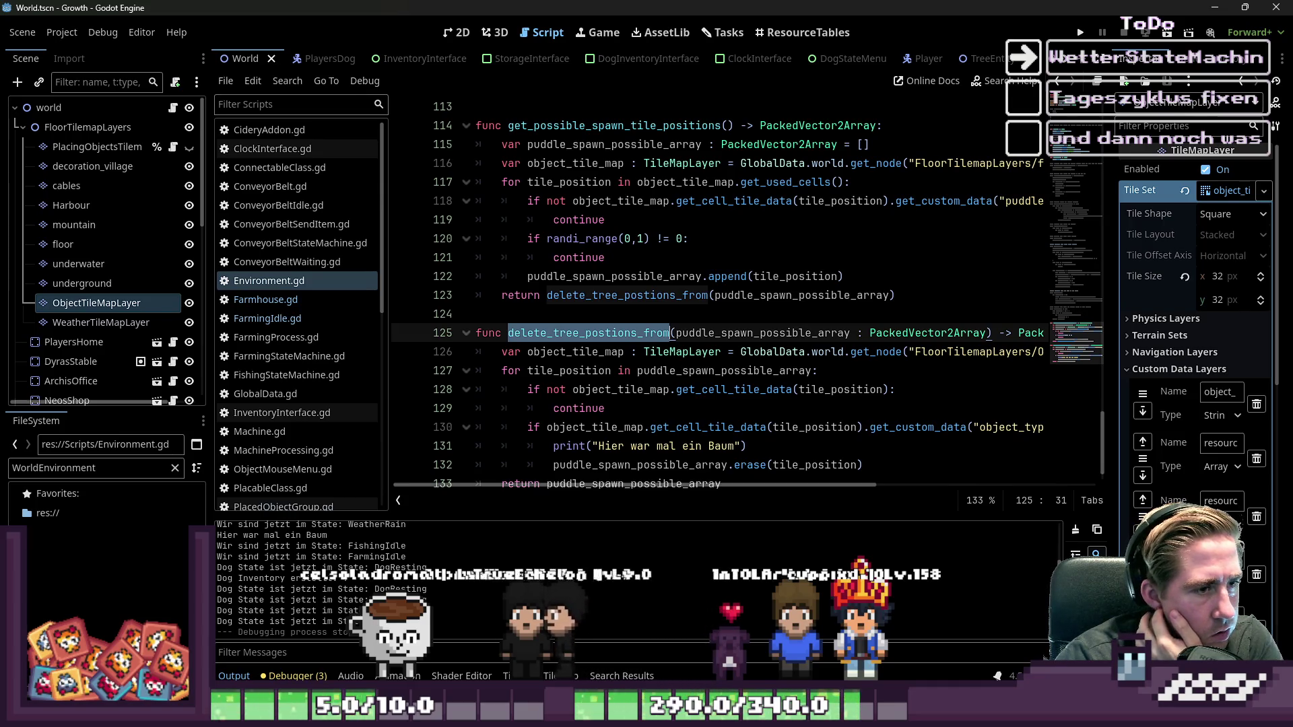
click(577, 352)
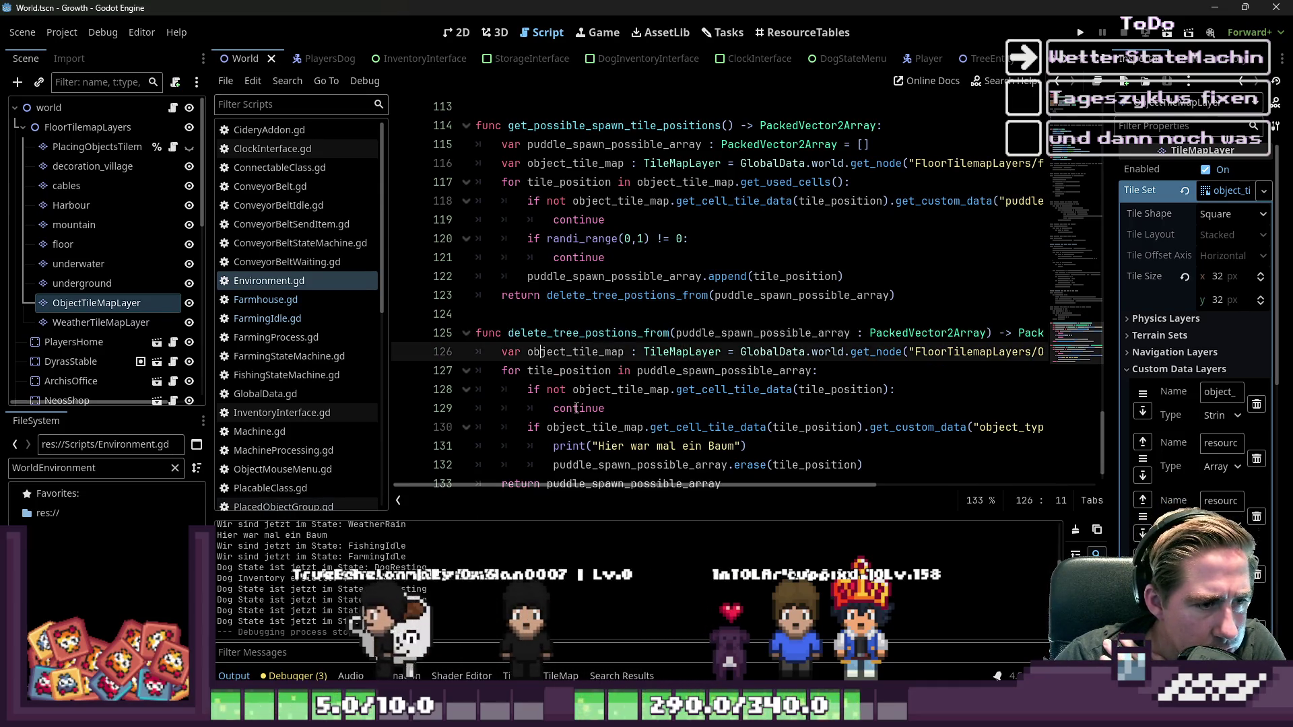
click(647, 408)
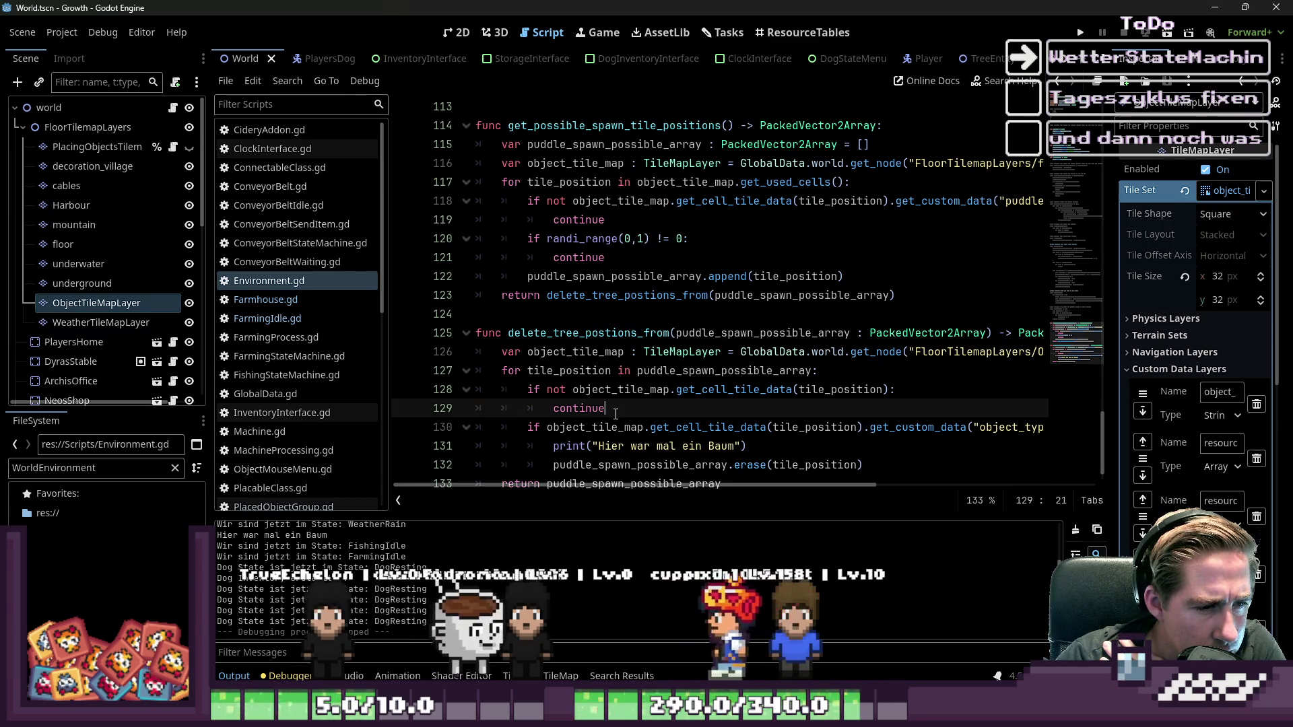
click(934, 390)
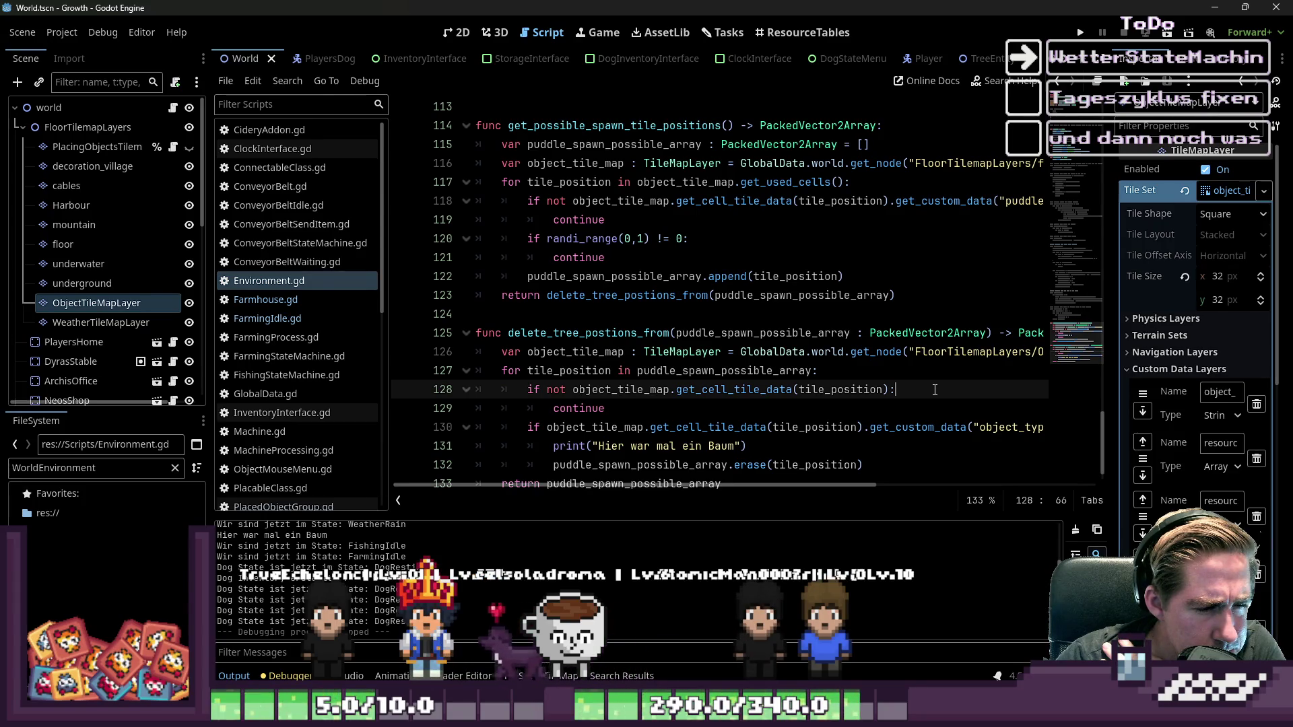
double_click(625, 389)
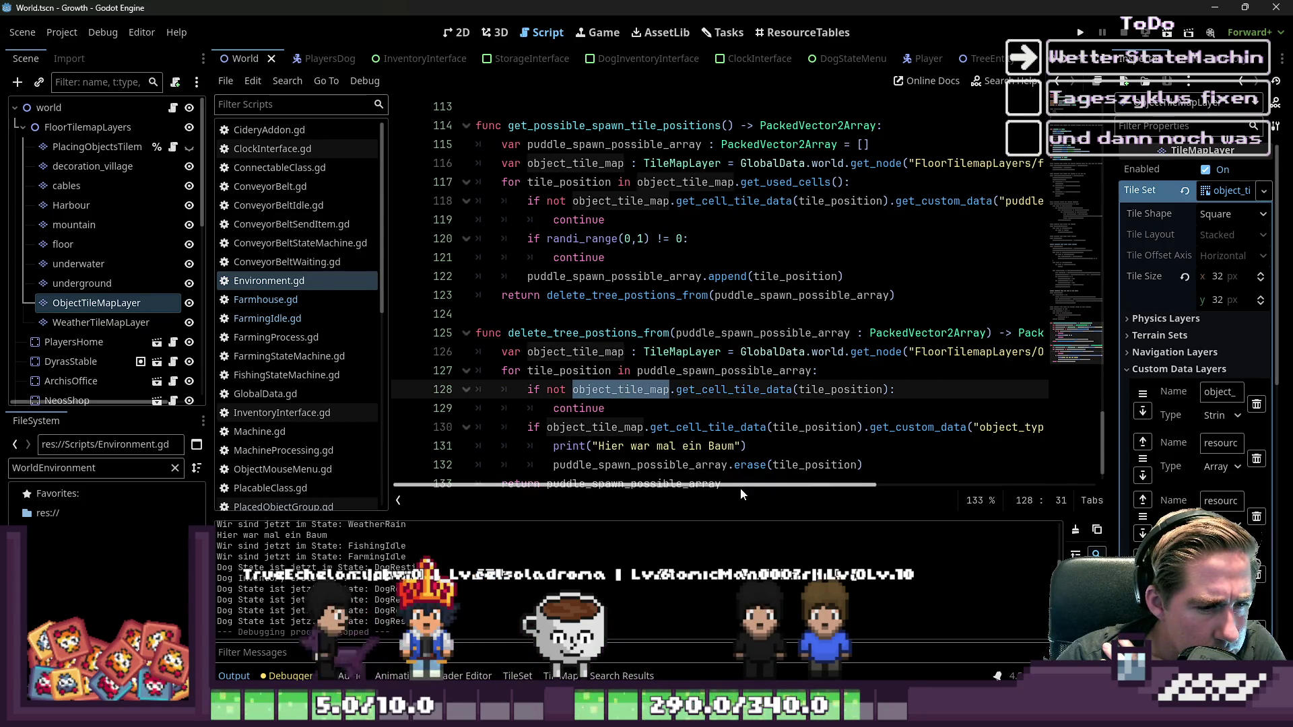
drag(741, 485, 834, 485)
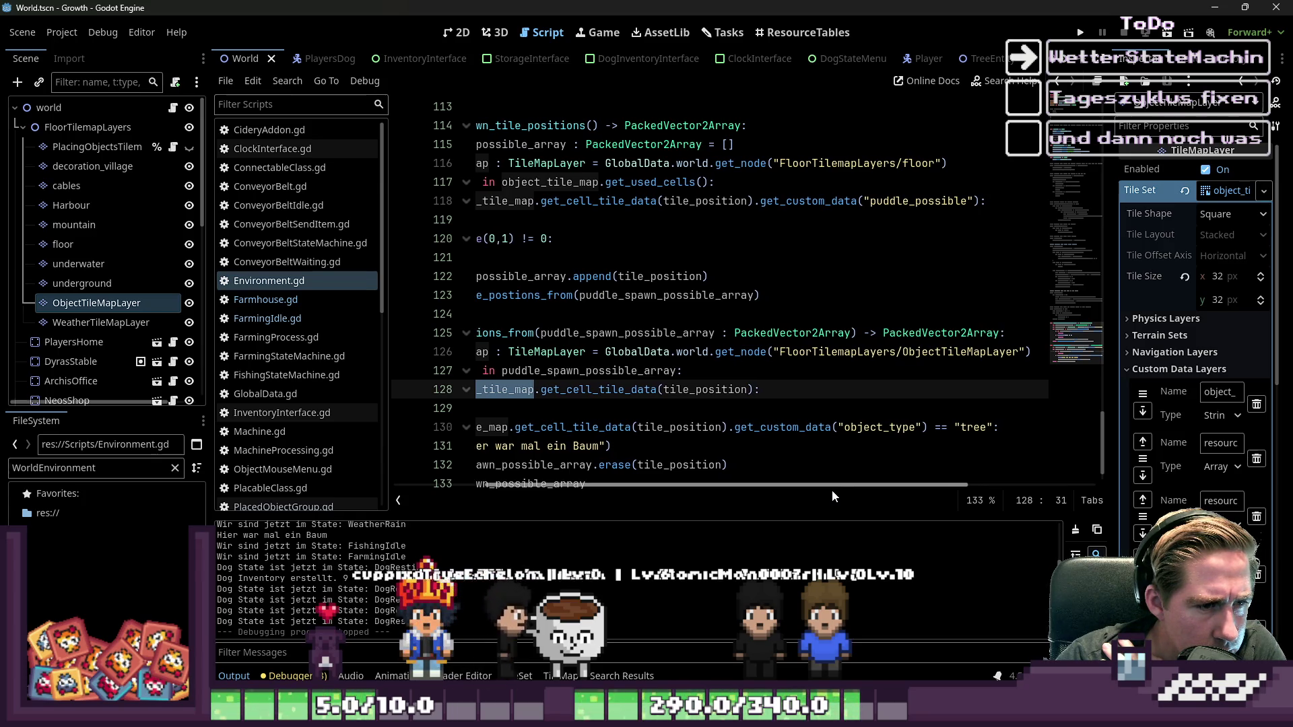
drag(831, 490, 693, 491)
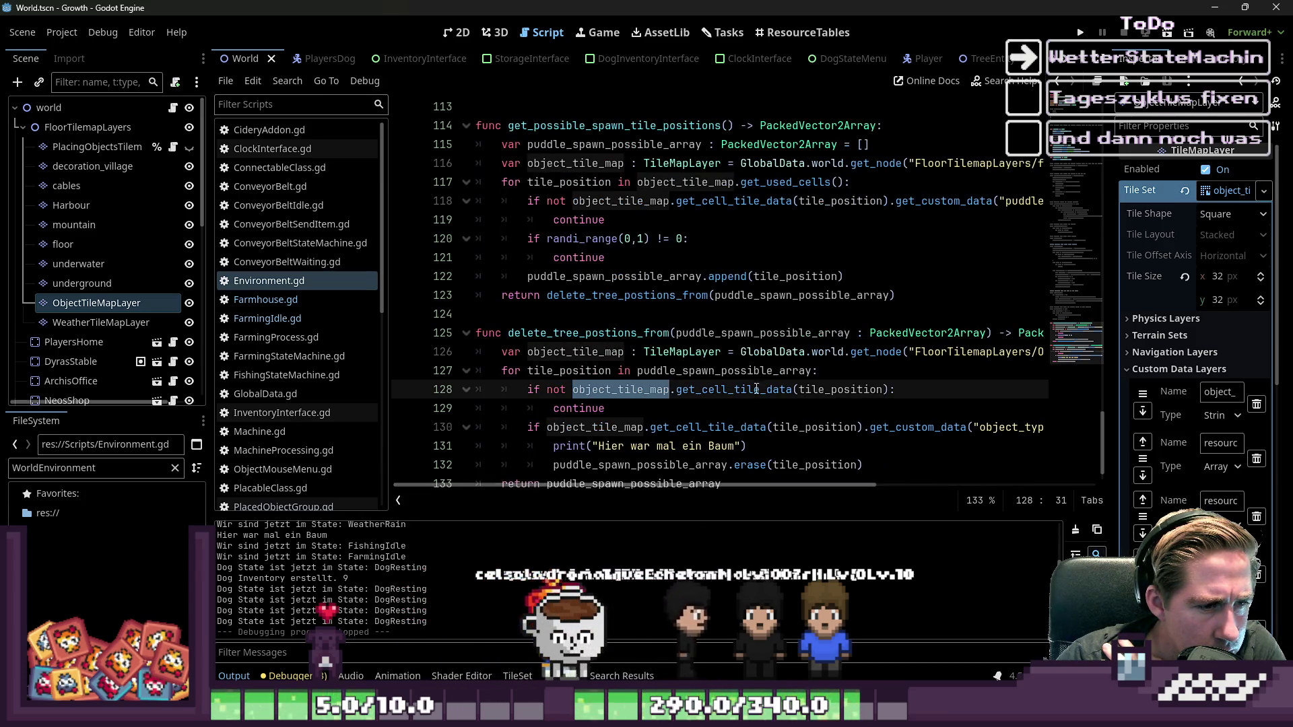
click(841, 367)
key(Return)
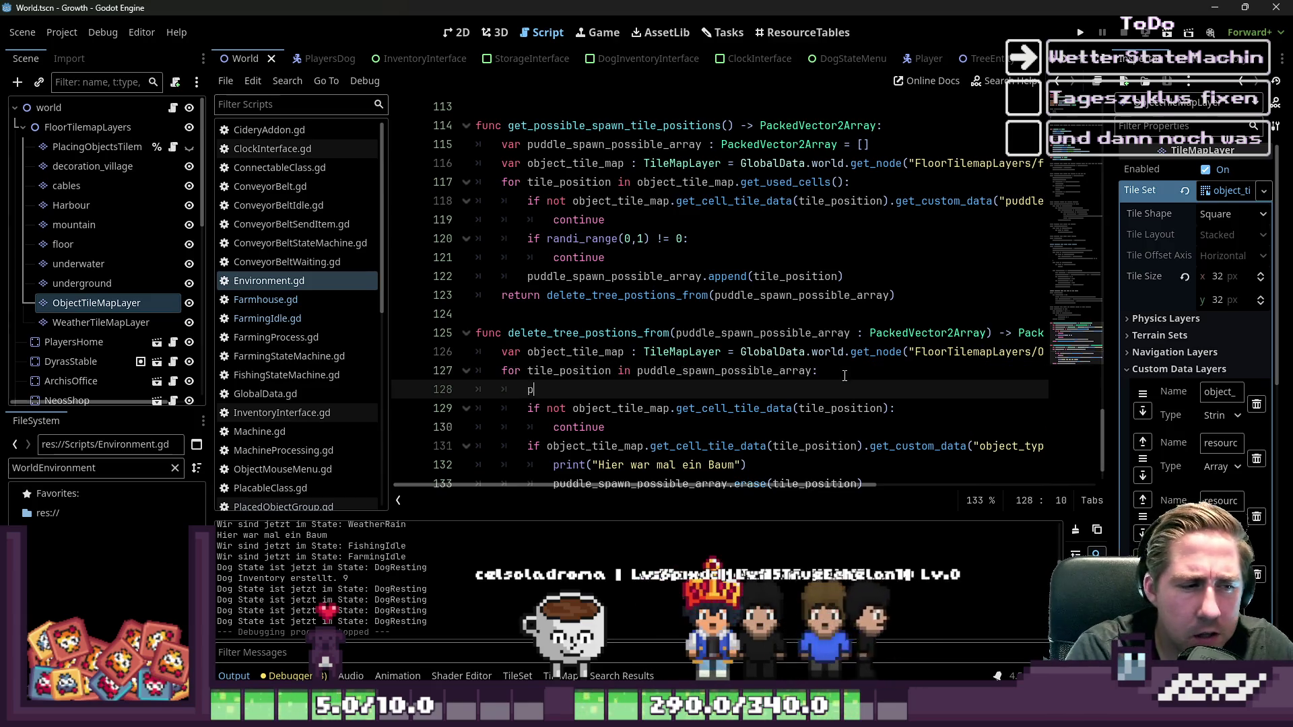
text(print(")
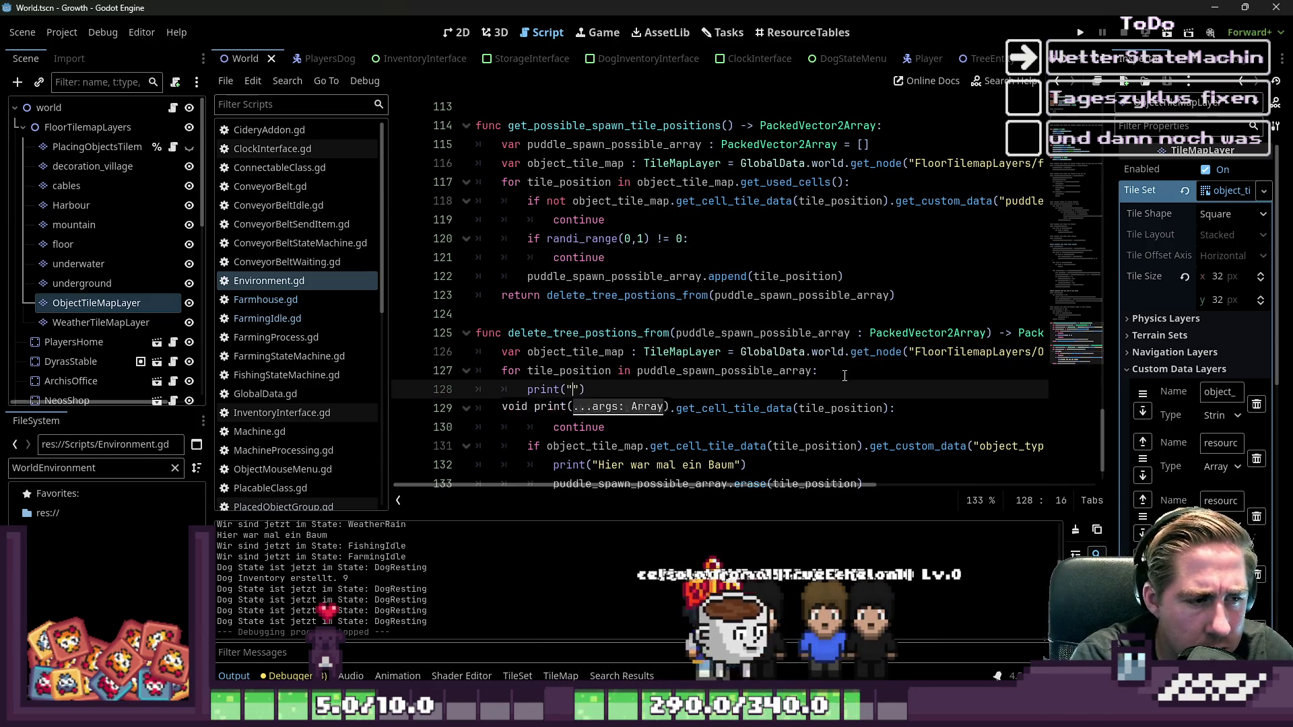
text(idjoawioadjioa wjd)
text(iowajiawoj dwijaowd i)
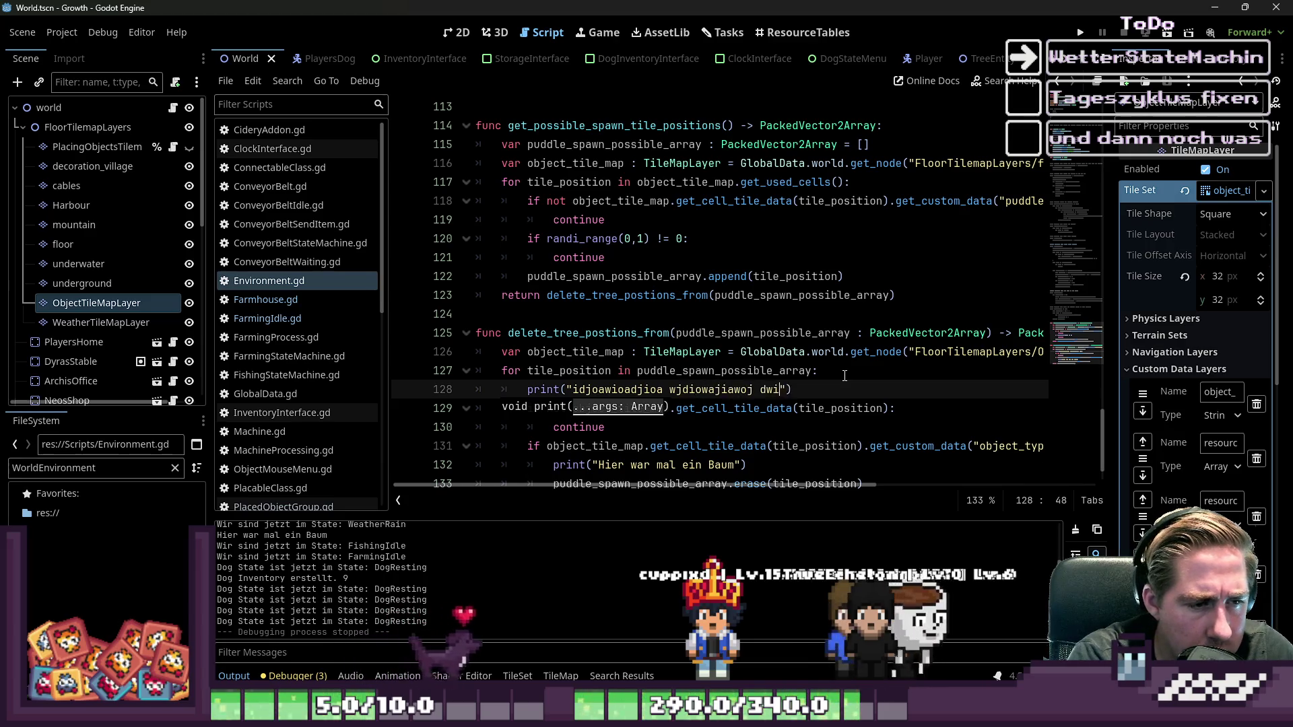
- Run the project, start a new game with a new character, then close it
click(1083, 32)
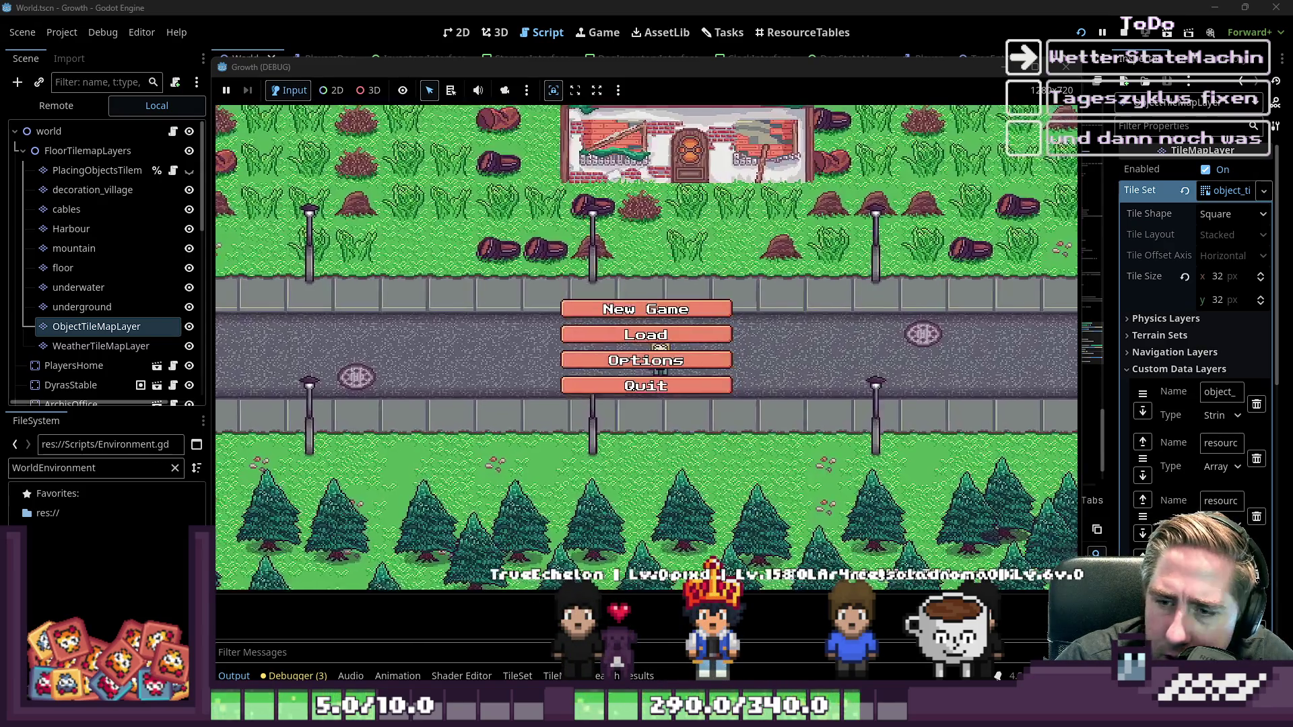
click(646, 309)
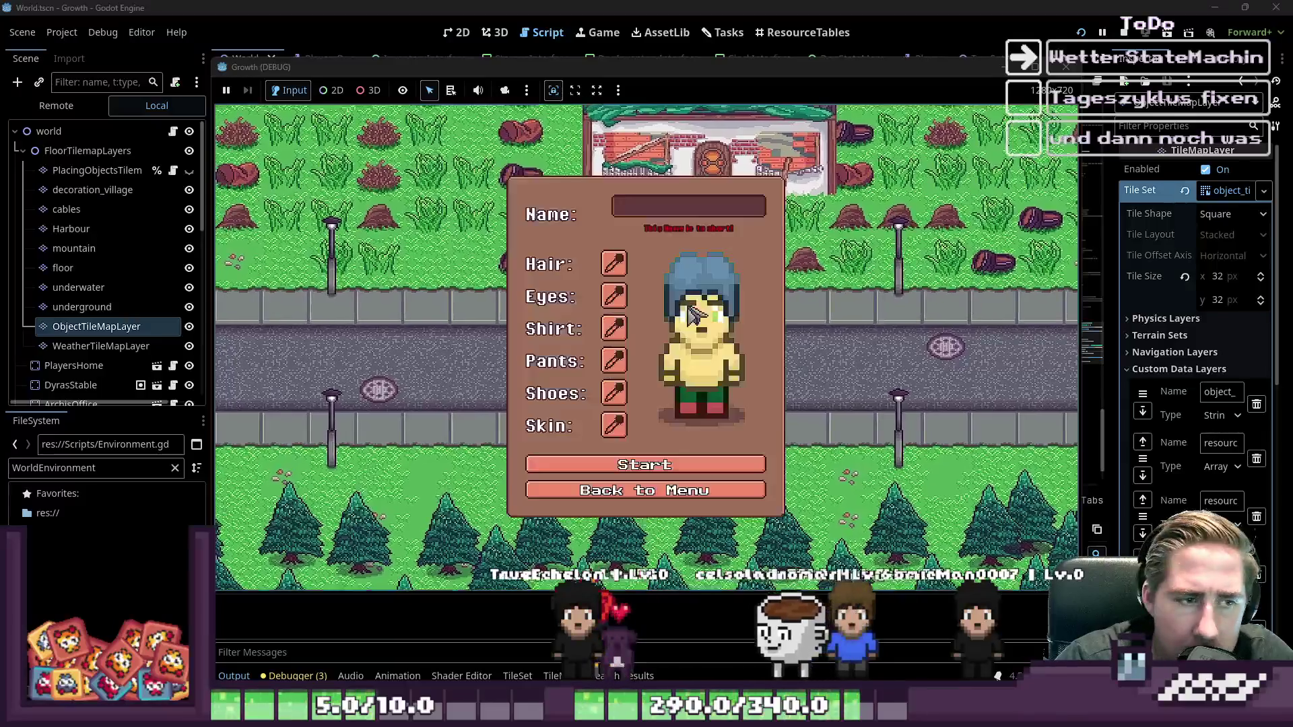
text(adwl)
click(627, 457)
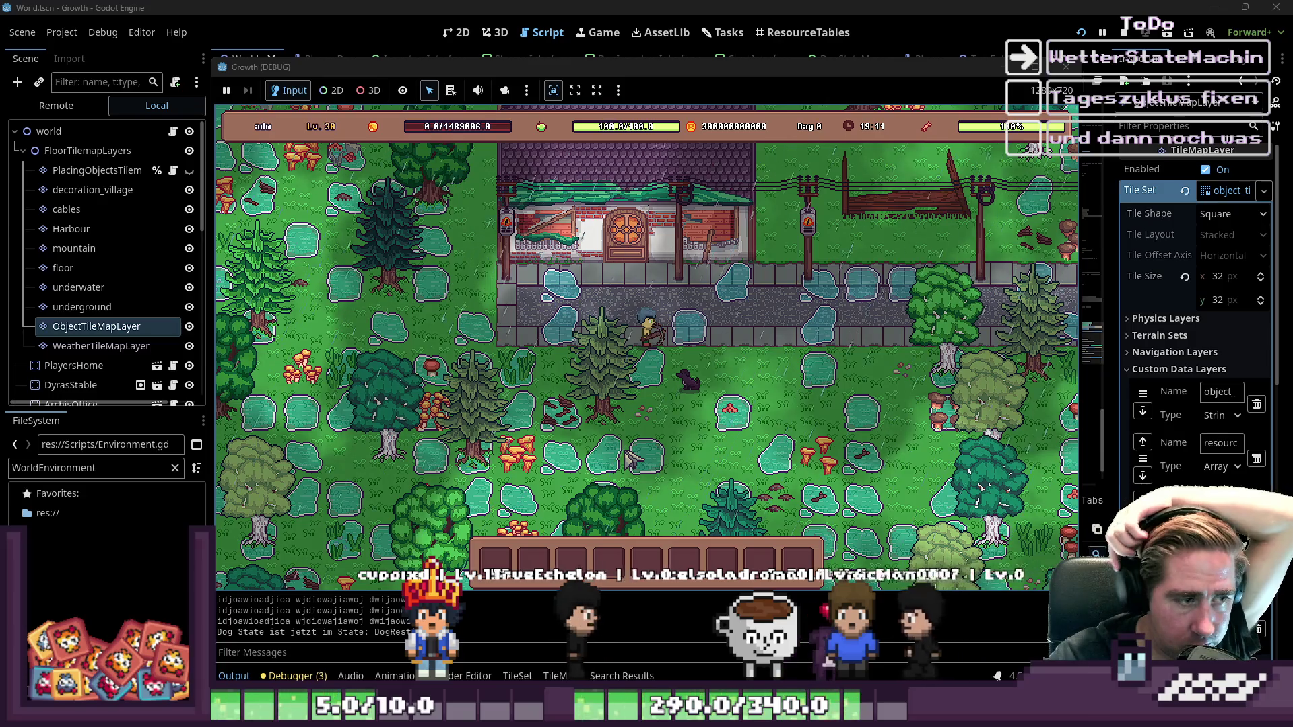
click(614, 7)
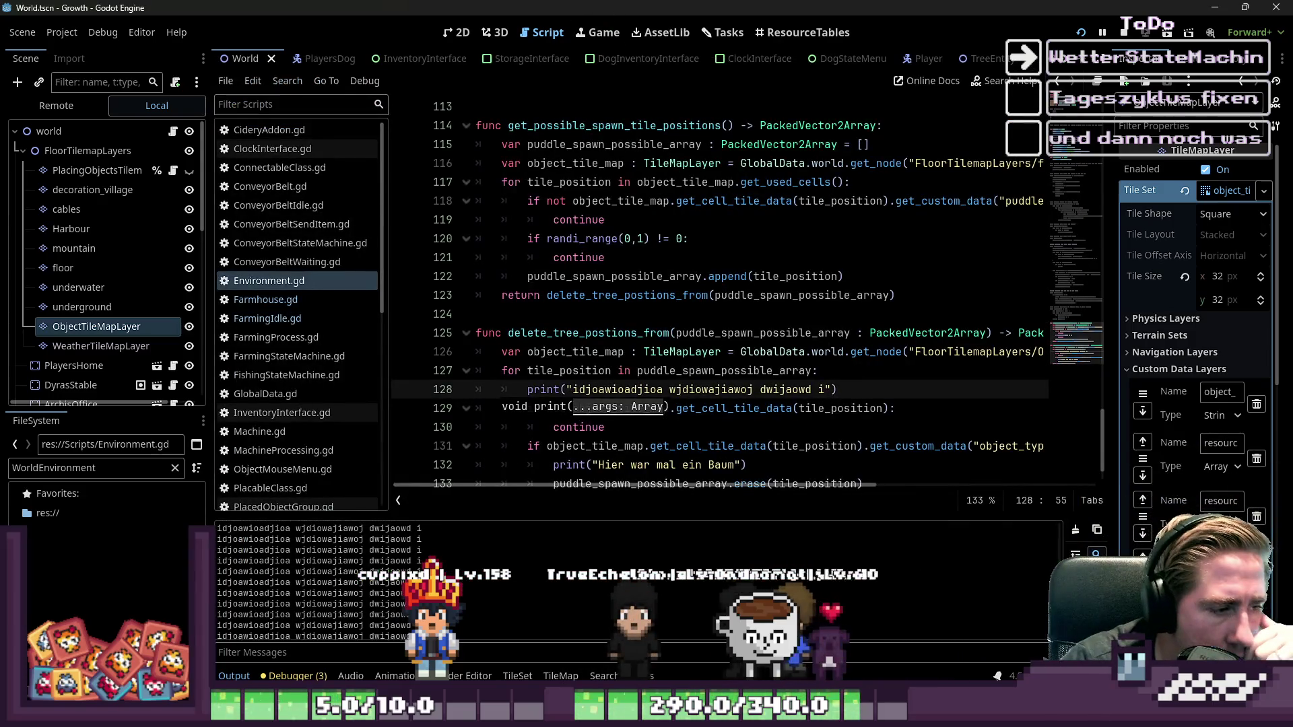
- Change the loop's debug print text to a run of 1s
click(671, 333)
click(671, 406)
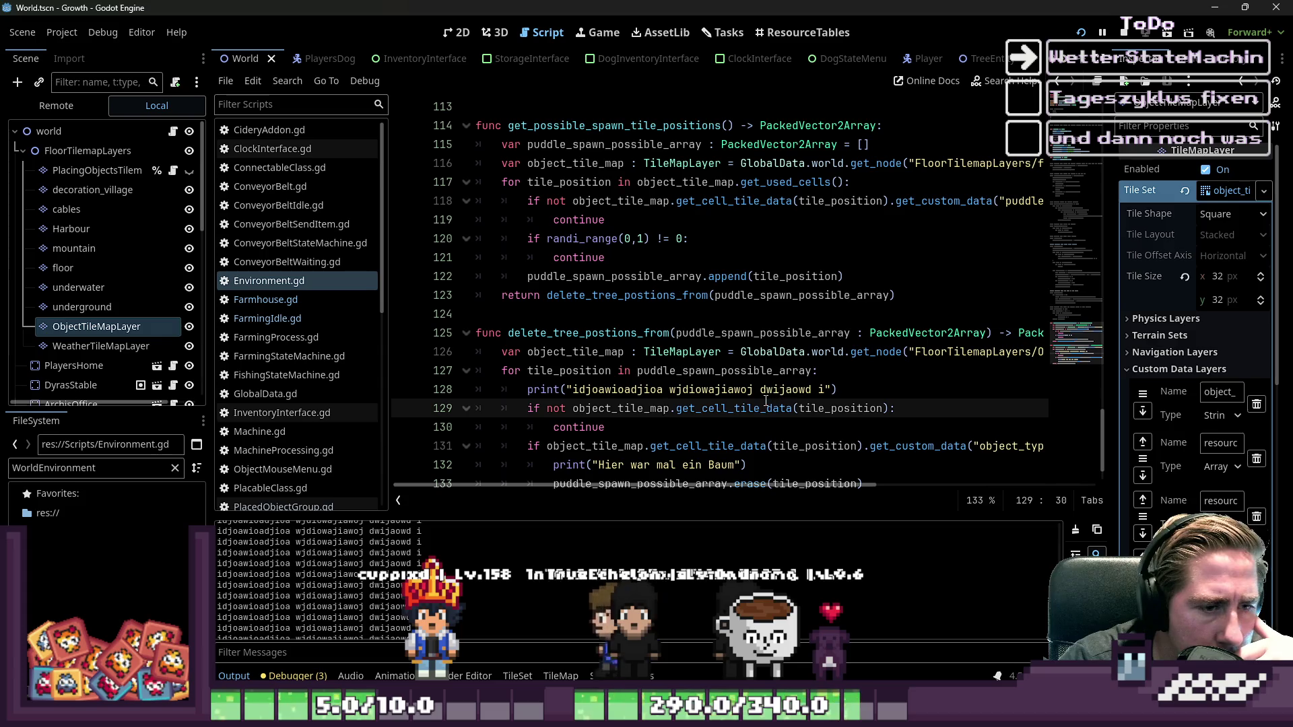
drag(837, 390, 596, 396)
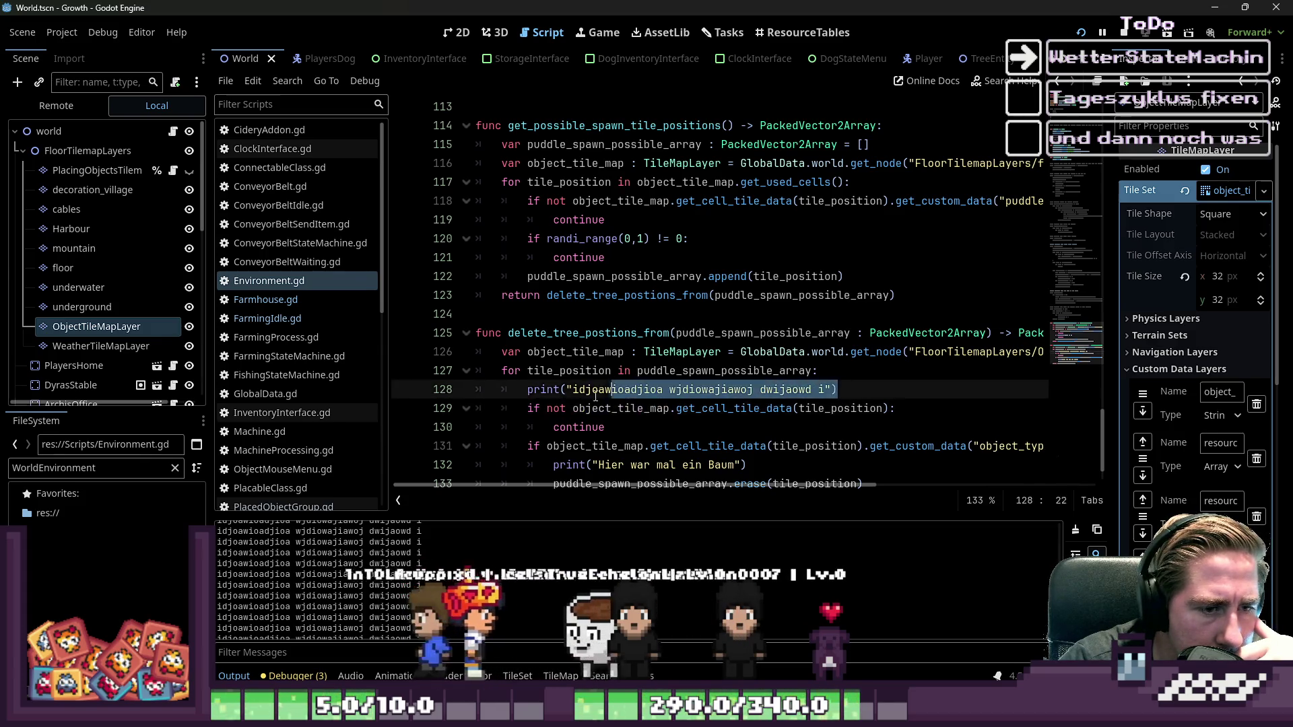
key(shift+Home)
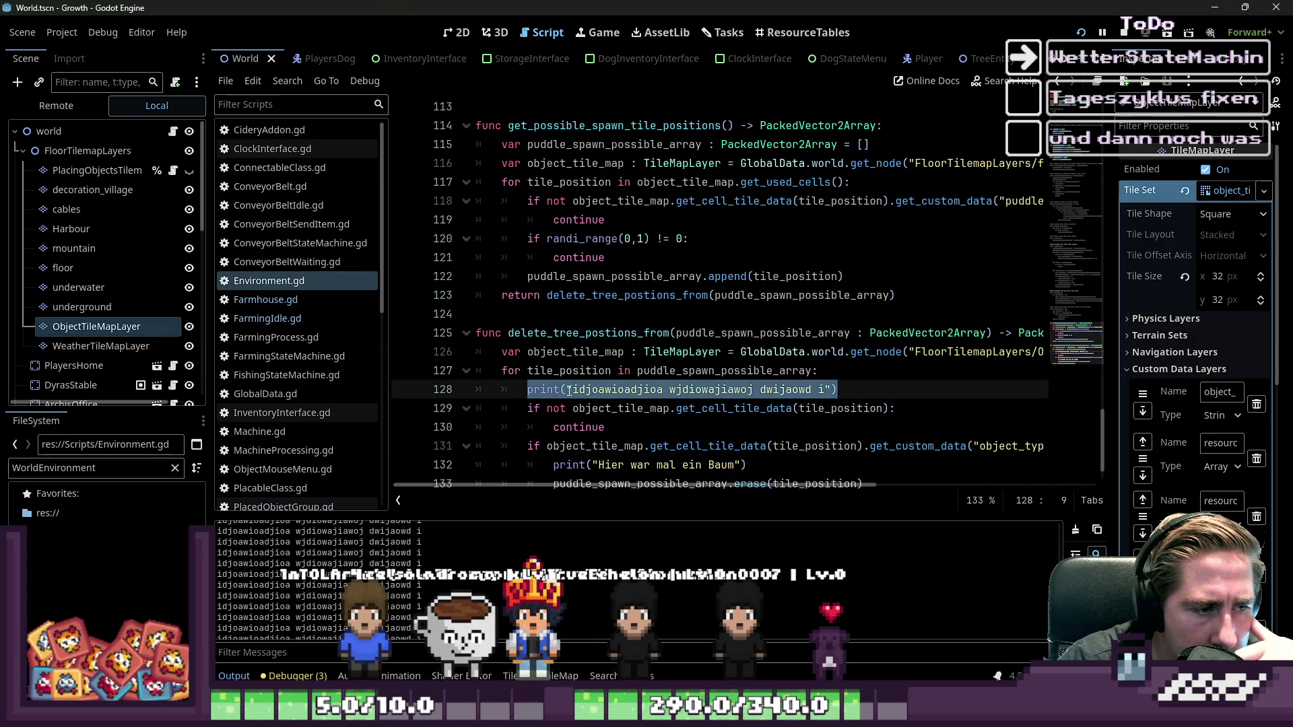
drag(573, 391, 826, 392)
text(111111111111111111111111111)
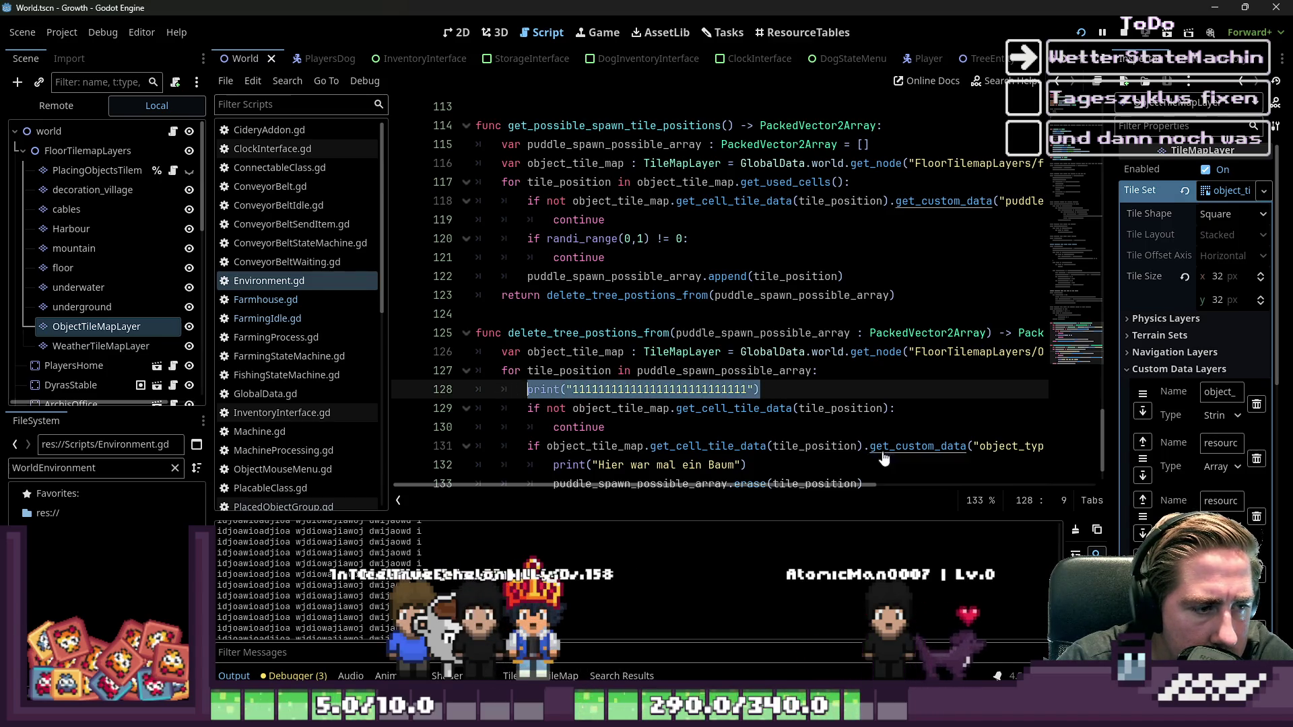
- Add a print of 2s inside the empty-tile branch before the continue
click(922, 406)
key(Return)
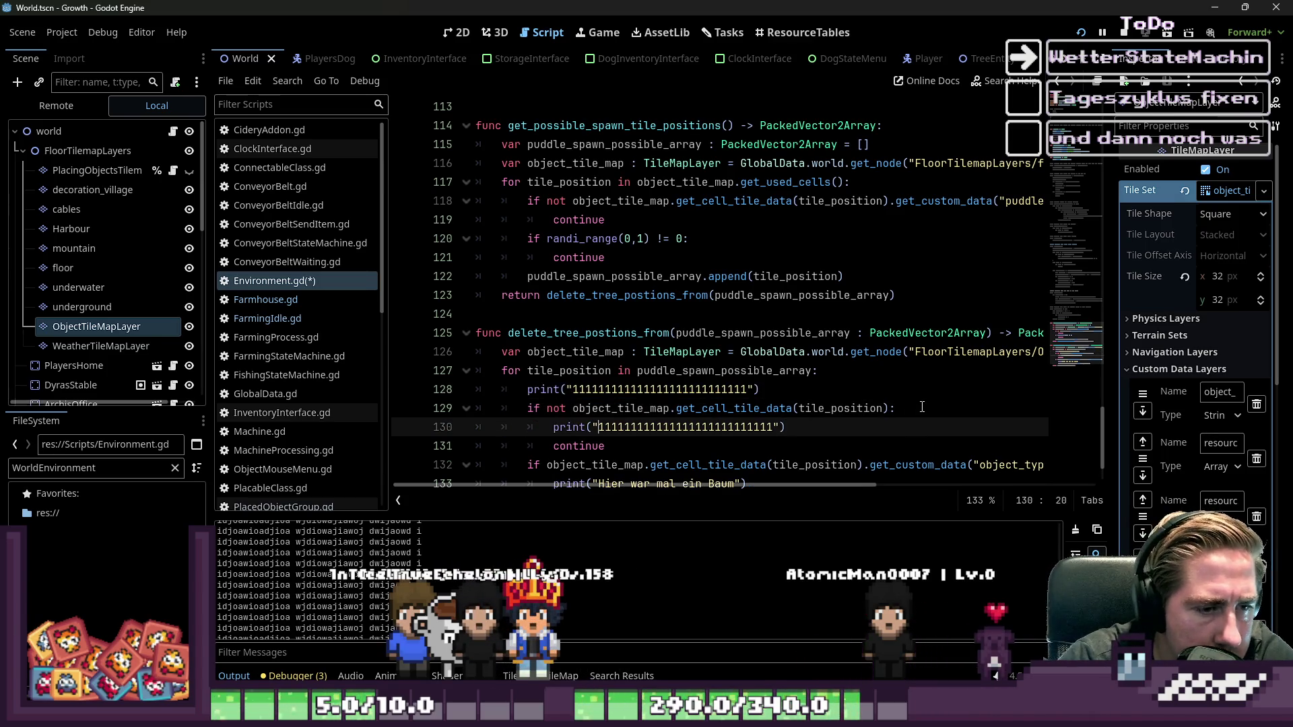
text(22222222222222222)
scroll(854, 298, down, 2)
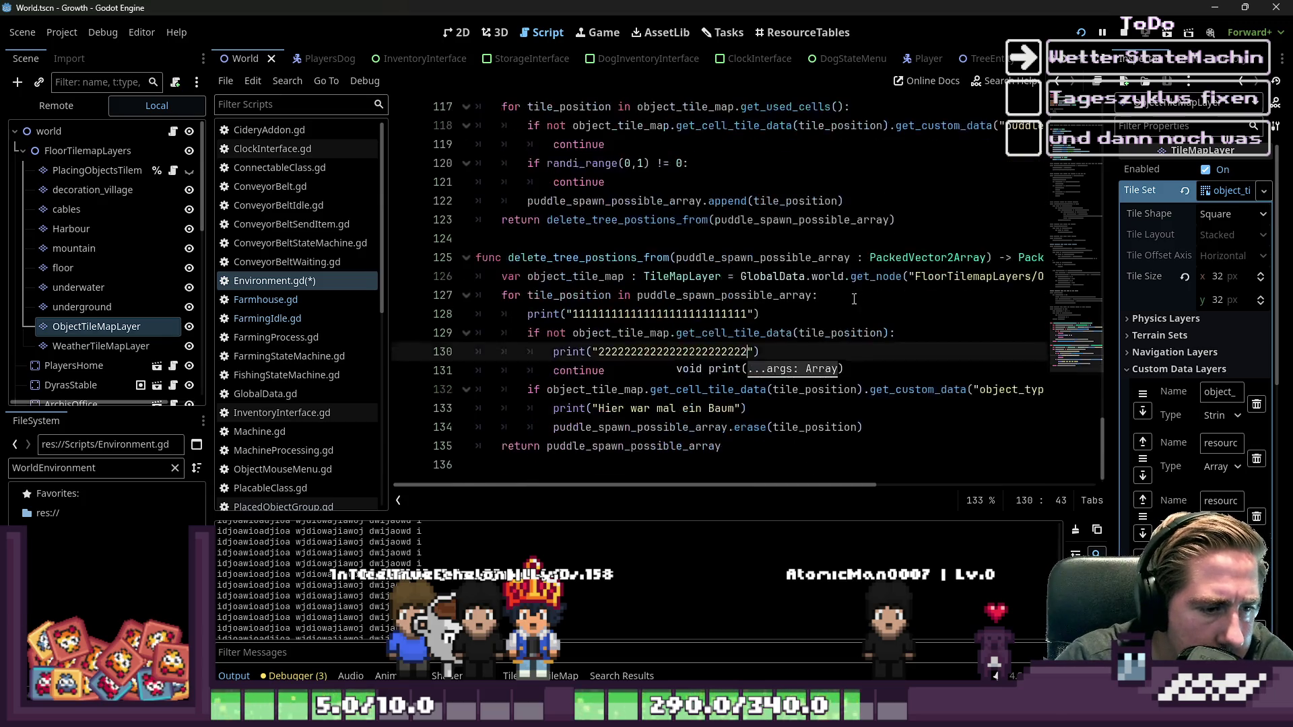
text(Hi)
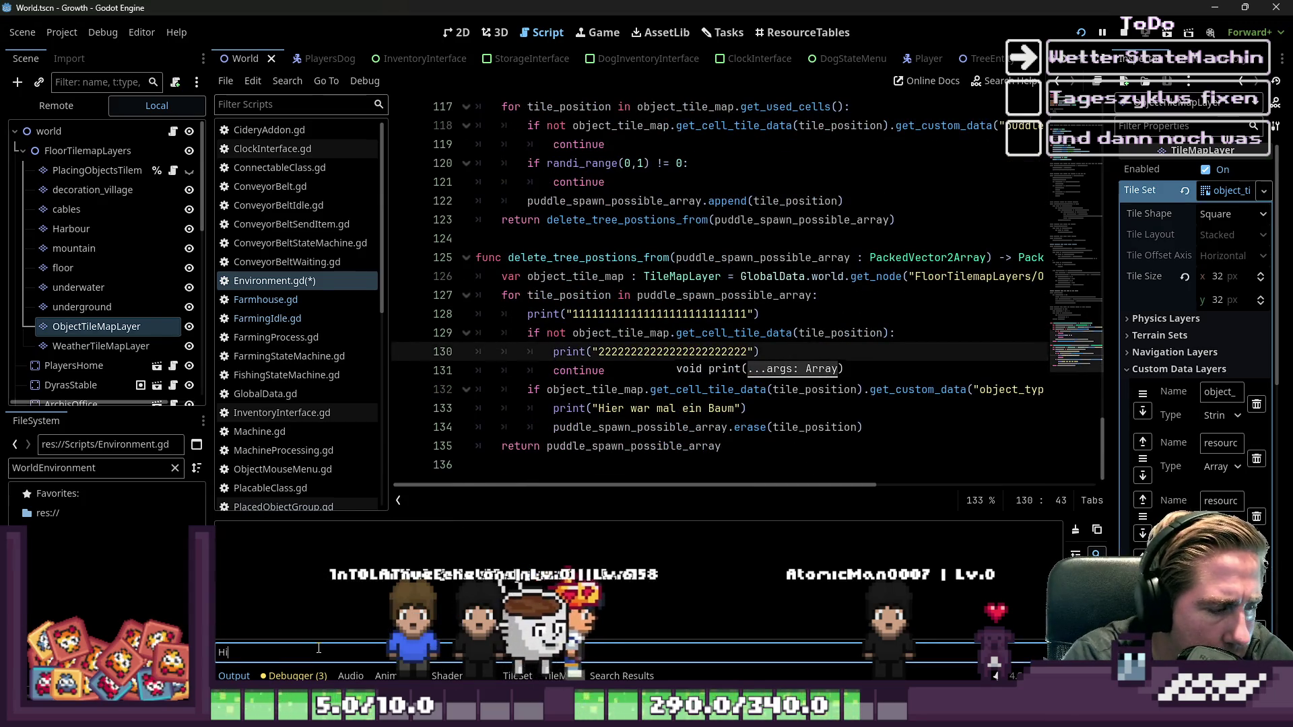
key(BackSpace)
key(BackSpace)
key(BackSpace)
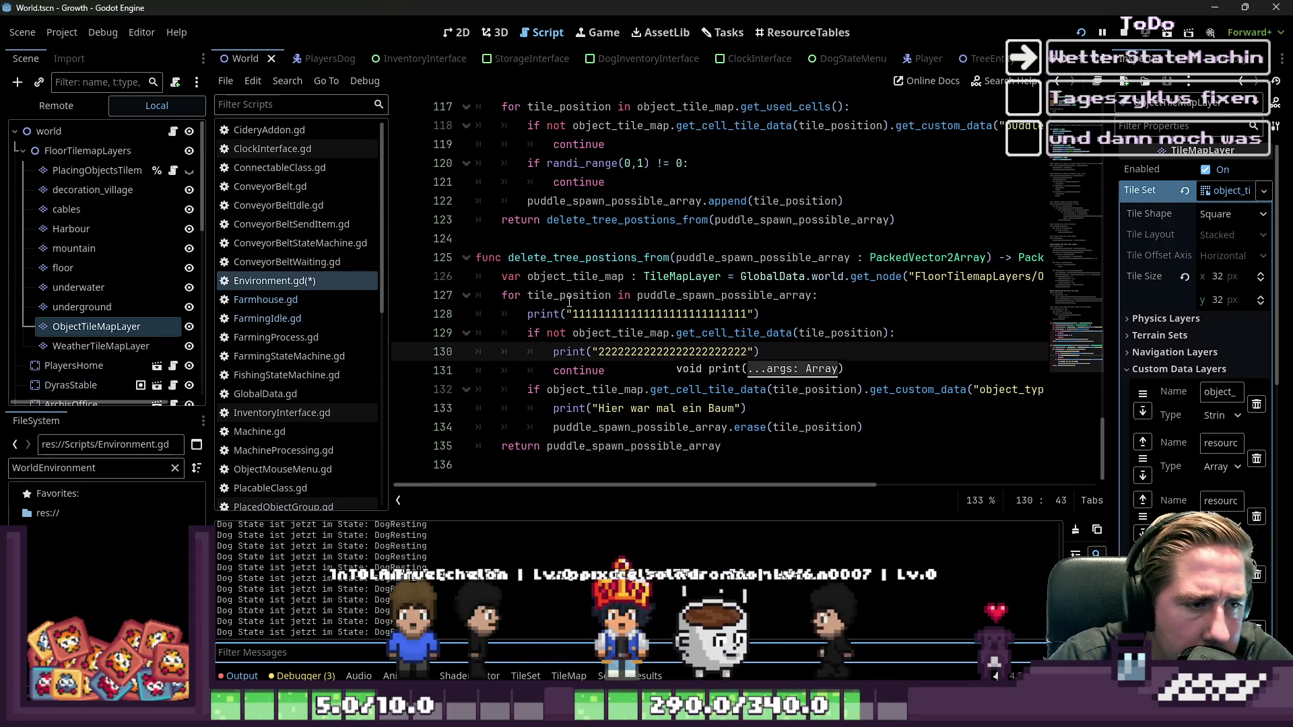
click(589, 295)
key(ctrl+z)
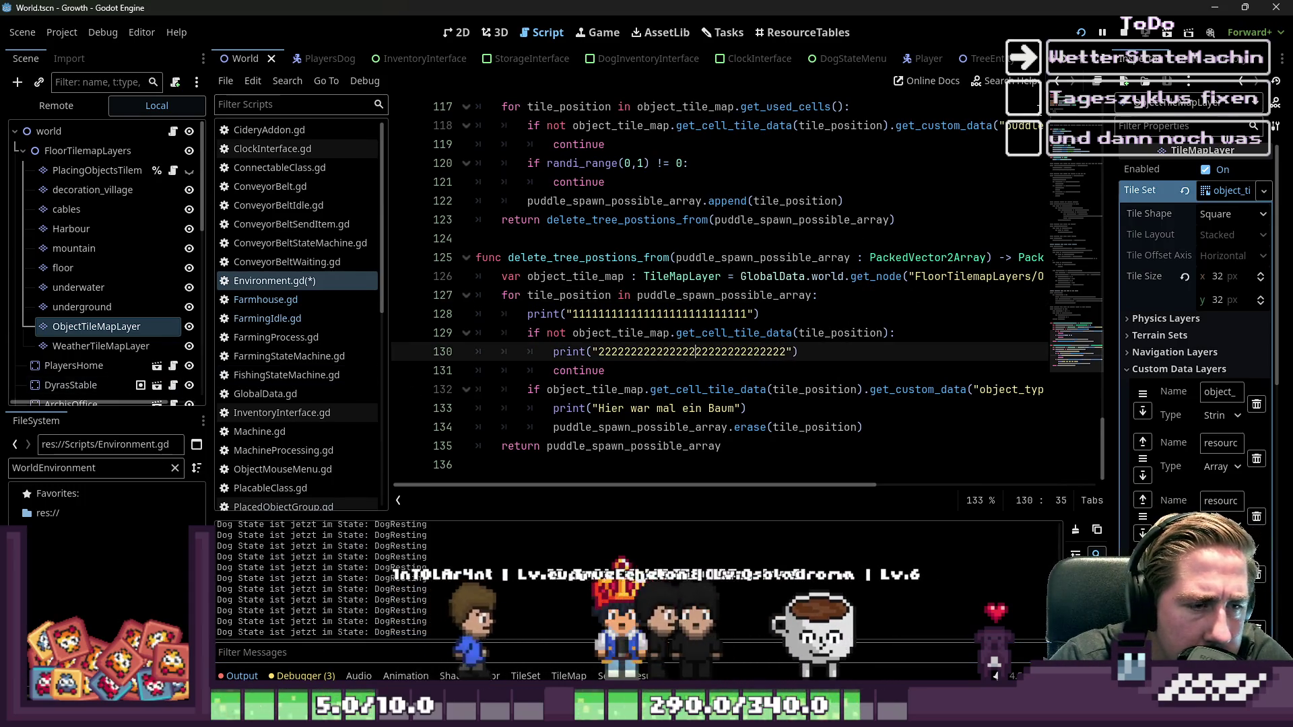
- Rerun the game and start a new character to compare the printed output
click(1080, 33)
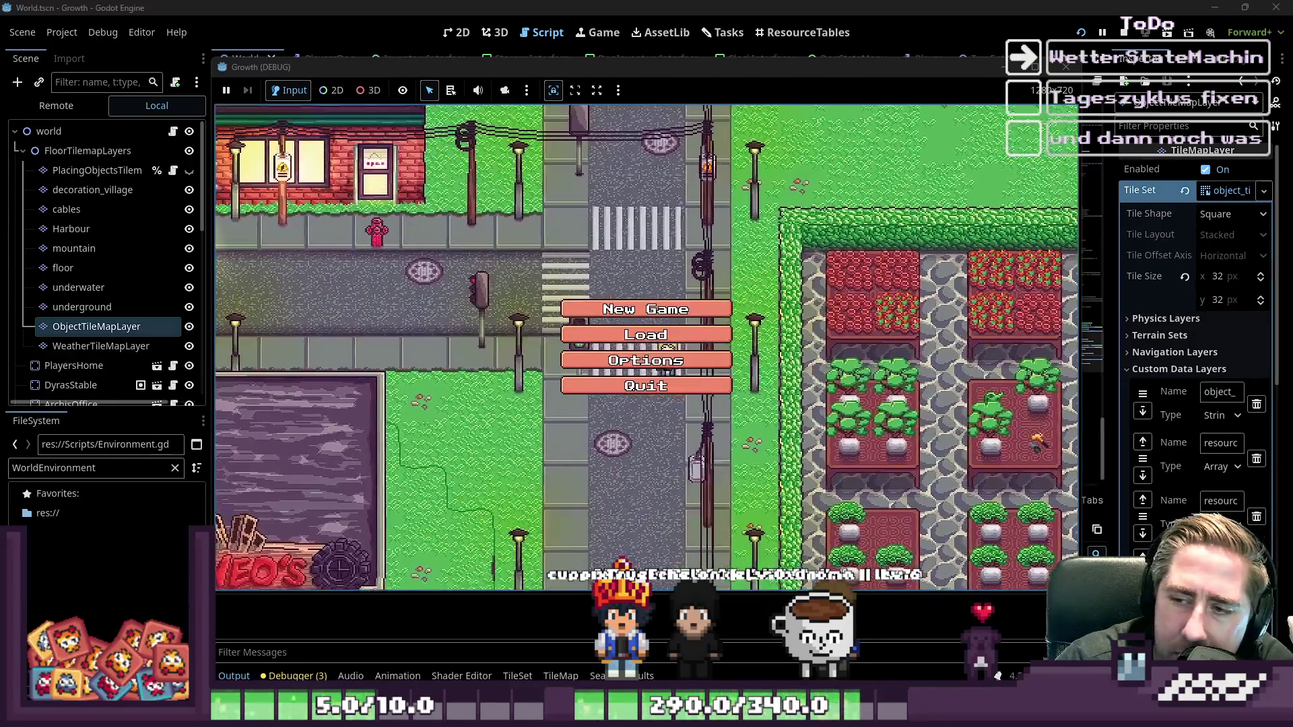
click(645, 309)
text(d)
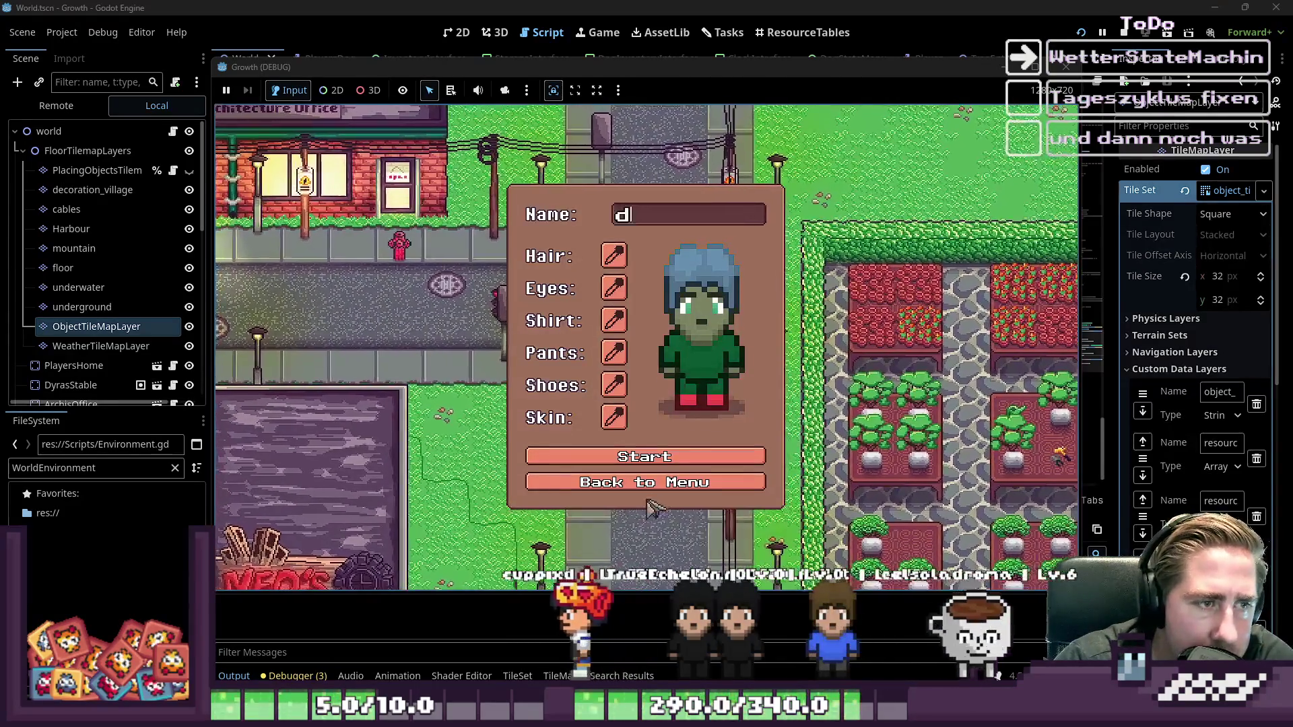
click(669, 462)
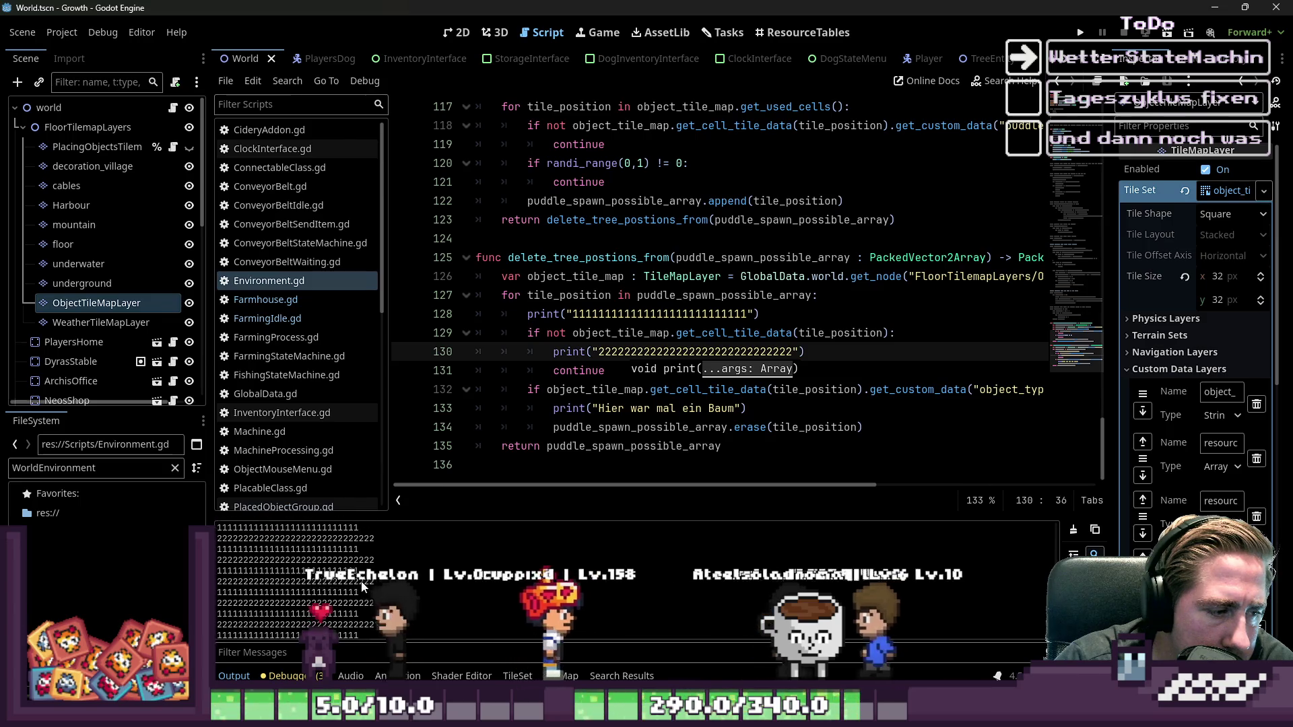
- Review the empty-tile condition, get_cell_tile_data docs and variables, and stop the running game
click(618, 390)
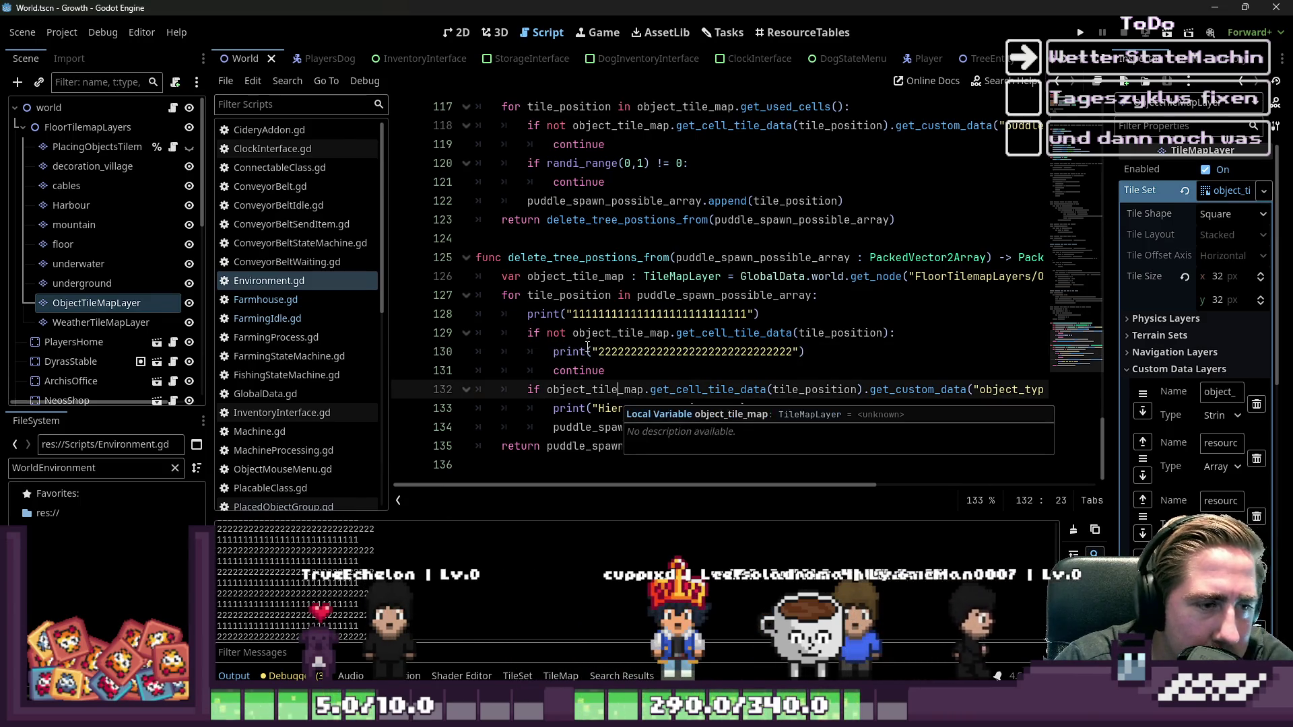
drag(533, 333, 844, 332)
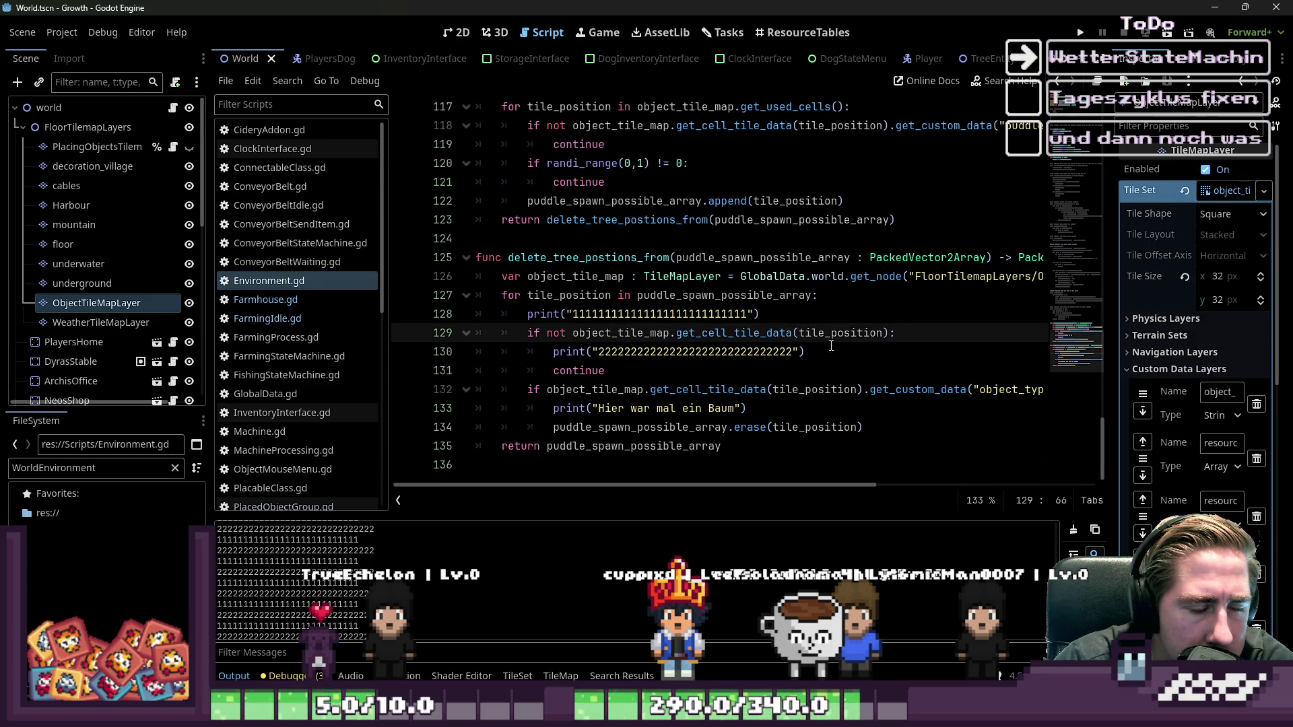
double_click(595, 337)
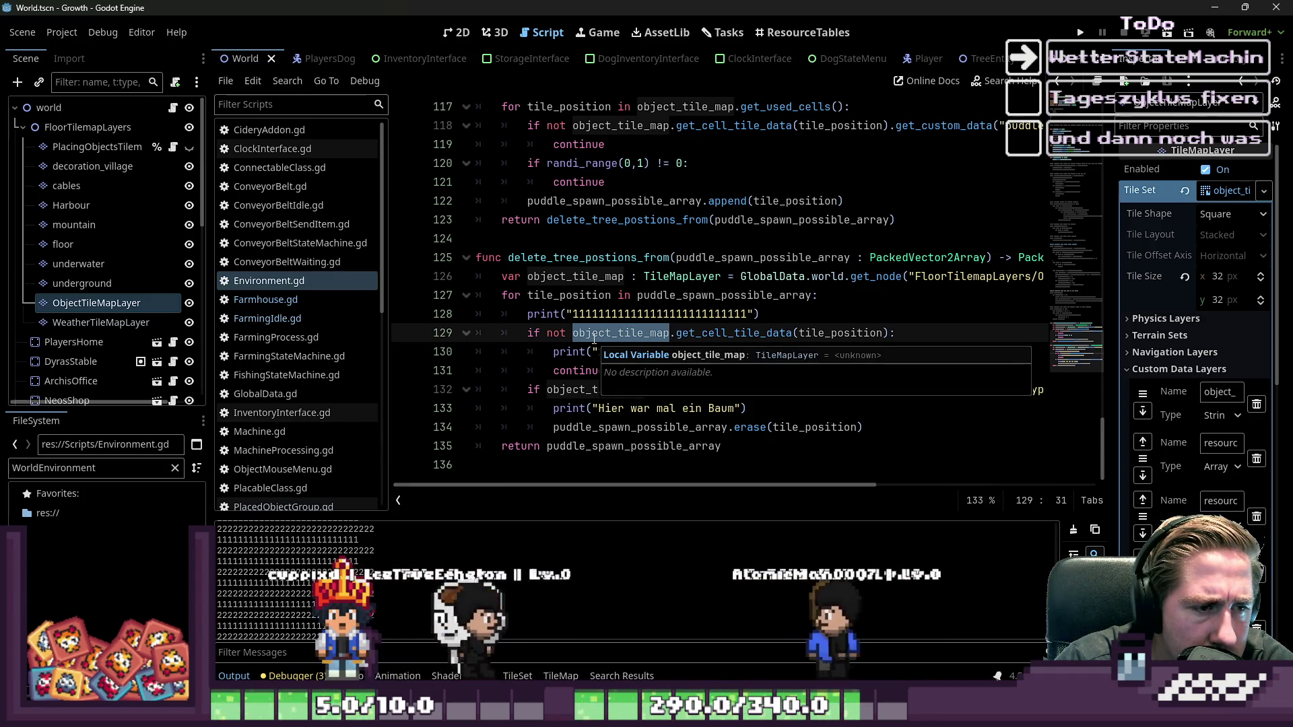
double_click(711, 331)
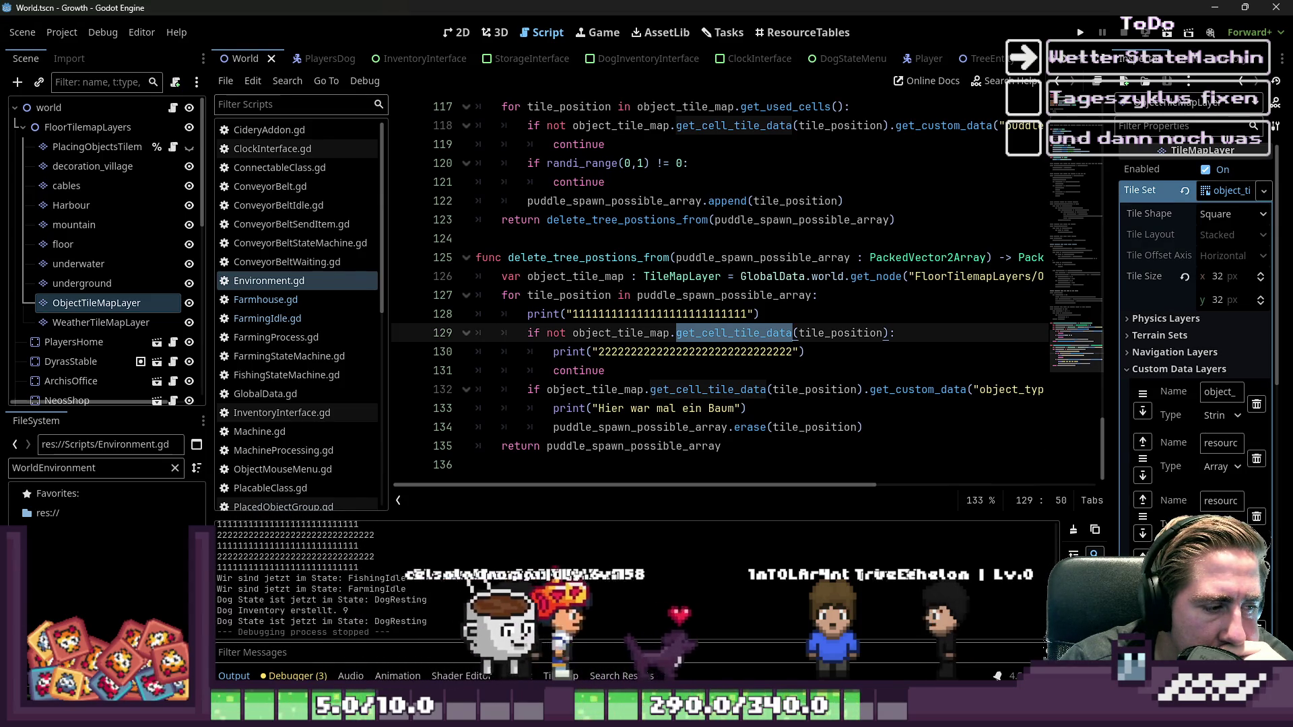
key(F8)
click(565, 351)
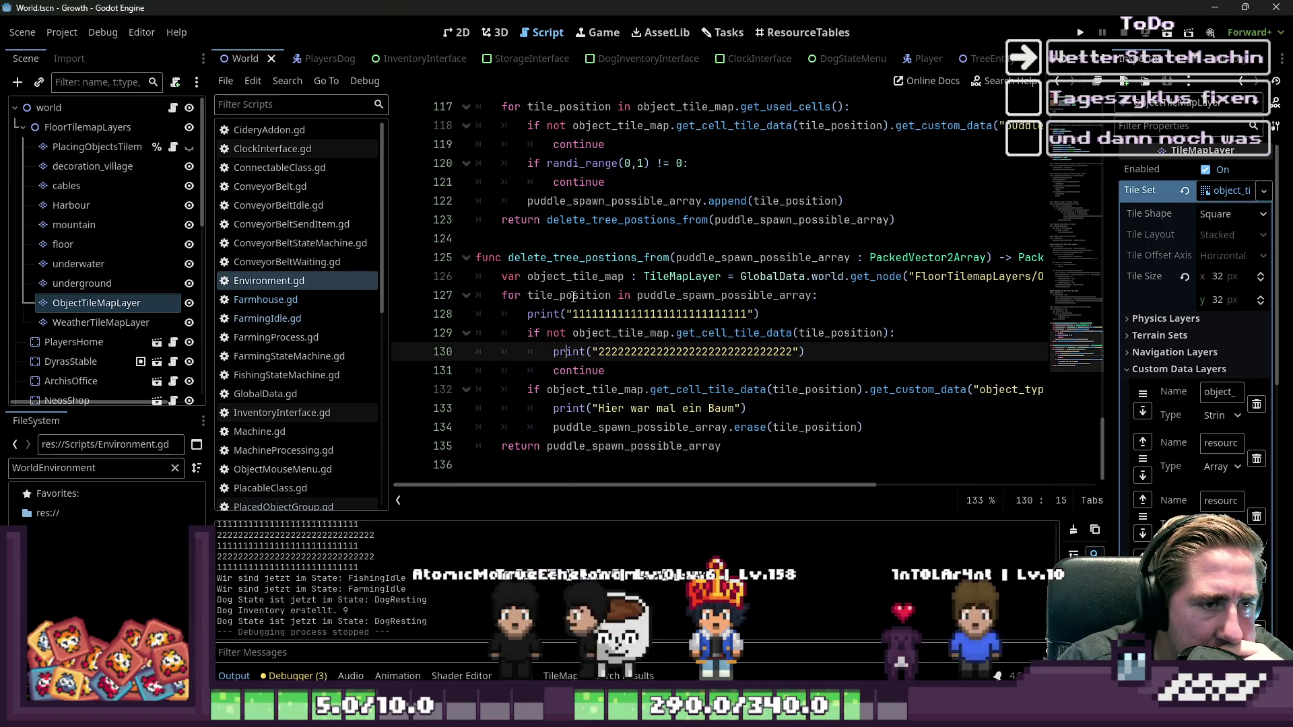
double_click(610, 334)
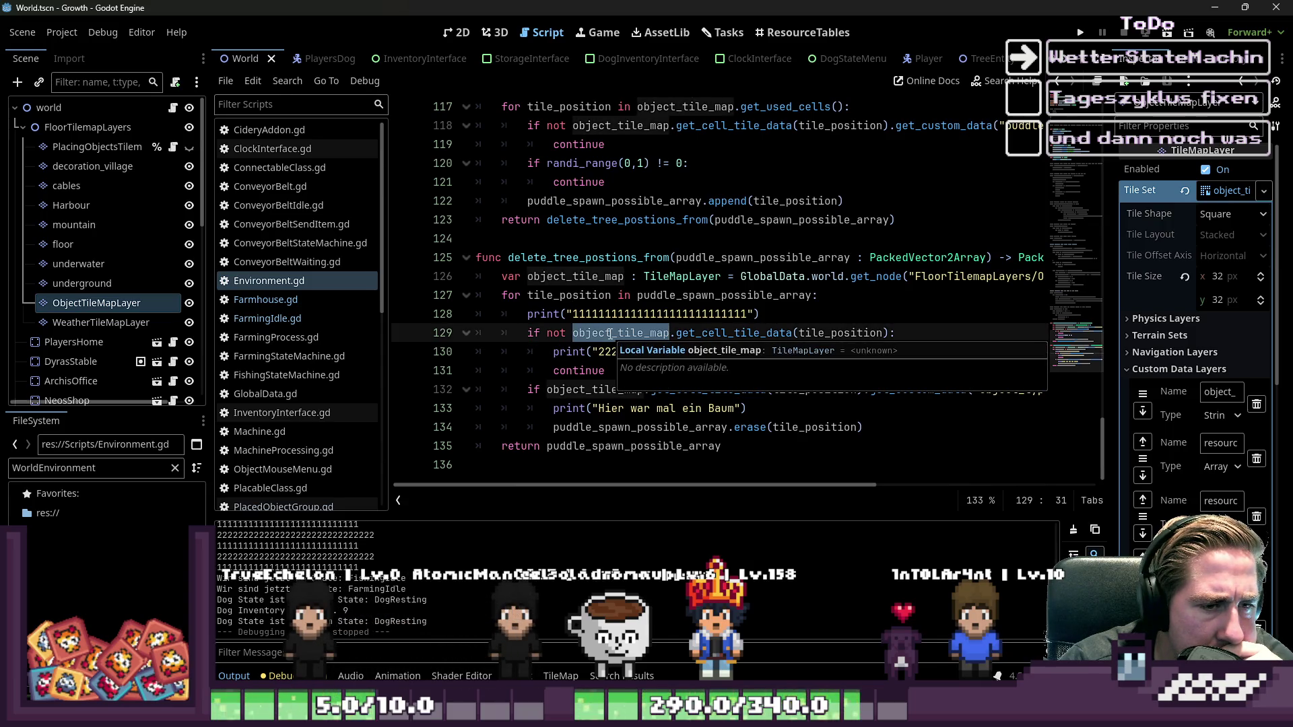
double_click(596, 278)
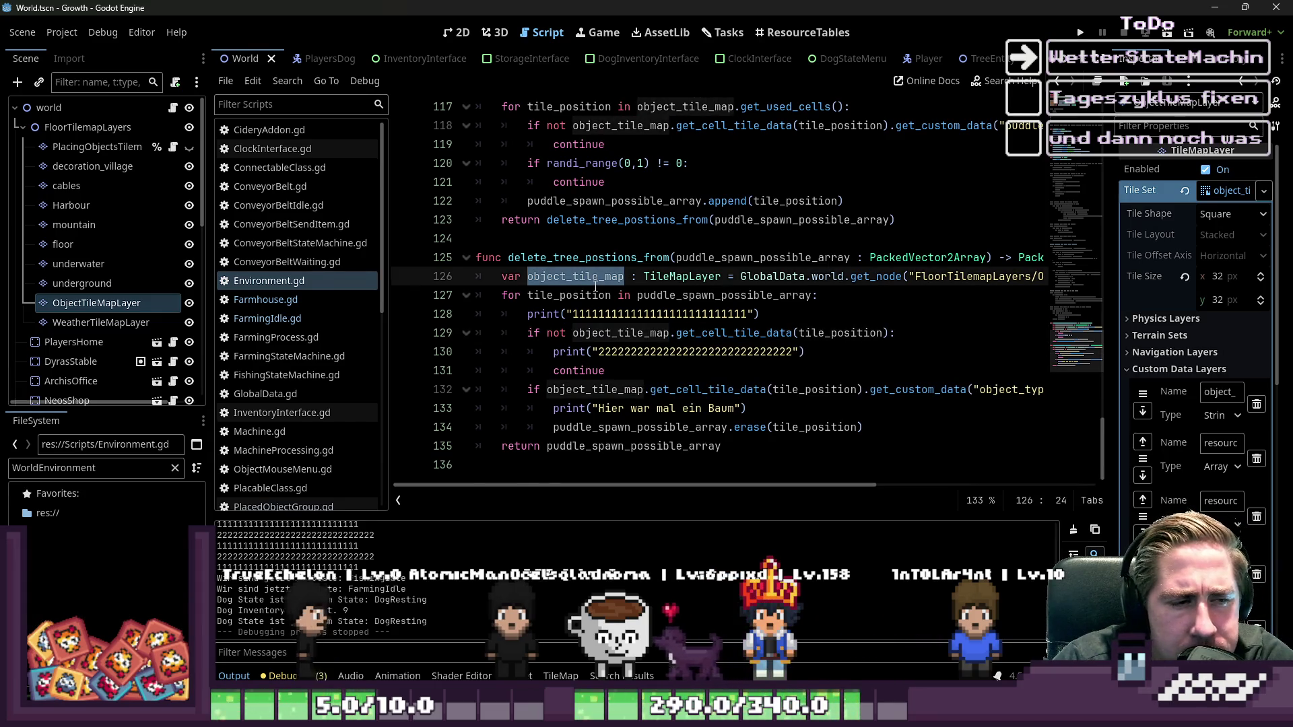
double_click(775, 258)
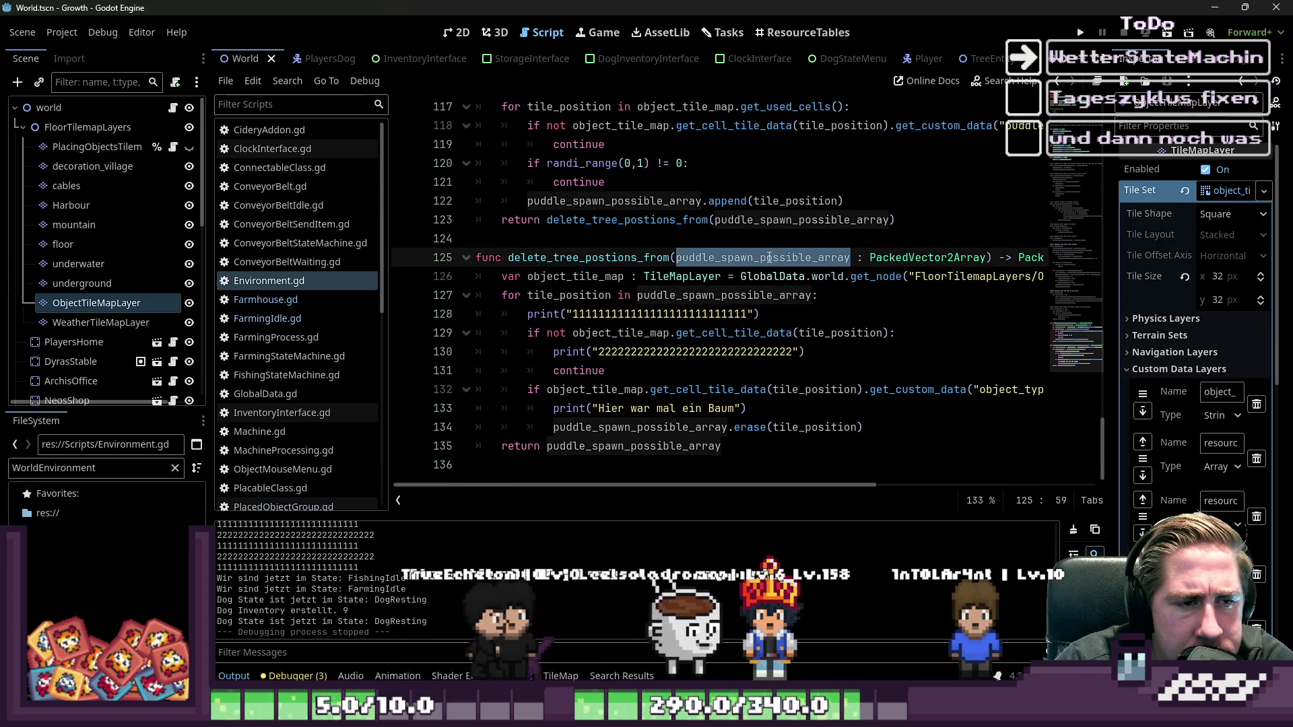
- Wrap tile_position in Vector2i in the tile-data lookup, tree check and erase call
click(798, 333)
text(V)
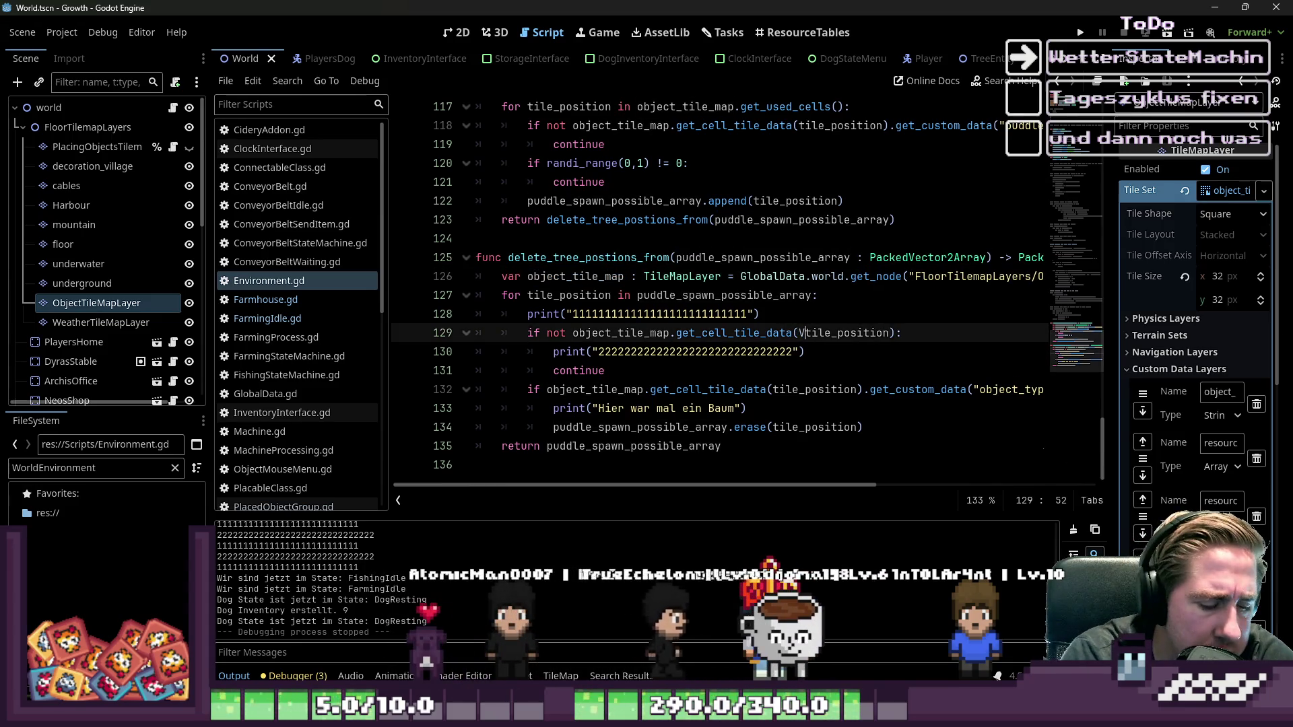
text(ector2)
text(i()
key(ctrl+Right)
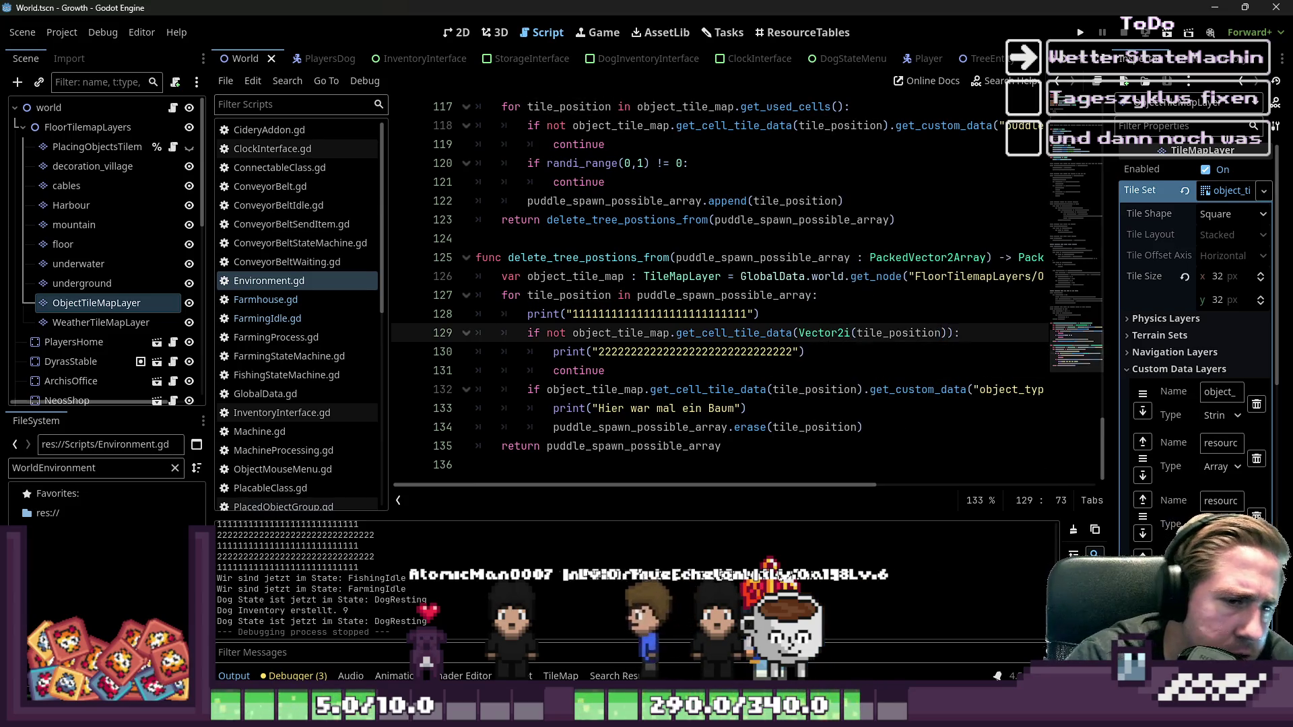
mouse_move(950, 333)
mouse_down()
mouse_move(512, 333)
mouse_move(803, 333)
mouse_up()
key(ctrl+c)
drag(772, 390, 826, 389)
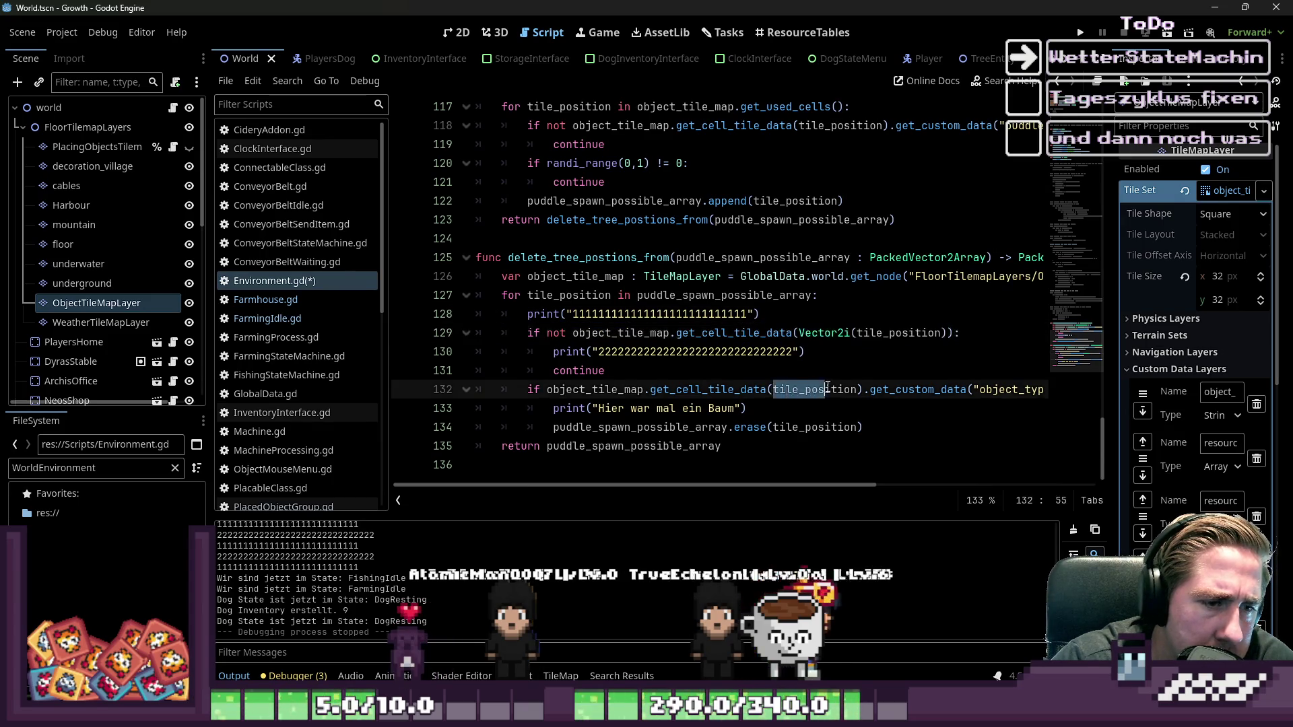
key(ctrl+v)
drag(774, 427, 856, 427)
key(ctrl+v)
- Run the game and delete all old save slots
key(F5)
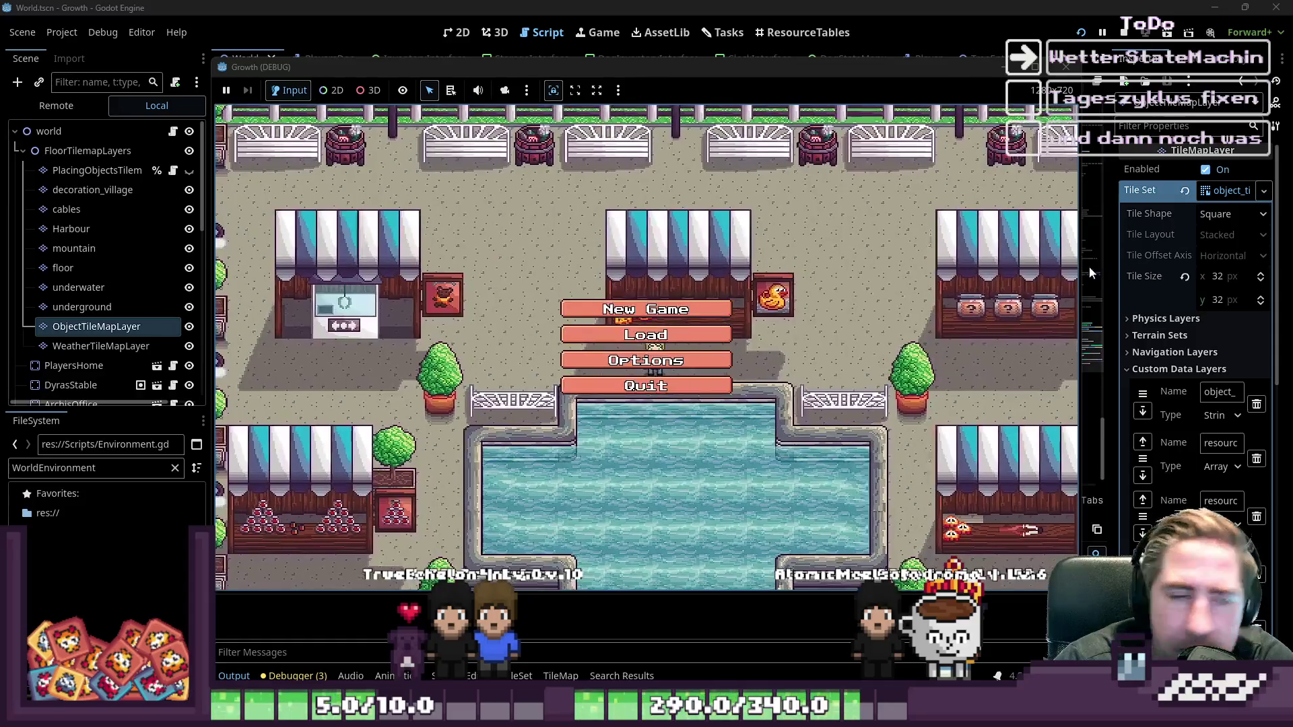
click(692, 277)
click(692, 277)
click(692, 277)
click(693, 277)
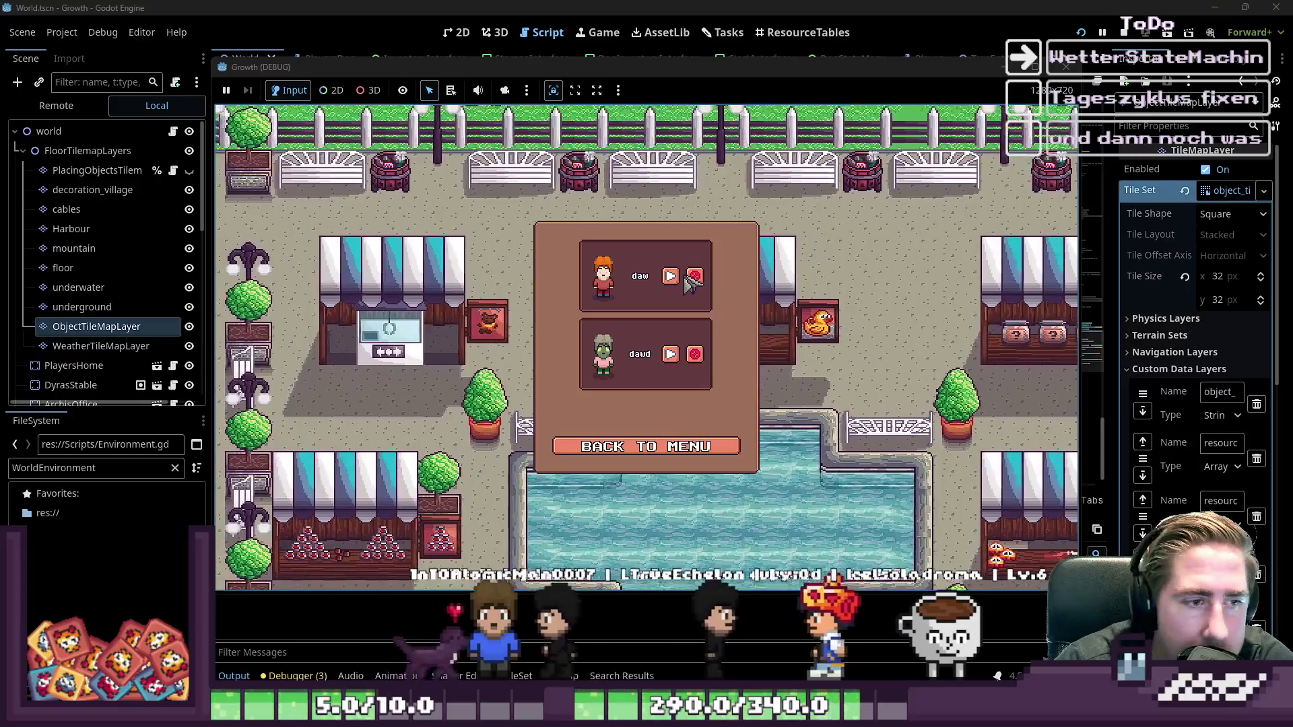
click(693, 277)
click(693, 276)
click(661, 447)
- Create a new character, walk into the rainy grass, then stop the game
click(647, 304)
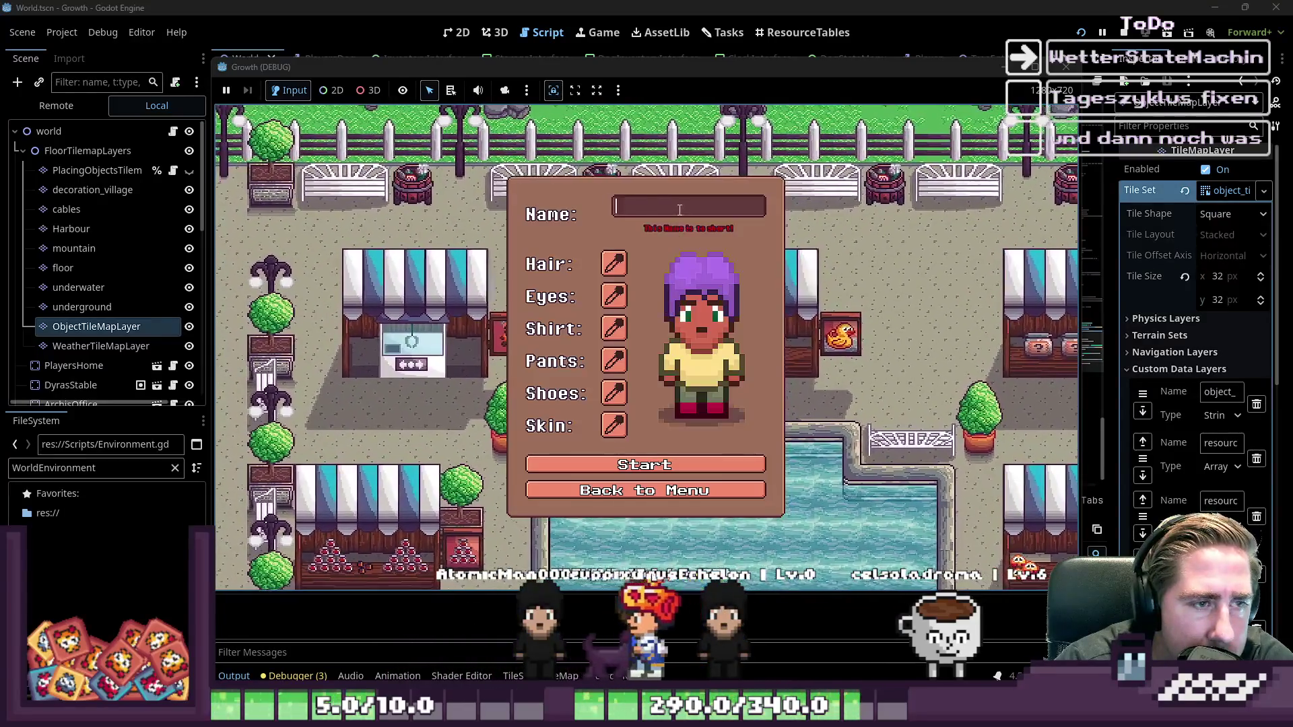
text(qwe)
click(623, 463)
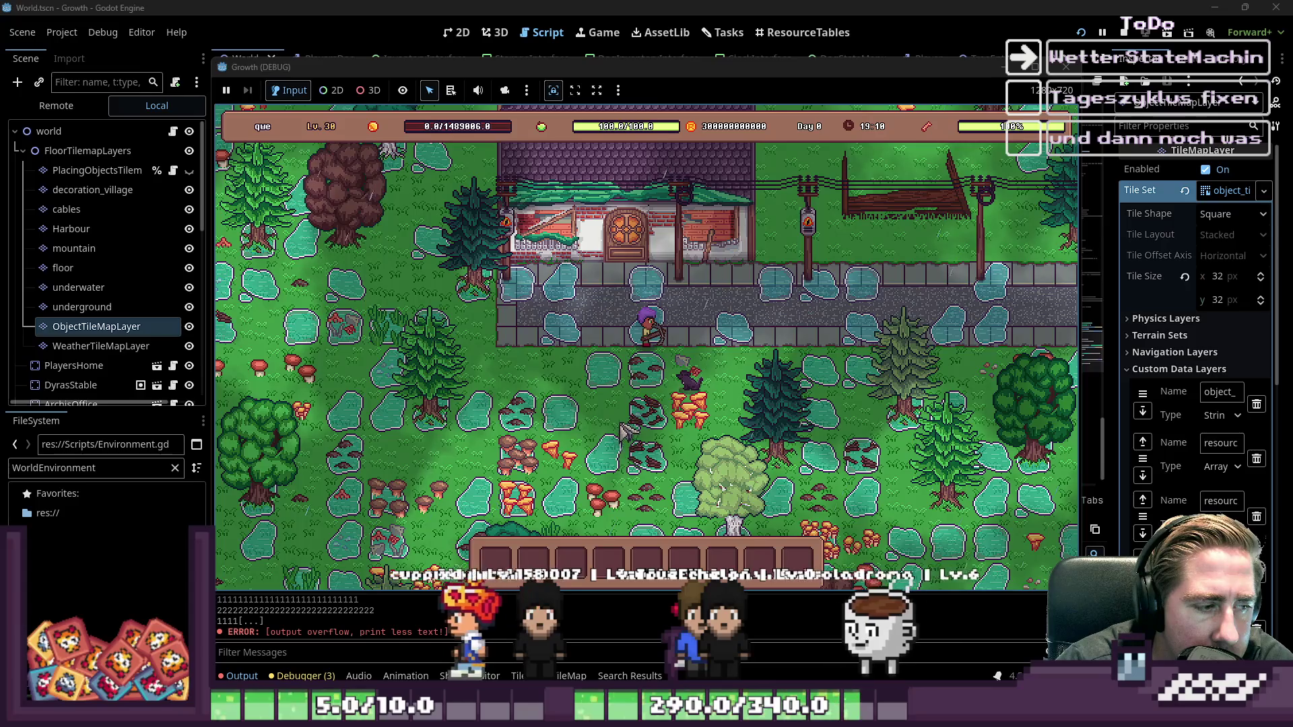
key(s)
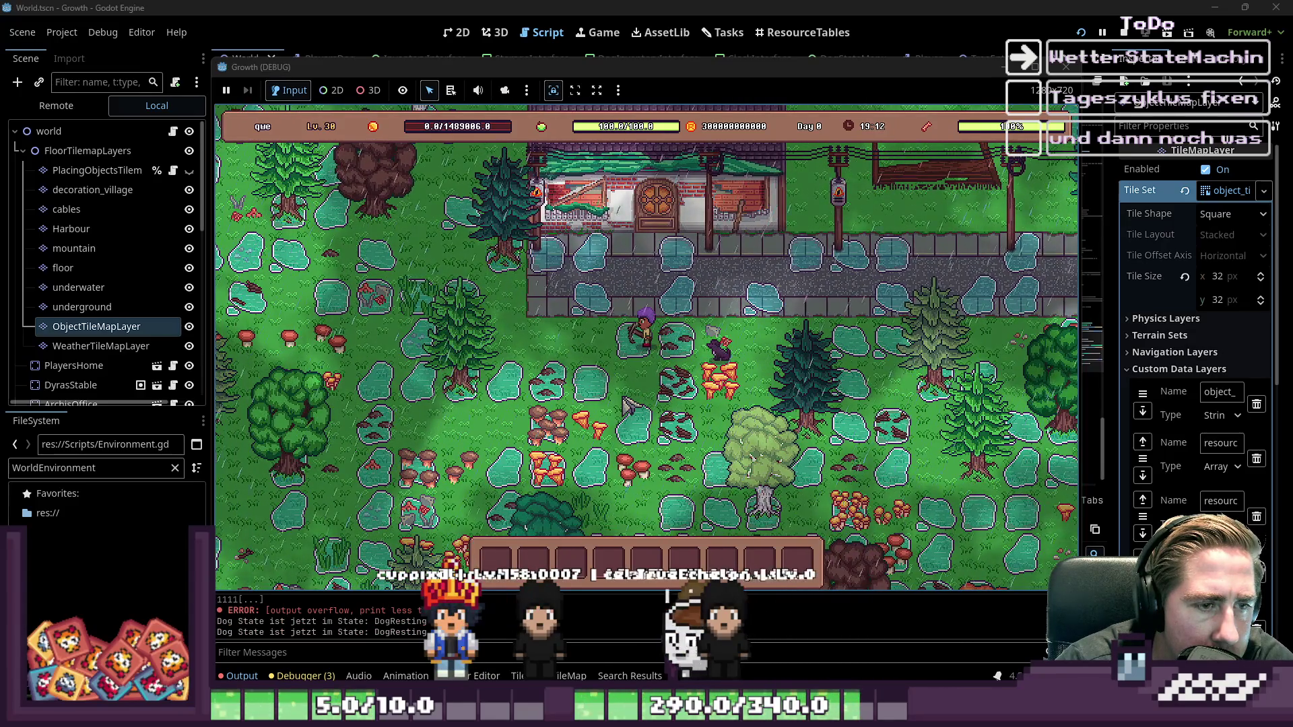
key(a)
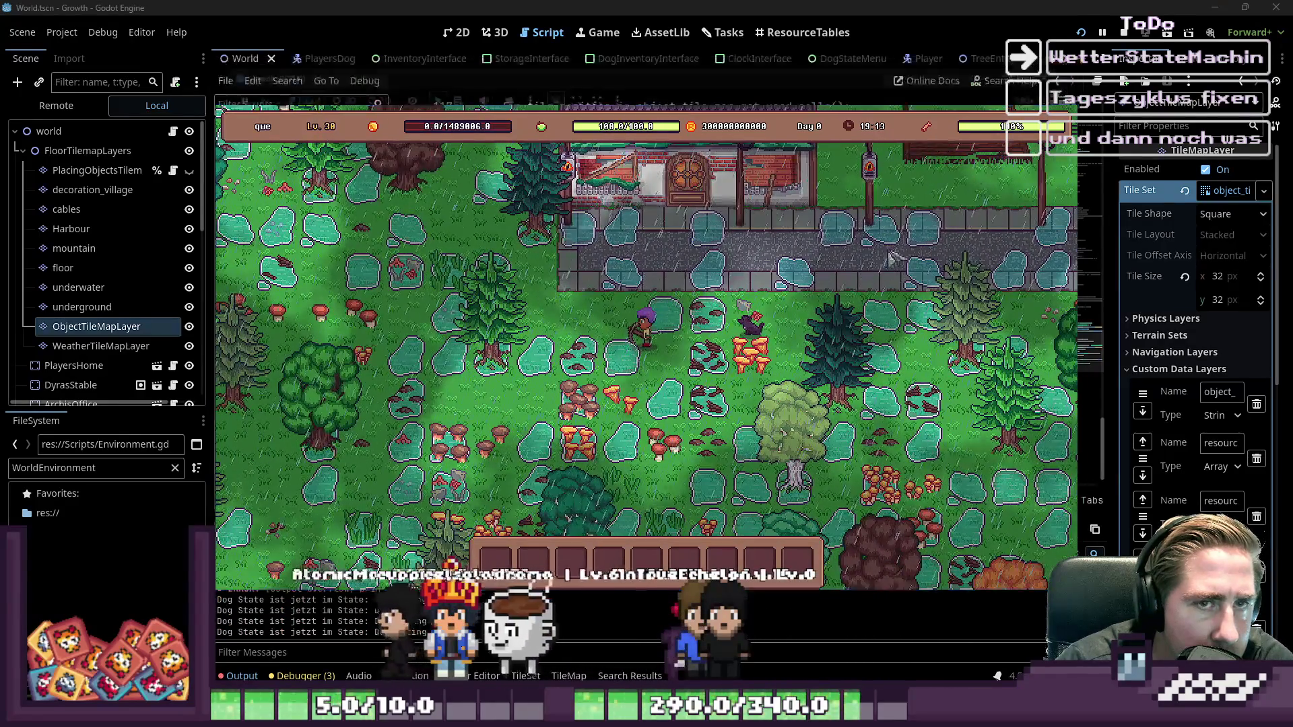
key(F8)
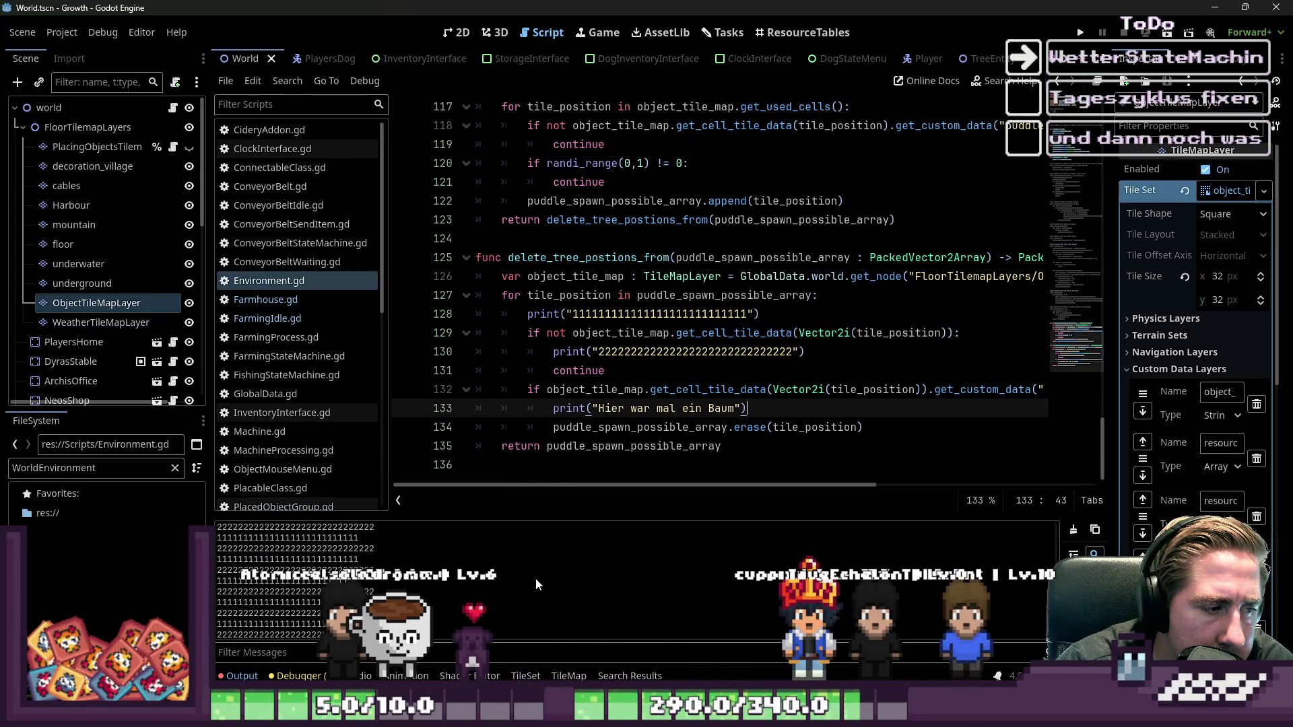
- Delete the 1111 and 2222 debug prints and revert the Vector2i wrapping
scroll(541, 568, up, 5)
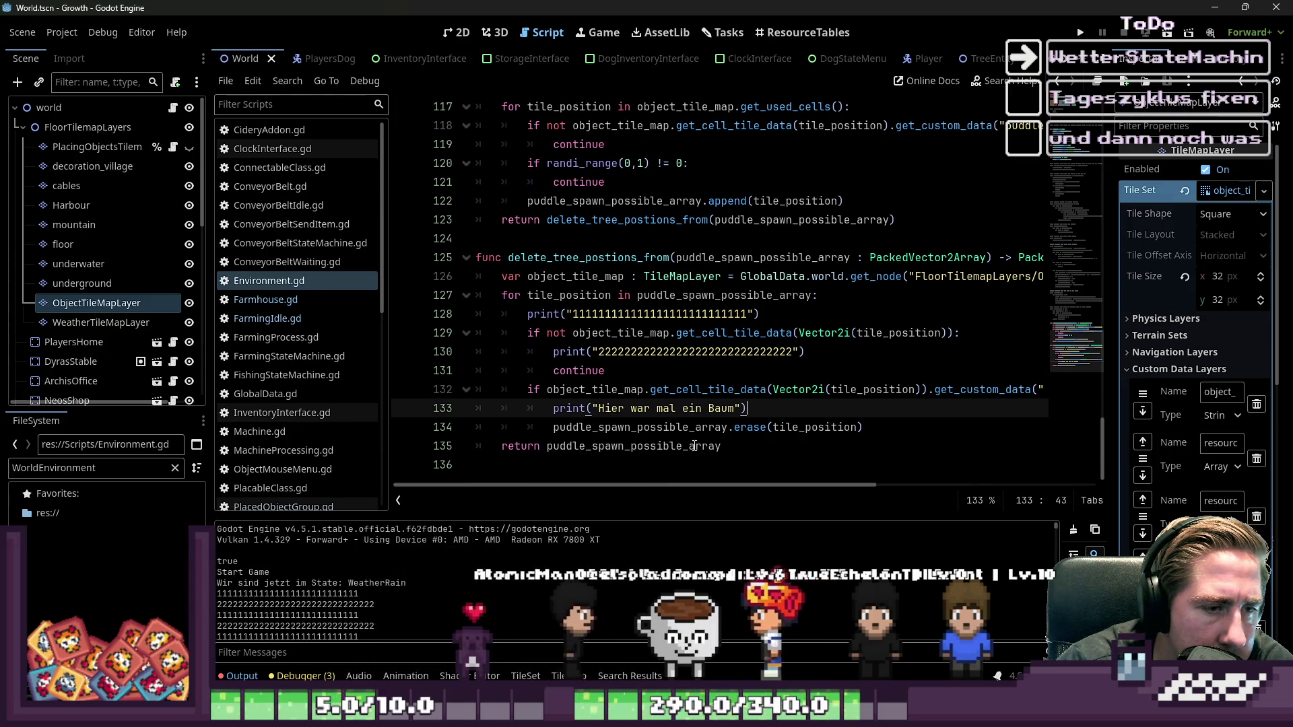
click(824, 358)
drag(825, 358, 970, 334)
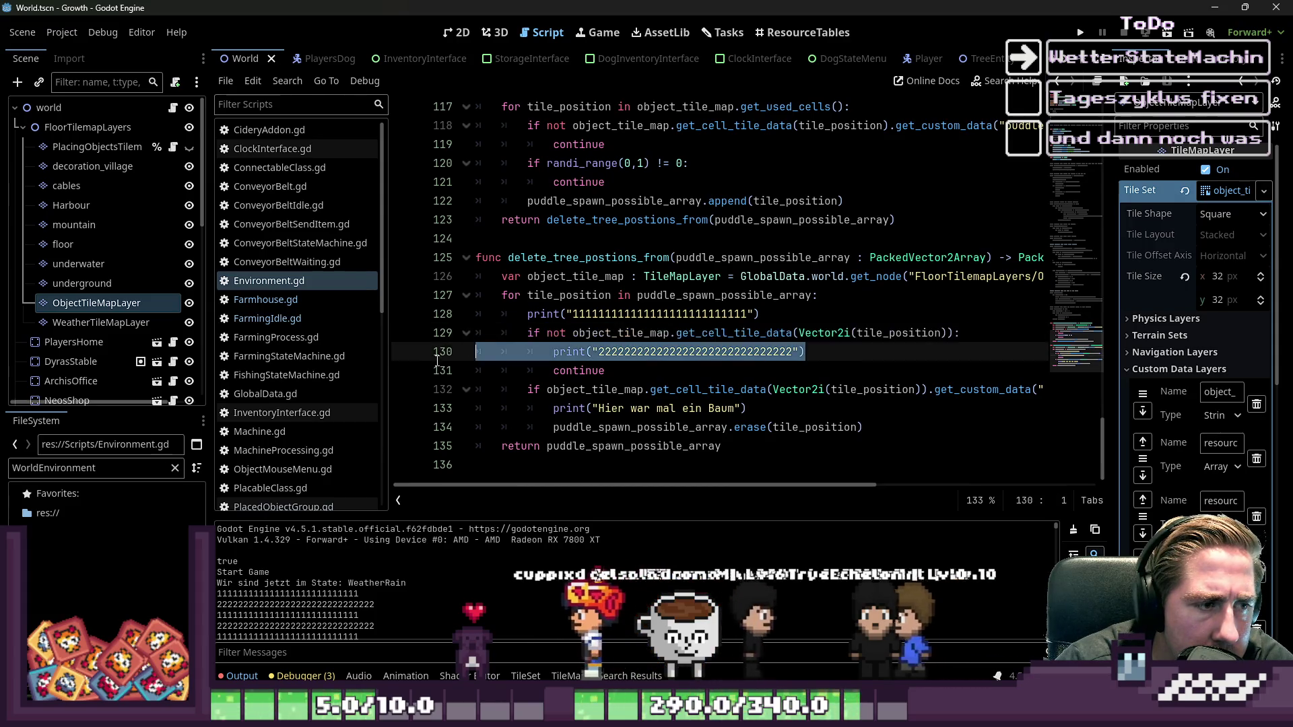
key(BackSpace)
key(Up)
key(shift+Up)
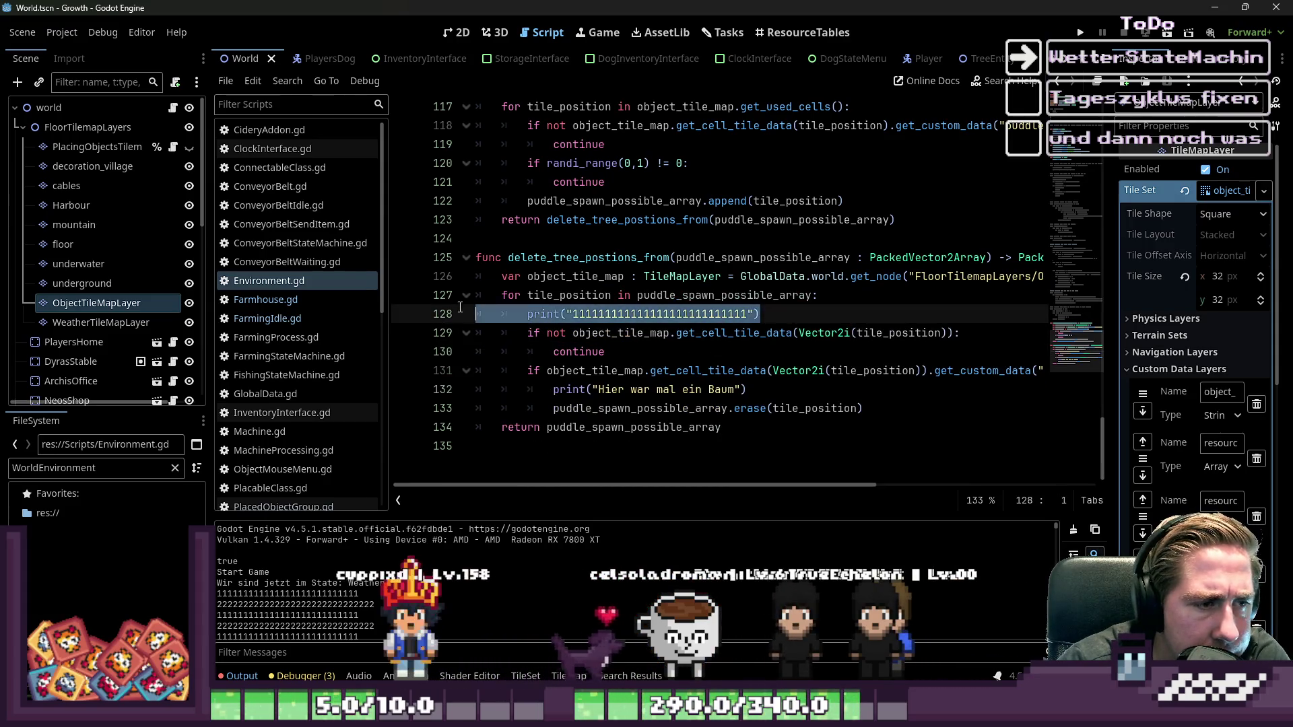
key(BackSpace)
key(ctrl+z)
key(ctrl+z)
key(ctrl+z)
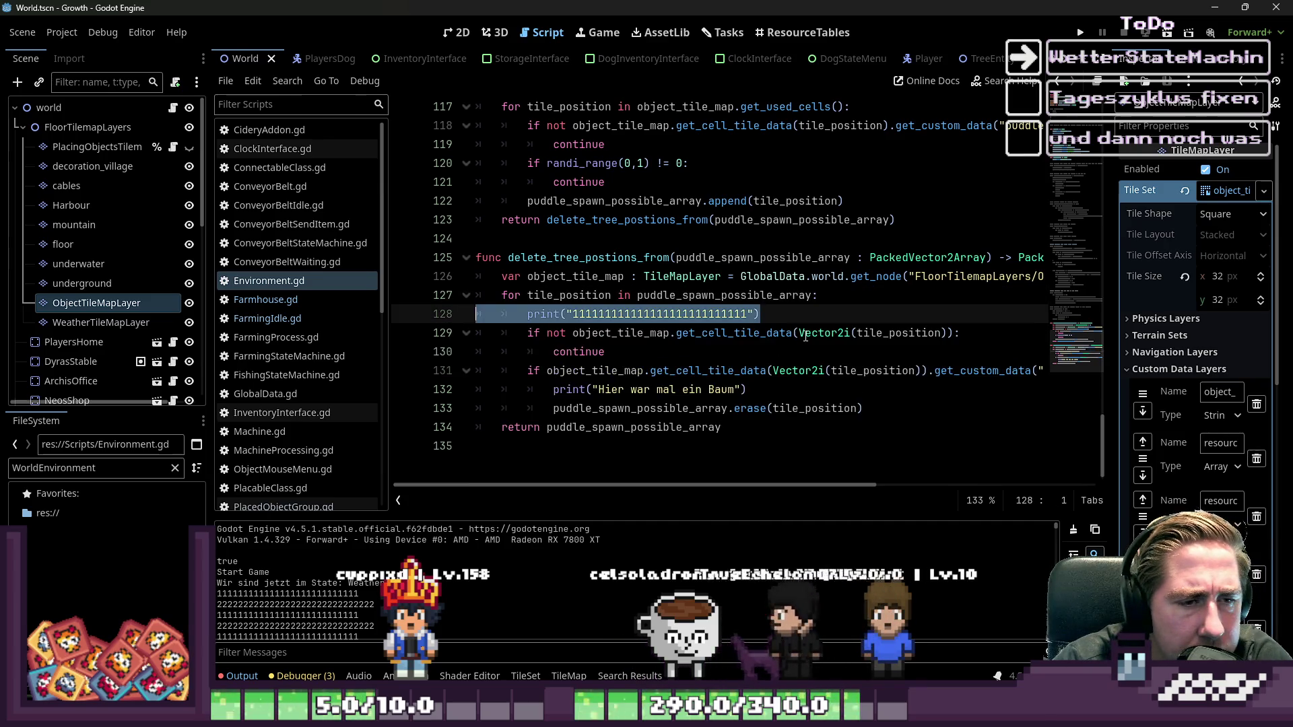
key(ctrl+z)
key(ctrl+z)
key(ctrl+z)
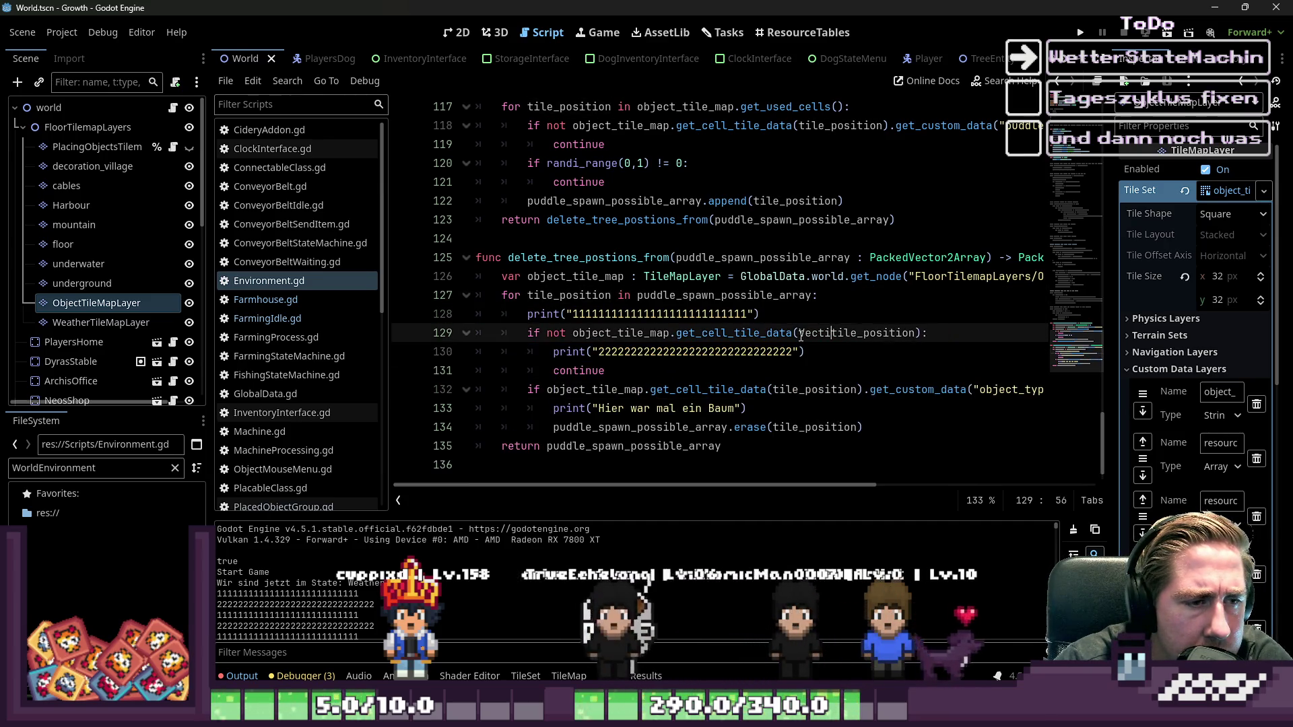
key(ctrl+y)
key(ctrl+y)
key(ctrl+y)
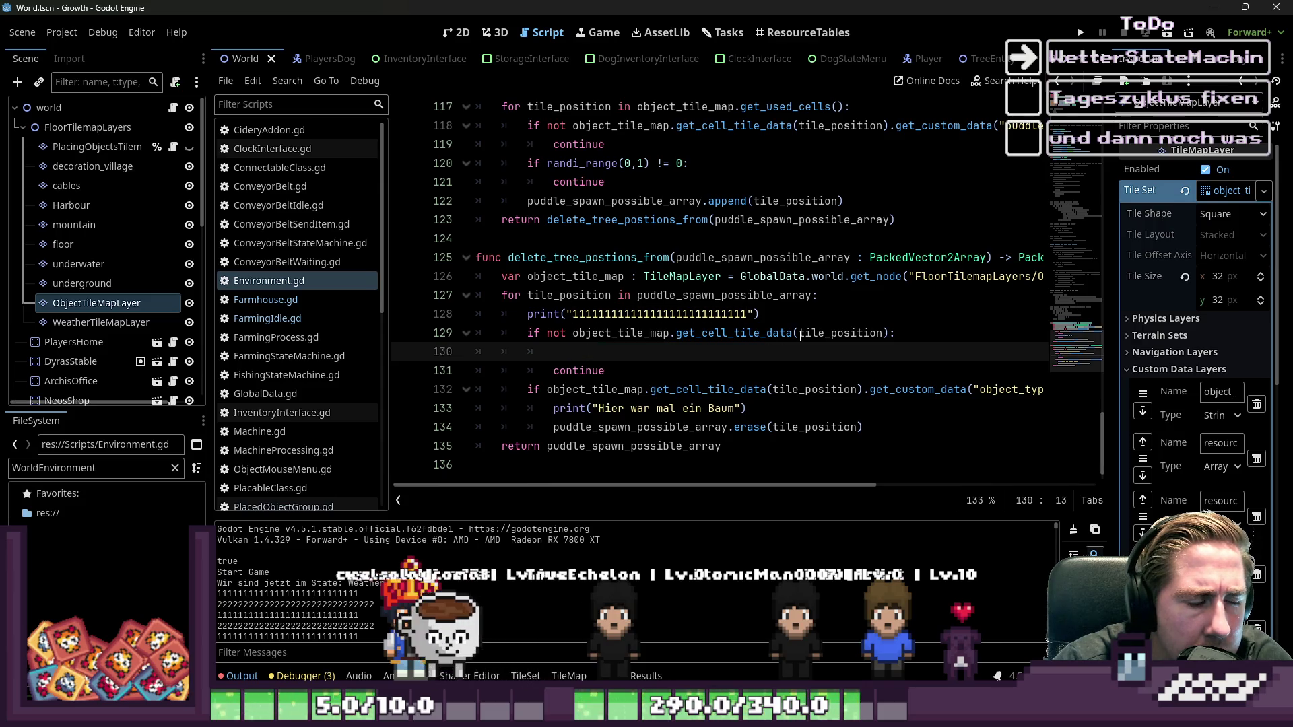
key(ctrl+z)
key(ctrl+y)
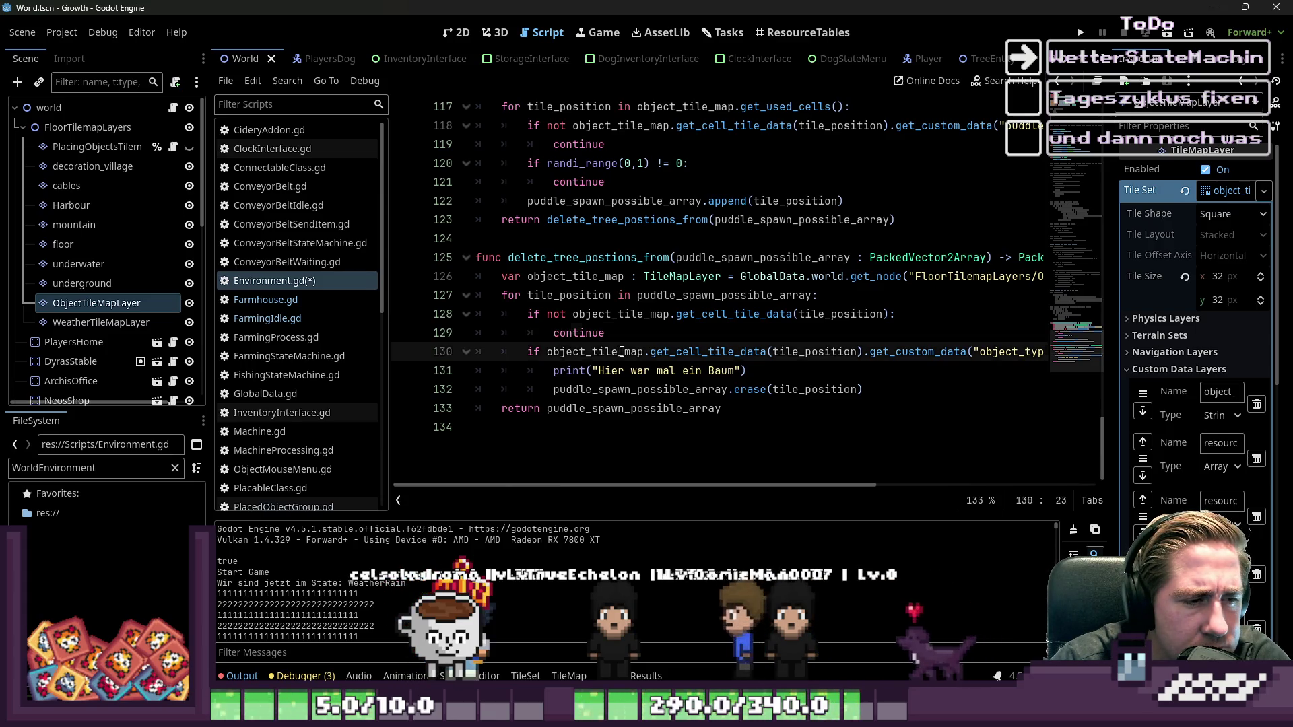
- Remove the 'Hier war mal ein Baum' print and open a new line atop the loop
mouse_move(746, 370)
mouse_down()
mouse_move(472, 357)
mouse_move(462, 371)
mouse_up()
key(BackSpace)
key(BackSpace)
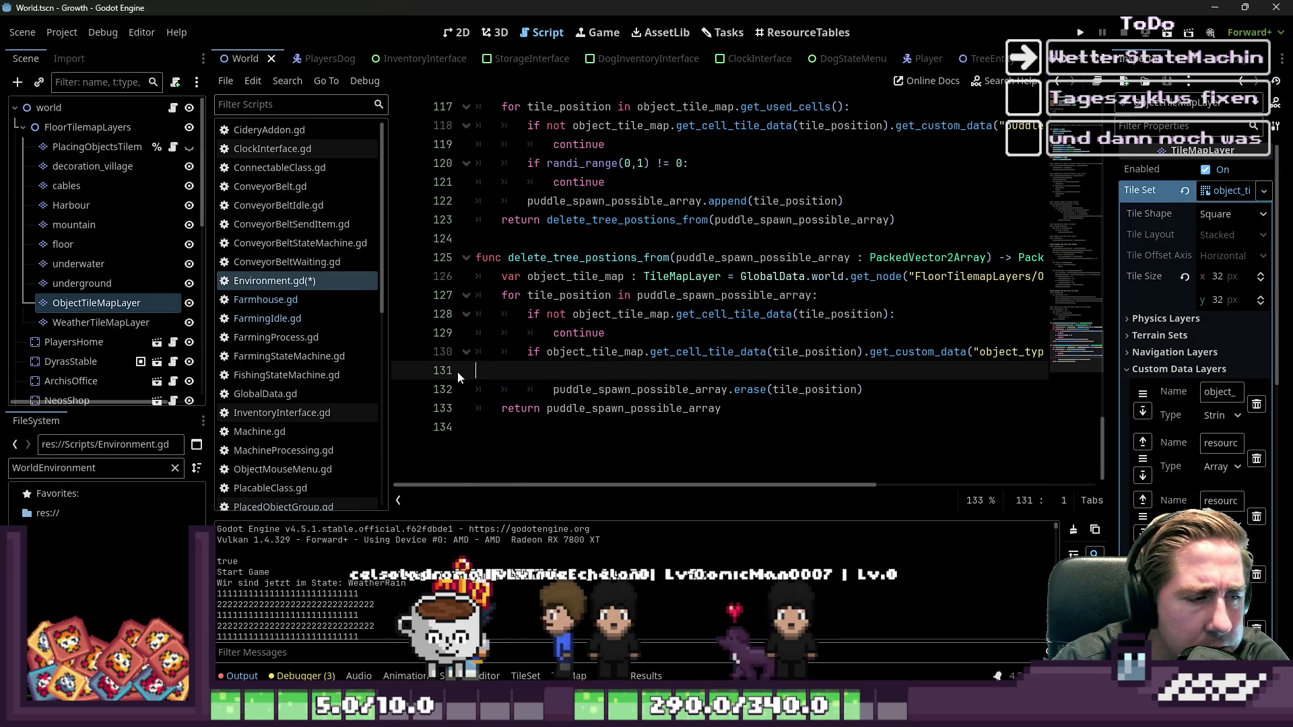
click(583, 358)
click(676, 465)
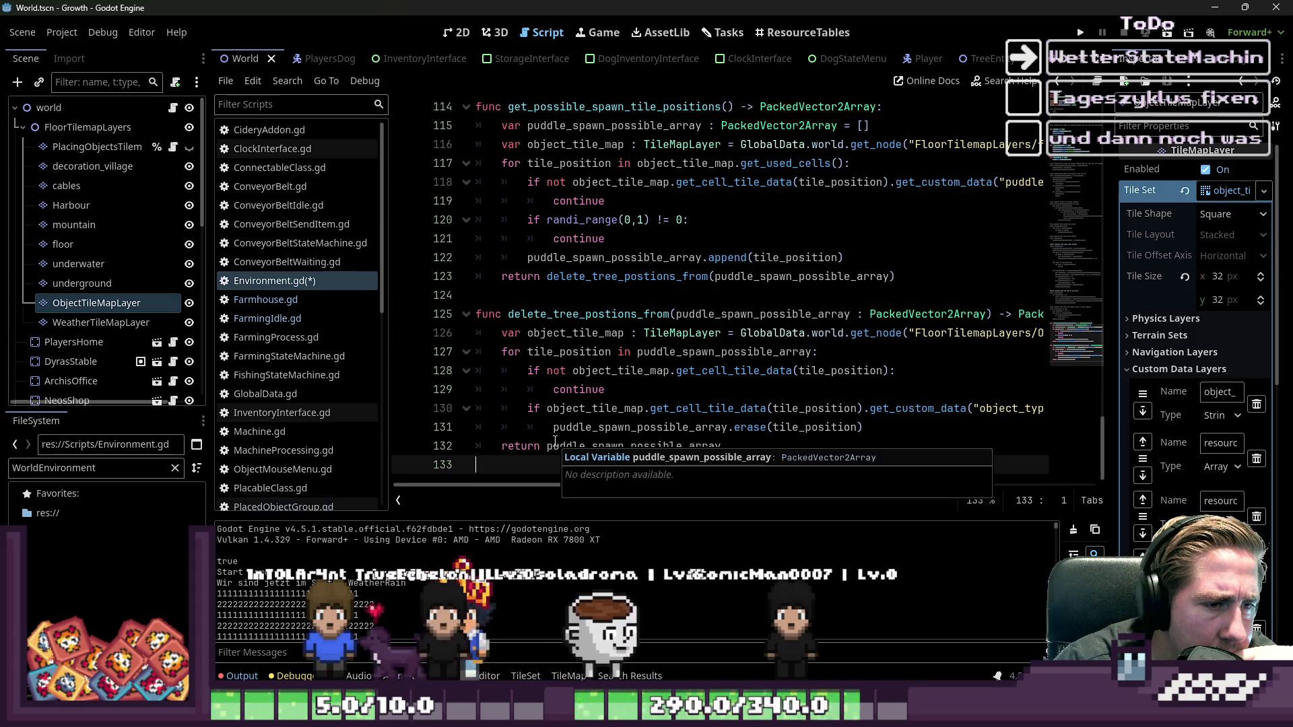
double_click(678, 352)
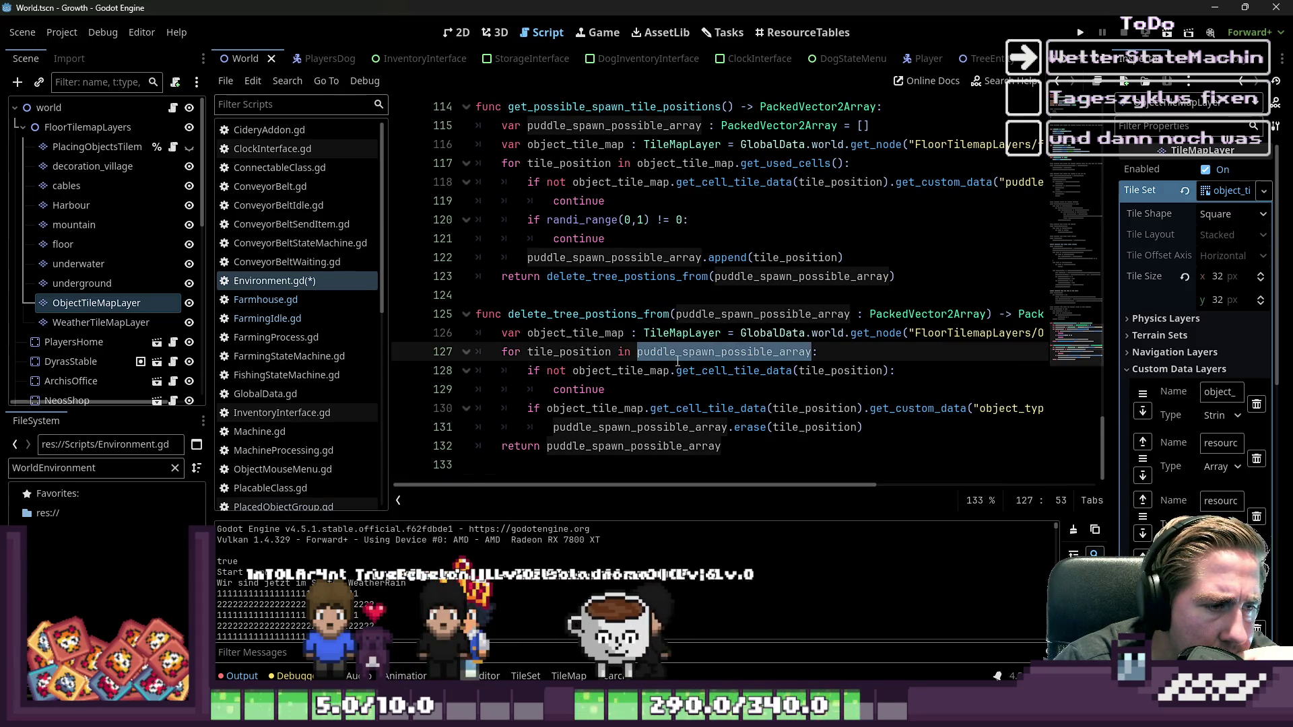
double_click(572, 353)
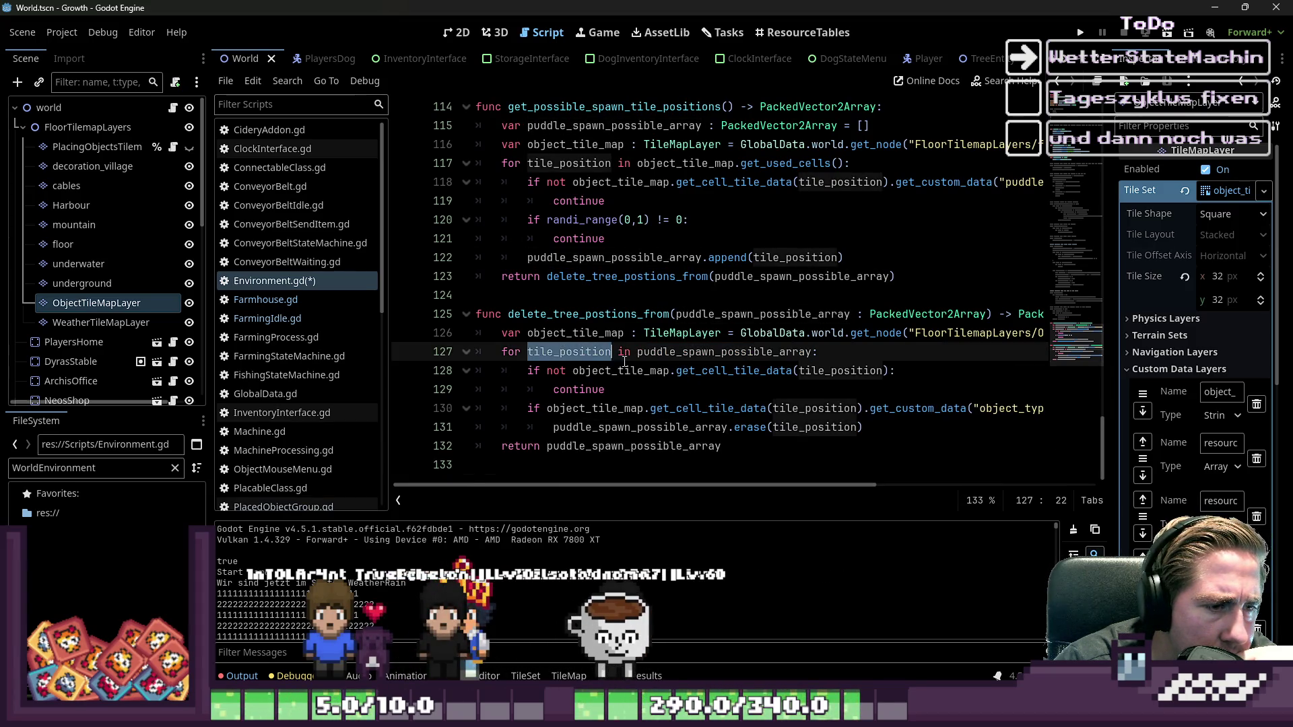
click(850, 350)
key(Return)
- Add print(tile_position) as the first line of the loop
text(print()
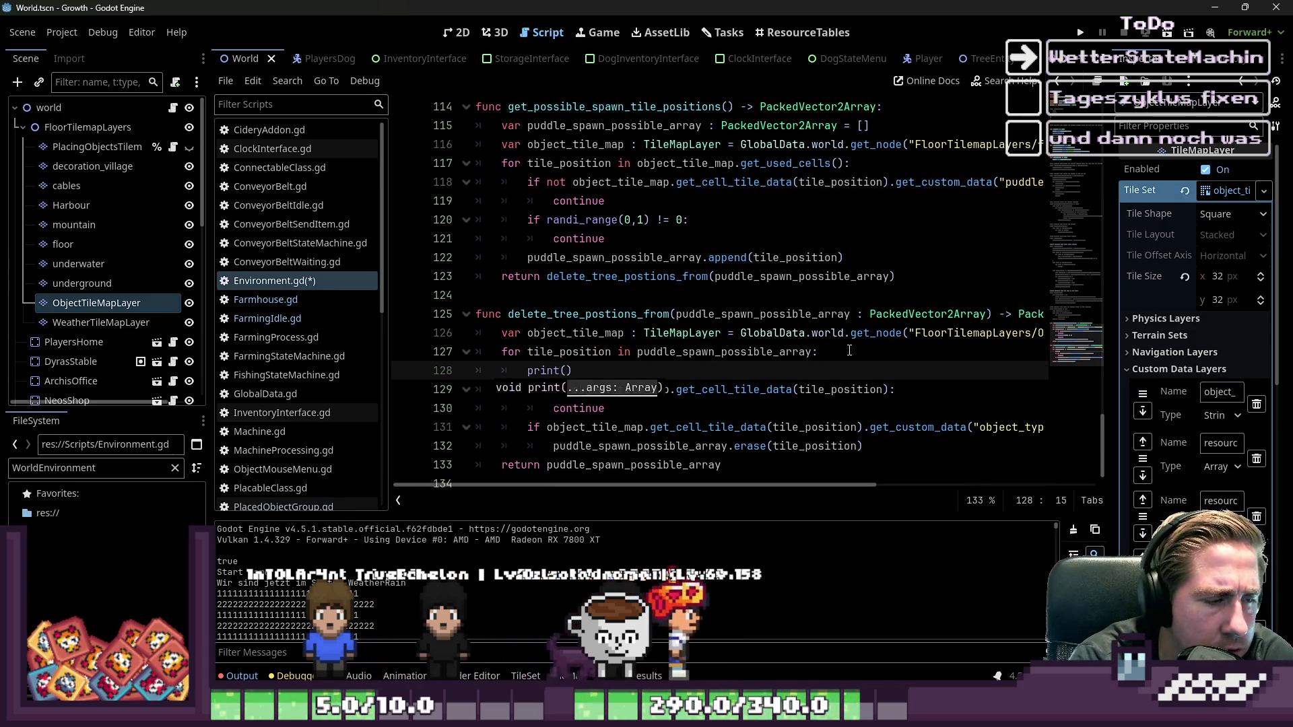
key(BackSpace)
text(tile)
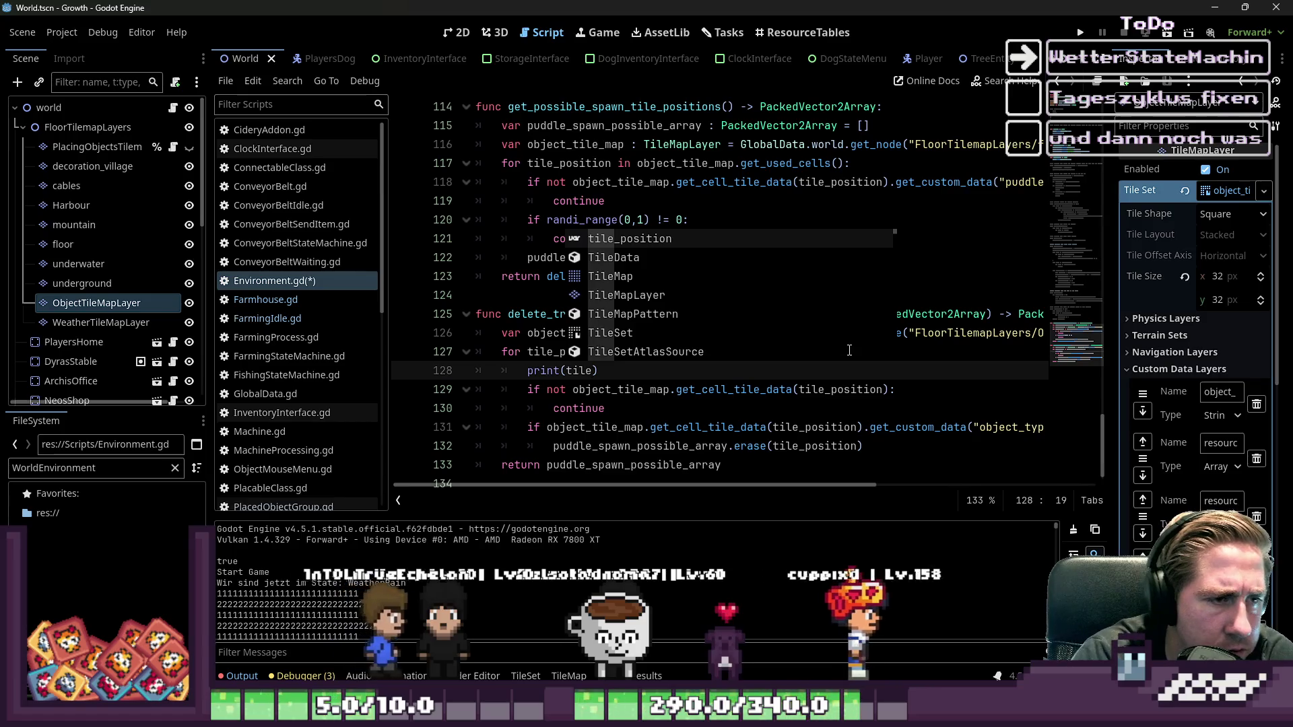
key(Return)
- Run the game and start playing with a new character to log tile coordinates
key(F5)
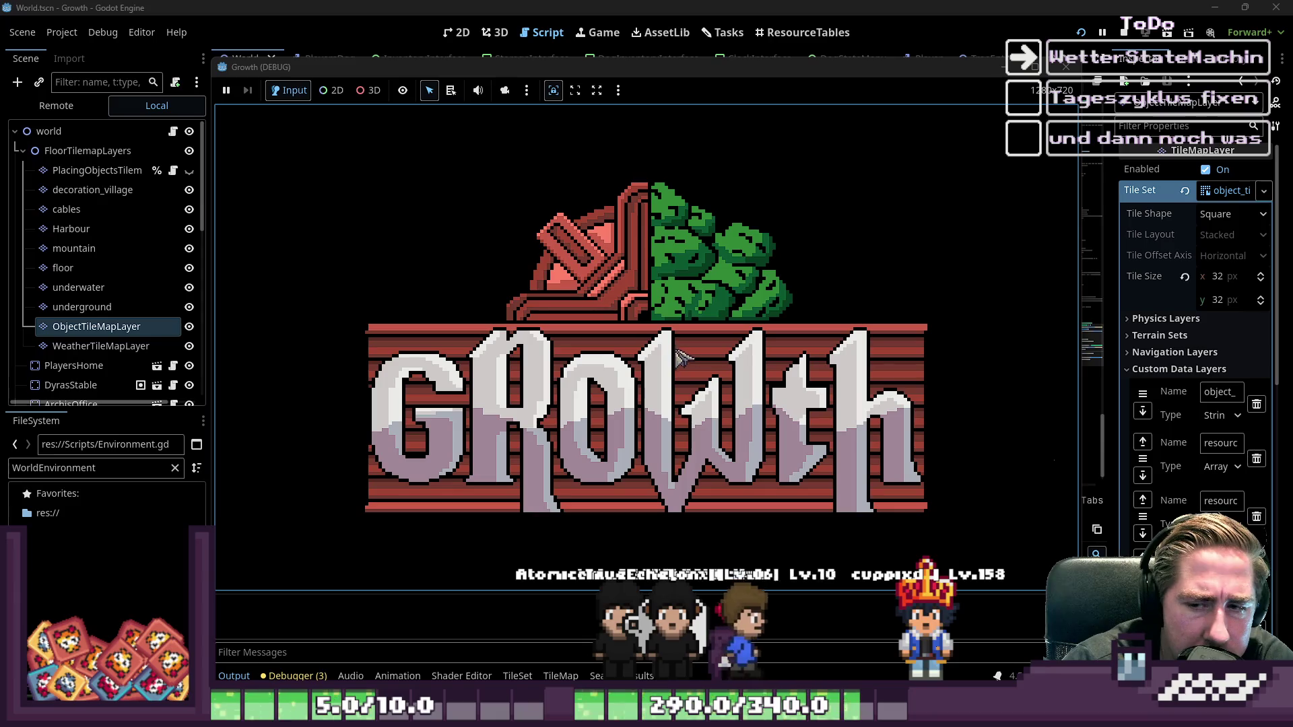
click(724, 309)
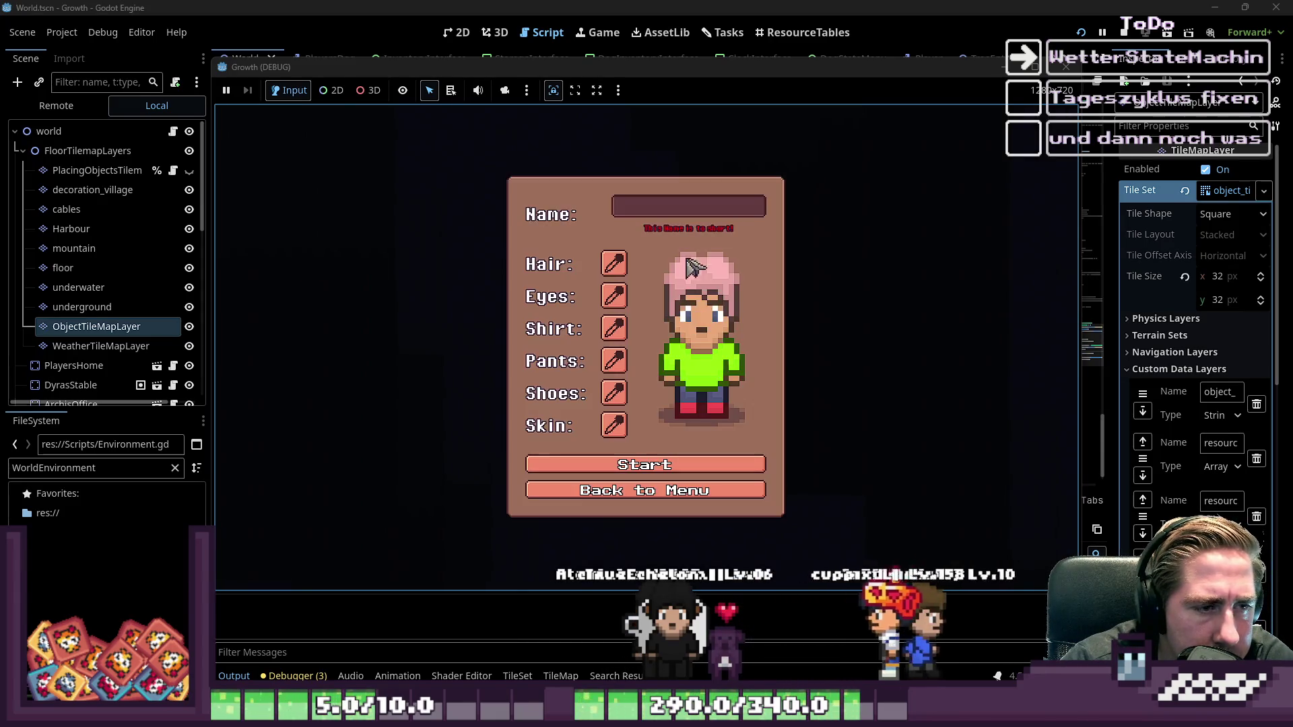
text(sad)
click(643, 457)
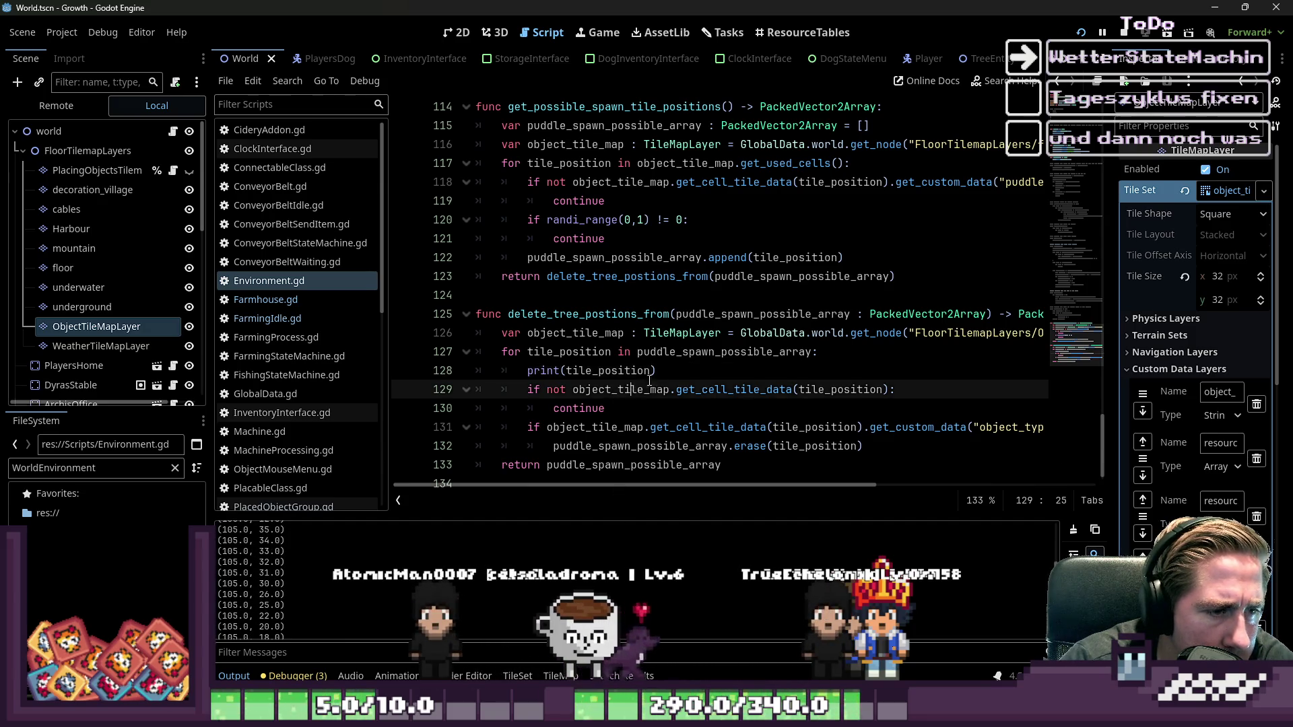
- Replace print(tile_position) with print(object_tile_map.get_used_cells()) on line 127 and launch the game
drag(657, 371, 474, 371)
key(BackSpace)
key(BackSpace)
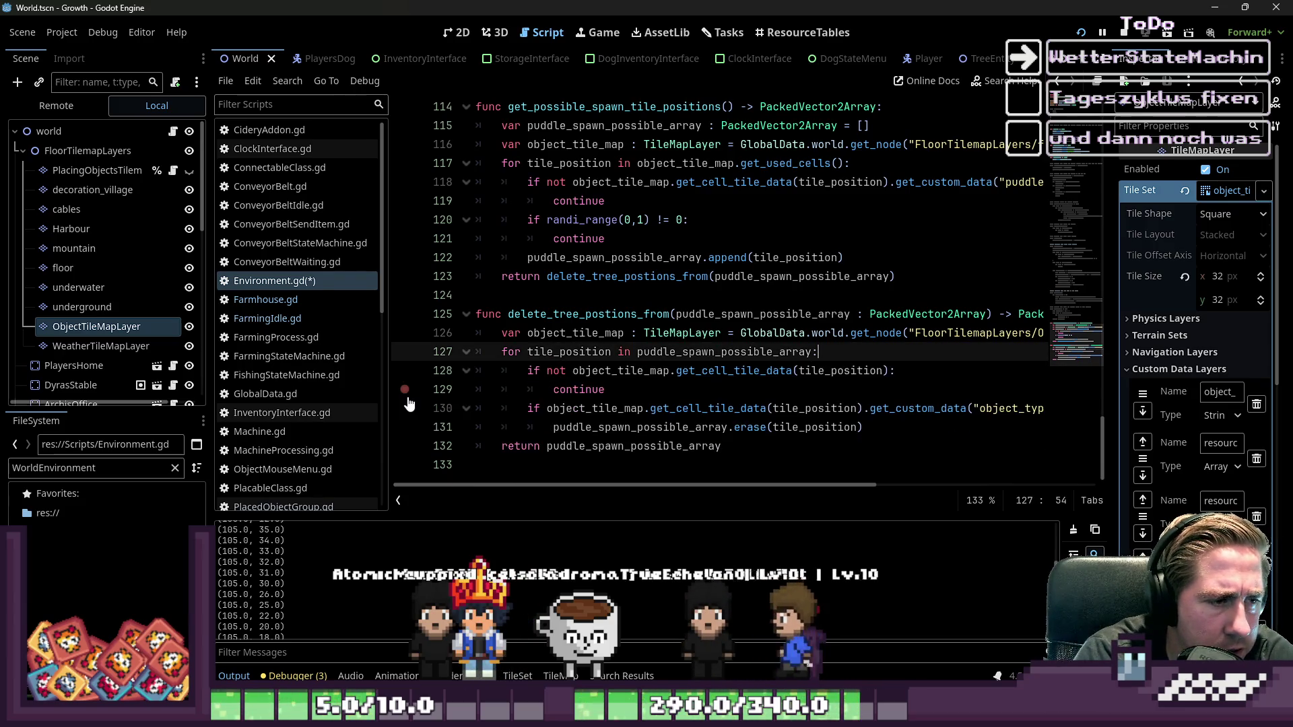
key(Up)
key(End)
key(Return)
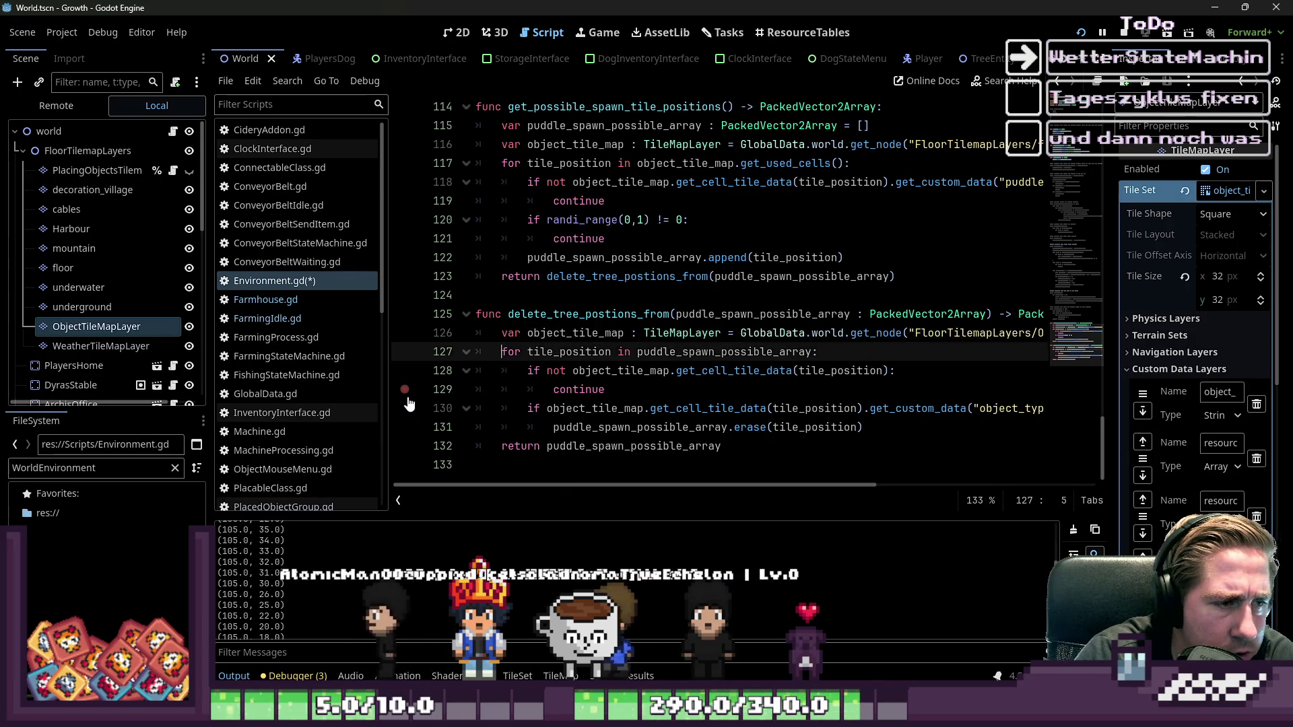
text(print(o)
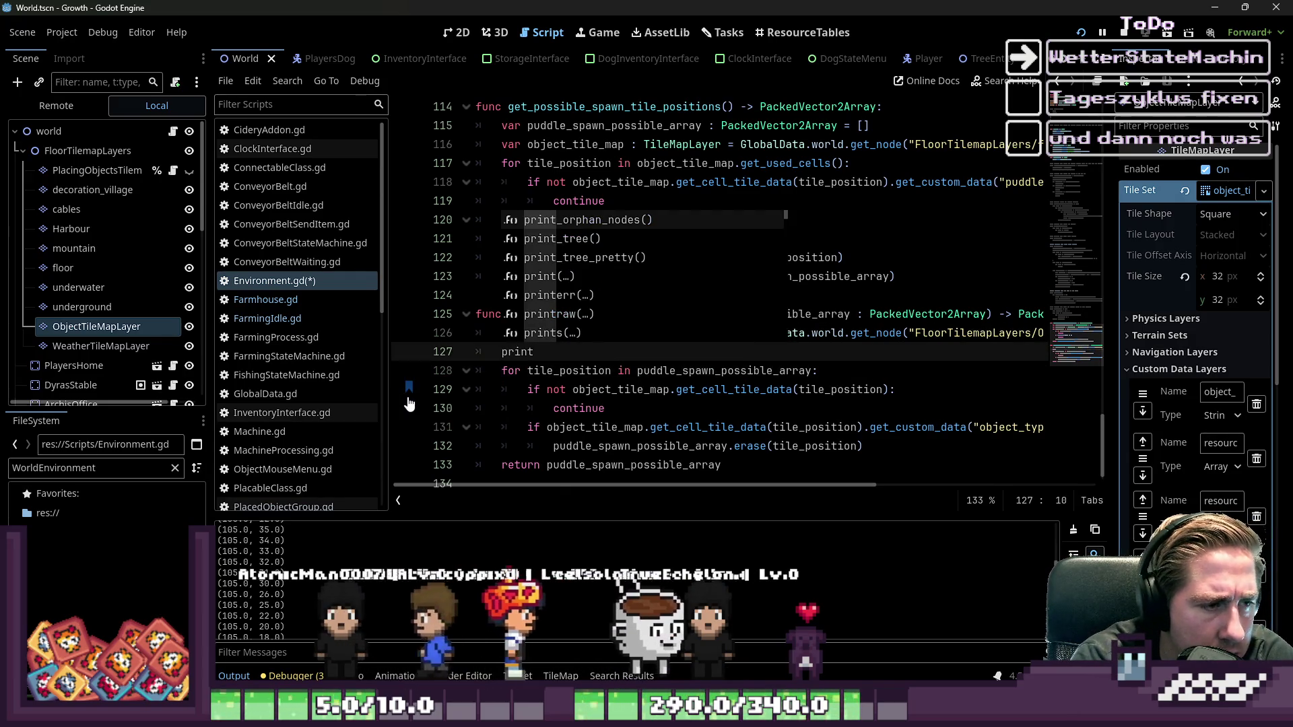
key(Return)
text(.get_)
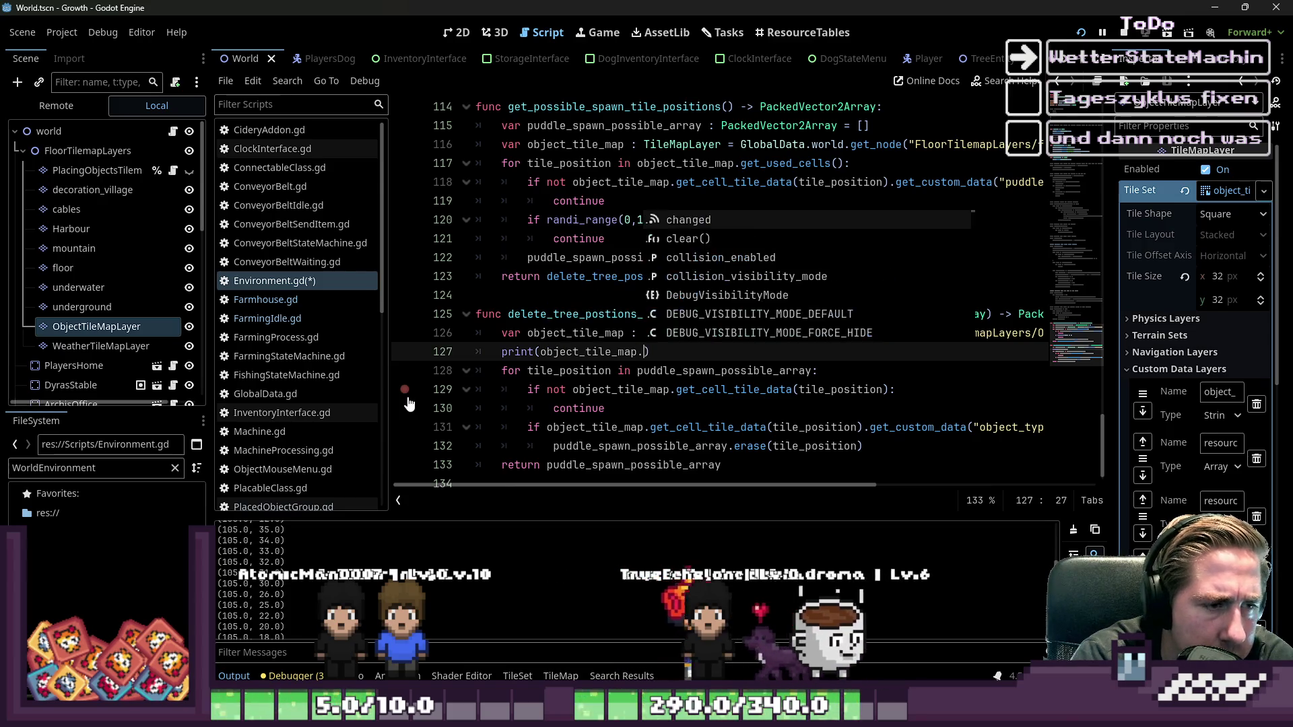
text(used)
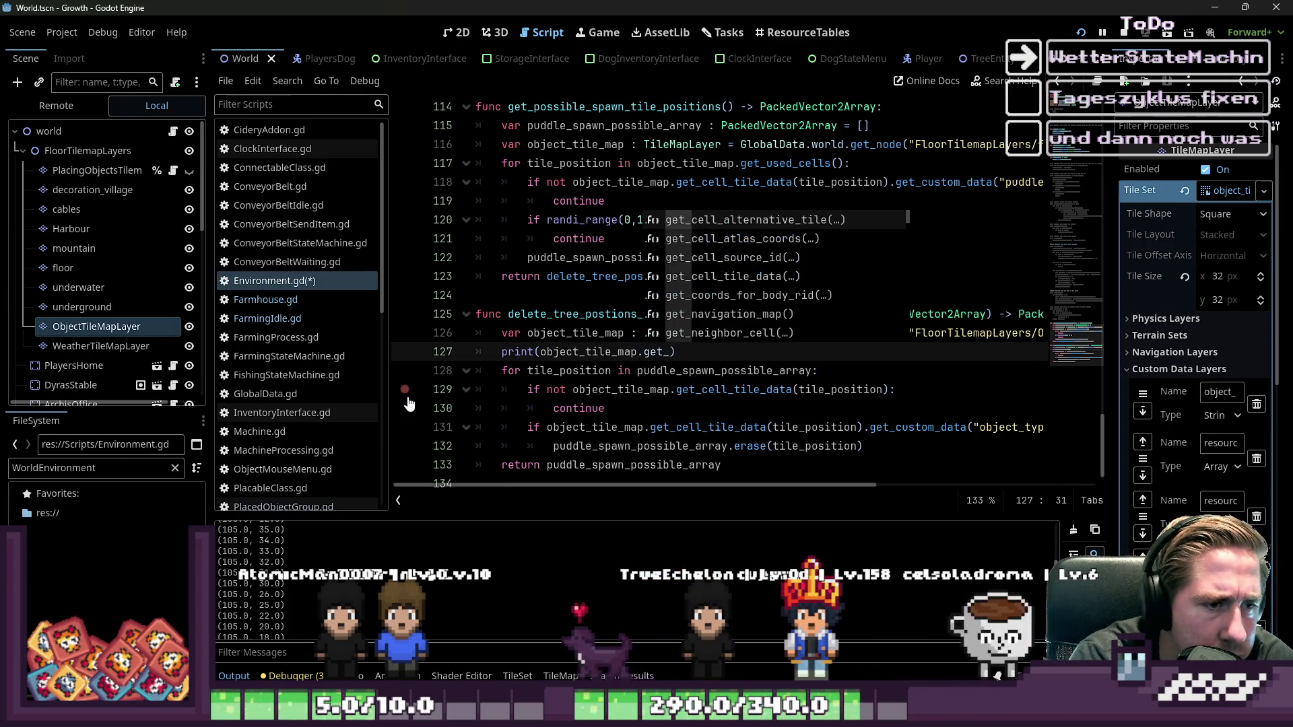
key(Return)
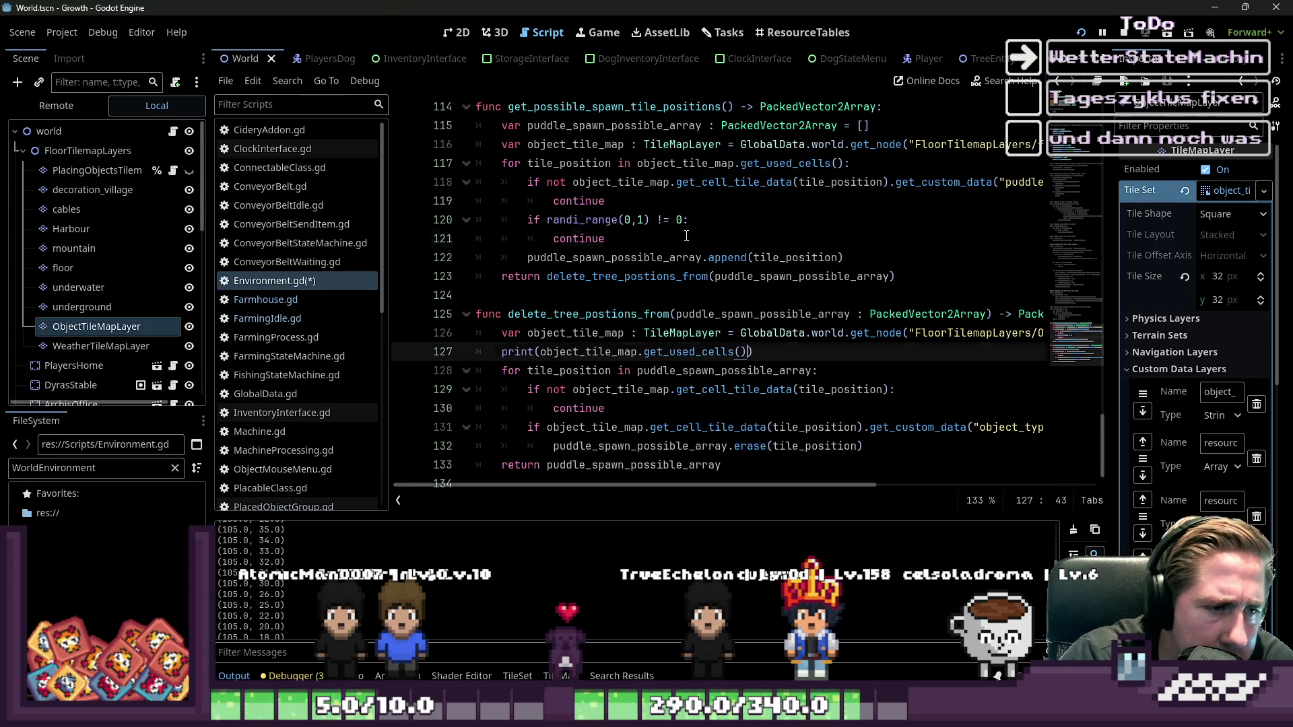
click(685, 235)
click(1081, 32)
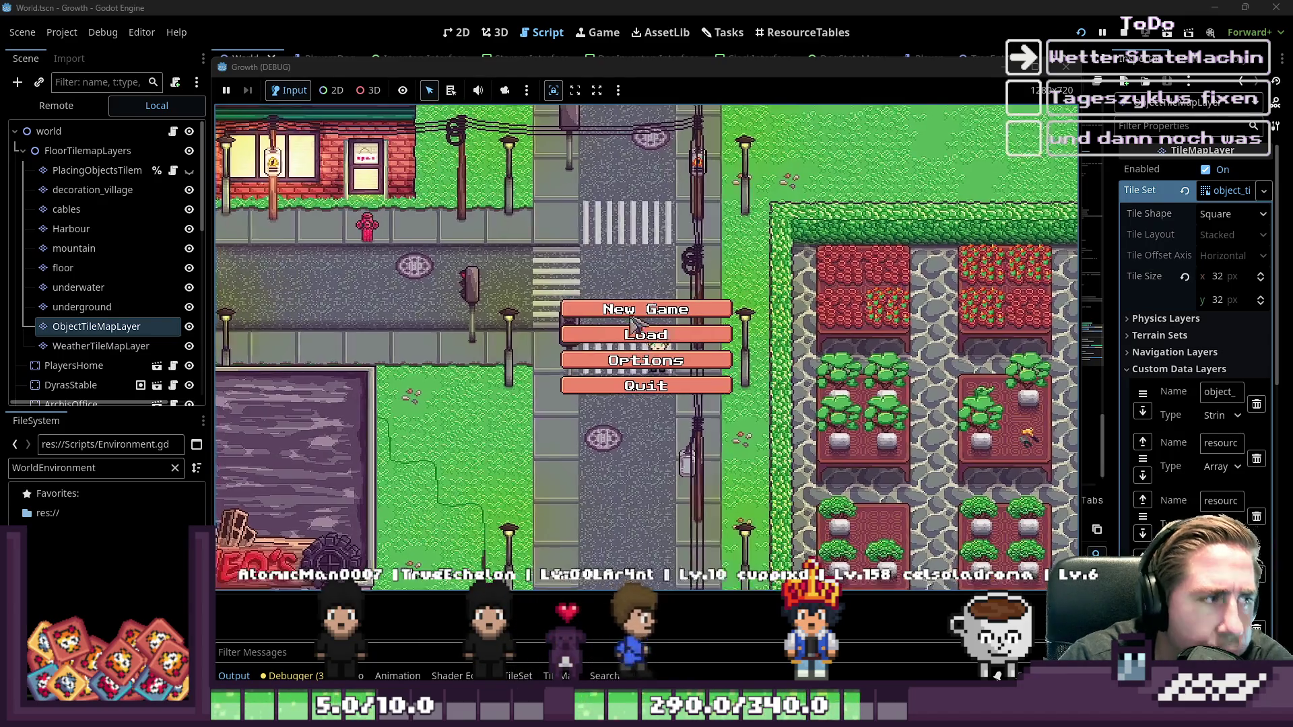
- Start a new character, confirm Output shows [(77, 112)], then open the World 2D view
click(679, 369)
text(dwa)
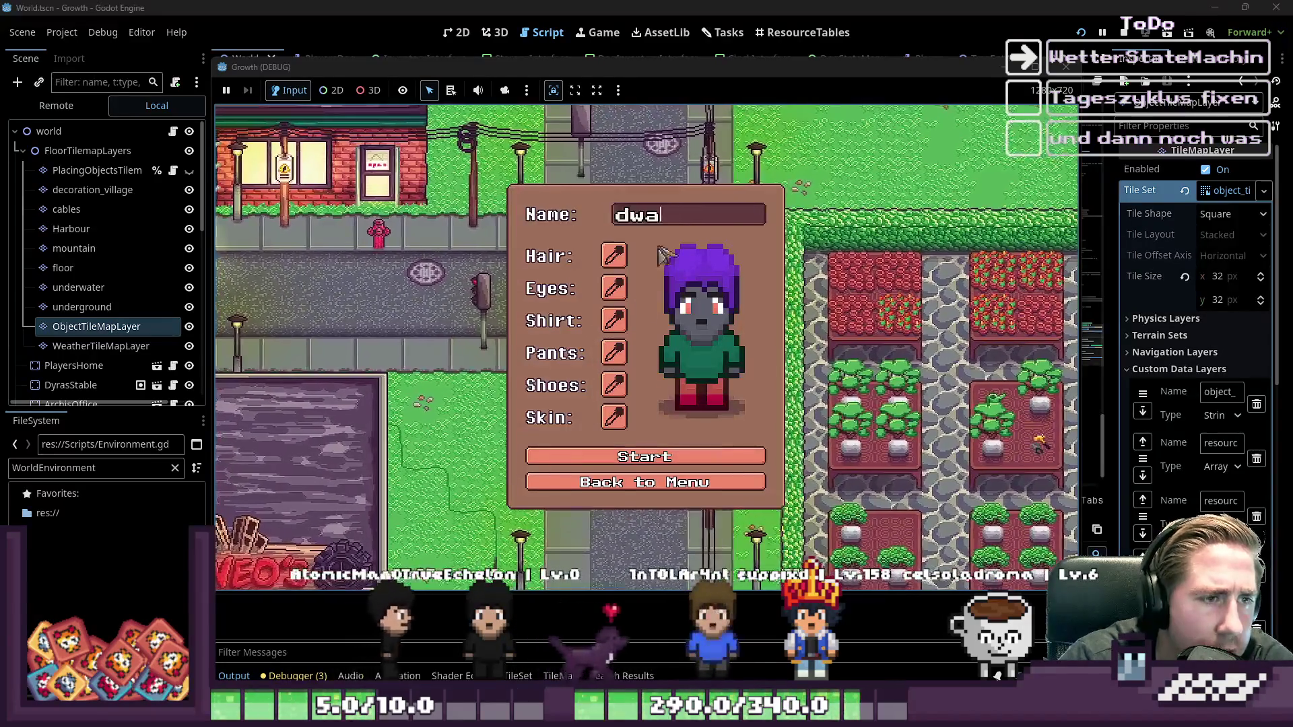
click(645, 457)
click(328, 627)
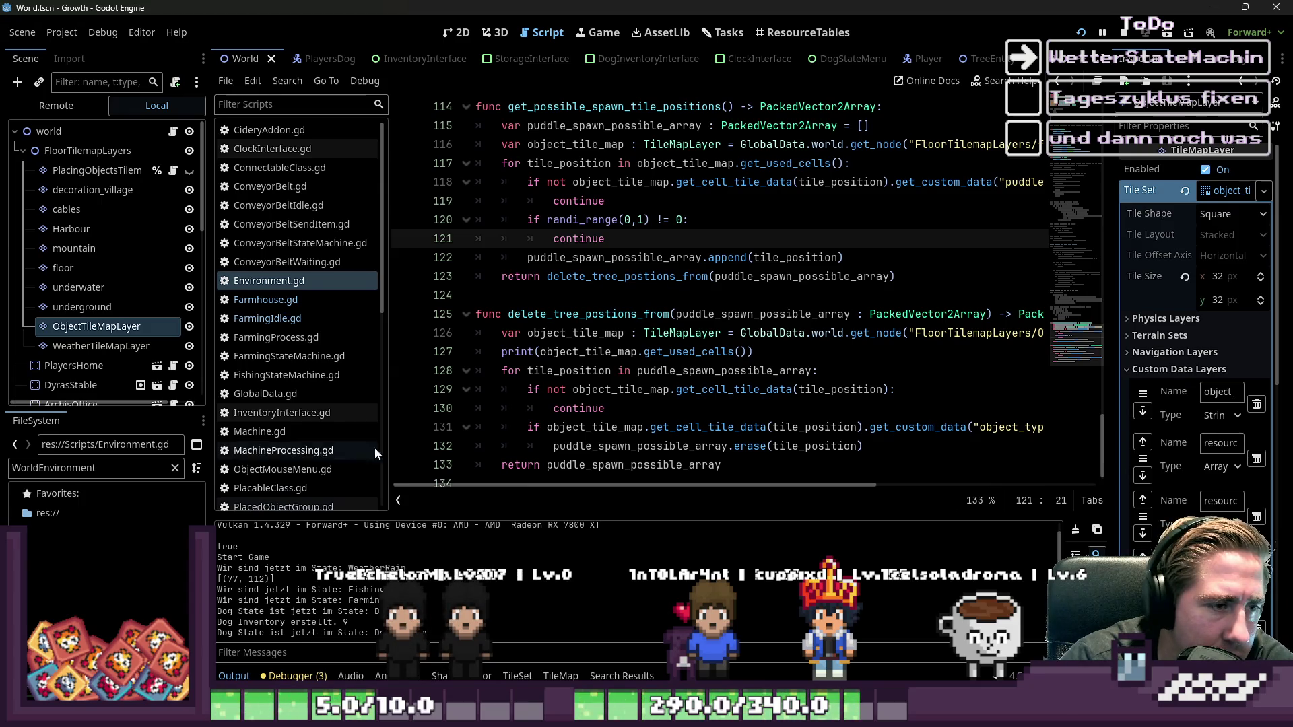
double_click(553, 354)
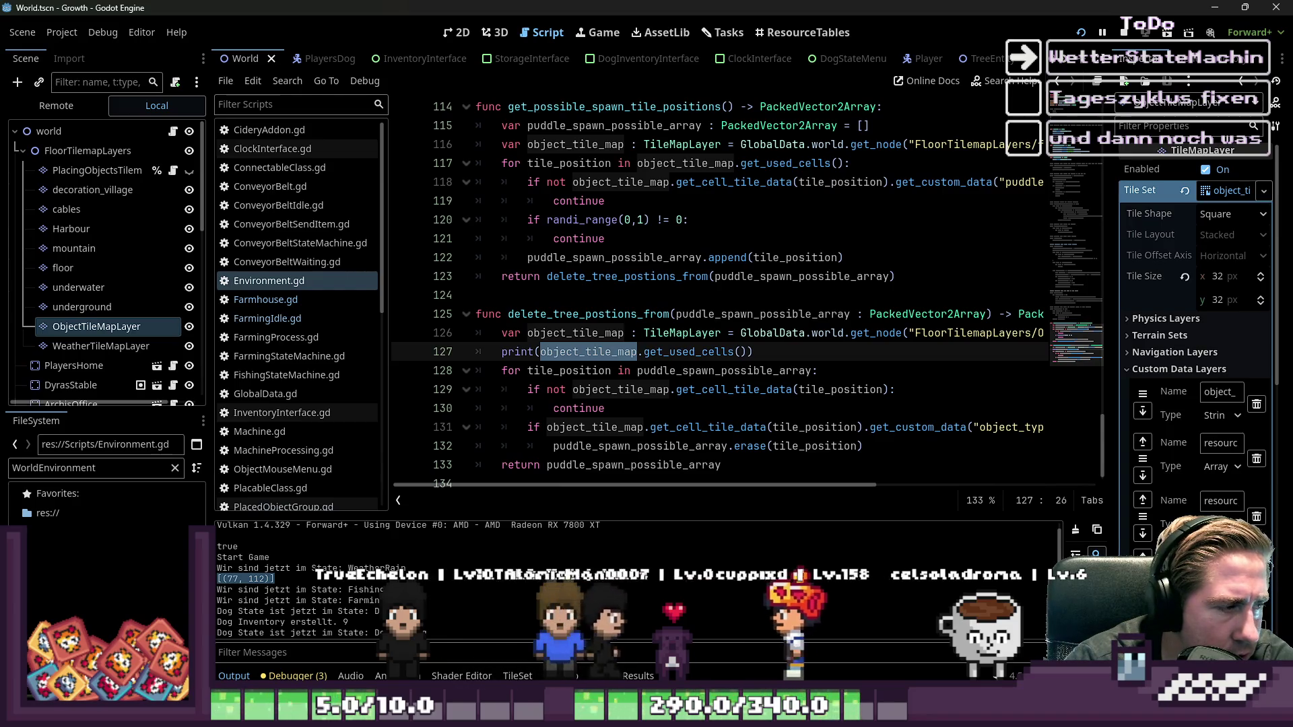
click(456, 33)
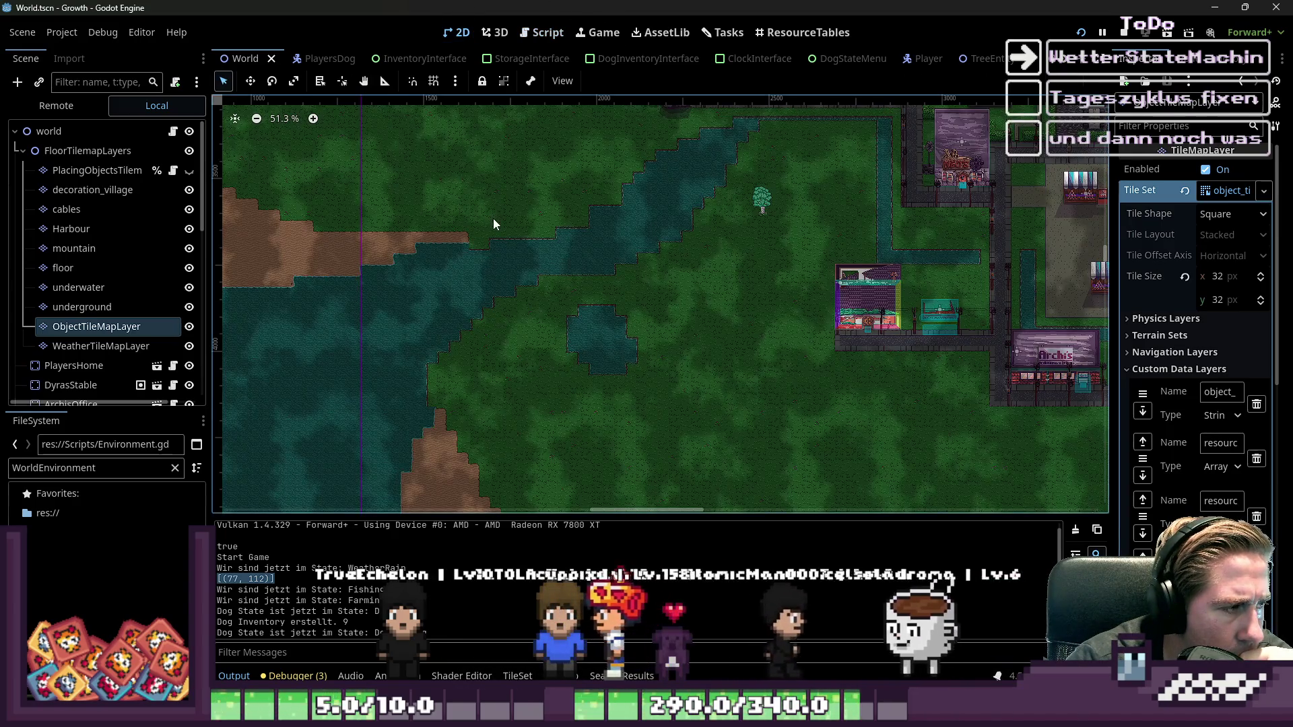
- Run the project and start a new game with a character named 'xds'
click(544, 35)
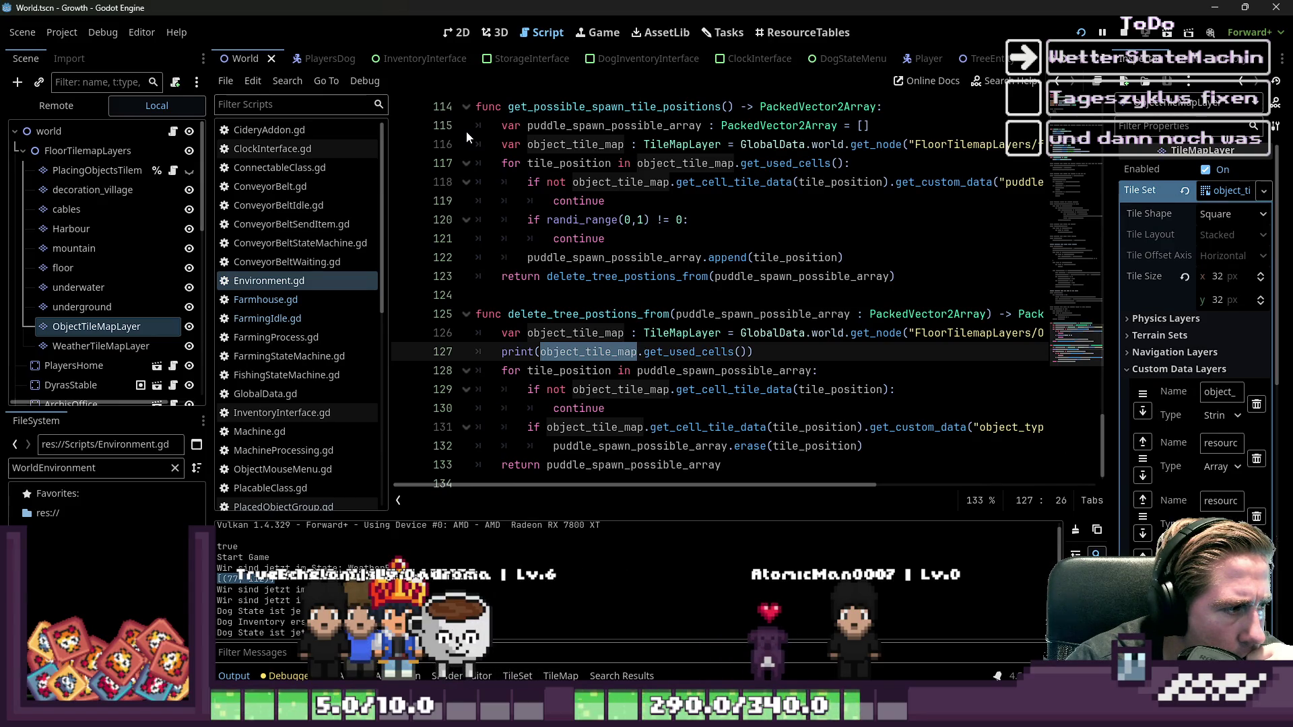
click(1079, 33)
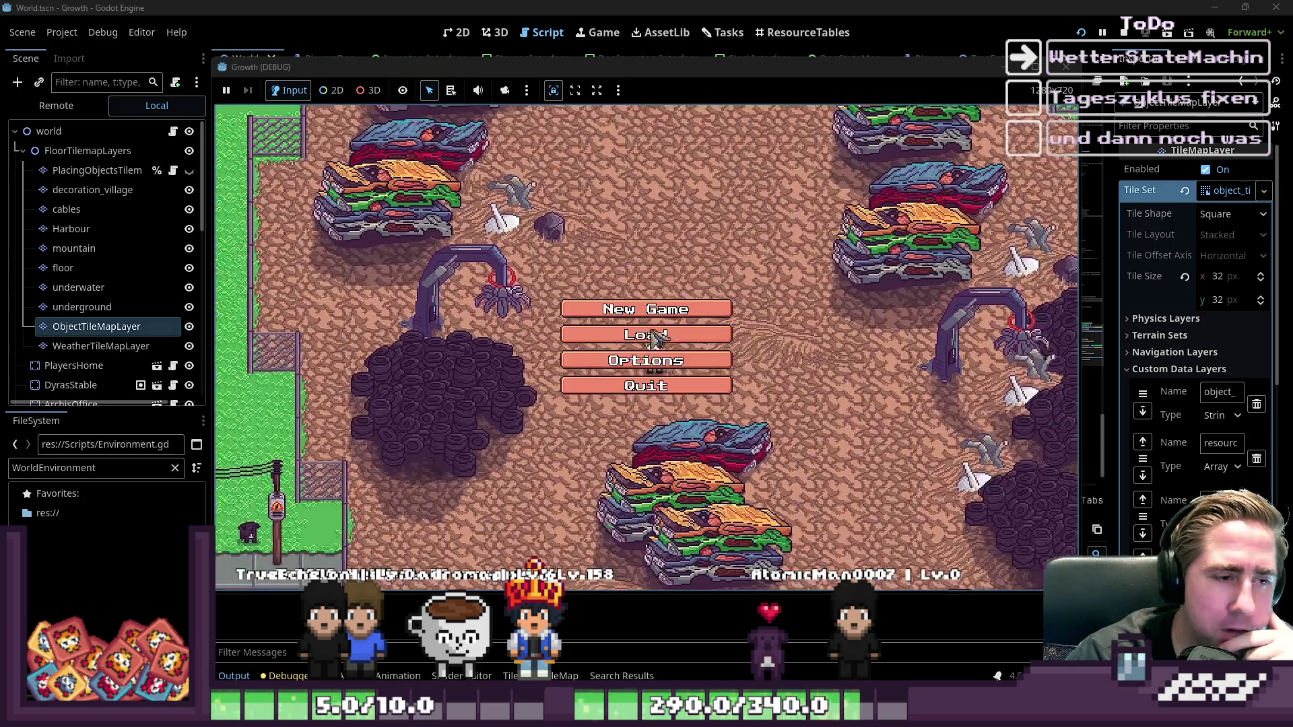
click(680, 307)
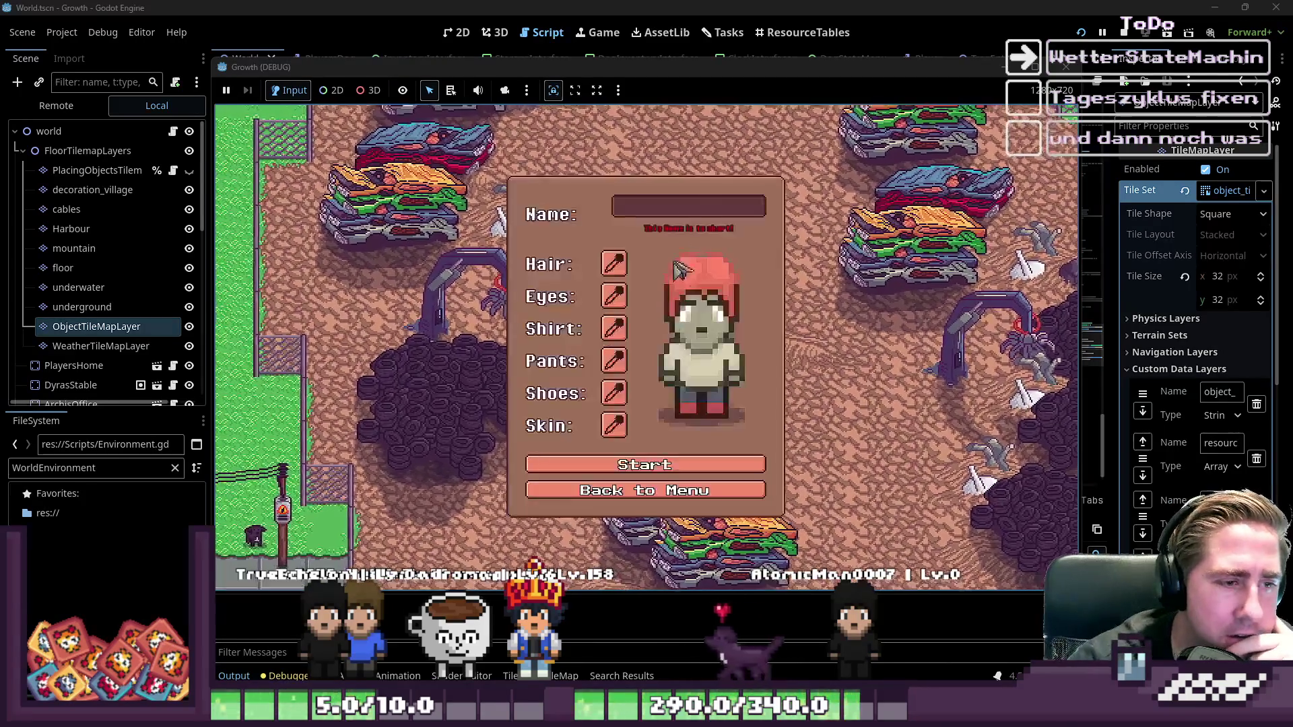
text(xds)
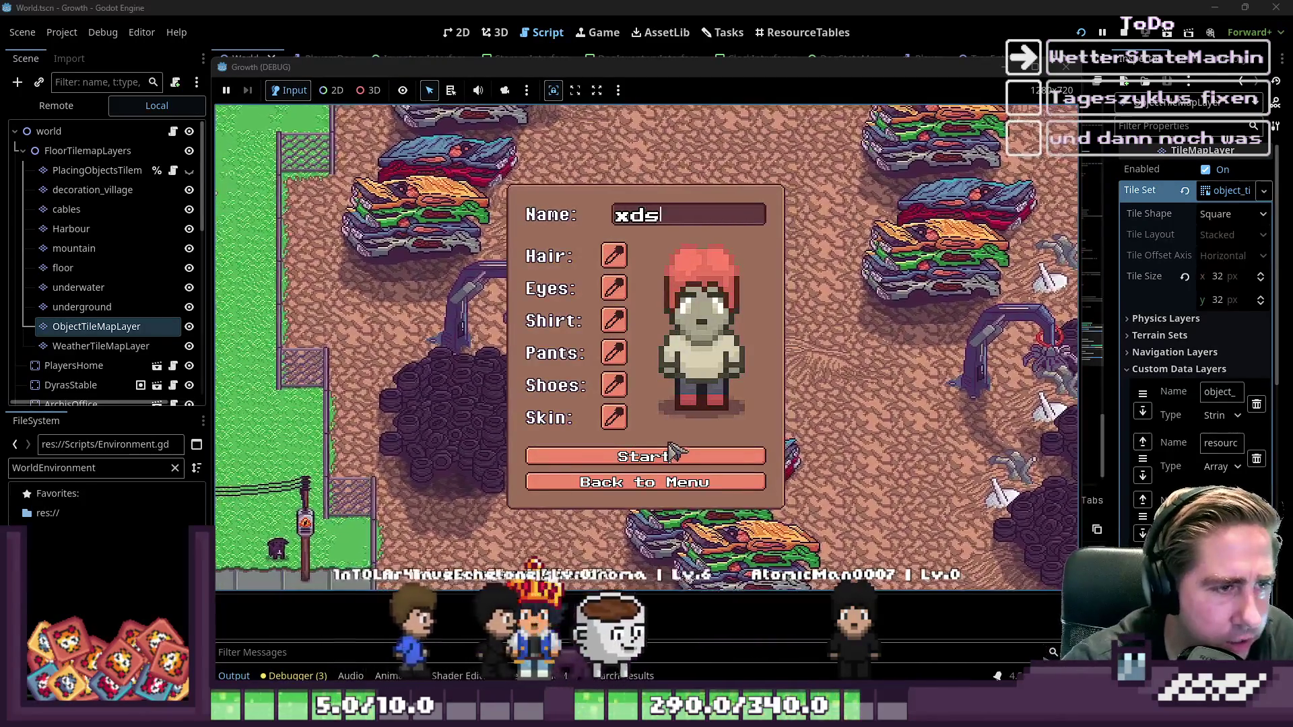
click(659, 453)
- Bring the editor forward and look over the World map in the 2D view
click(345, 603)
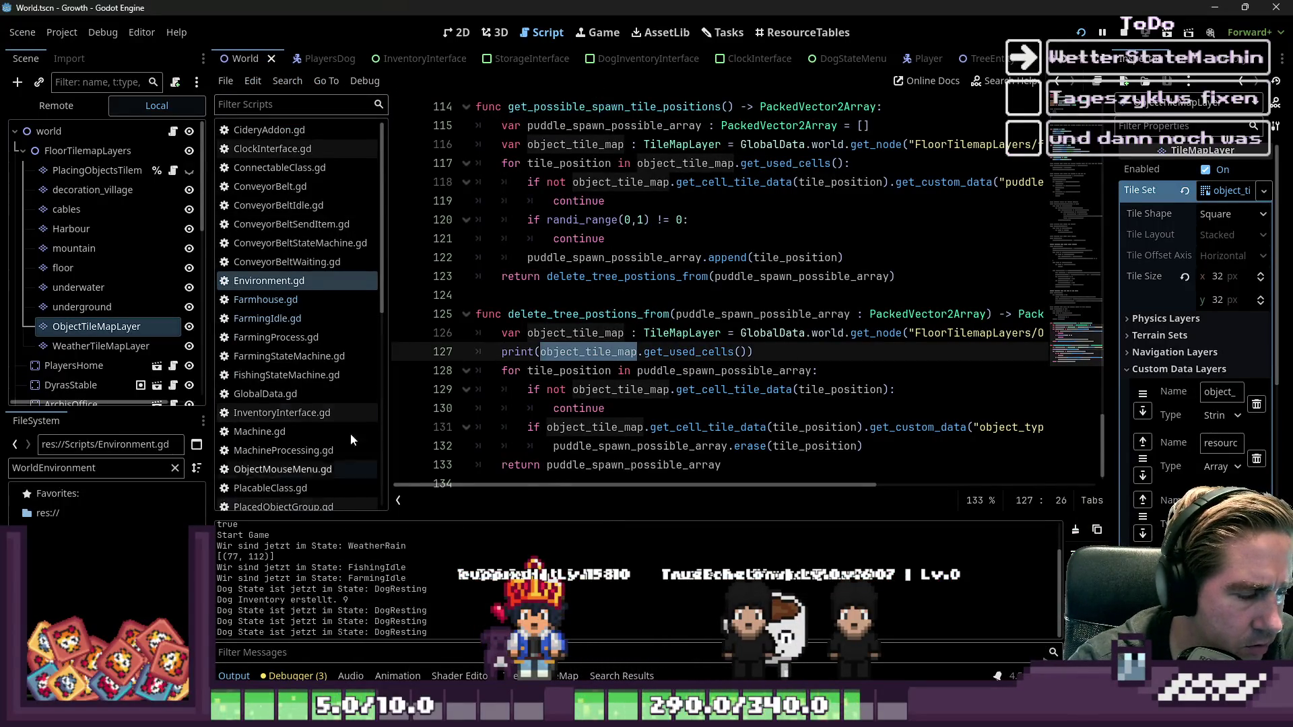
click(458, 32)
scroll(776, 304, up, 2)
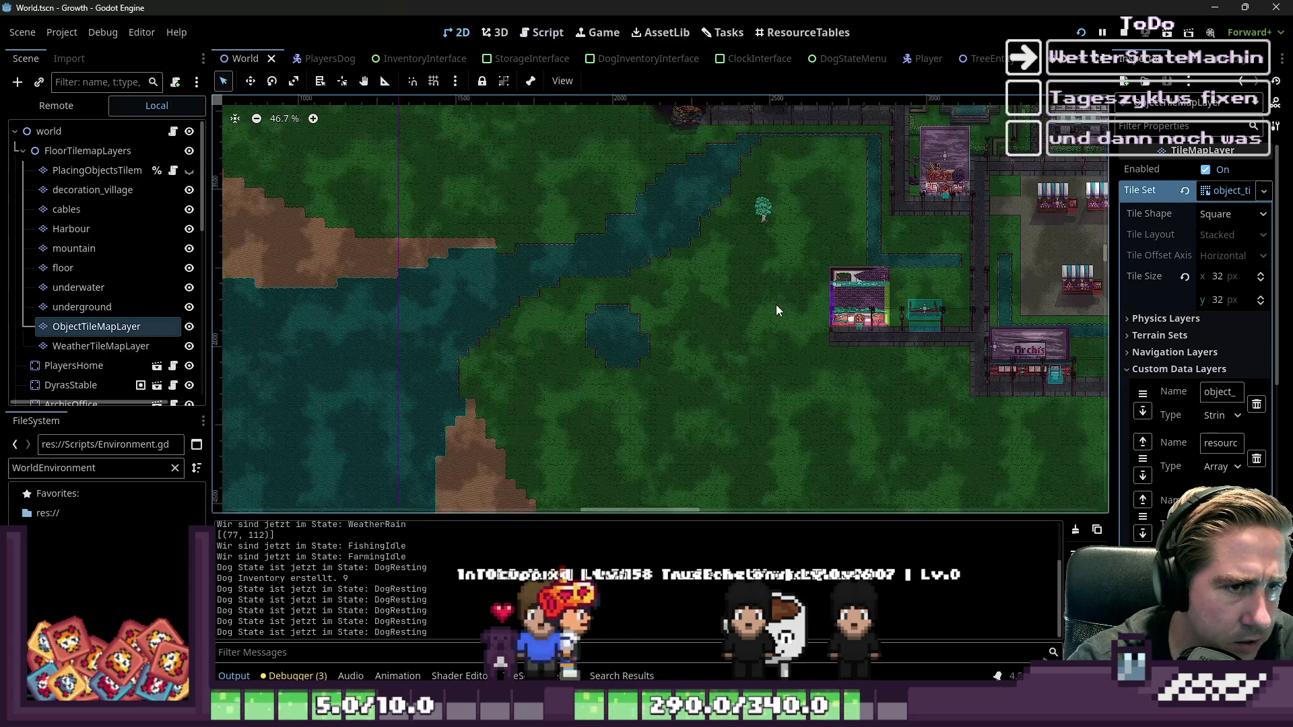
scroll(761, 198, up, 4)
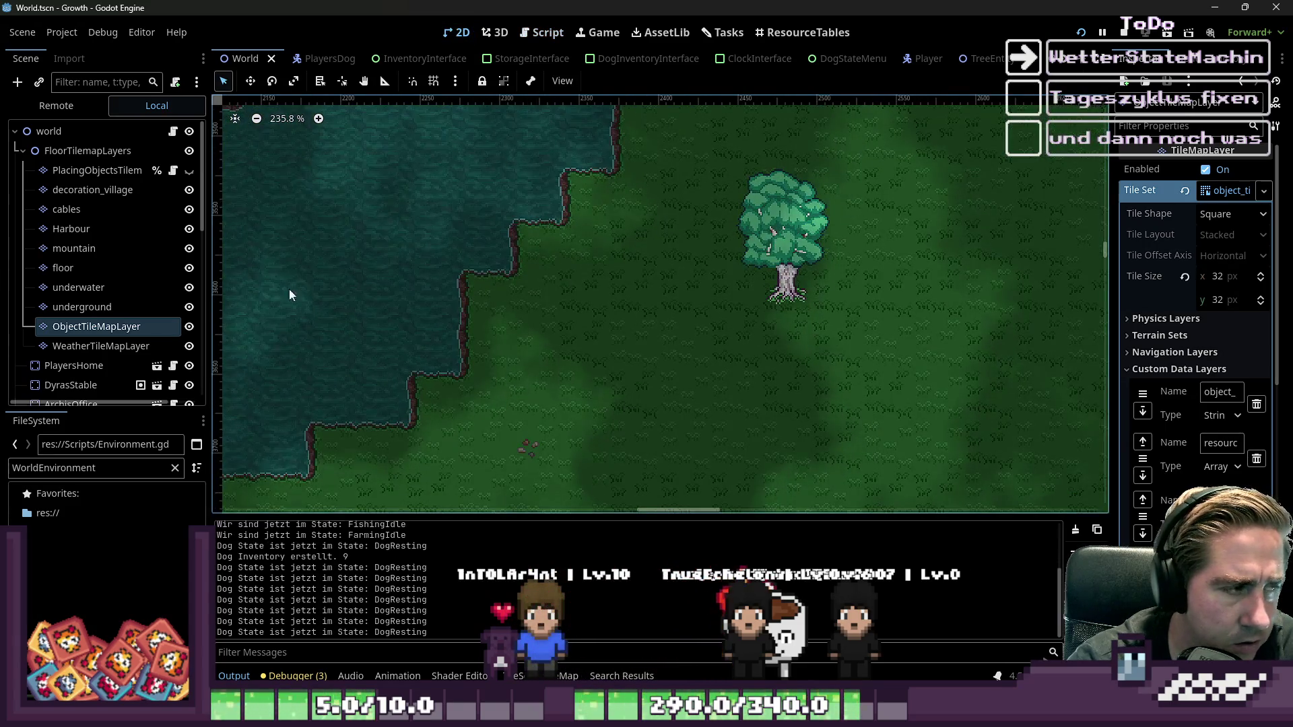
scroll(546, 359, down, 8)
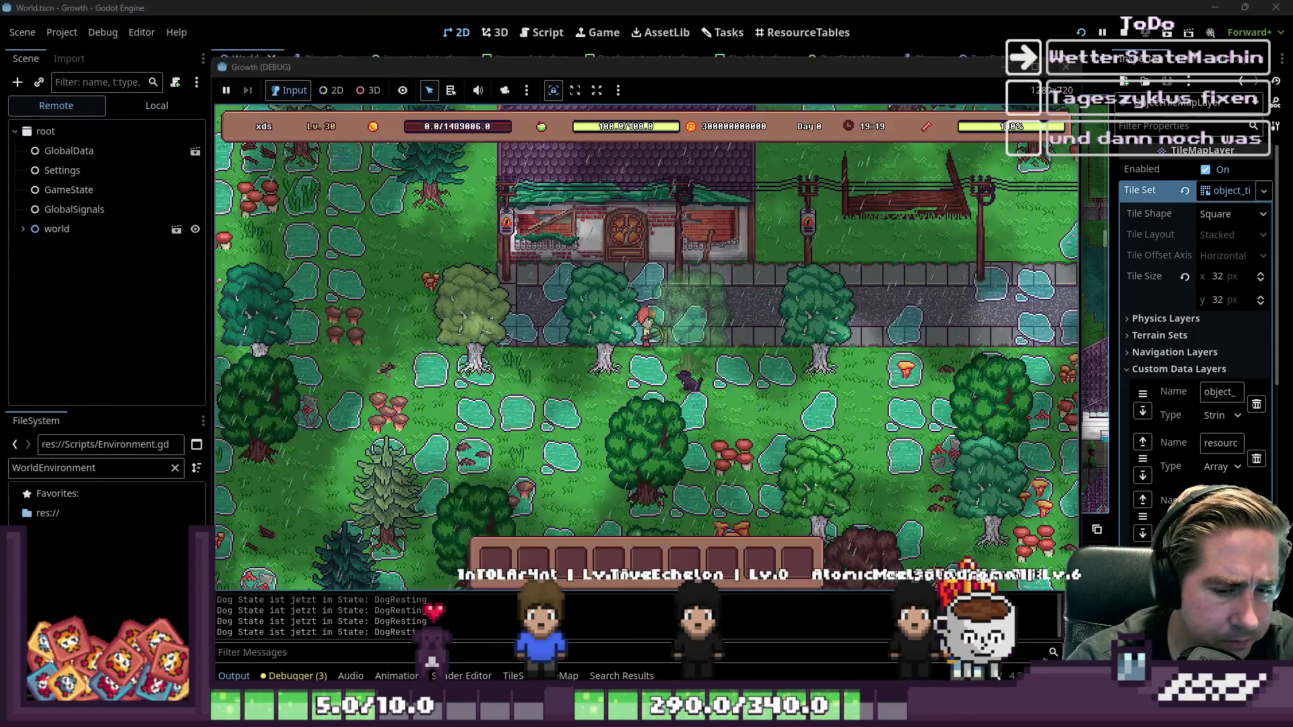
- Inspect the running game's live tree, expanding world and its FloorTilemapLayers
click(159, 249)
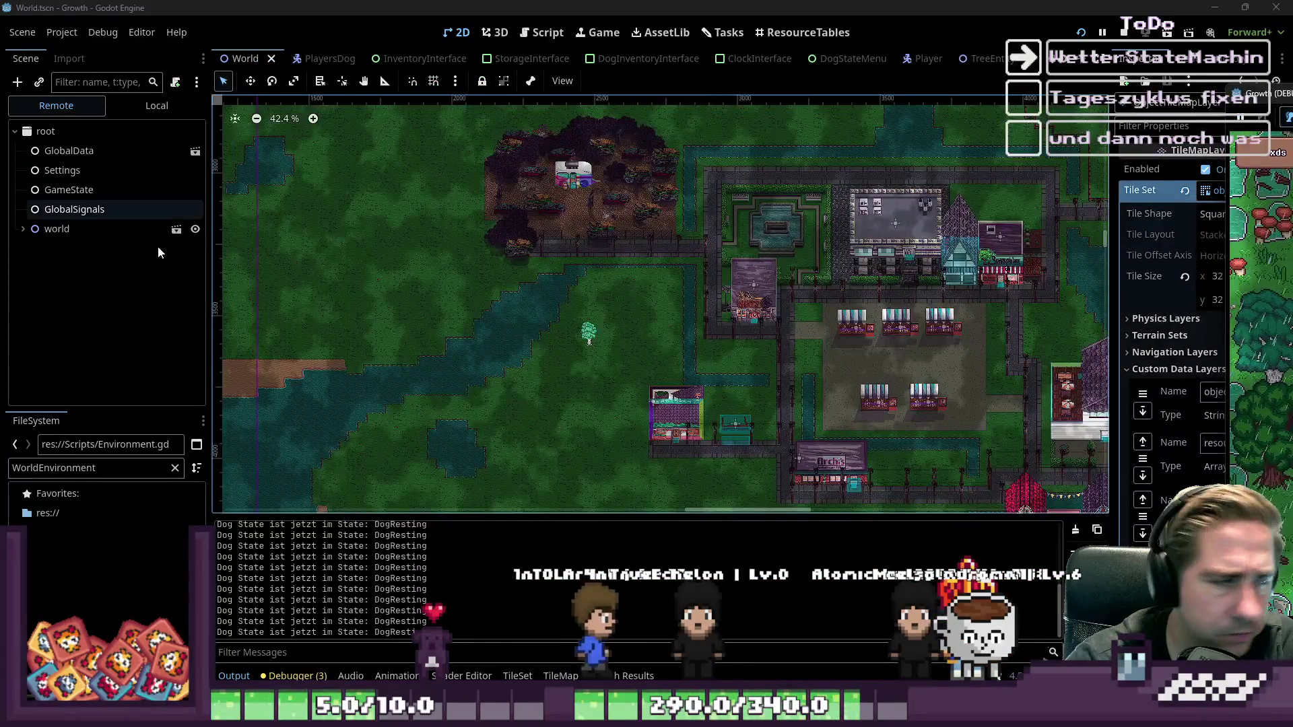
click(22, 229)
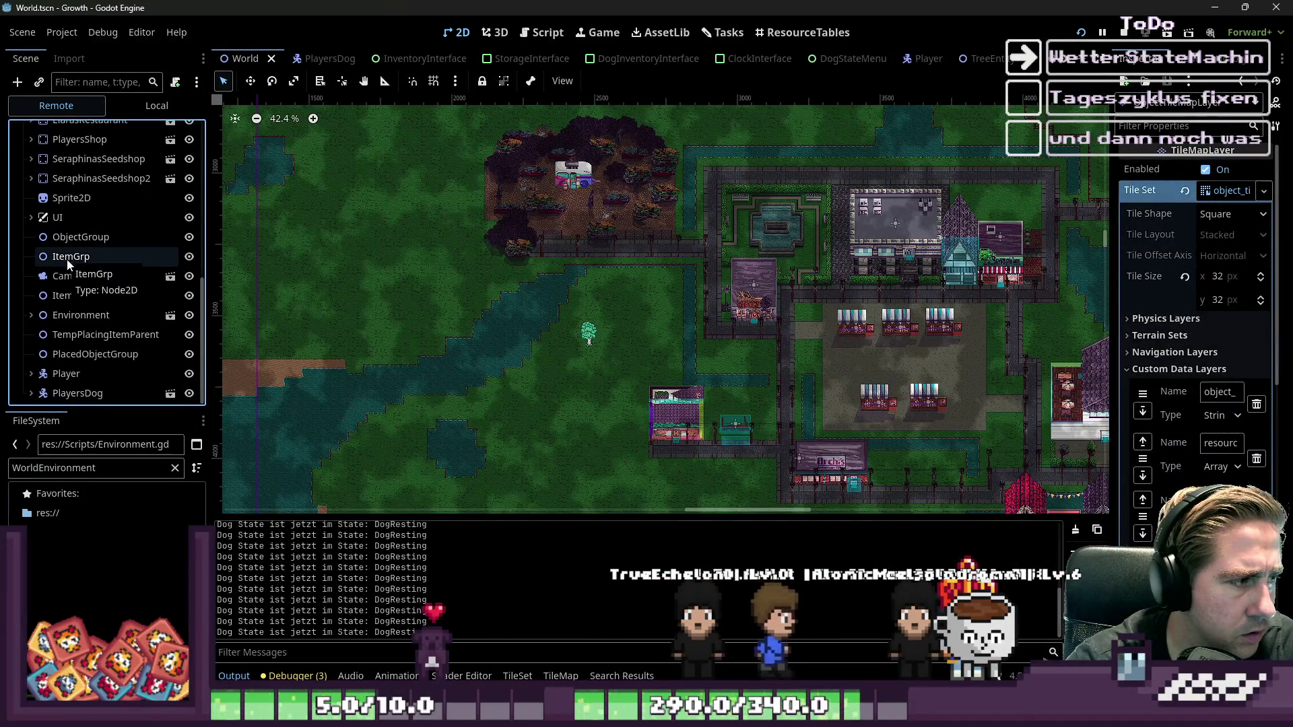
scroll(124, 311, up, 10)
click(19, 229)
click(18, 229)
click(31, 248)
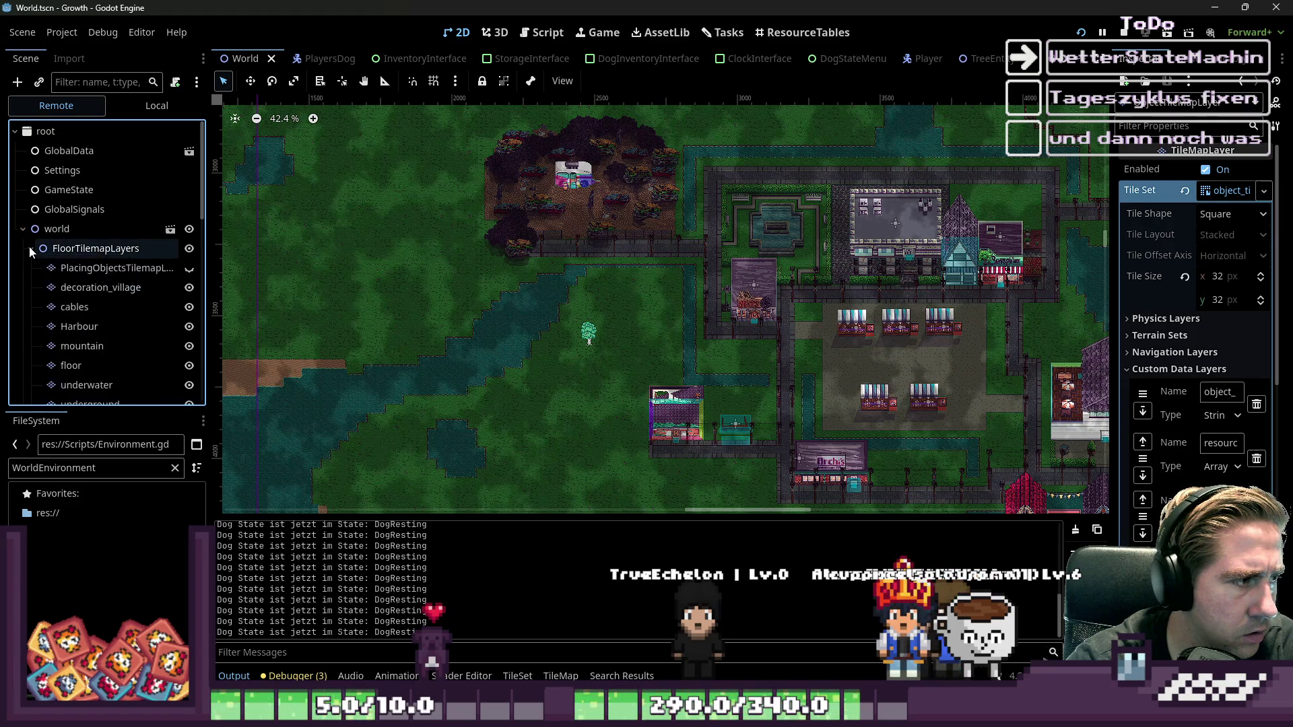
scroll(37, 309, down, 3)
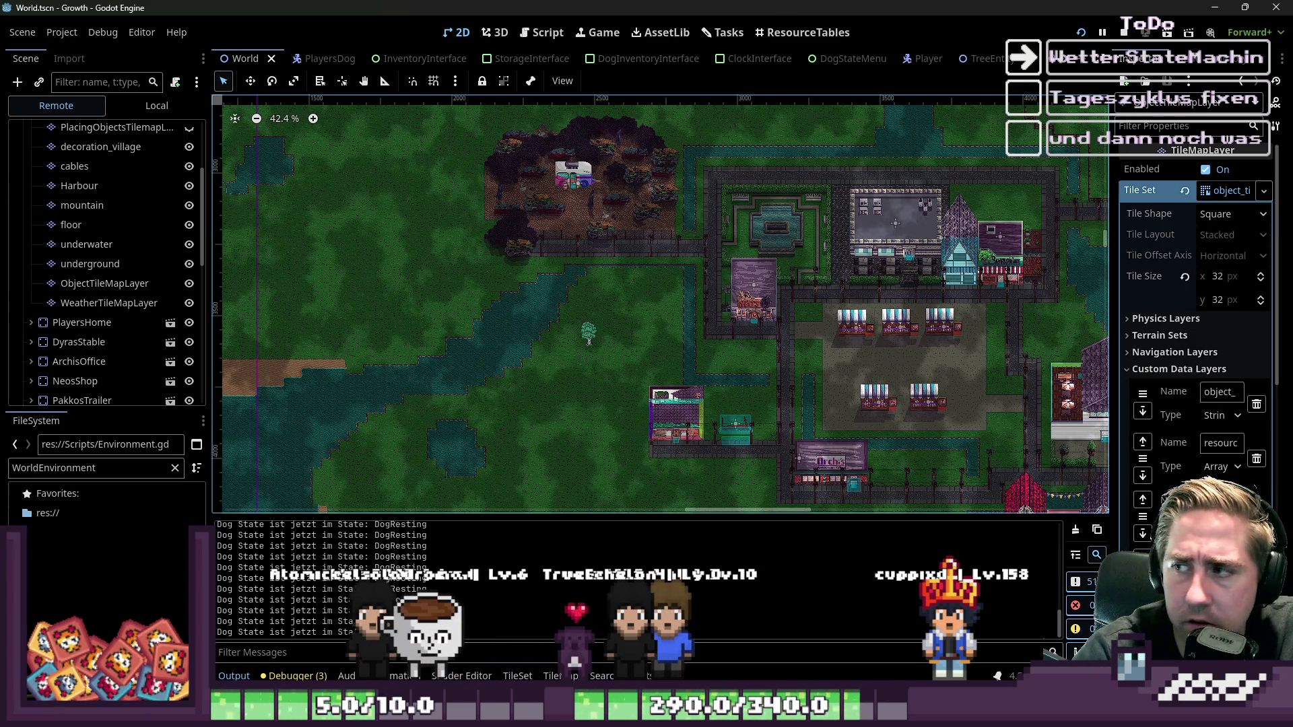
- Stop the running game and place the caret on line 42 of WeatherRain.gd
click(556, 30)
click(1080, 32)
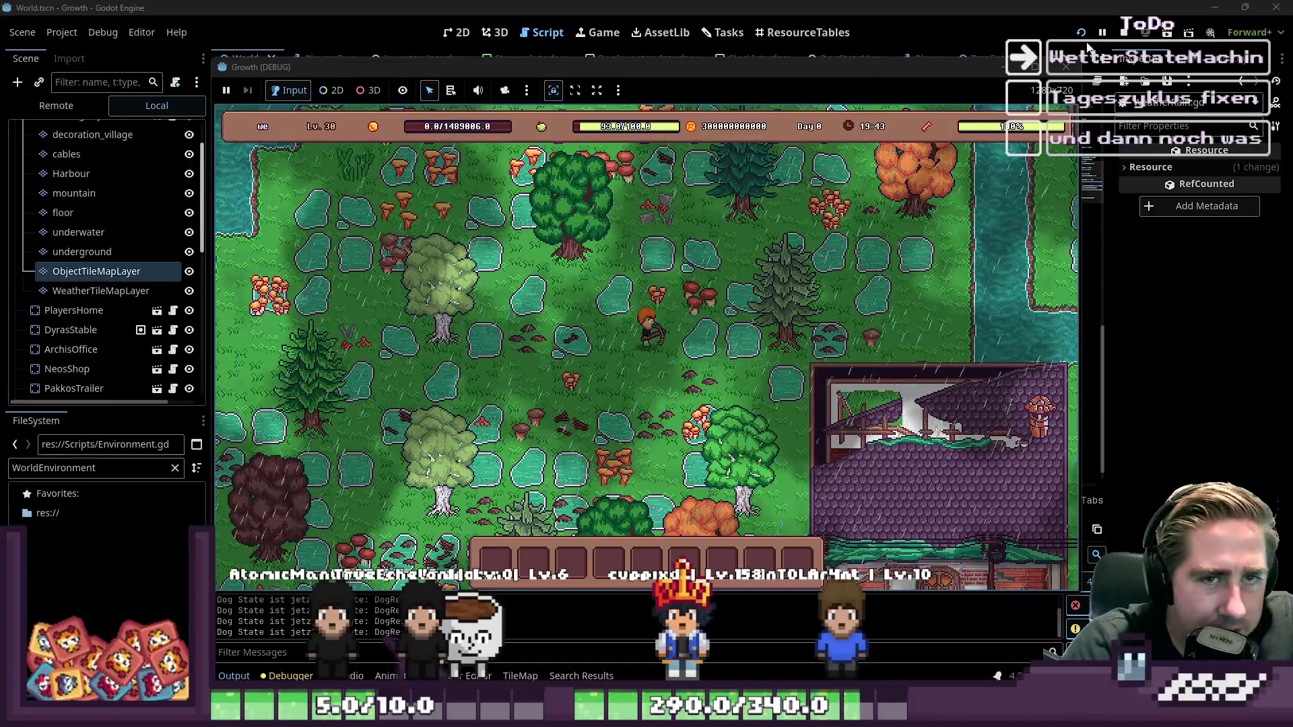
click(1065, 67)
click(978, 249)
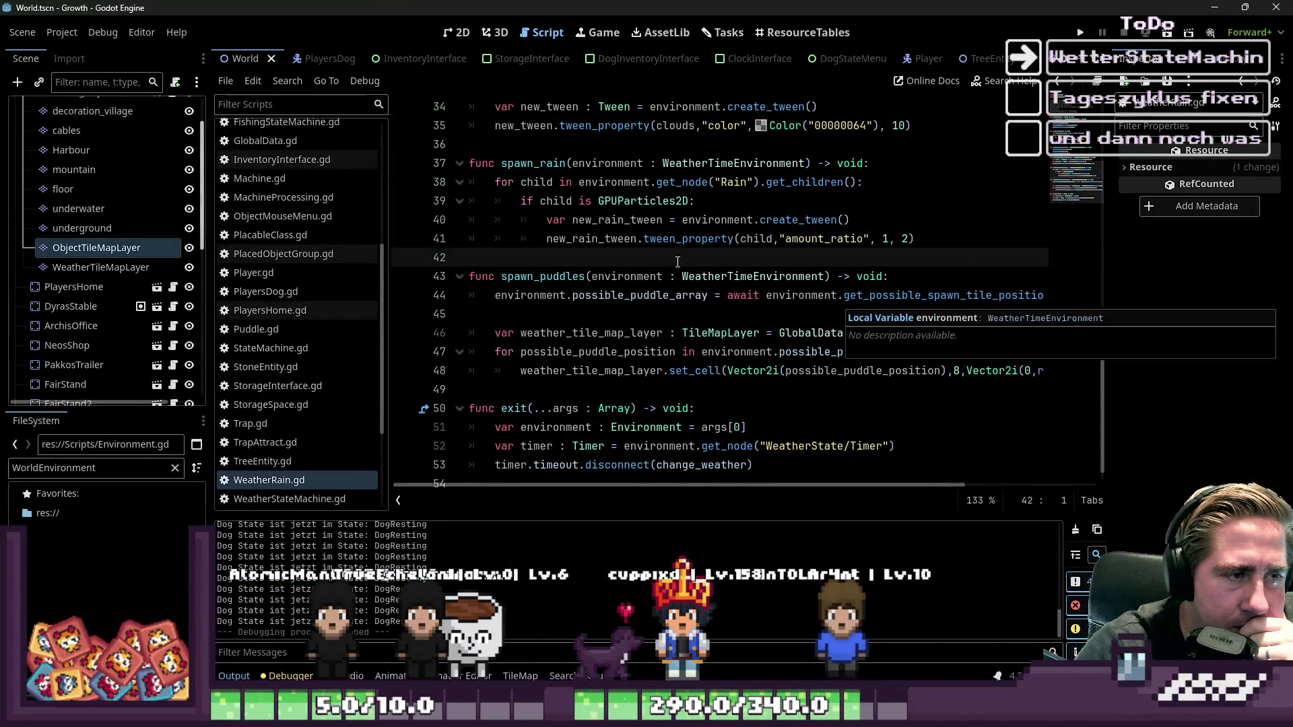
- In Environment.gd, delete the await timer line from the spawn-tiles function
scroll(320, 205, up, 2)
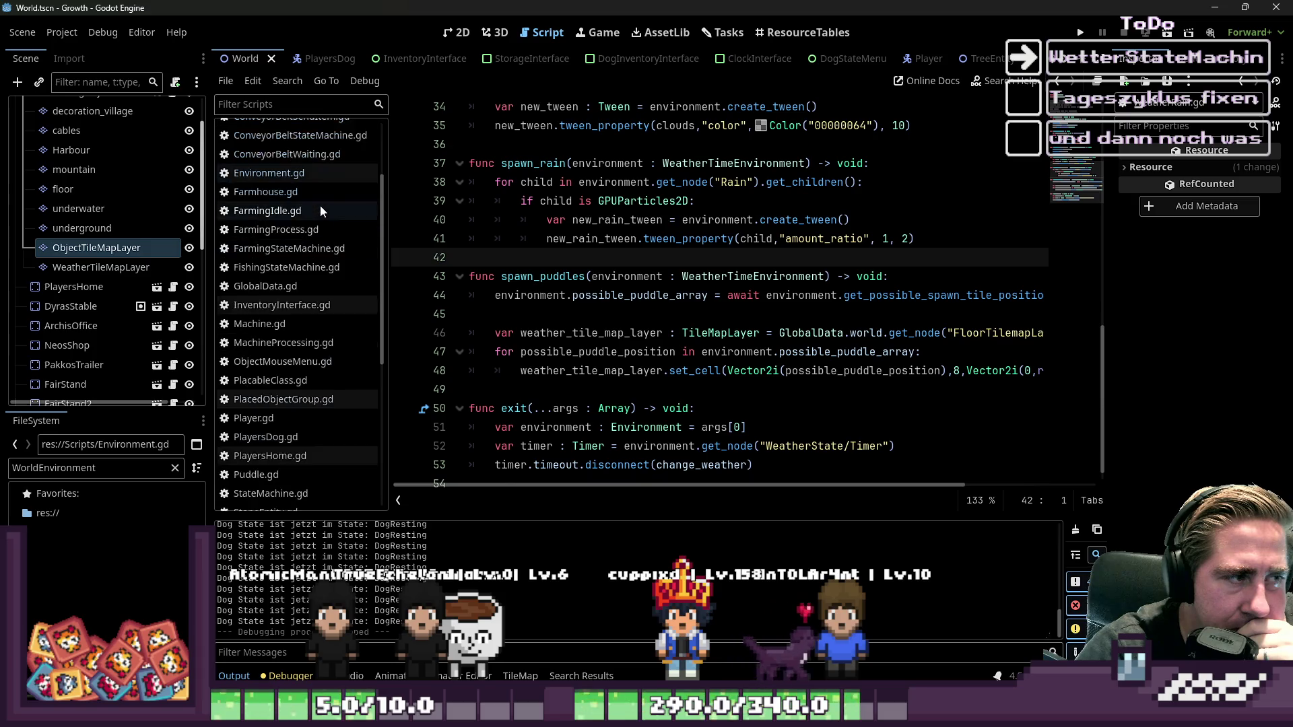
click(316, 174)
click(555, 200)
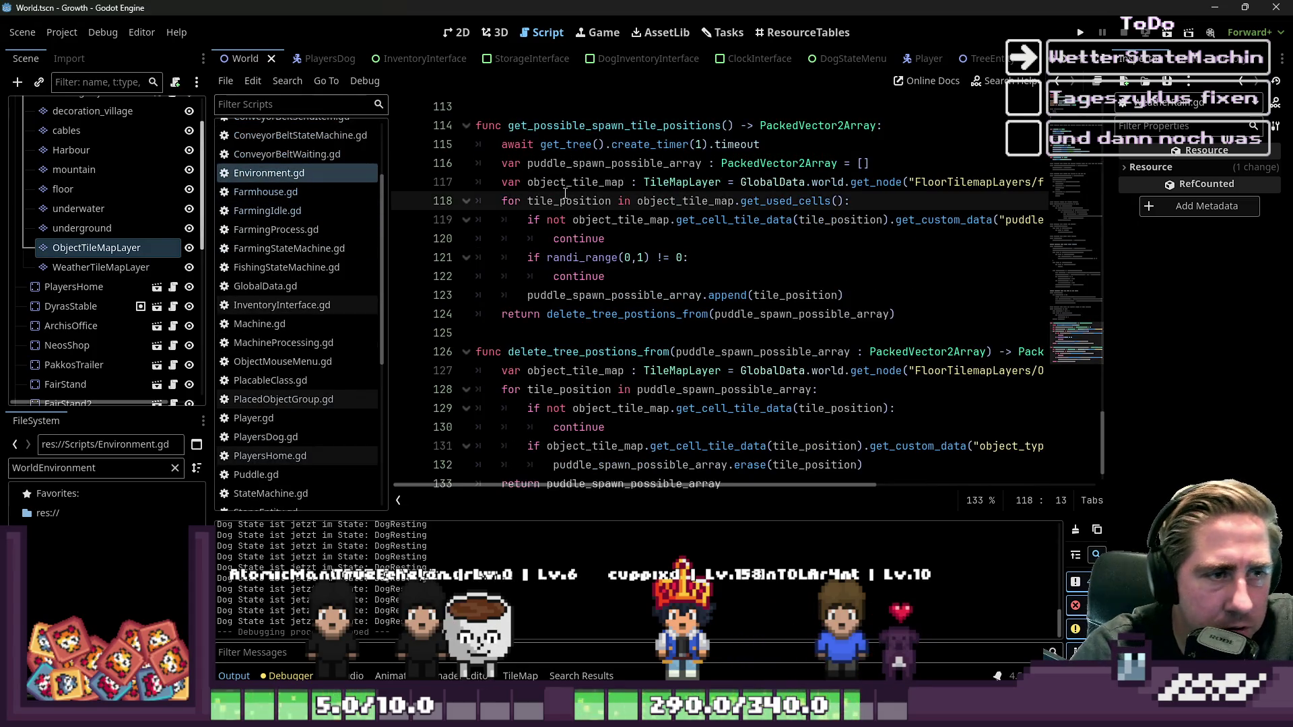
key(Up)
key(Up)
key(Up)
key(End)
key(ctrl+BackSpace)
key(ctrl+BackSpace)
key(ctrl+BackSpace)
text(t)
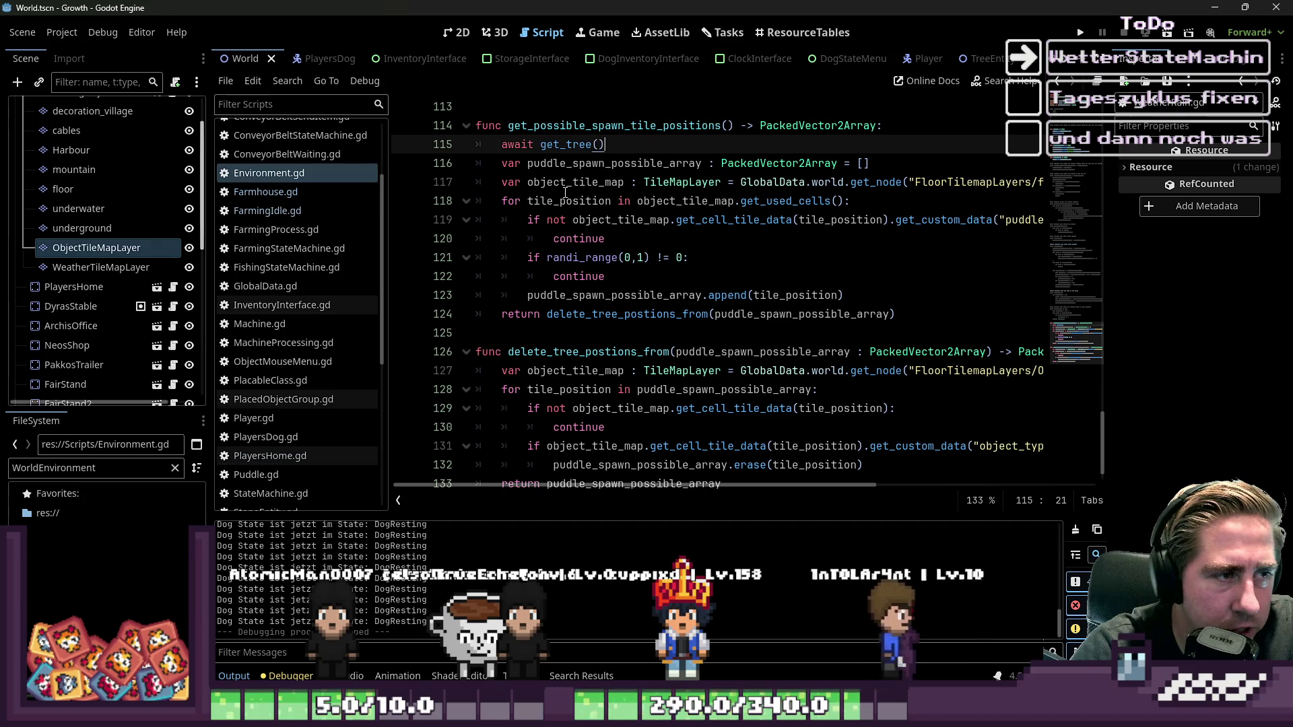
key(ctrl+BackSpace)
key(ctrl+BackSpace)
key(ctrl+BackSpace)
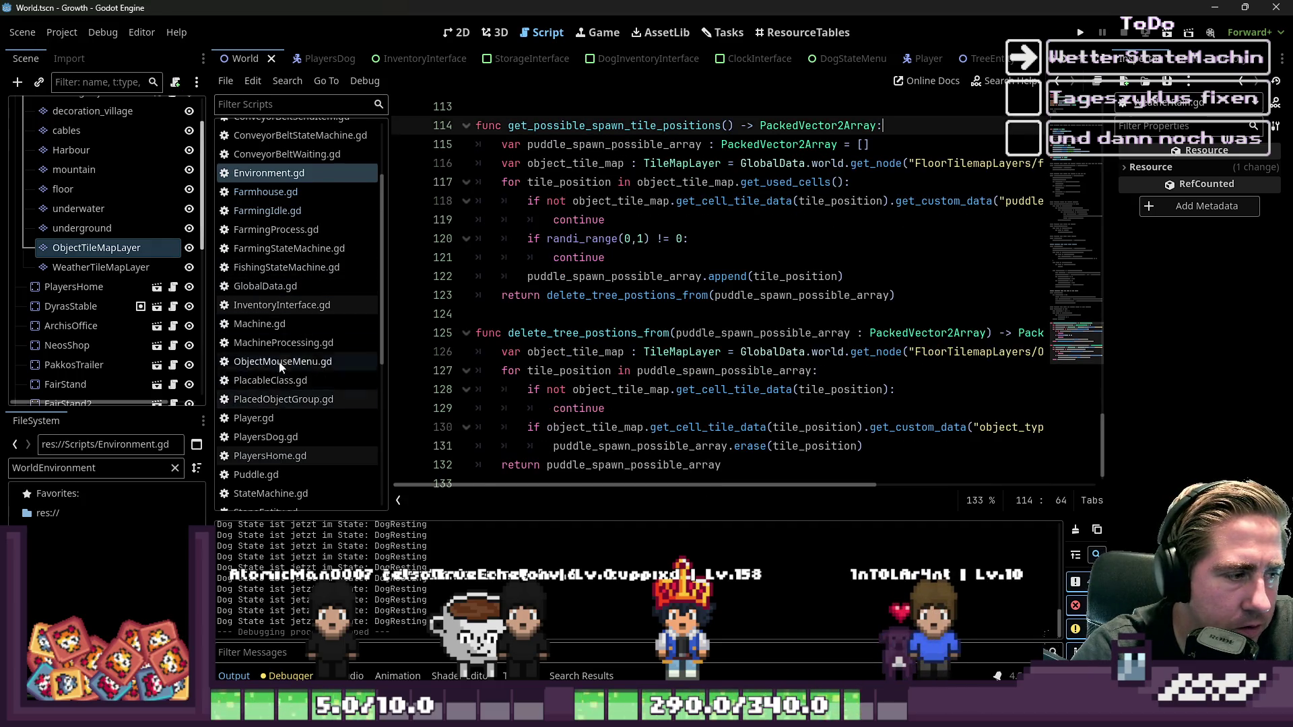
scroll(272, 380, up, 1)
scroll(281, 380, down, 5)
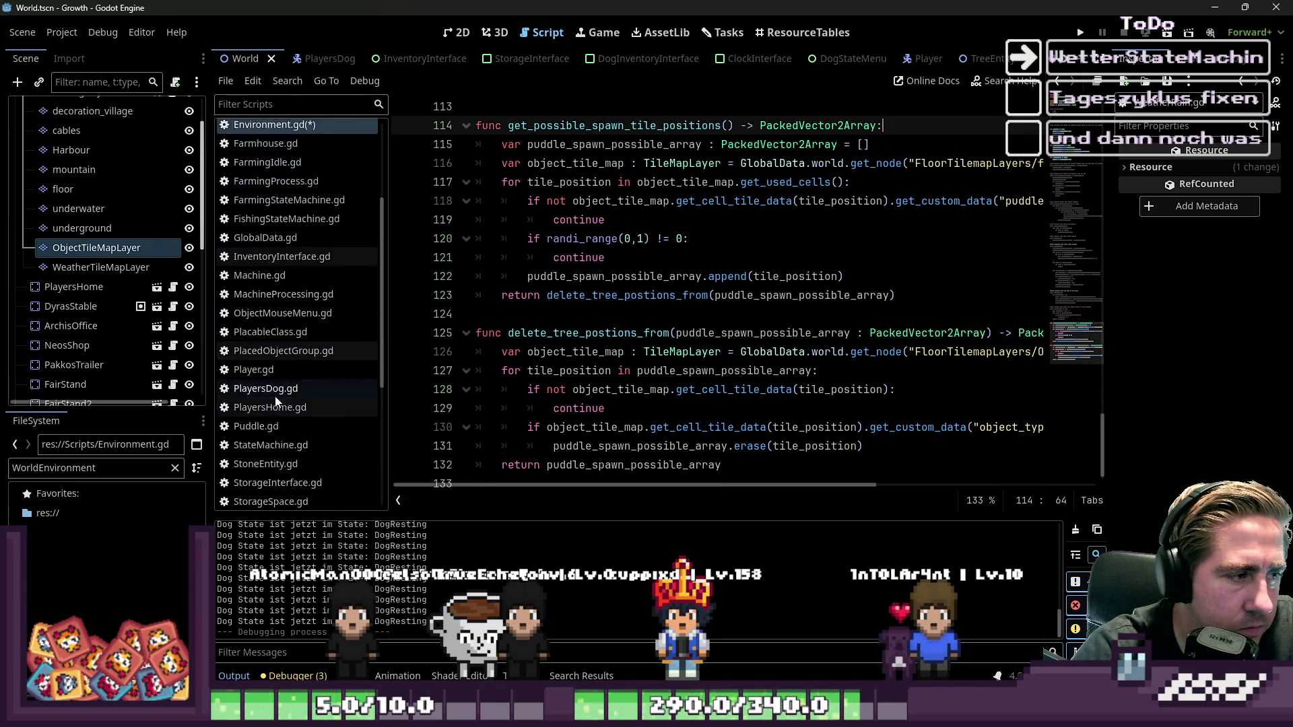
- In WeatherRain.gd, undo and redo edits to the line 44 await call, then save
click(269, 432)
click(597, 317)
key(ctrl+z)
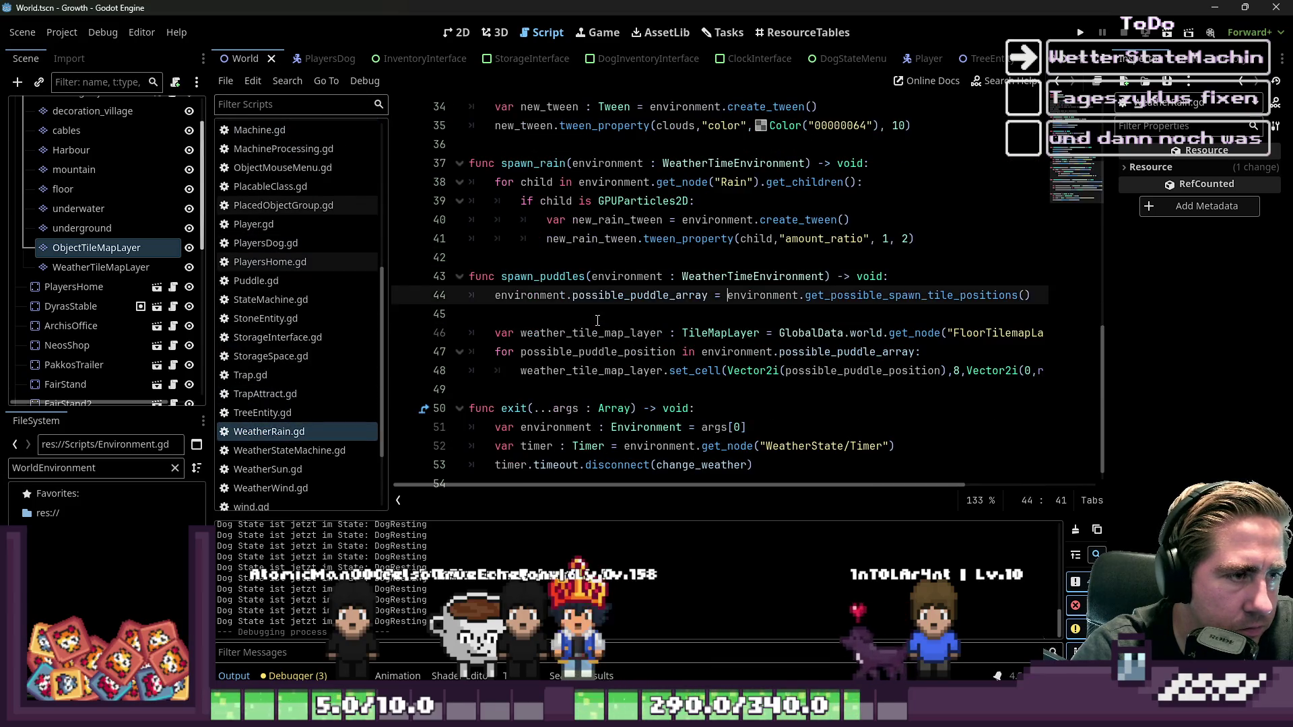
key(ctrl+z)
key(ctrl+y)
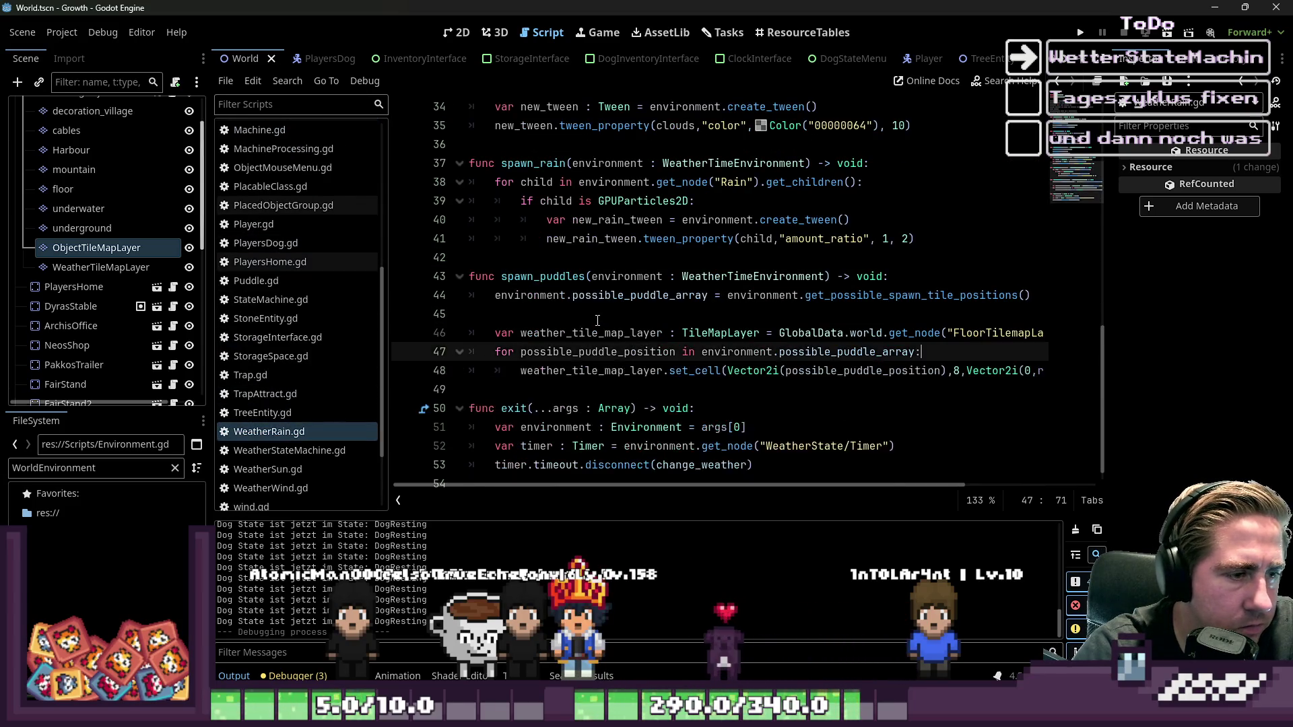
key(ctrl+z)
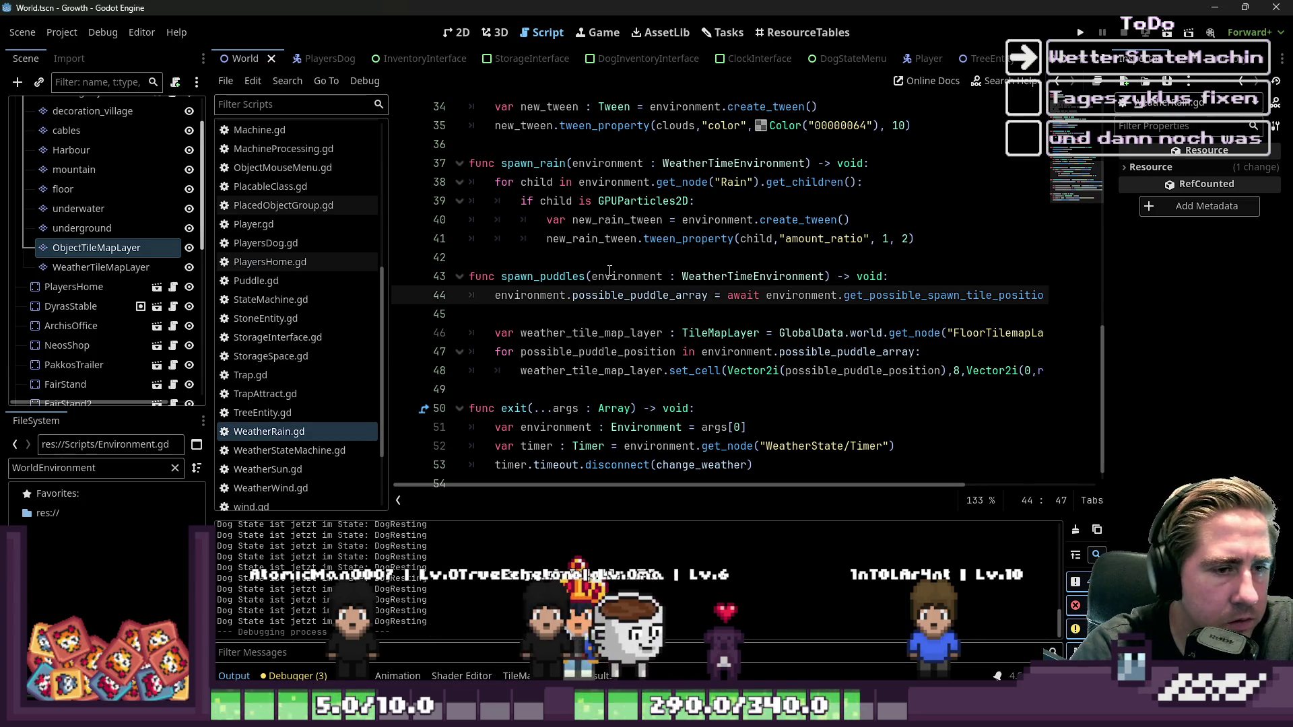
click(616, 277)
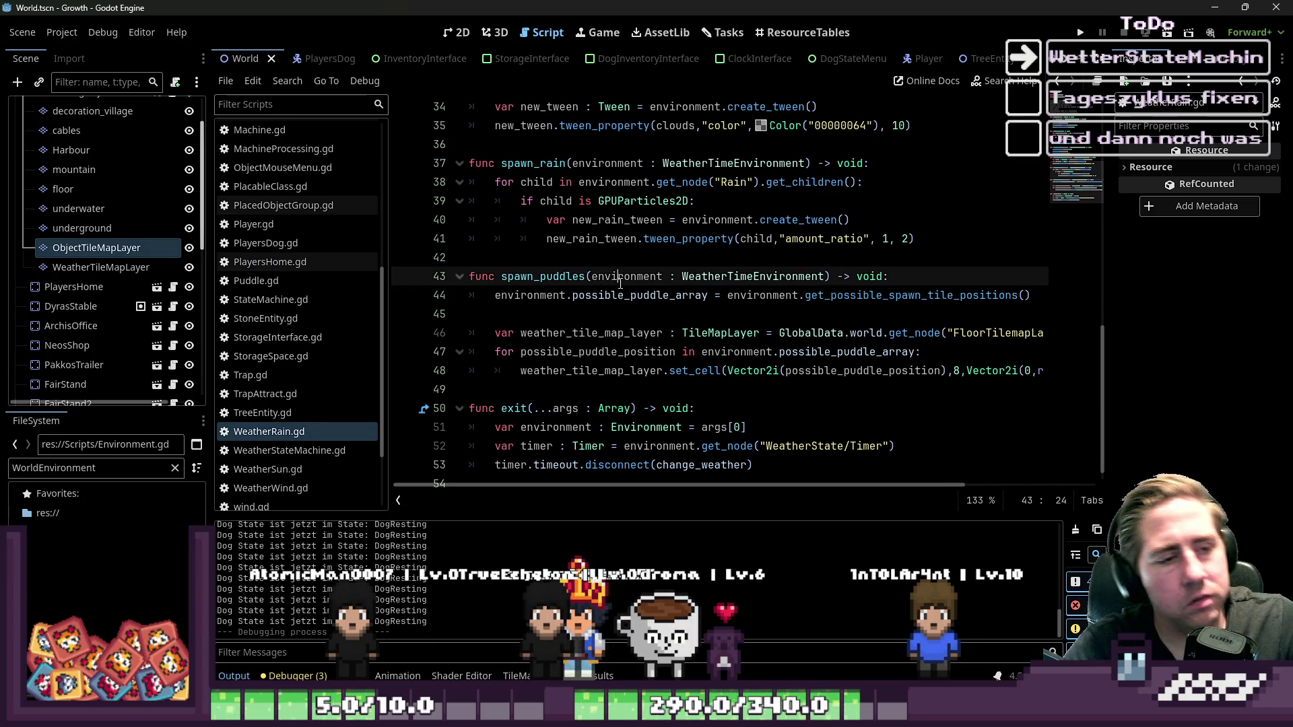
click(640, 308)
key(ctrl+s)
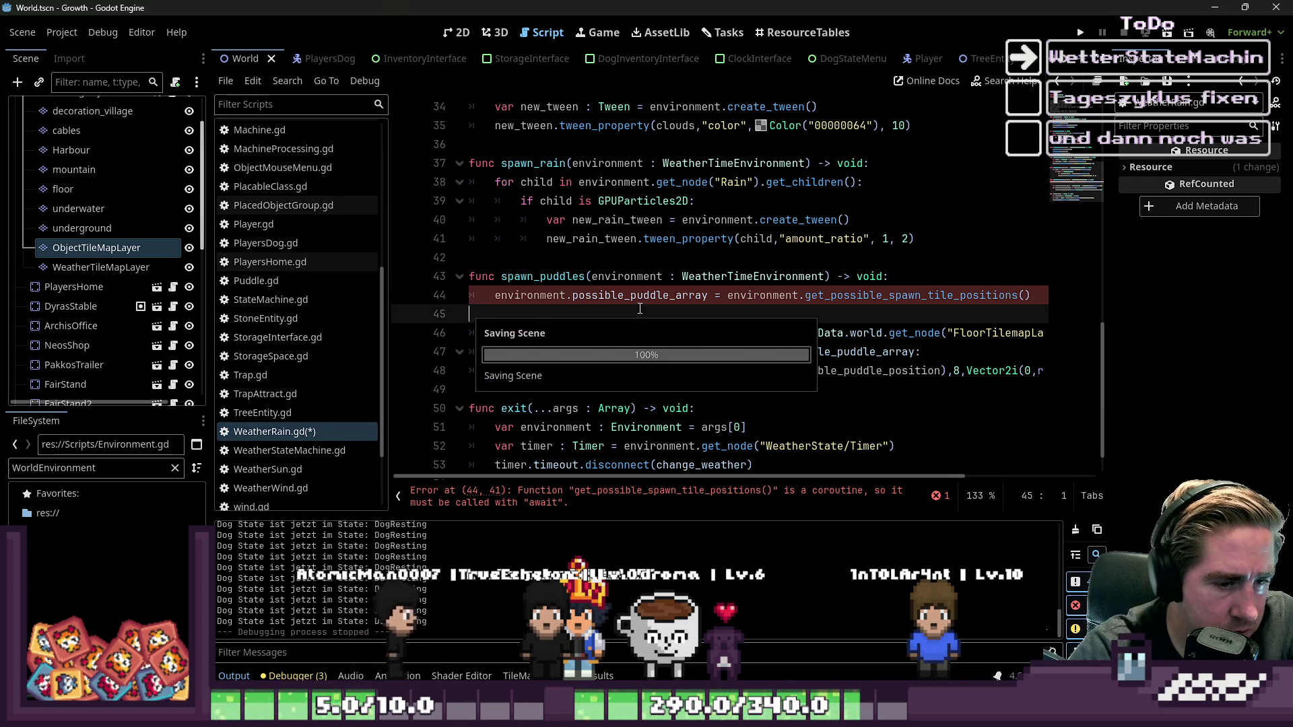
- Review get_possible_spawn_tile_positions in Environment.gd, then return to WeatherRain.gd
click(268, 262)
scroll(283, 223, up, 5)
click(269, 173)
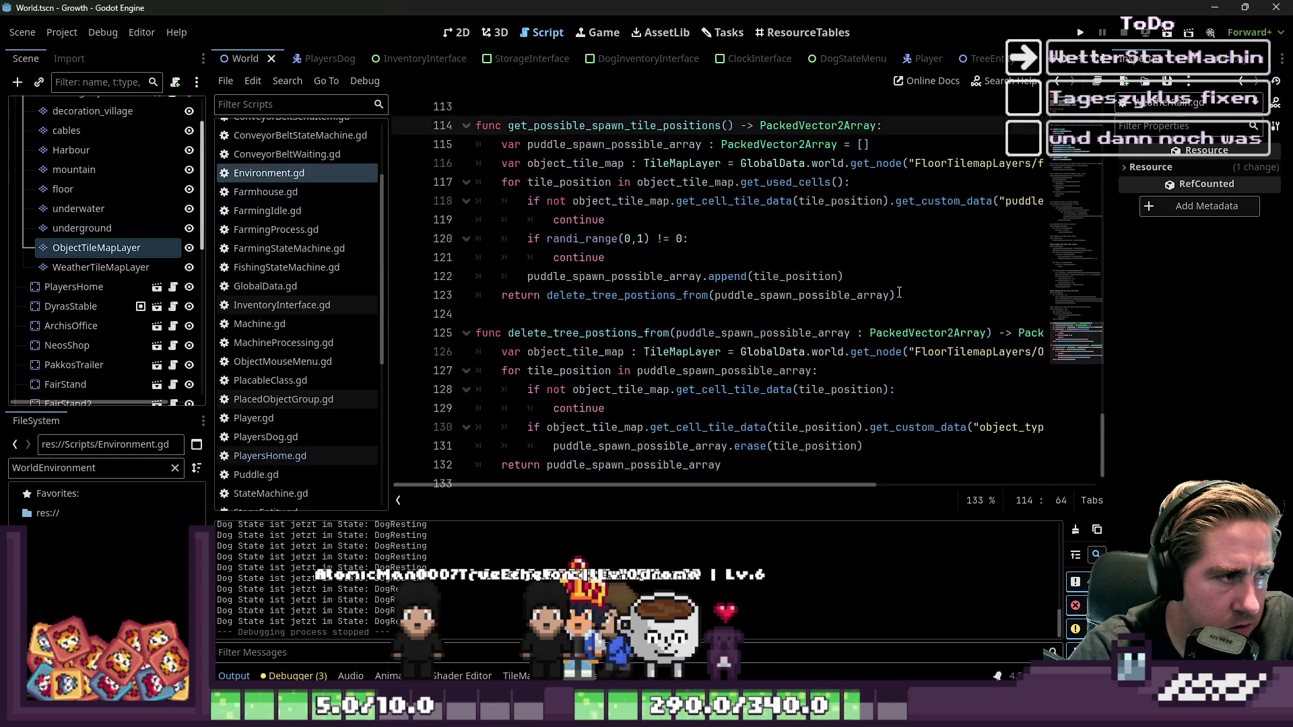
scroll(284, 375, down, 3)
scroll(290, 323, up, 3)
scroll(294, 273, down, 5)
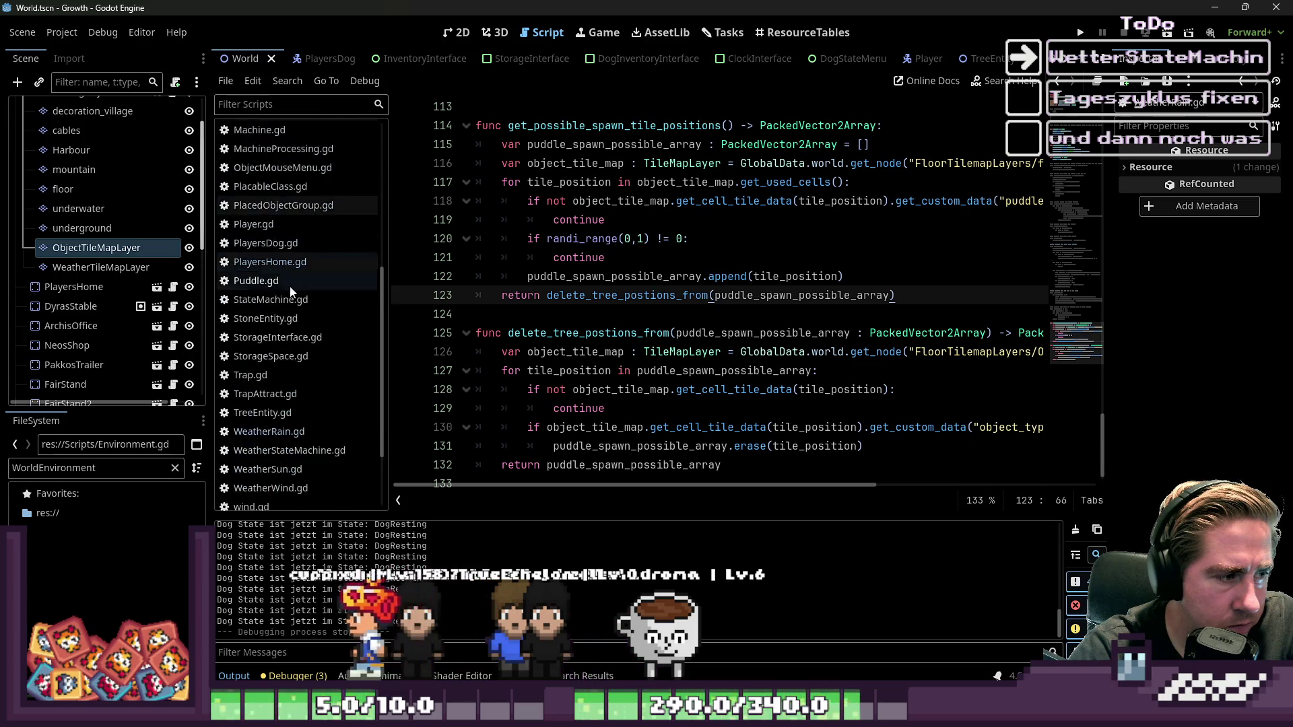
click(269, 431)
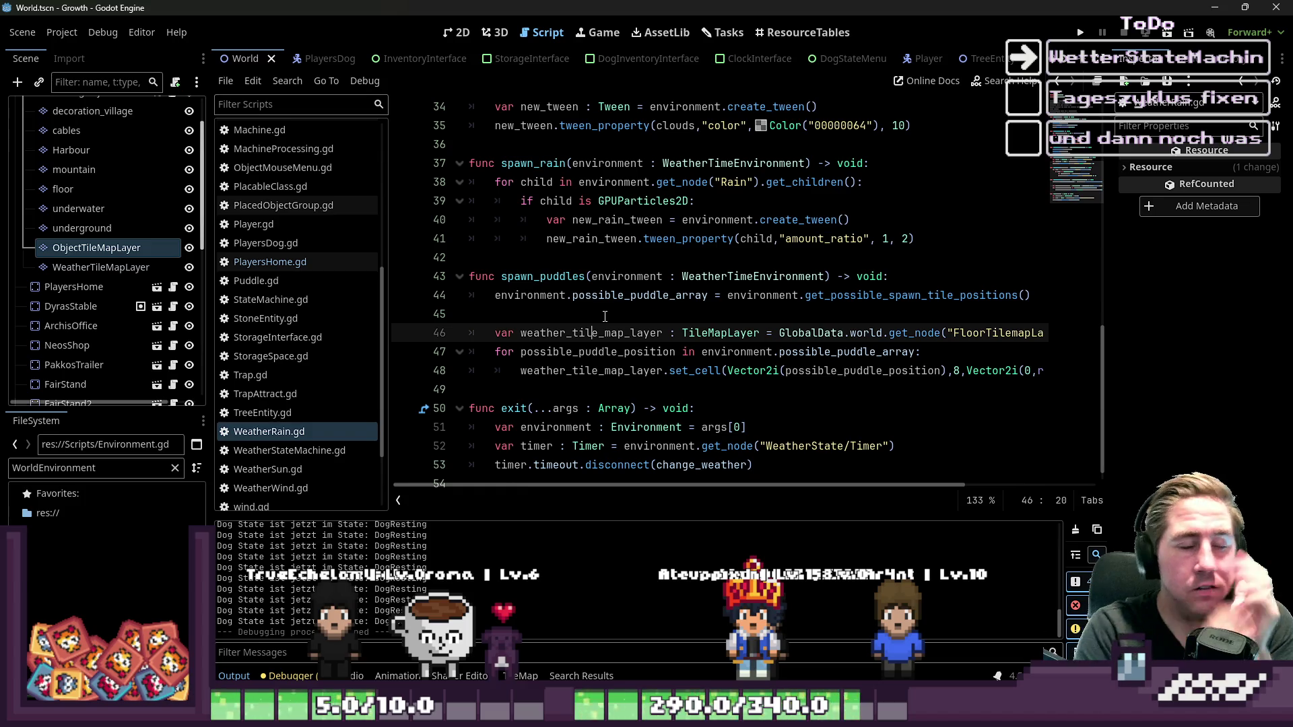
- Collapse FloorTilemapLayers and drag the Scene/FileSystem splitter down to enlarge the scene tree
scroll(167, 120, up, 2)
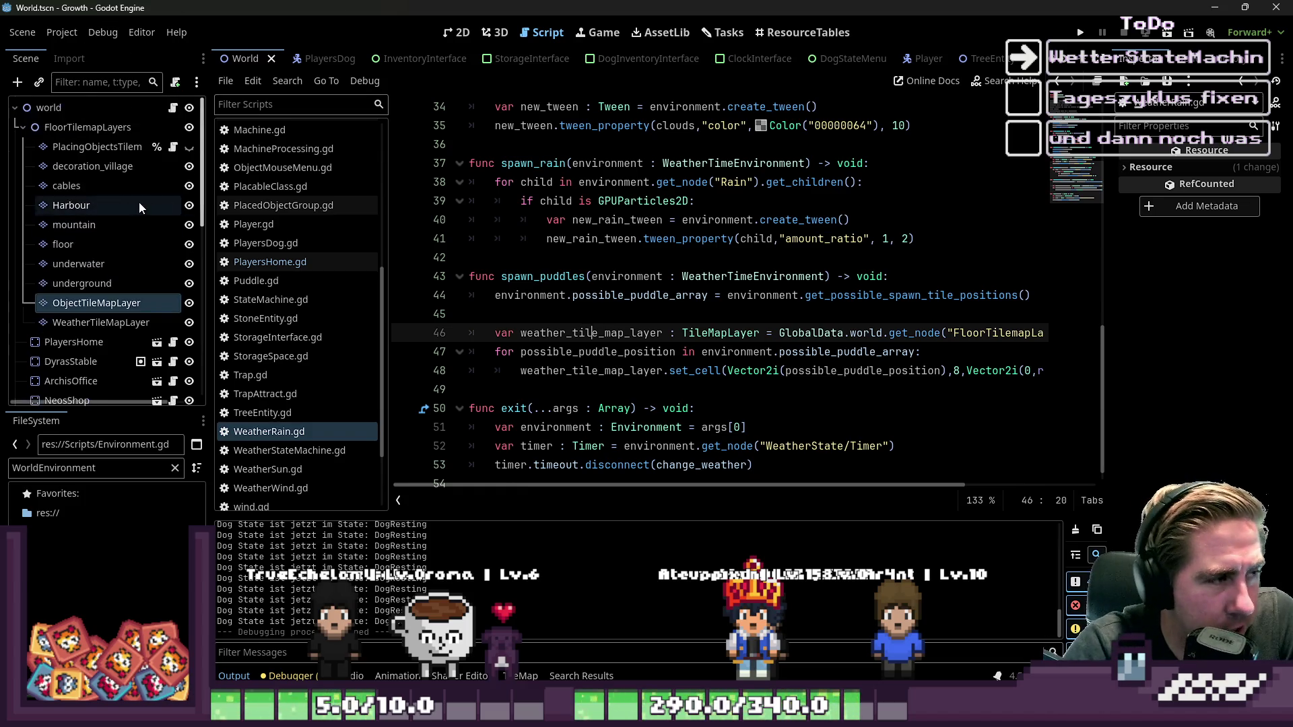
click(20, 128)
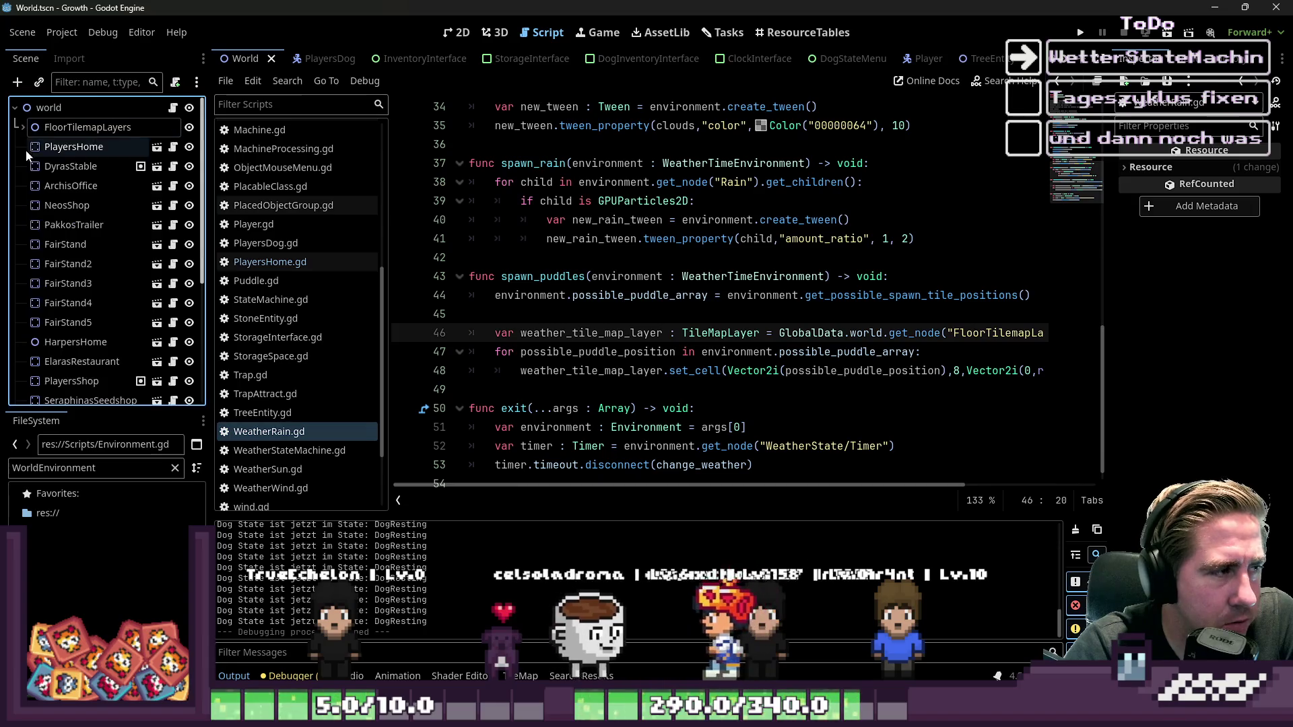
scroll(101, 283, down, 5)
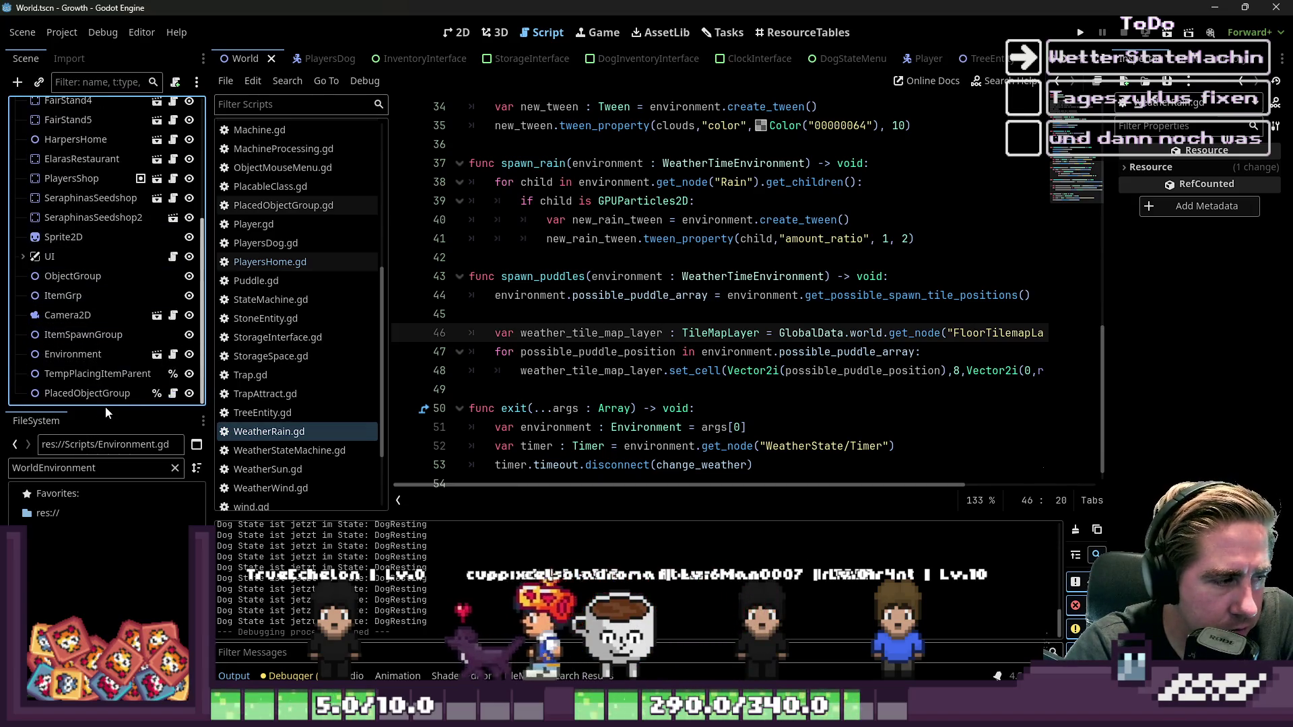
drag(107, 412, 106, 604)
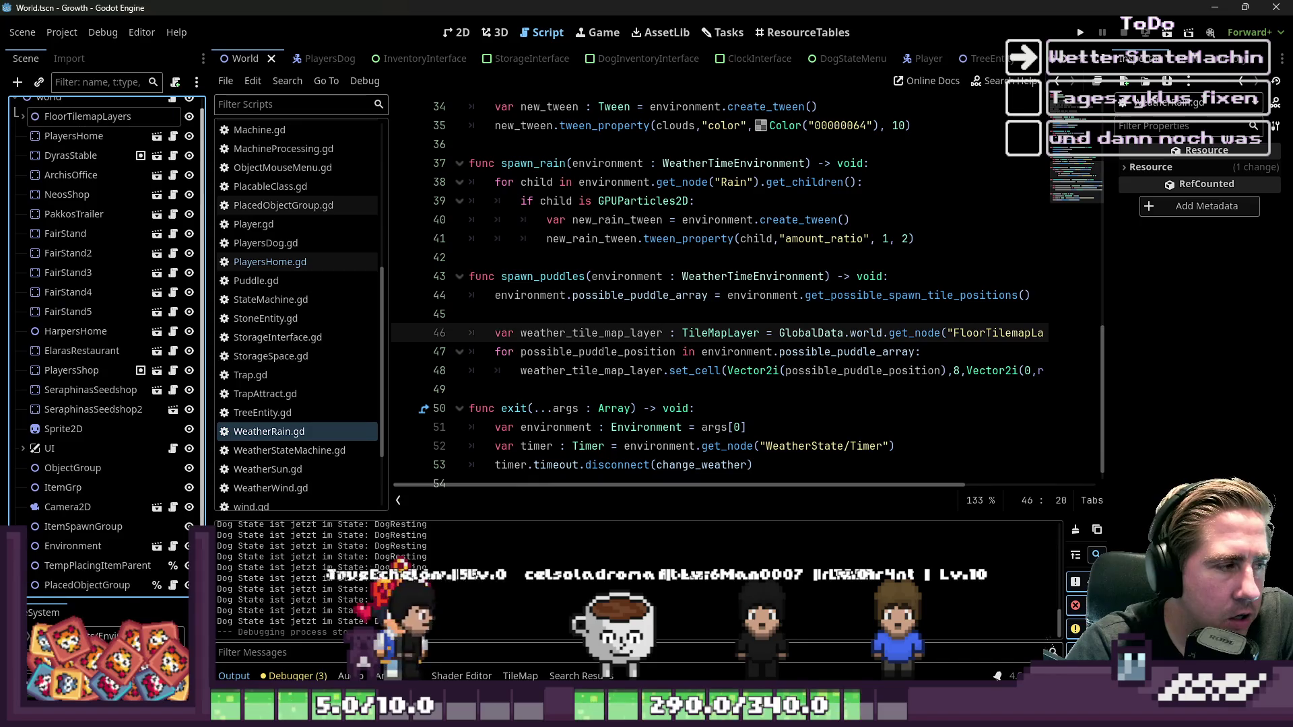
scroll(157, 382, up, 2)
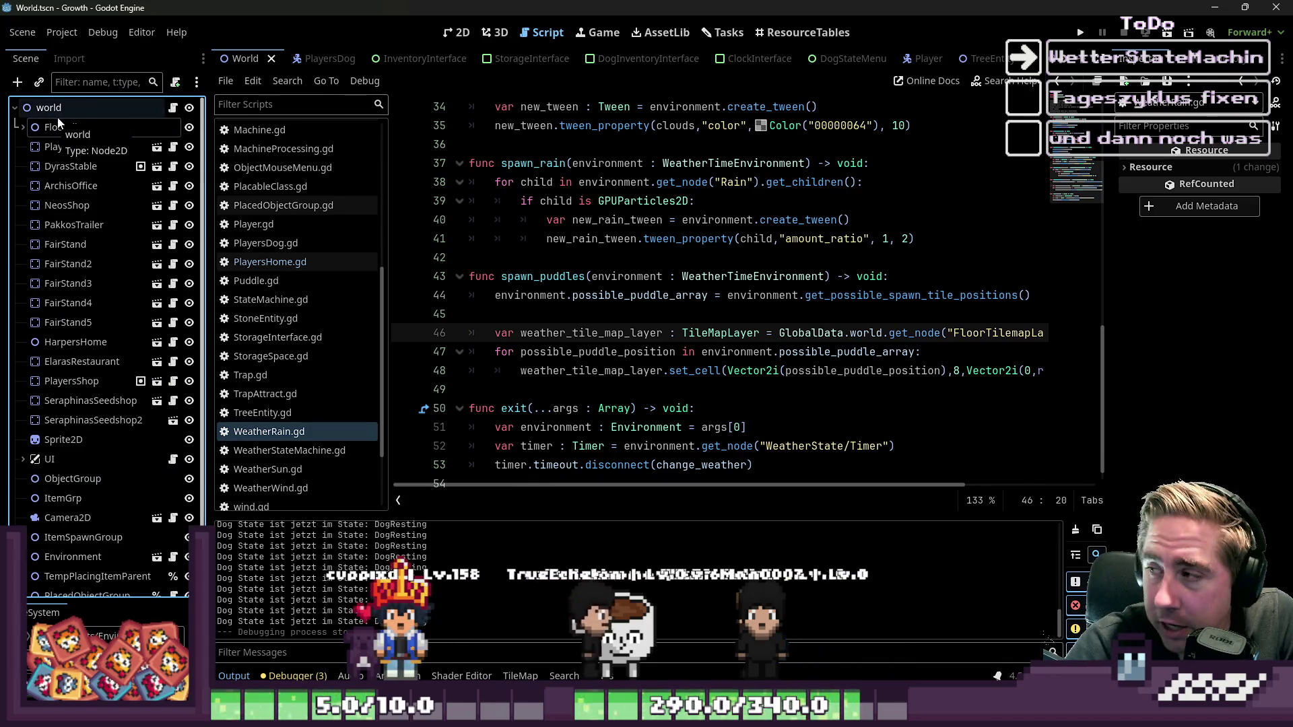
- Look through the PlayersHome, DyrasStable, ArchisOffice and NeosShop nodes, then collapse FloorTilemapLayers
click(30, 128)
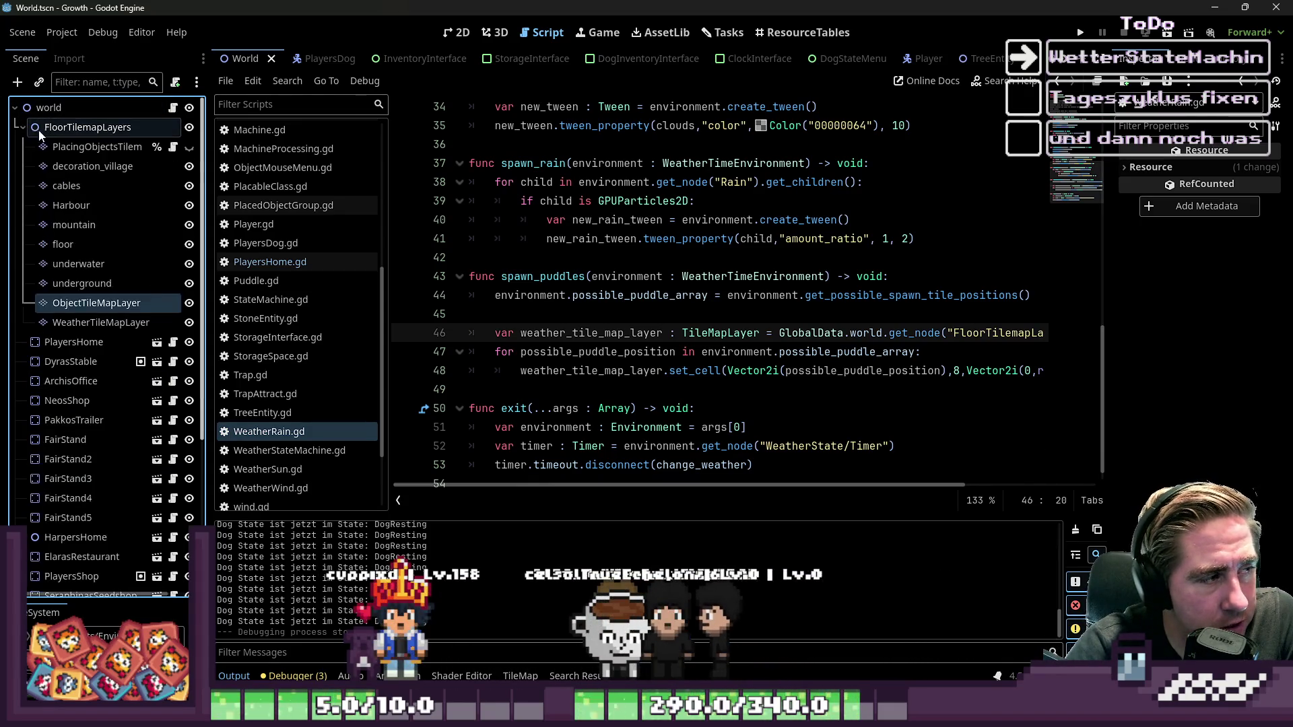
click(68, 343)
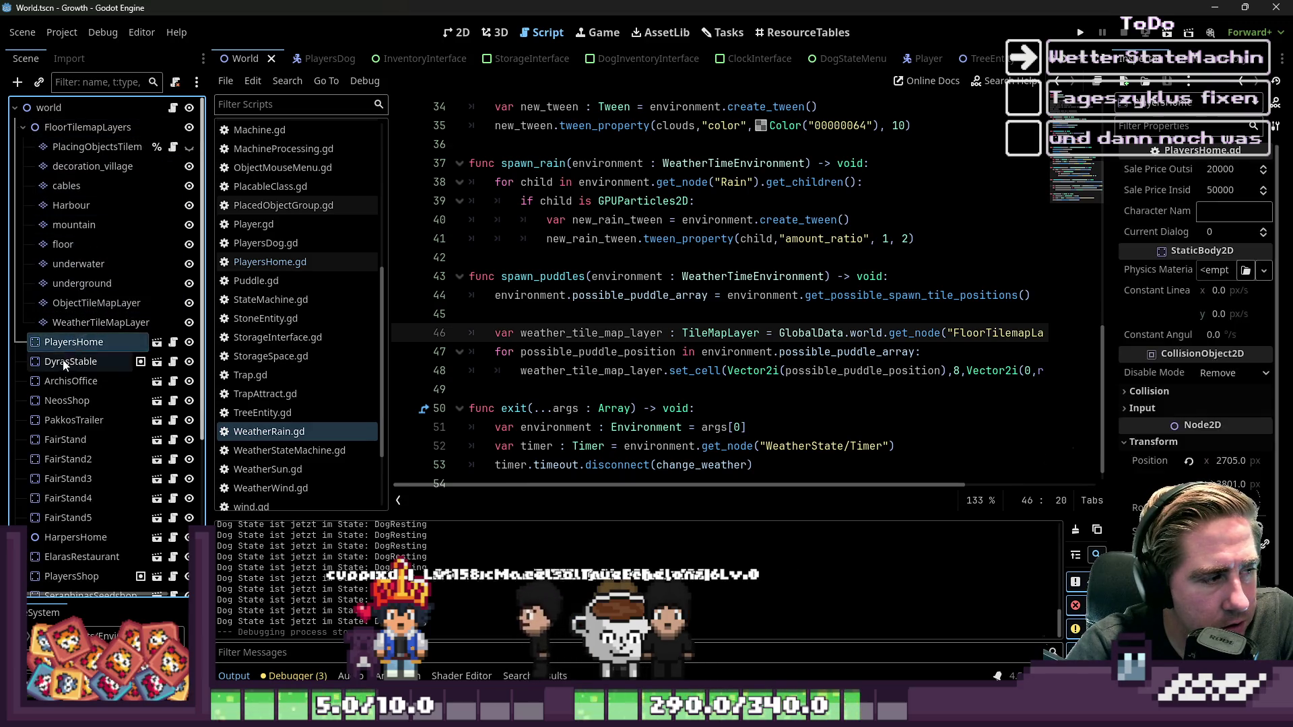
click(66, 361)
click(64, 381)
click(62, 401)
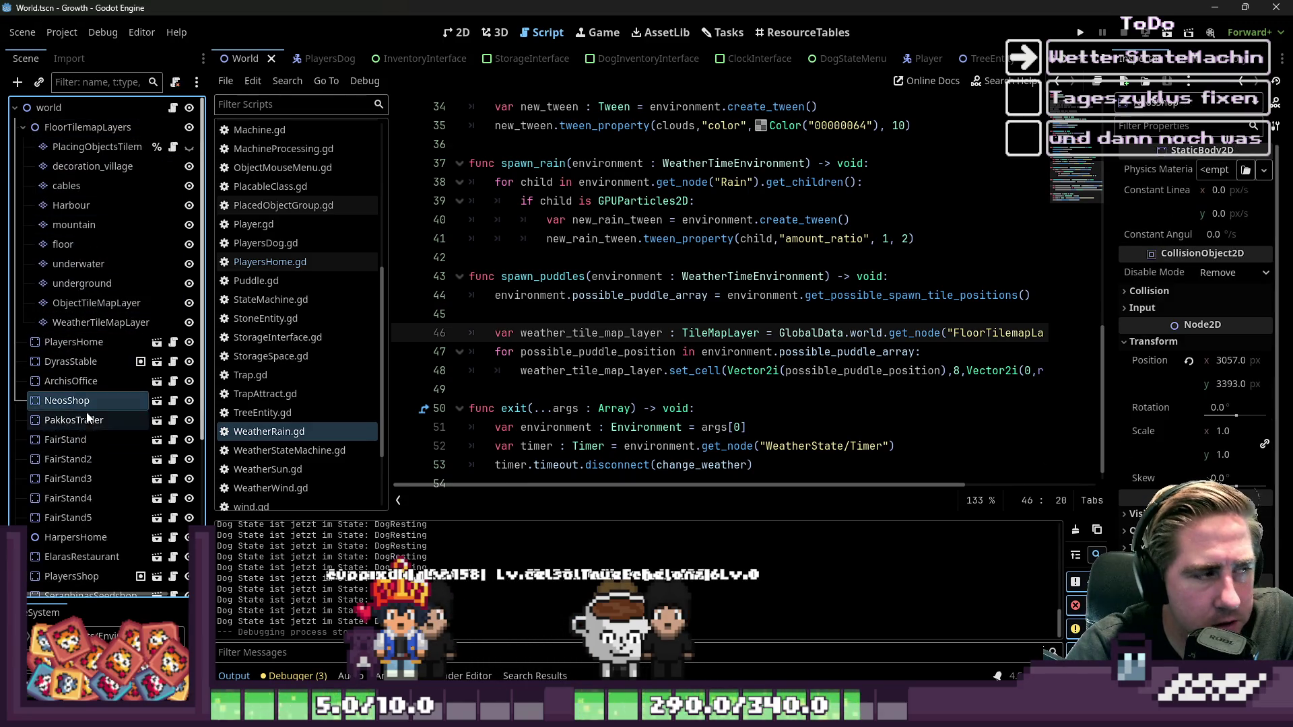
click(24, 128)
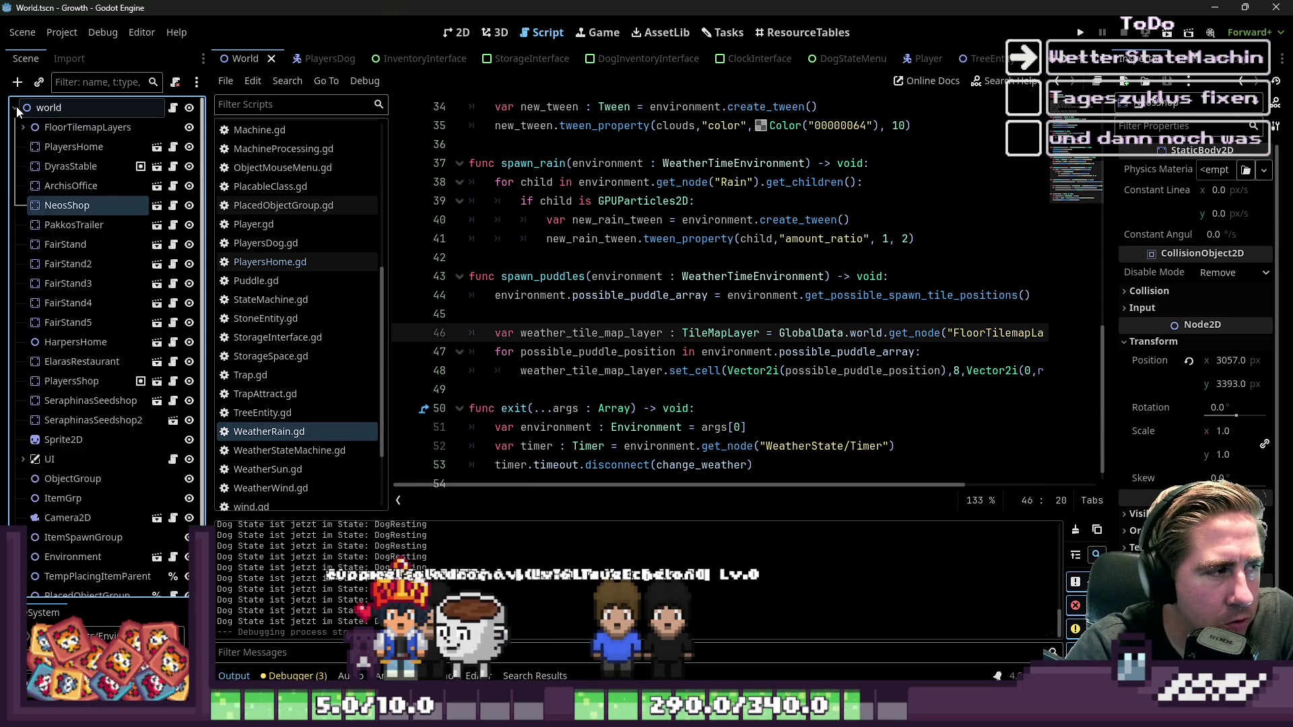
scroll(62, 115, down, 1)
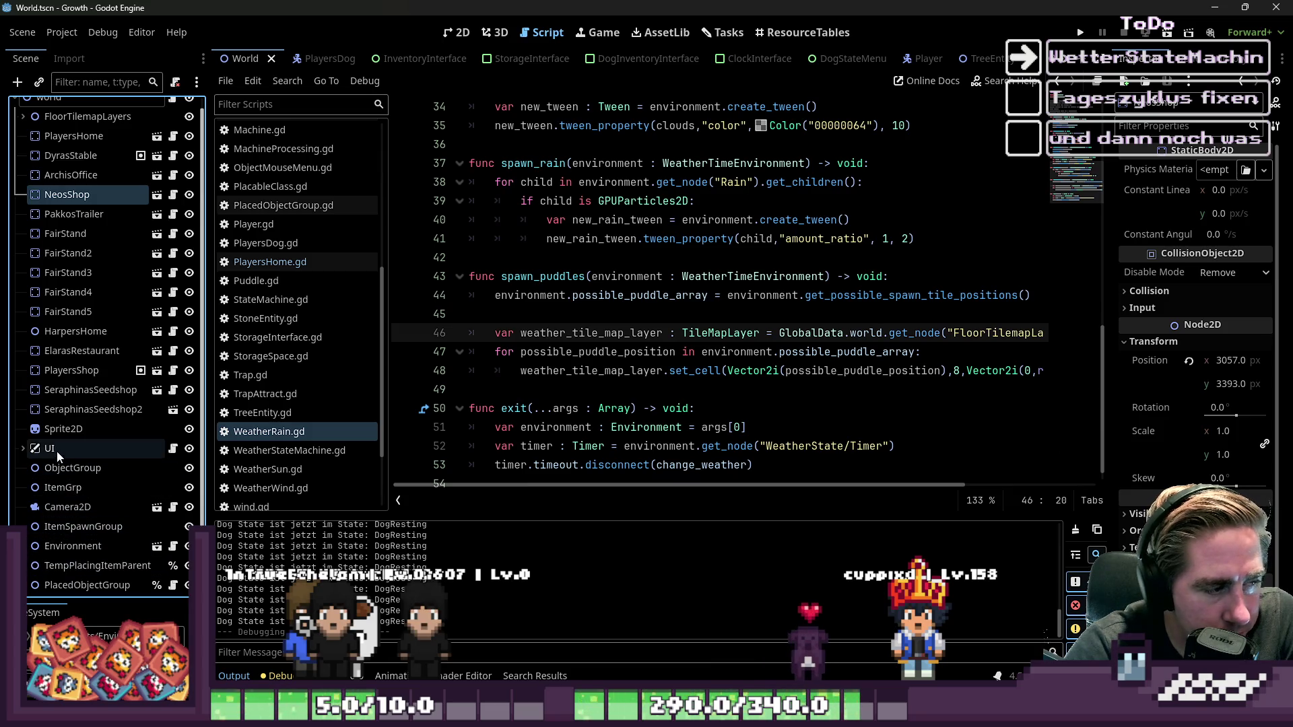
- Expand the UI node to browse its children, then return to the spawn_puddles function
click(22, 449)
scroll(47, 391, down, 3)
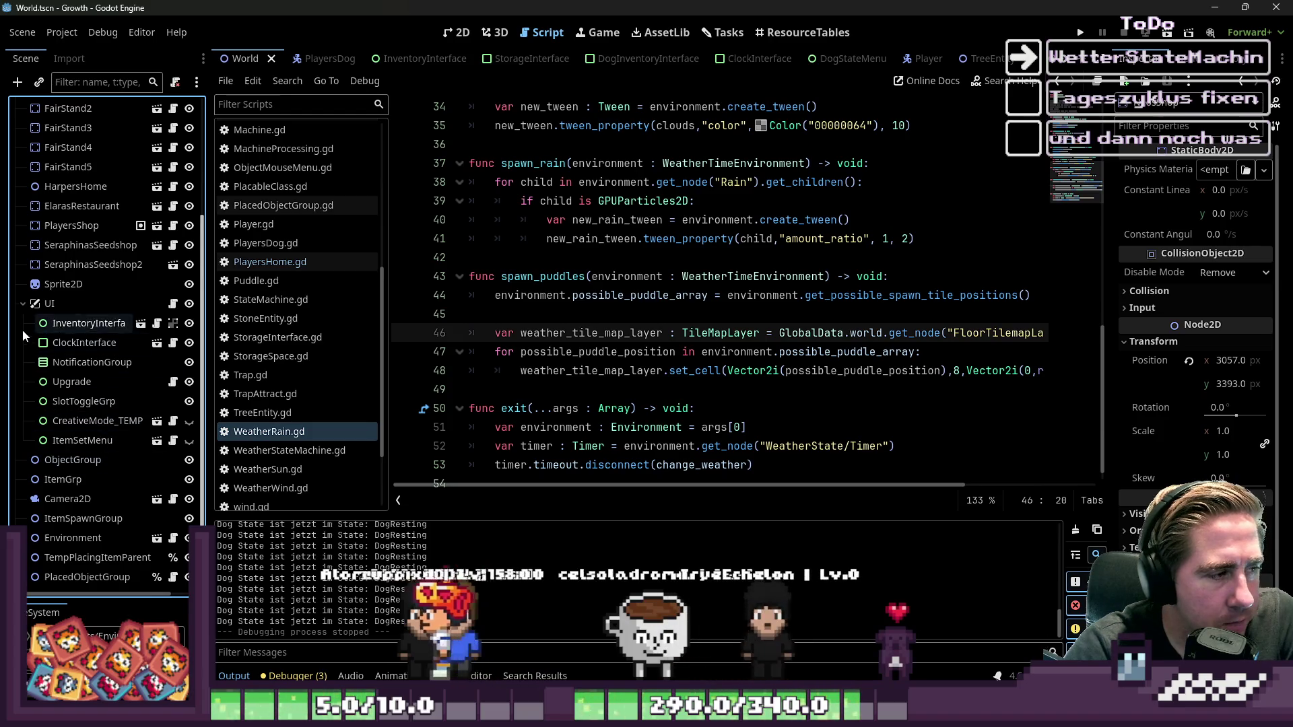
click(24, 305)
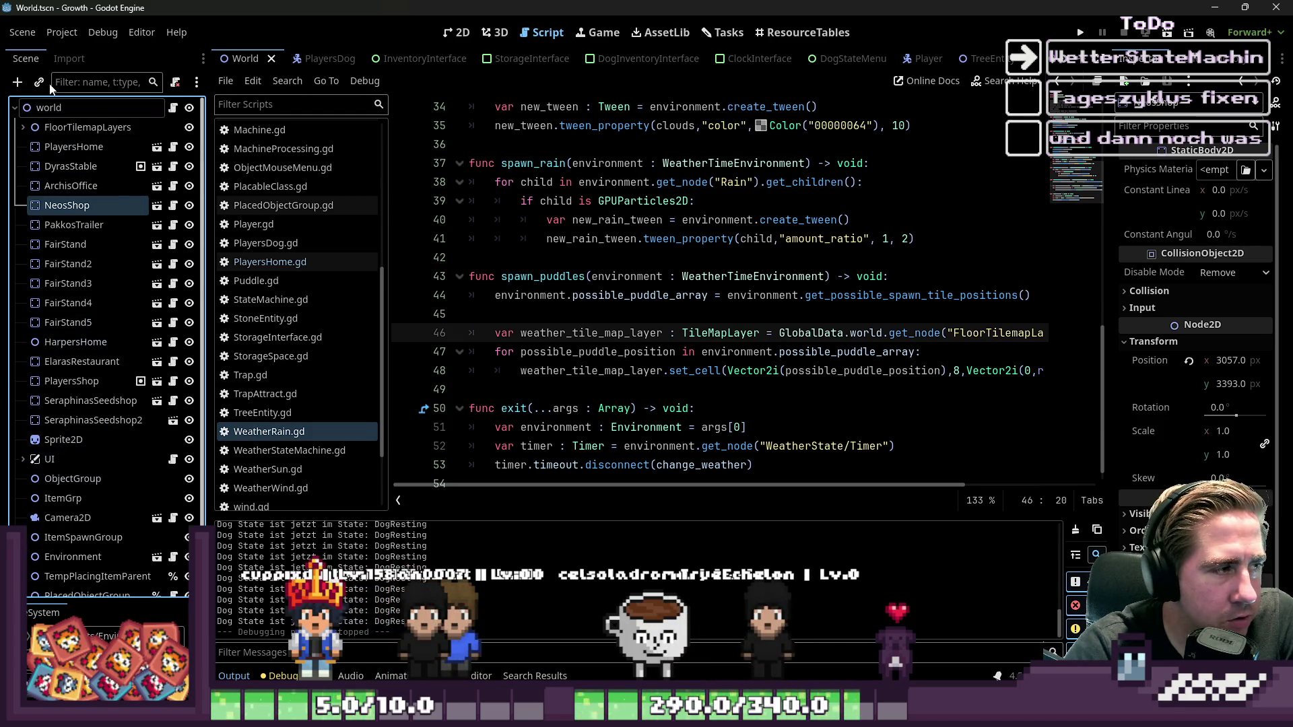
scroll(57, 260, down, 1)
click(26, 450)
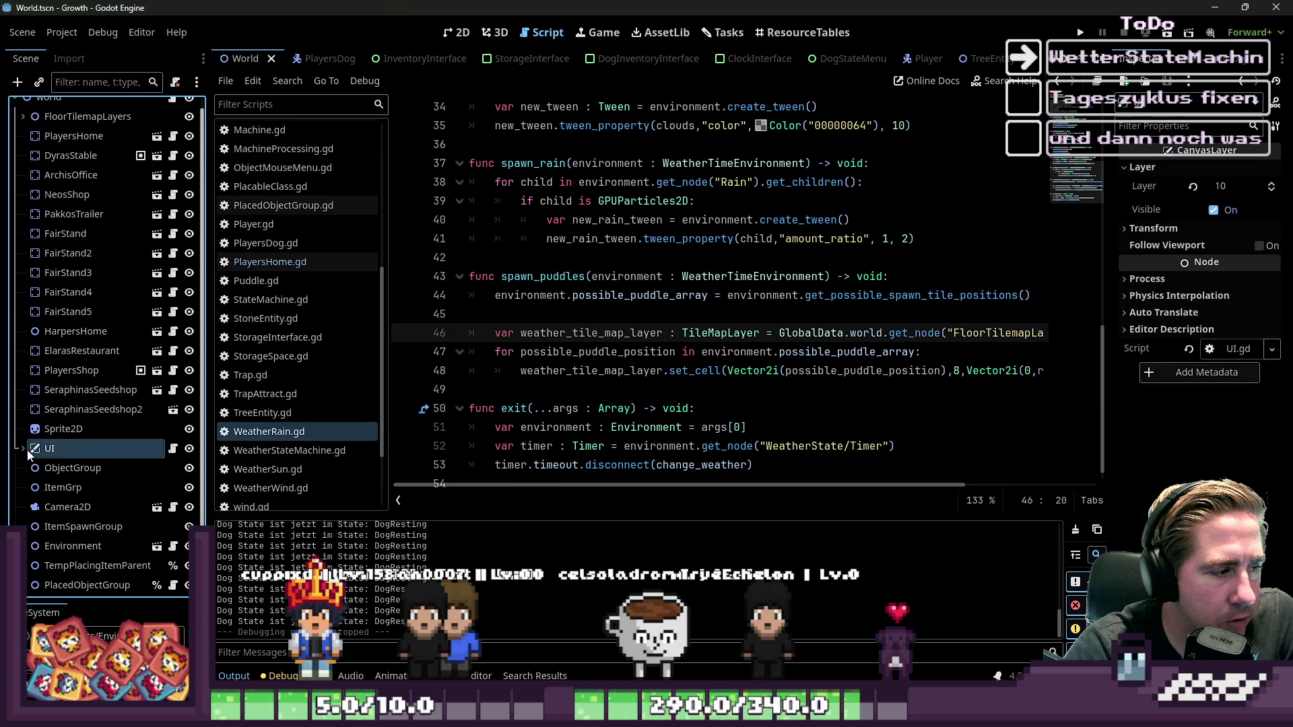
click(23, 449)
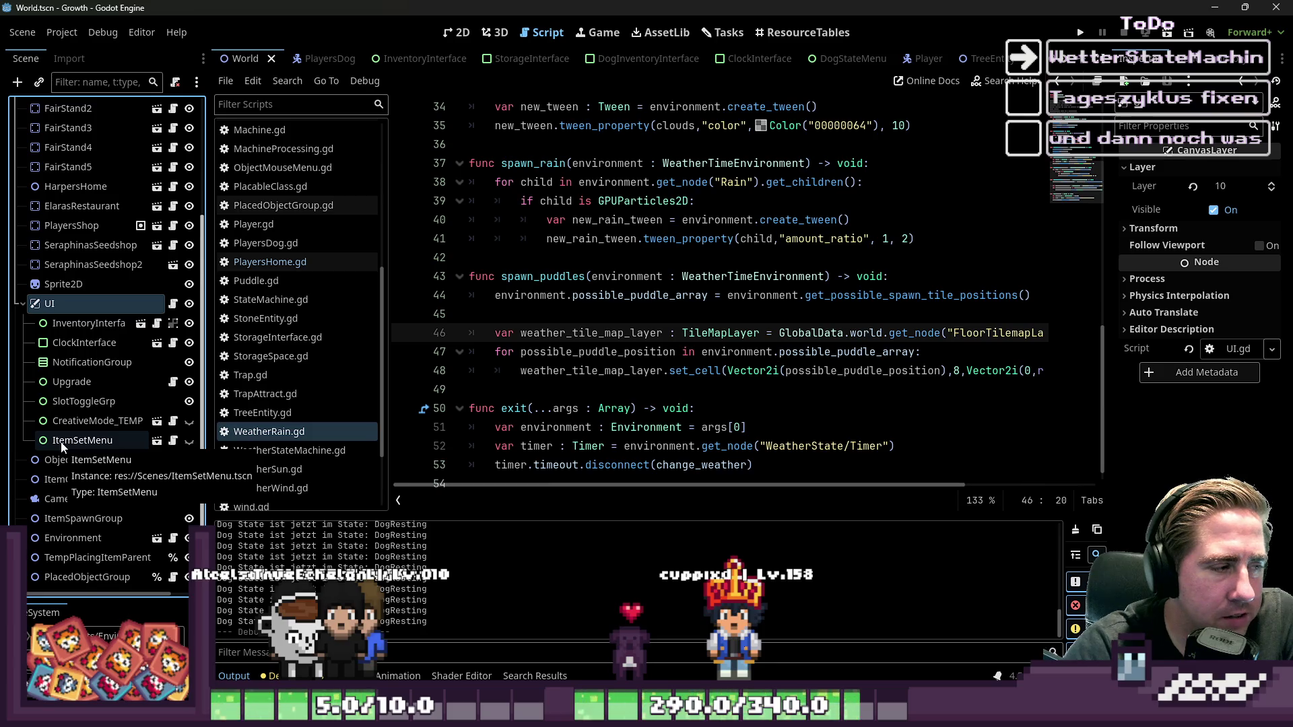
scroll(50, 404, up, 5)
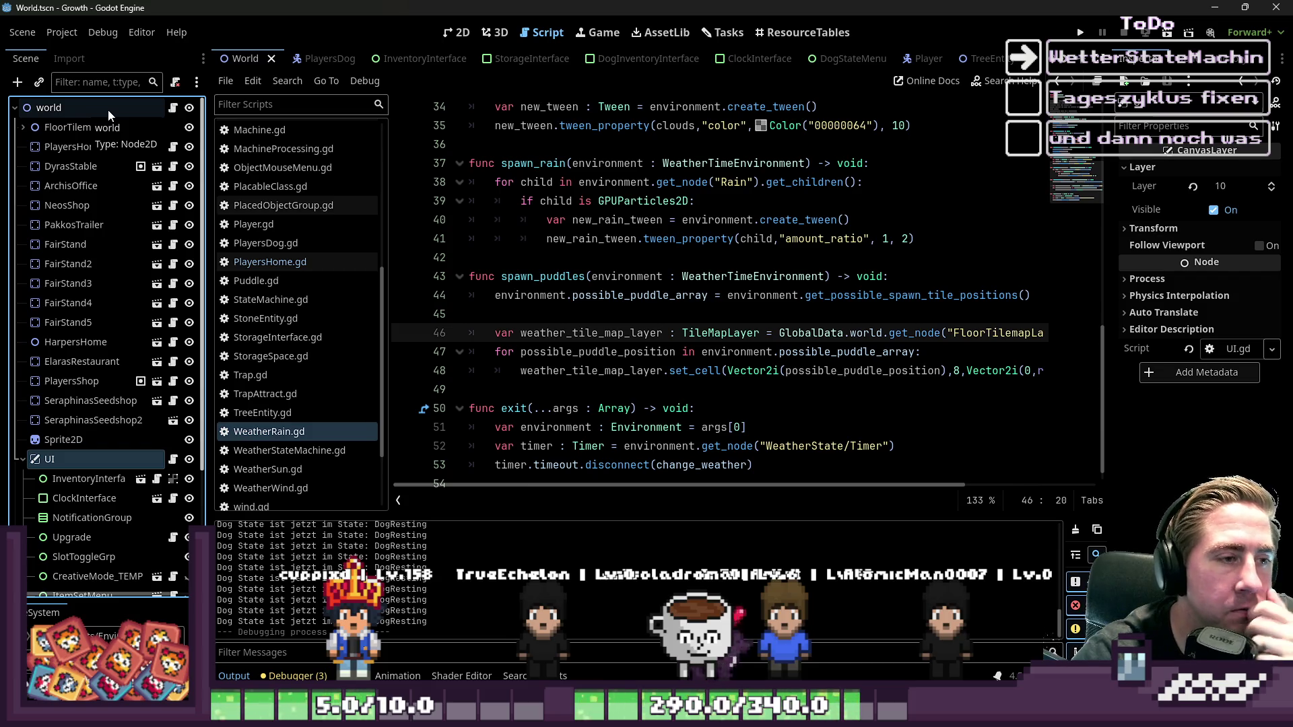
scroll(658, 244, up, 3)
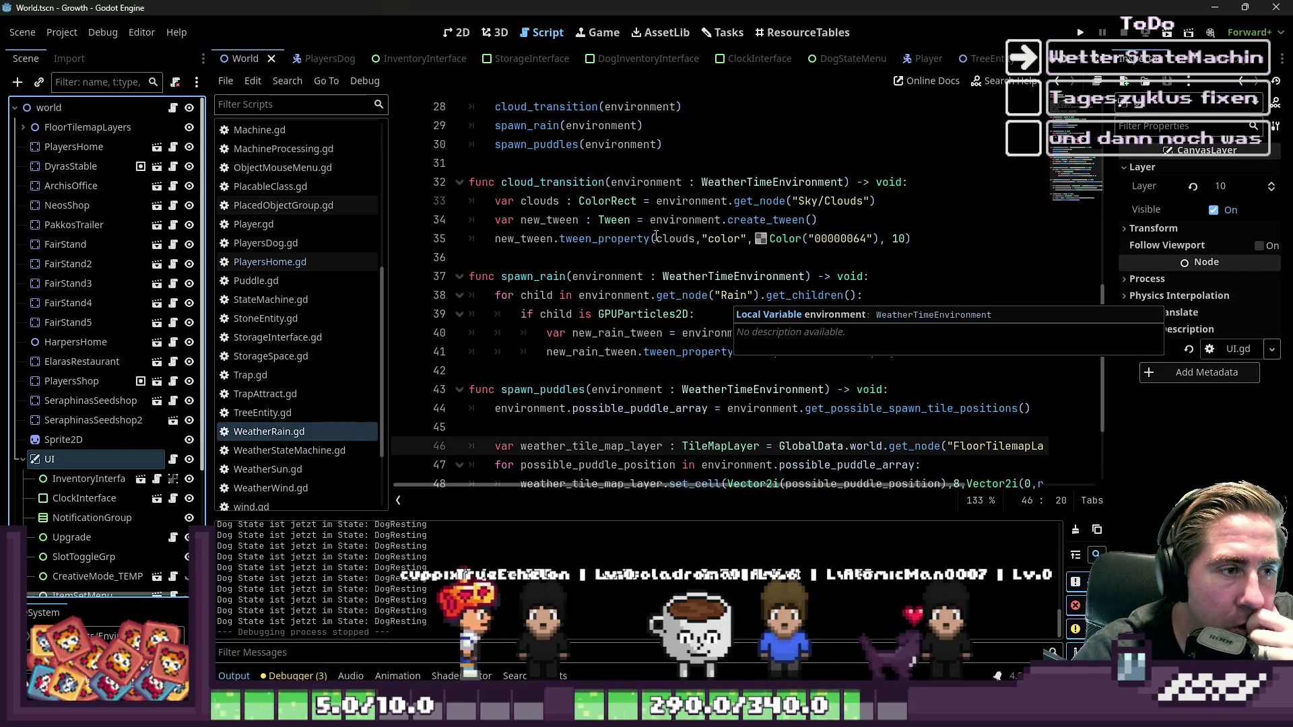
scroll(658, 186, down, 1)
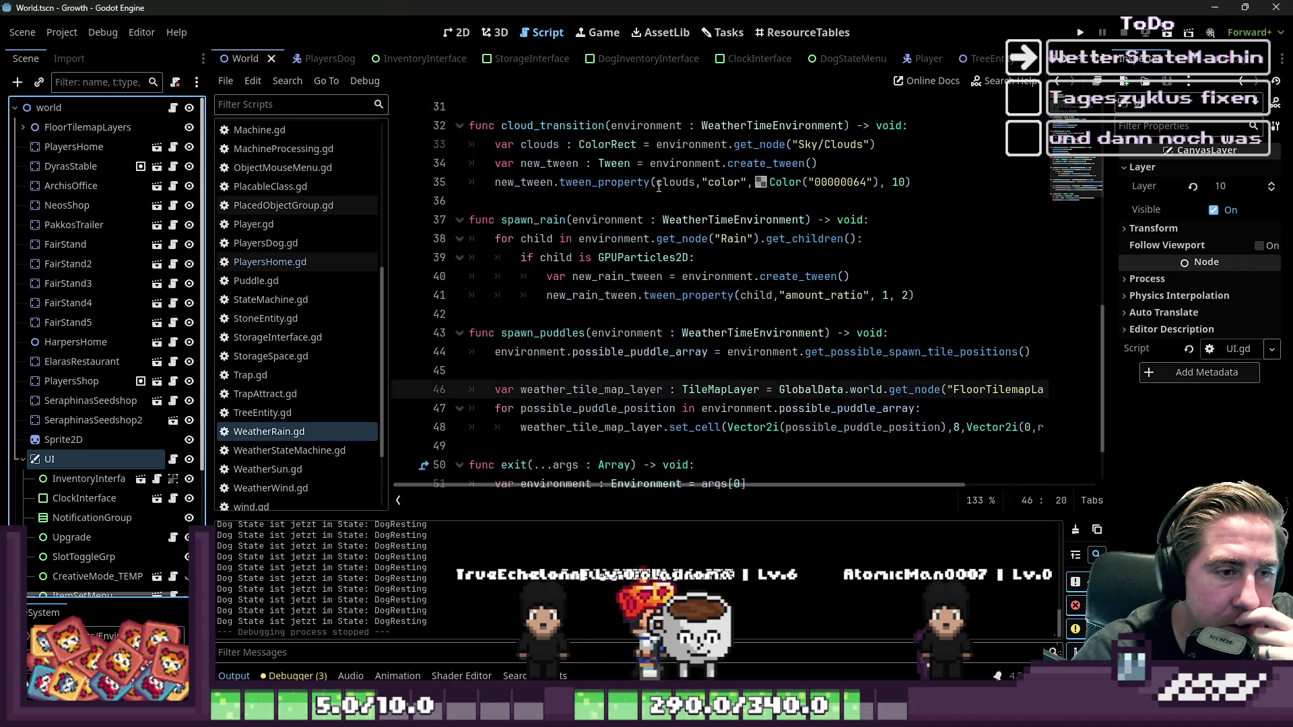
click(533, 345)
key(Up)
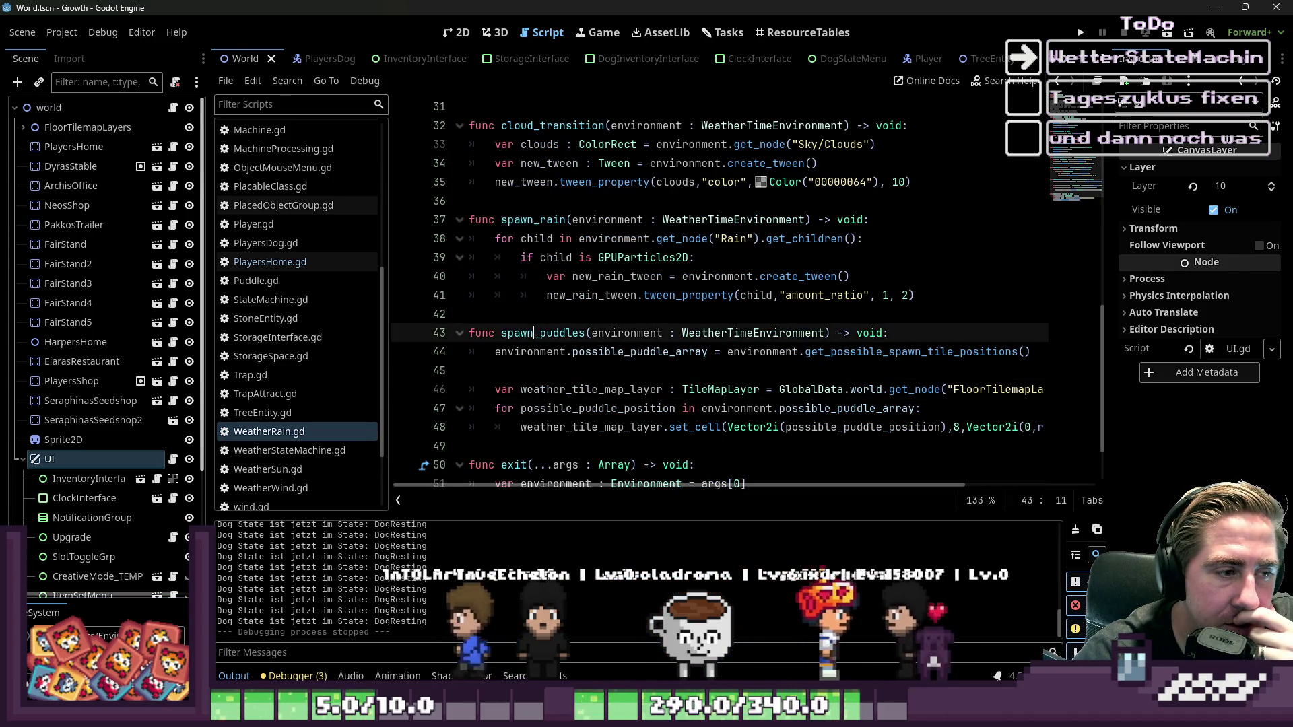
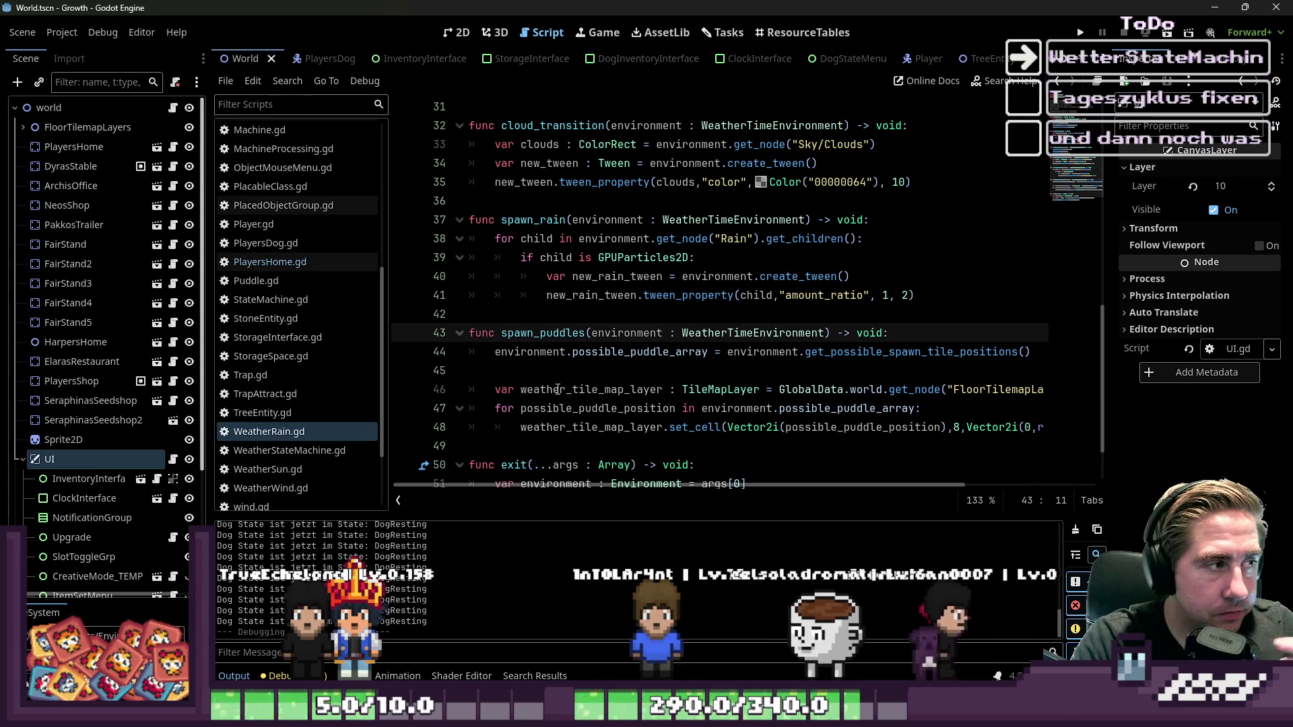
- In World.gd, comment out the spawn_quest_objects function (lines 198–216) with Ctrl+K
click(173, 108)
scroll(605, 276, up, 5)
scroll(605, 276, down, 5)
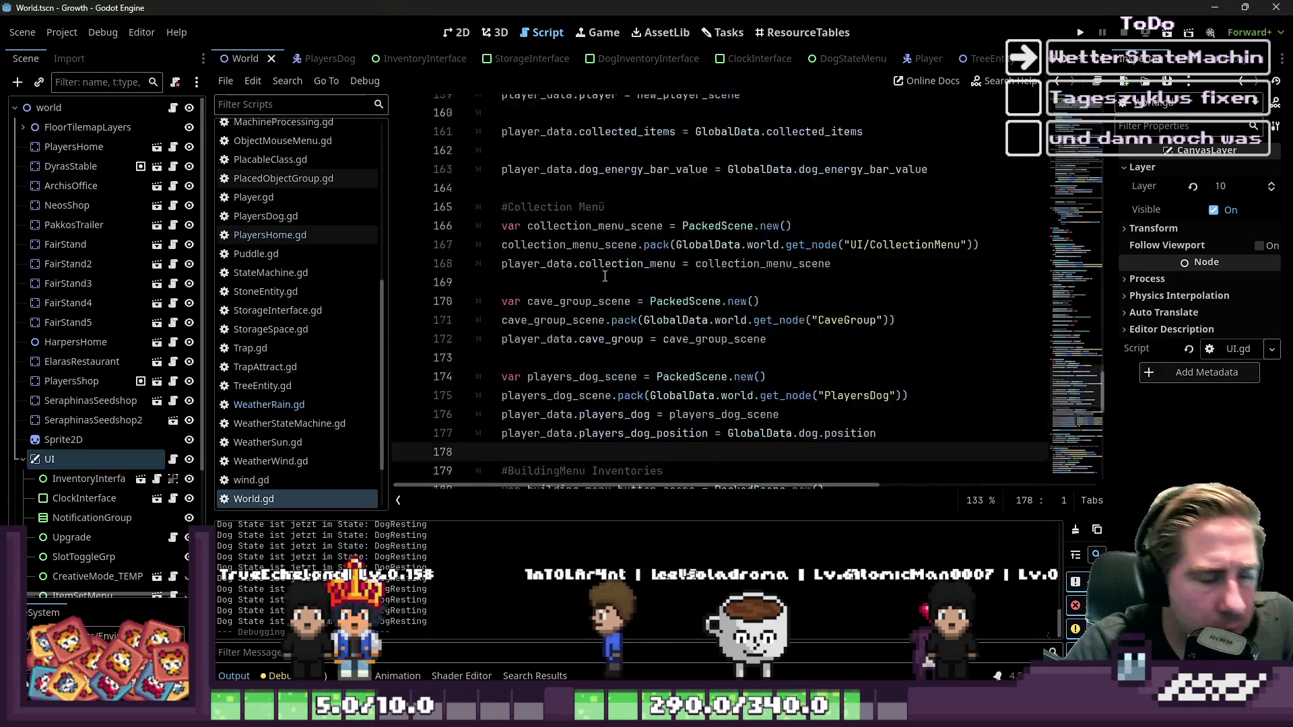
double_click(585, 277)
scroll(604, 310, down, 3)
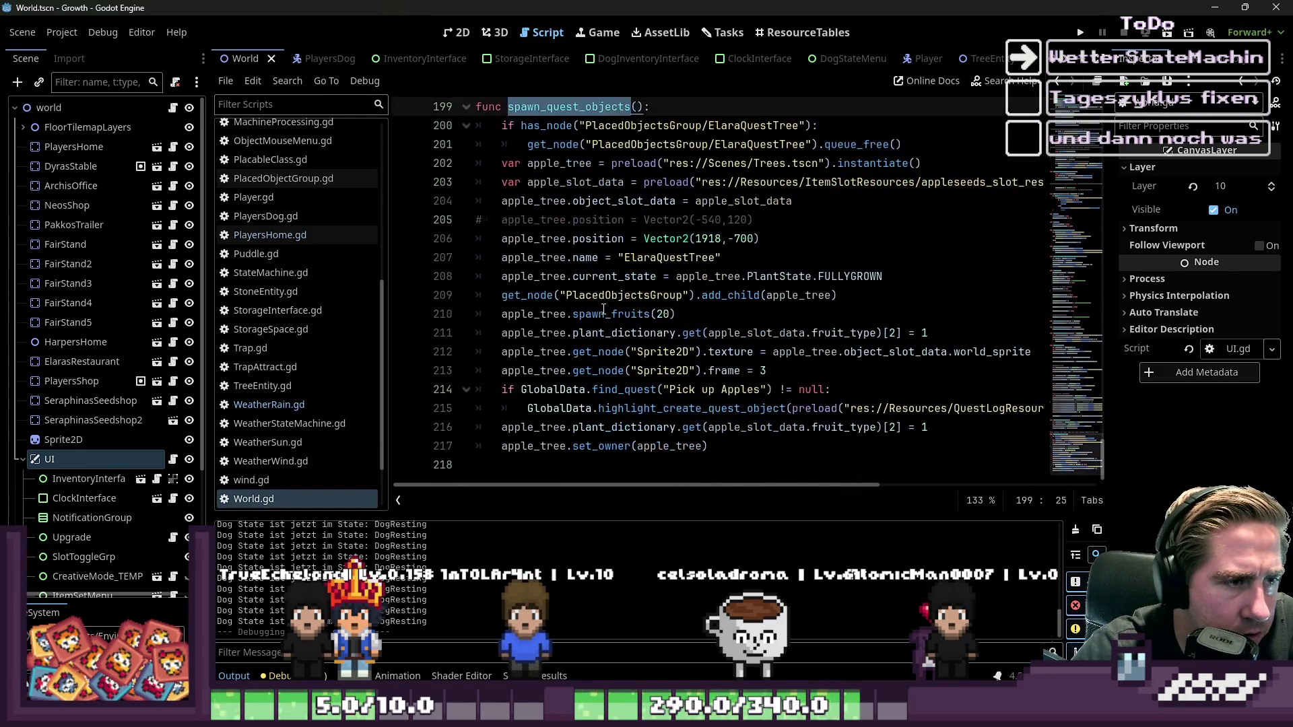
mouse_move(755, 462)
mouse_down()
mouse_move(573, 277)
mouse_move(471, 256)
mouse_move(389, 151)
mouse_up()
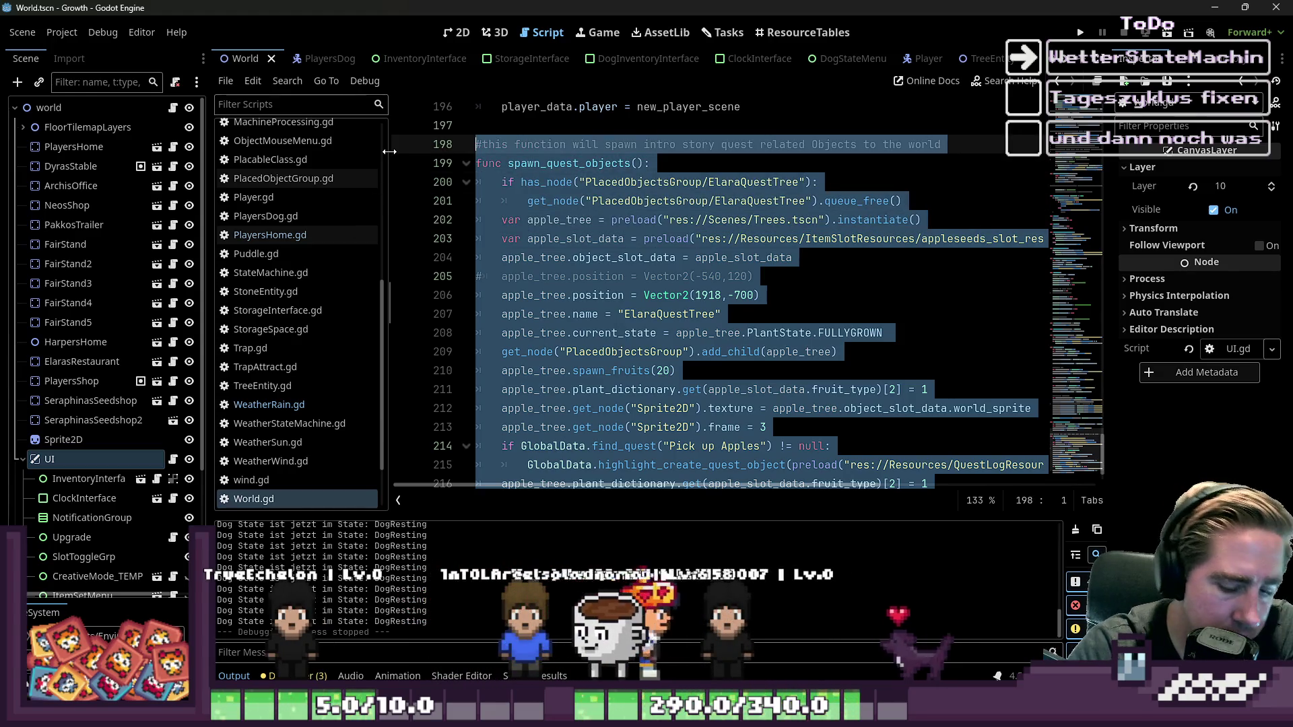
key(ctrl+k)
- Scroll back up and select the minigame funfair check on lines 23–24
scroll(596, 276, up, 7)
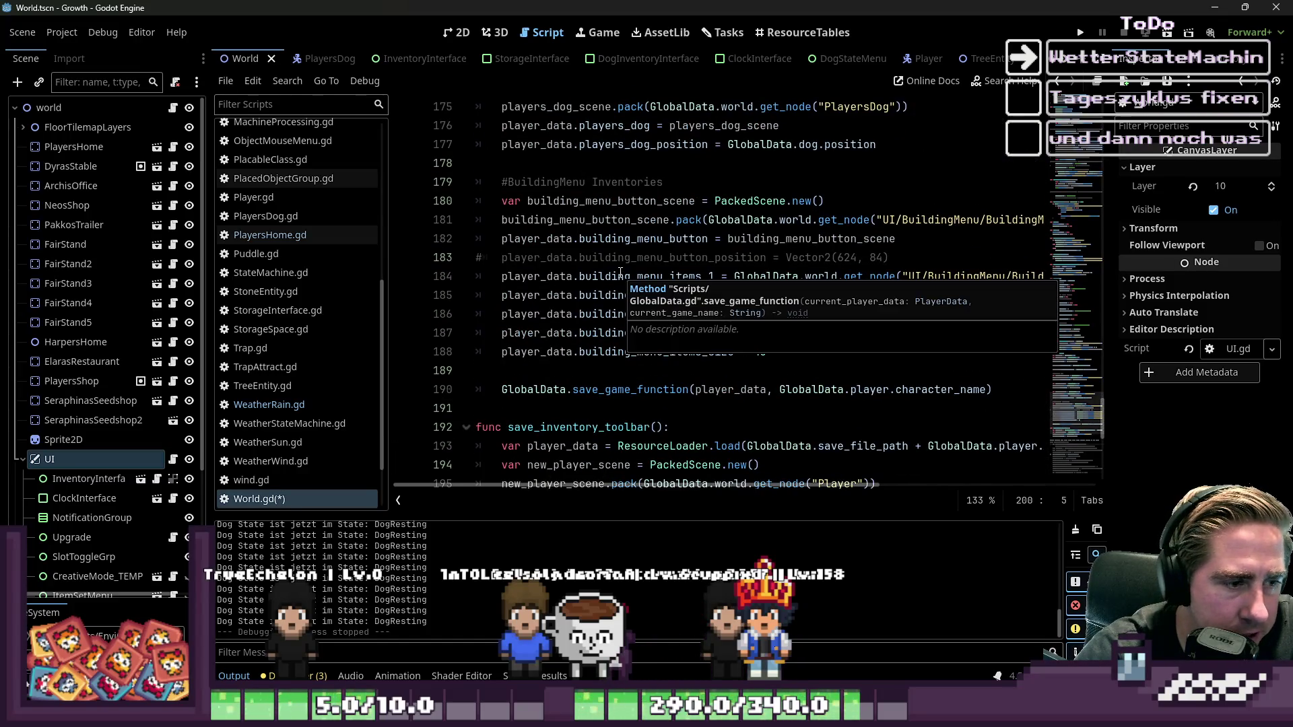
scroll(631, 294, up, 20)
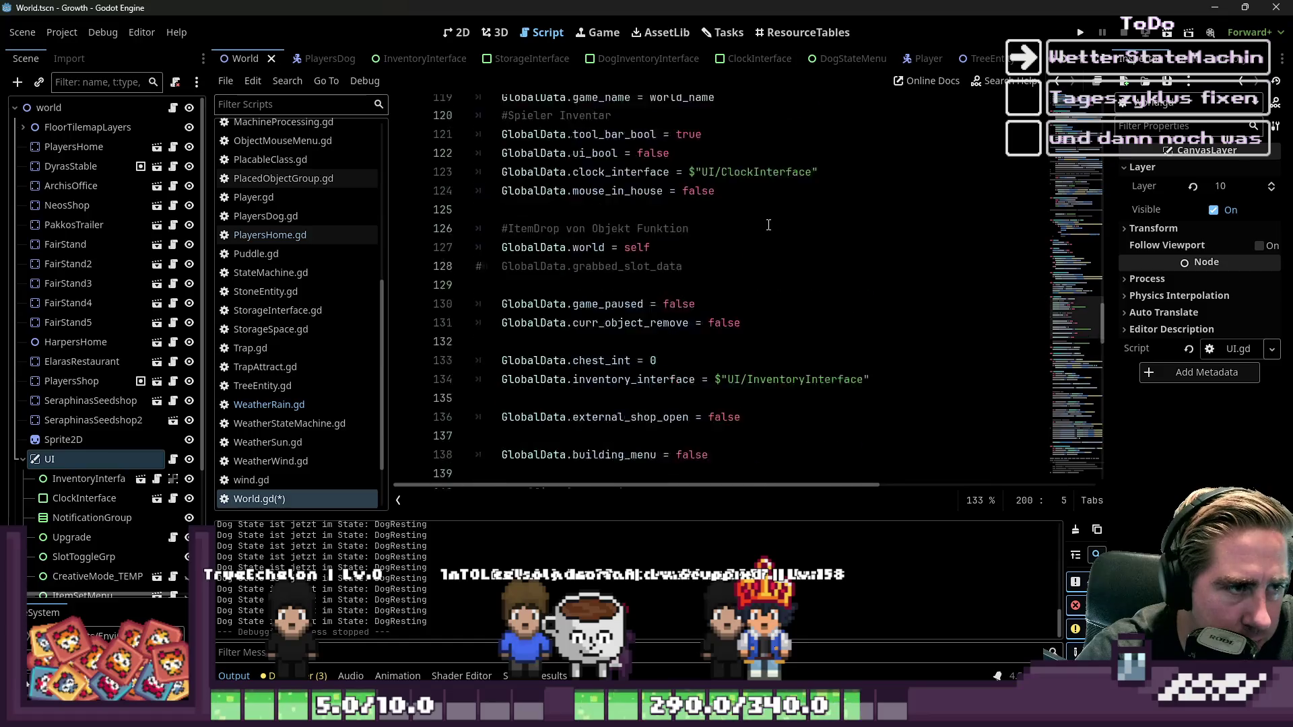
scroll(769, 225, up, 18)
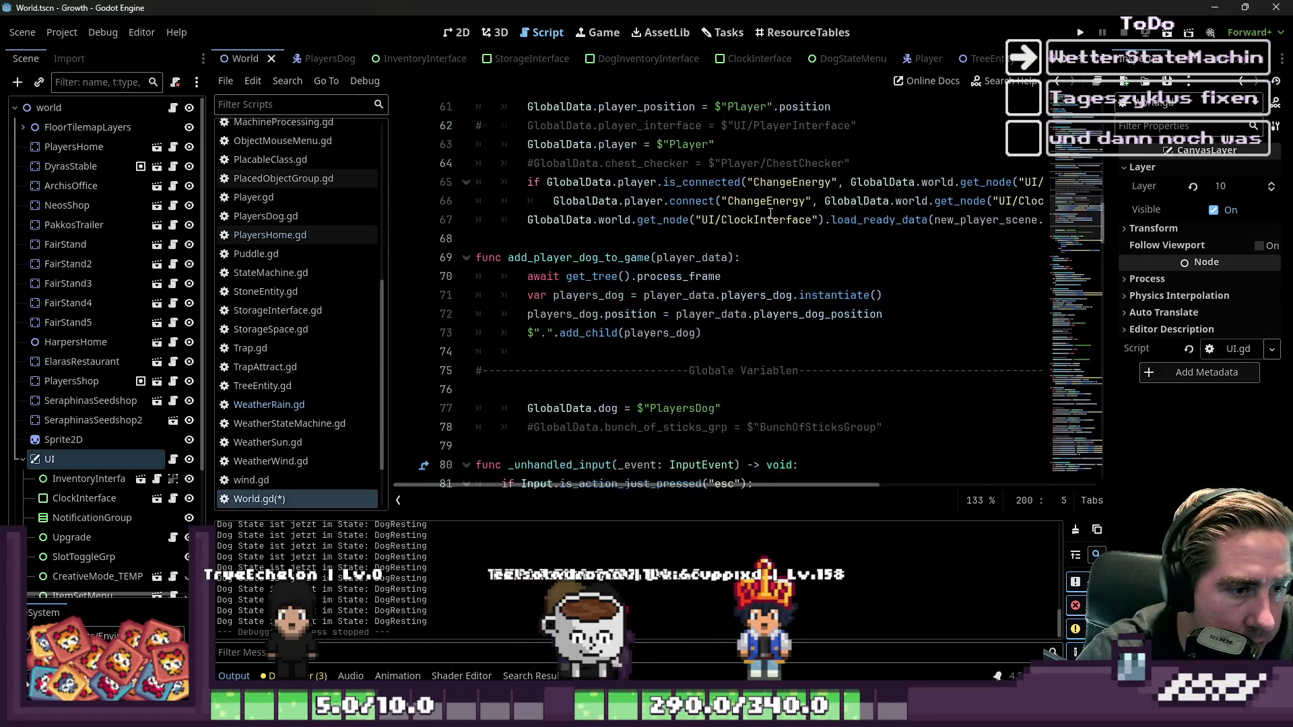
scroll(771, 216, up, 14)
scroll(777, 219, down, 5)
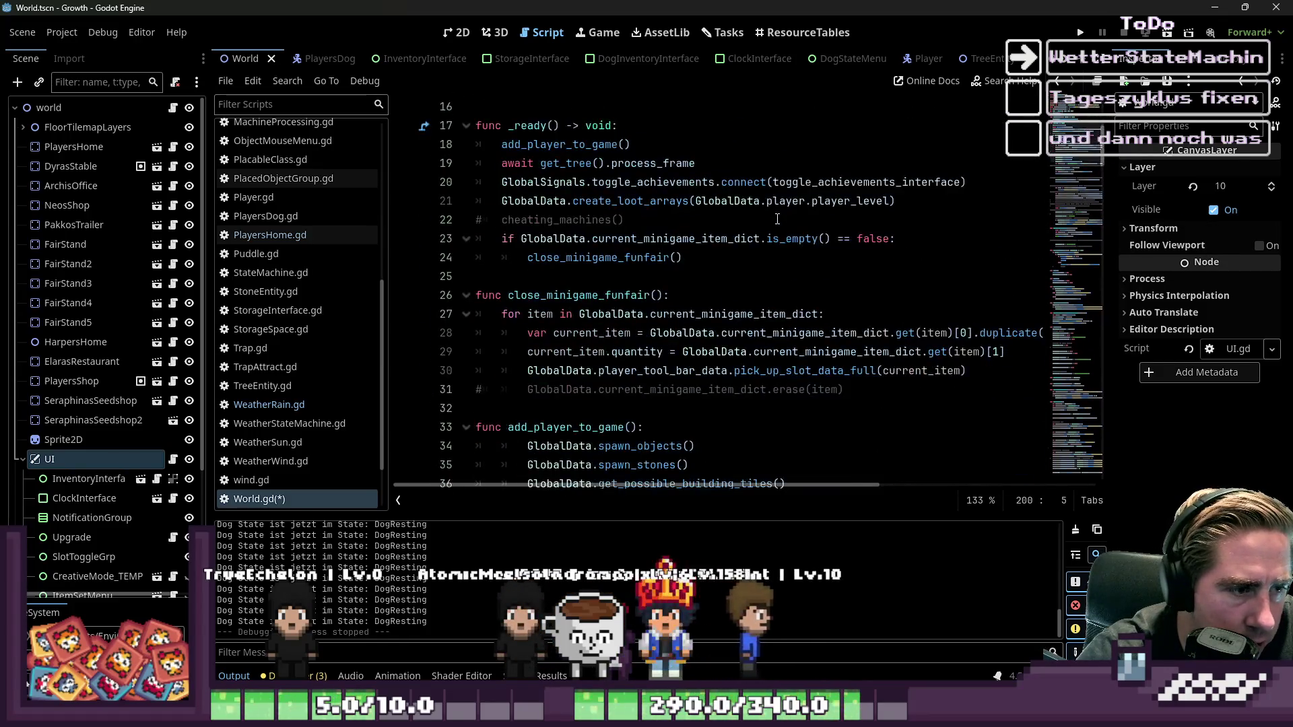
scroll(777, 219, up, 2)
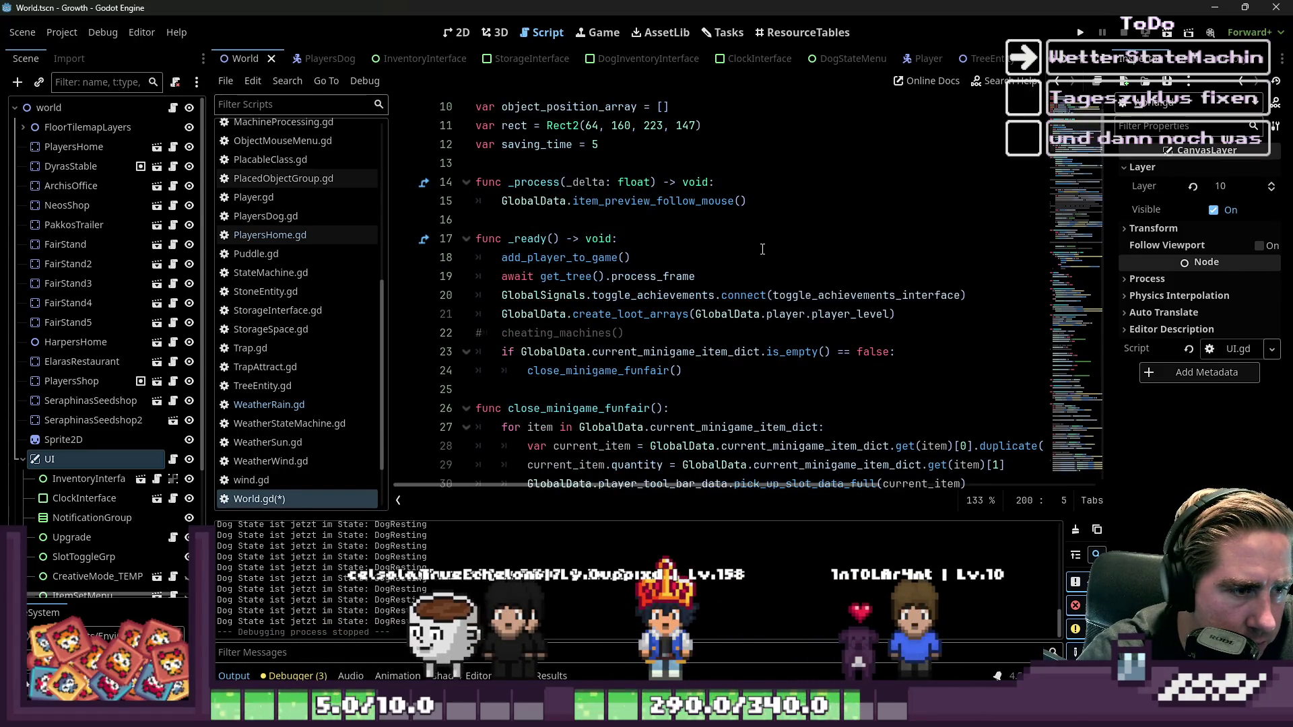
scroll(551, 419, down, 1)
drag(682, 314, 472, 301)
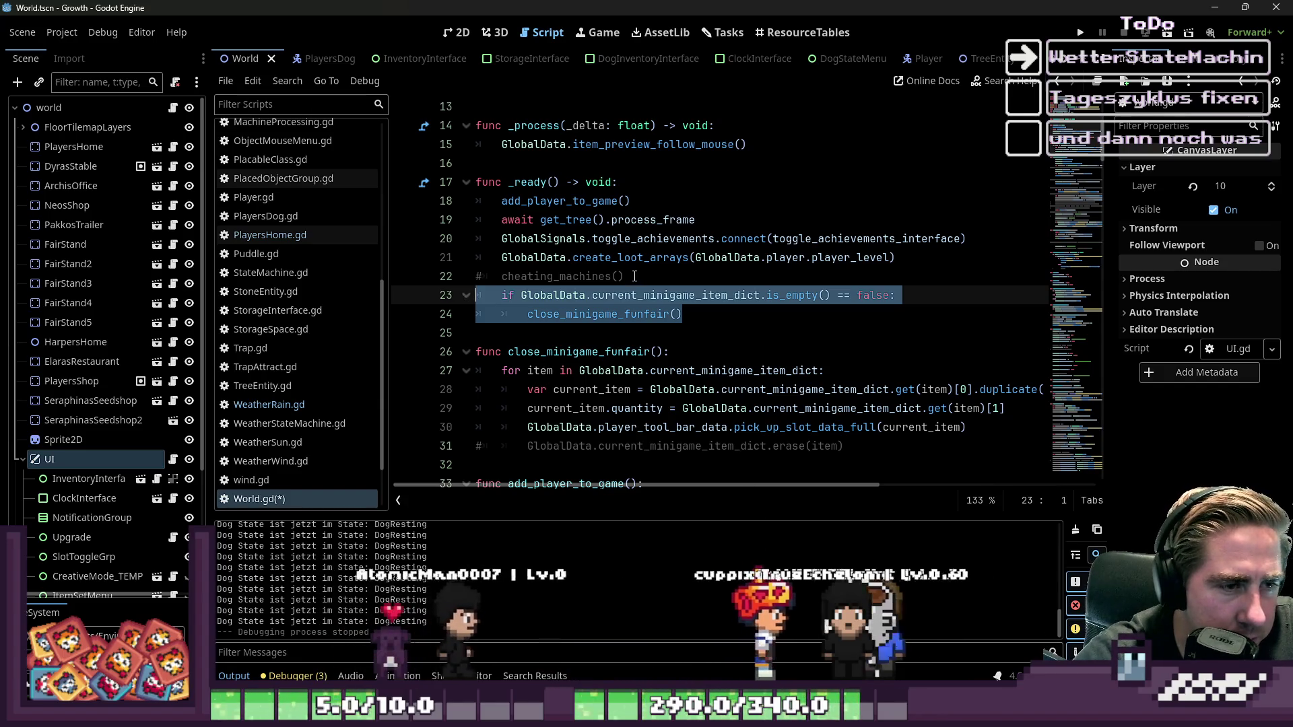
- Inspect the _ready calls, then jump to the add_player_to_game definition
click(660, 263)
double_click(661, 261)
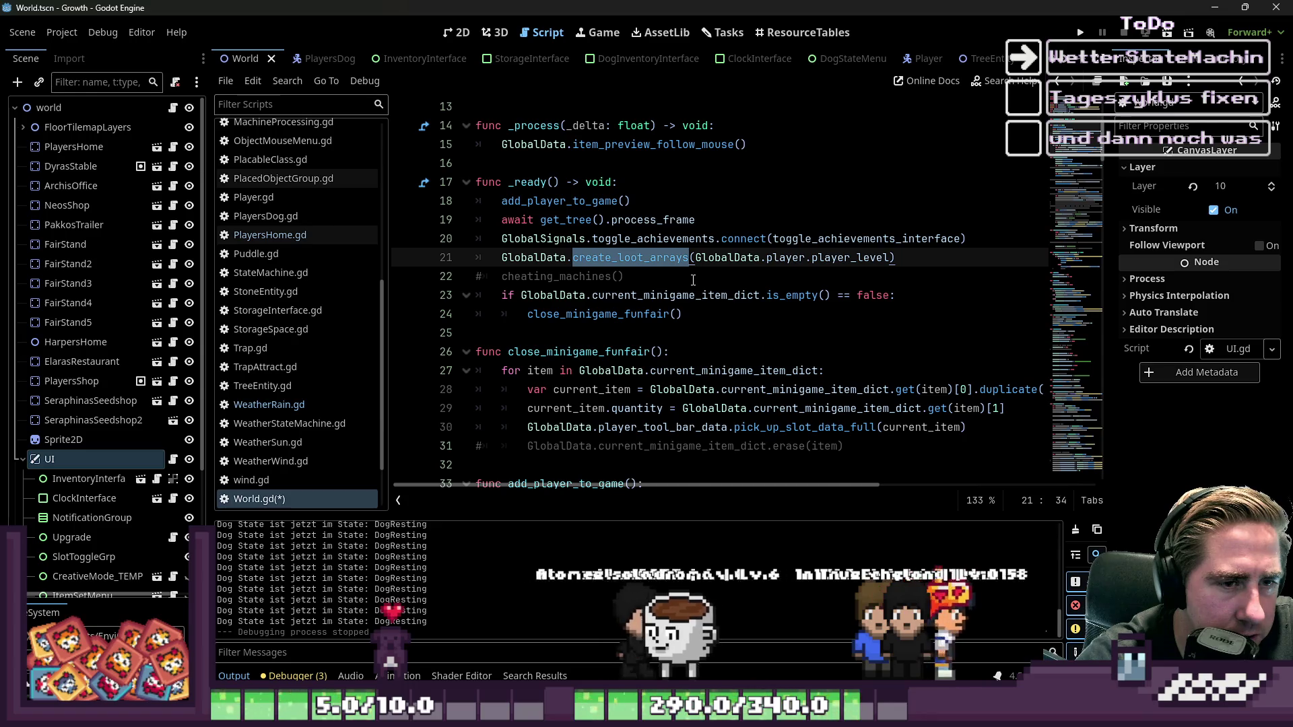
double_click(566, 220)
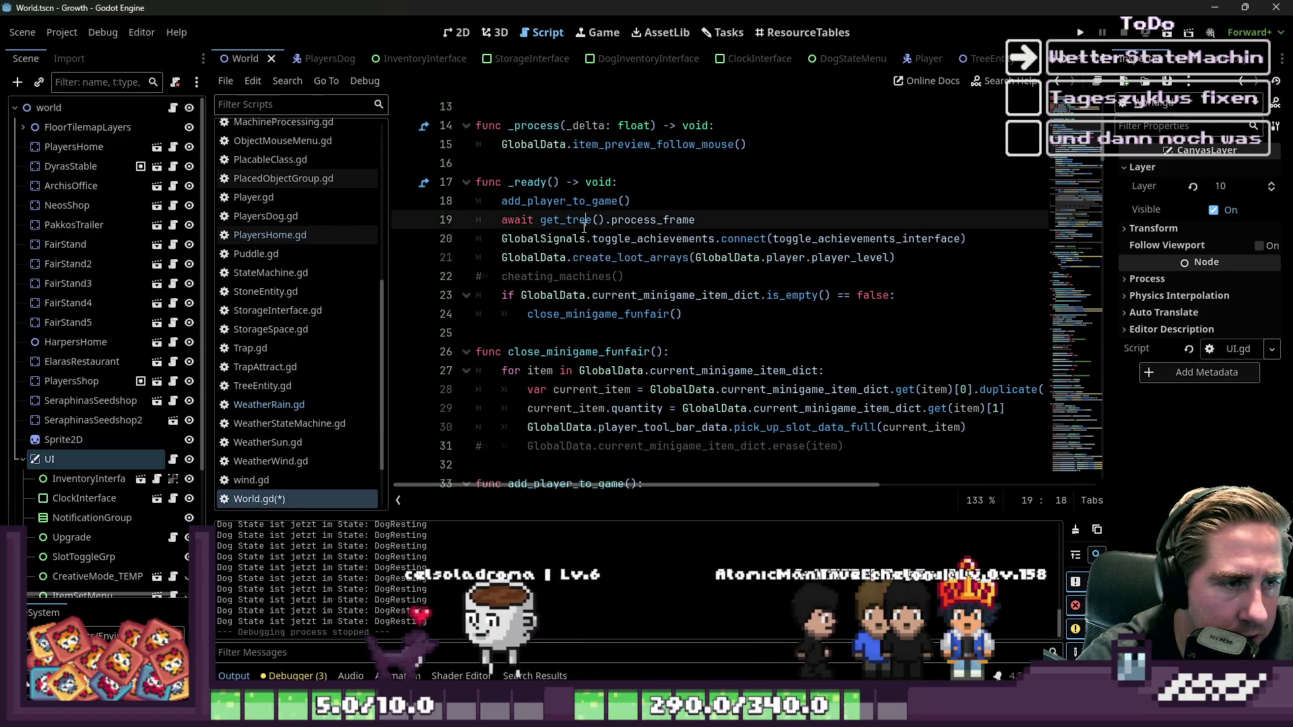
double_click(676, 221)
click(616, 201)
scroll(585, 207, down, 6)
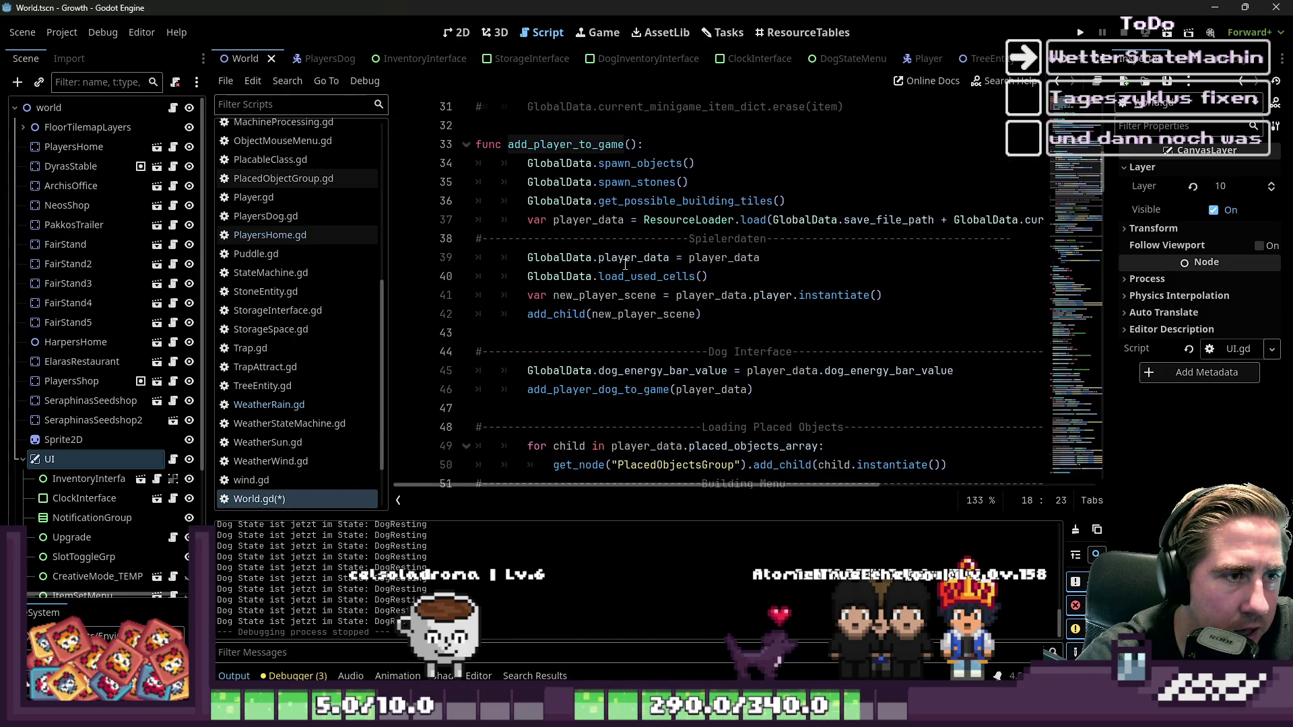
scroll(634, 216, up, 6)
double_click(591, 202)
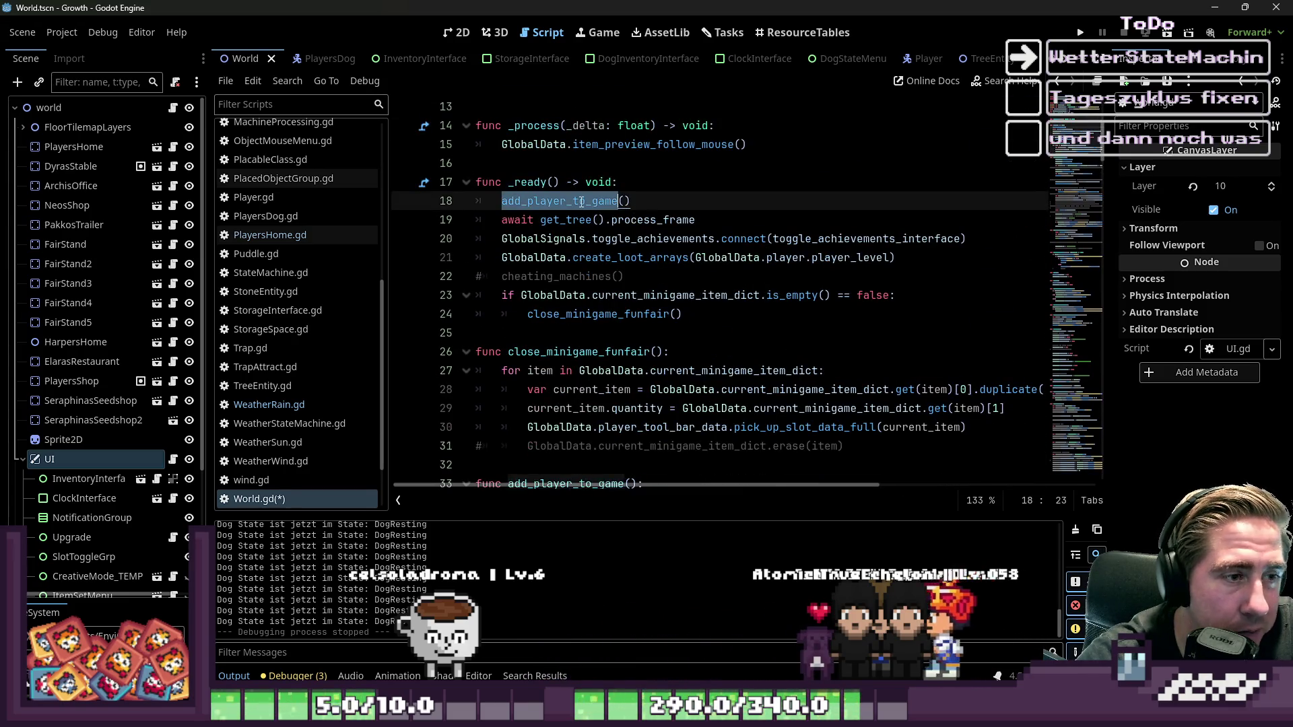
ctrl+click(592, 202)
- Insert an empty line after the spawn_objects() call on line 34
double_click(640, 333)
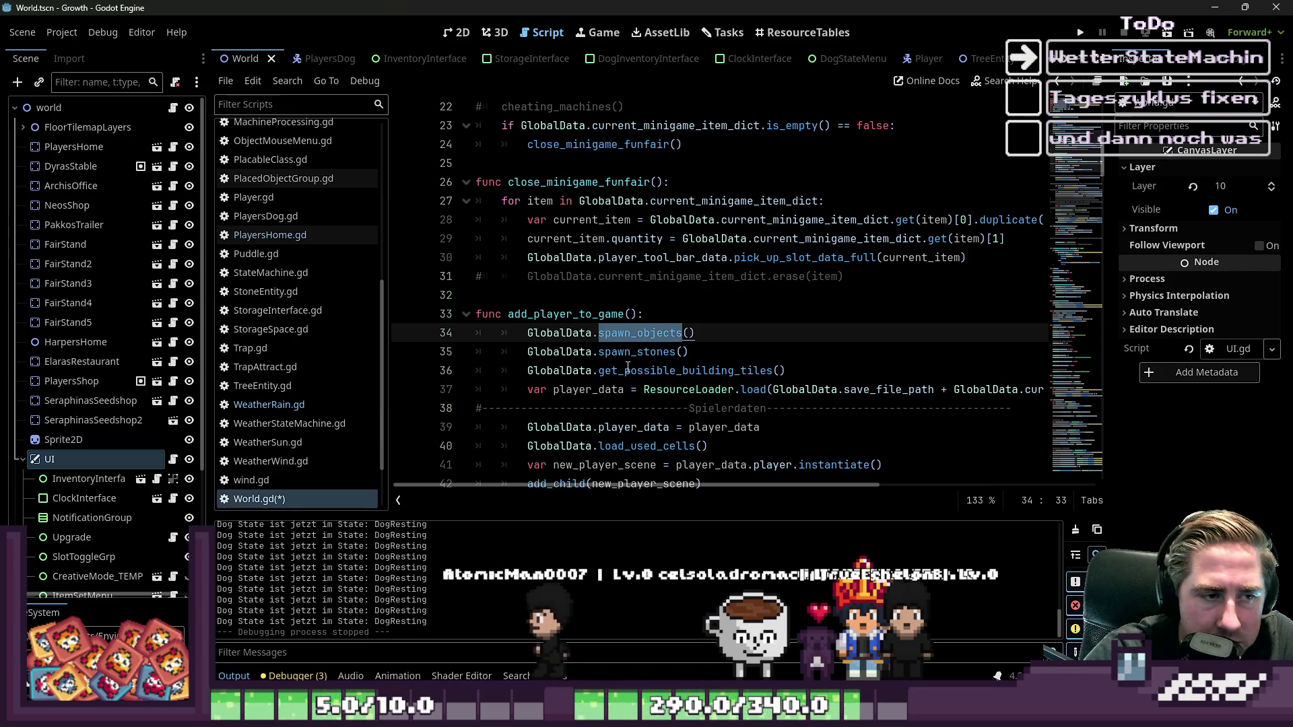
double_click(637, 352)
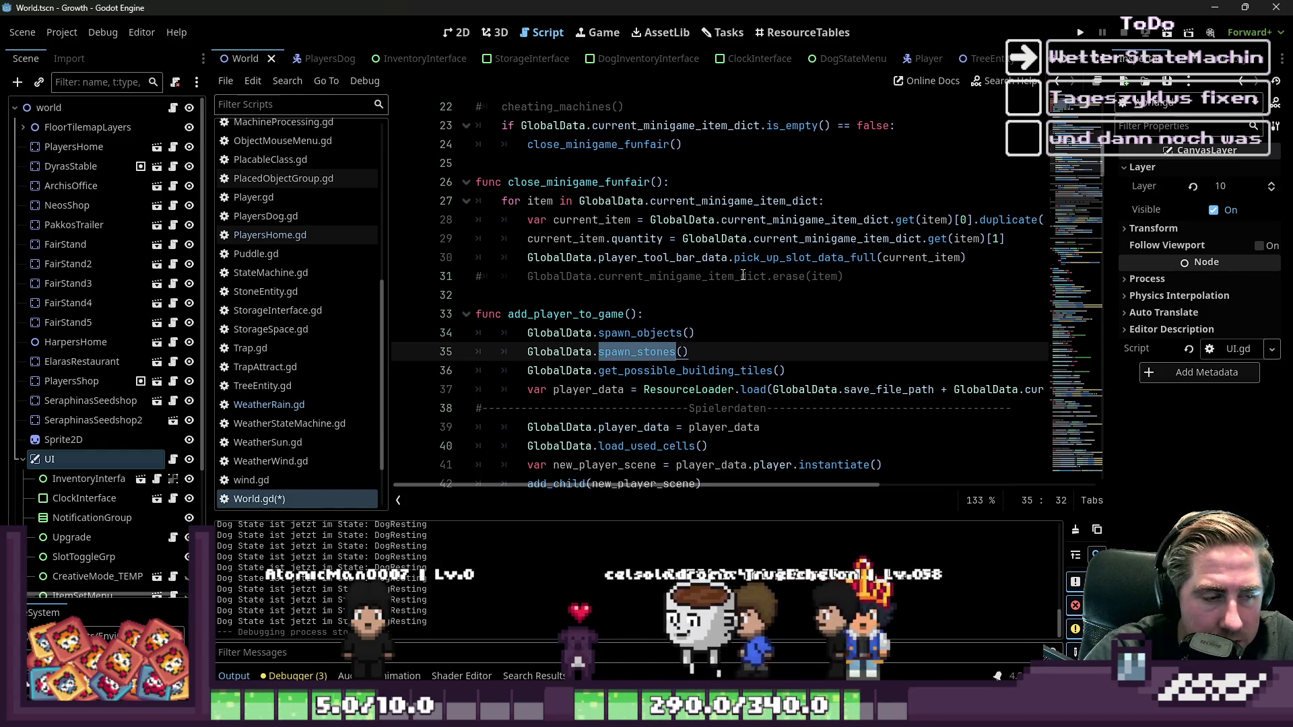
double_click(640, 333)
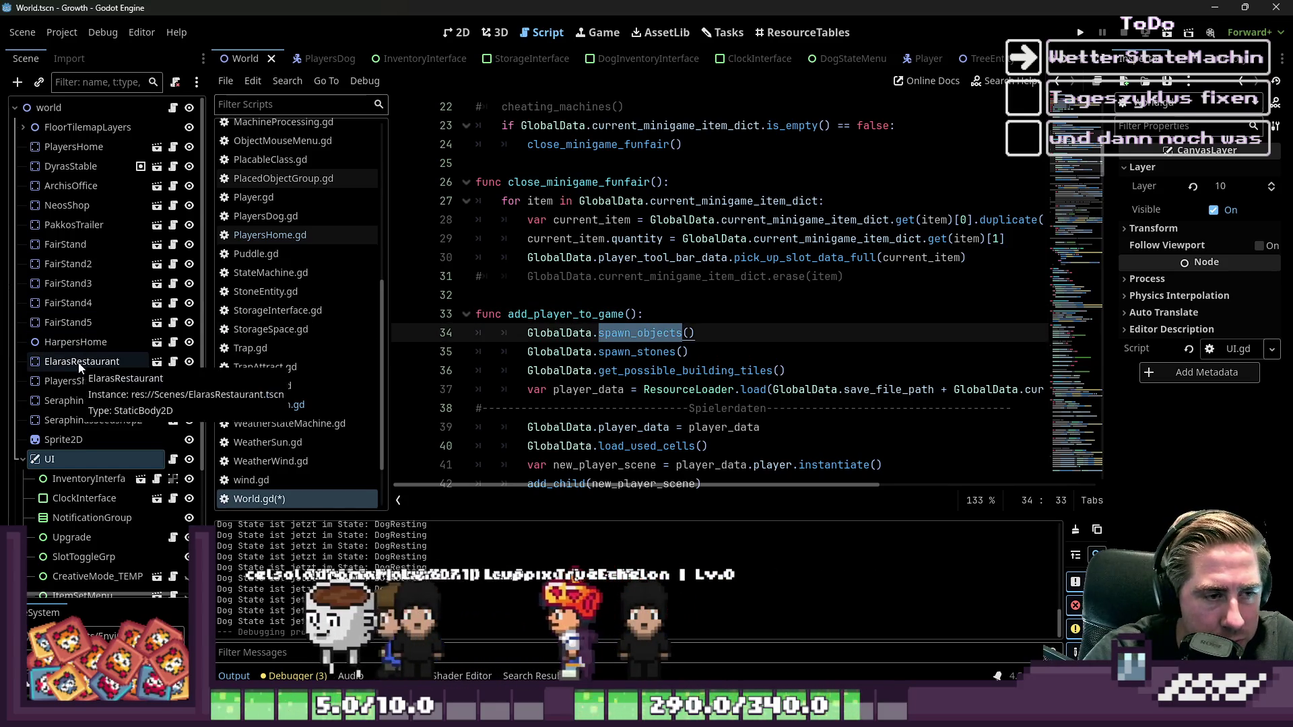
scroll(79, 364, down, 3)
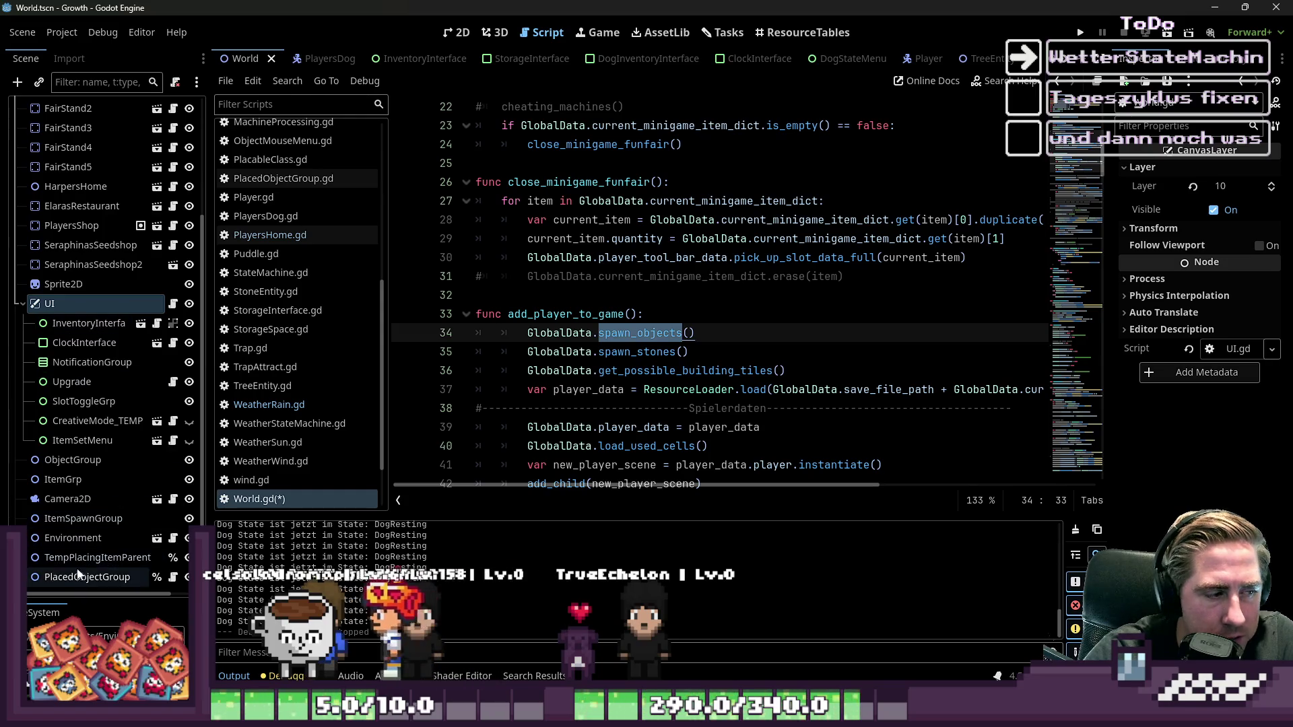
scroll(66, 142, up, 3)
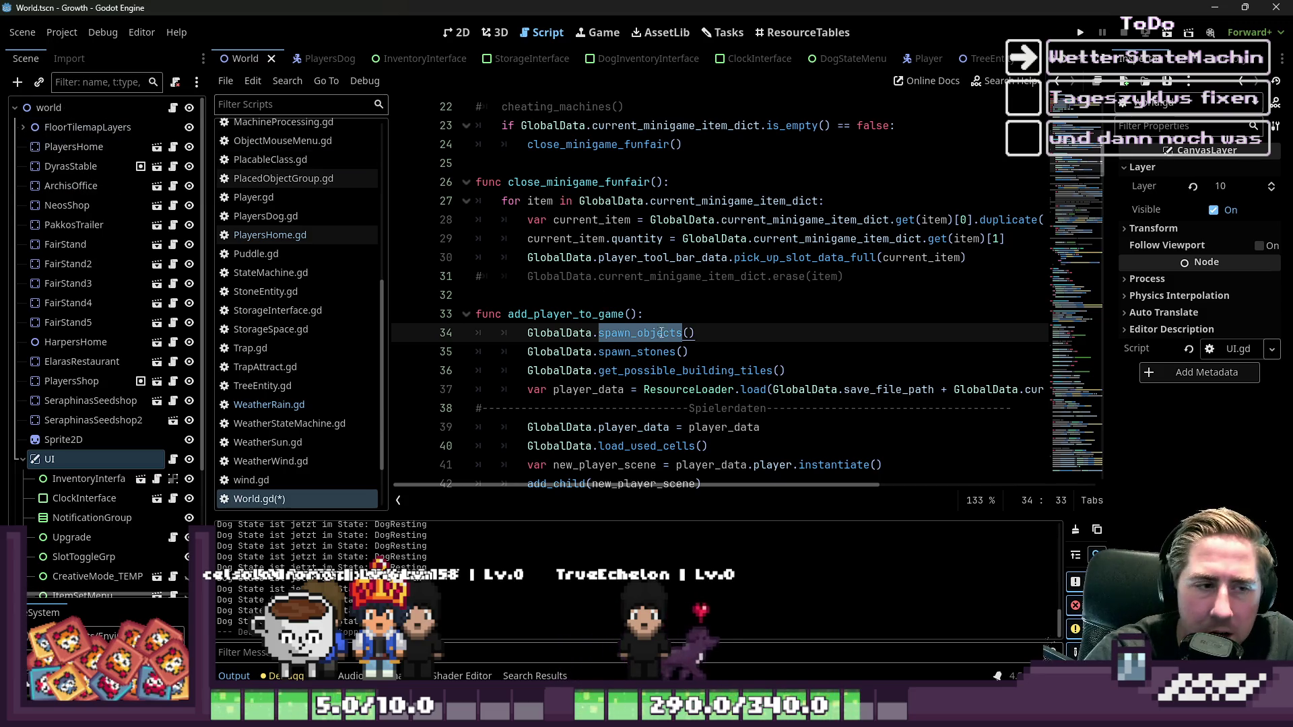
key(End)
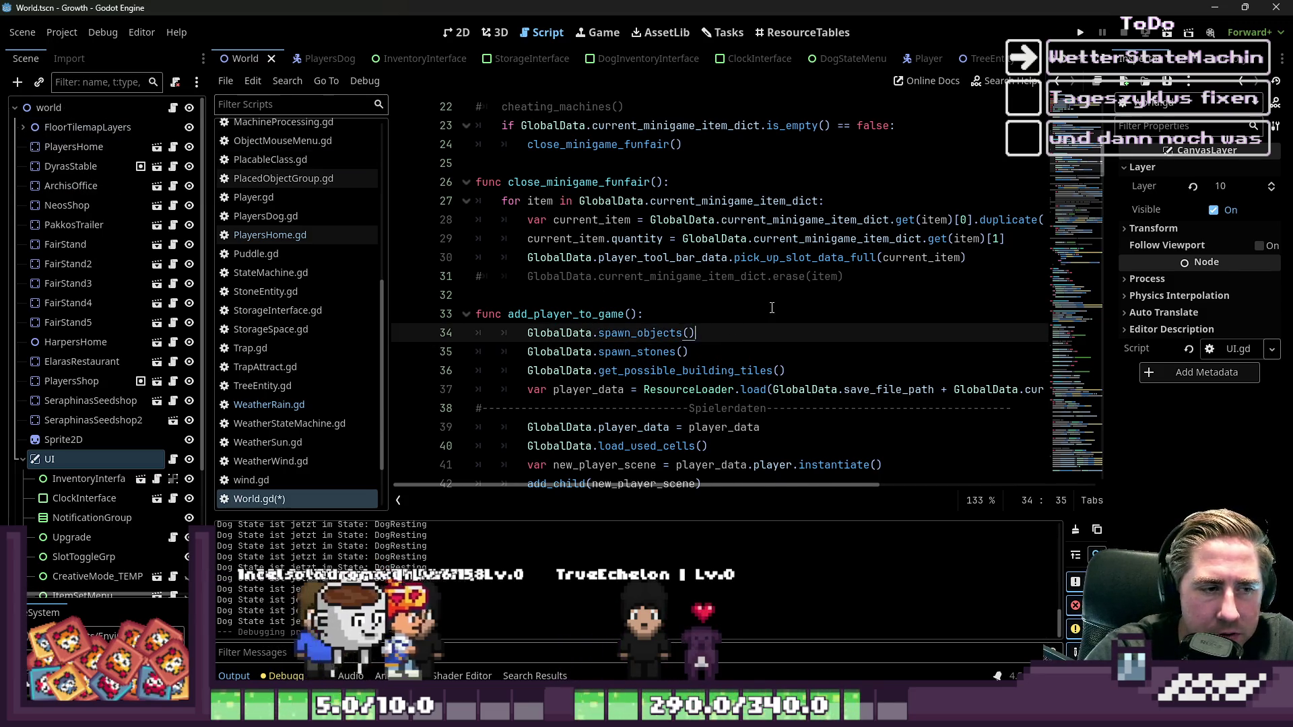
key(Return)
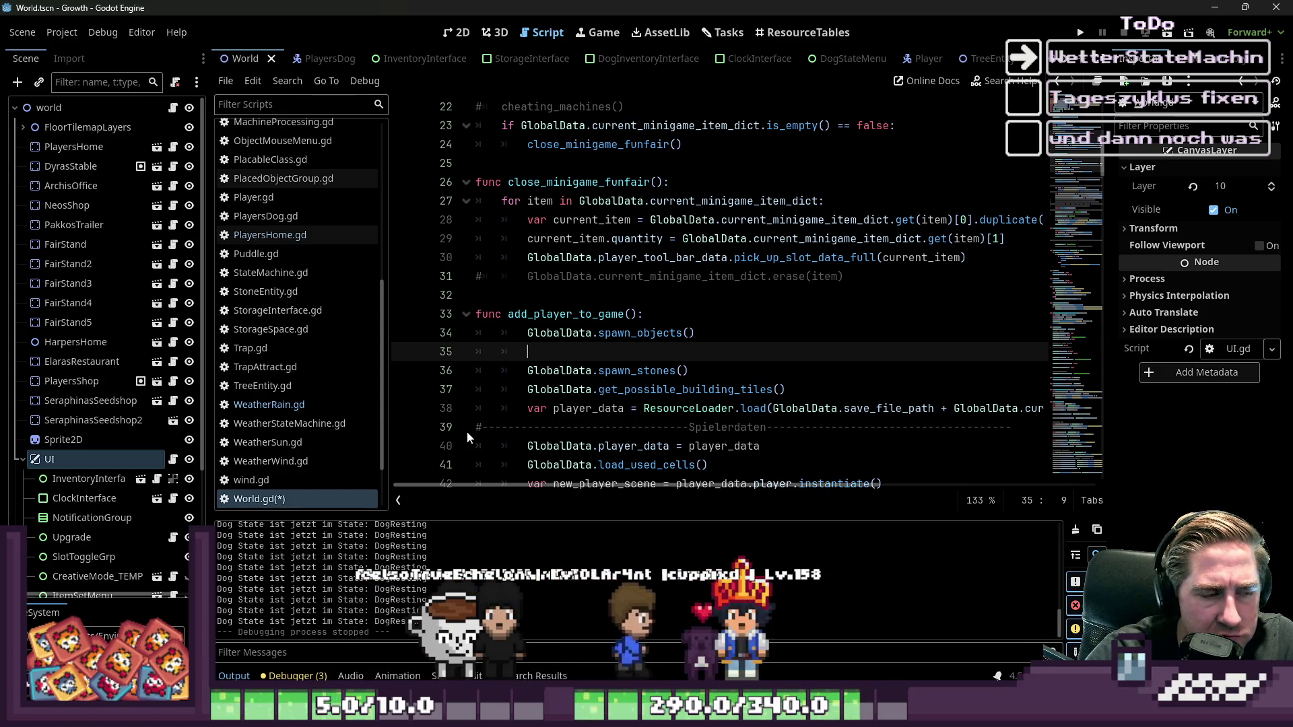
- Open WeatherRain.gd and inspect the GPUParticles2D type used in spawn_rain
click(269, 404)
scroll(586, 381, down, 2)
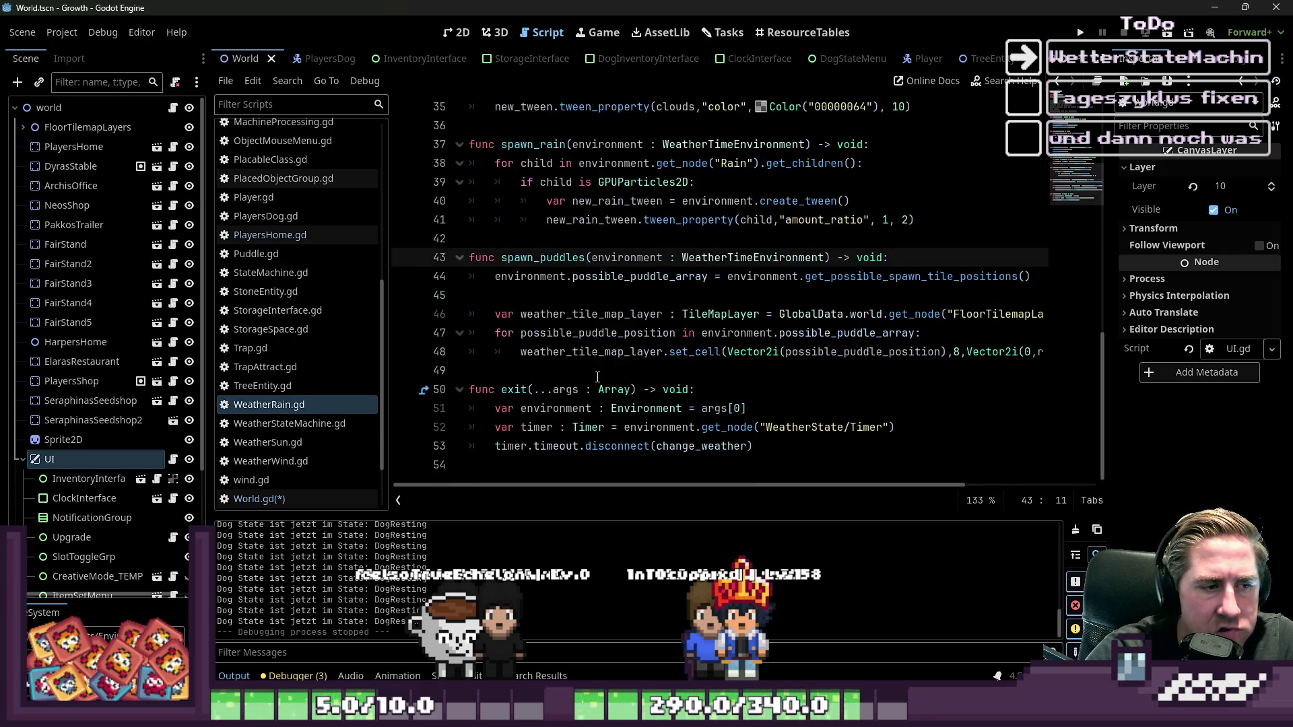
scroll(620, 327, up, 3)
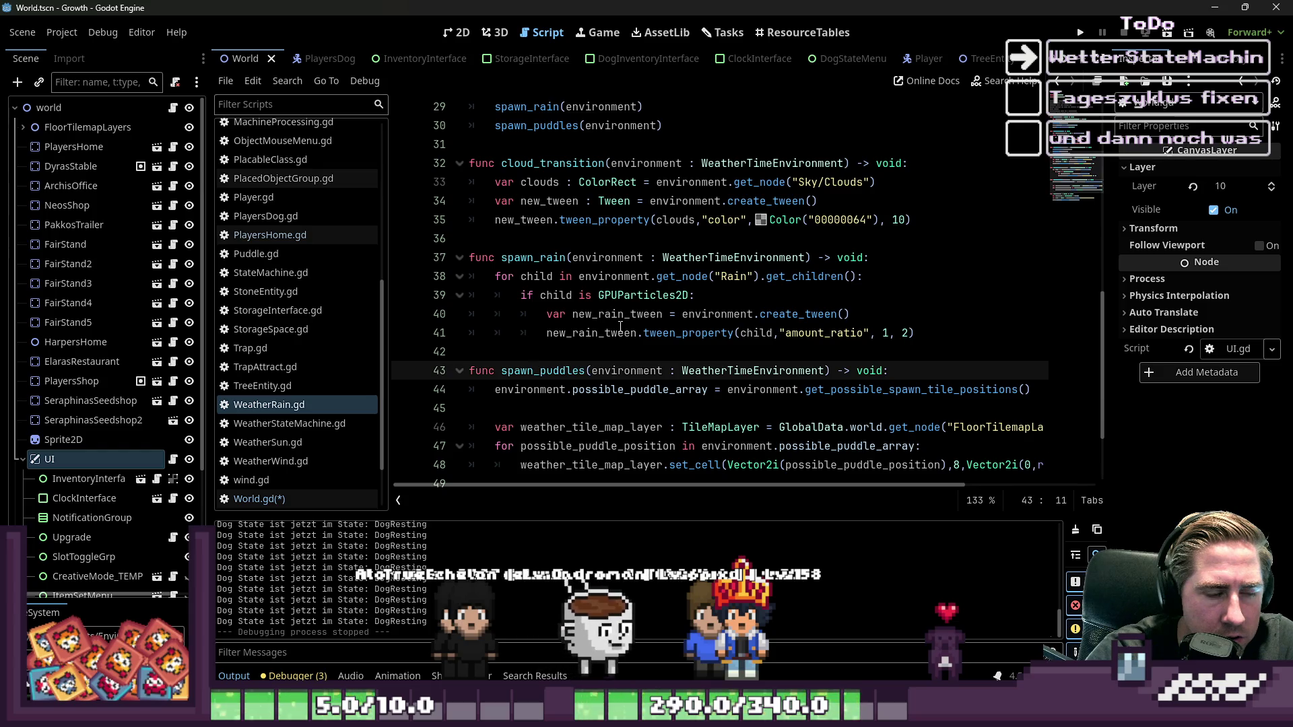
mouse_move(602, 340)
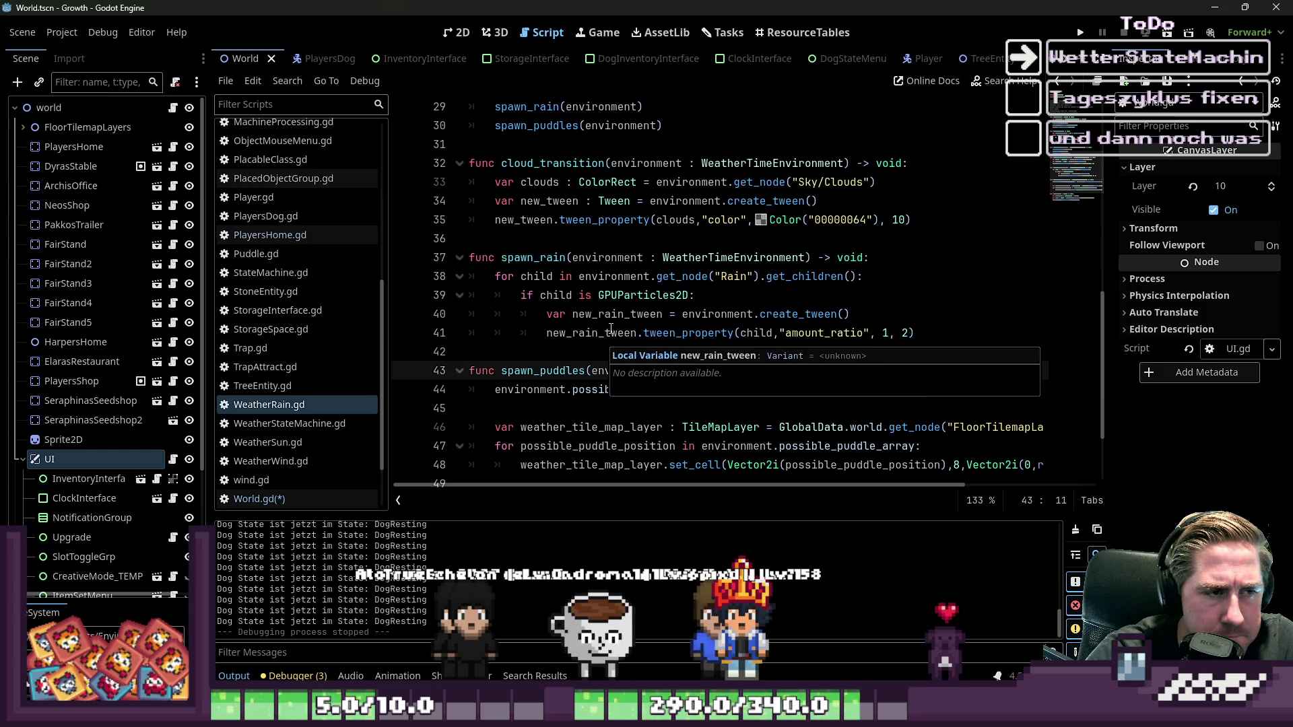
click(632, 297)
mouse_move(633, 298)
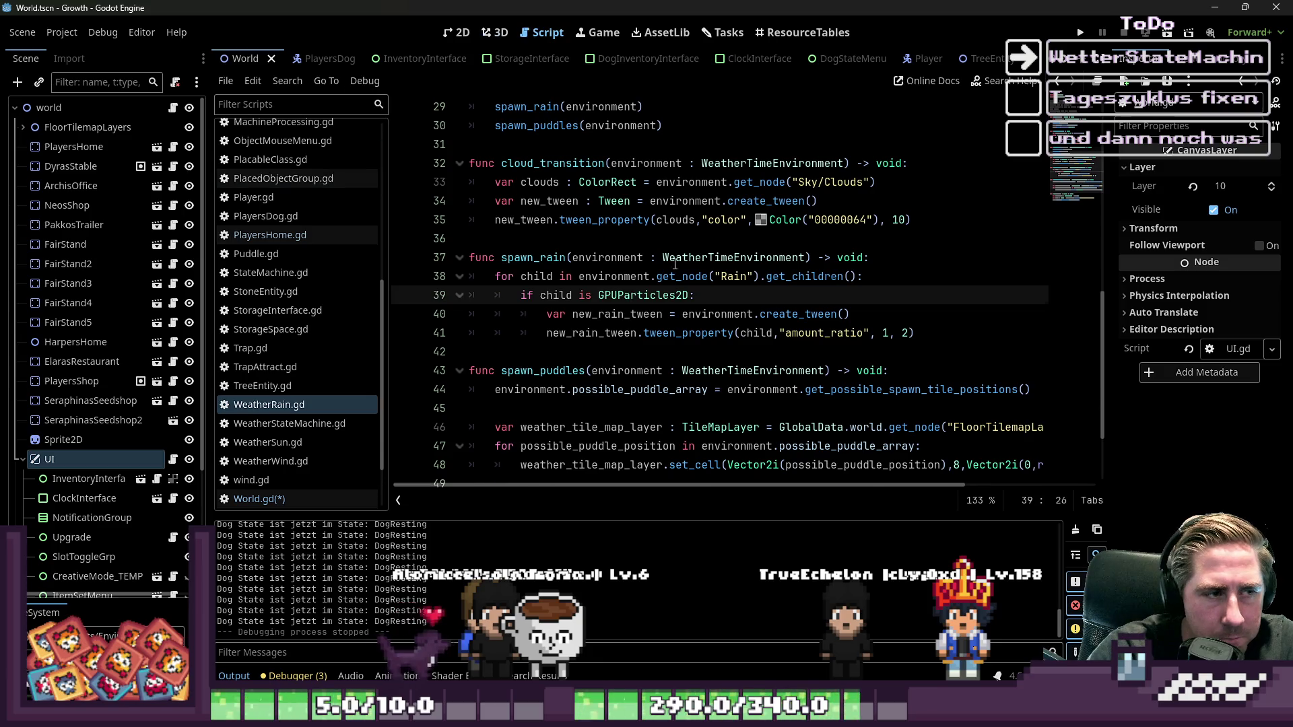
- Scroll through WeatherRain.gd and select the rain_start function name
scroll(675, 263, up, 2)
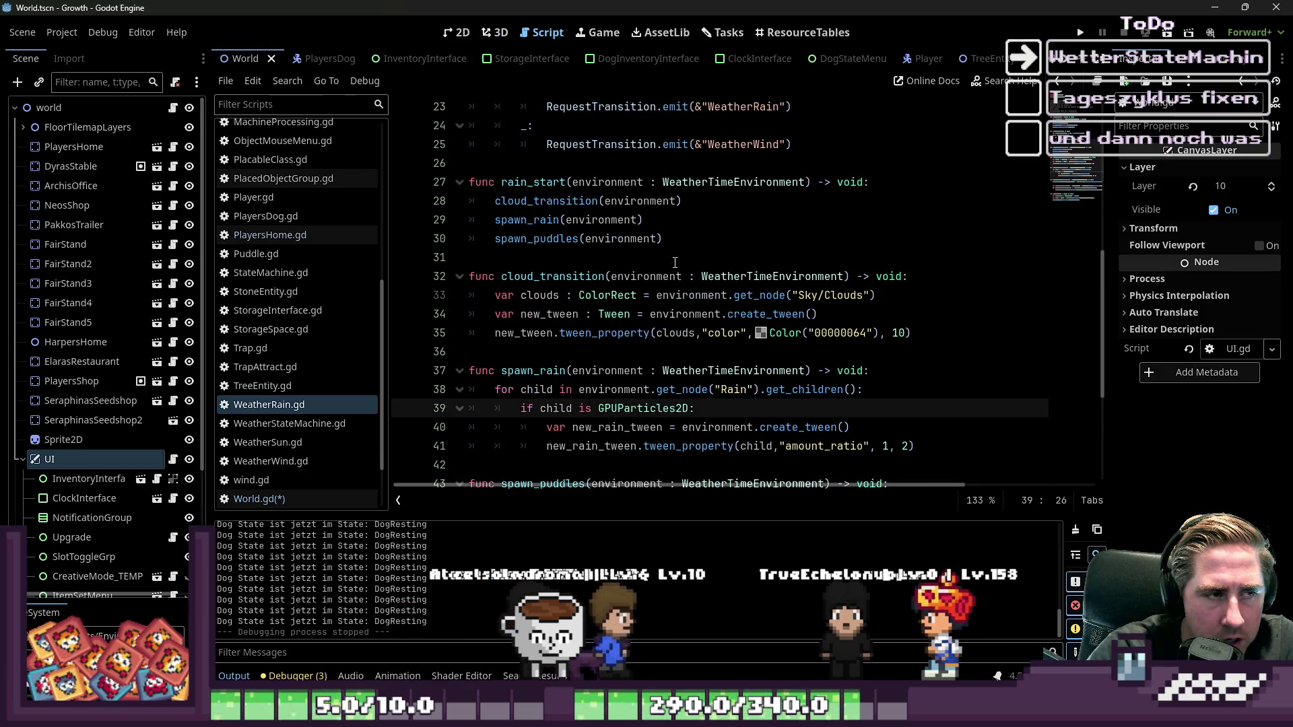
scroll(674, 263, up, 2)
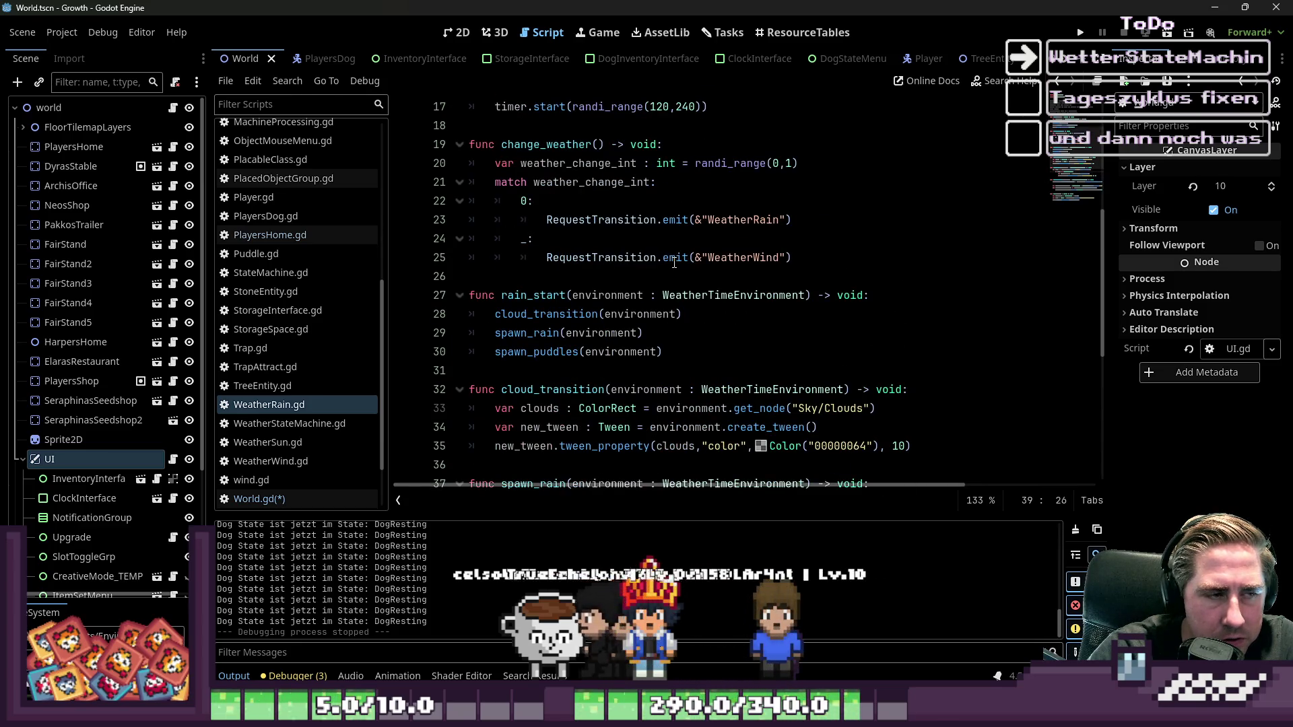
mouse_move(671, 262)
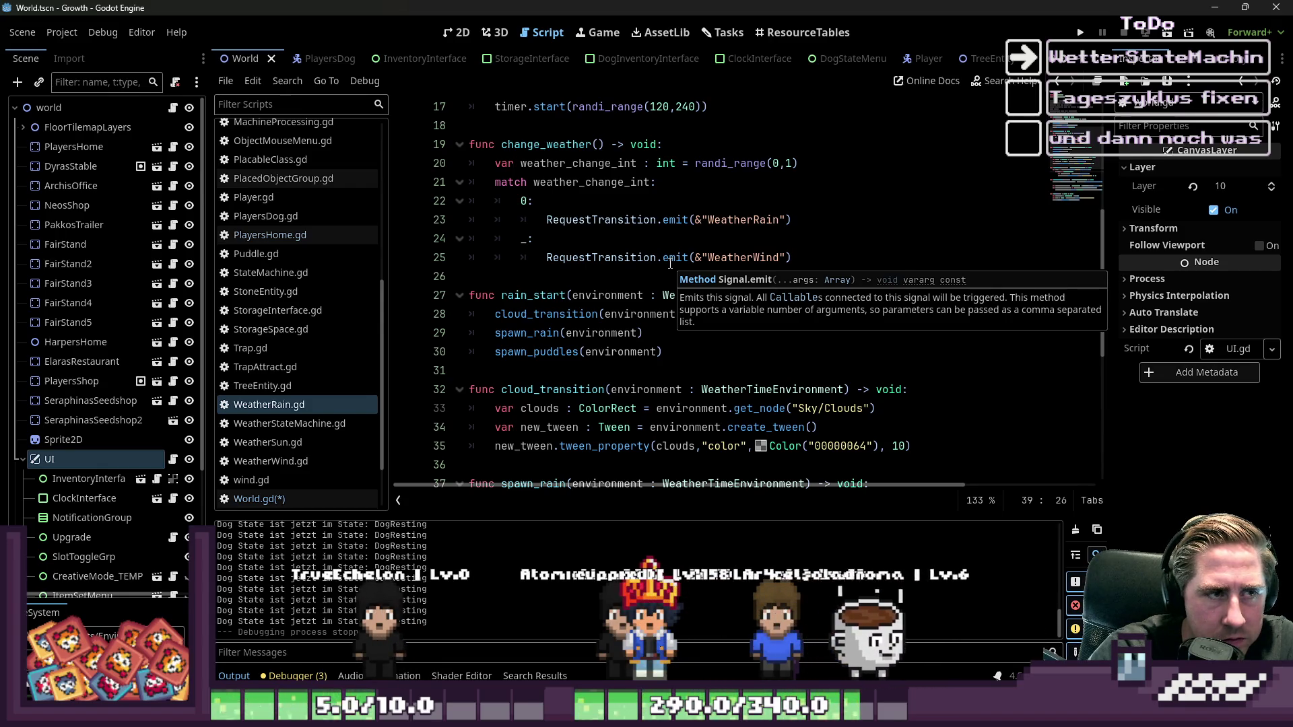
scroll(571, 126, up, 2)
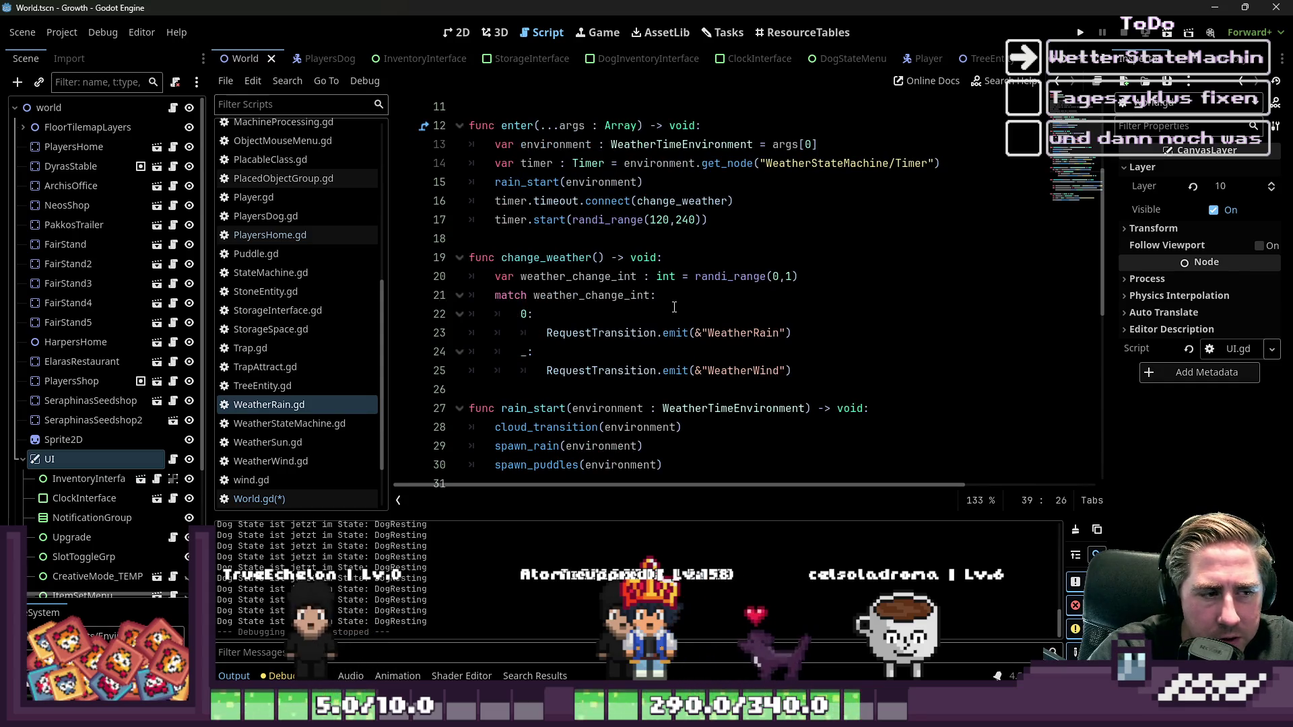
scroll(675, 307, down, 2)
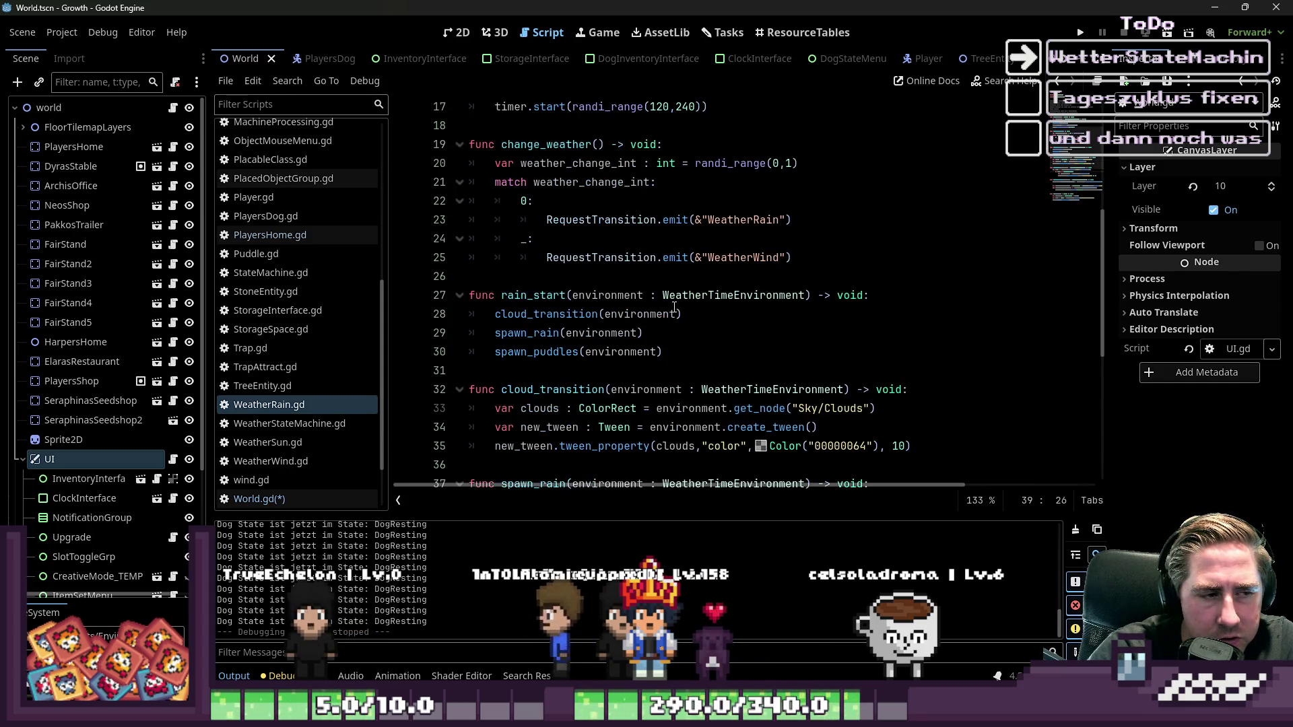
double_click(561, 291)
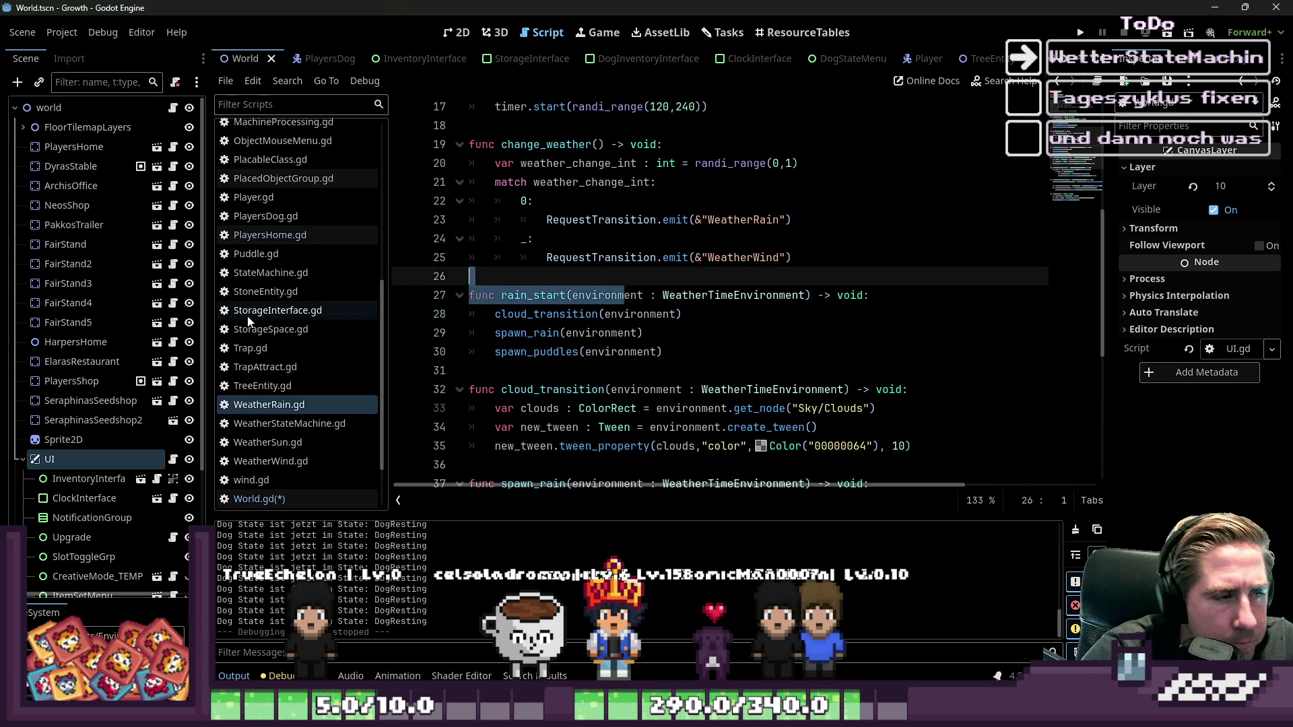
- Save the edited World.gd script
click(281, 499)
key(ctrl+s)
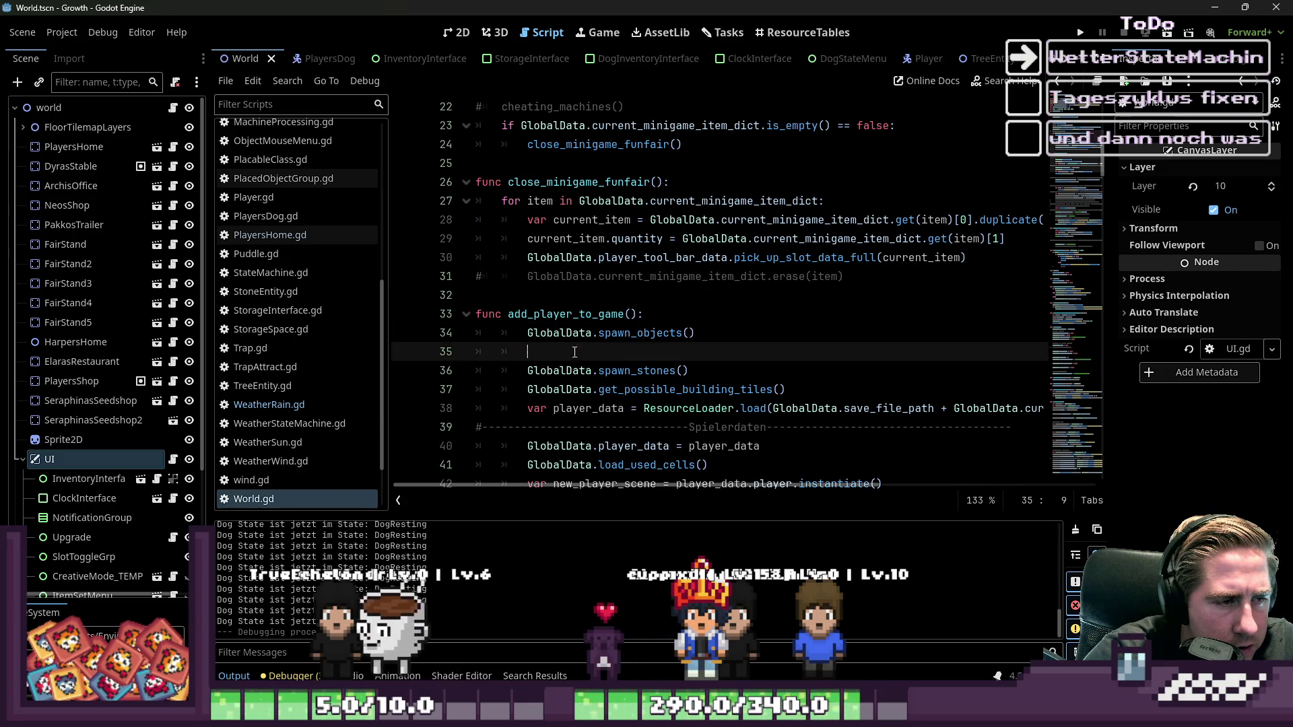
click(579, 351)
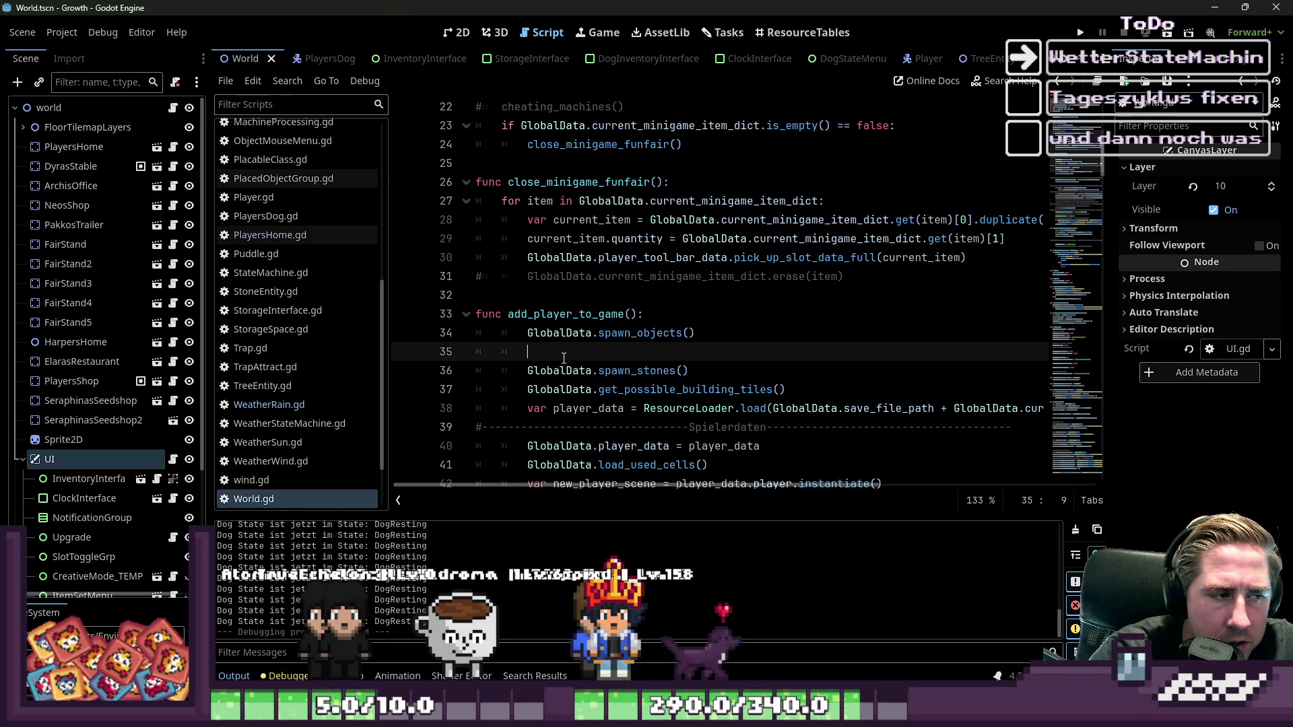
- Return to WeatherRain.gd and view the rain_start function
click(314, 406)
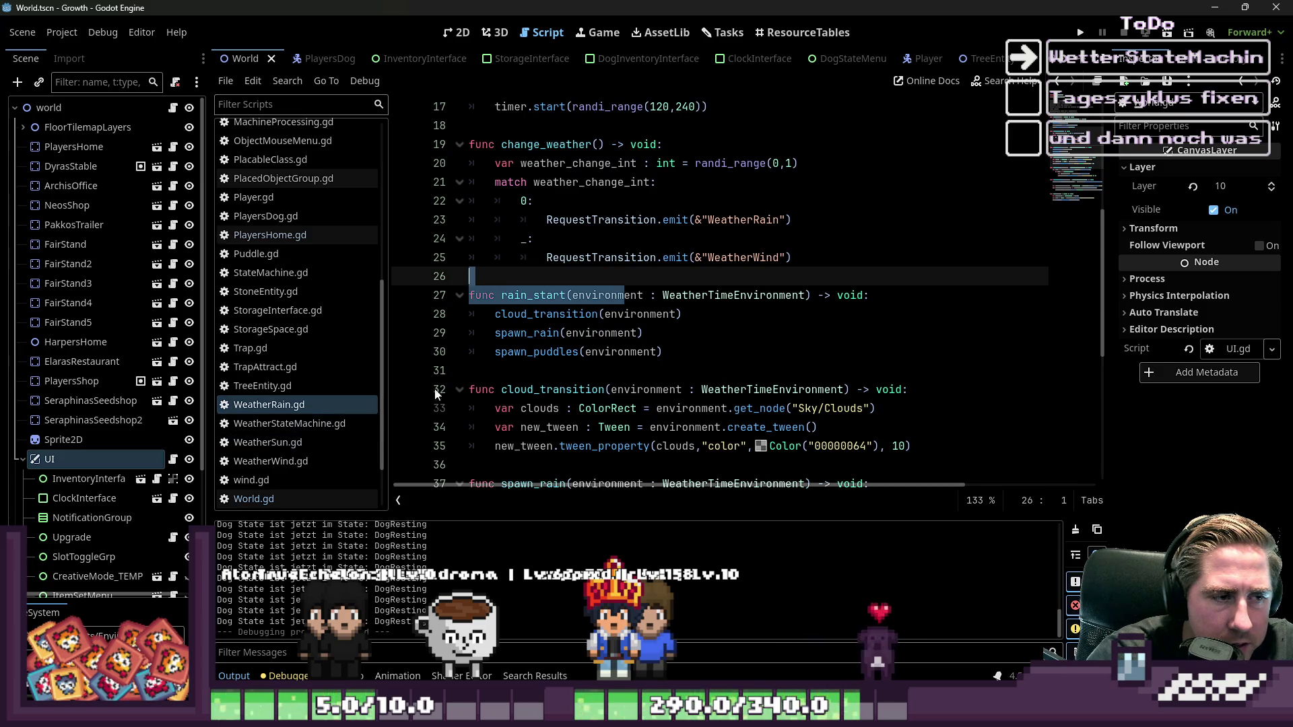
click(595, 314)
scroll(735, 242, up, 5)
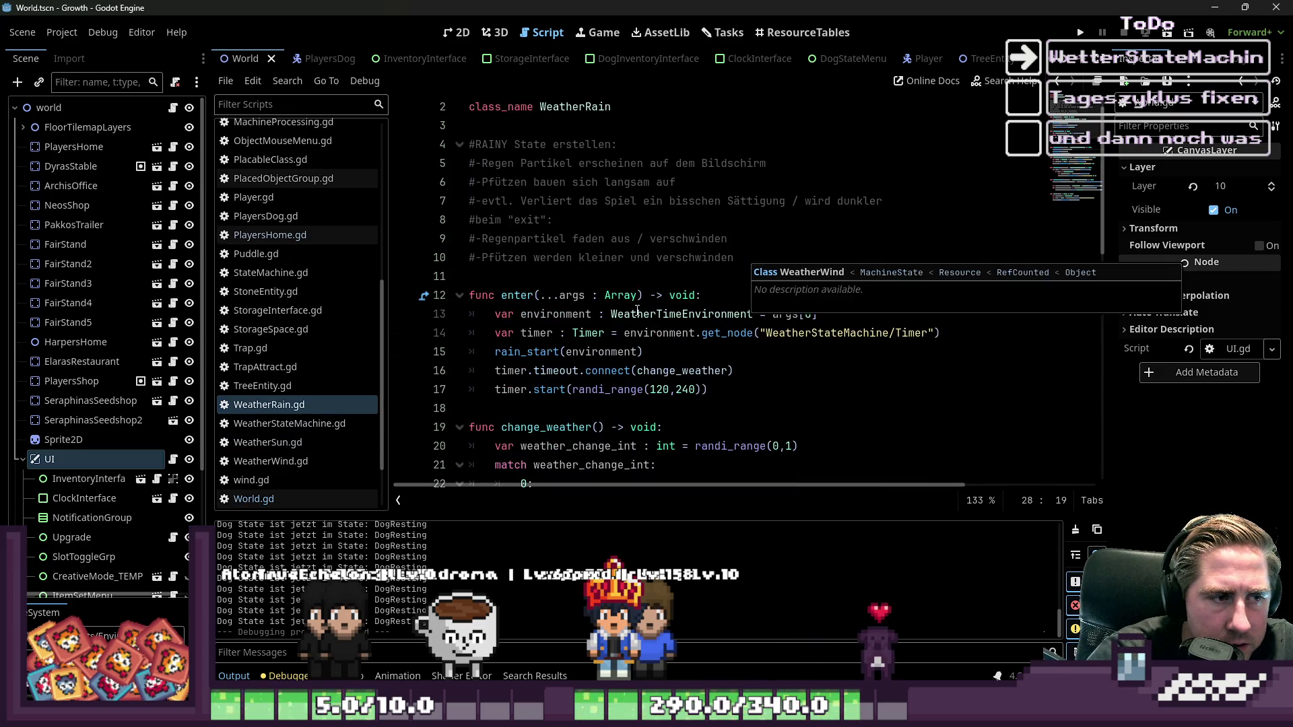
scroll(735, 243, down, 5)
scroll(256, 278, up, 3)
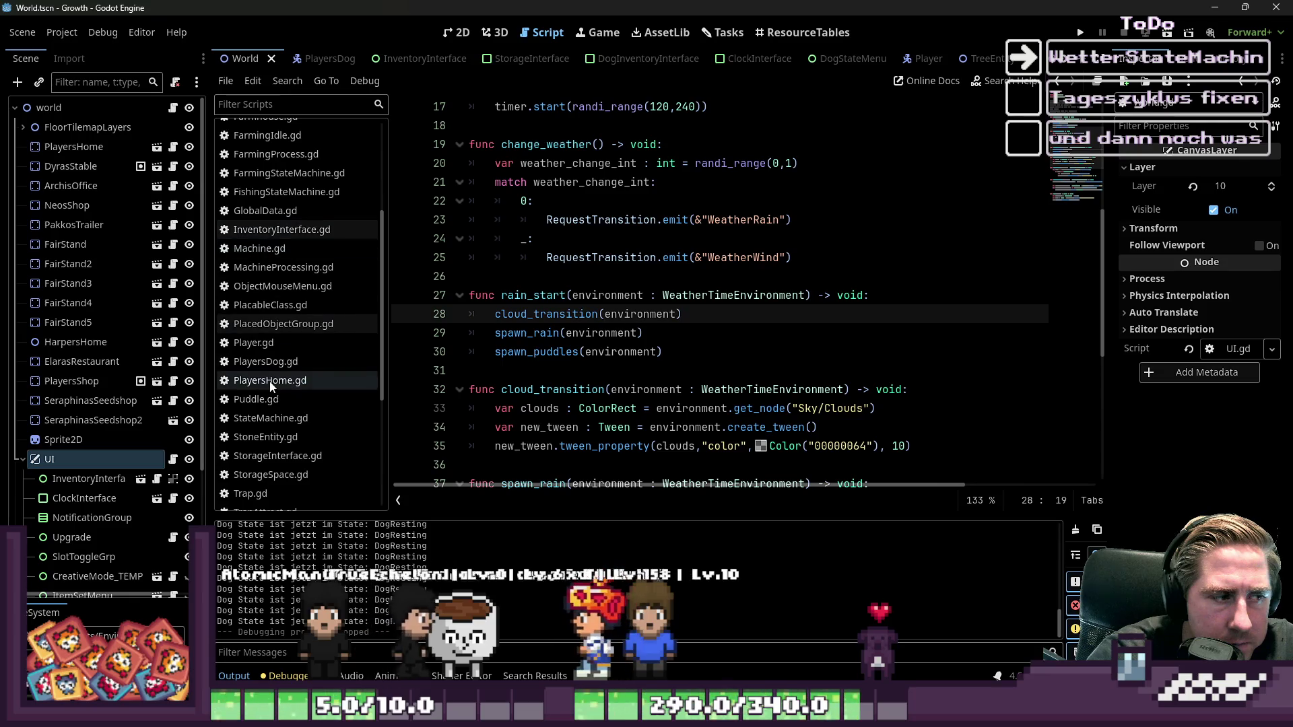
- Delete everything from line 114 to the end of Environment.gd and save it
scroll(269, 383, down, 3)
scroll(269, 383, up, 5)
click(269, 280)
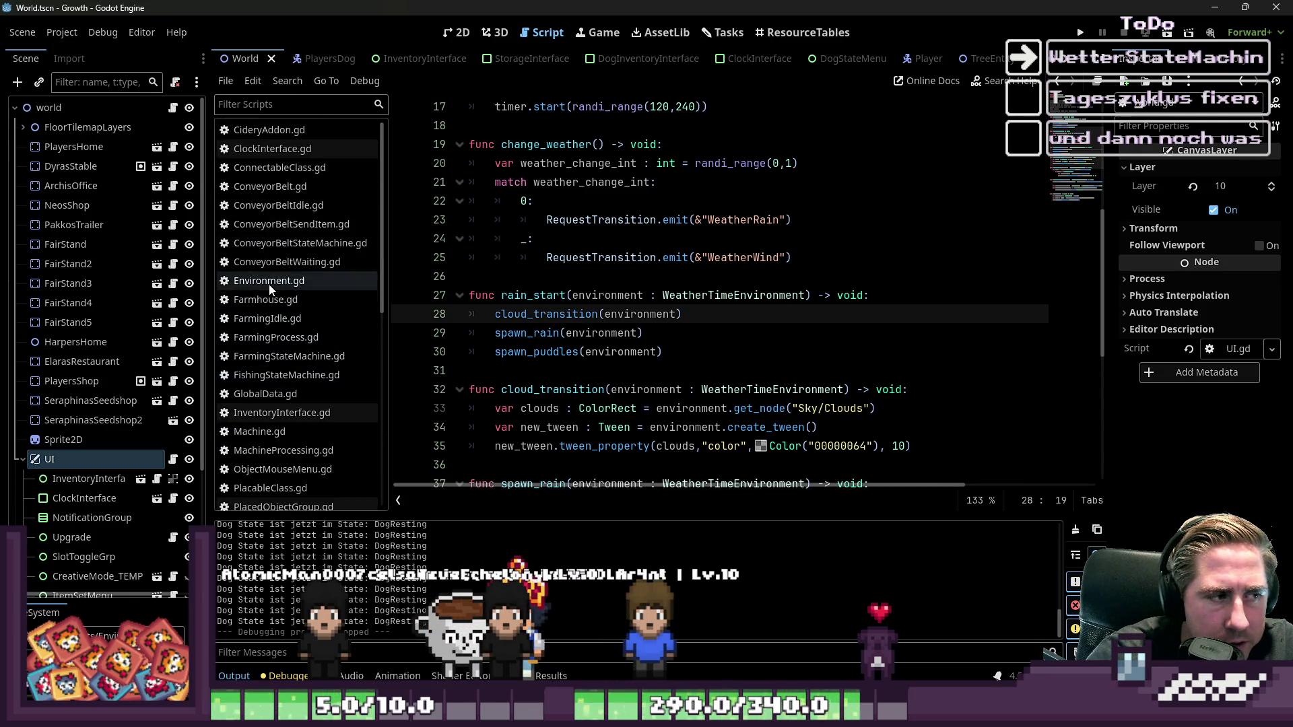
click(534, 332)
scroll(695, 356, down, 3)
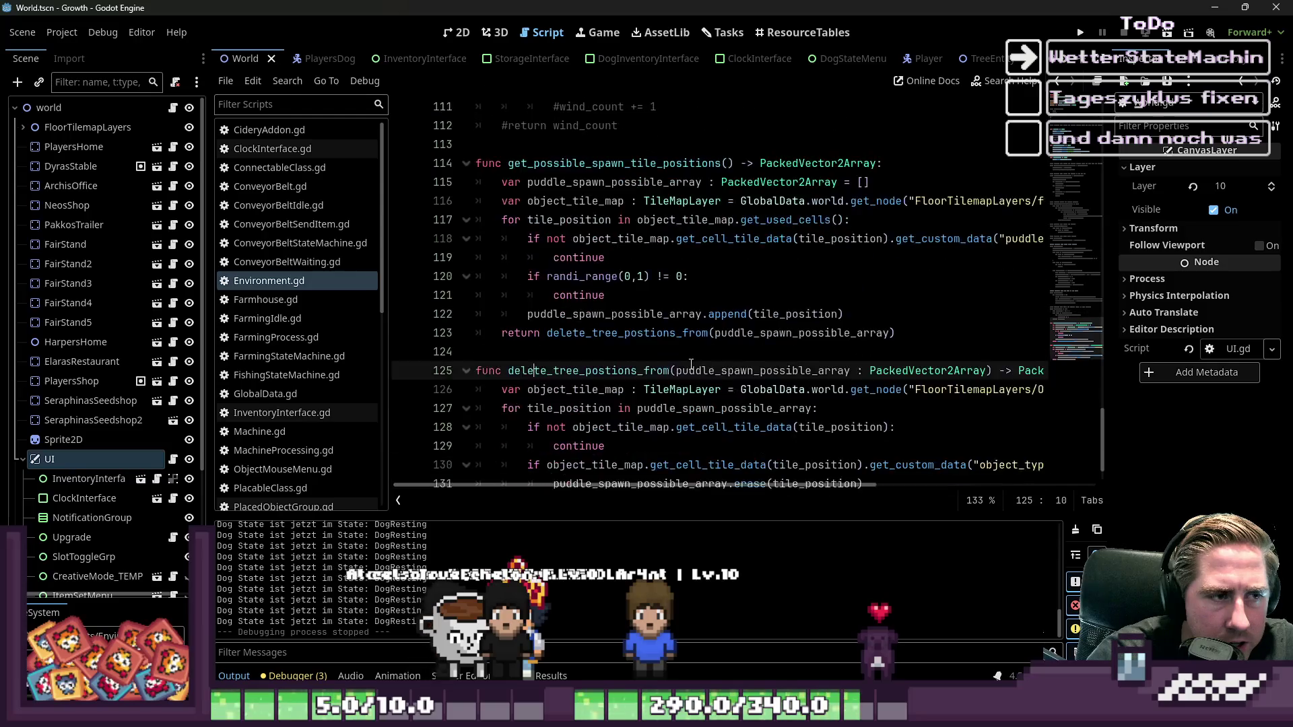
mouse_move(724, 464)
mouse_down()
mouse_move(528, 408)
mouse_move(512, 201)
mouse_move(476, 219)
mouse_up()
key(BackSpace)
key(BackSpace)
key(BackSpace)
key(ctrl+s)
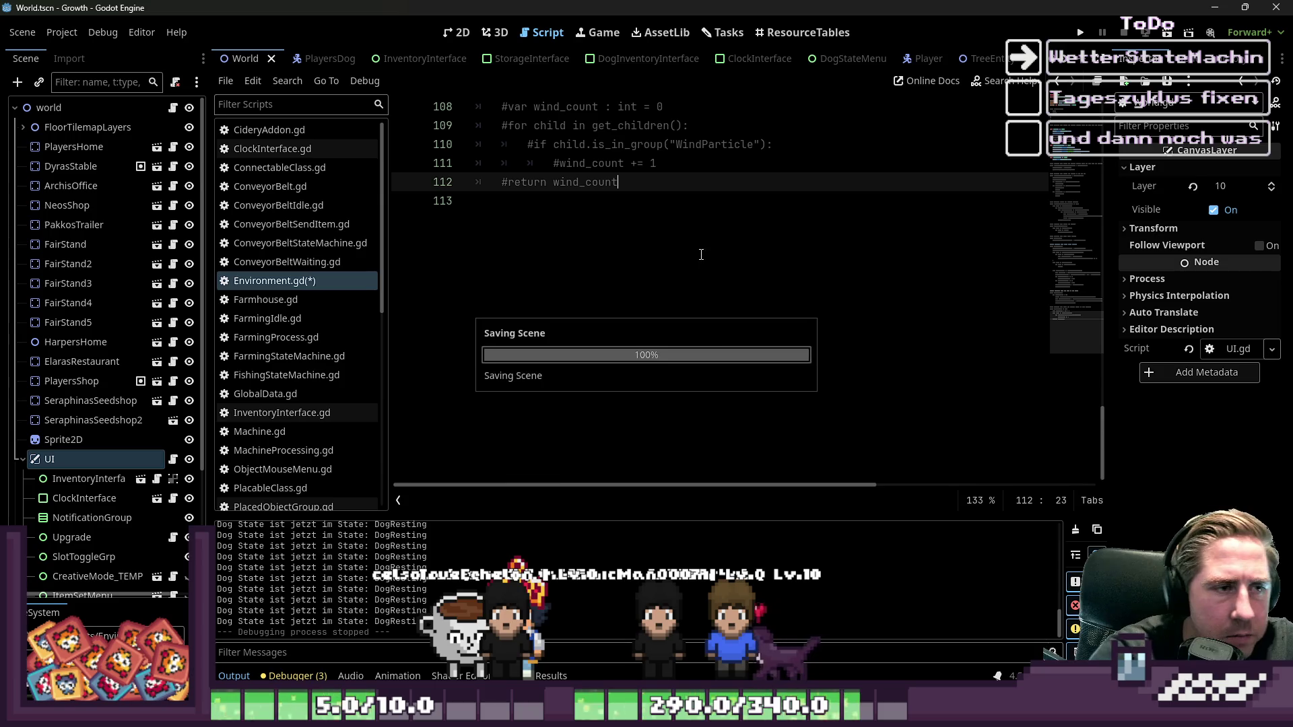
scroll(92, 254, down, 3)
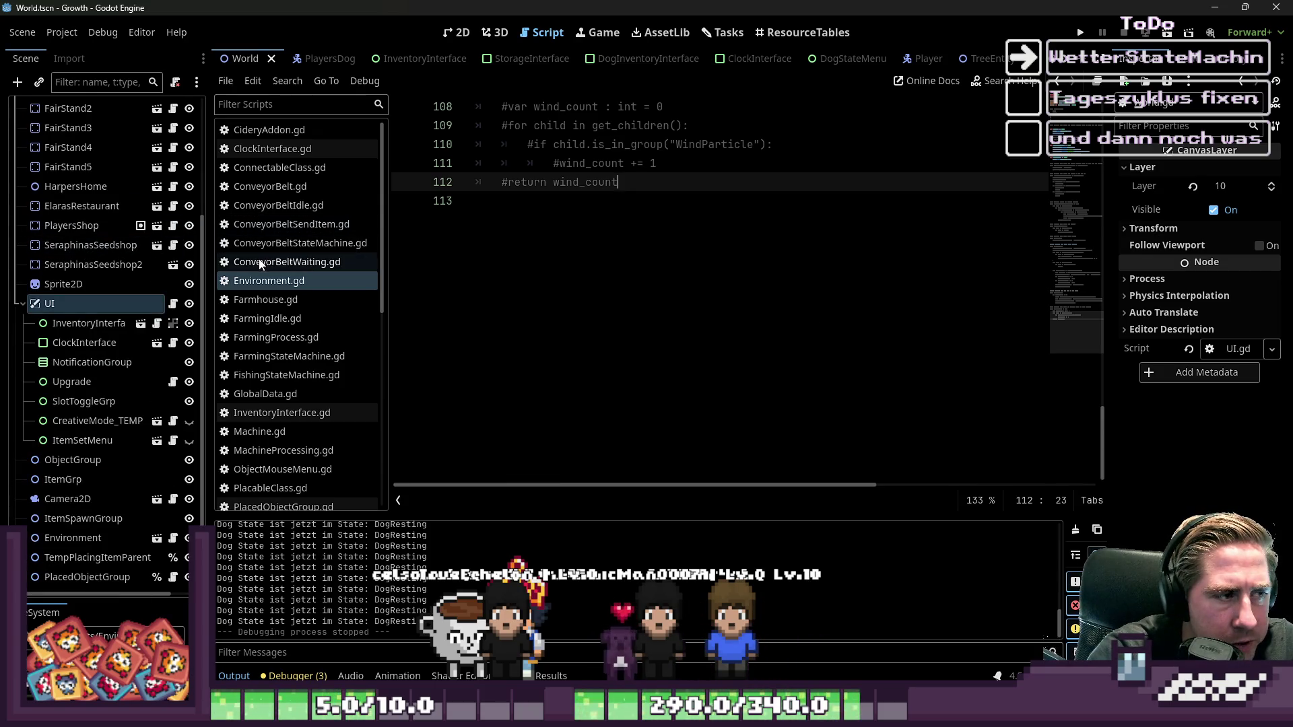
scroll(266, 269, down, 3)
scroll(289, 337, down, 3)
scroll(293, 366, up, 6)
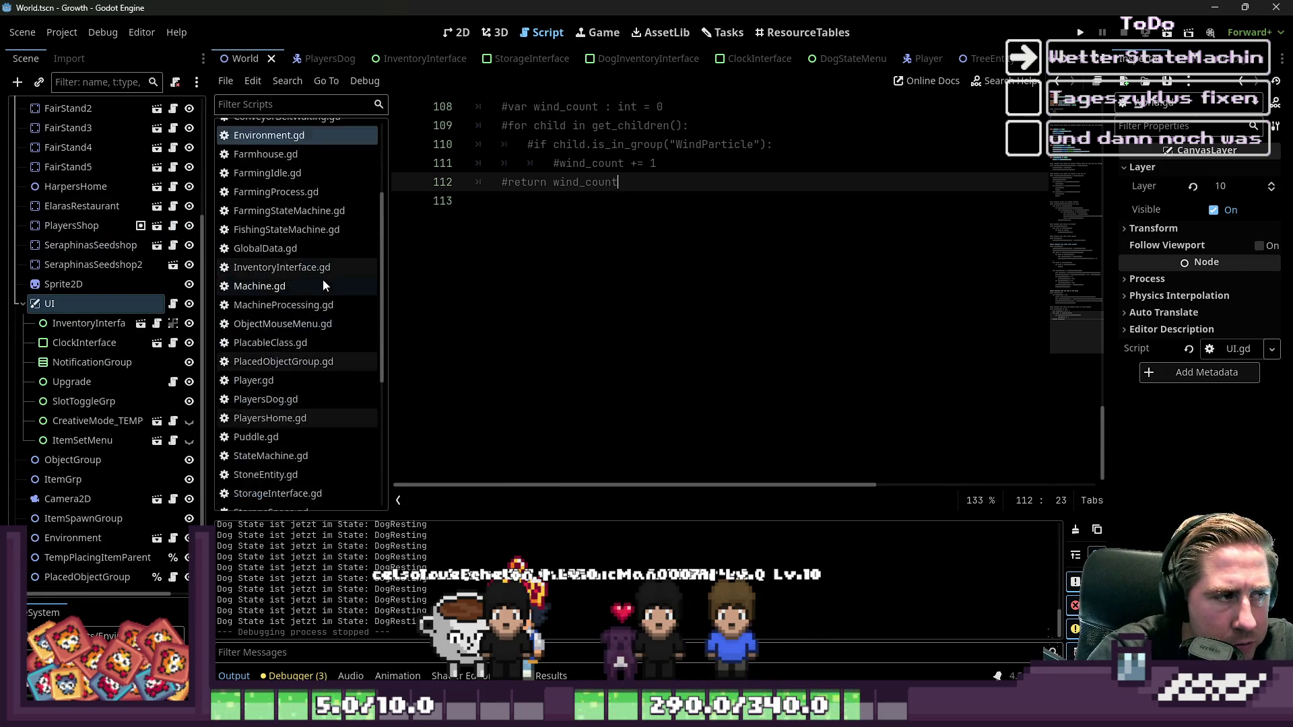
click(300, 398)
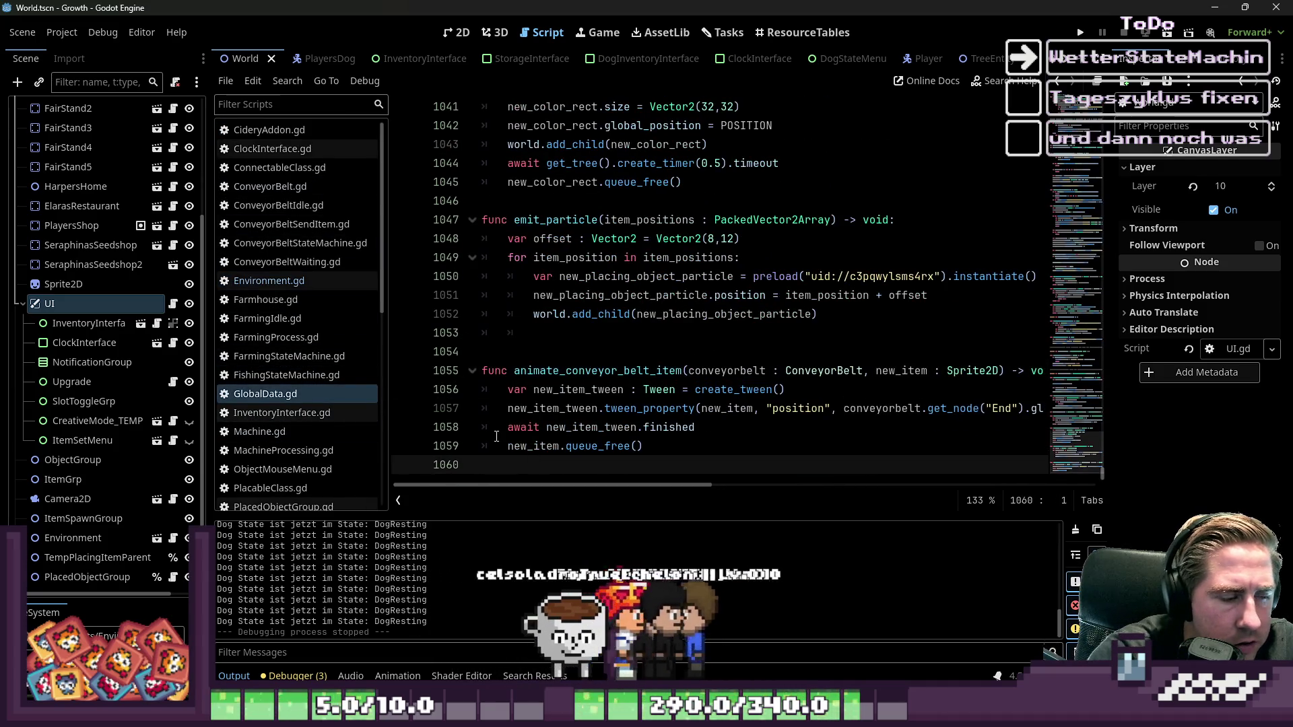
- Find the WEATHER section in GlobalData.gd and paste the puddle spawn-position functions over the old code
key(Return)
key(Return)
key(ctrl+f)
text(Wette)
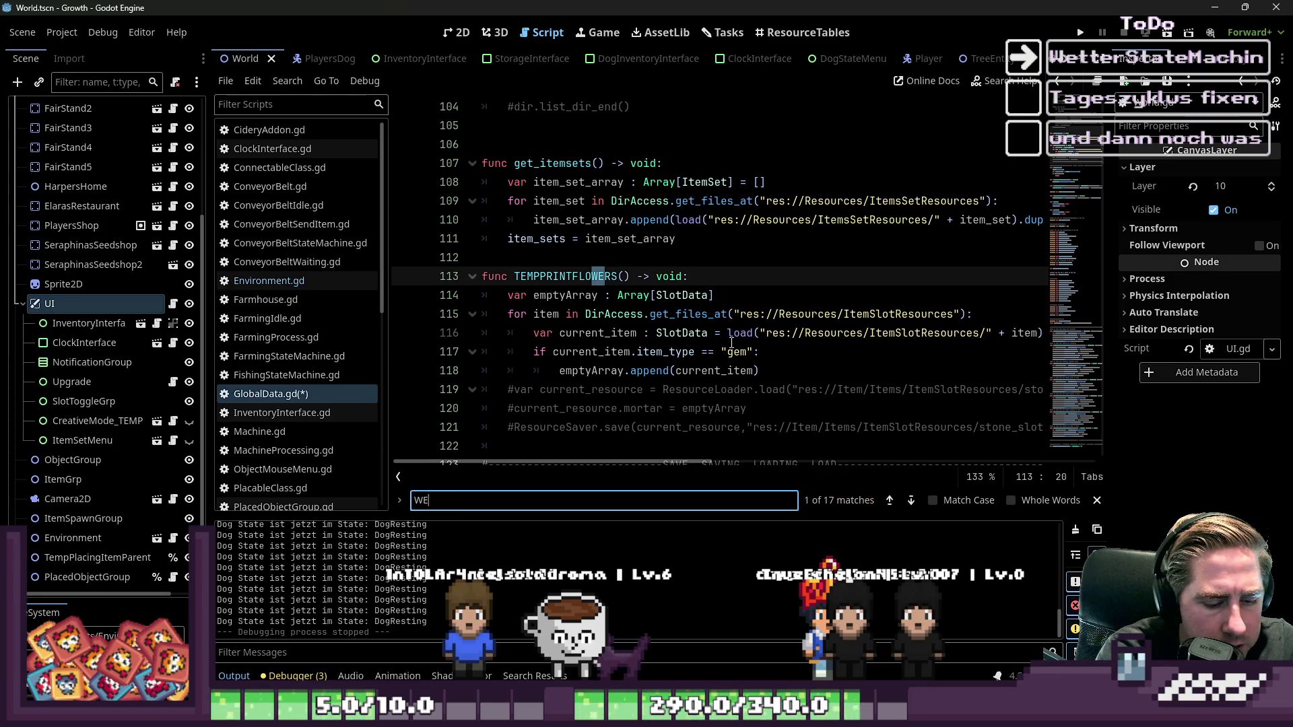
text(AT)
click(763, 257)
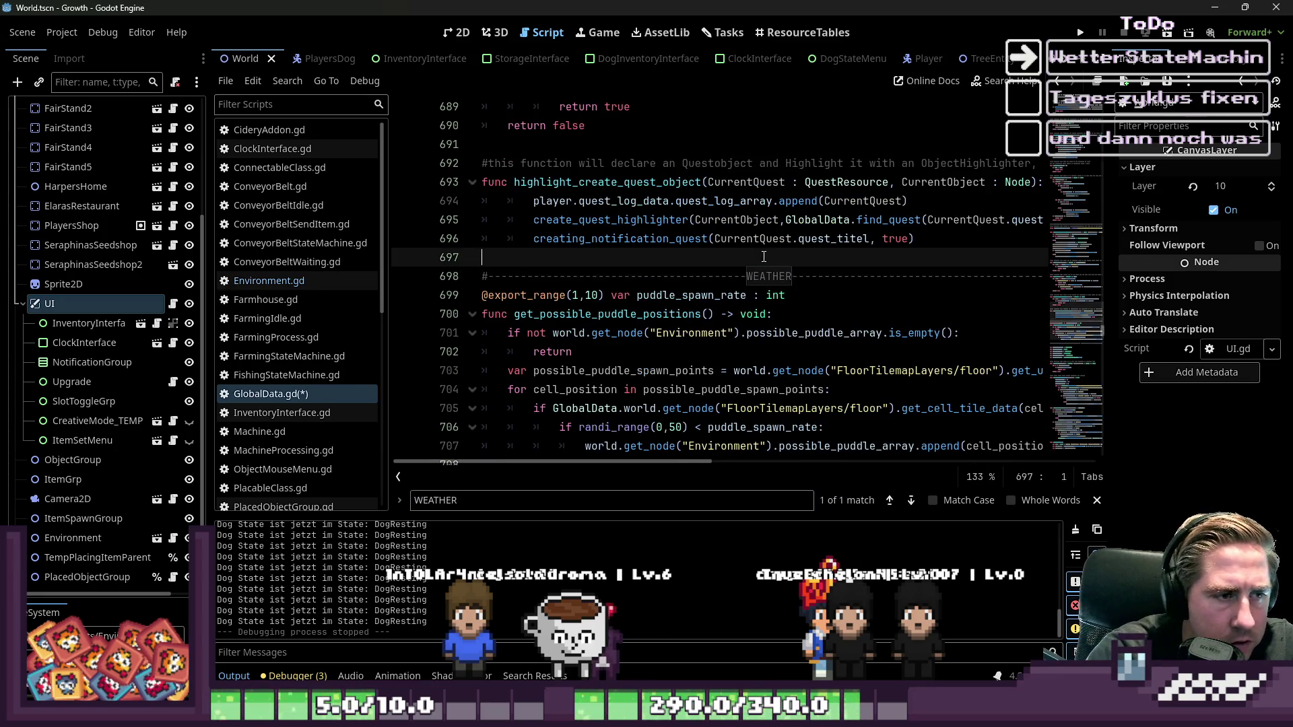
scroll(764, 257, down, 2)
mouse_move(936, 352)
mouse_down()
mouse_move(482, 258)
mouse_move(482, 182)
mouse_up()
key(ctrl+v)
- Review the pasted functions, including the randi_range(0,1) chance and get_possible_spawn_tile_positions
scroll(653, 227, up, 2)
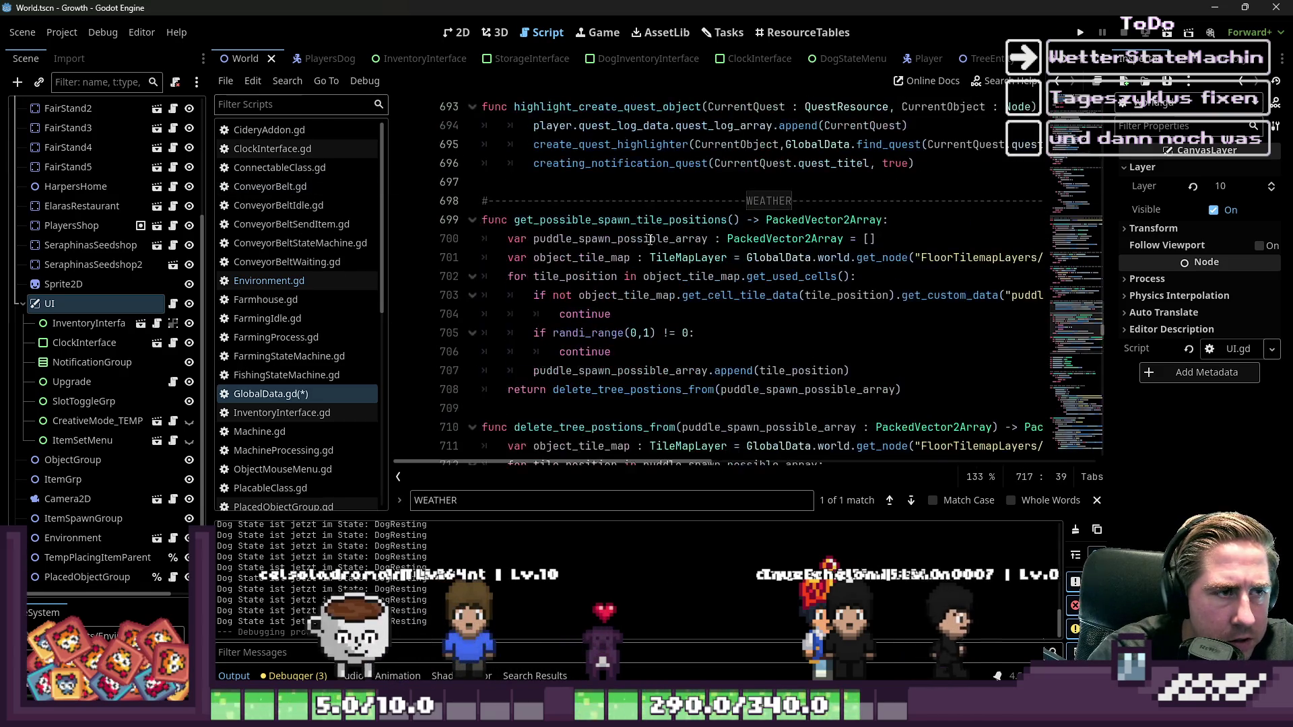
scroll(678, 229, down, 2)
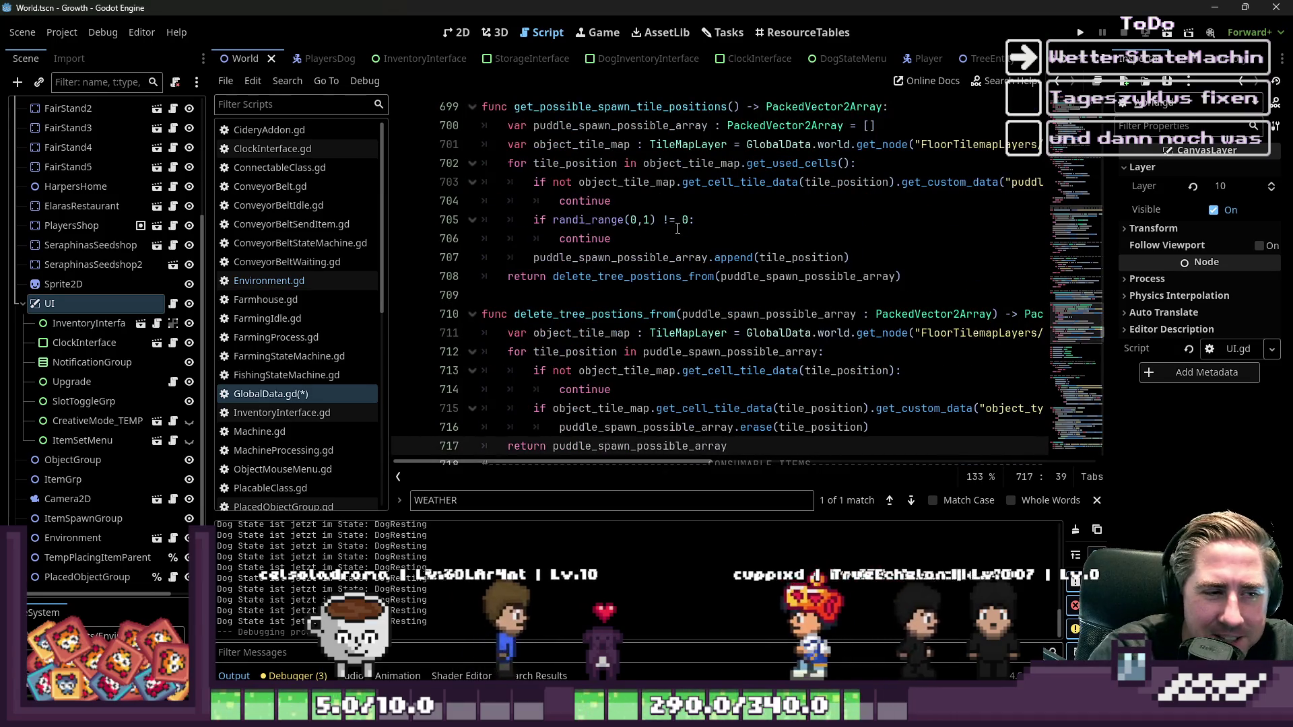
click(651, 221)
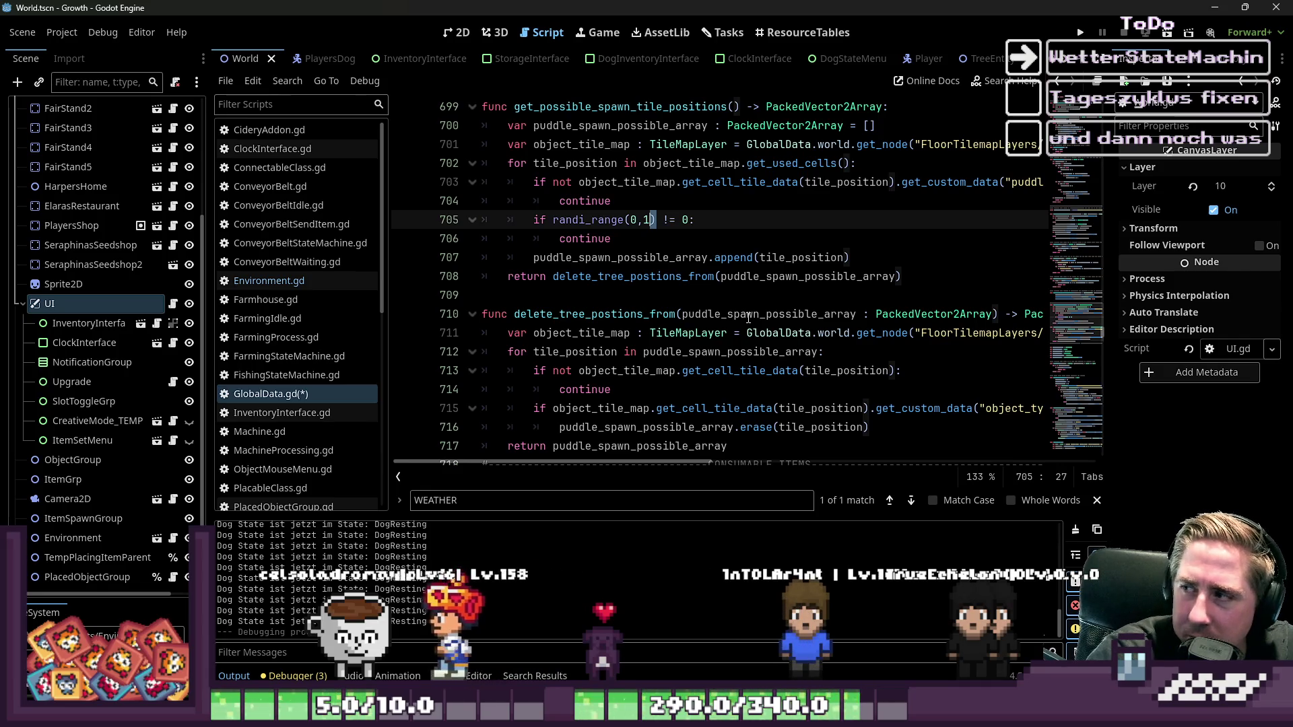
click(672, 297)
scroll(664, 285, up, 1)
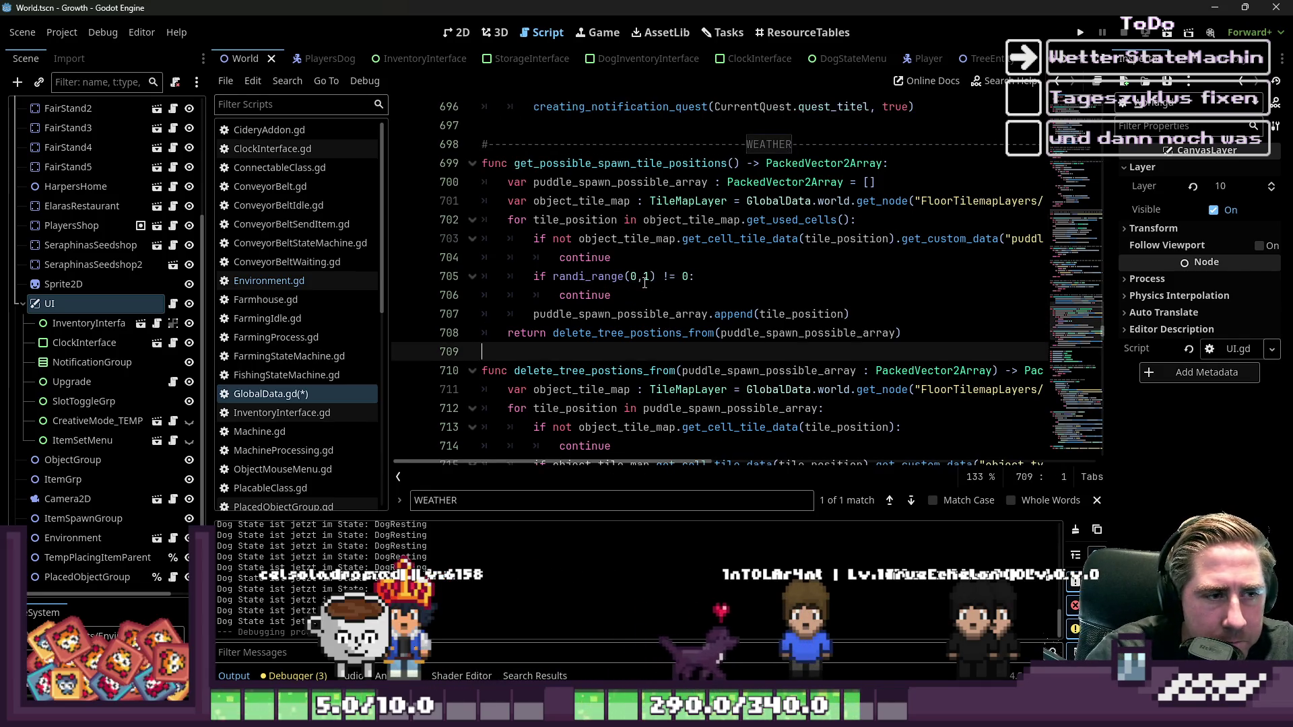
scroll(645, 283, up, 1)
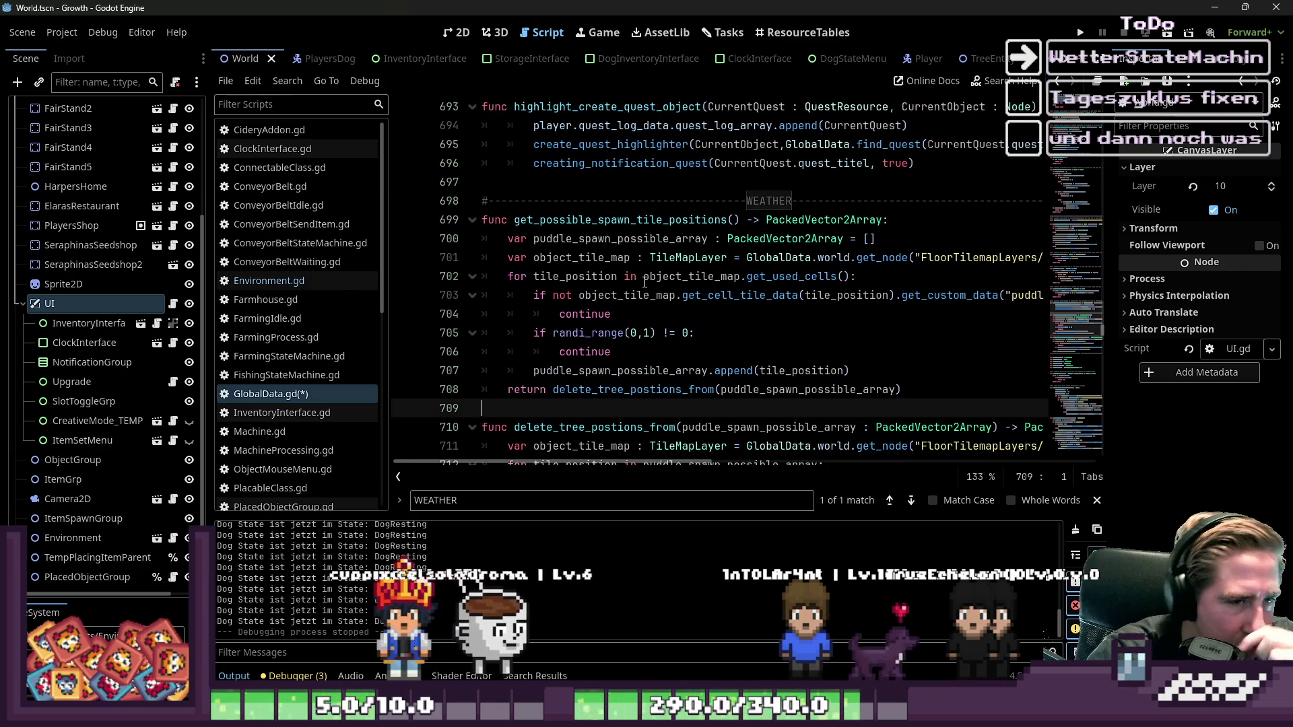
click(685, 237)
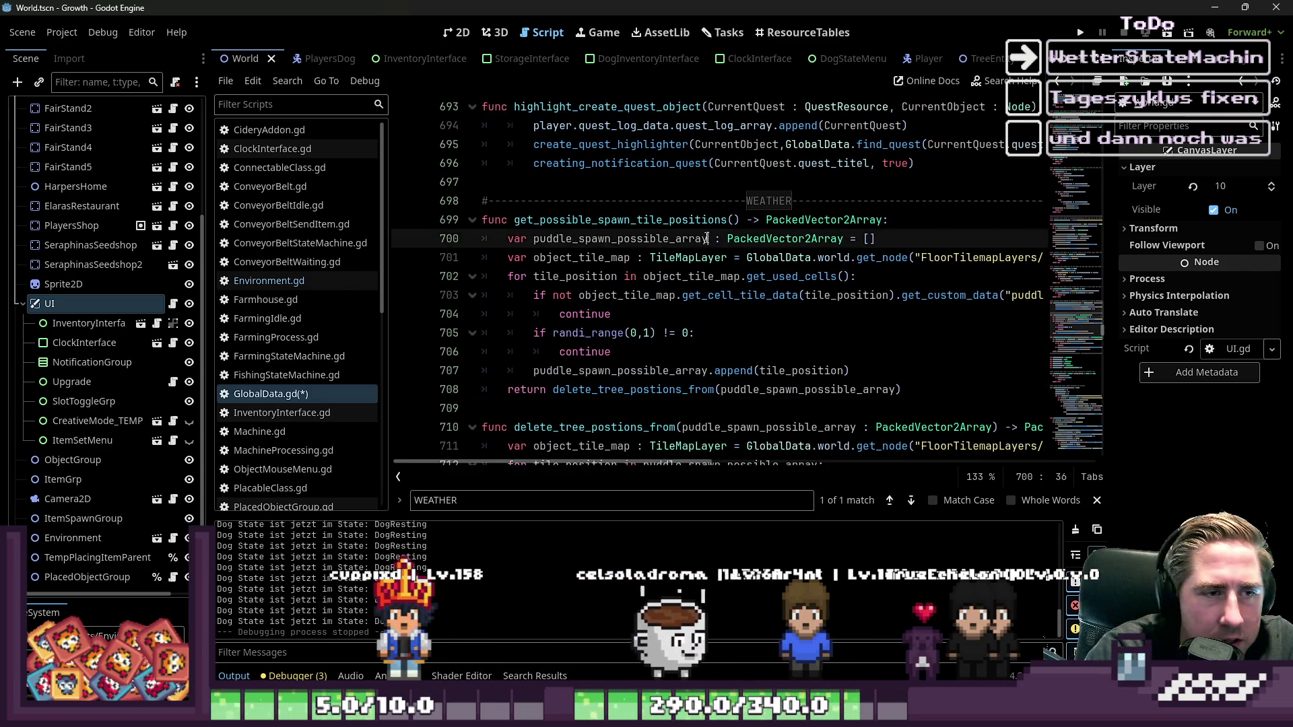
scroll(685, 231, down, 2)
scroll(685, 231, up, 2)
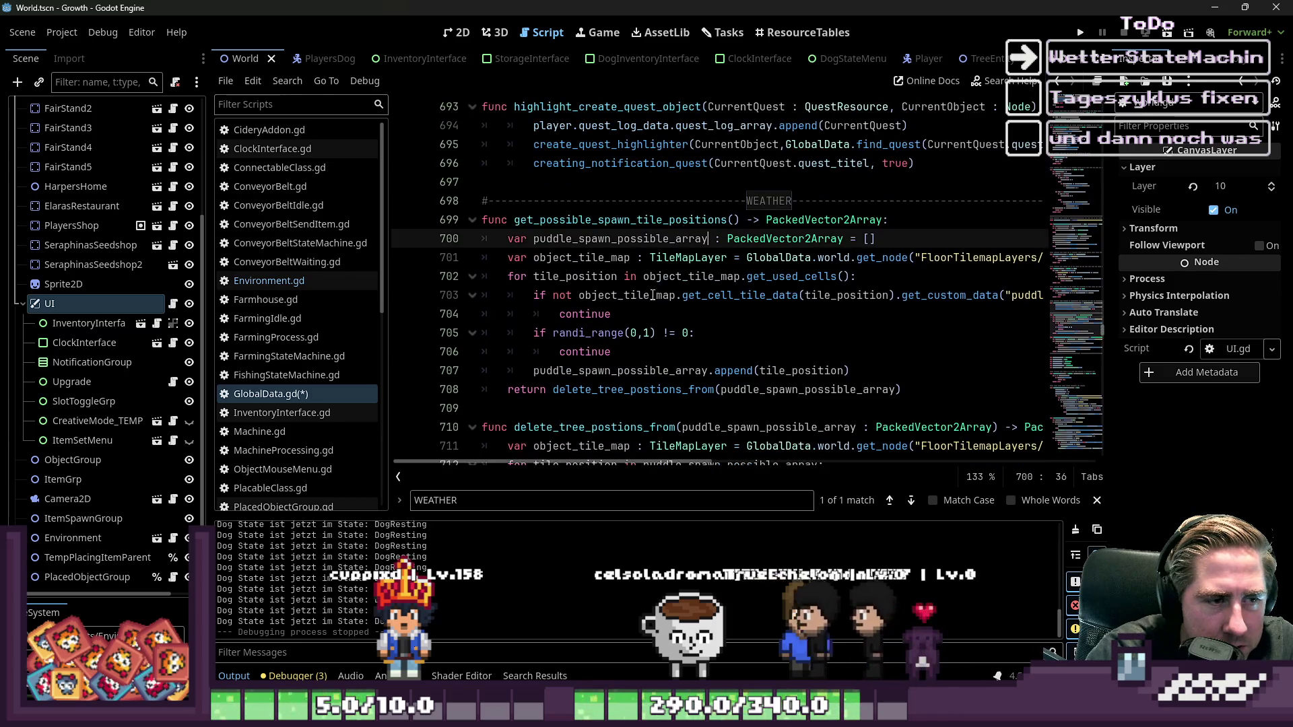
double_click(669, 220)
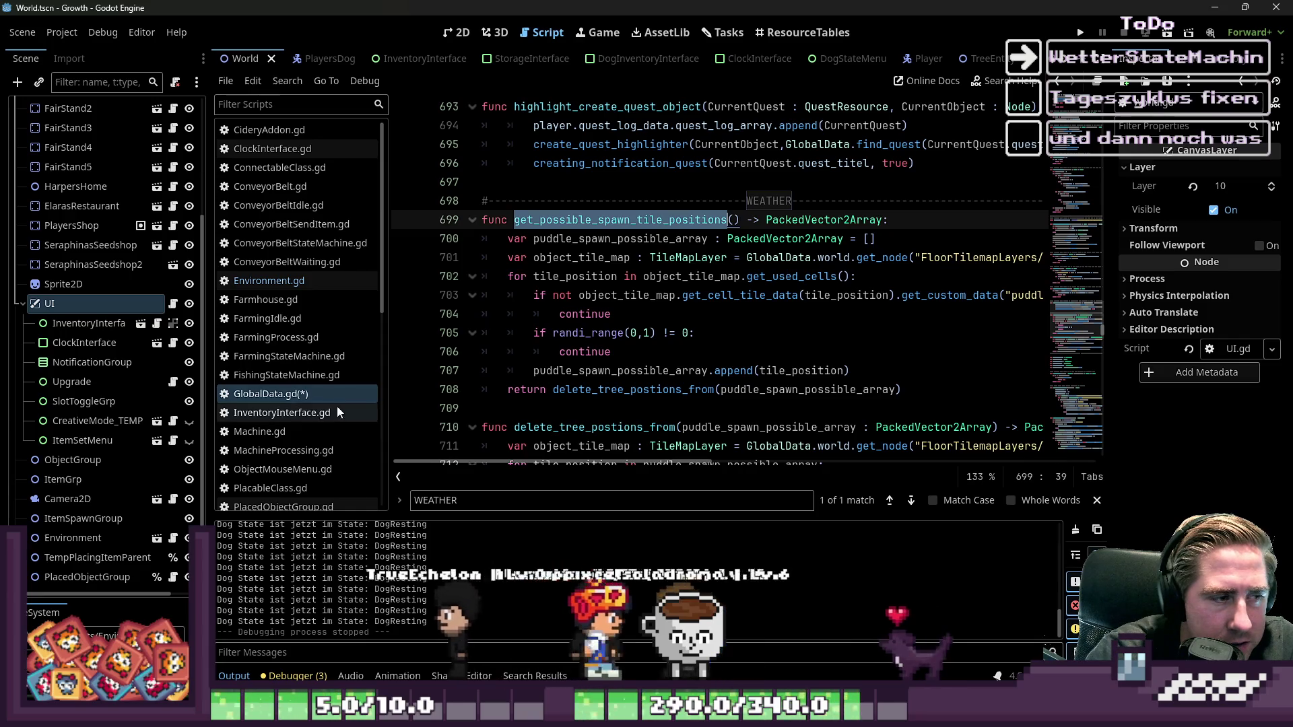
- Remove the possible_puddle_array declaration from line 4 of Environment.gd and save
click(283, 280)
scroll(552, 274, up, 20)
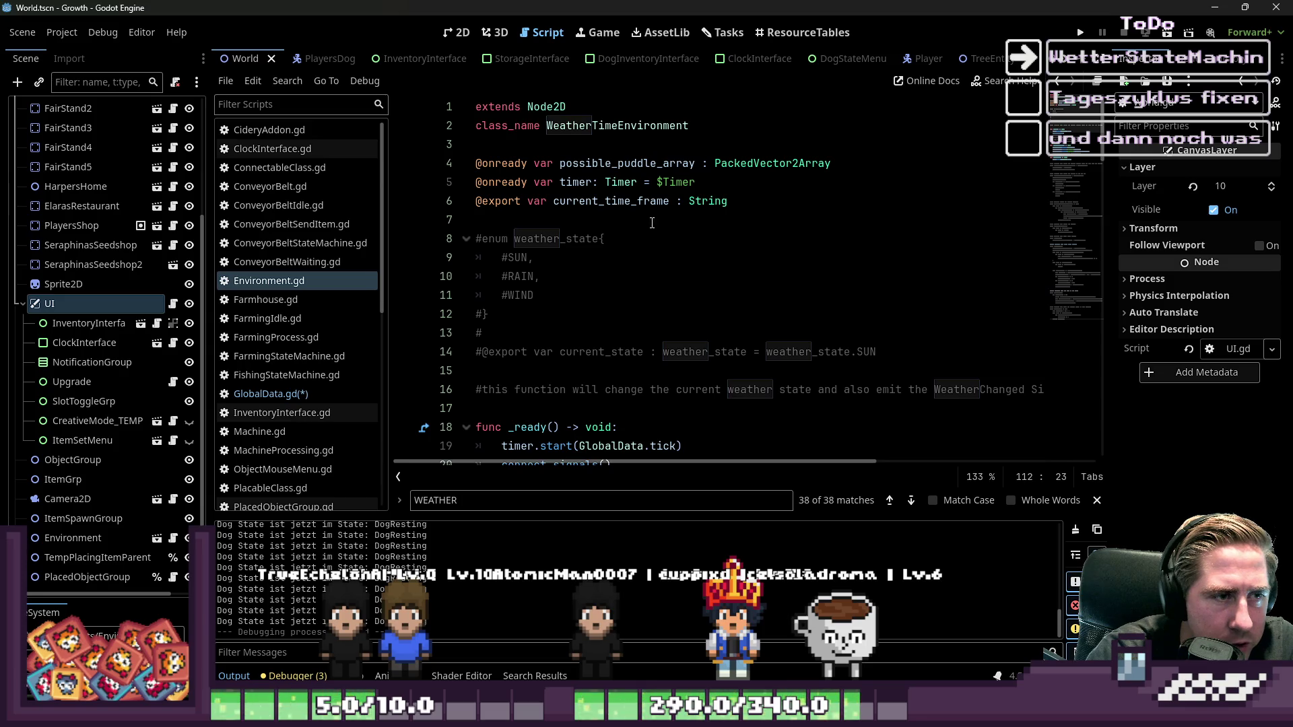
click(870, 165)
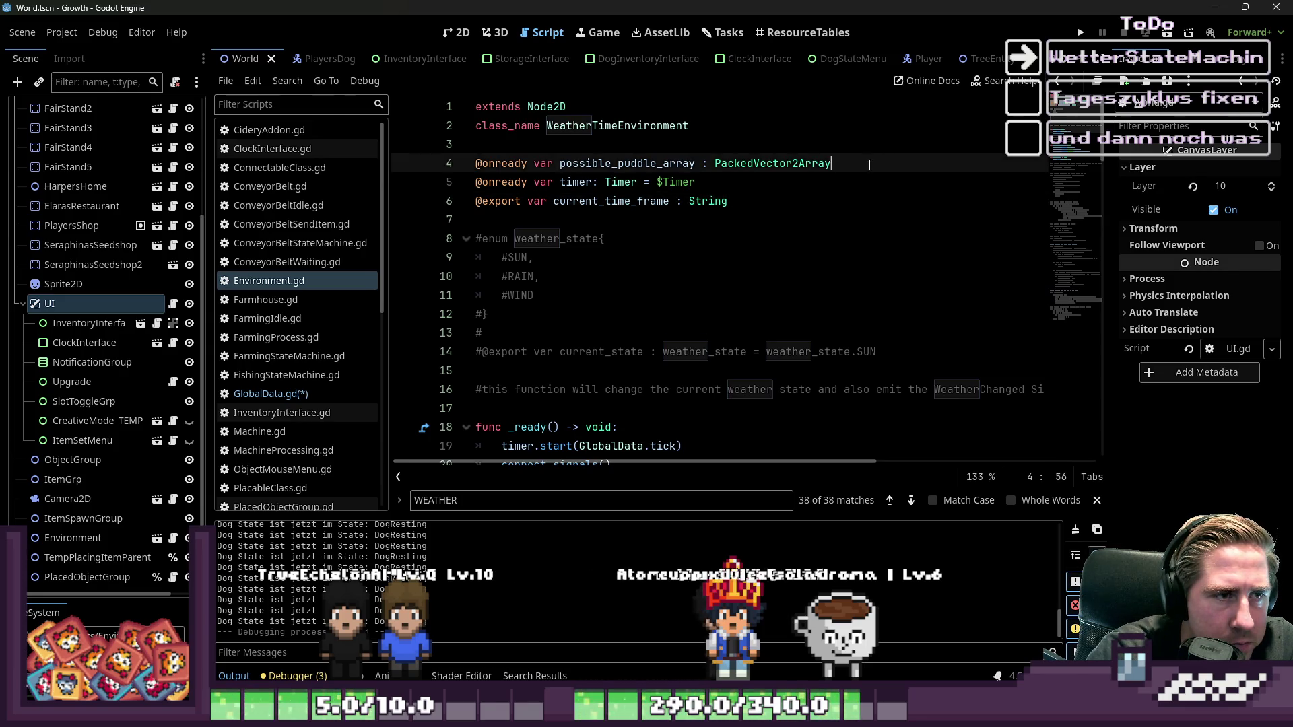
key(BackSpace)
key(BackSpace)
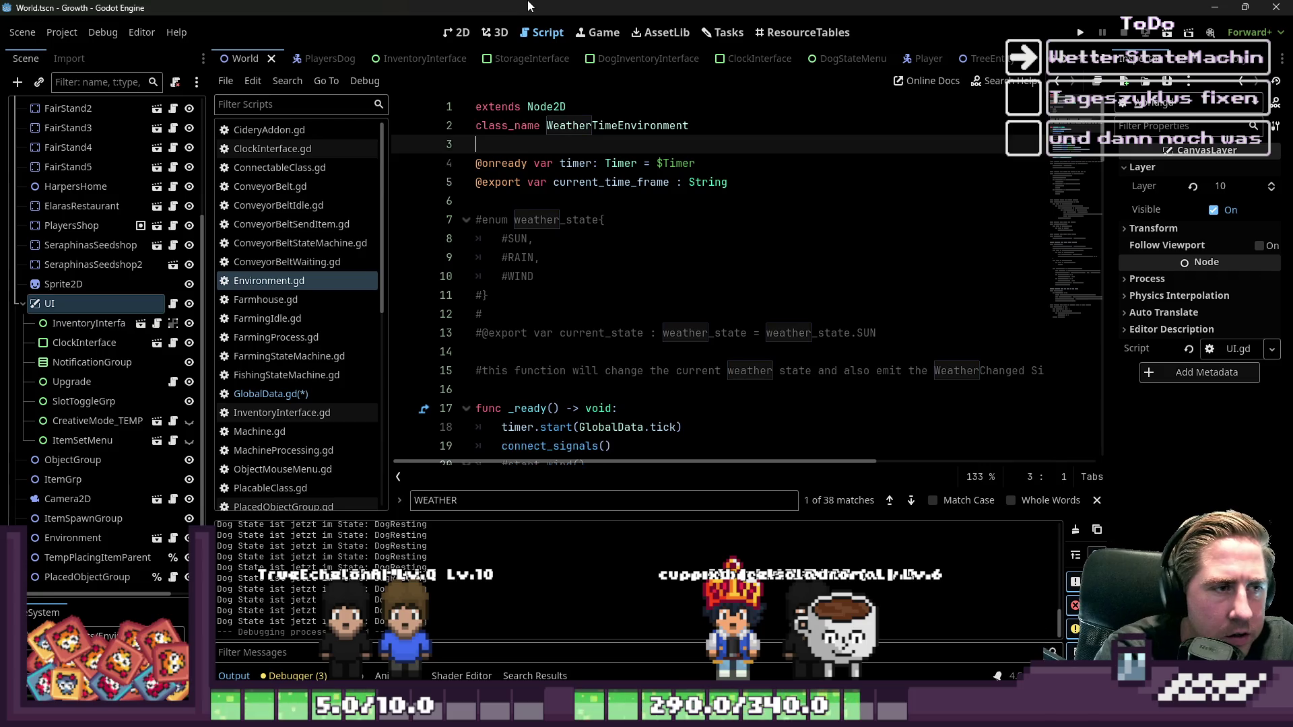
key(ctrl+s)
- Paste possible_puddle_array above get_possible_spawn_tile_positions in GlobalData.gd and save
click(250, 394)
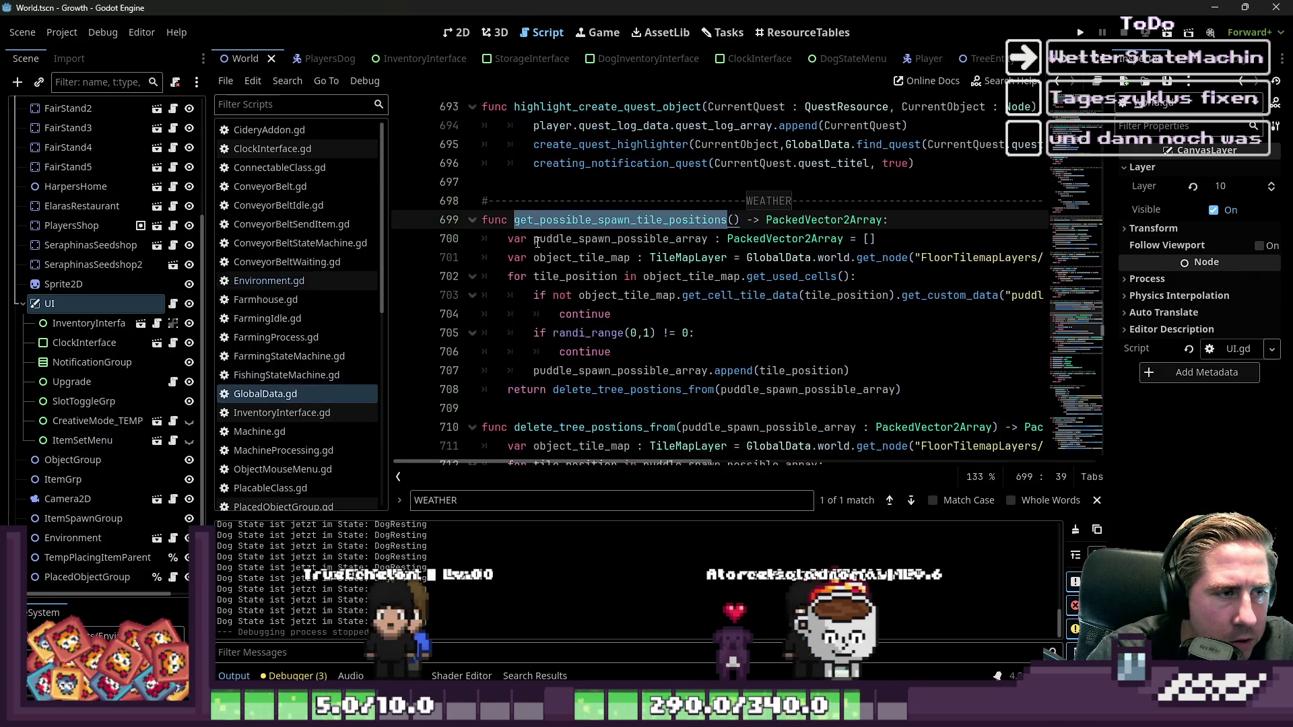
key(Return)
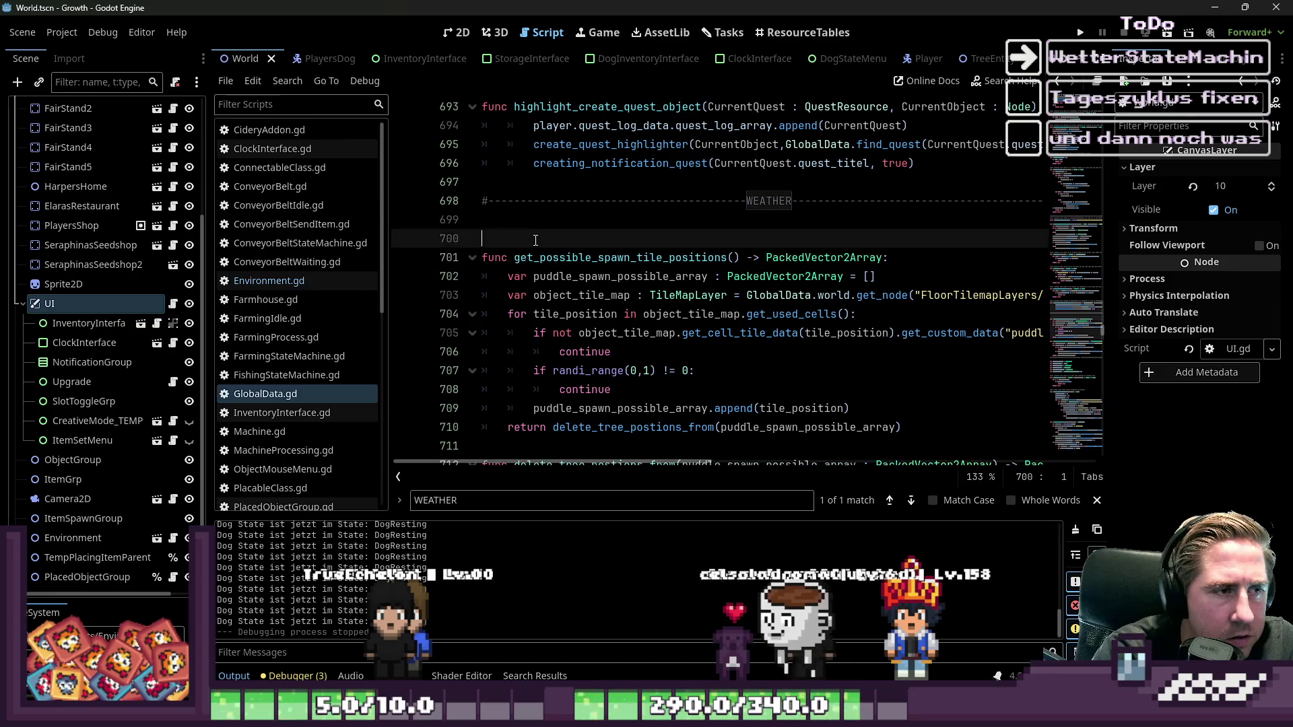
click(632, 221)
text(@onready var possible_puddle_array : PackedVector2Array)
double_click(632, 221)
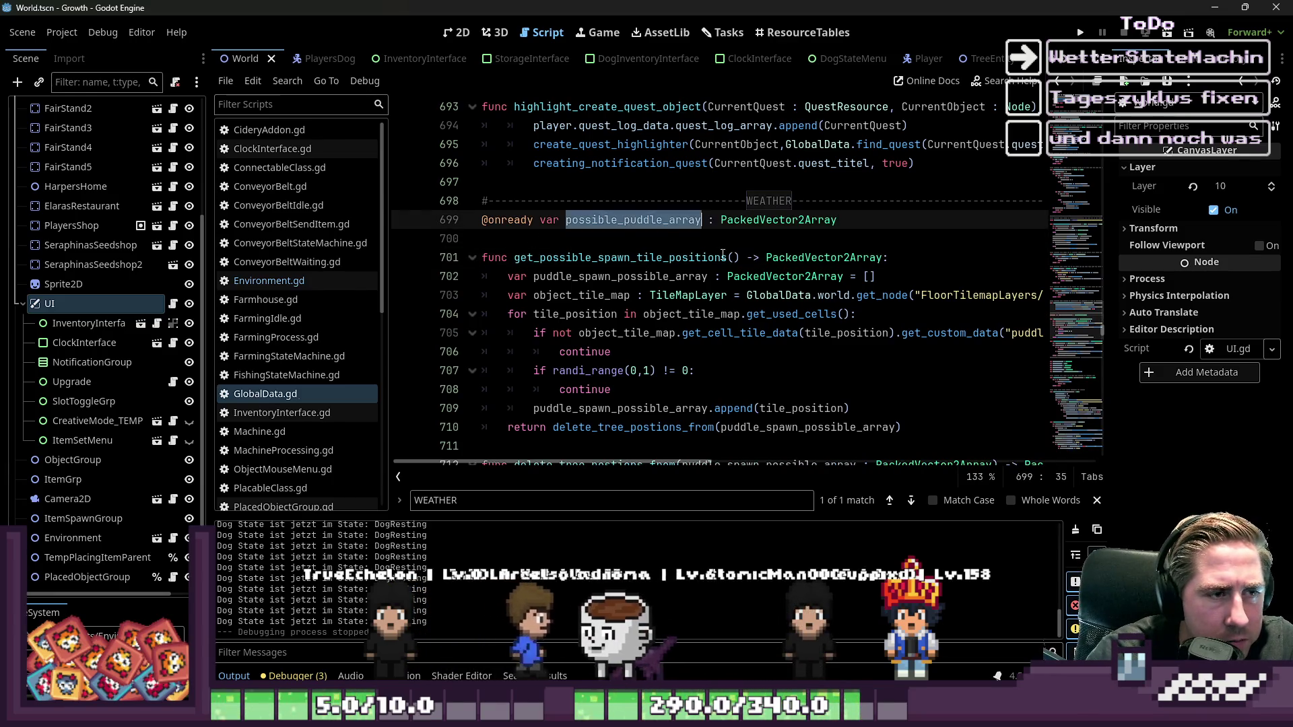
double_click(631, 258)
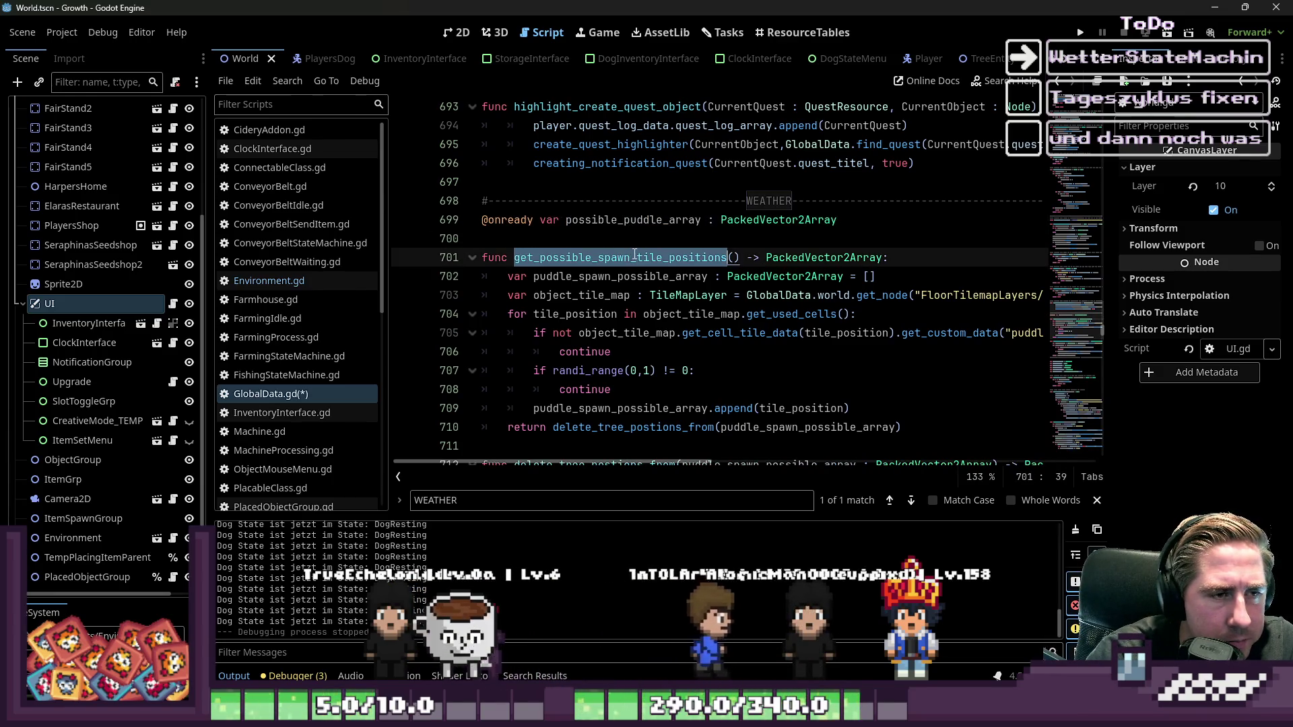
key(ctrl+s)
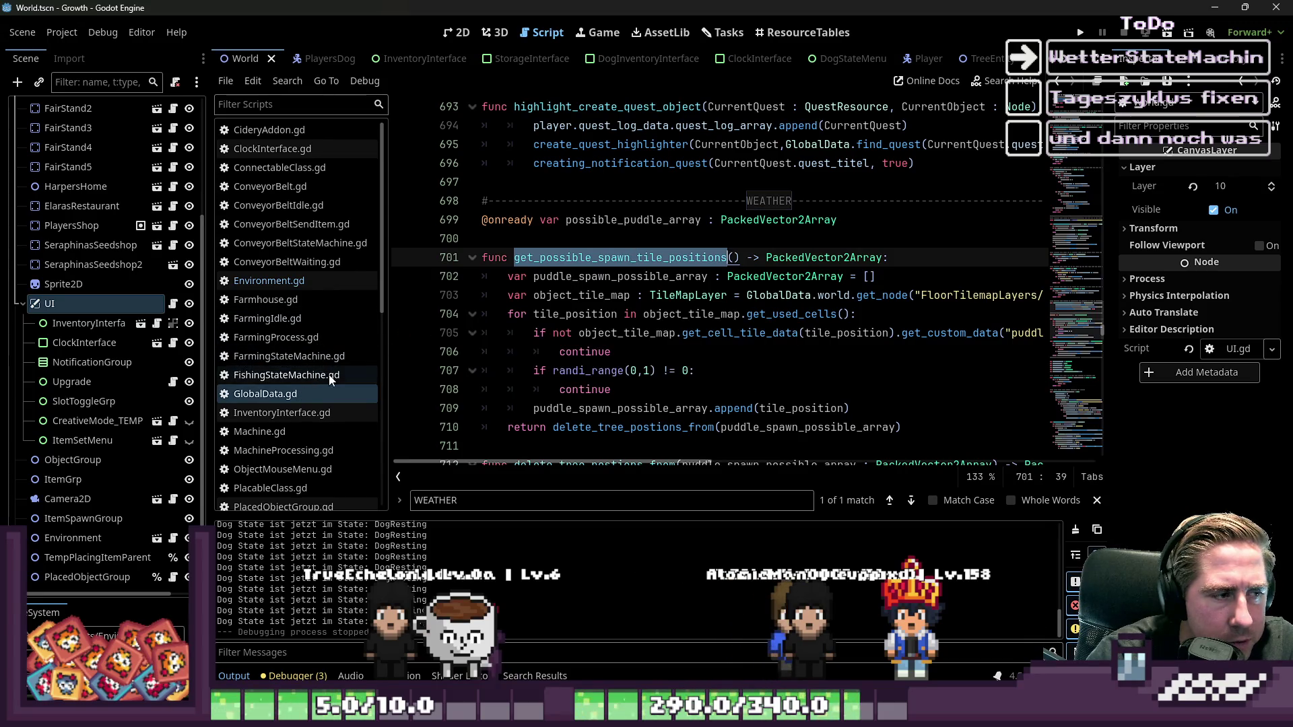
scroll(113, 135, up, 4)
click(155, 112)
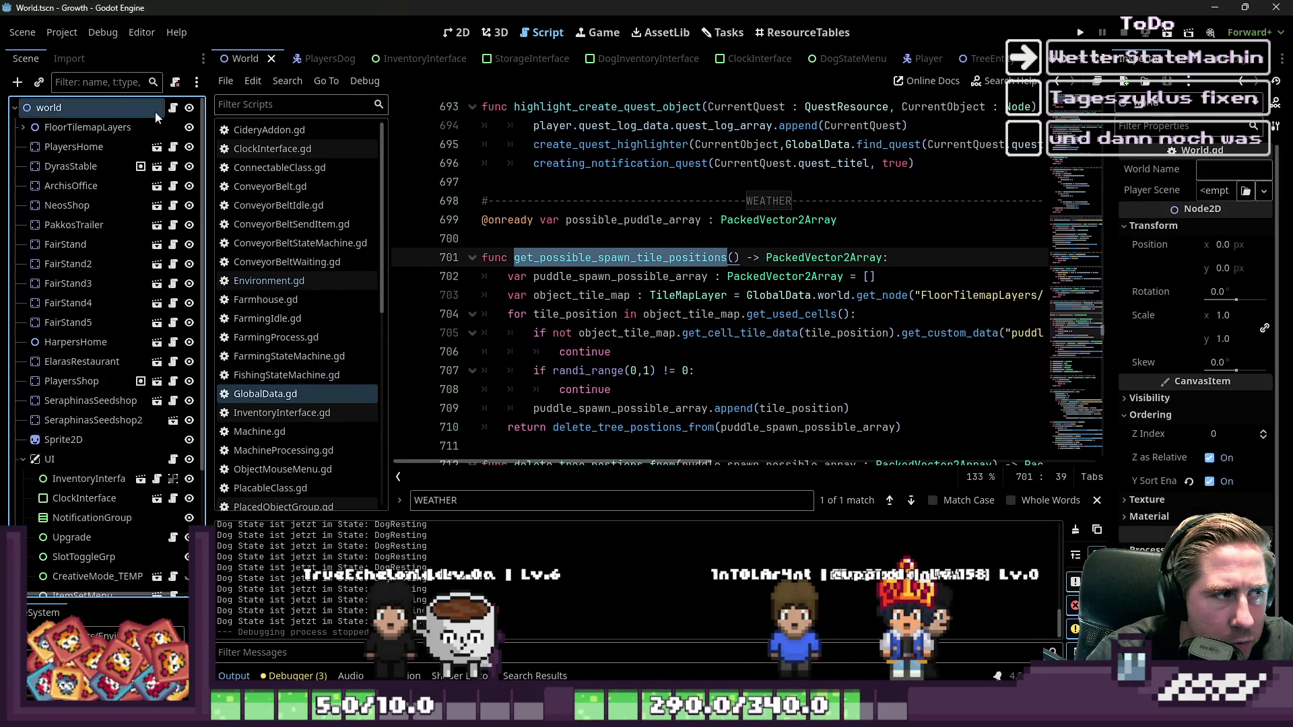
- Add GlobalData.get_possible_spawn_tile_positions() below spawn_stones() in World.gd and save
click(173, 109)
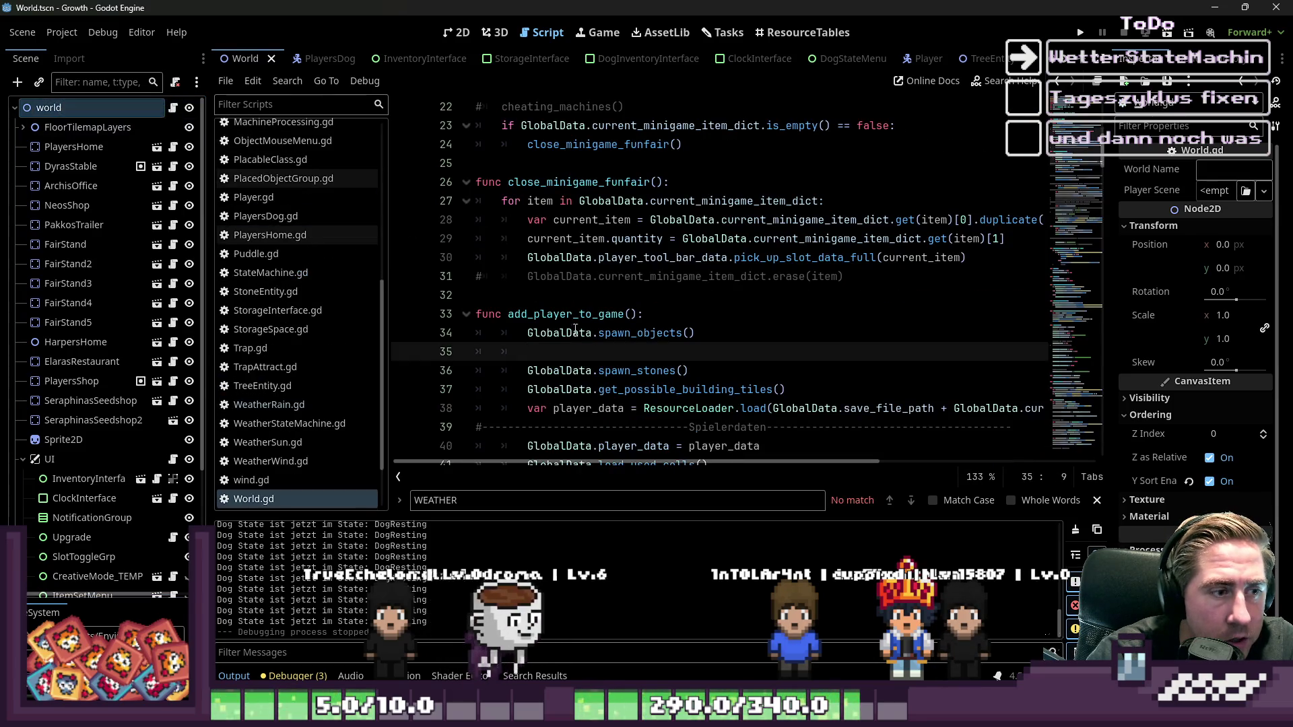
text(Glob)
key(Return)
text(spawn_t)
key(Return)
key(Escape)
drag(824, 352, 349, 356)
key(ctrl+x)
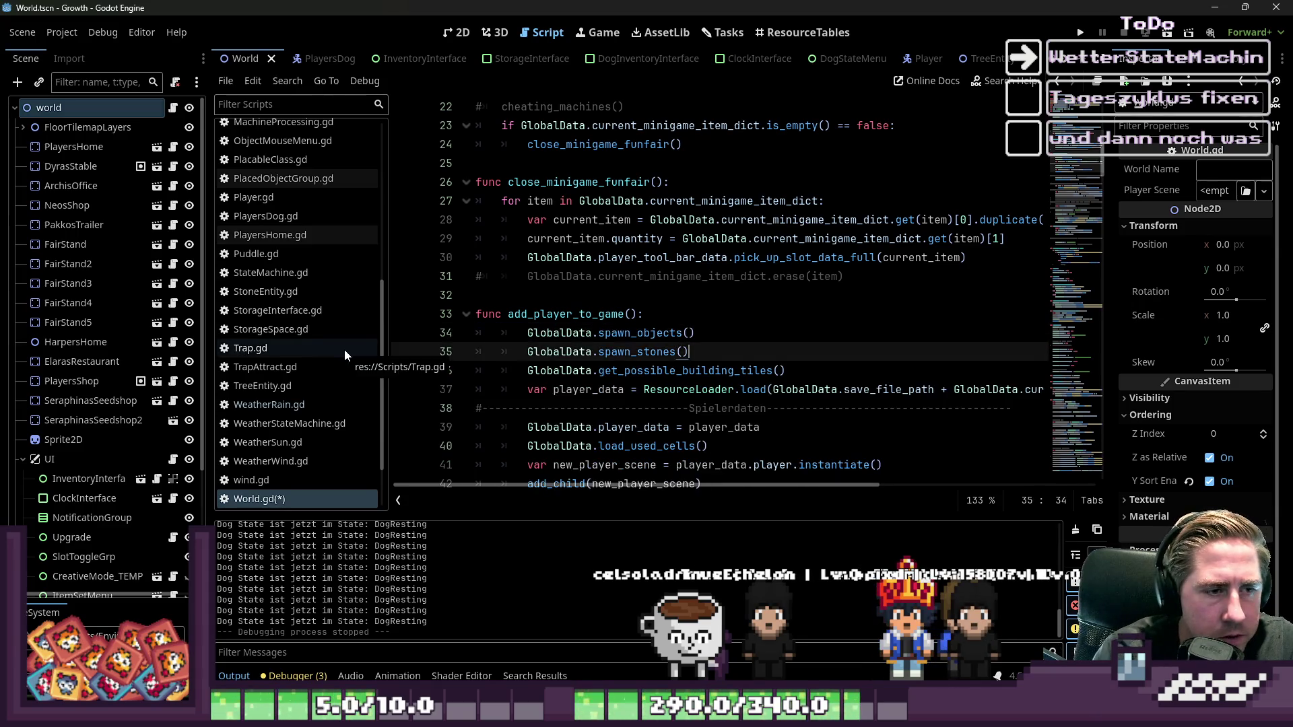
key(alt+Down)
key(ctrl+v)
key(ctrl+s)
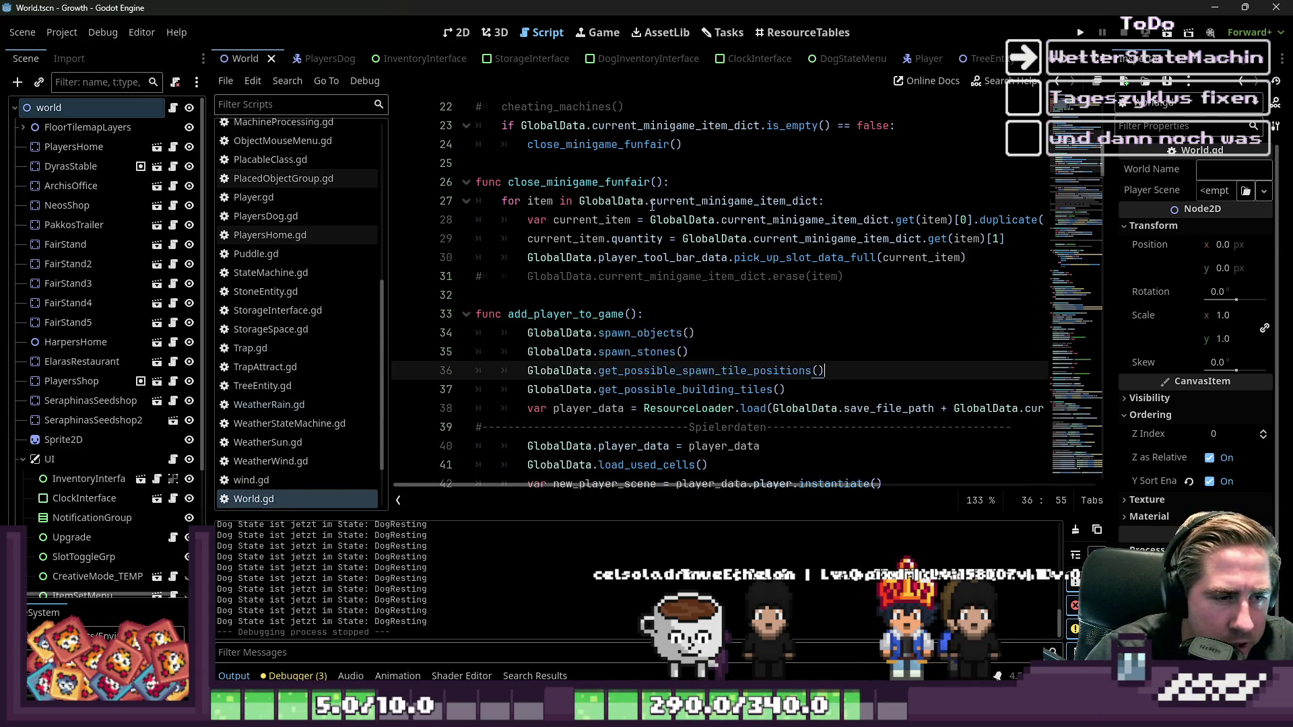
click(677, 276)
double_click(663, 357)
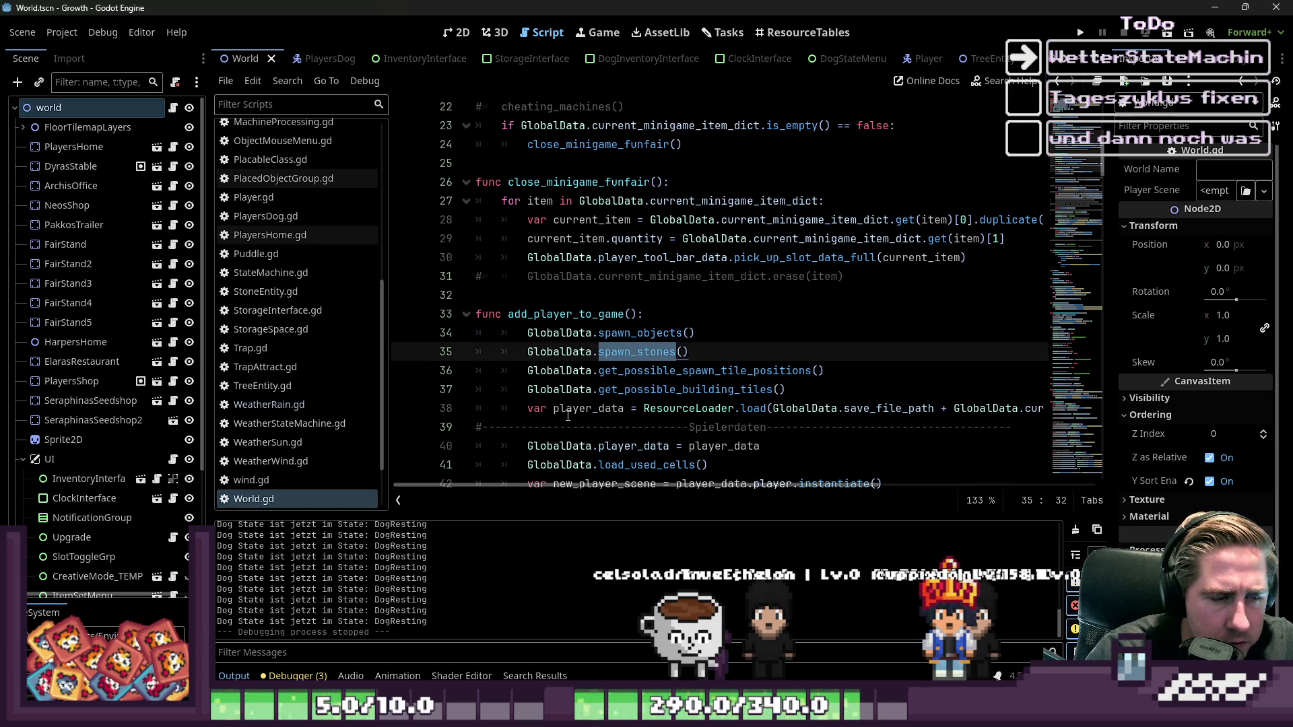
click(546, 370)
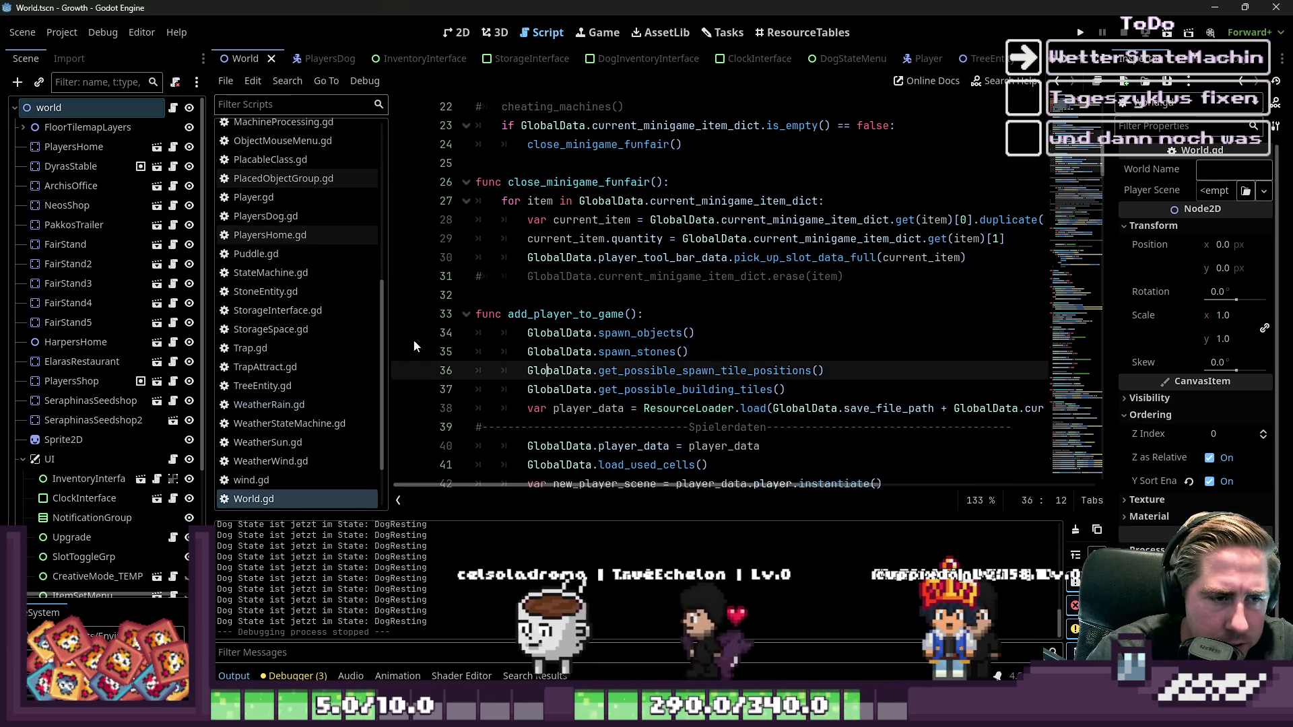
- Replace environment with GlobalData on line 44 of WeatherRain.gd and save
click(298, 404)
click(633, 389)
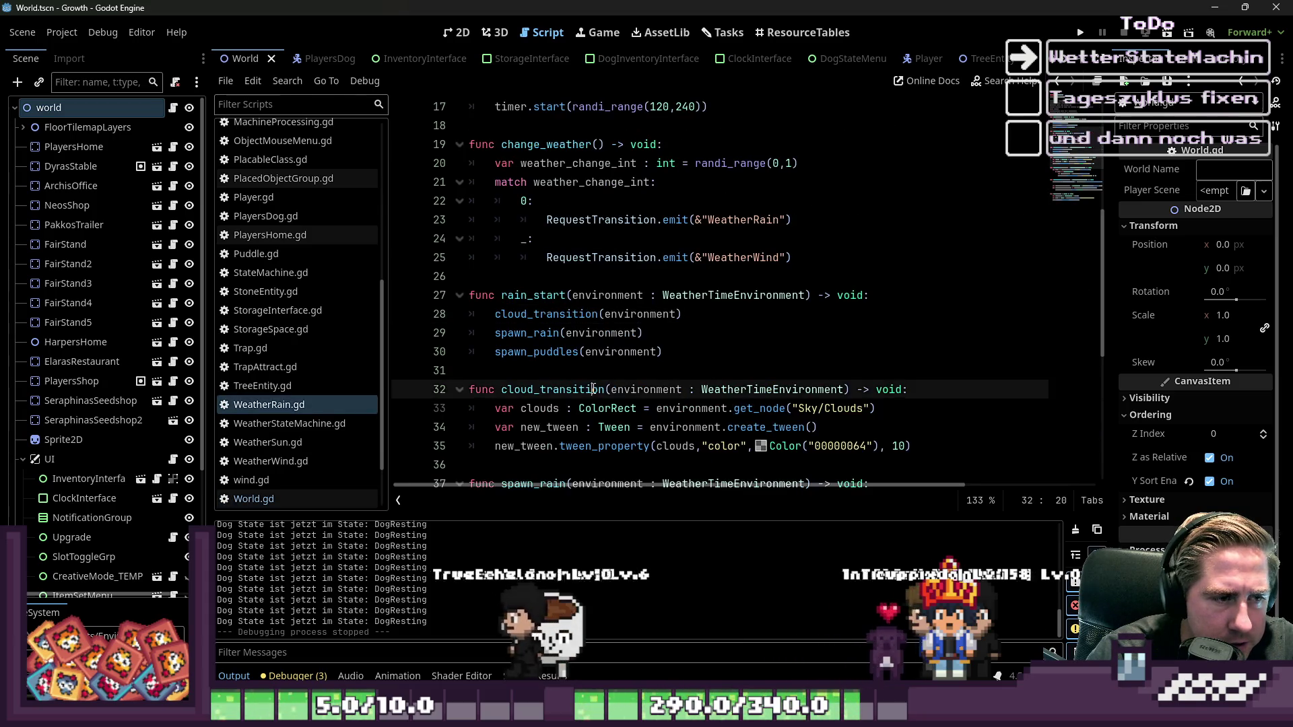
scroll(601, 384, up, 4)
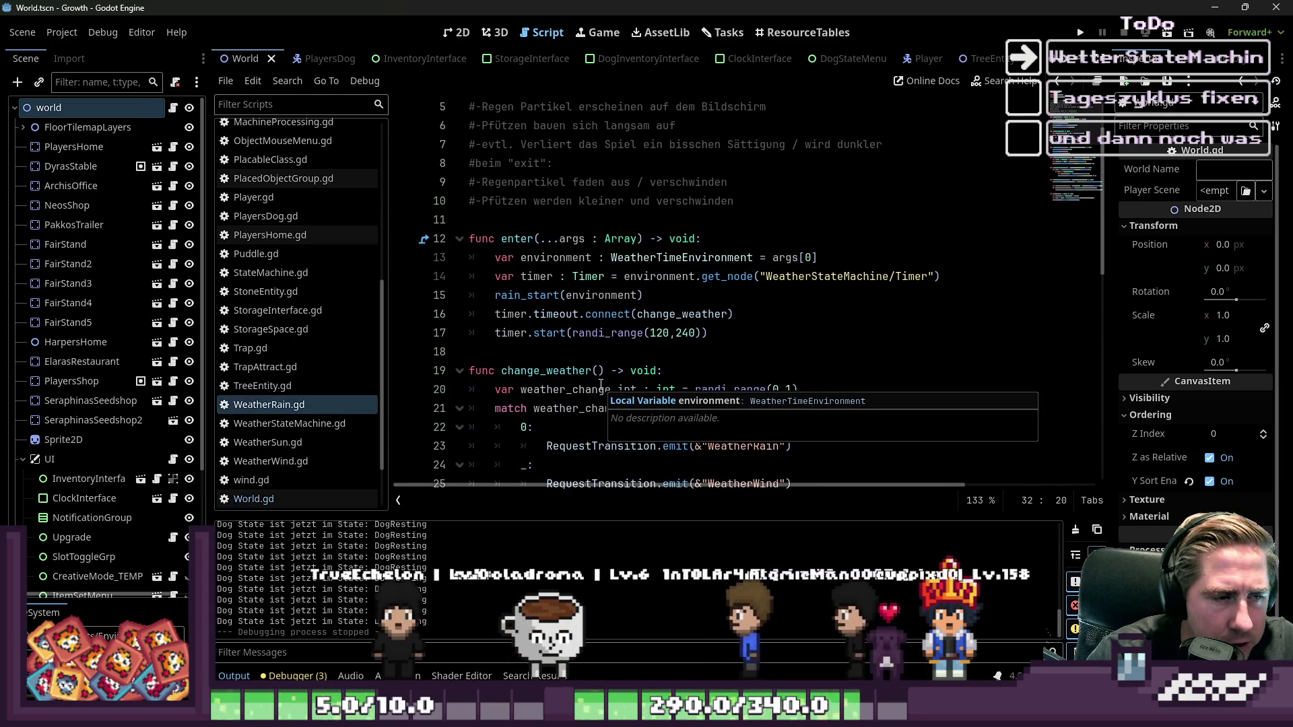
scroll(602, 385, down, 3)
scroll(601, 385, down, 5)
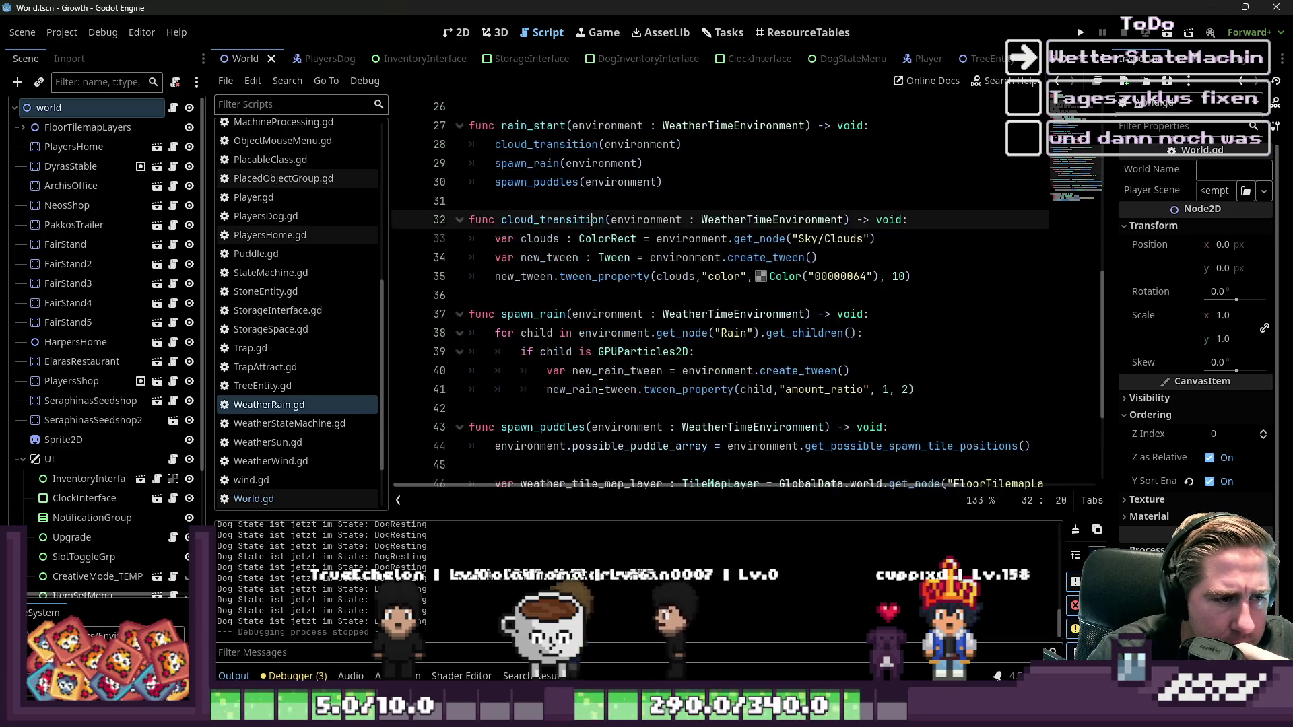
double_click(534, 333)
text(GlobalData)
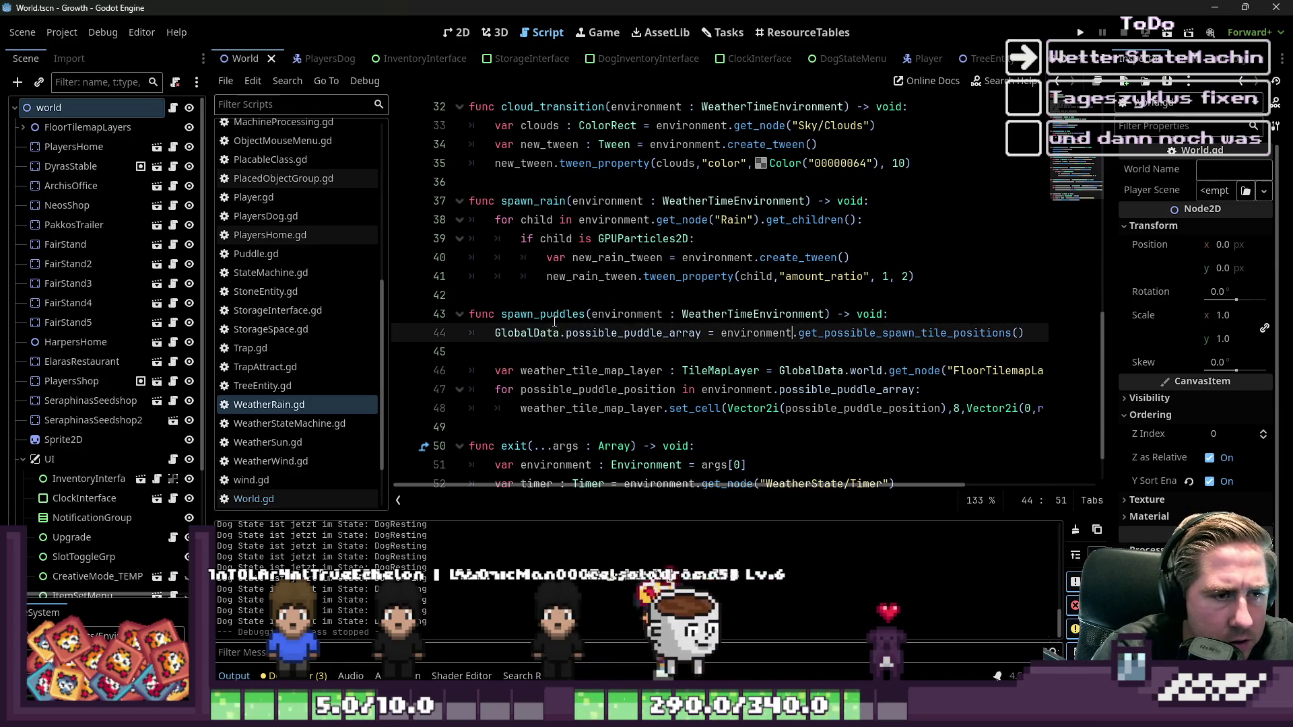
key(ctrl+shift+Left)
text(GlobalData)
key(Up)
key(ctrl+Left)
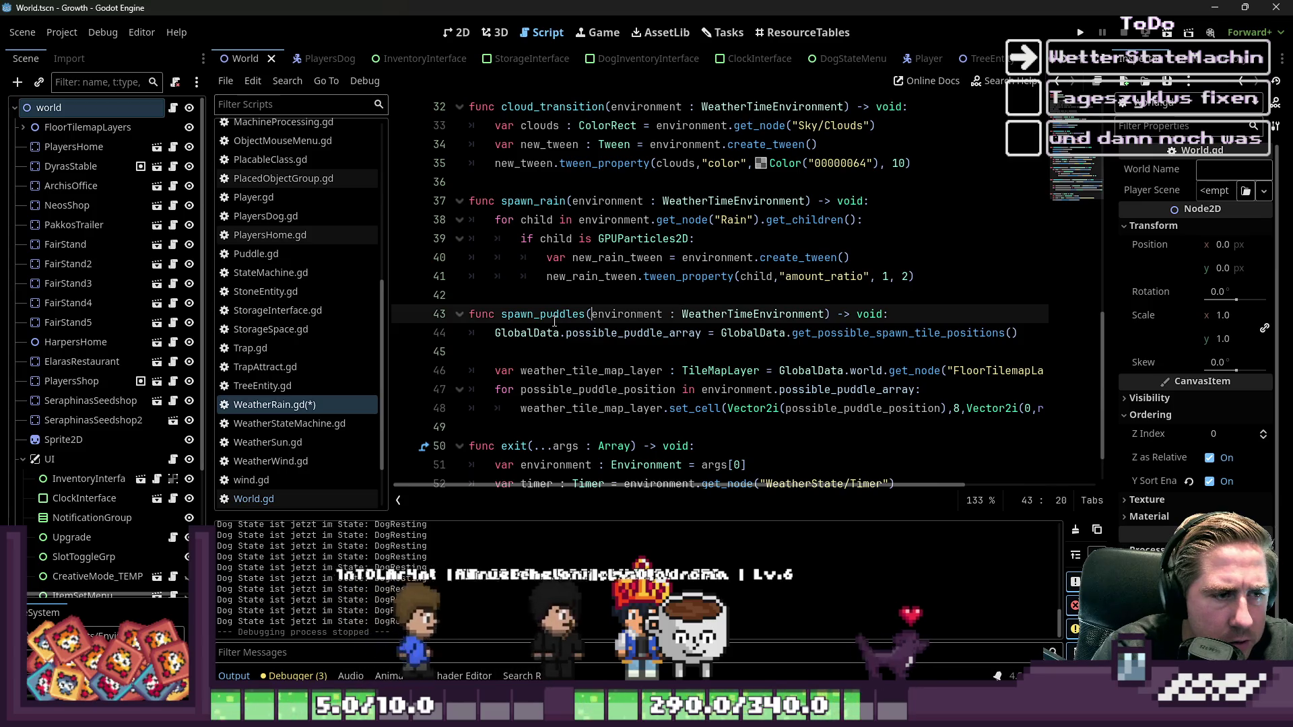
click(662, 333)
key(ctrl+s)
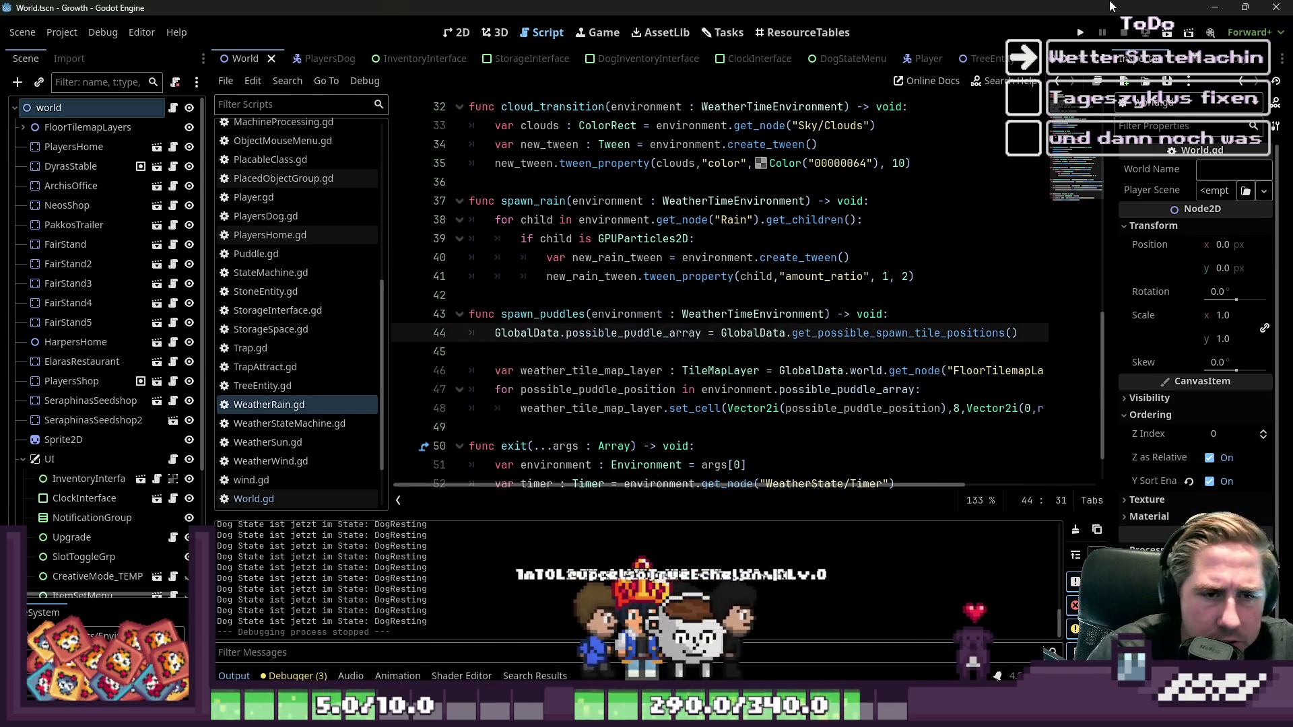
click(1080, 33)
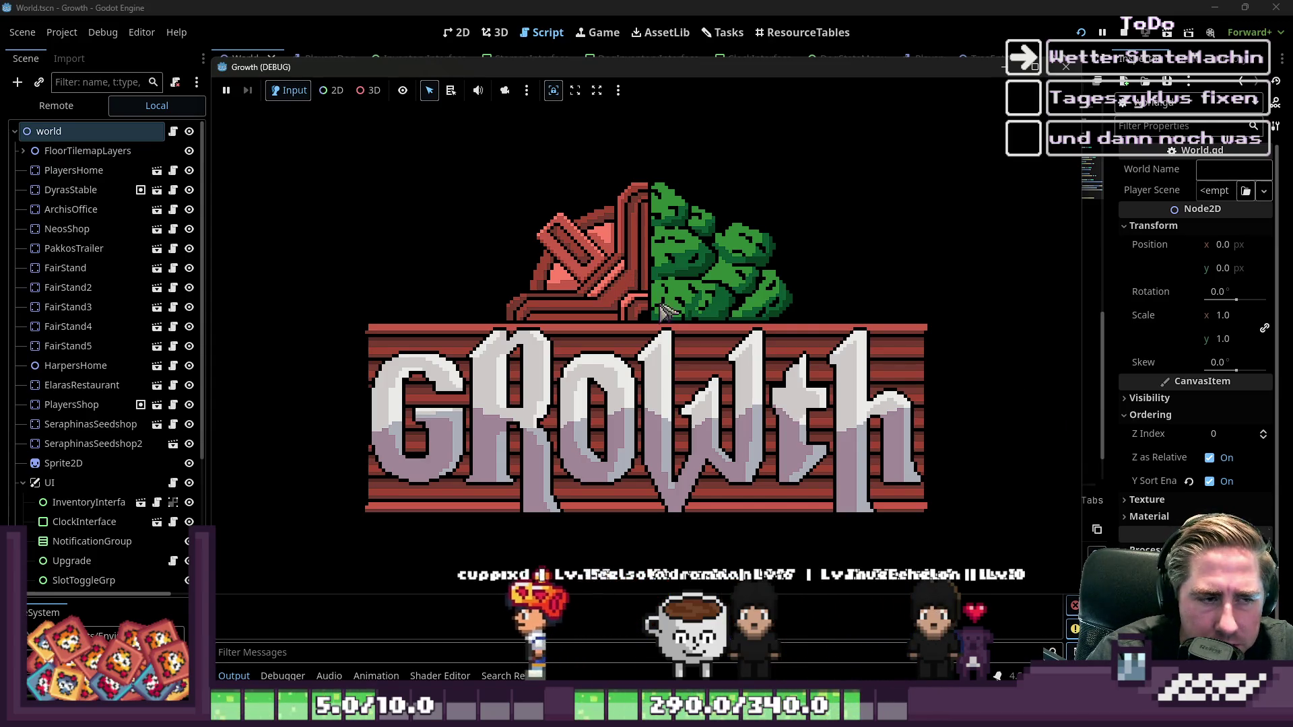
- Start a new game with a freshly named character to test the rain puddles
text(ewd)
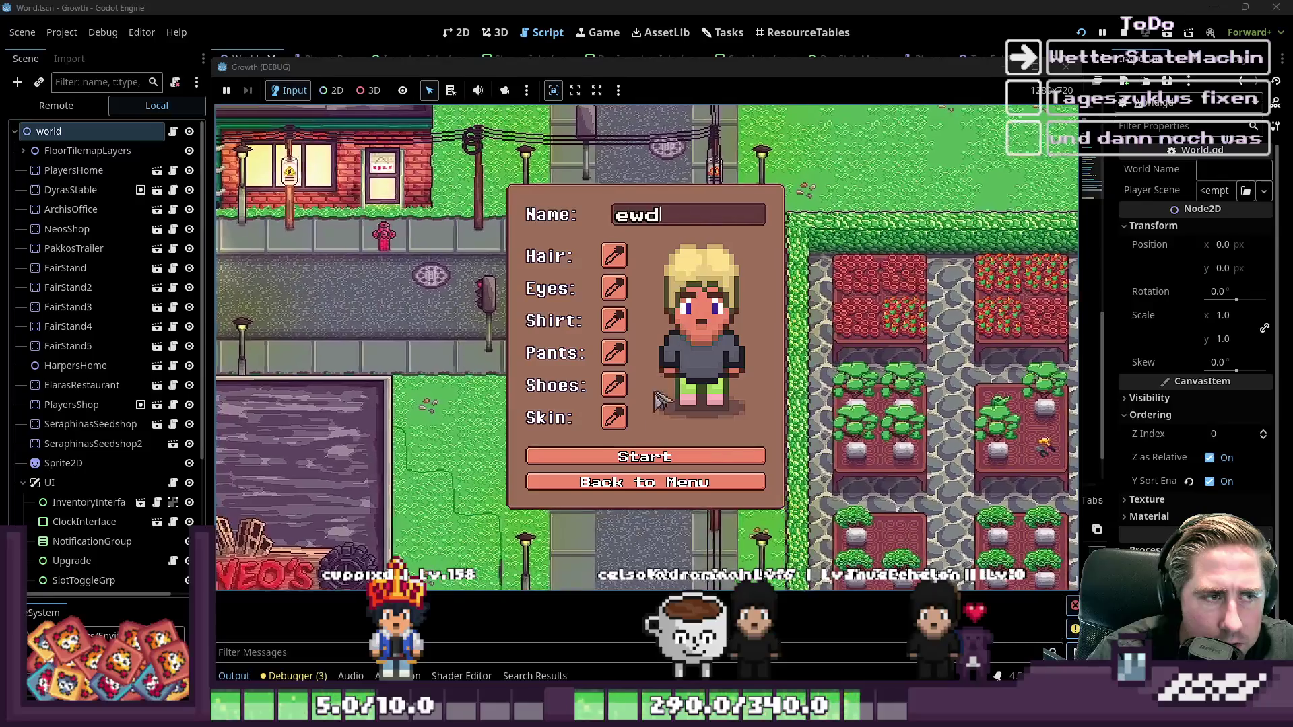
click(645, 456)
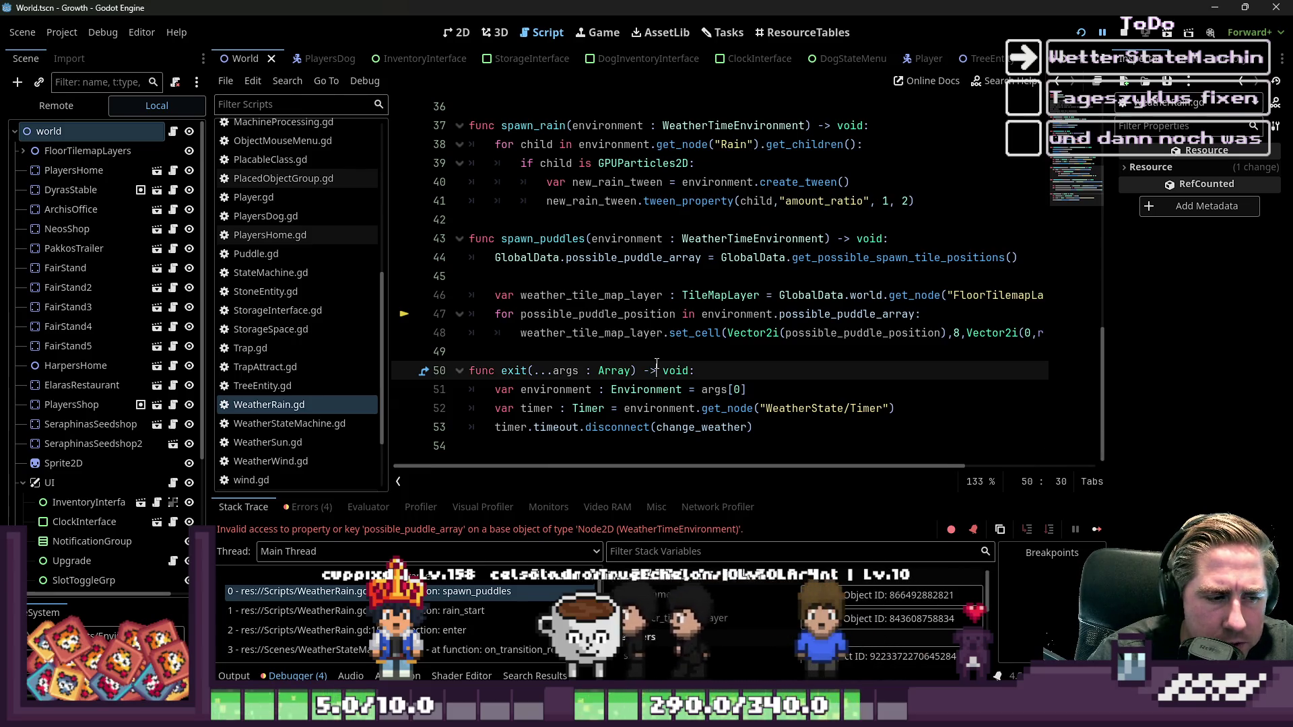
- Change line 47's loop to GlobalData.possible_puddle_array, save WeatherRain.gd, and stop the running game
double_click(737, 313)
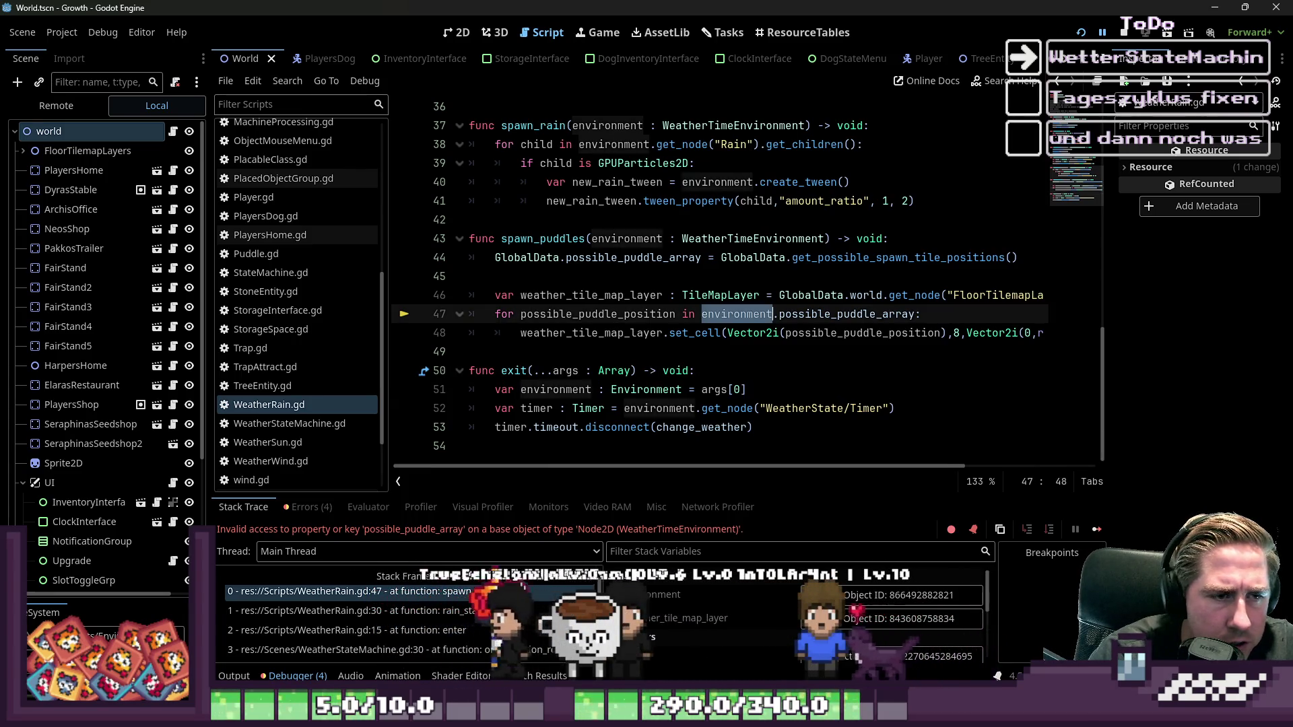
scroll(743, 333, up, 6)
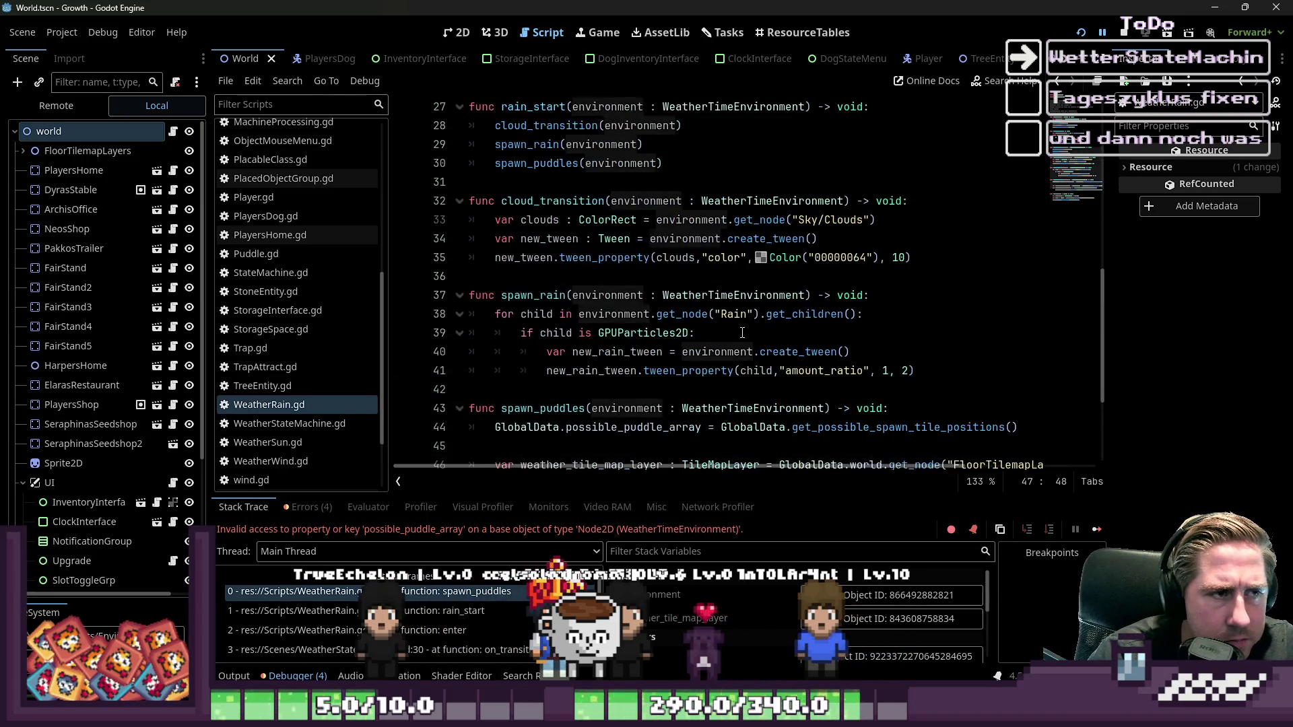
scroll(742, 332, down, 6)
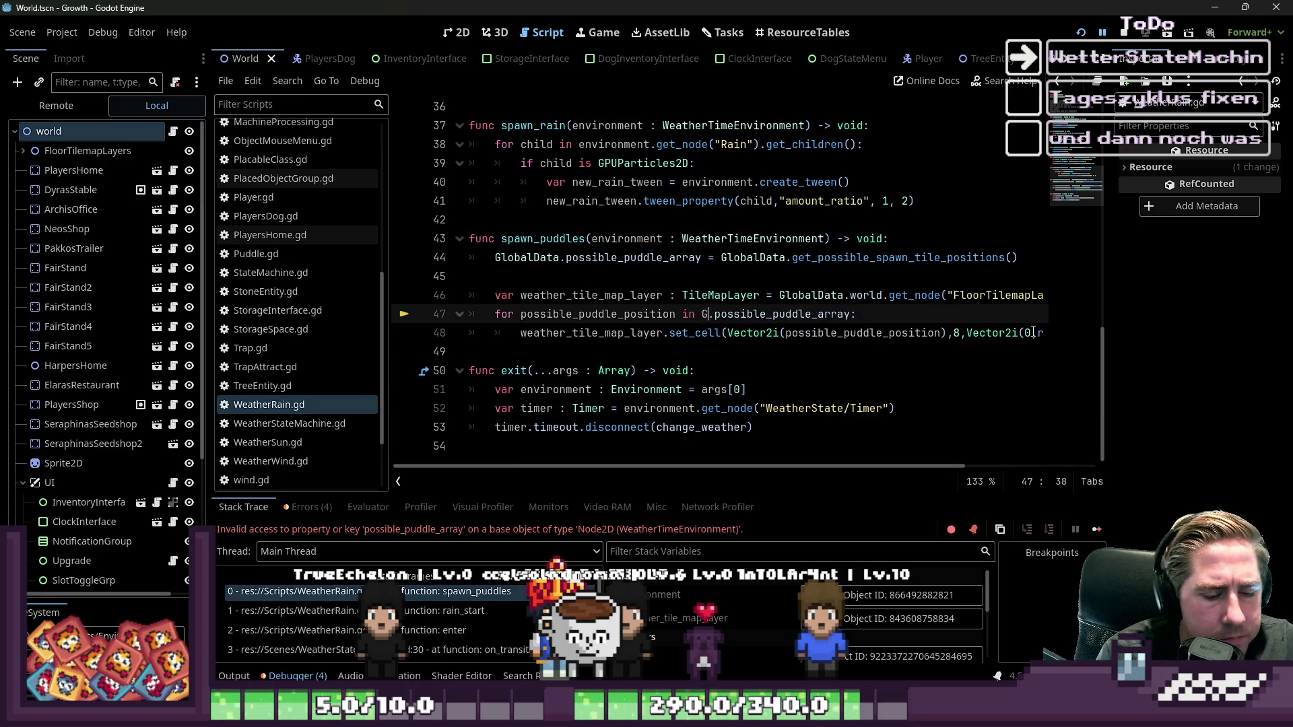
text(lobalData)
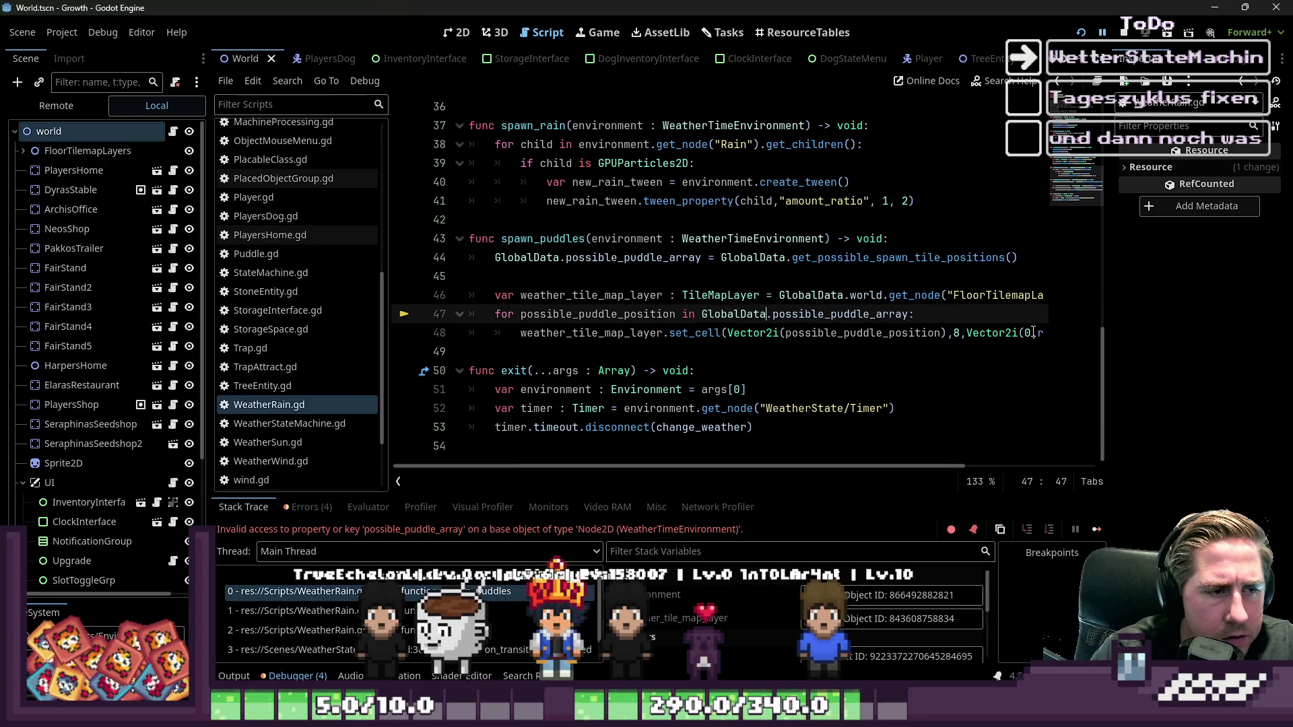
key(Right)
key(ctrl+shift+Right)
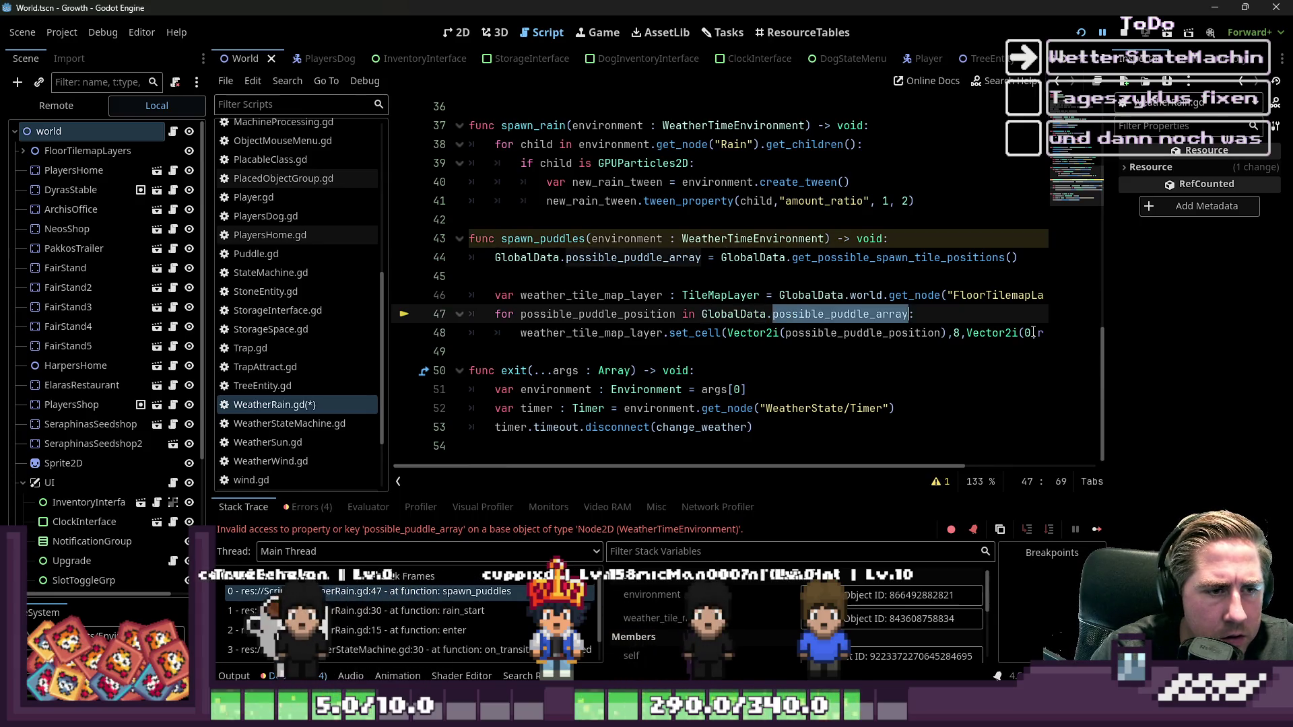
key(Right)
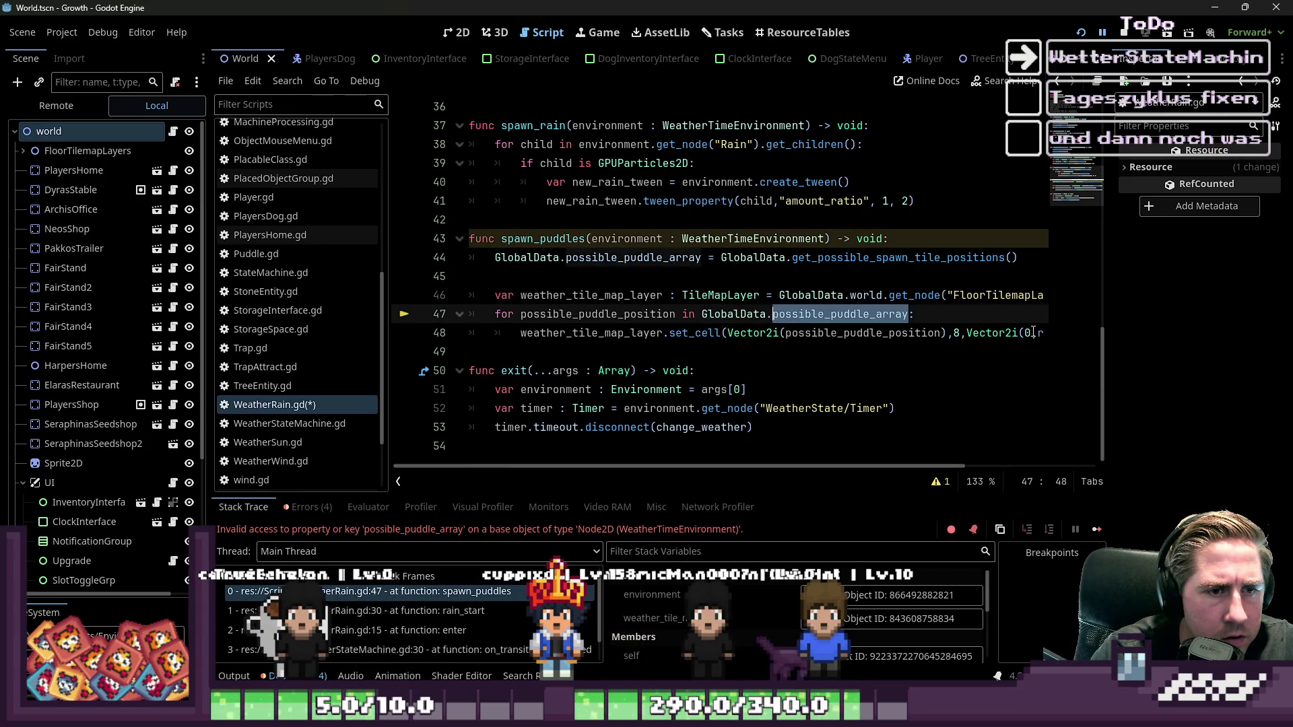
scroll(999, 312, up, 4)
scroll(808, 236, down, 4)
scroll(615, 158, up, 7)
scroll(615, 159, up, 4)
key(ctrl+s)
click(1123, 33)
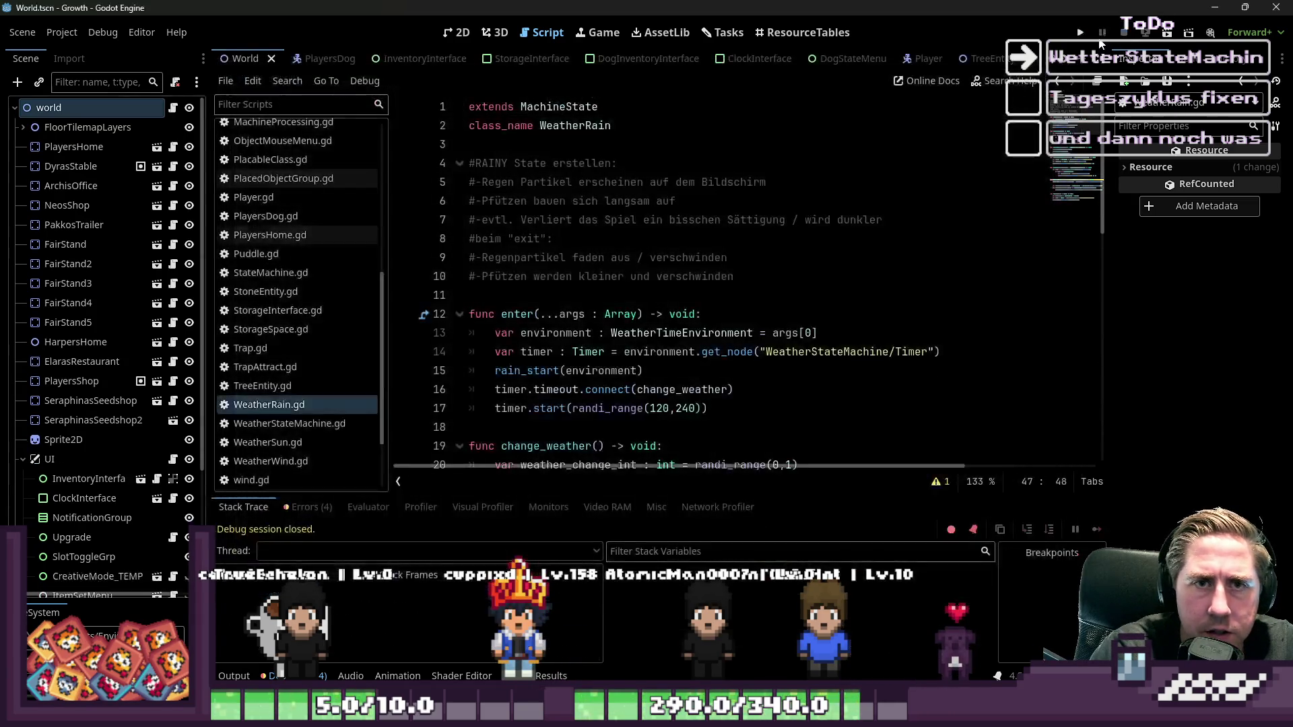
click(1077, 34)
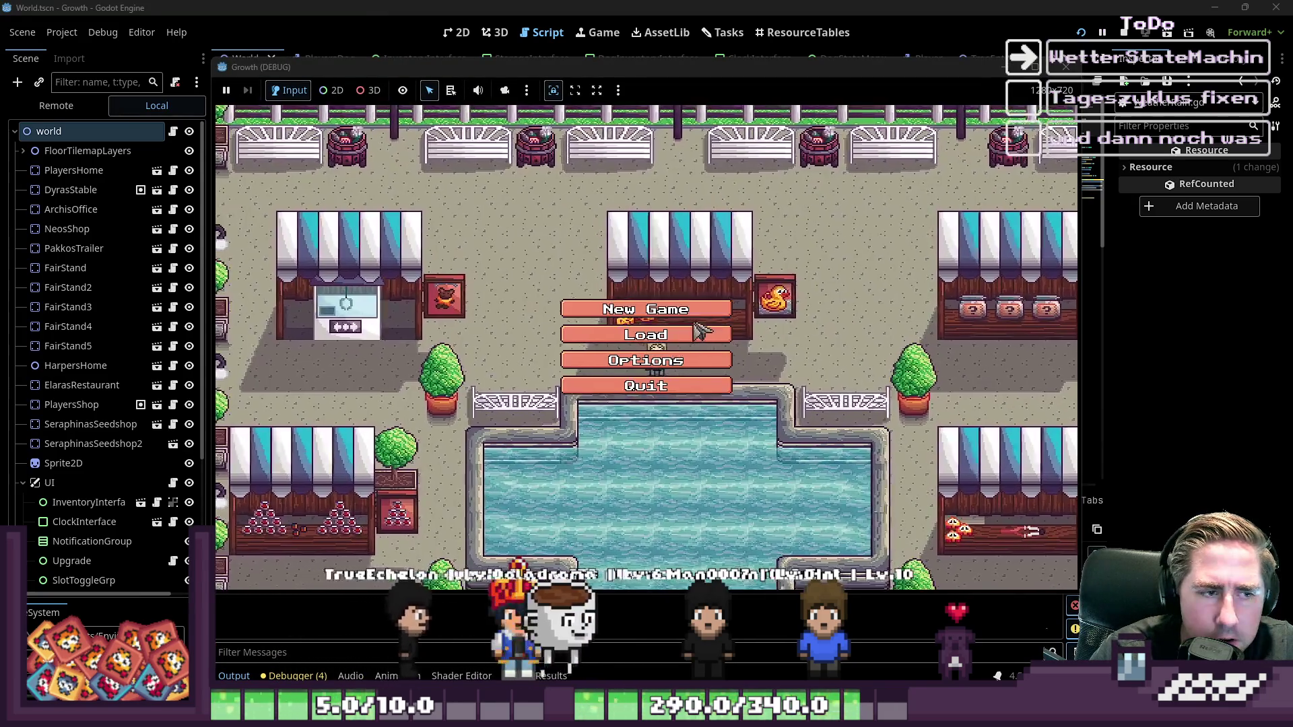
click(647, 306)
text(asd)
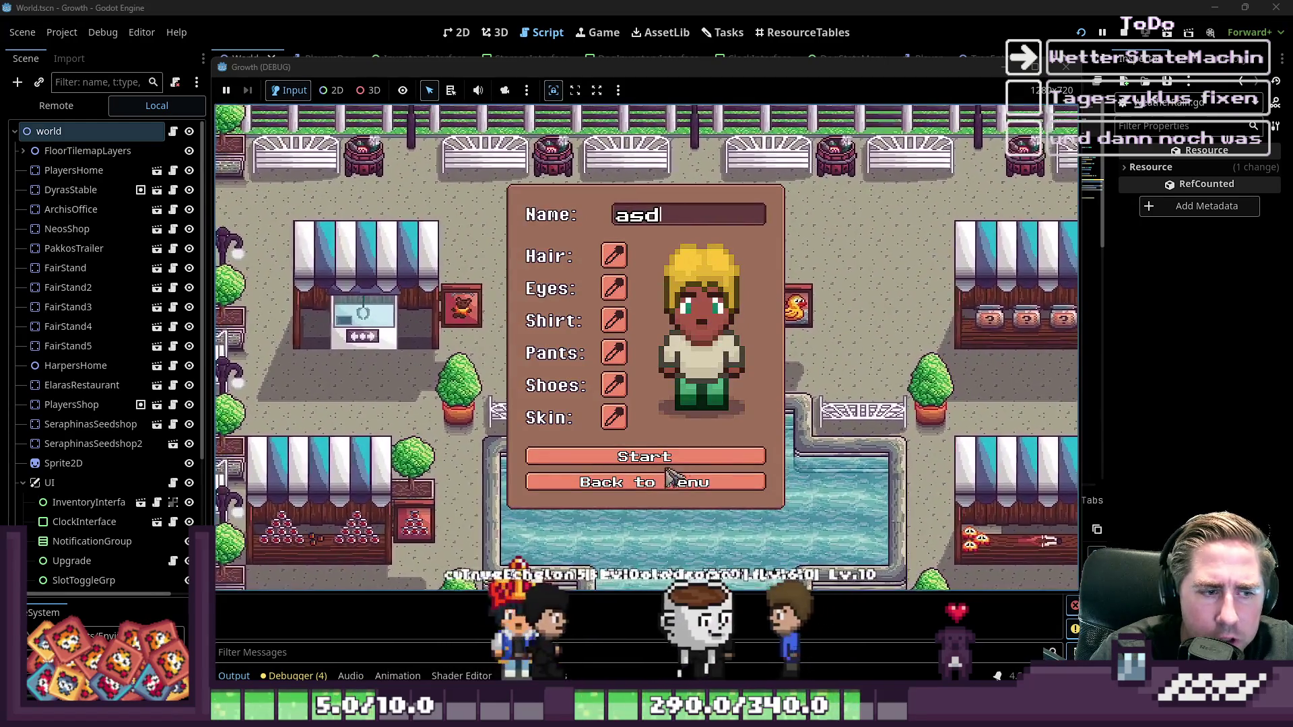
click(673, 457)
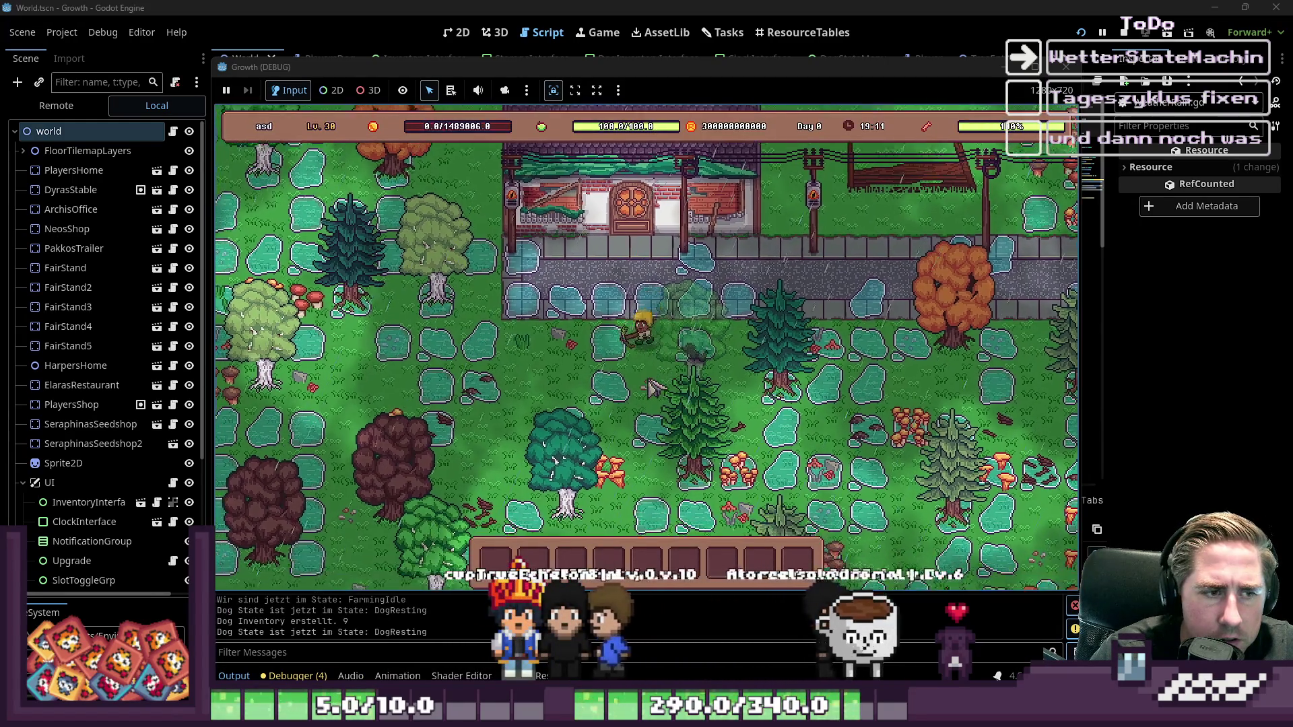
key(a)
key(s)
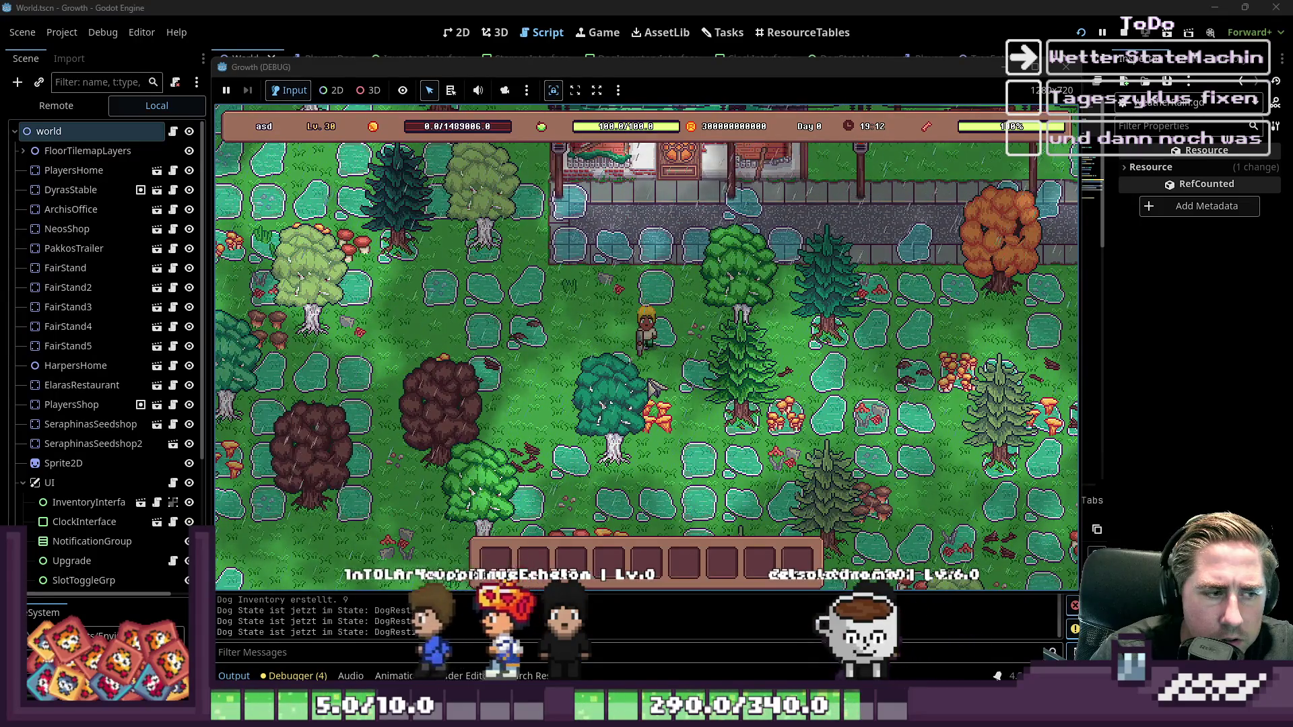
key(a)
key(s)
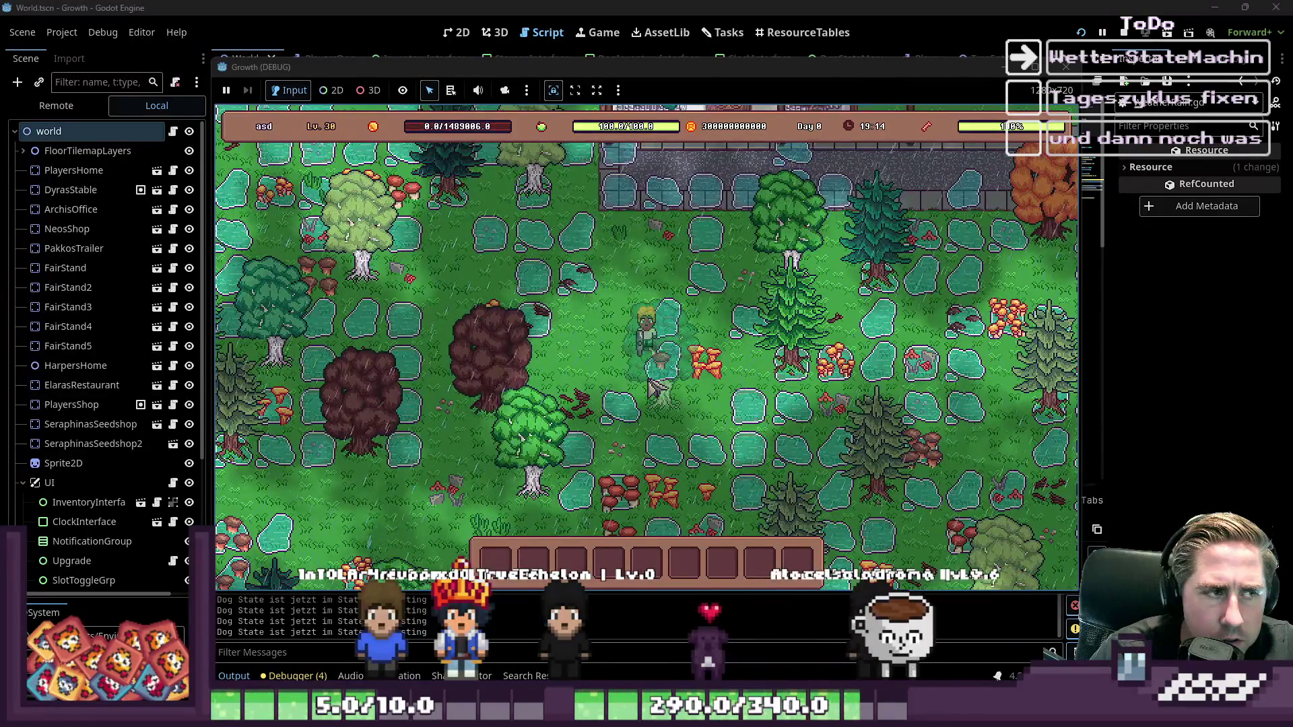
key(s)
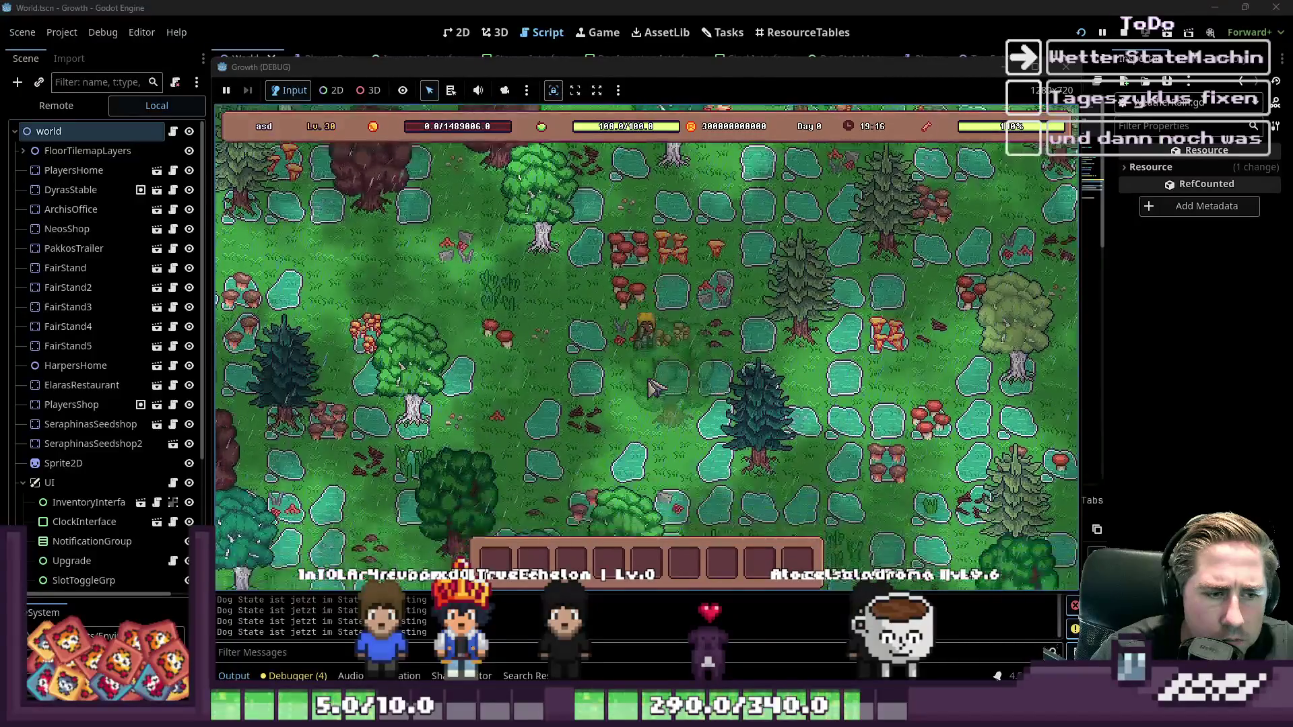
key(s)
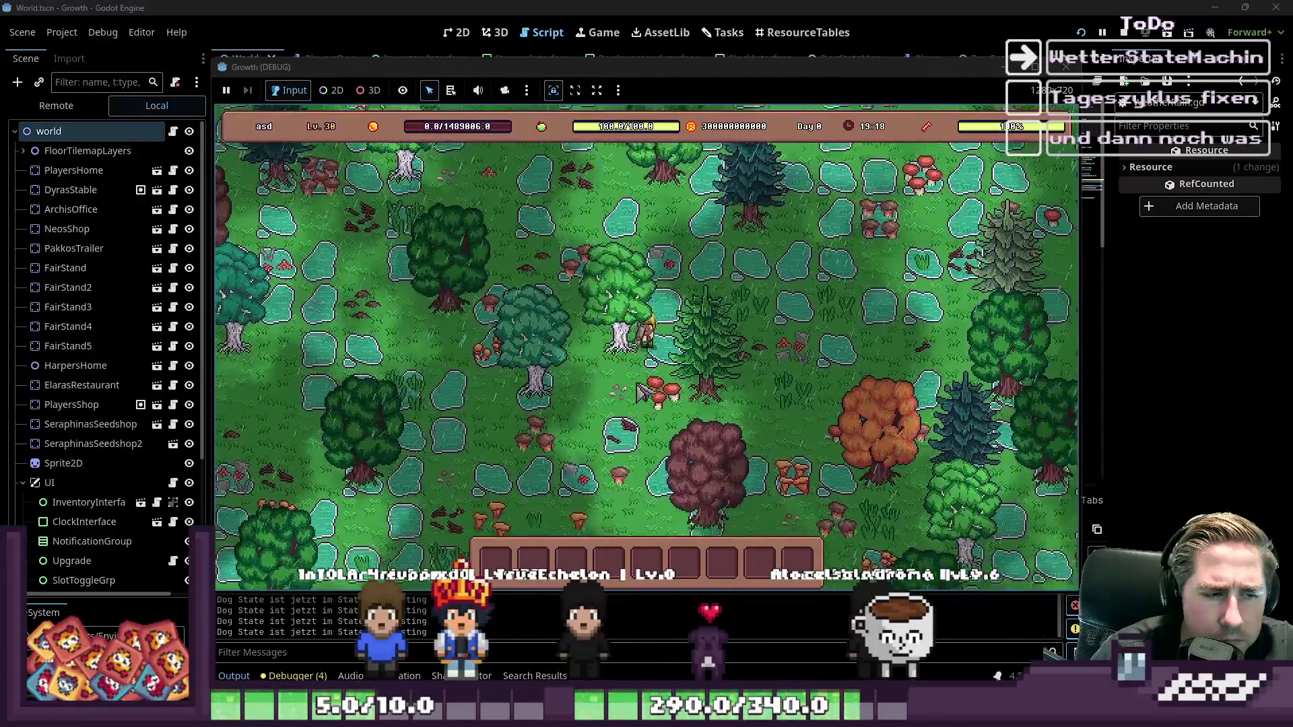
click(1071, 68)
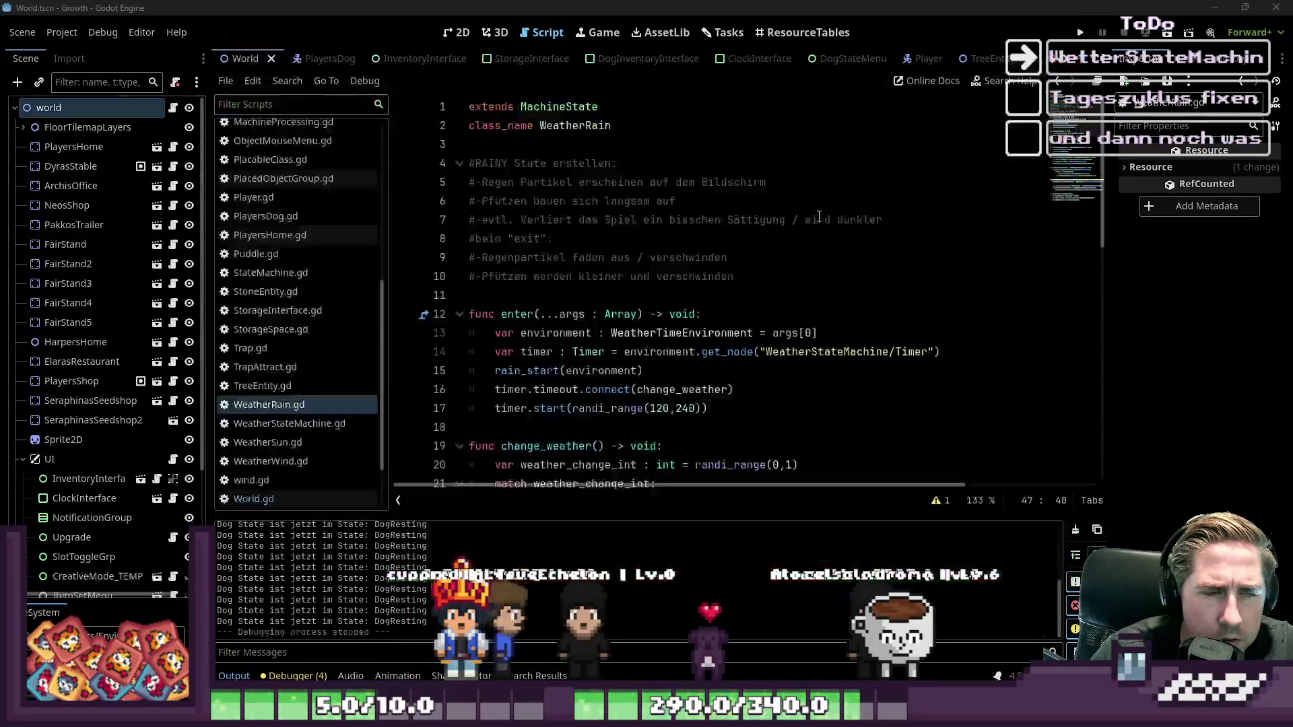
- Open GlobalData.gd and locate the puddle_spawn_possible_array variable
mouse_move(604, 318)
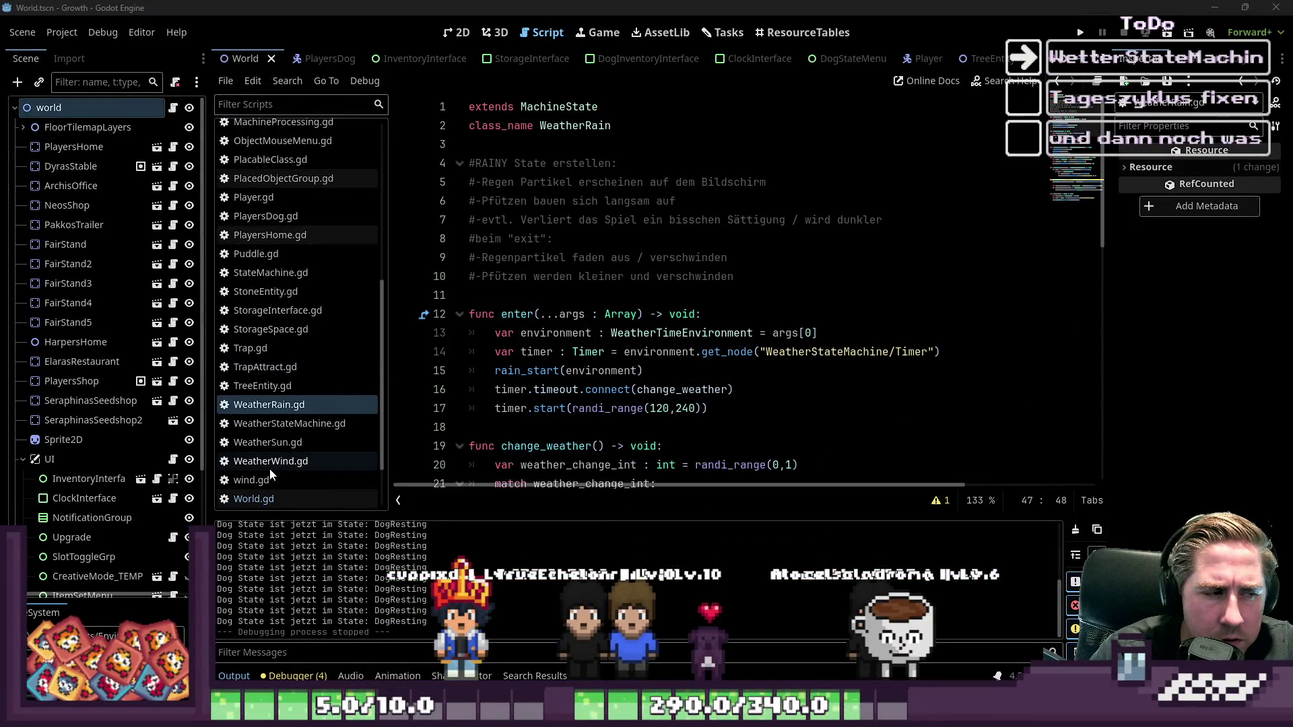
scroll(283, 438, up, 6)
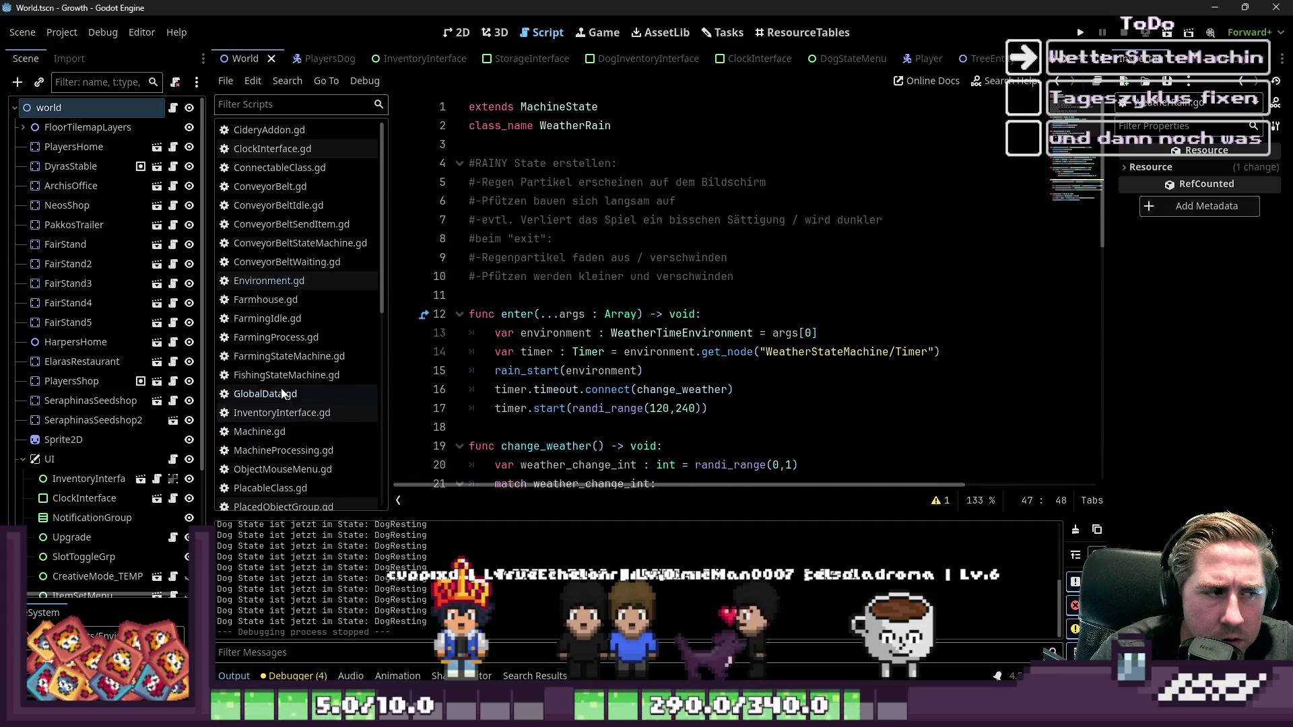
click(266, 394)
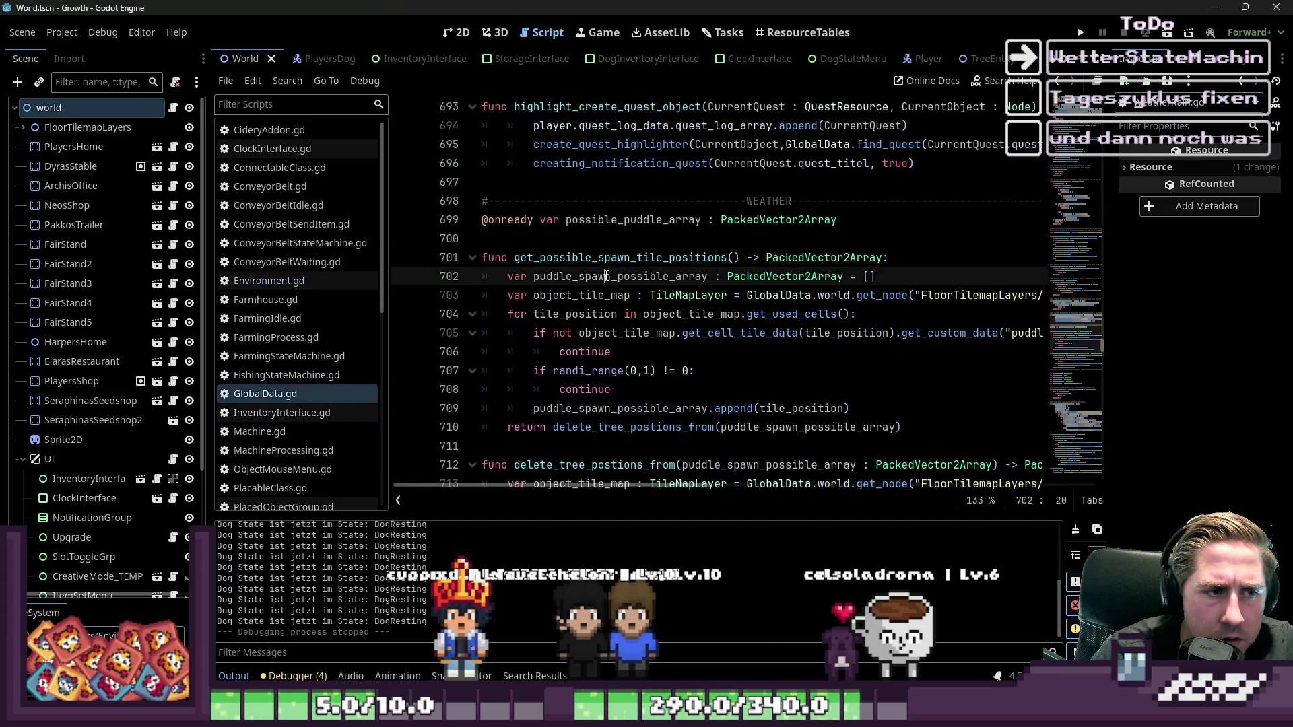
double_click(620, 276)
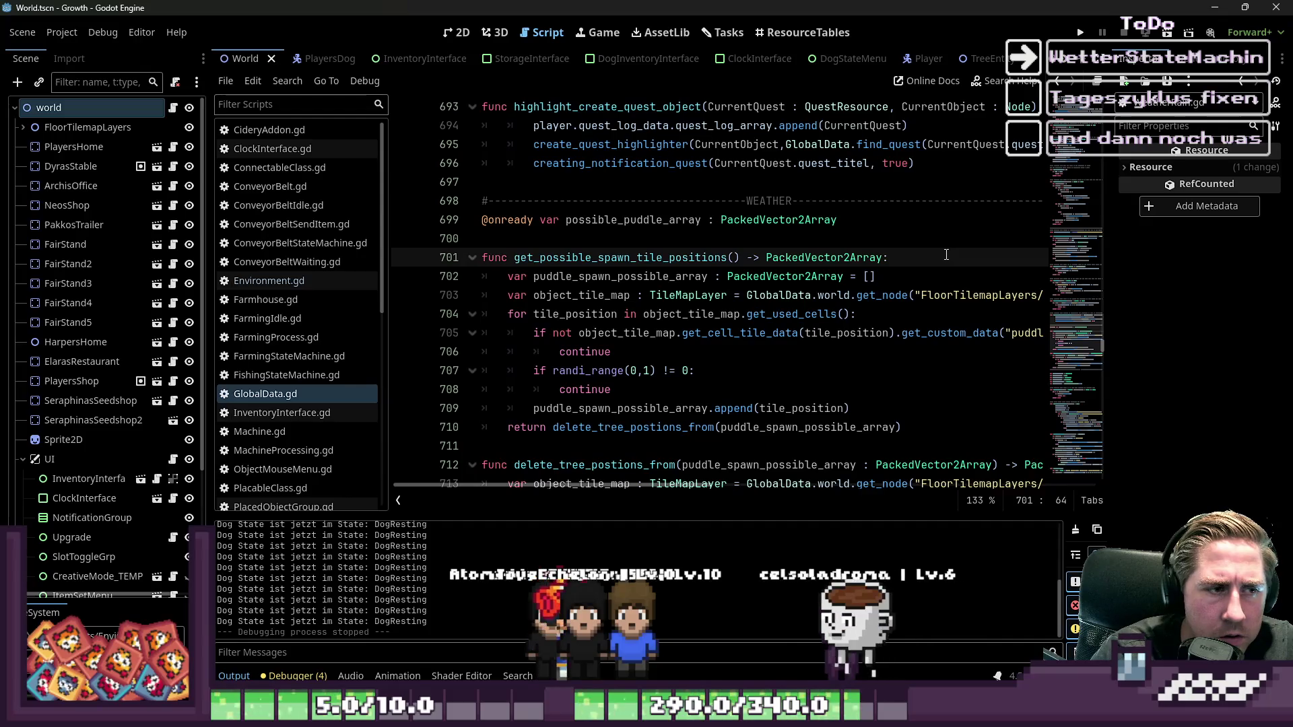
click(596, 276)
double_click(596, 277)
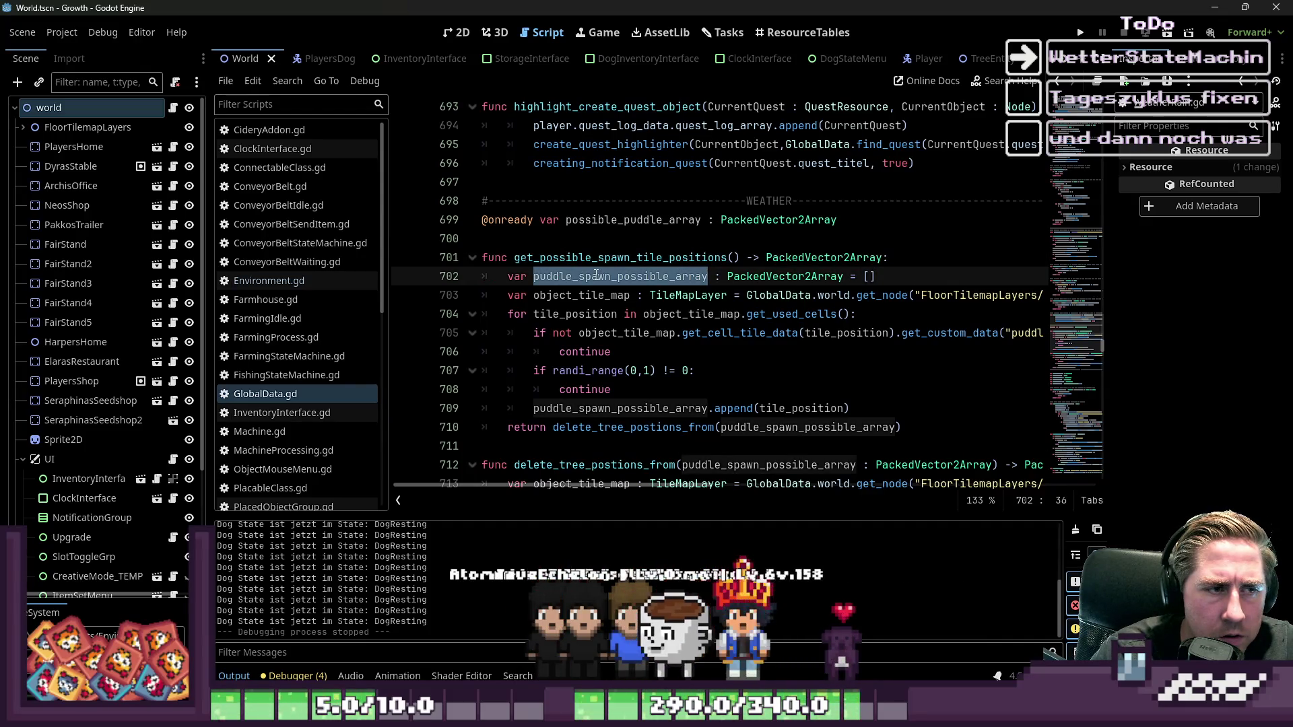
- Add possible_puddle_array.clear() as the function's first line, then run the game to test
double_click(645, 219)
key(ctrl+c)
click(927, 259)
key(Return)
key(ctrl+v)
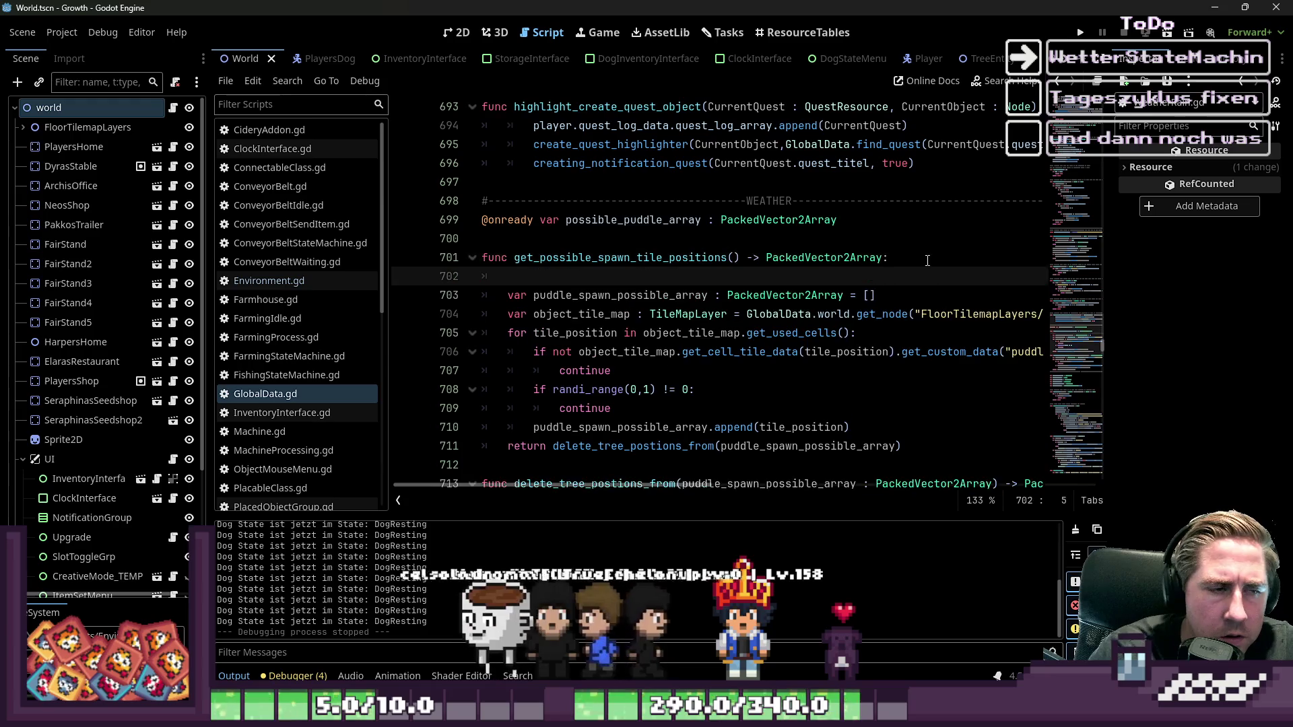
text(.clea)
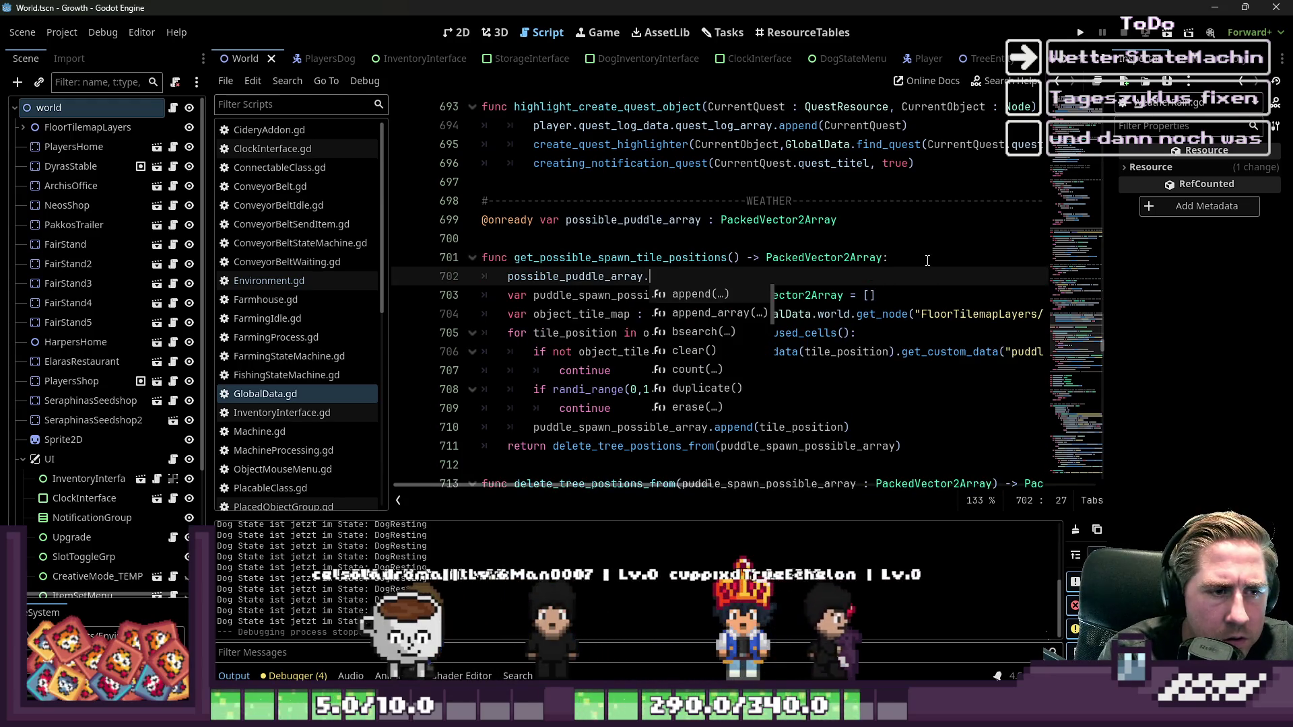
key(Return)
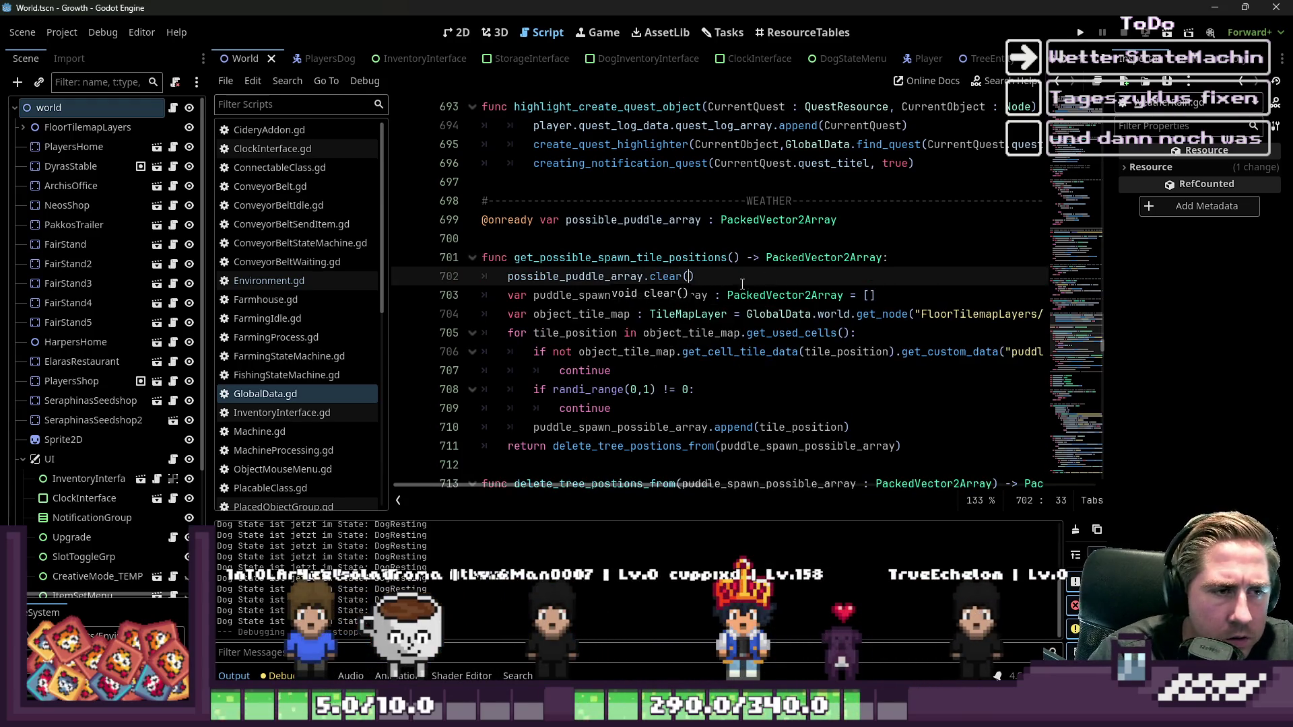
click(800, 222)
click(1081, 33)
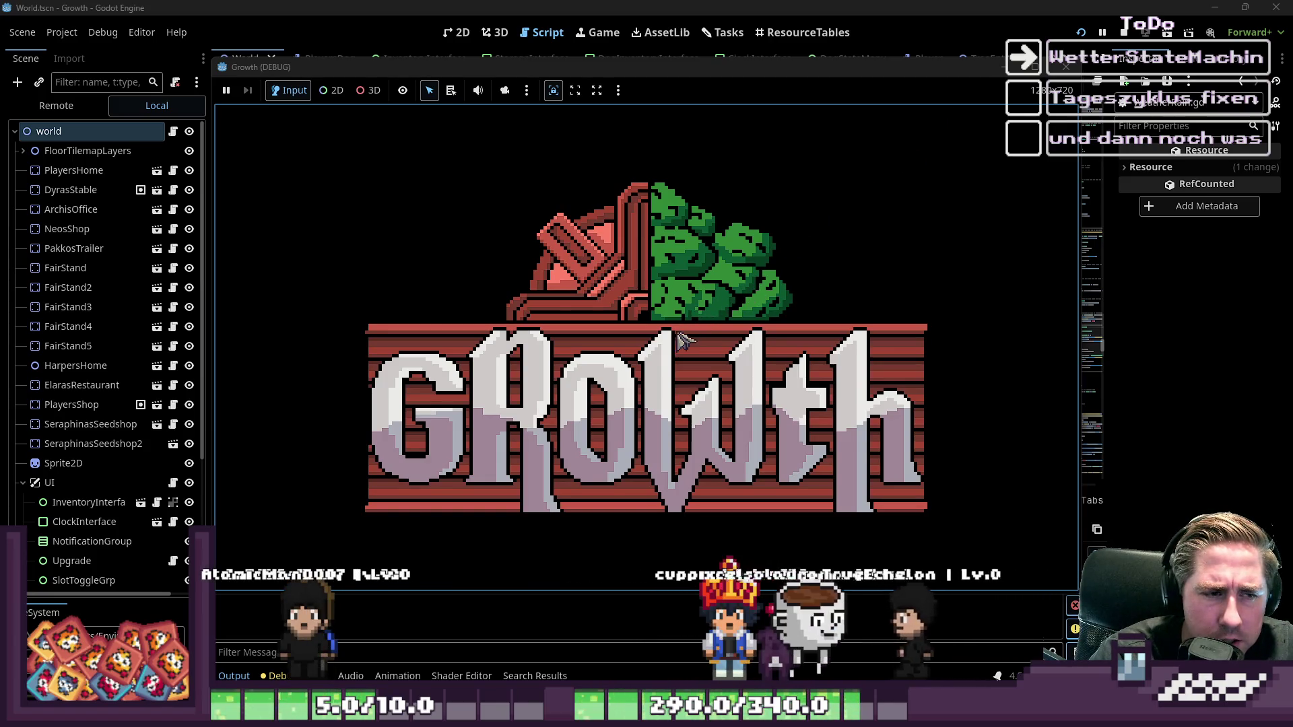
text(qwed)
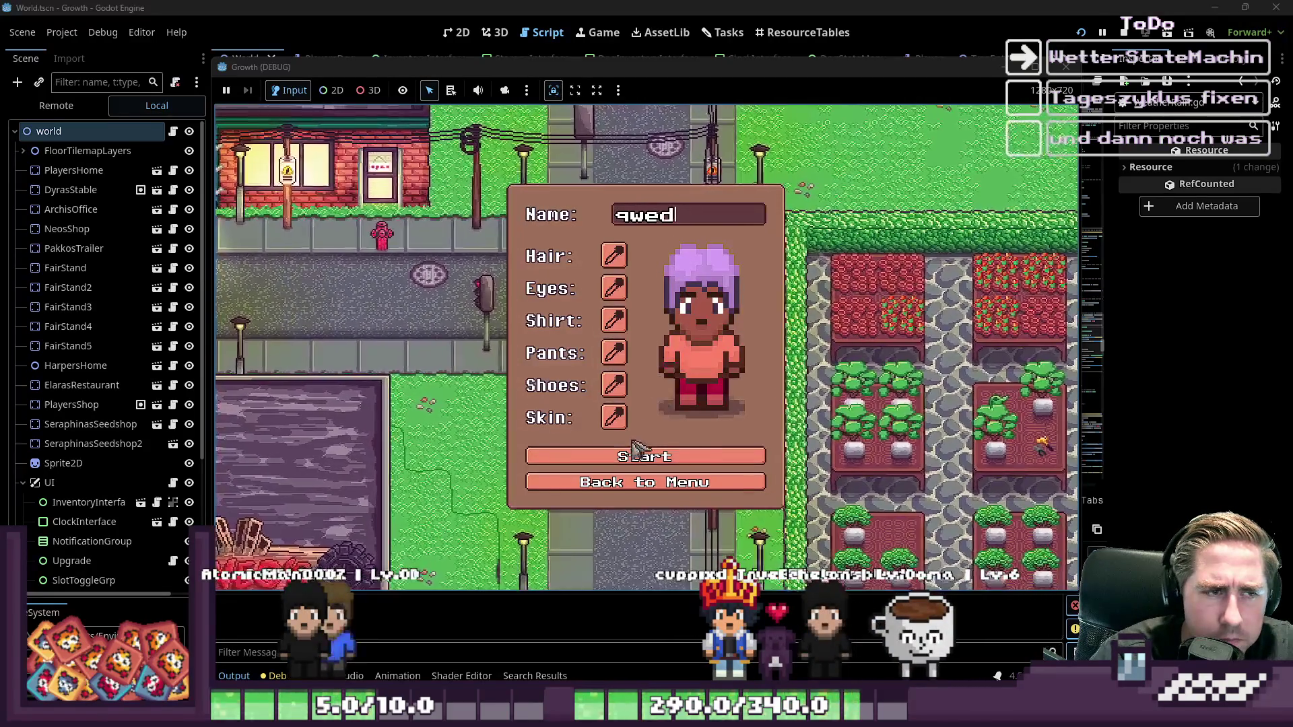
key(Return)
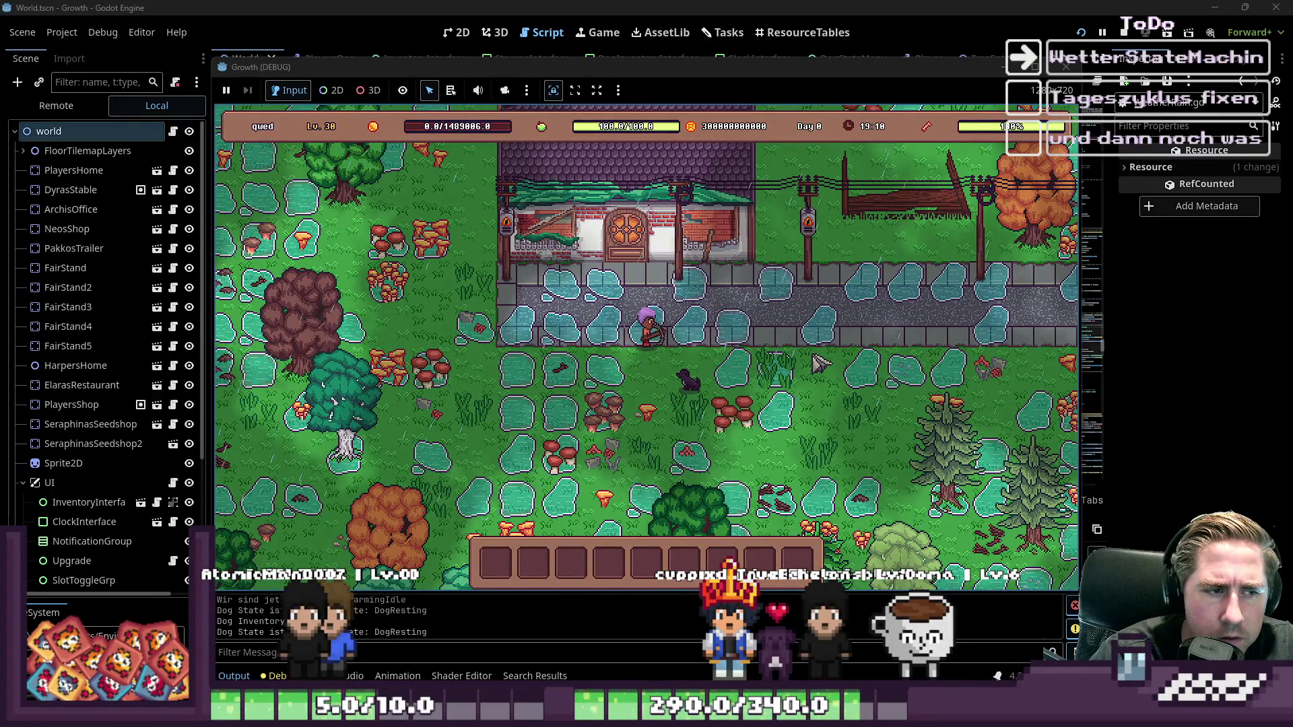
key(s)
key(a)
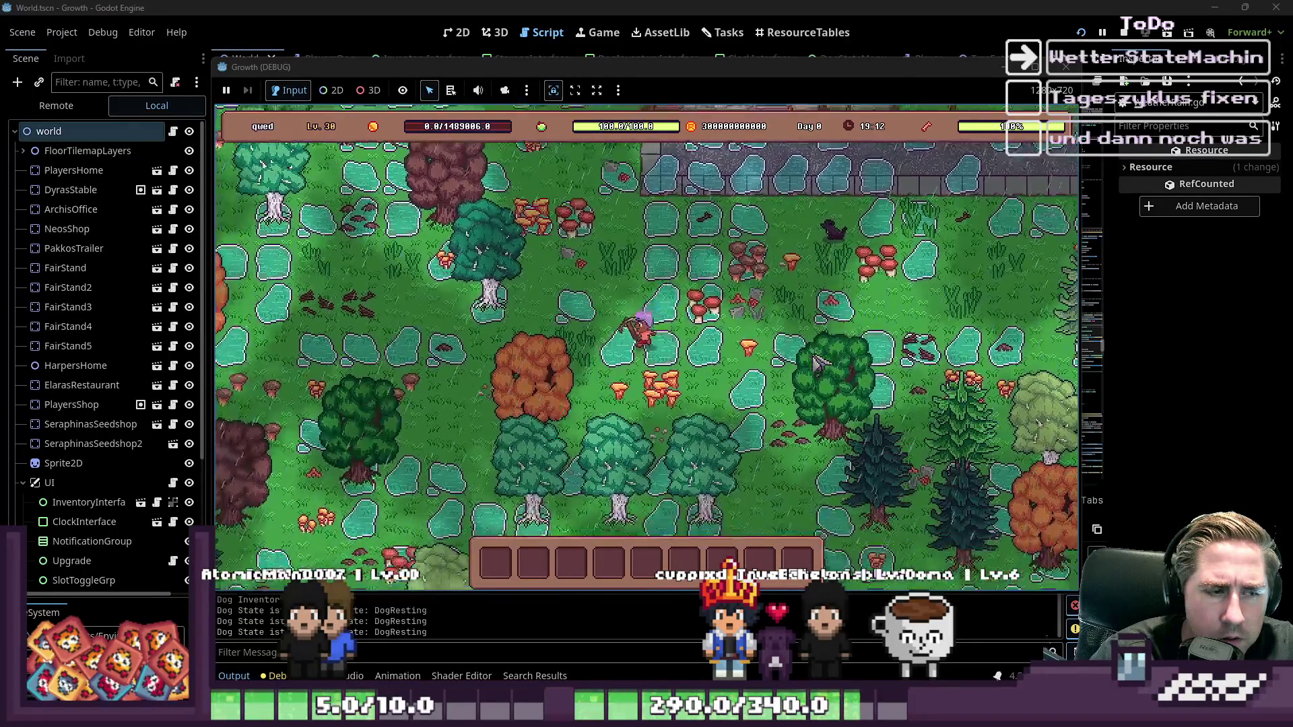
key(F8)
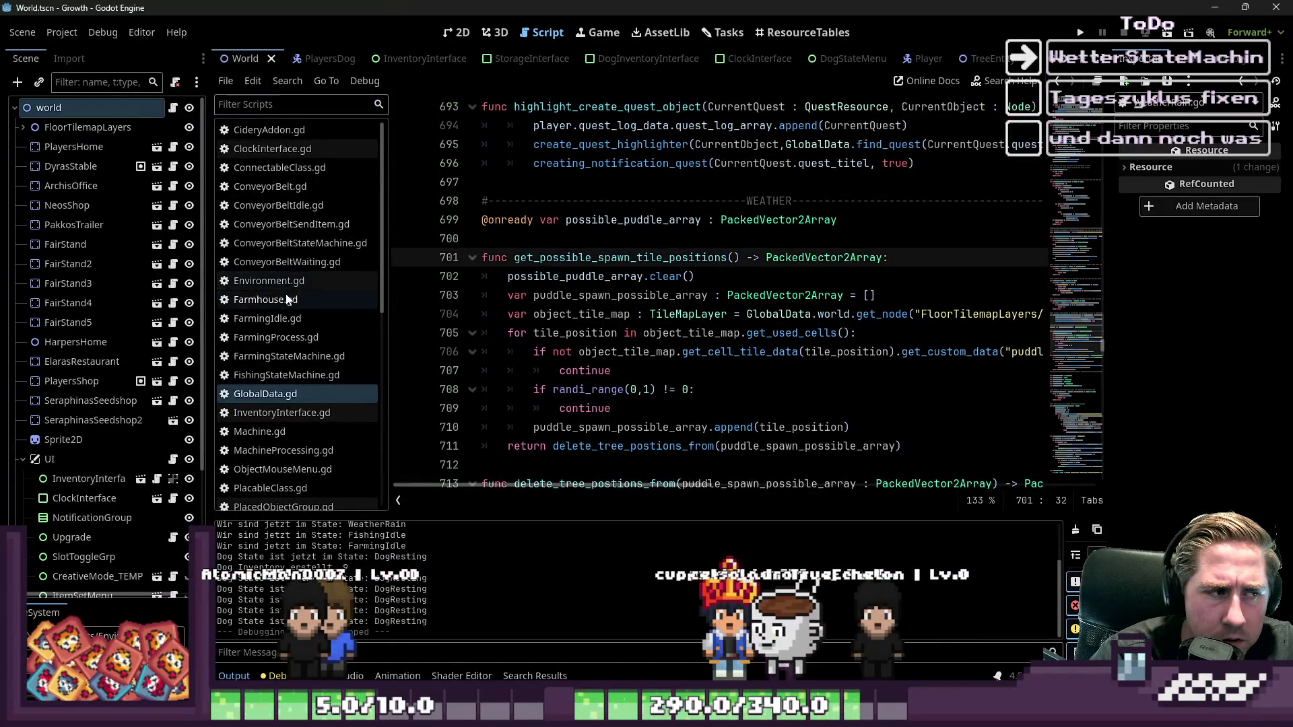
click(299, 285)
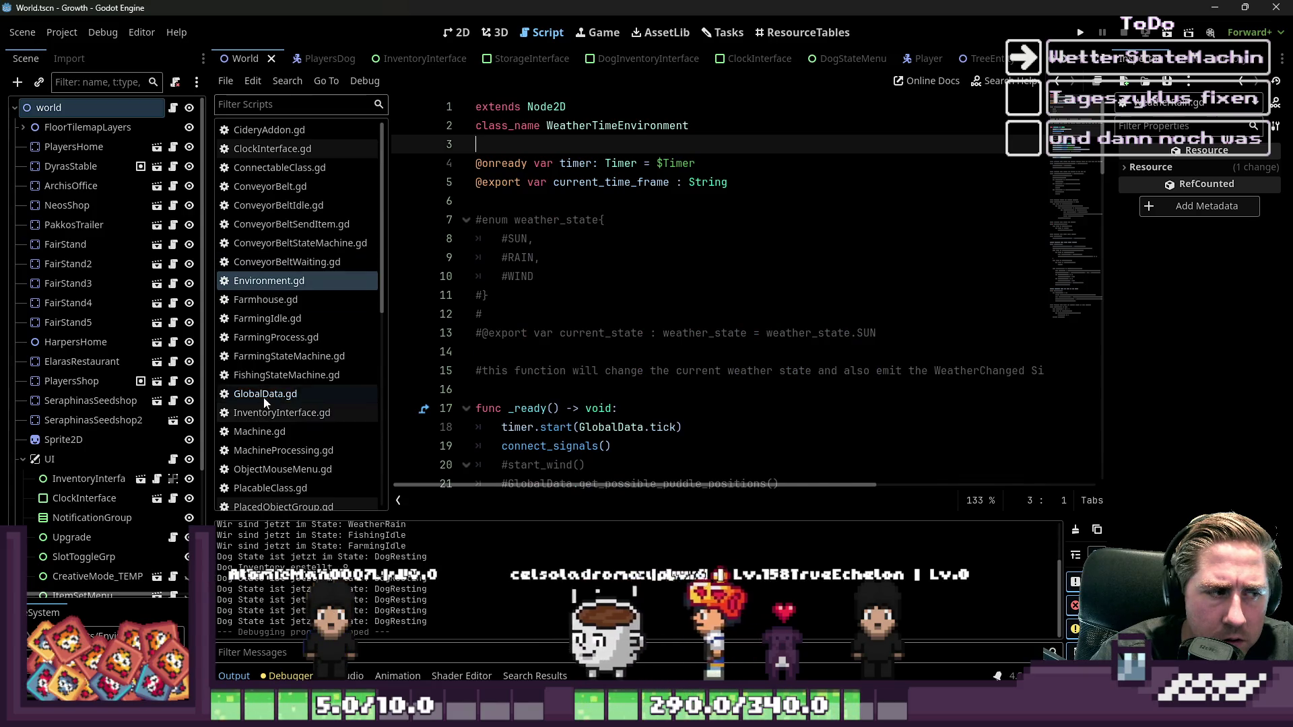
click(264, 396)
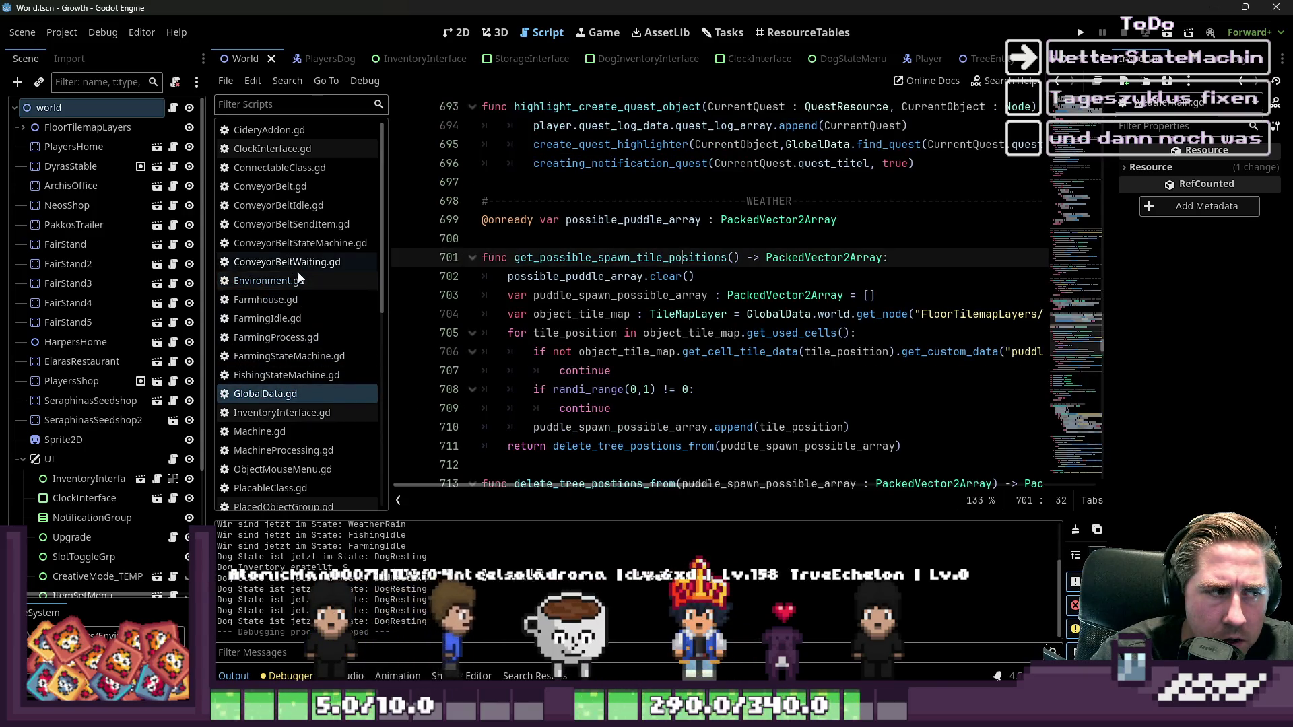